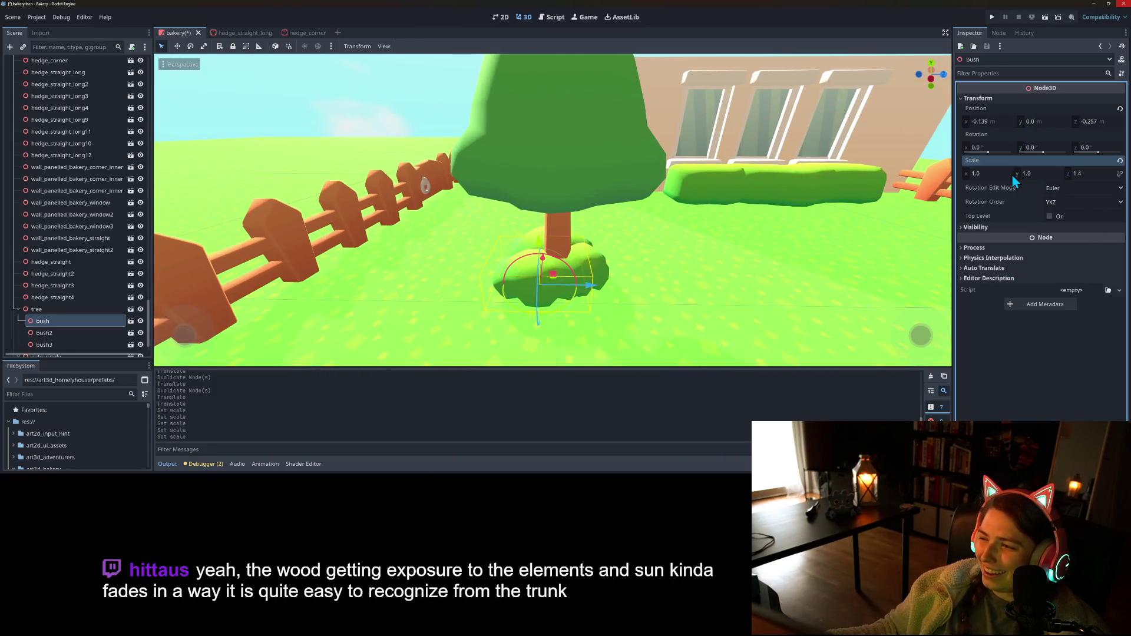
# - Give the bush under the tree an X scale of 1.4 and save the bakery scene
pyautogui.write('.4')
pyautogui.press('Return')
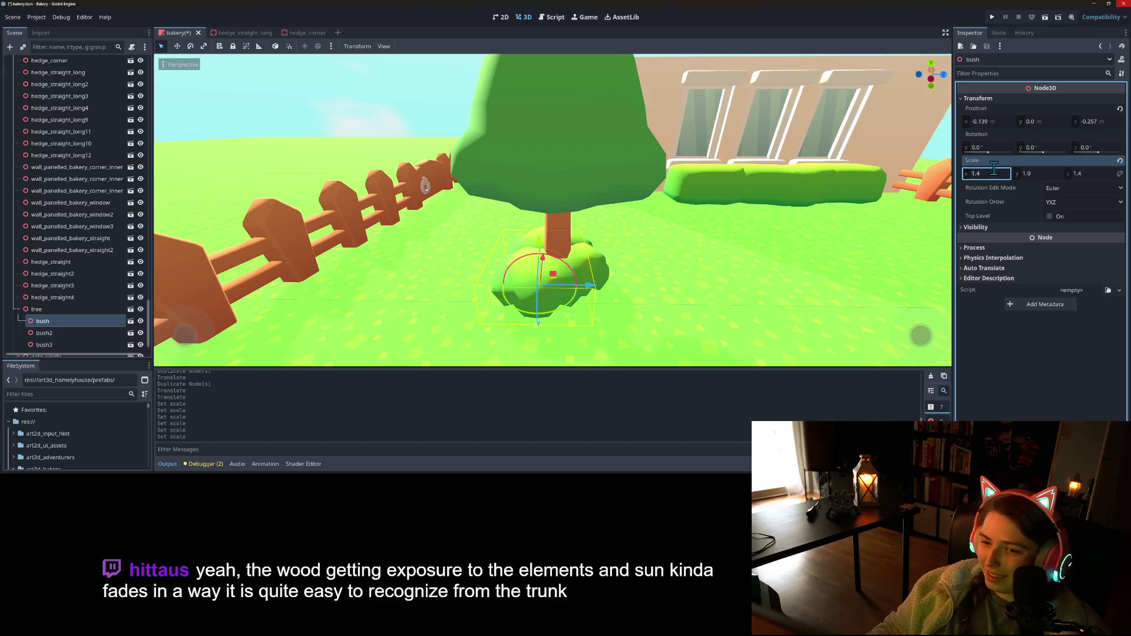
pyautogui.scroll(-3)
pyautogui.moveTo(747, 234); pyautogui.dragTo(398, 198)
pyautogui.click(475, 165)
pyautogui.hotkey('ctrl', 's')
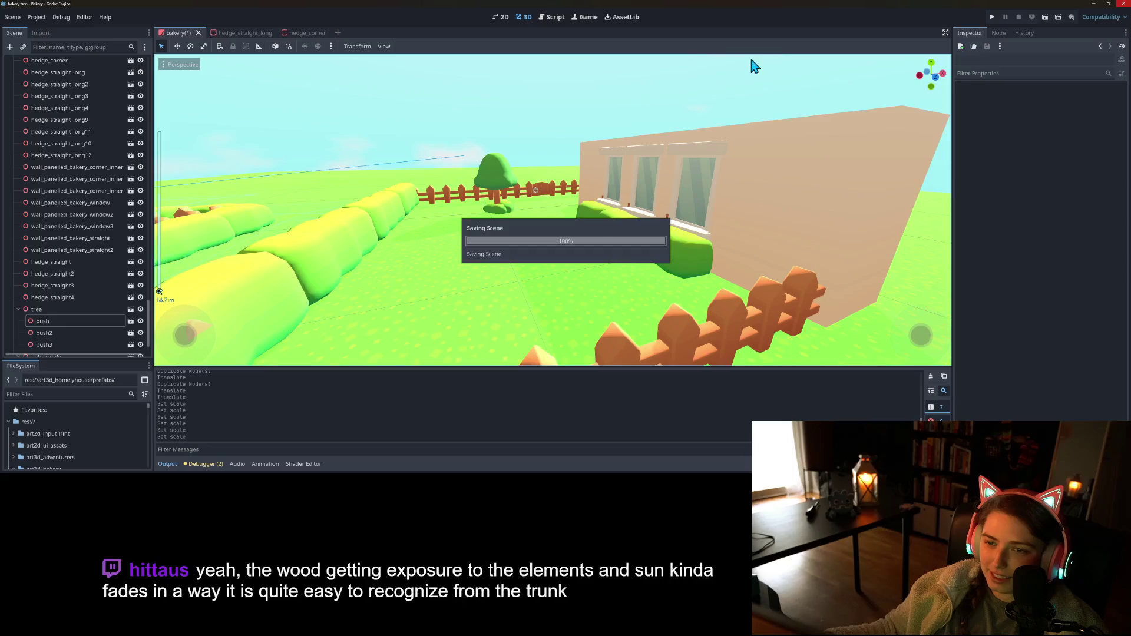
pyautogui.click(992, 17)
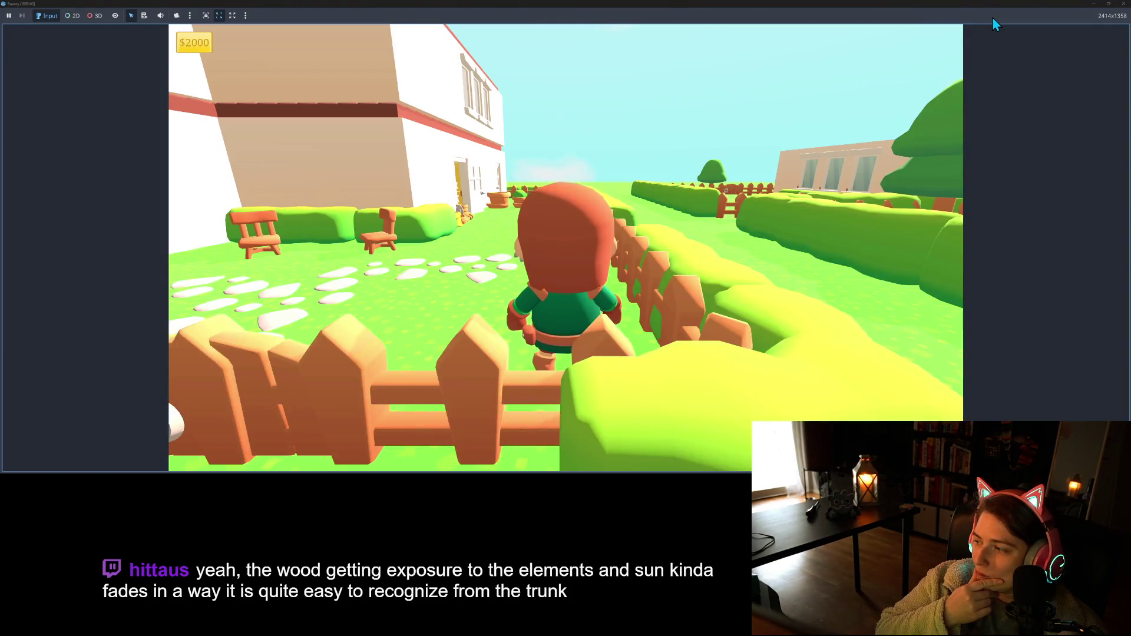
pyautogui.press('s')
pyautogui.press('w')
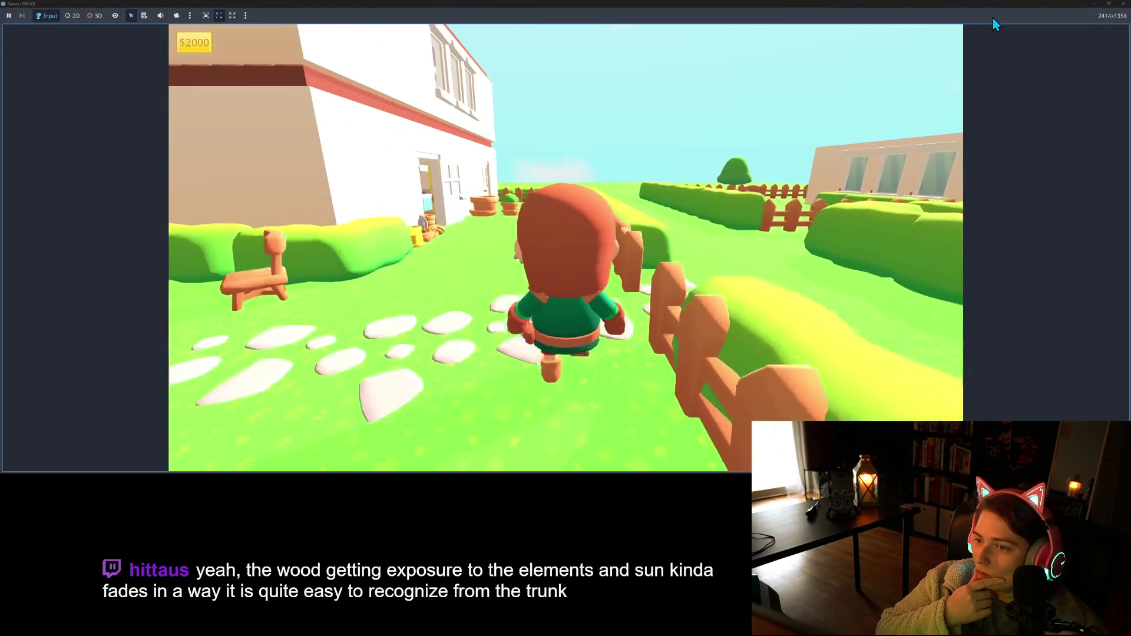
pyautogui.press('s')
pyautogui.press('w')
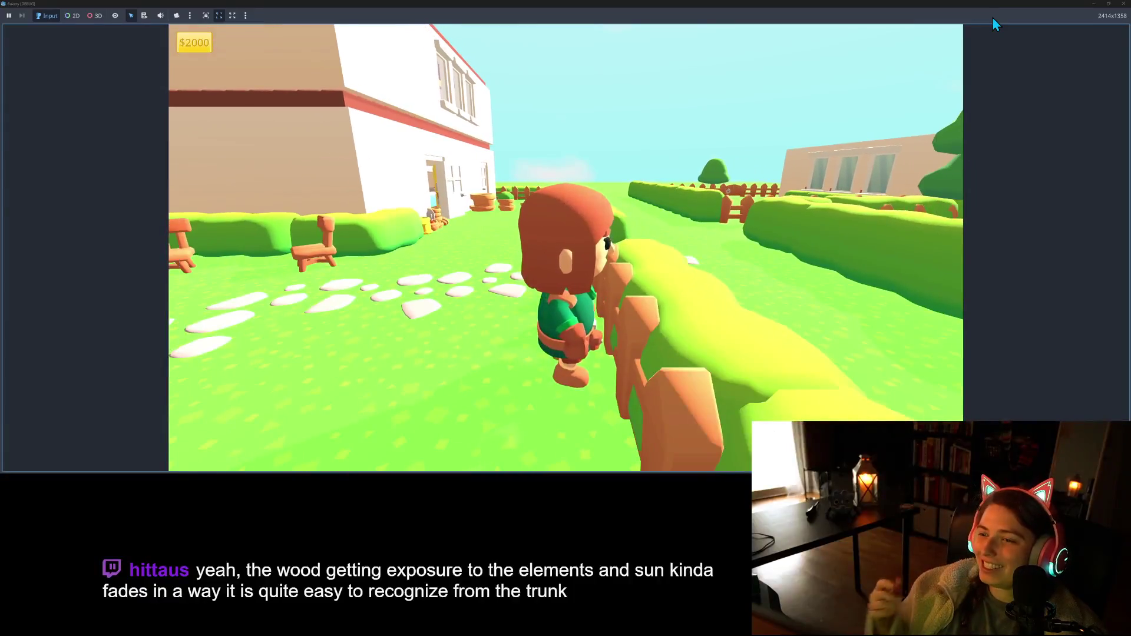
pyautogui.click(1121, 5)
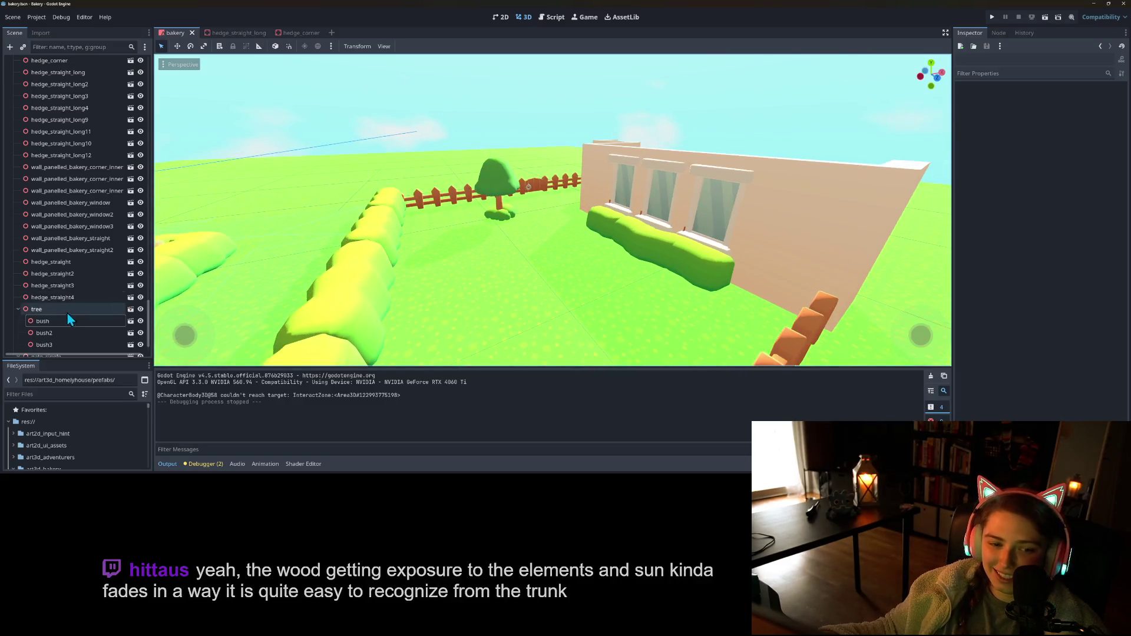
# - Delete bush, bush2 and bush3 from under the tree
pyautogui.click(51, 298)
pyautogui.click(58, 318)
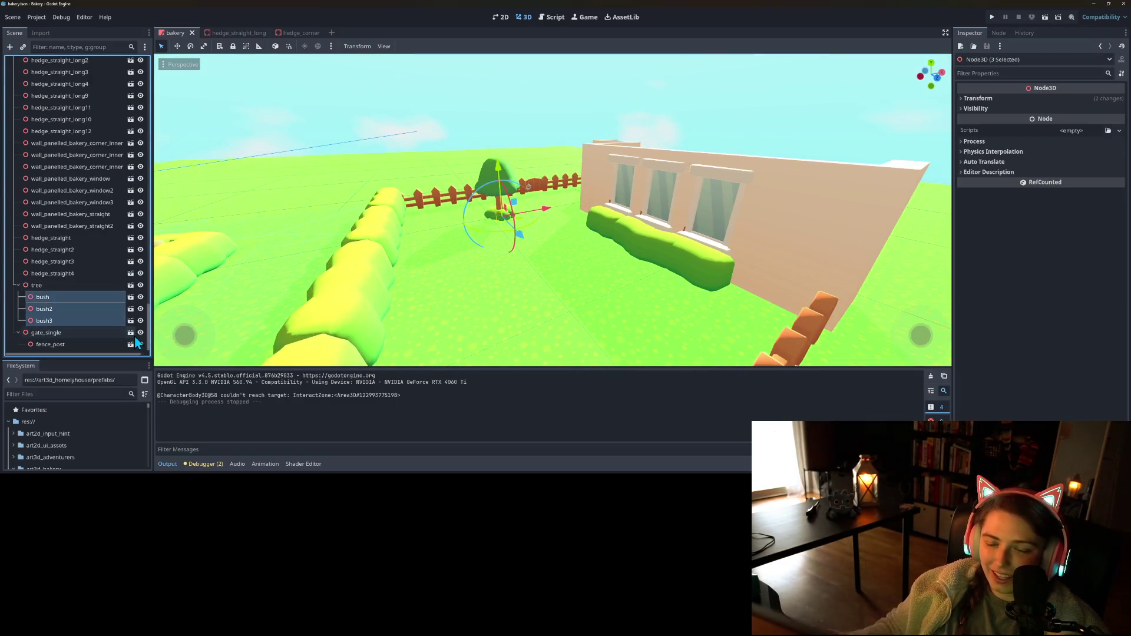
pyautogui.press('Delete')
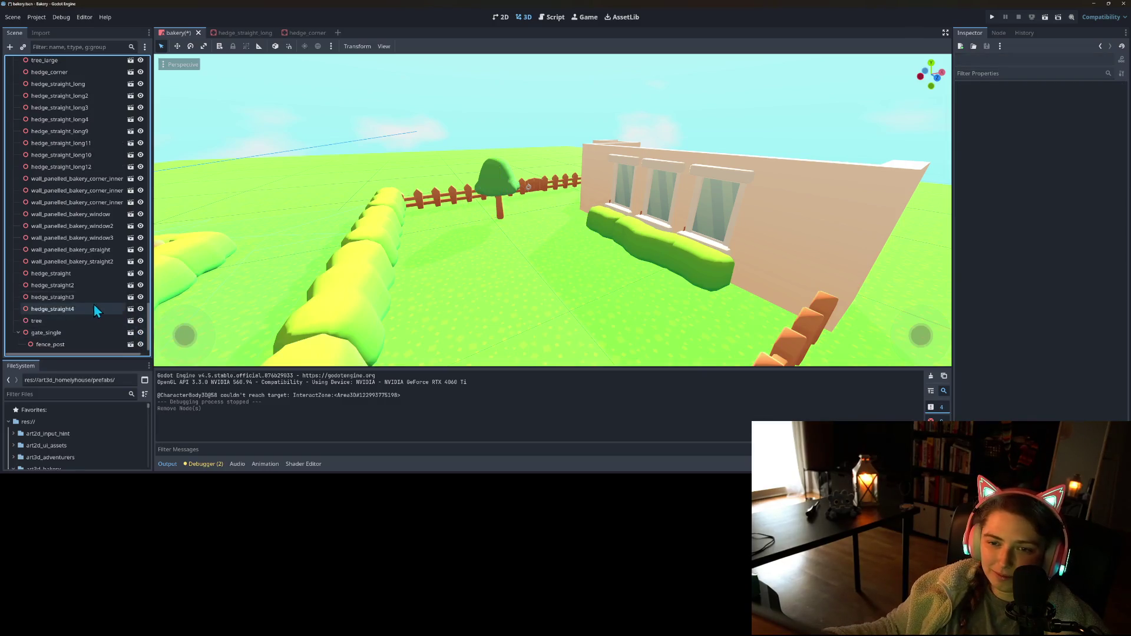
# - Instance tree_large.fbx as a child scene of the tree node
pyautogui.click(52, 319)
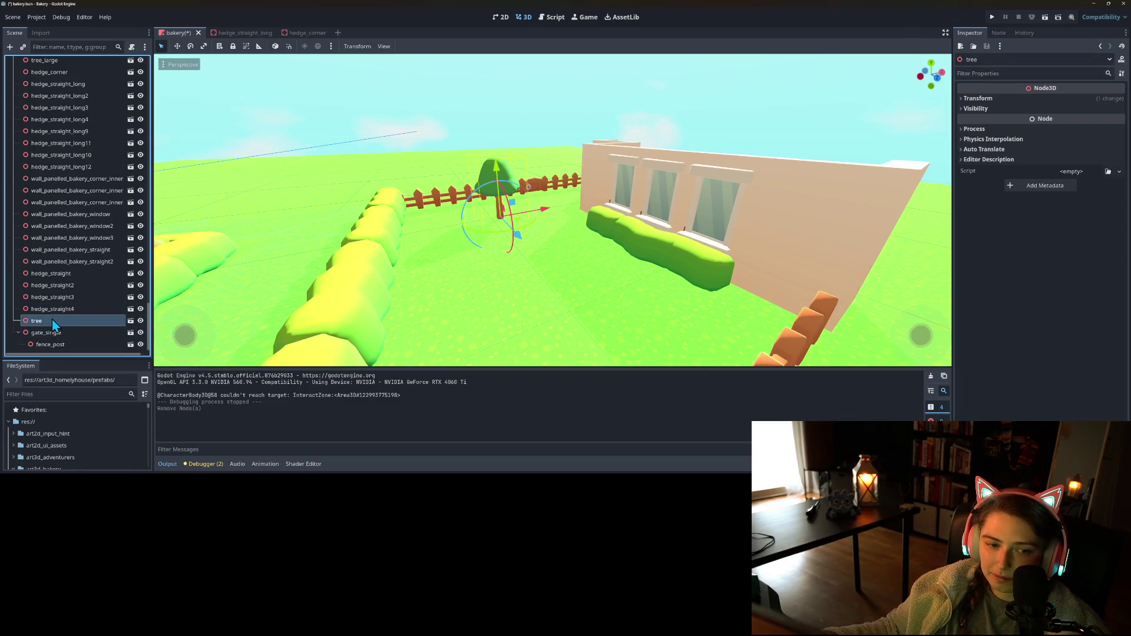
pyautogui.rightClick(52, 320)
pyautogui.click(100, 172)
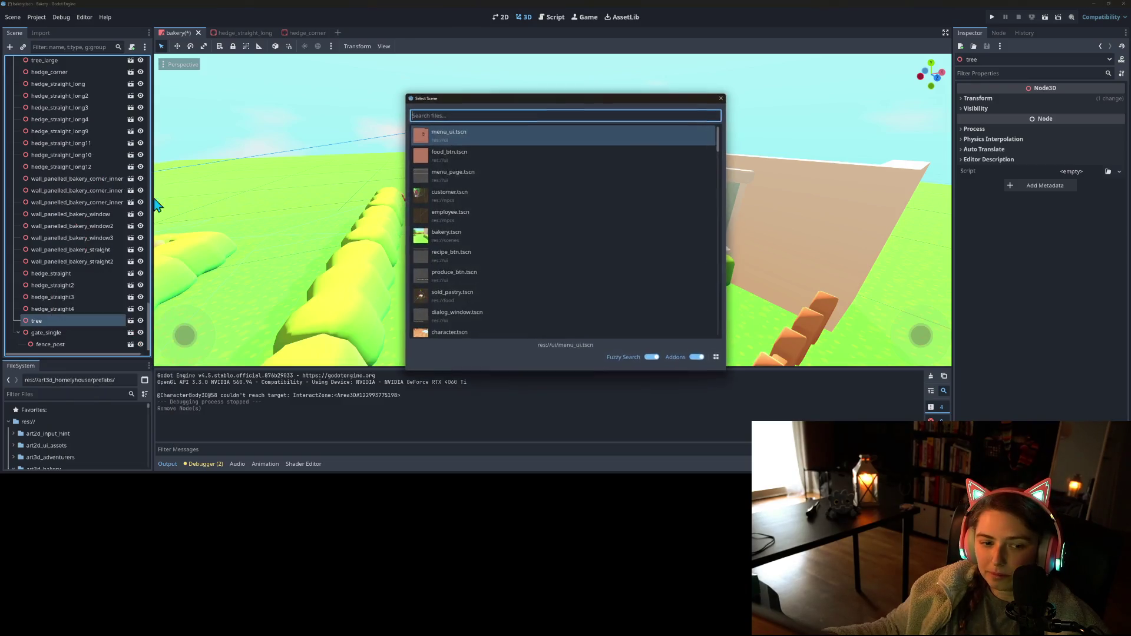
pyautogui.write('tree')
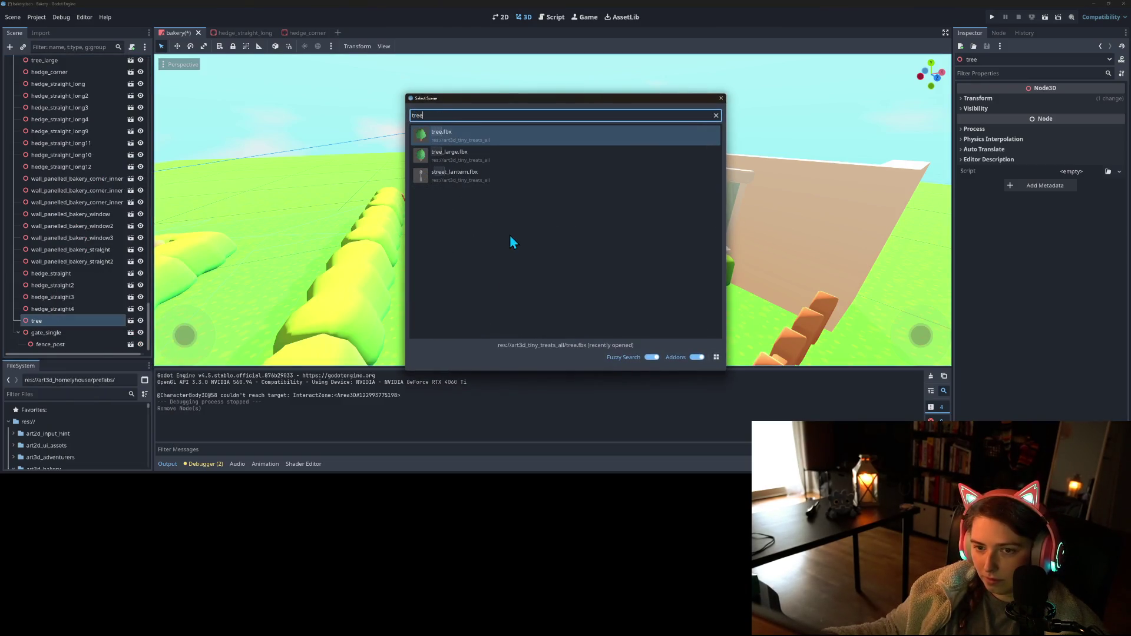
pyautogui.click(487, 155)
pyautogui.moveTo(454, 312); pyautogui.dragTo(480, 194)
# - Rotate the new tree_large, save the scene, and run the project
pyautogui.hotkey('ctrl', 's')
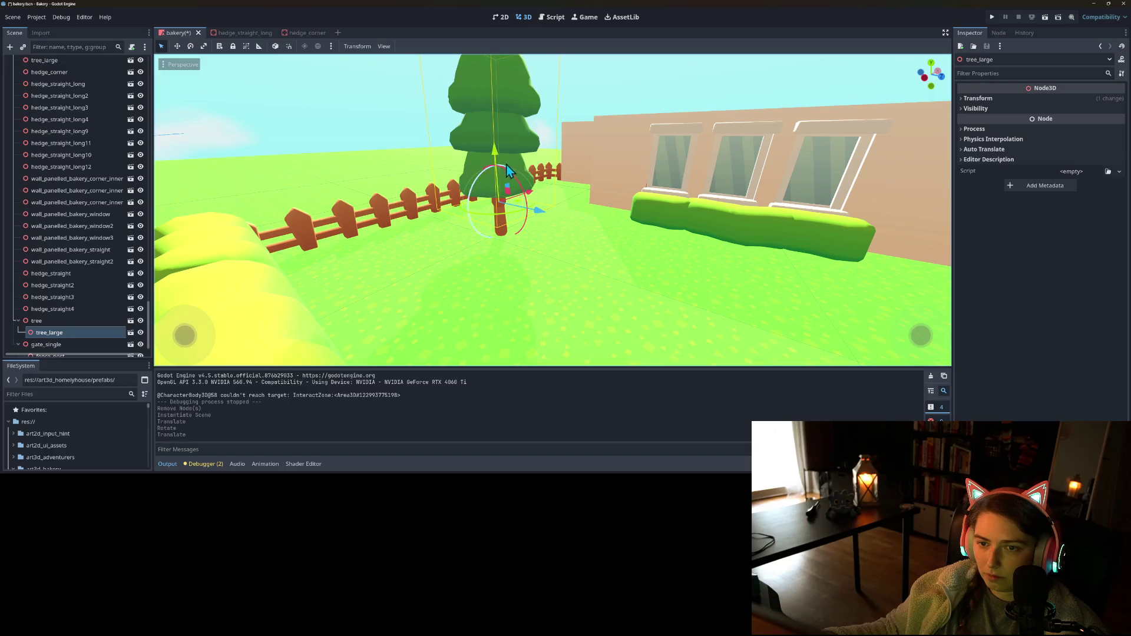
pyautogui.moveTo(518, 250); pyautogui.dragTo(515, 236)
pyautogui.hotkey('ctrl', 's')
pyautogui.moveTo(538, 273); pyautogui.dragTo(528, 282)
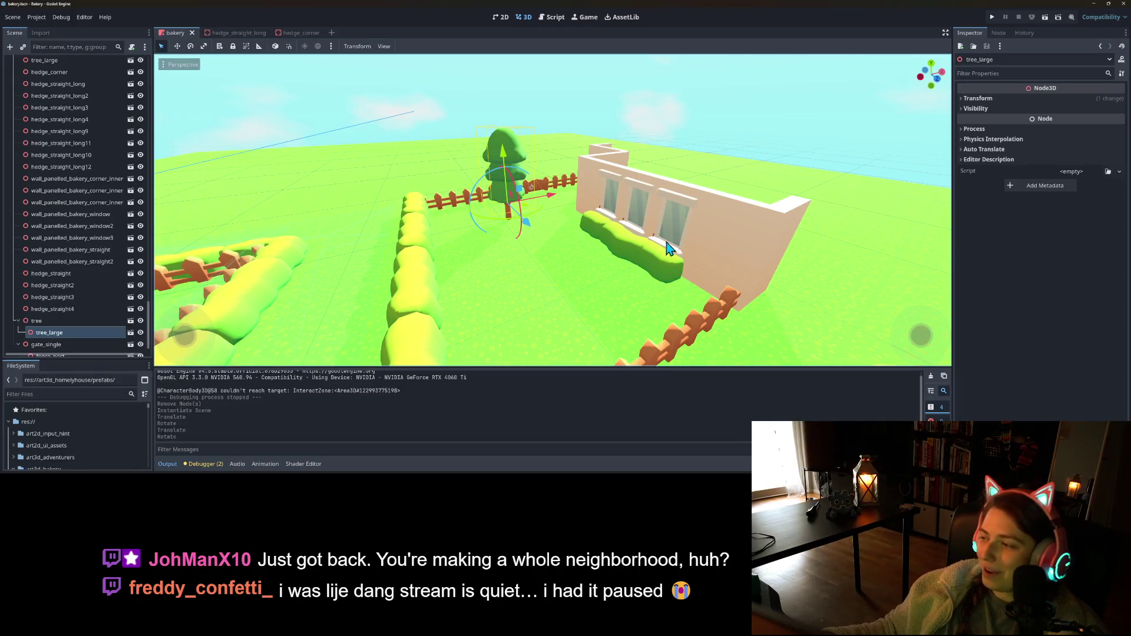
pyautogui.moveTo(688, 237); pyautogui.dragTo(889, 73)
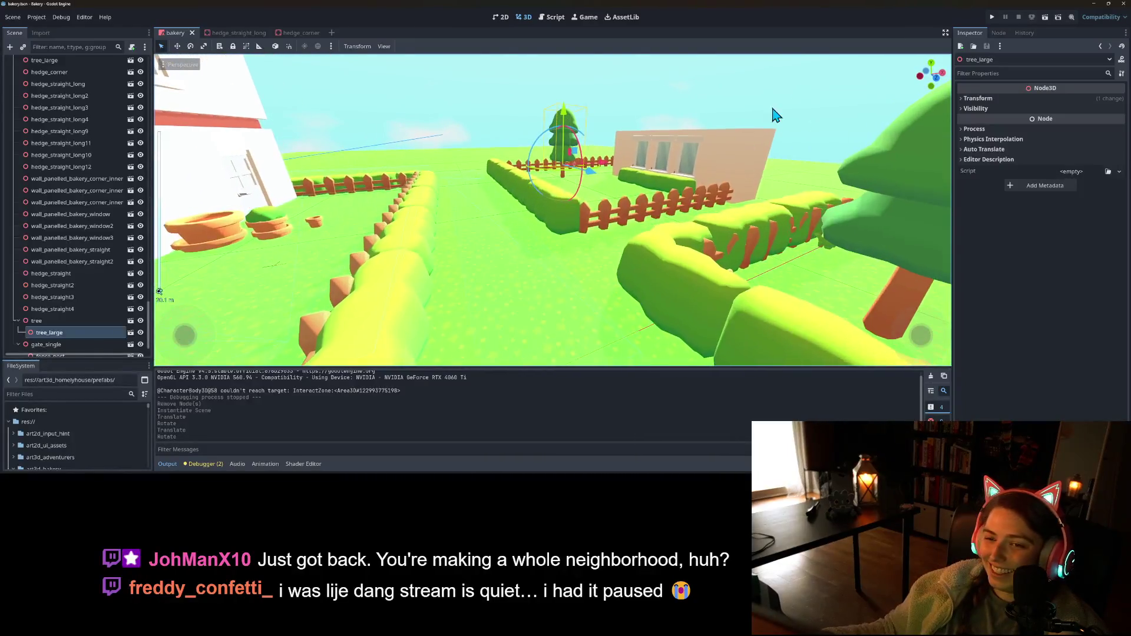
pyautogui.click(992, 18)
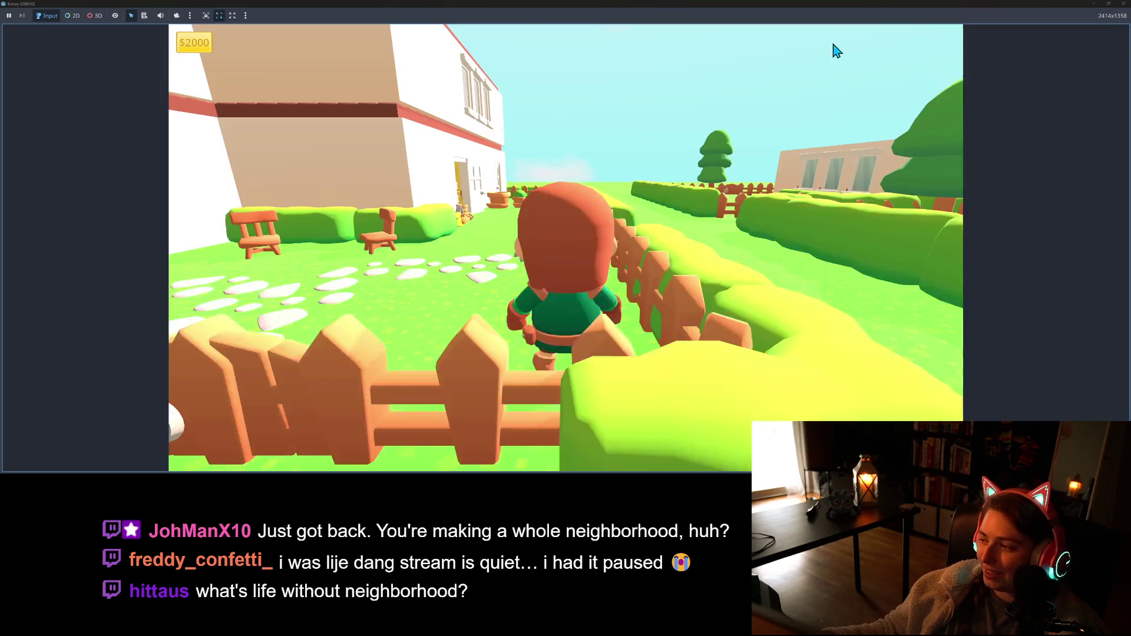
pyautogui.press('w')
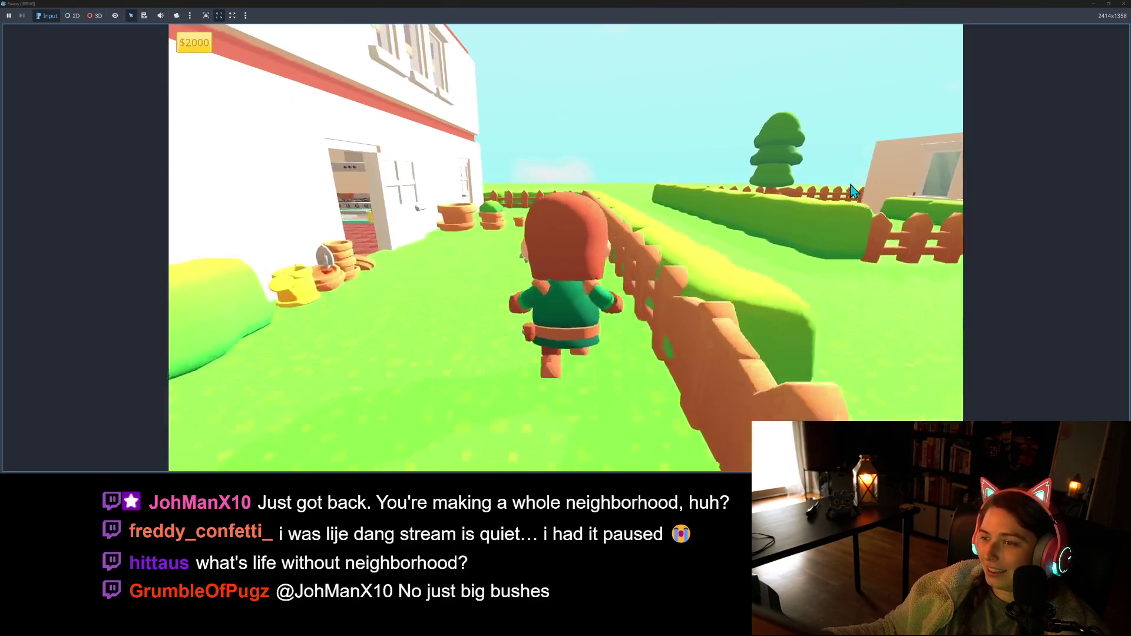
pyautogui.press('s')
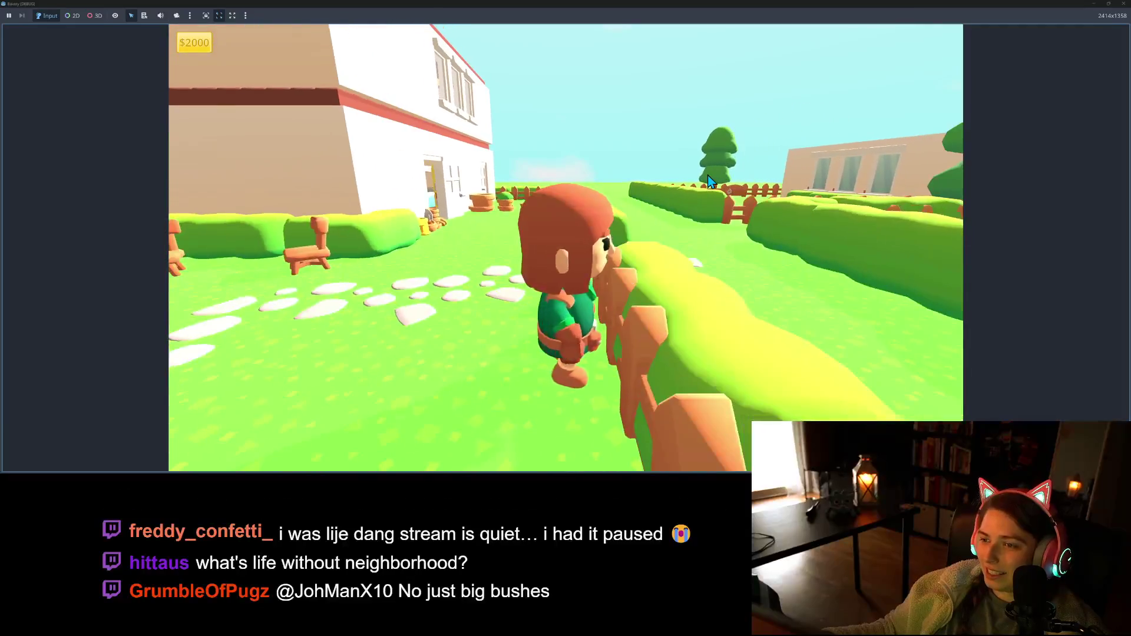
pyautogui.press('w')
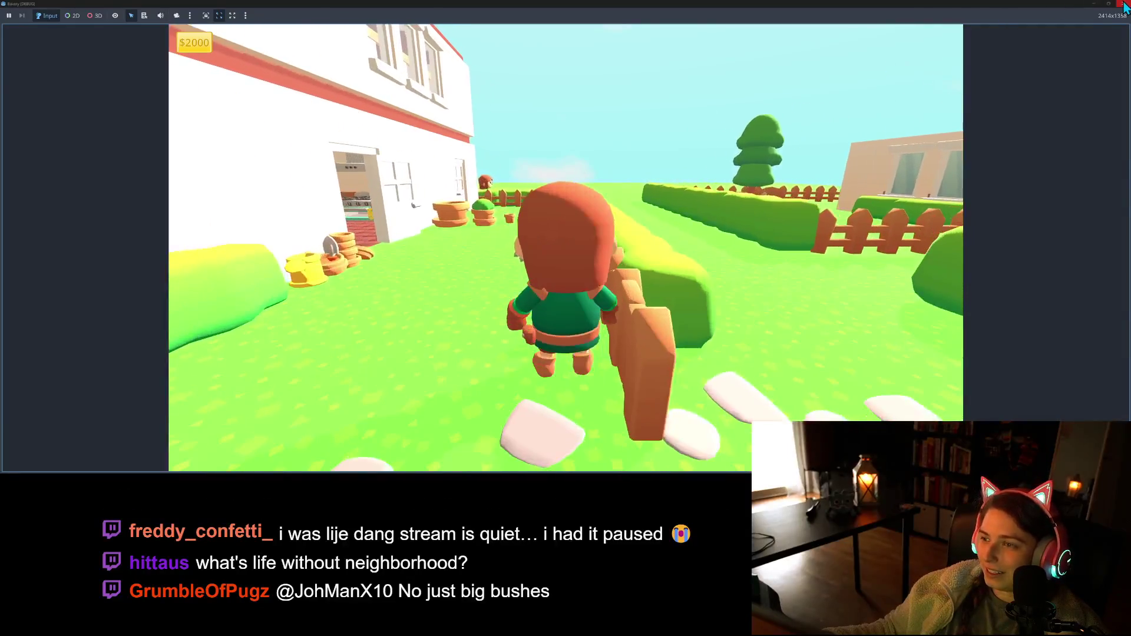
pyautogui.press('s')
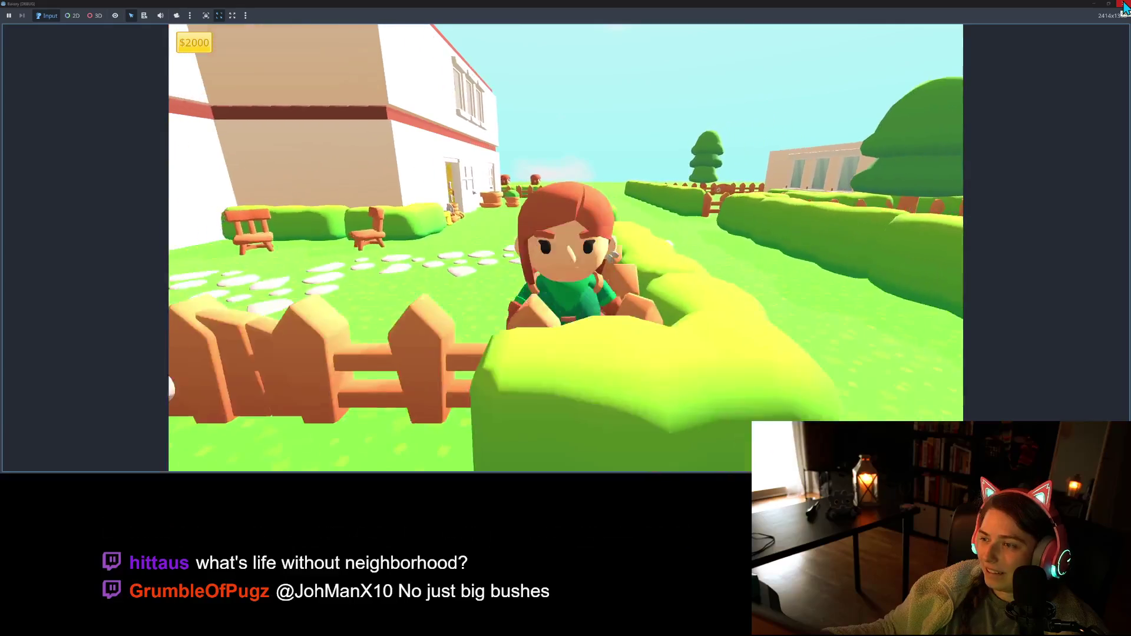
pyautogui.press('w')
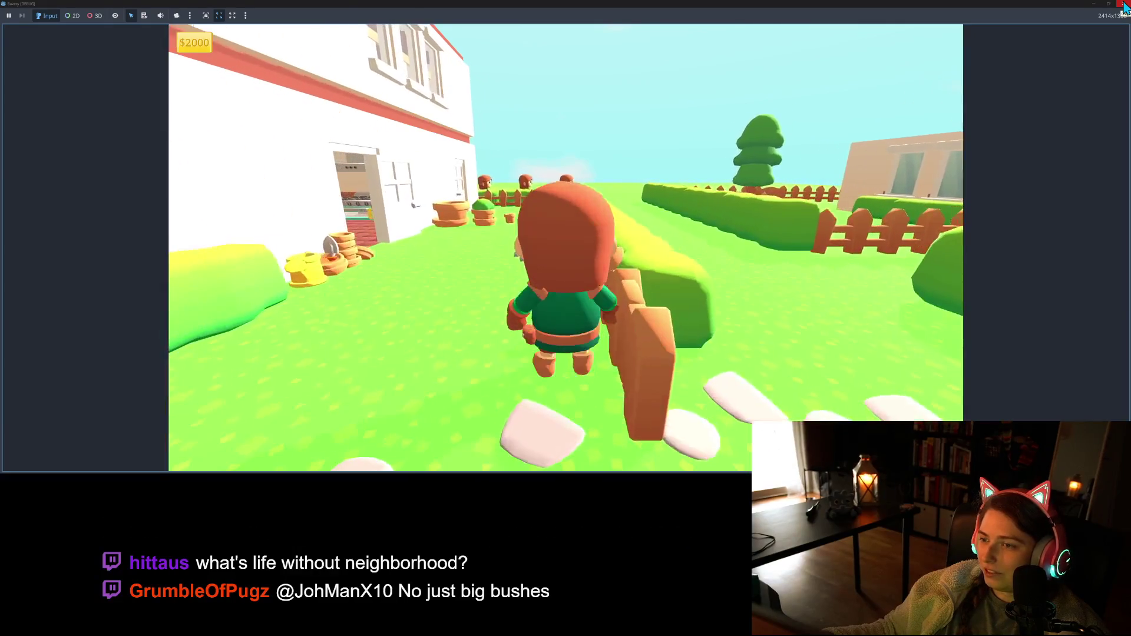
pyautogui.click(1123, 3)
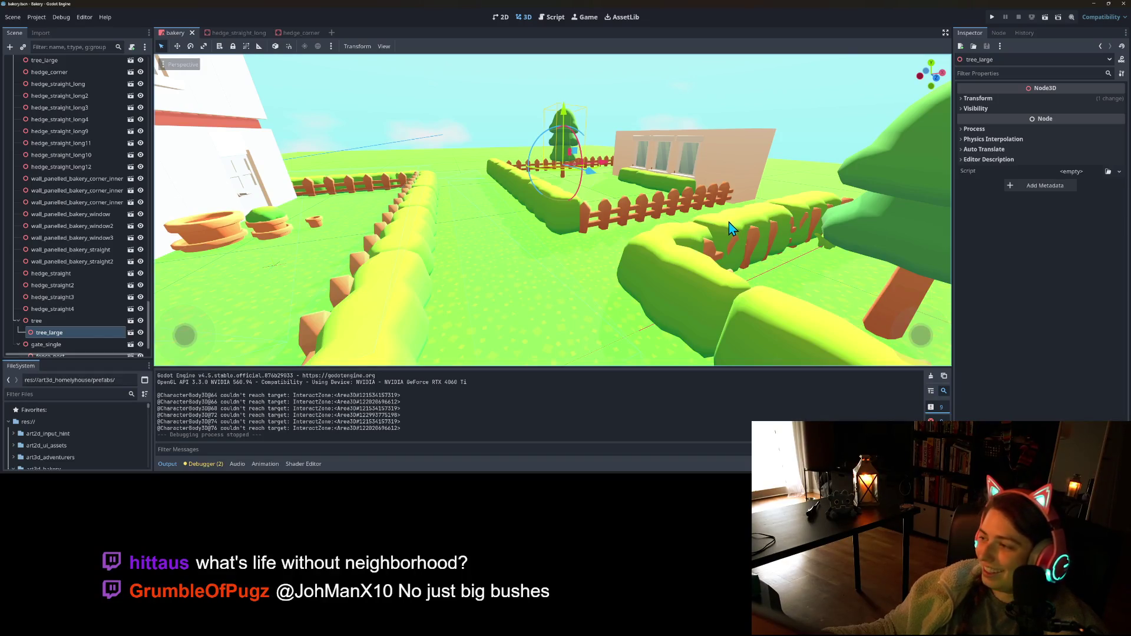
# - Delete the tree_large model from the scene
pyautogui.scroll(3)
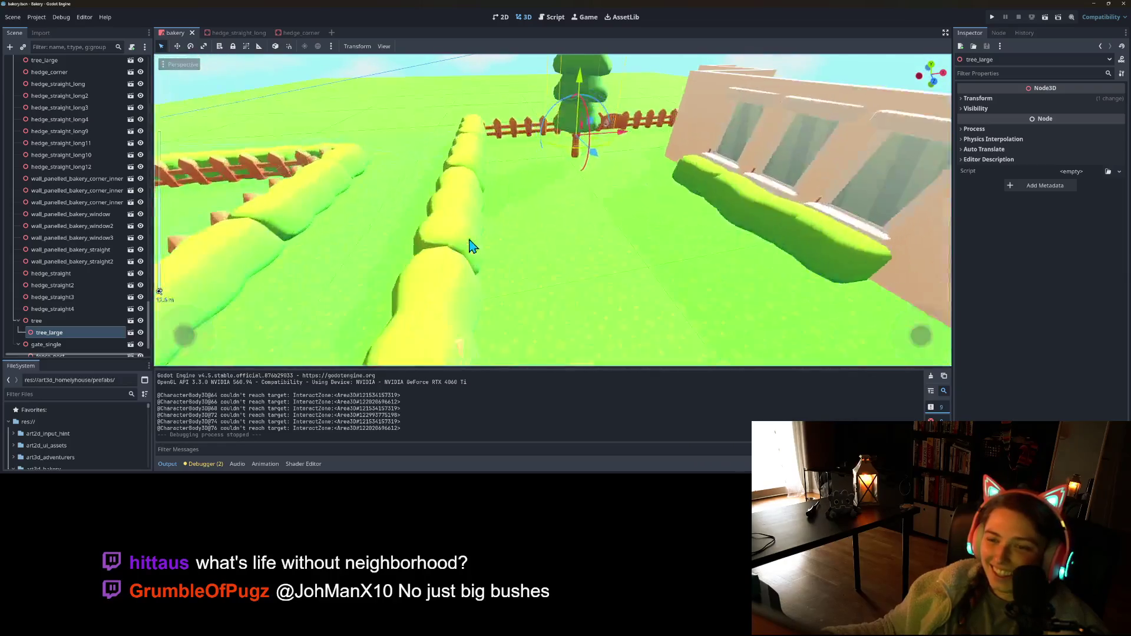
pyautogui.click(37, 333)
pyautogui.press('Delete')
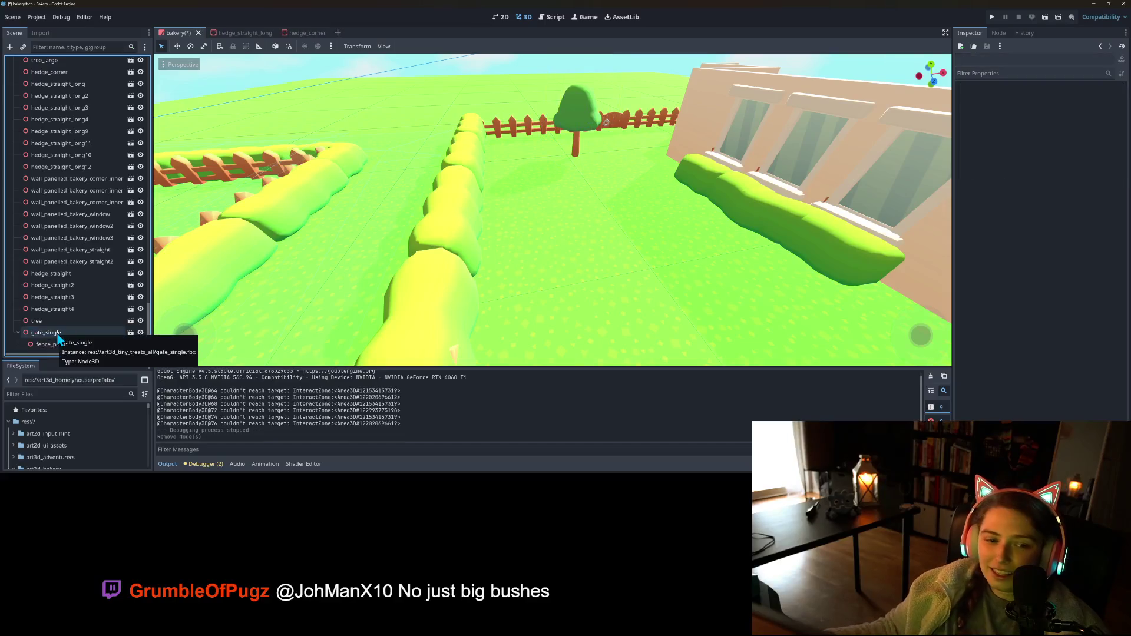
# - Set the tree node's Y scale to 1.4 and save the scene
pyautogui.click(62, 322)
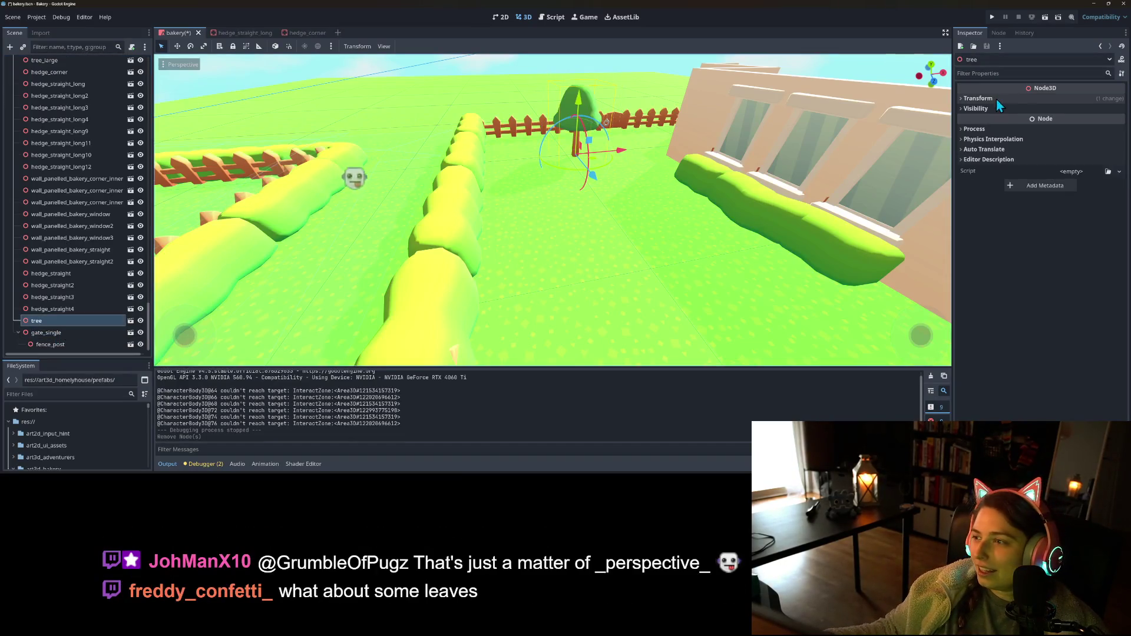
pyautogui.click(1013, 99)
pyautogui.click(1044, 173)
pyautogui.write('1.4')
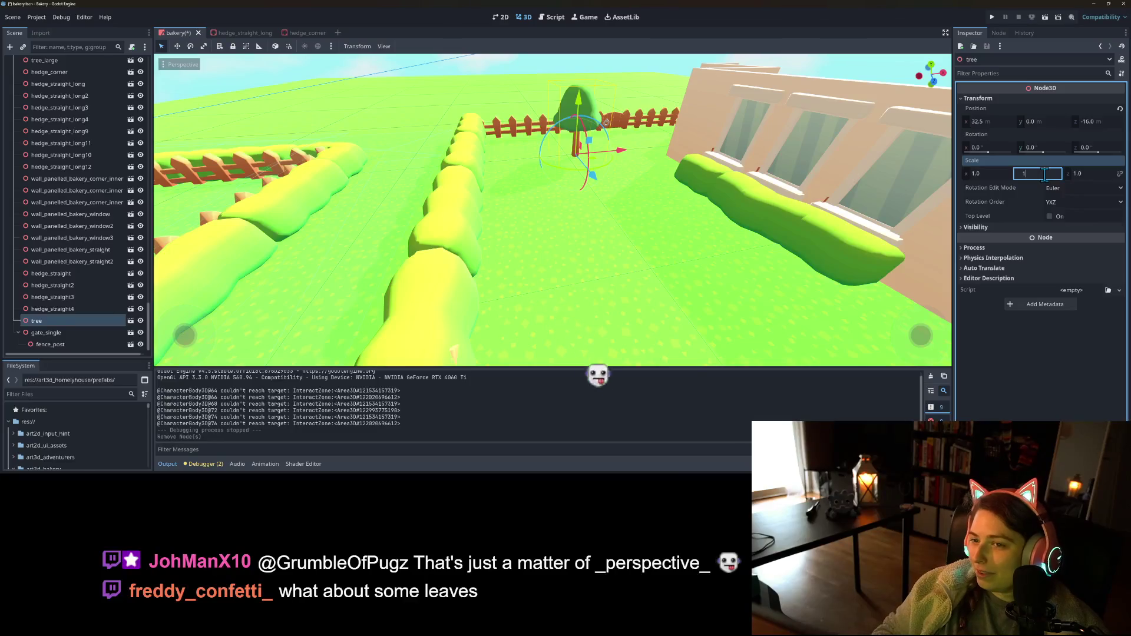
pyautogui.press('Return')
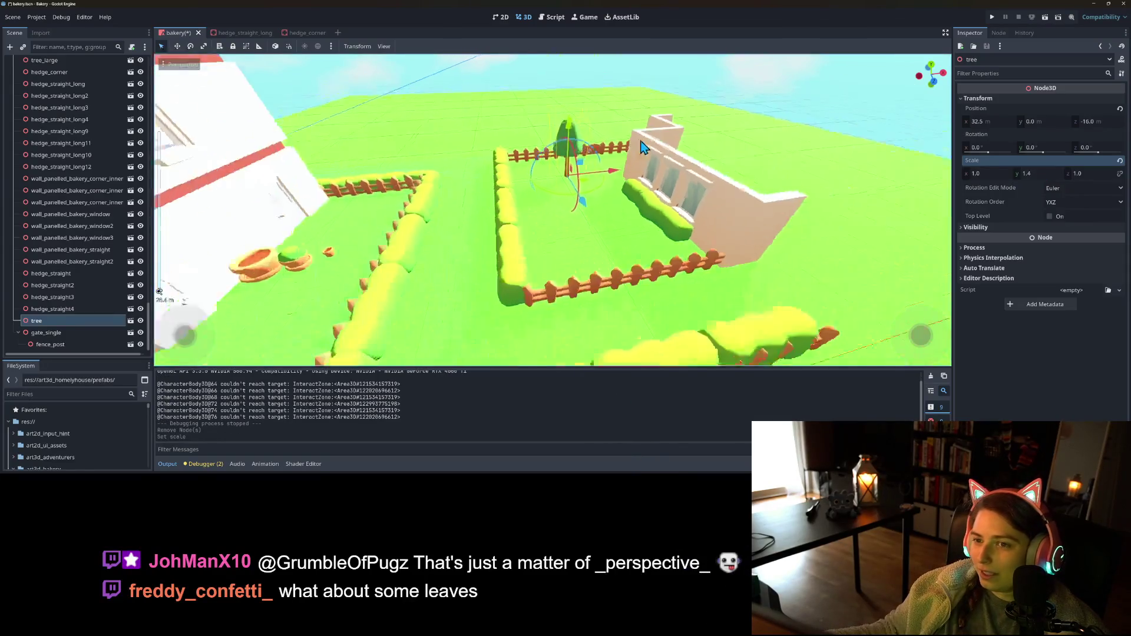
pyautogui.hotkey('ctrl', 's')
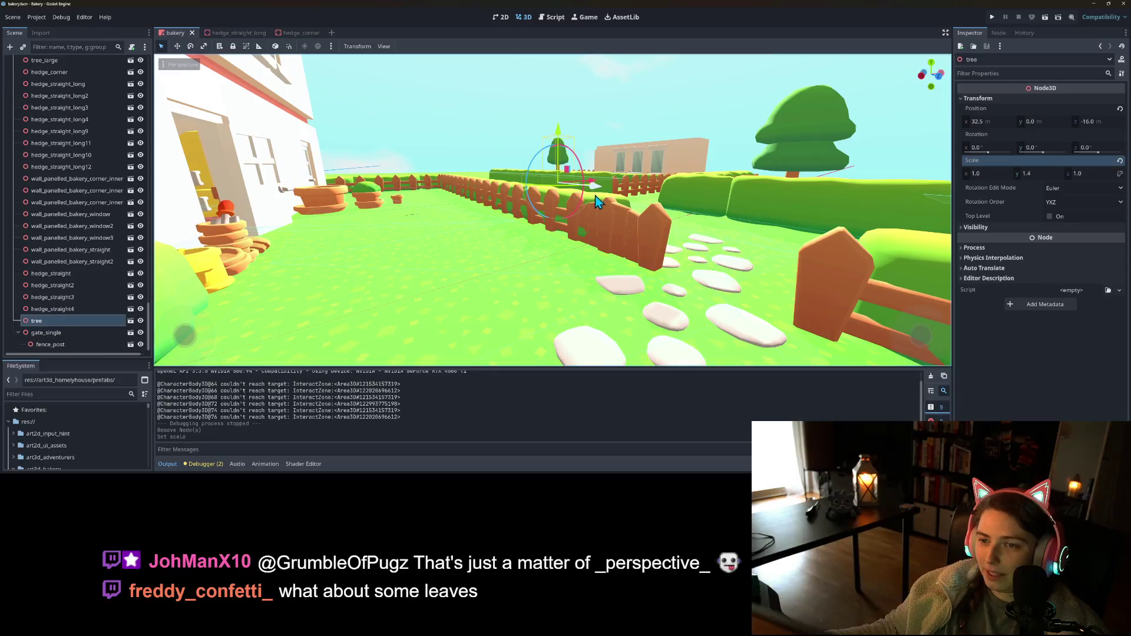
pyautogui.moveTo(582, 209); pyautogui.dragTo(150, 319)
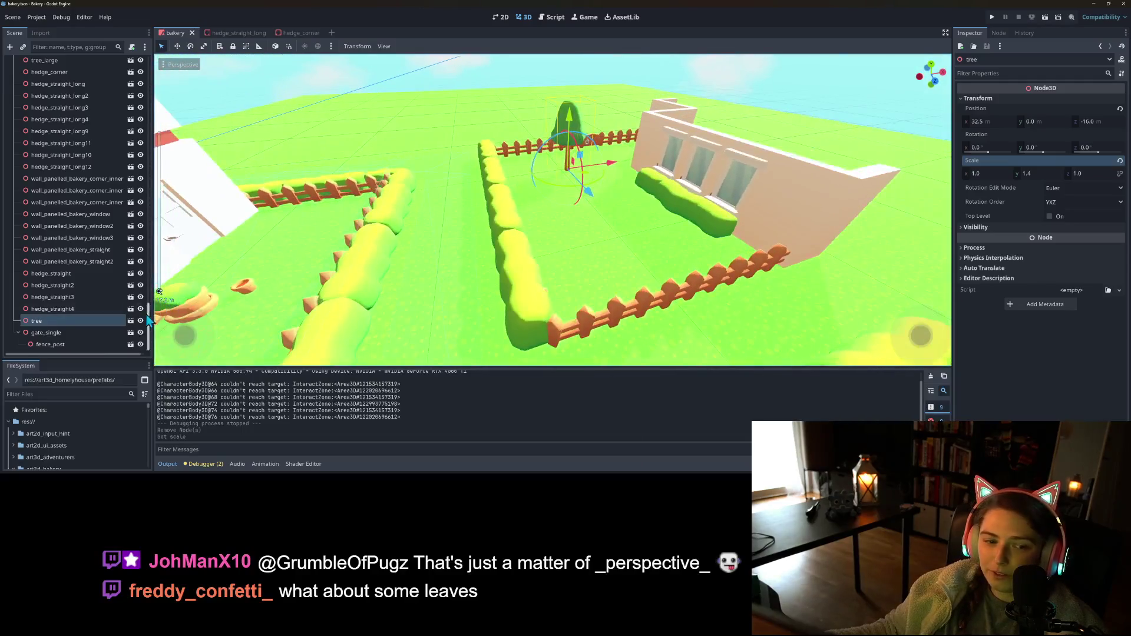
pyautogui.rightClick(95, 324)
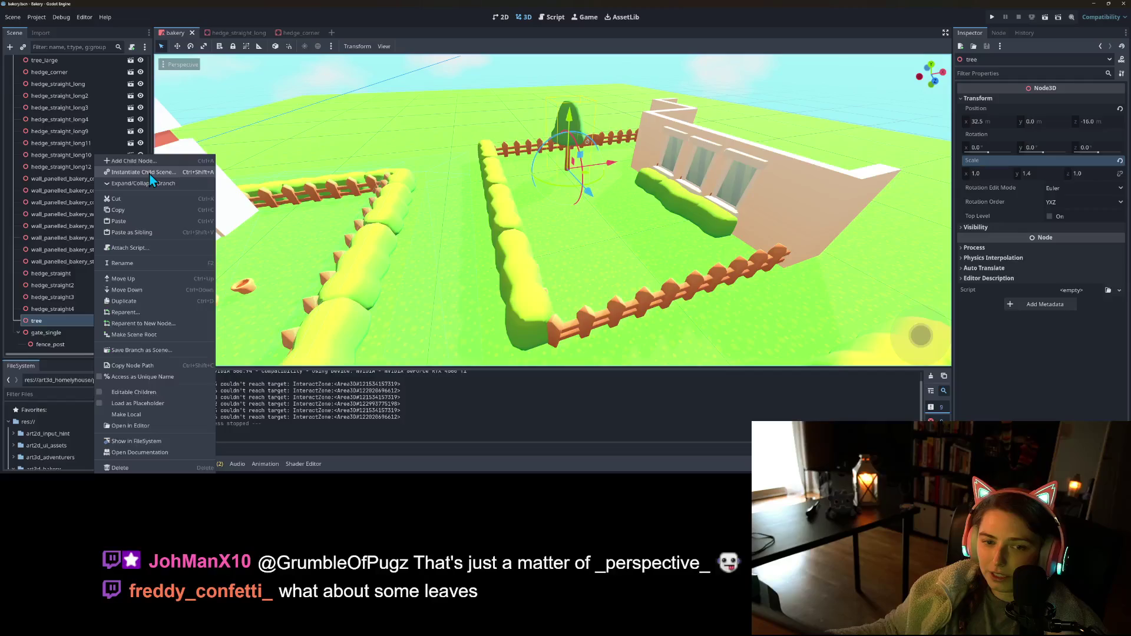
# - Add bush.fbx as a child of the tree and raise it into the canopy
pyautogui.click(150, 173)
pyautogui.write('bush')
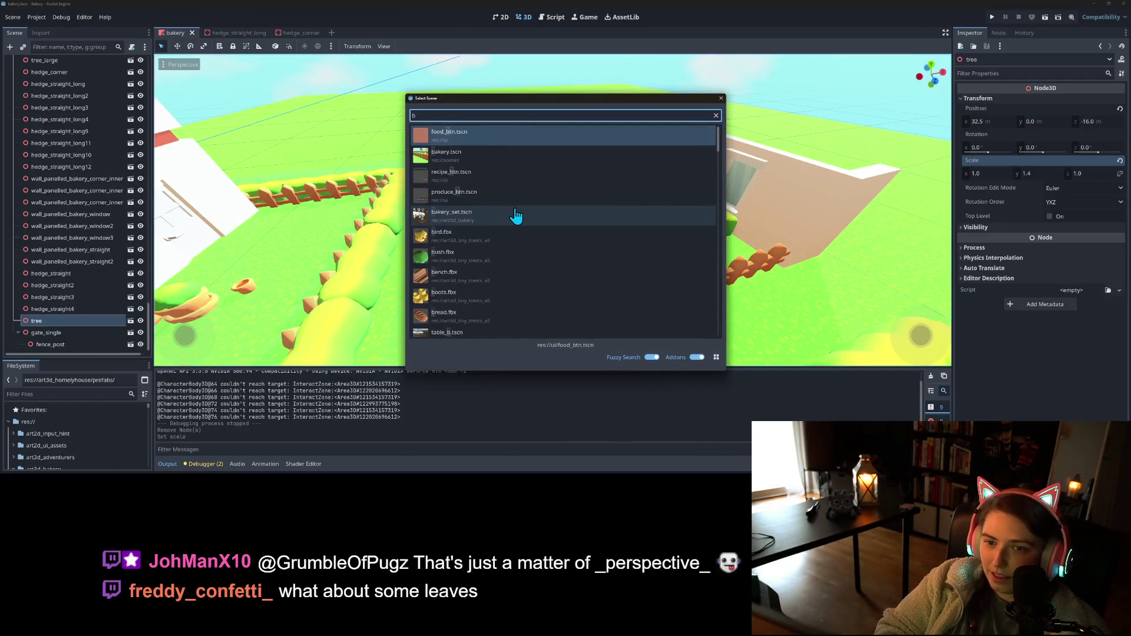
pyautogui.press('Return')
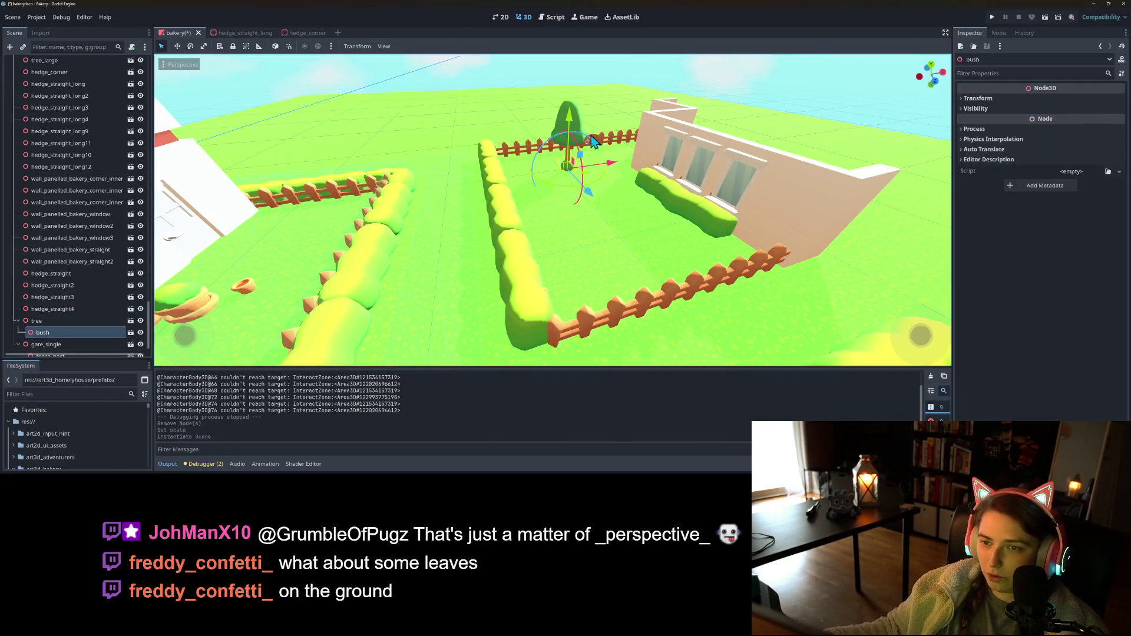
pyautogui.moveTo(576, 88); pyautogui.dragTo(577, 90)
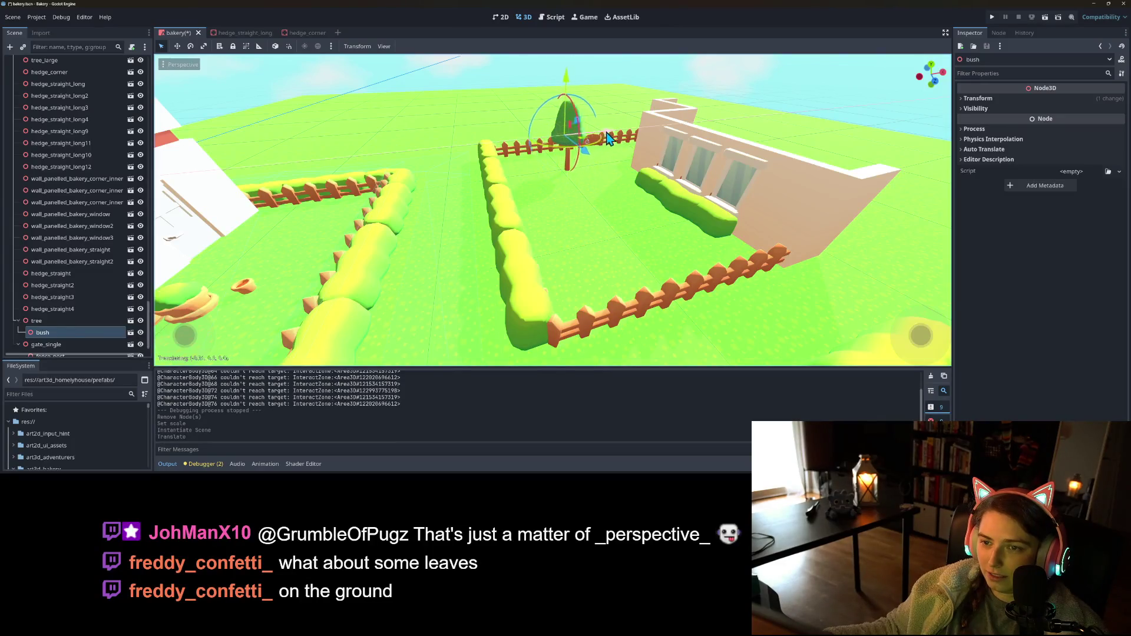
pyautogui.moveTo(600, 136); pyautogui.dragTo(556, 137)
pyautogui.click(530, 117)
# - Fine-tune the bush's position within the tree's canopy, nudging it left
pyautogui.scroll(3)
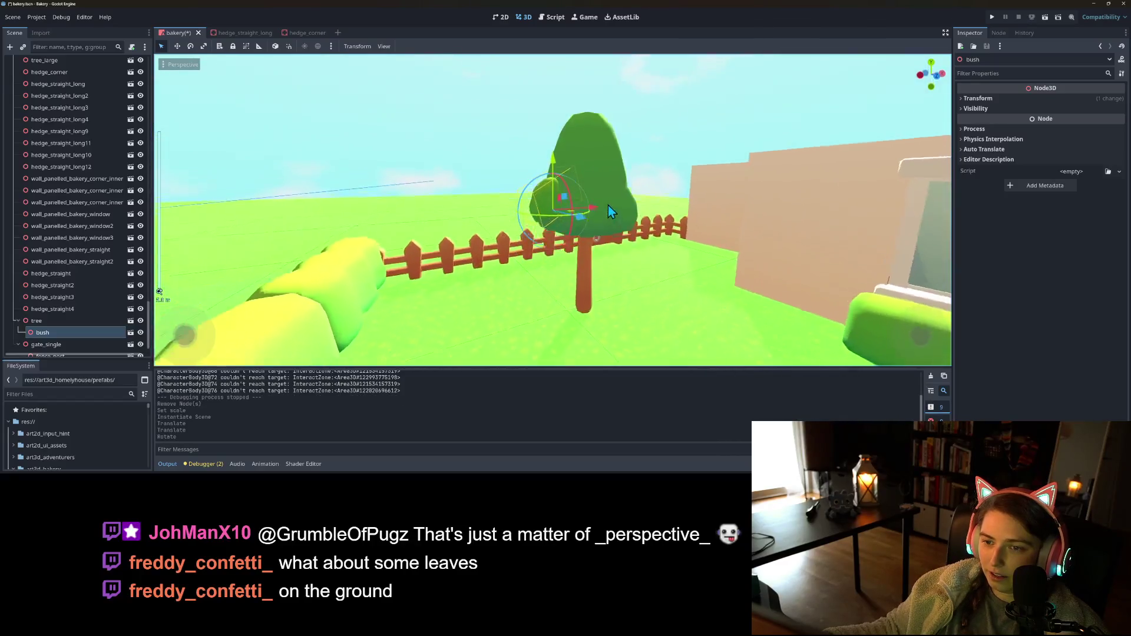
pyautogui.moveTo(608, 207); pyautogui.dragTo(575, 193)
pyautogui.moveTo(560, 134); pyautogui.dragTo(530, 182)
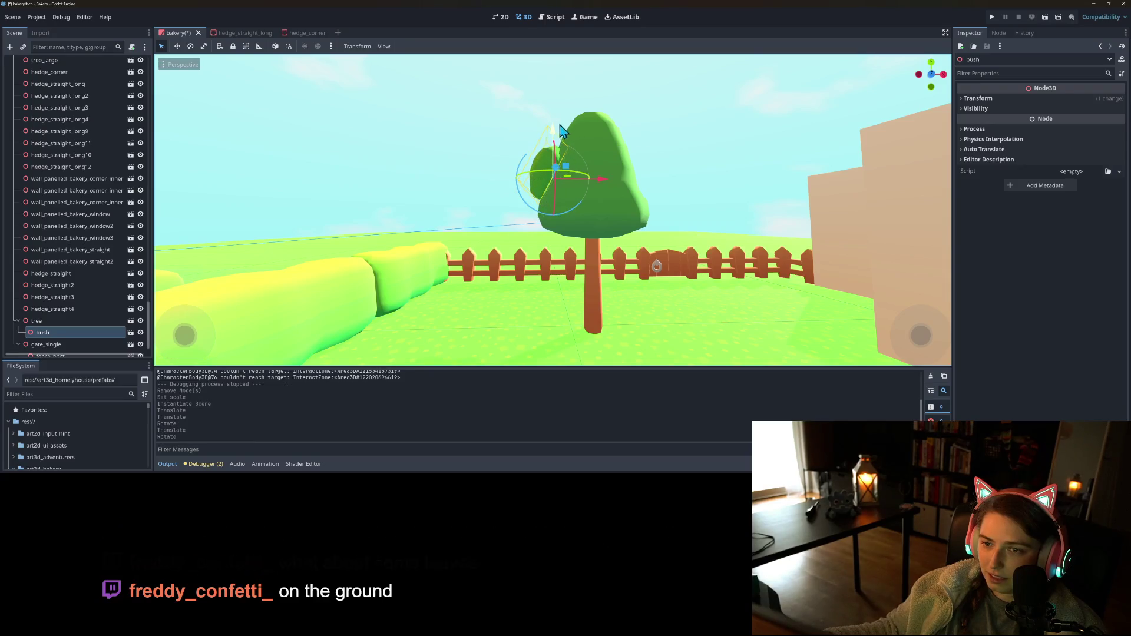
pyautogui.moveTo(564, 143); pyautogui.dragTo(565, 144)
pyautogui.moveTo(601, 190); pyautogui.dragTo(607, 189)
pyautogui.moveTo(671, 287); pyautogui.dragTo(577, 185)
pyautogui.moveTo(588, 292); pyautogui.dragTo(532, 306)
pyautogui.scroll(-3)
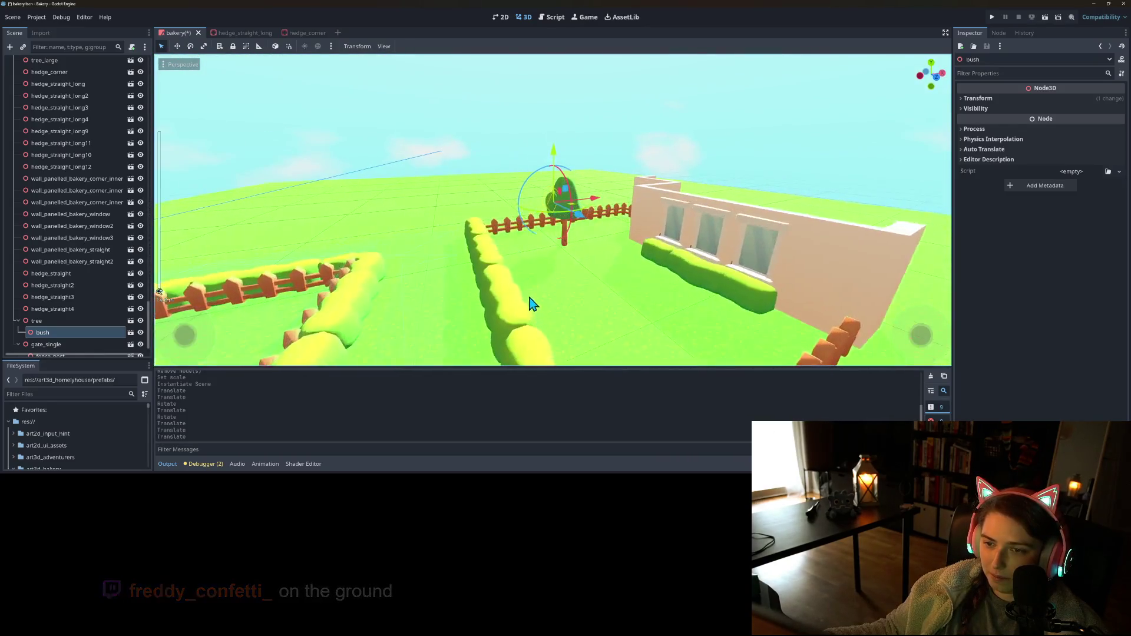
pyautogui.scroll(3)
# - Duplicate the bush and rotate the copy into place around the canopy
pyautogui.hotkey('ctrl', 'd')
pyautogui.moveTo(561, 206); pyautogui.dragTo(632, 195)
pyautogui.moveTo(618, 136); pyautogui.dragTo(641, 167)
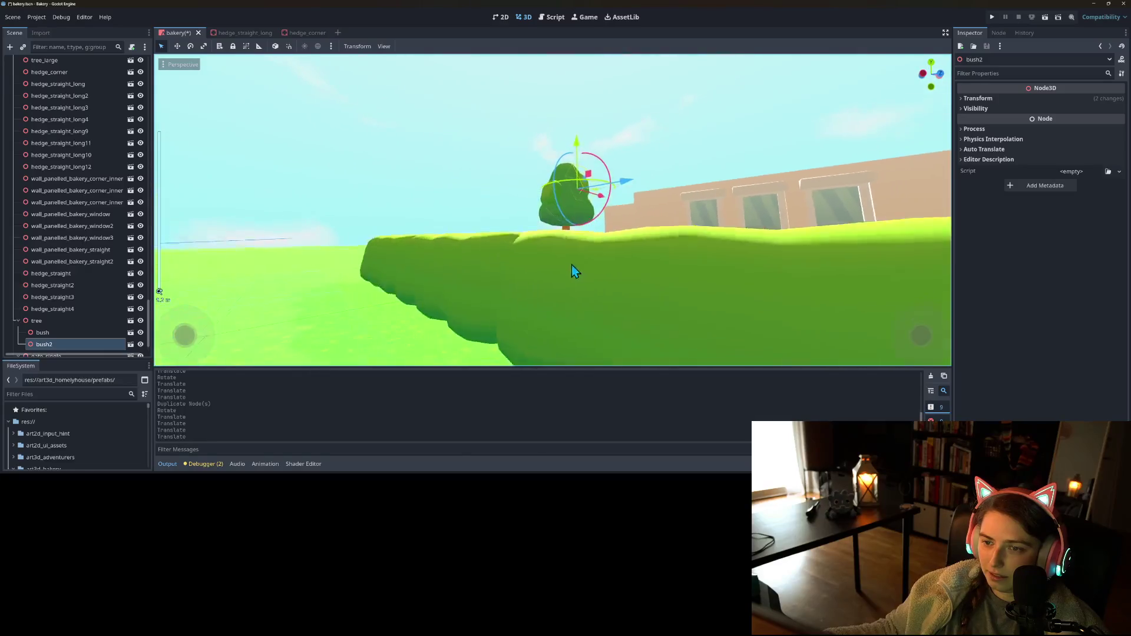
pyautogui.click(576, 277)
# - Play-test the game, walking the character along the fence, then close it
pyautogui.click(993, 17)
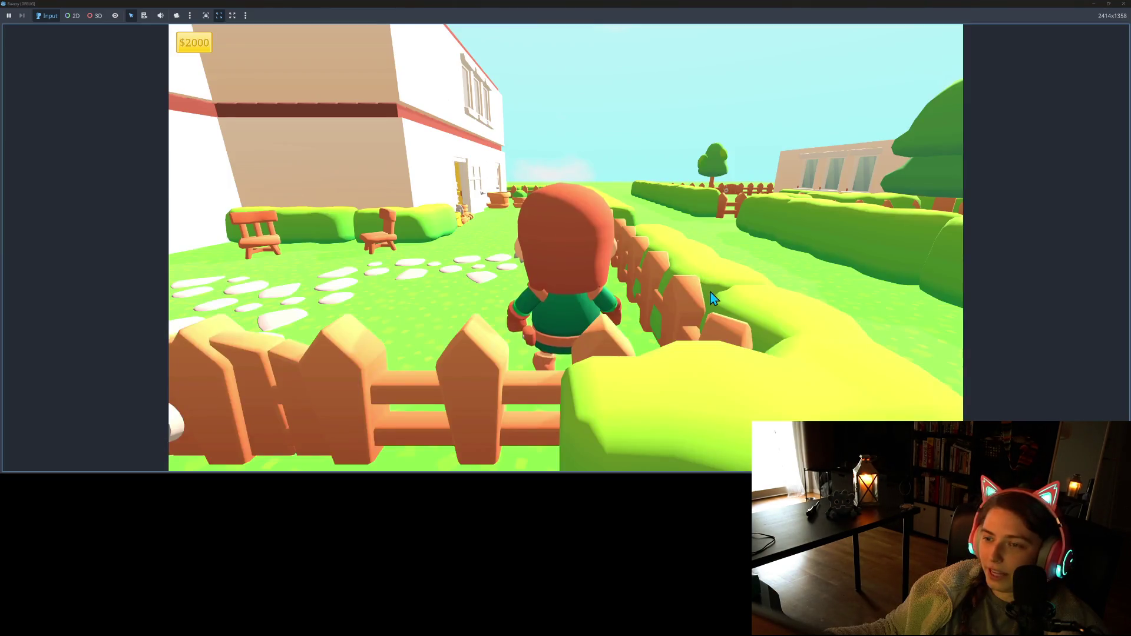
pyautogui.press('w')
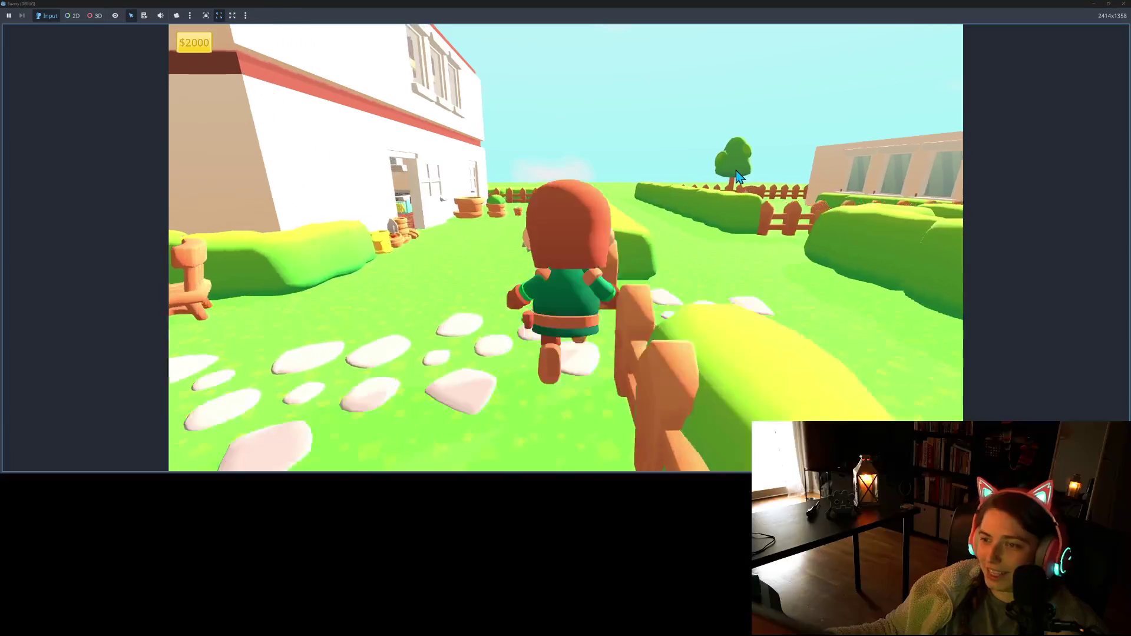
pyautogui.click(1123, 3)
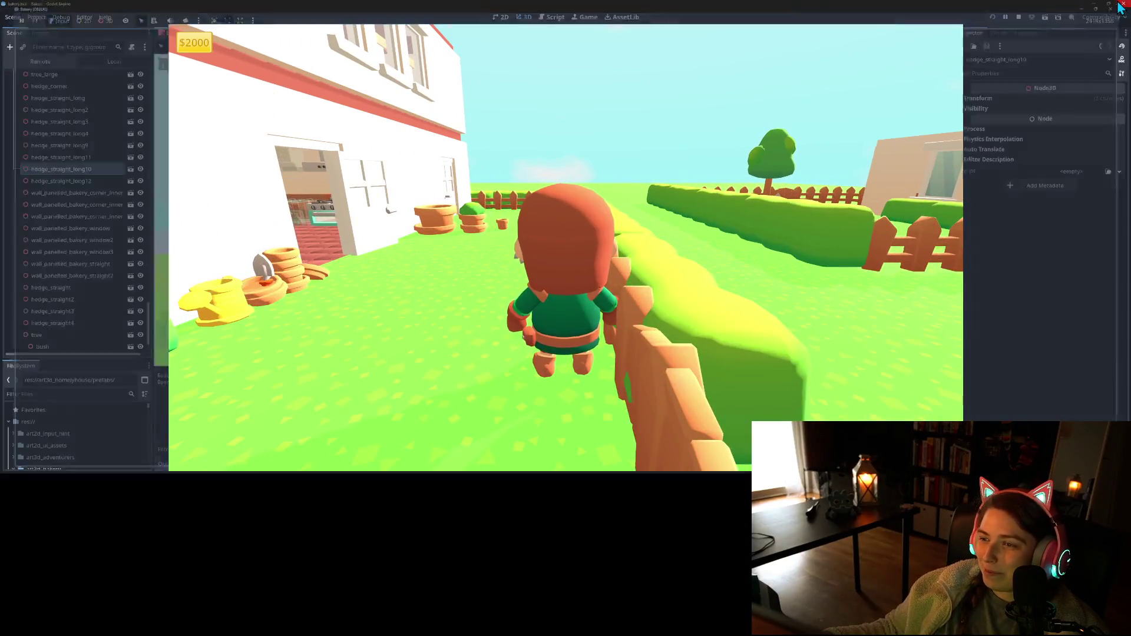
pyautogui.click(79, 319)
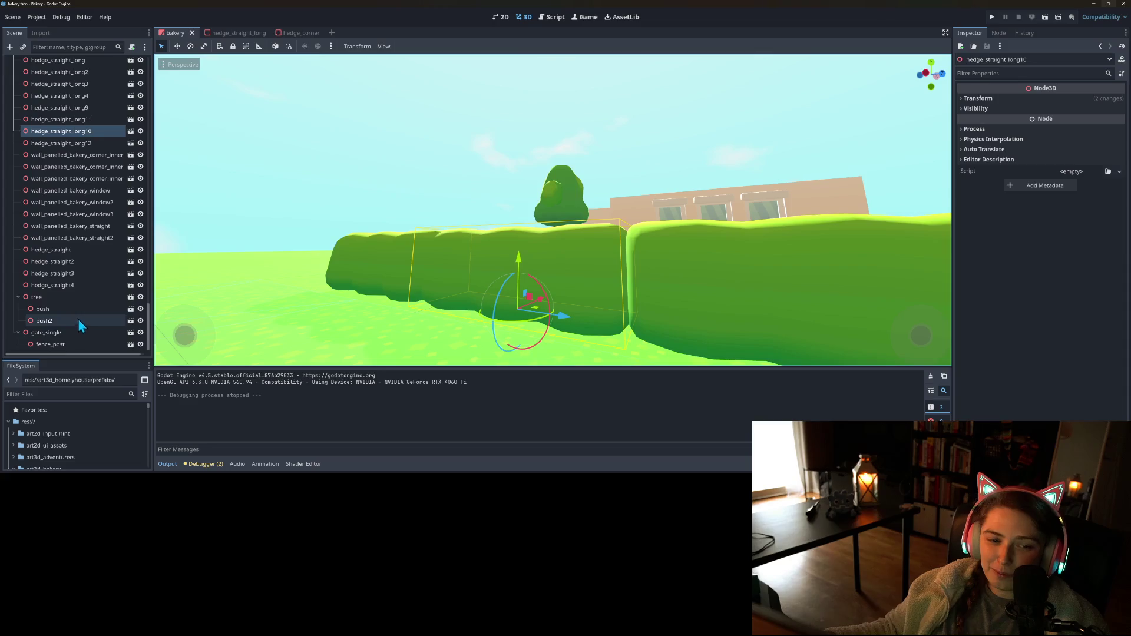
# - Delete bush and bush2 from the tree and save the scene
pyautogui.scroll(-3)
pyautogui.click(58, 318)
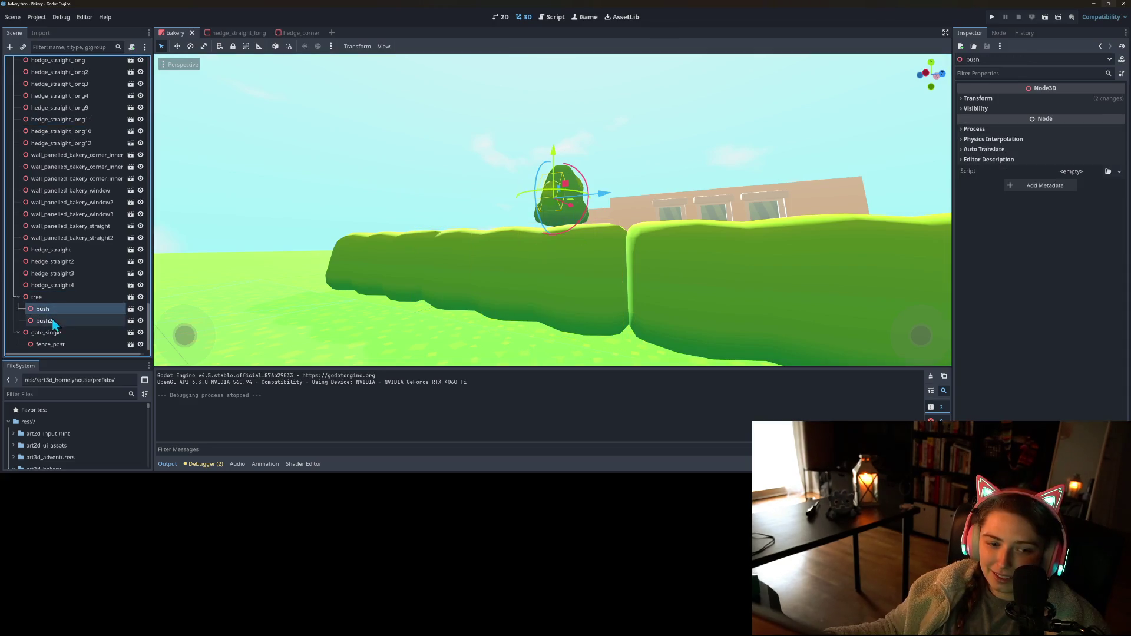
pyautogui.click(52, 311)
pyautogui.click(63, 324)
pyautogui.press('Delete')
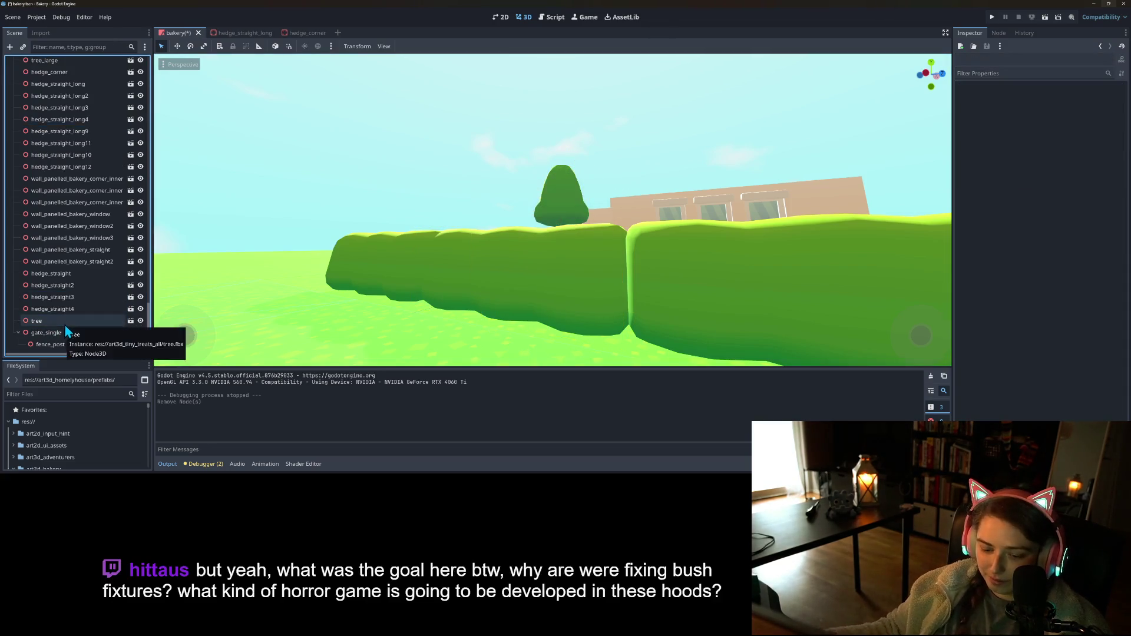
pyautogui.hotkey('ctrl', 's')
# - Start instancing a child scene under the no_col node
pyautogui.moveTo(530, 283); pyautogui.dragTo(426, 268)
pyautogui.scroll(3)
pyautogui.scroll(3)
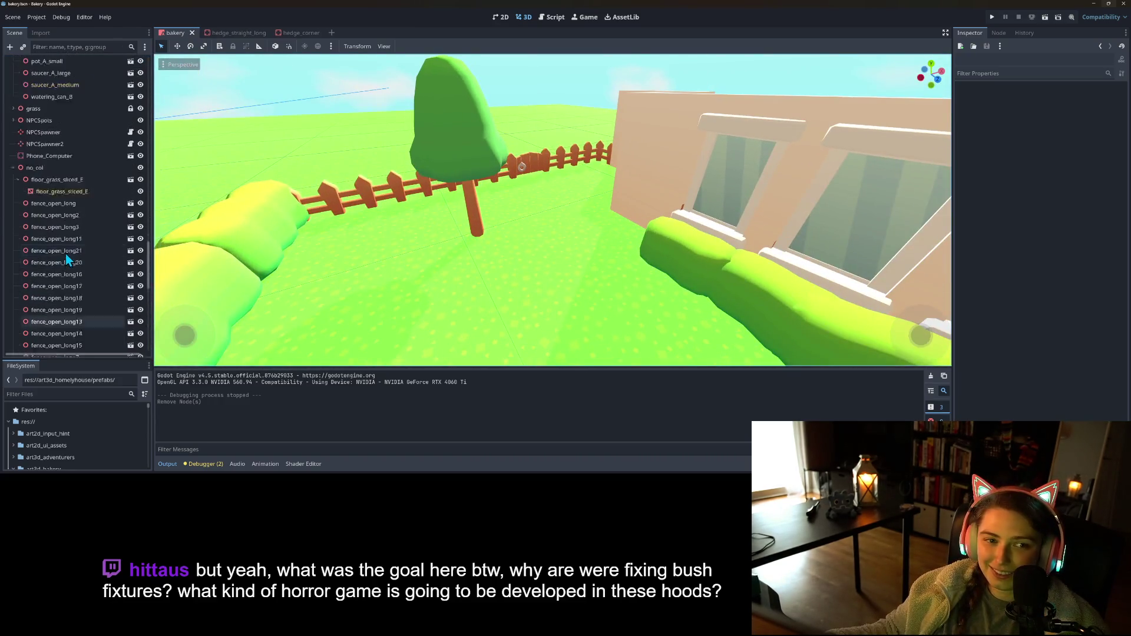
pyautogui.rightClick(38, 247)
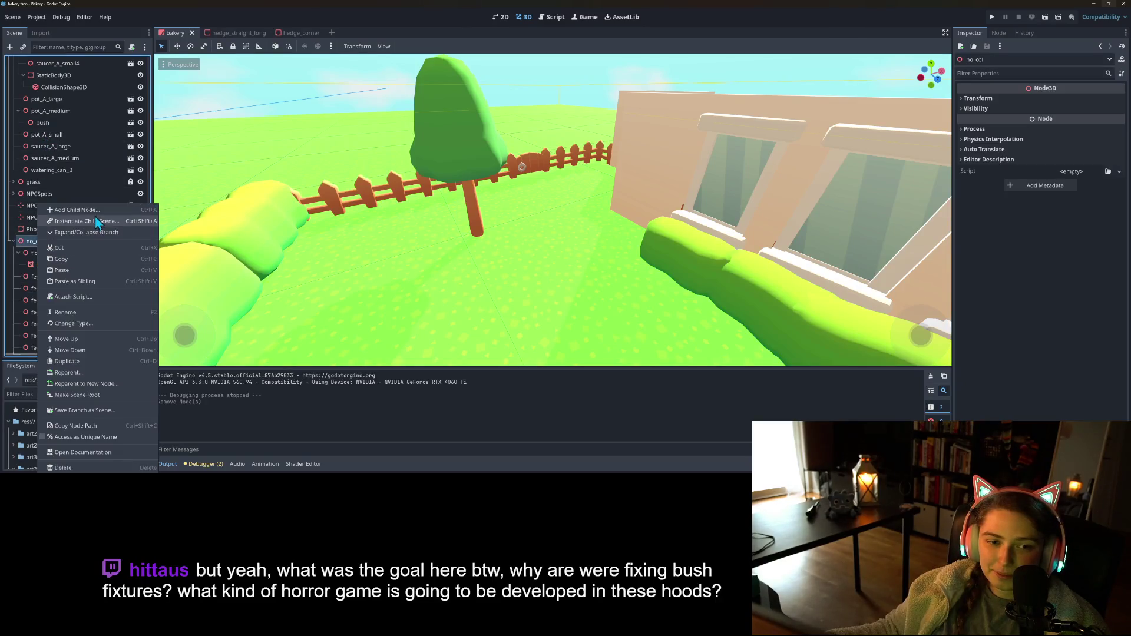
pyautogui.click(94, 223)
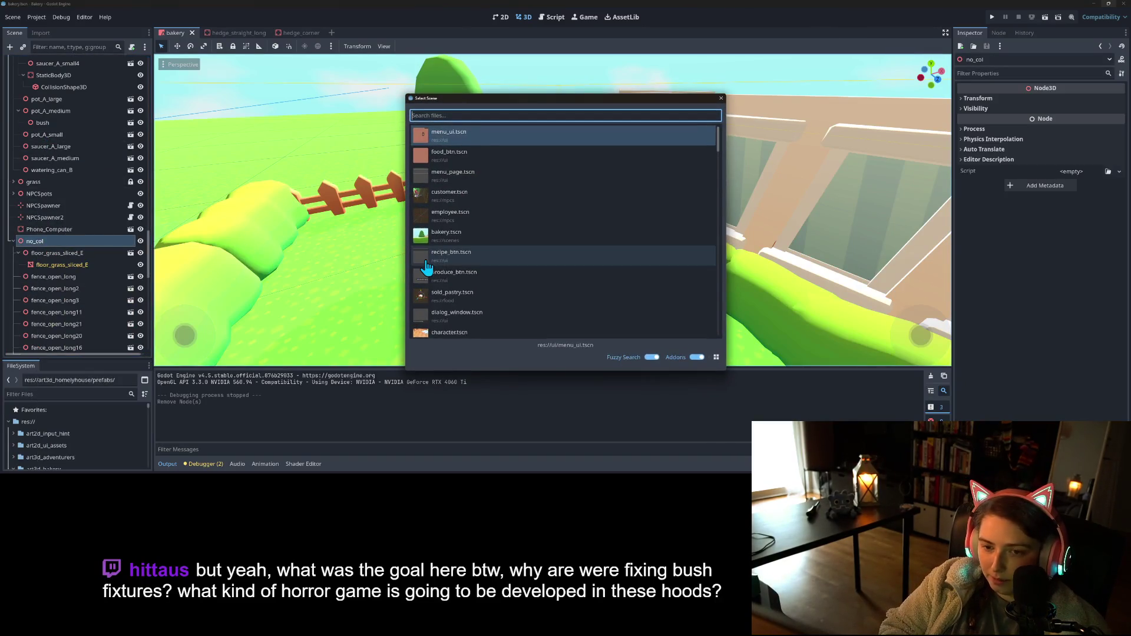
pyautogui.write('ben')
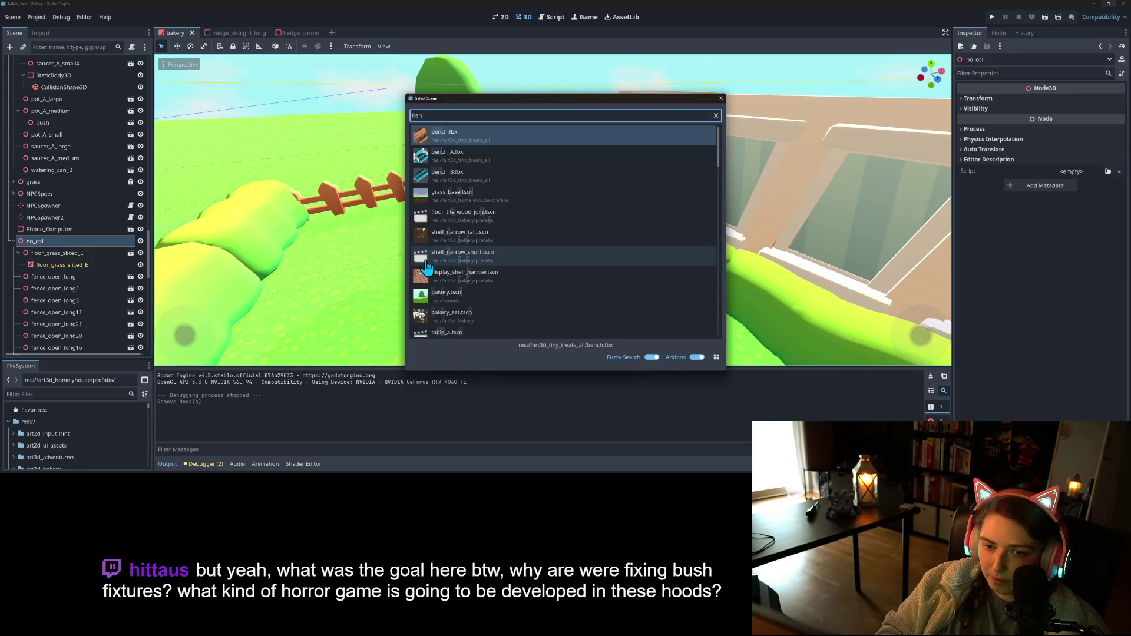
pyautogui.press('BackSpace')
pyautogui.press('BackSpace')
pyautogui.press('BackSpace')
# - Search the scene list and add cobble_stones_large.fbx
pyautogui.write('tab')
pyautogui.press('Down')
pyautogui.press('Down')
pyautogui.press('Down')
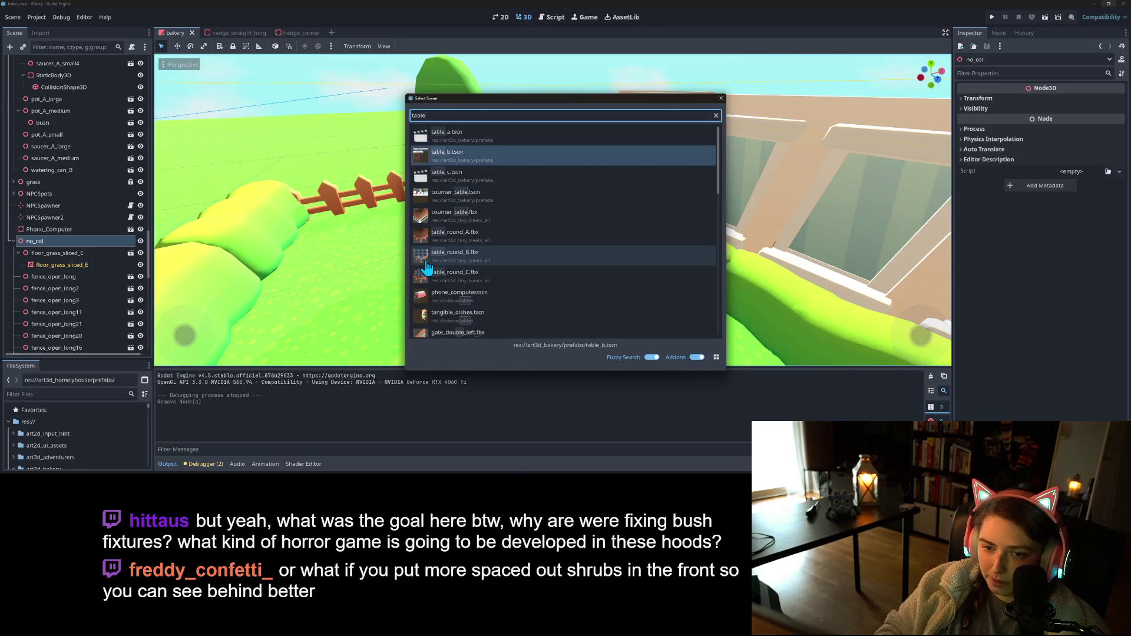
pyautogui.press('Up')
pyautogui.press('Up')
pyautogui.press('Up')
pyautogui.press('Up')
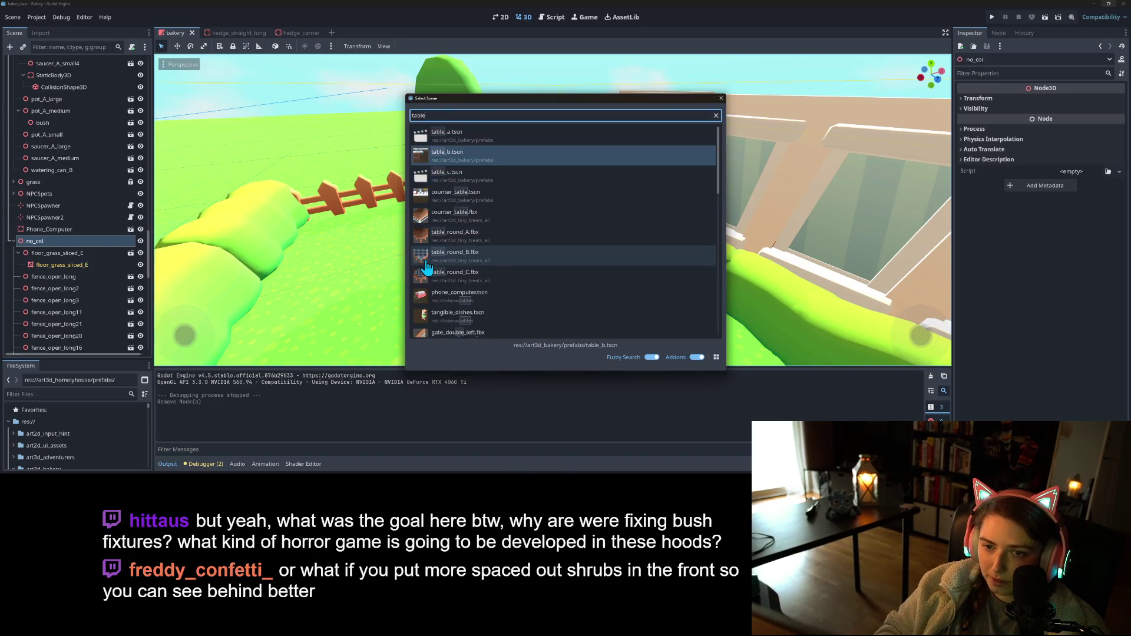
pyautogui.press('Down')
pyautogui.press('Down')
pyautogui.press('Down')
pyautogui.press('Down')
pyautogui.press('Down')
pyautogui.press('Down')
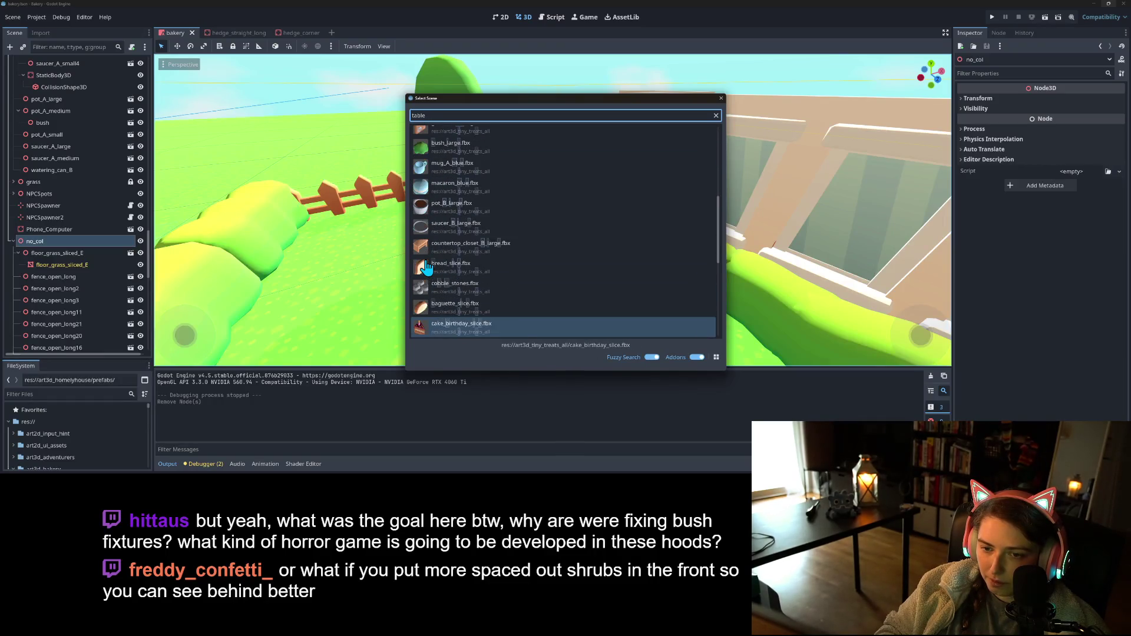
pyautogui.press('Down')
pyautogui.press('Down')
pyautogui.press('Down')
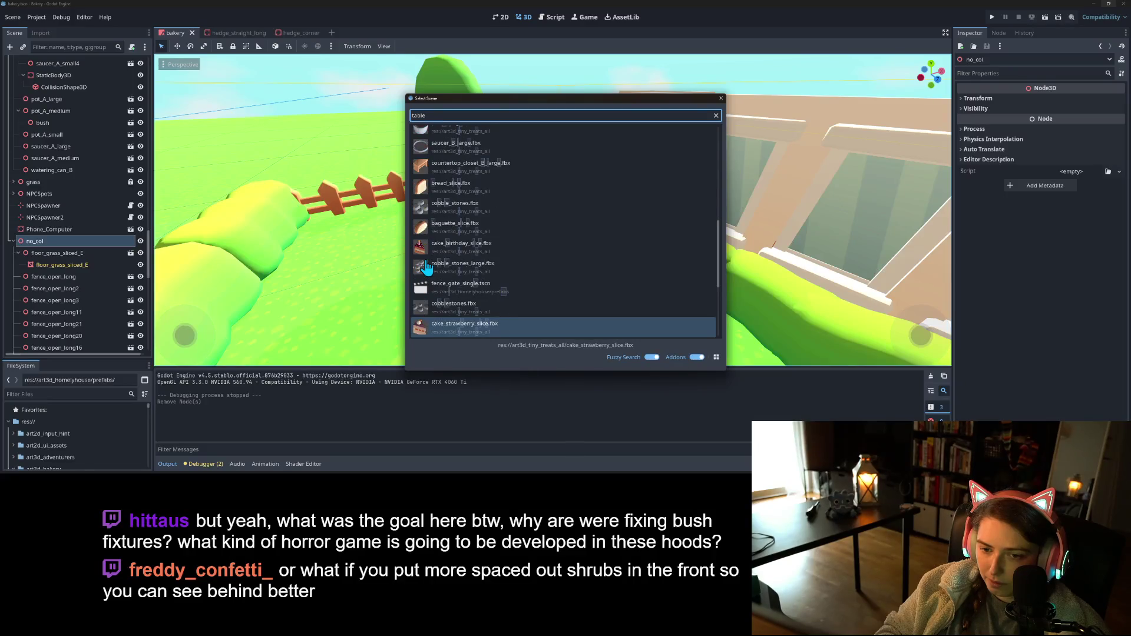
pyautogui.press('Down')
pyautogui.press('Down')
pyautogui.press('Down')
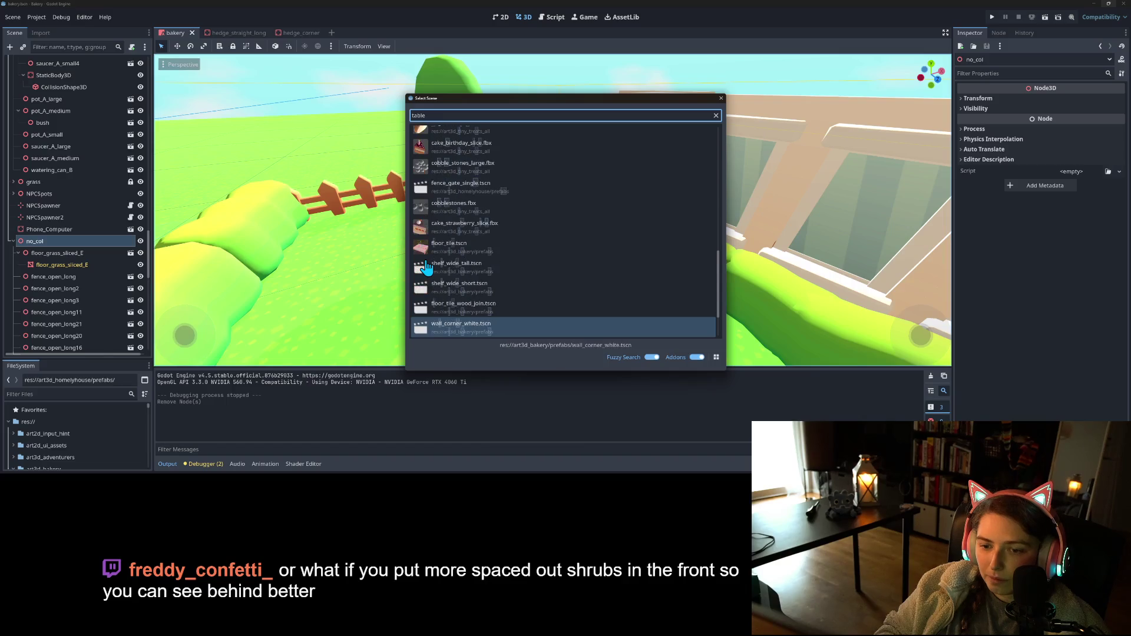
pyautogui.press('Down')
pyautogui.press('Down')
pyautogui.press('Up')
pyautogui.press('Up')
pyautogui.press('Up')
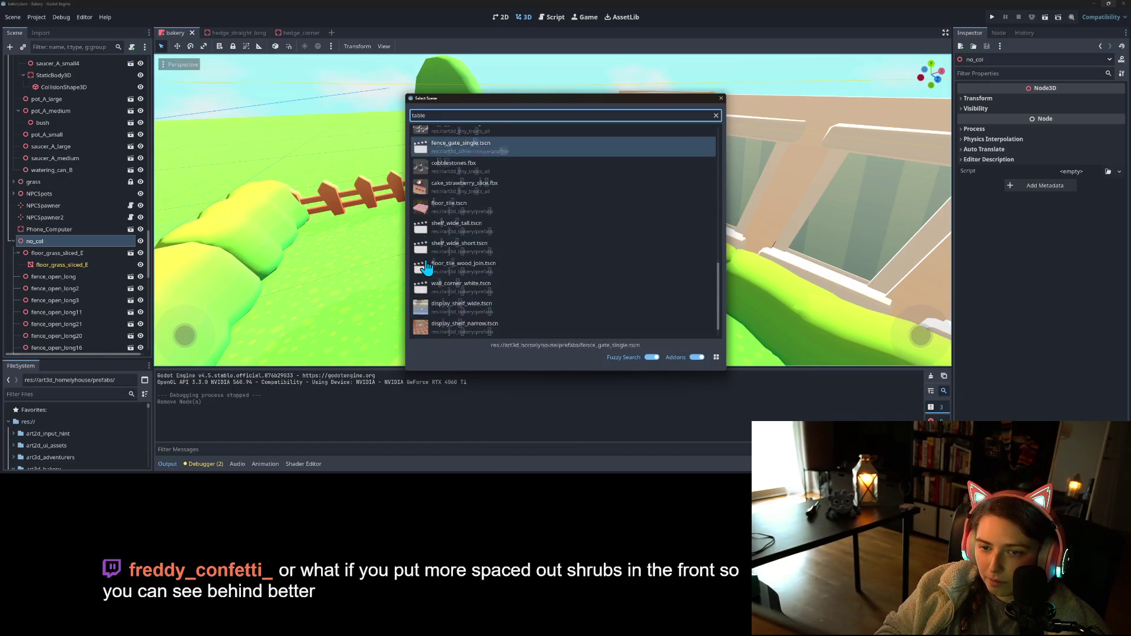
pyautogui.press('Return')
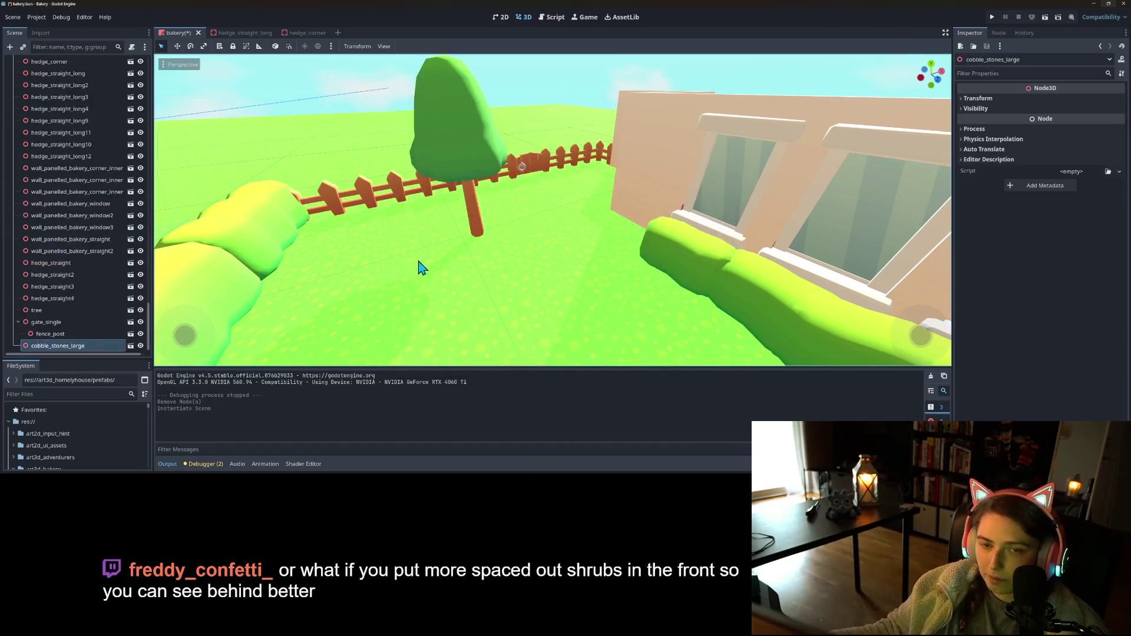
# - Move the cobblestones patch onto the lawn beside the back fence
pyautogui.scroll(-3)
pyautogui.scroll(-3)
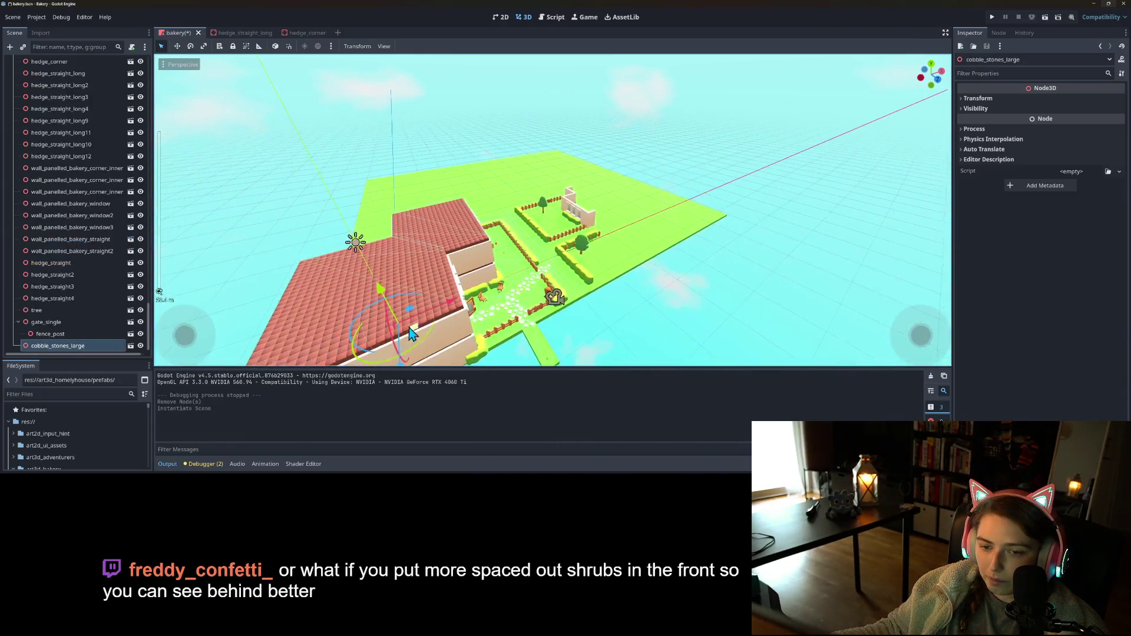
pyautogui.moveTo(532, 225); pyautogui.dragTo(564, 227)
pyautogui.press('f')
pyautogui.moveTo(583, 274); pyautogui.dragTo(581, 217)
pyautogui.moveTo(570, 221); pyautogui.dragTo(505, 215)
pyautogui.scroll(3)
pyautogui.press('f')
pyautogui.moveTo(560, 266); pyautogui.dragTo(581, 268)
pyautogui.scroll(3)
# - Make two copies of the cobblestones, moving and rotating each next to the original
pyautogui.hotkey('ctrl', 'd')
pyautogui.moveTo(576, 225); pyautogui.dragTo(619, 276)
pyautogui.moveTo(598, 320); pyautogui.dragTo(595, 295)
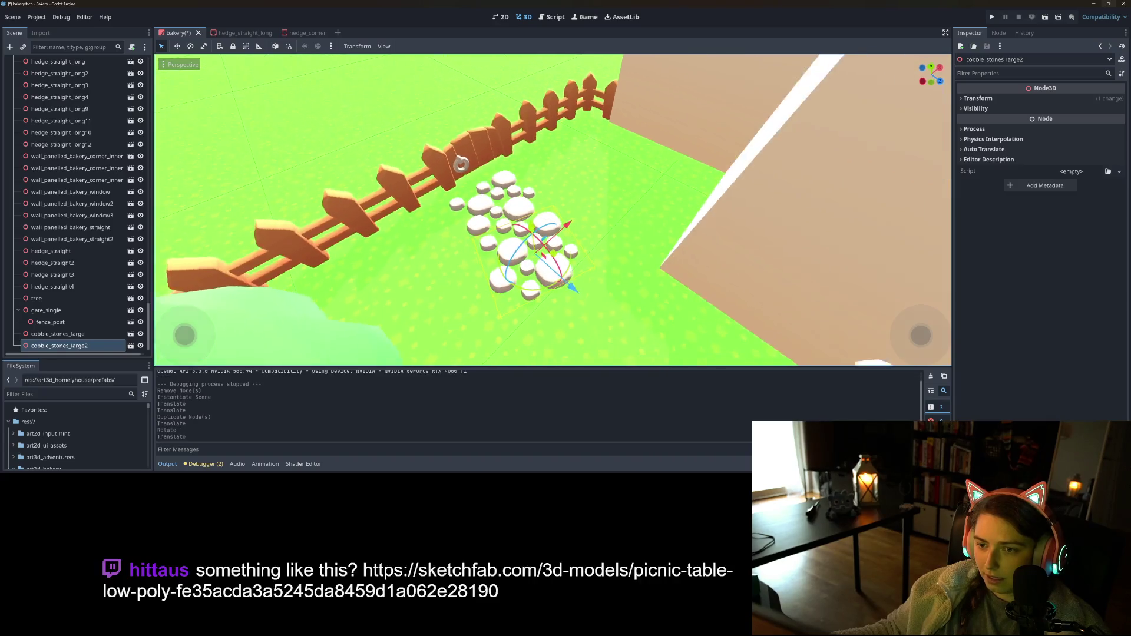
pyautogui.hotkey('ctrl', 'd')
pyautogui.moveTo(542, 260); pyautogui.dragTo(601, 202)
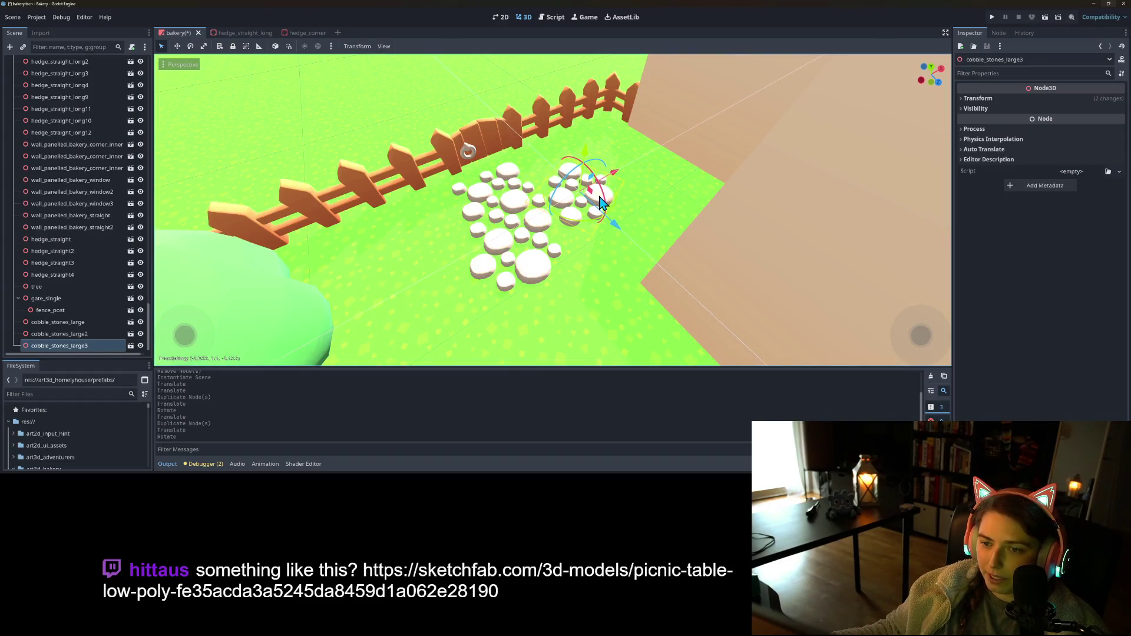
pyautogui.scroll(-3)
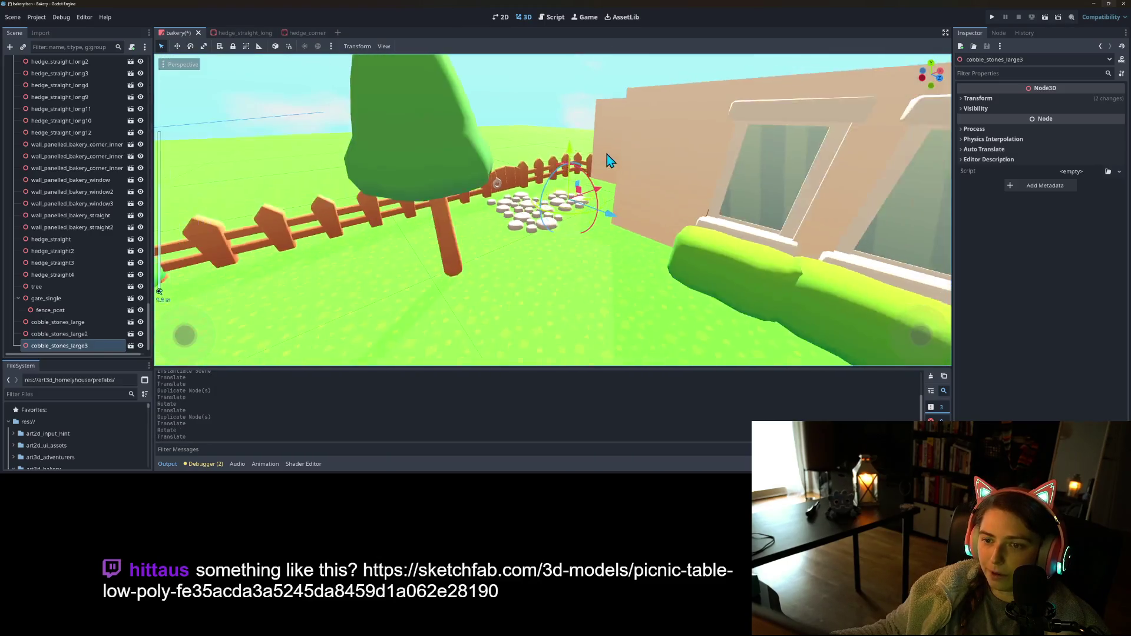
pyautogui.scroll(3)
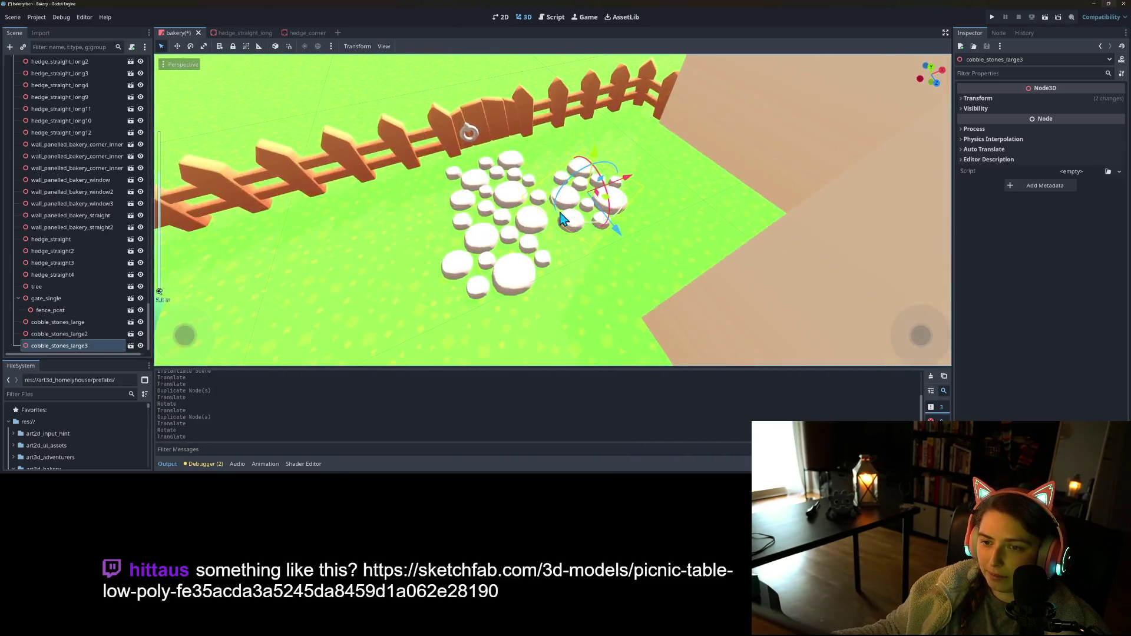
# - Rotate and shift all three cobblestone patches together as one cluster
pyautogui.click(38, 322)
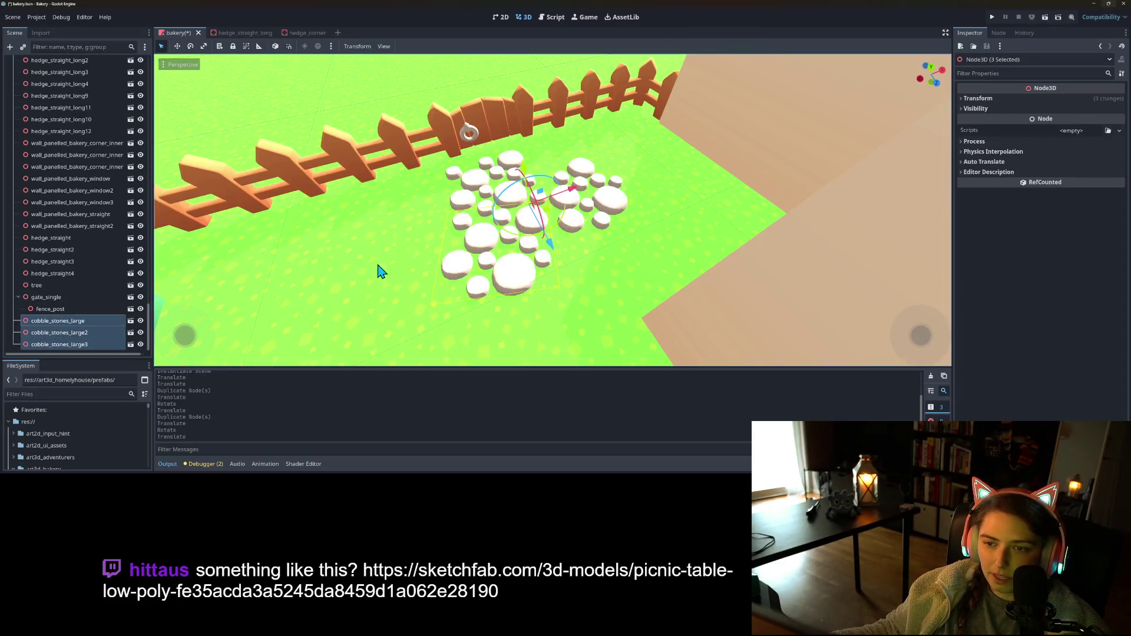
pyautogui.moveTo(561, 235); pyautogui.dragTo(574, 198)
pyautogui.moveTo(552, 290); pyautogui.dragTo(617, 281)
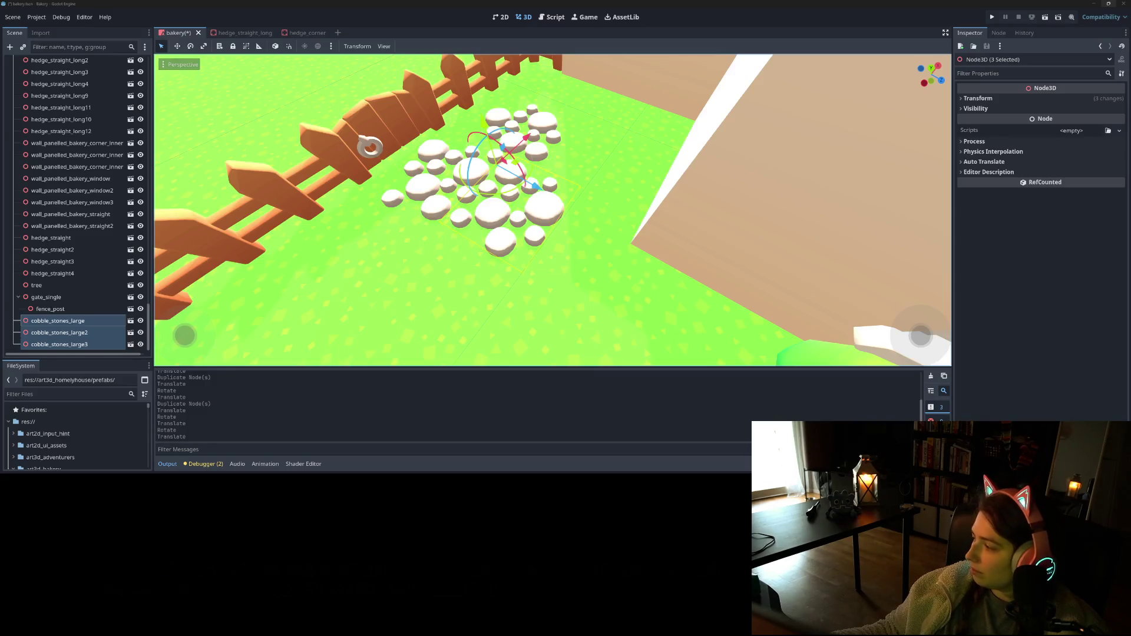
pyautogui.hotkey('alt', 'Tab')
pyautogui.click(619, 9)
# - Load the Sketchfab Picnic Table page from its pasted URL and zoom out on the model
pyautogui.hotkey('ctrl', 'v')
pyautogui.press('Return')
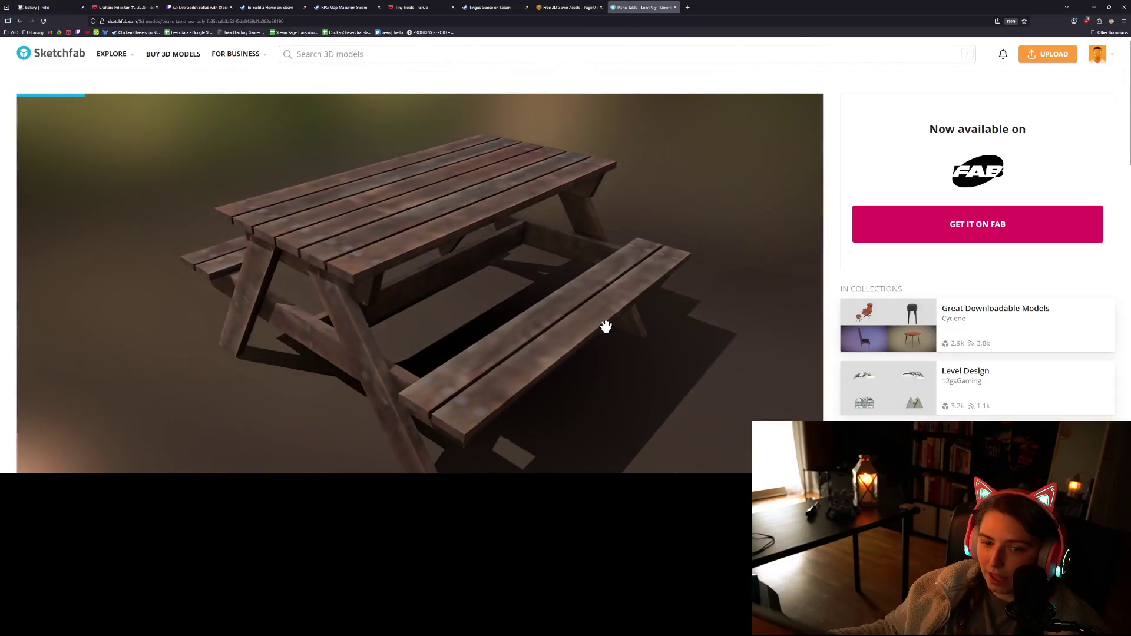
pyautogui.scroll(-3)
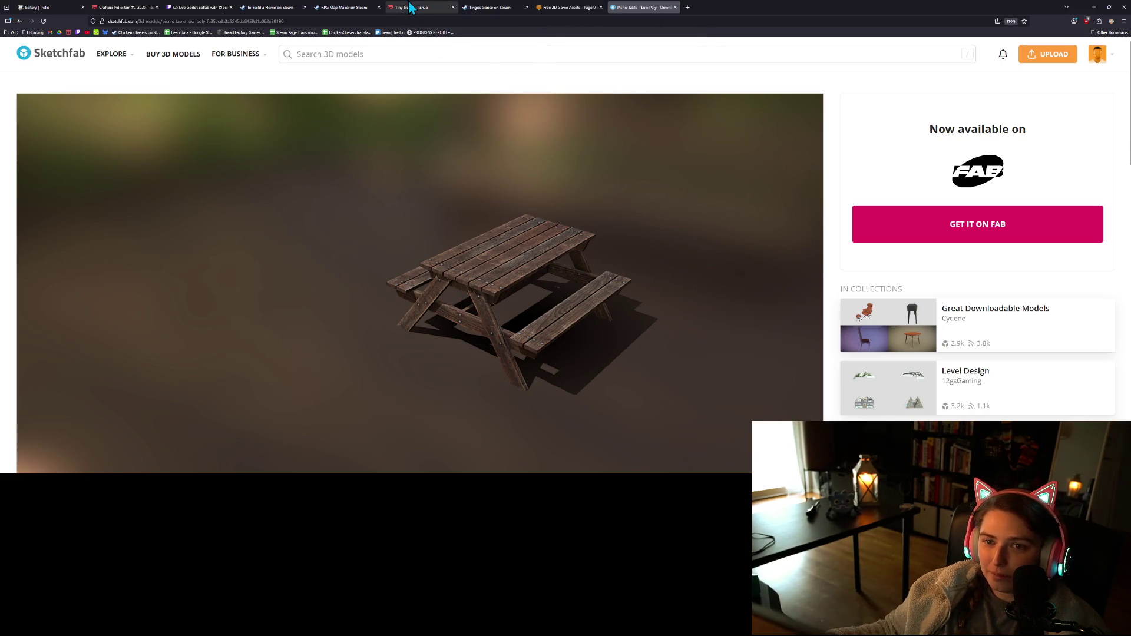
pyautogui.click(411, 8)
# - Scroll through the Tiny Treats asset packs looking for a bench, then minimise the browser
pyautogui.scroll(3)
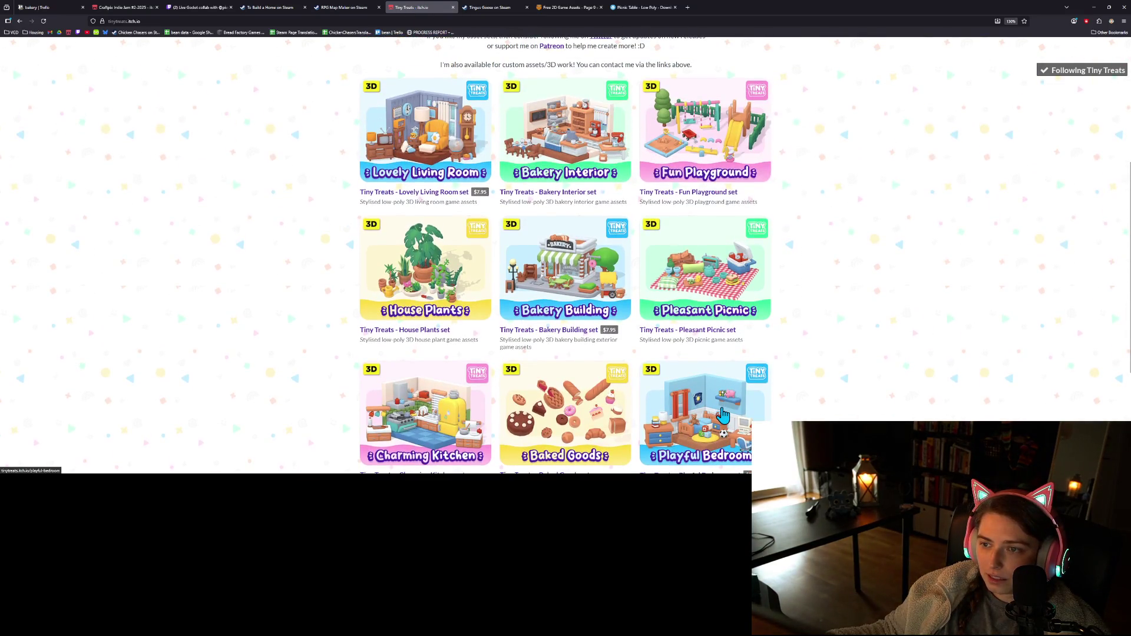
pyautogui.scroll(3)
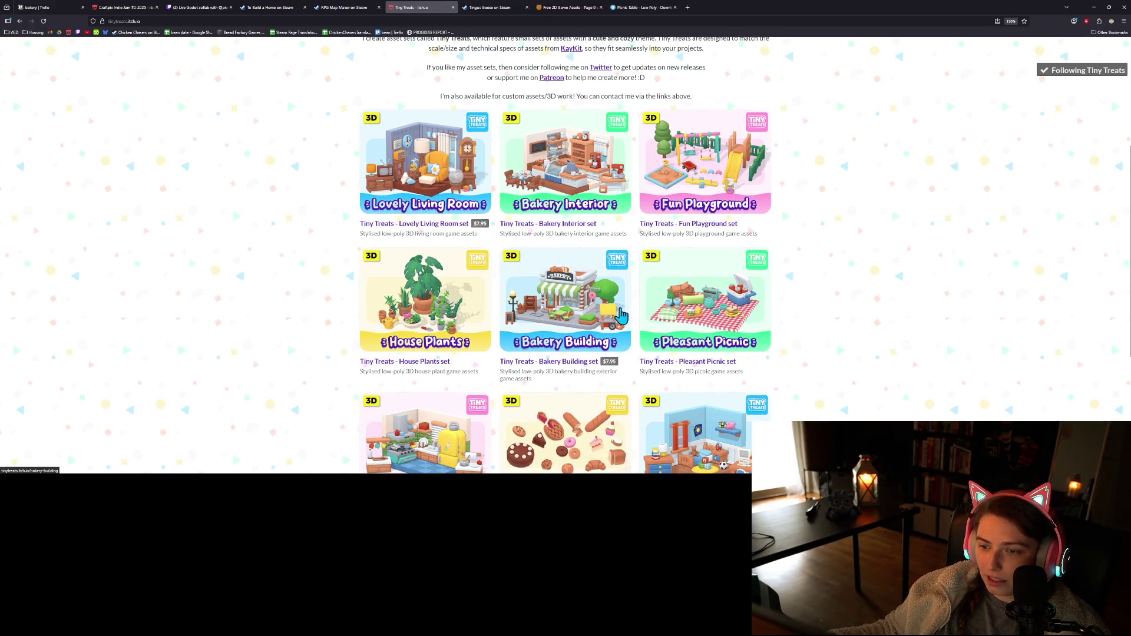
pyautogui.scroll(-3)
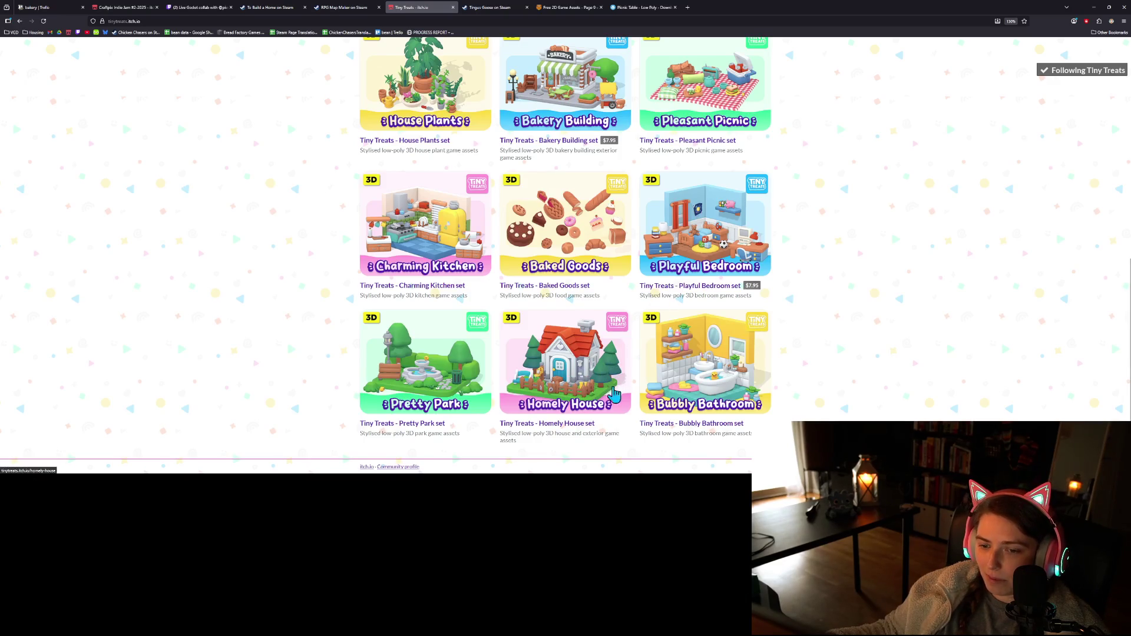
pyautogui.scroll(3)
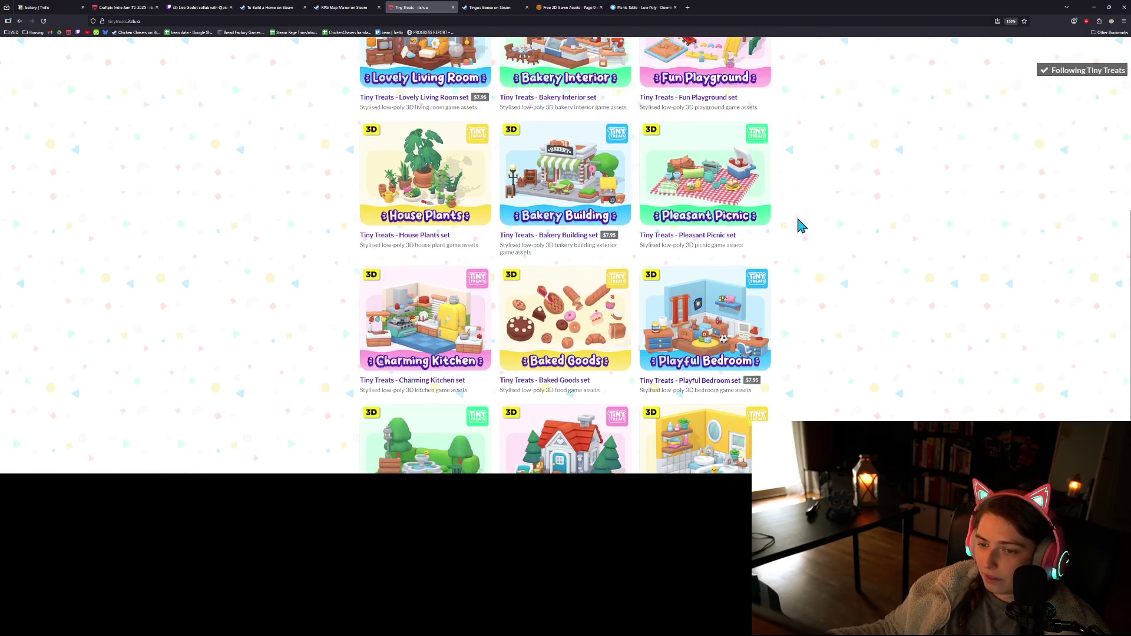
pyautogui.scroll(3)
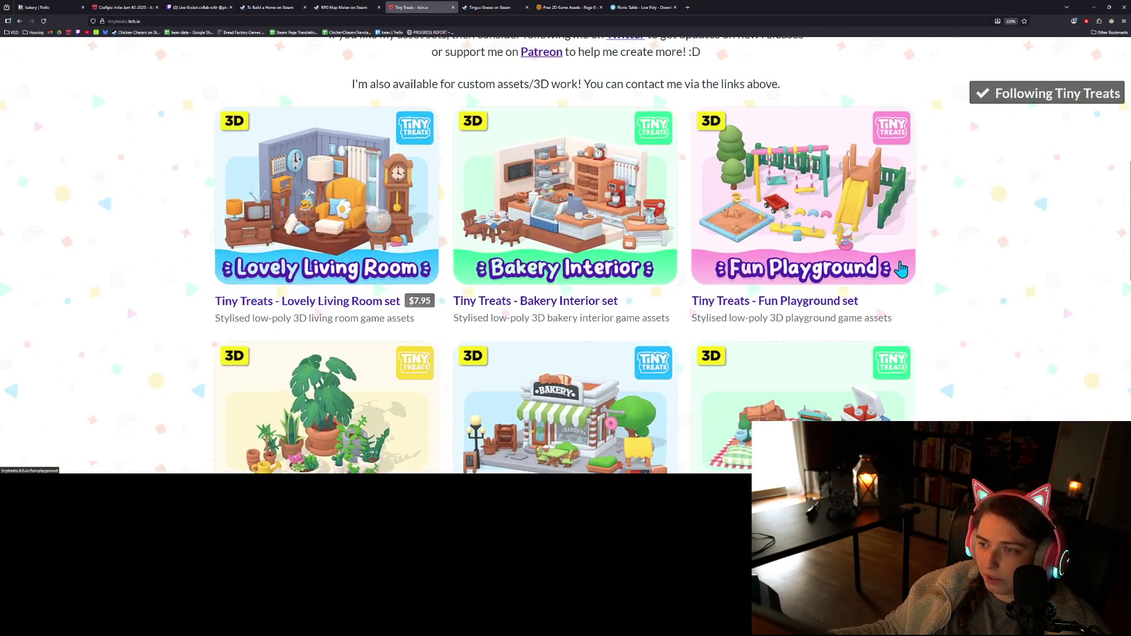
pyautogui.scroll(3)
pyautogui.scroll(-3)
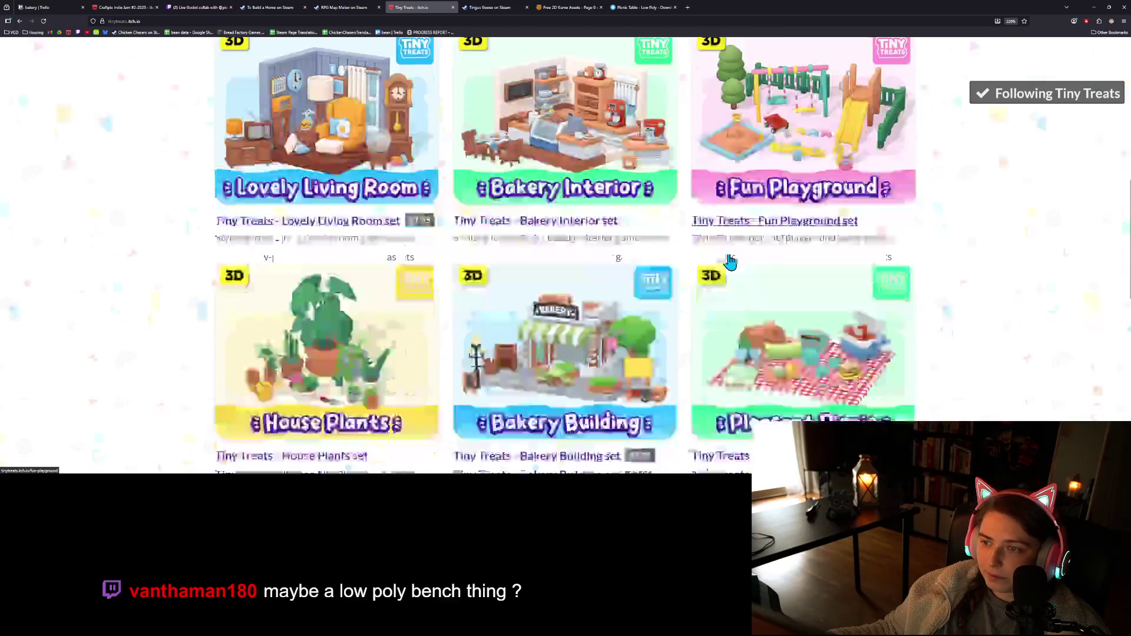
pyautogui.scroll(-3)
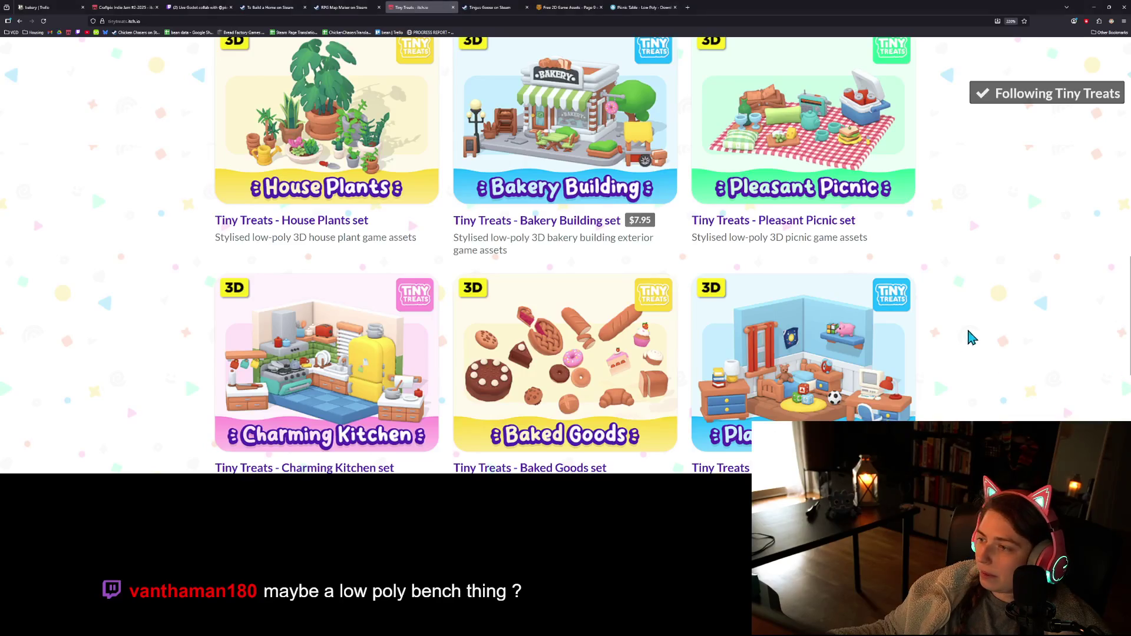
pyautogui.click(1096, 8)
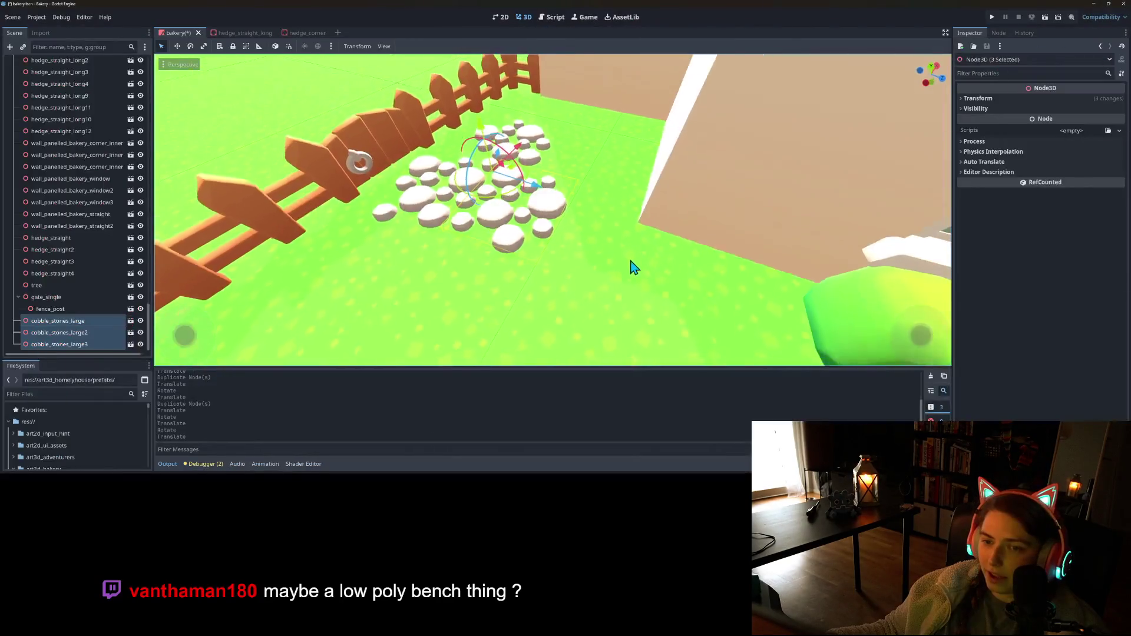
# - Move cobble_stones_large3 along its blue axis toward the bakery wall and save
pyautogui.press('s')
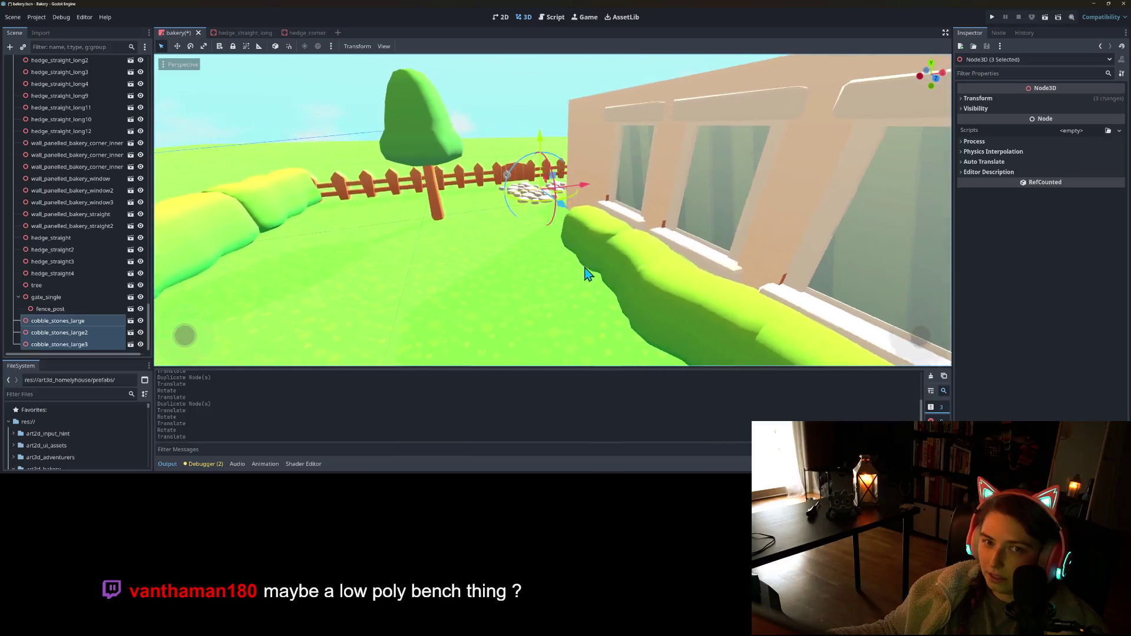
pyautogui.hotkey('ctrl', 's')
pyautogui.moveTo(591, 236); pyautogui.dragTo(598, 275)
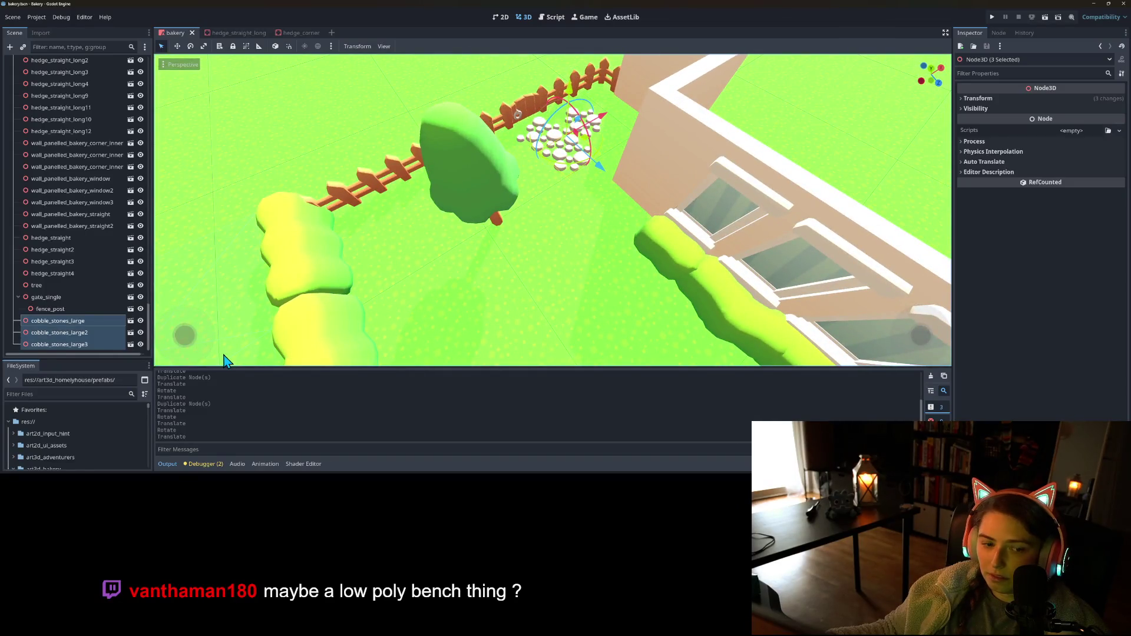
pyautogui.click(95, 344)
pyautogui.moveTo(615, 161); pyautogui.dragTo(640, 173)
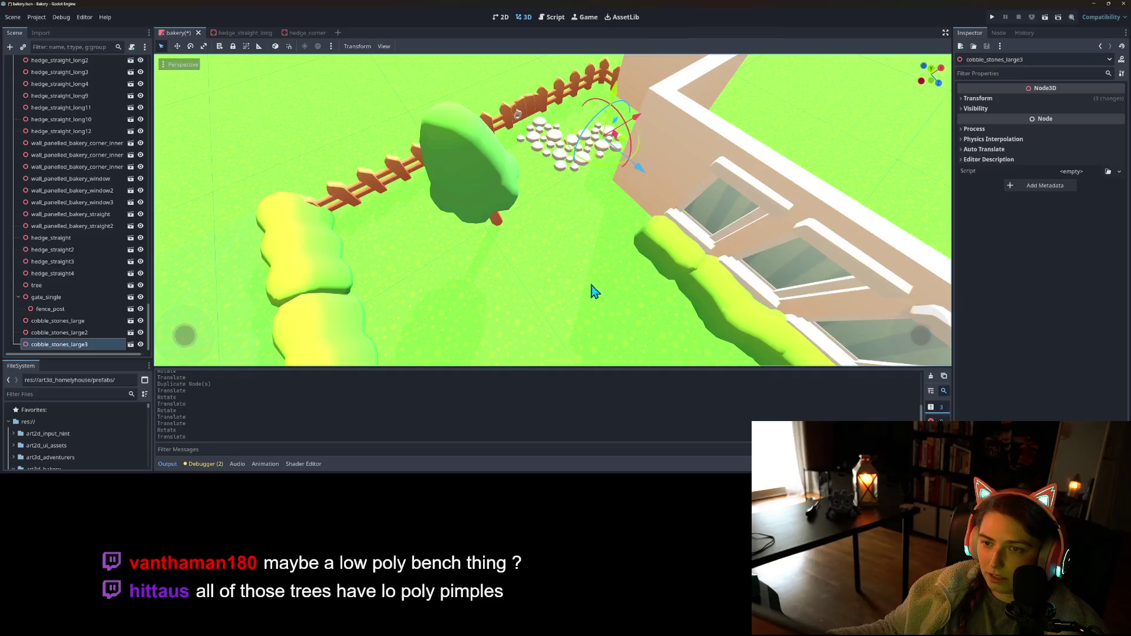
pyautogui.scroll(-3)
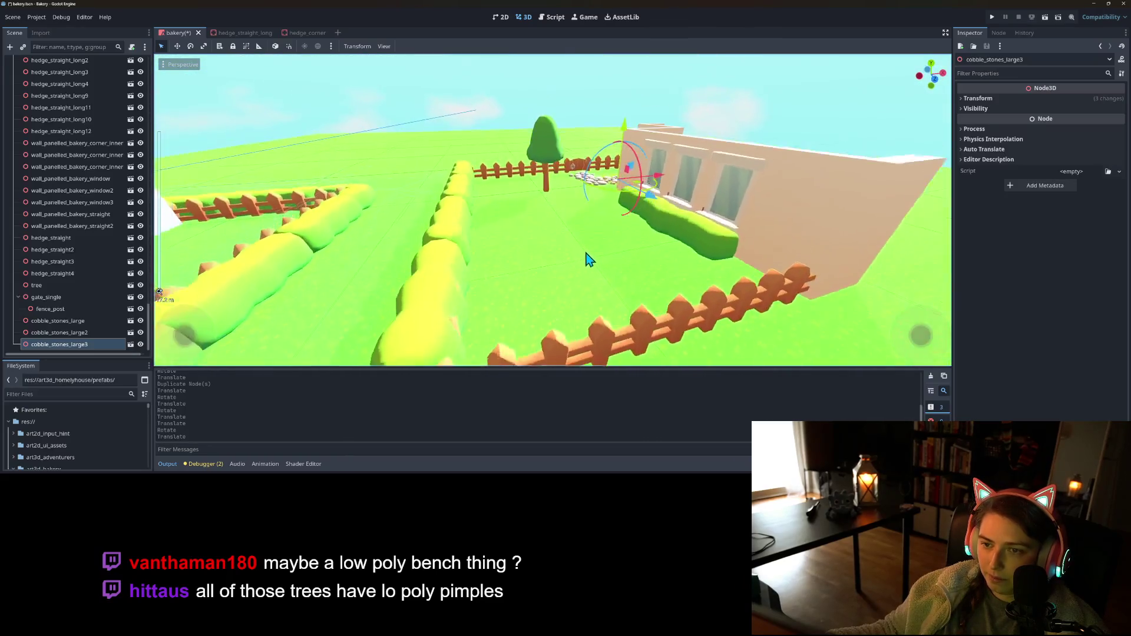
pyautogui.hotkey('ctrl', 's')
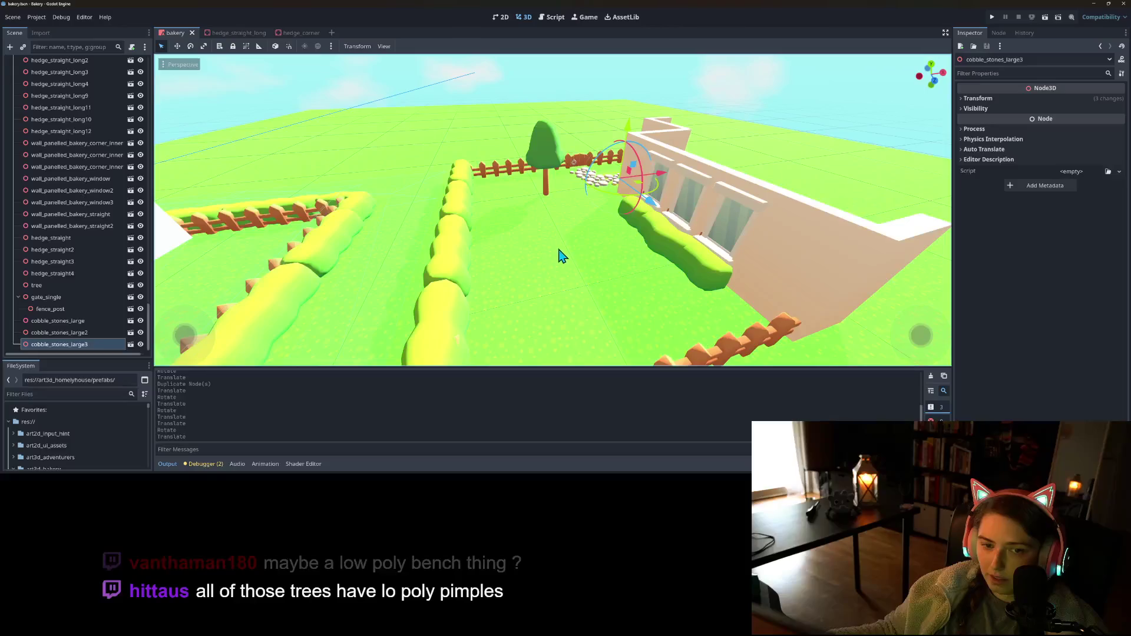
pyautogui.scroll(3)
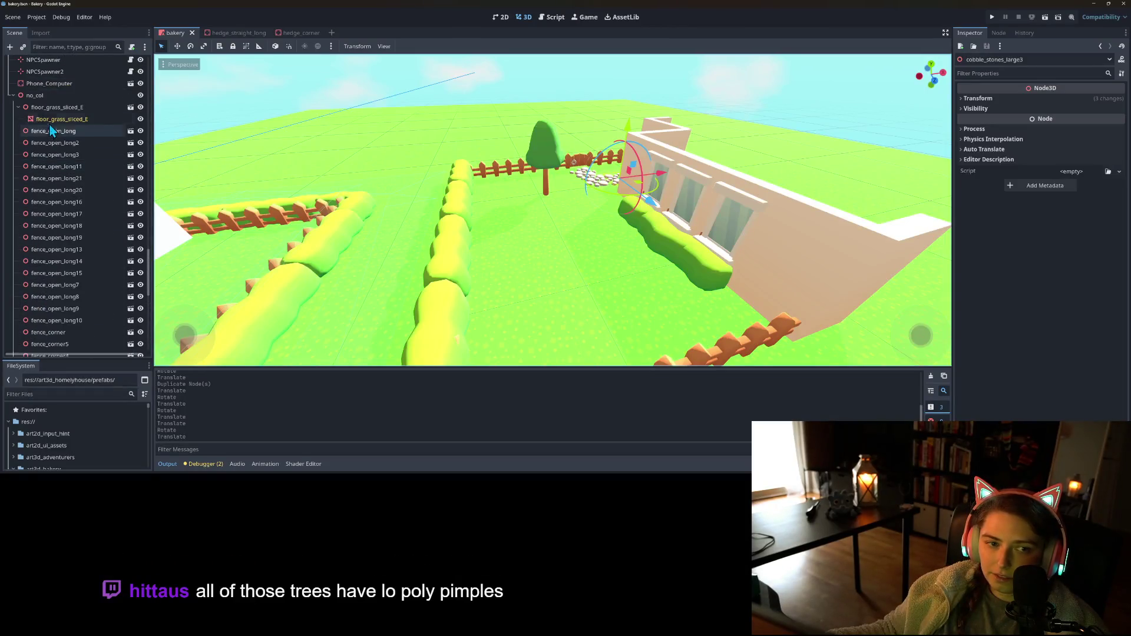
pyautogui.rightClick(53, 96)
# - Add bench_B.fbx under no_col and move it into the fenced garden
pyautogui.click(101, 113)
pyautogui.write('be')
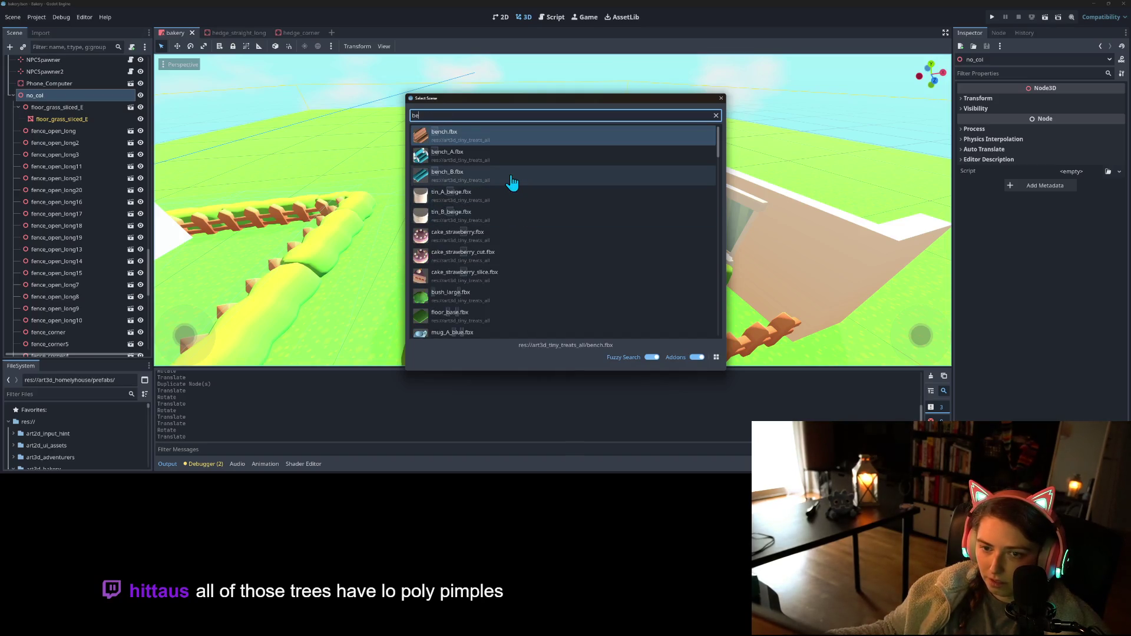
pyautogui.doubleClick(507, 175)
pyautogui.scroll(-3)
pyautogui.moveTo(351, 318); pyautogui.dragTo(548, 225)
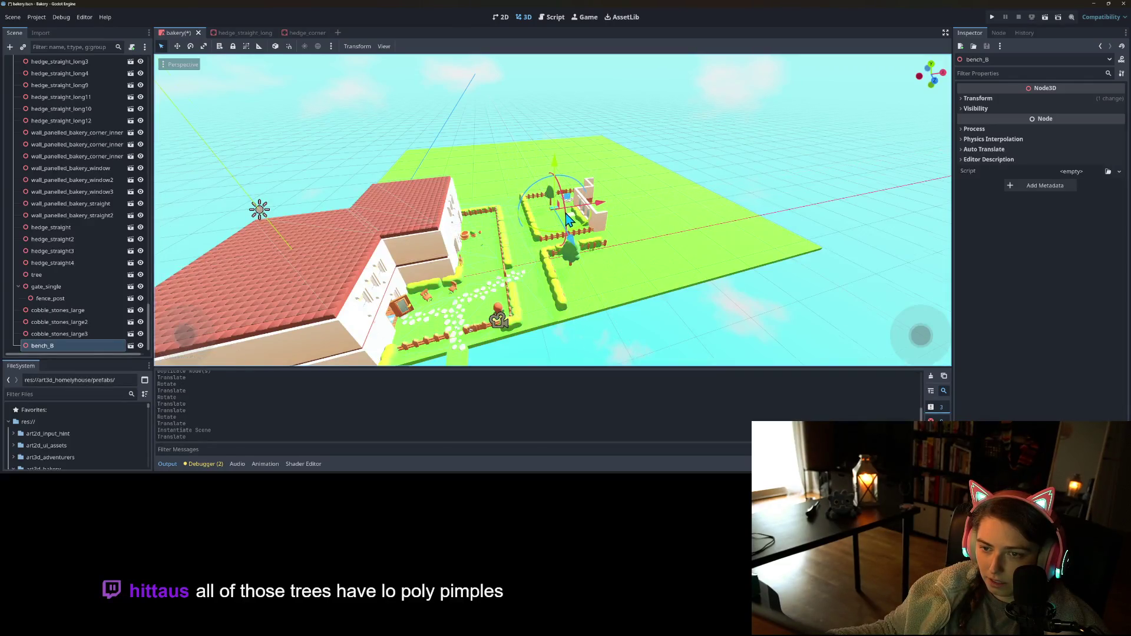
# - Set the bench on the cobblestones back against the fence
pyautogui.scroll(3)
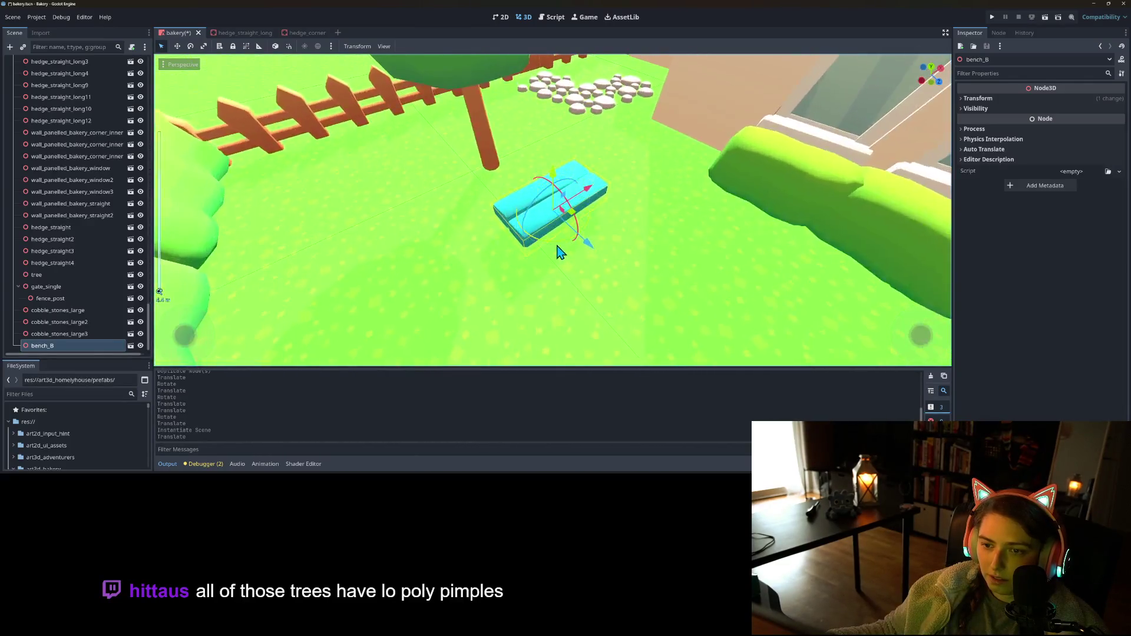
pyautogui.moveTo(574, 223); pyautogui.dragTo(626, 153)
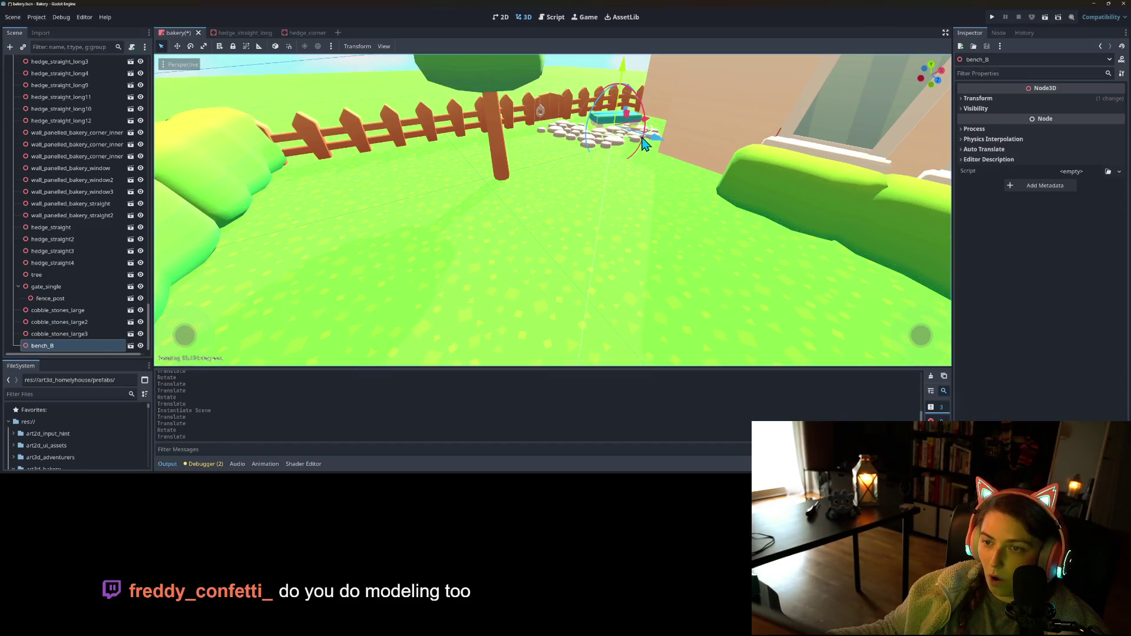
pyautogui.scroll(3)
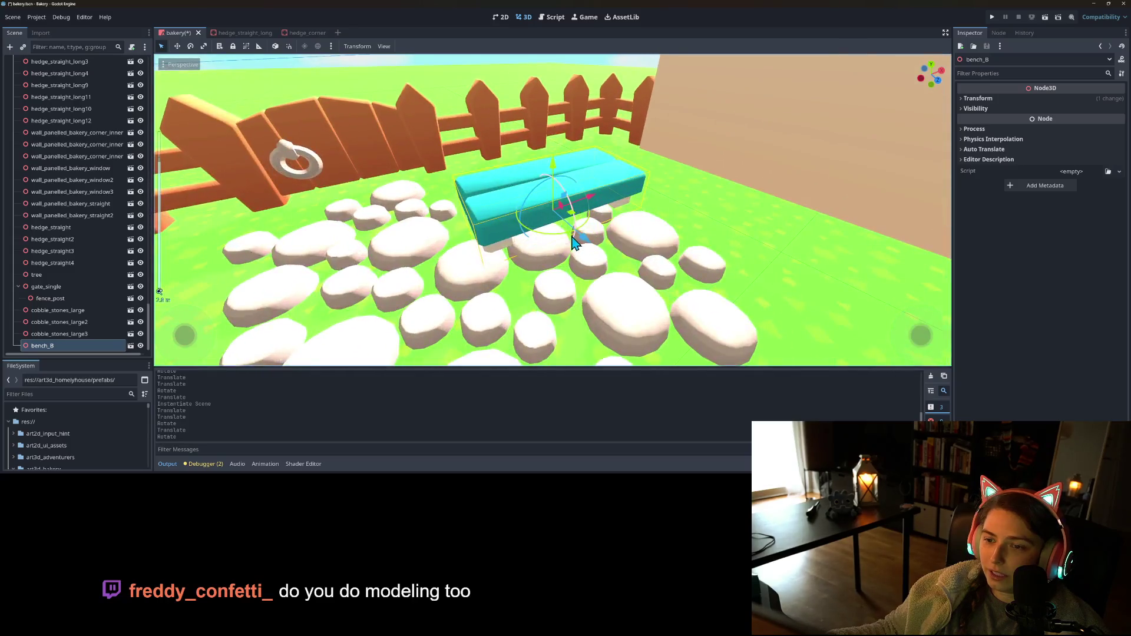
pyautogui.moveTo(585, 244); pyautogui.dragTo(547, 204)
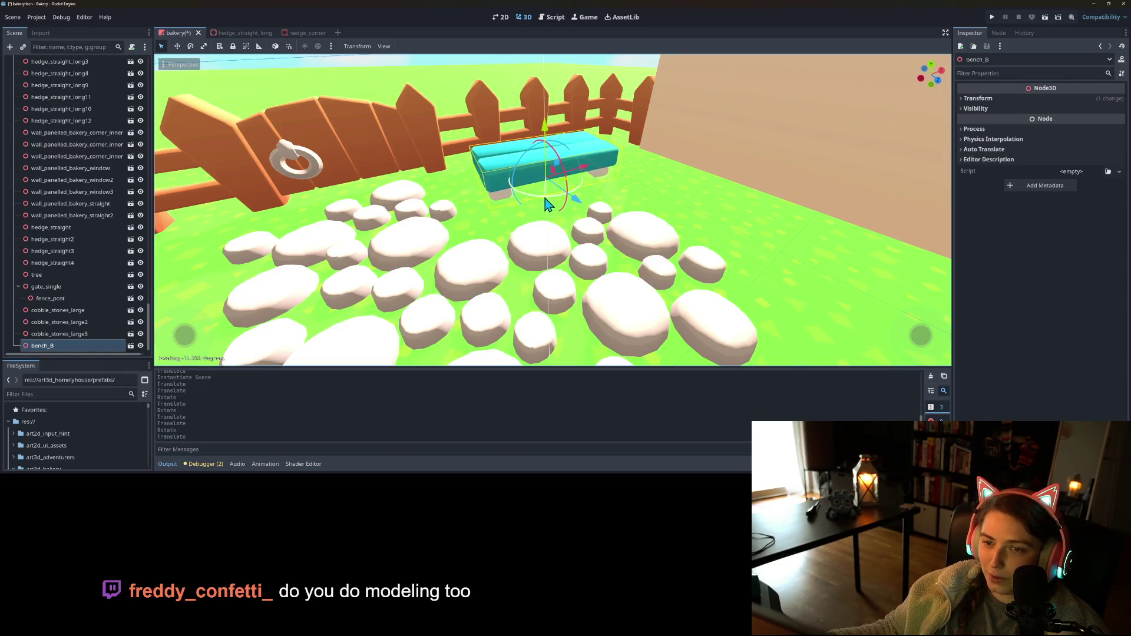
pyautogui.scroll(-3)
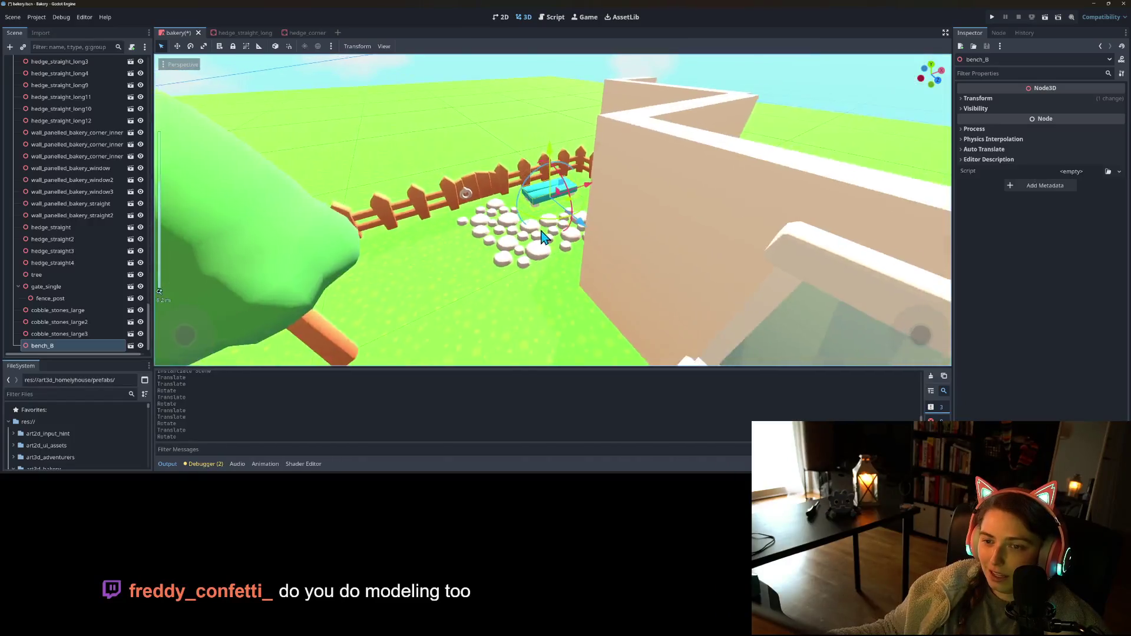
pyautogui.moveTo(540, 234); pyautogui.dragTo(630, 192)
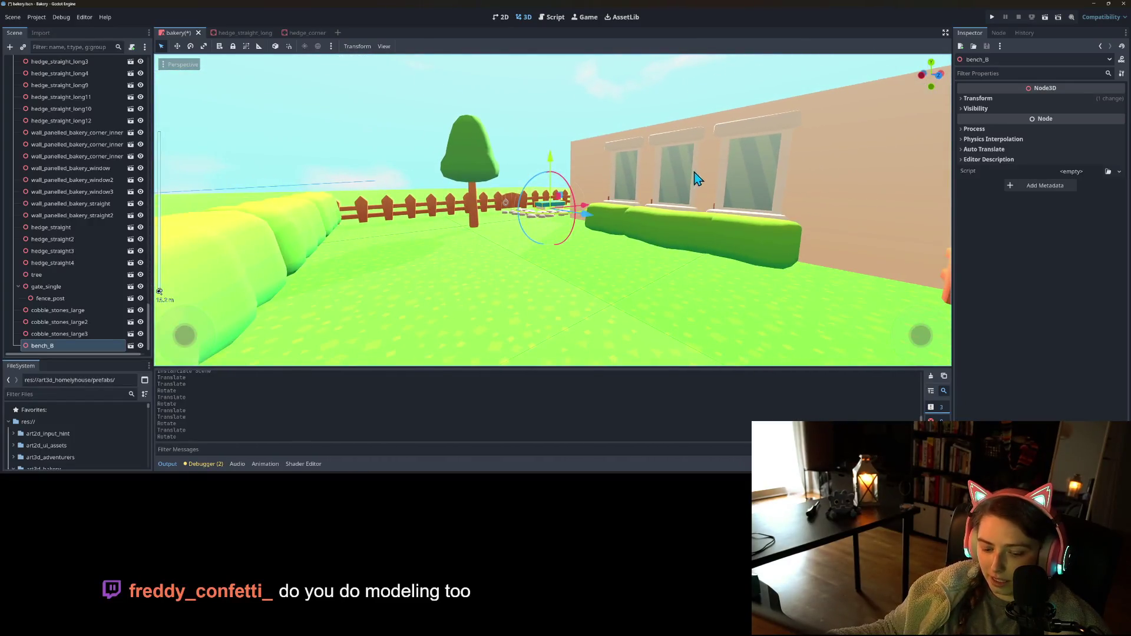
pyautogui.click(991, 16)
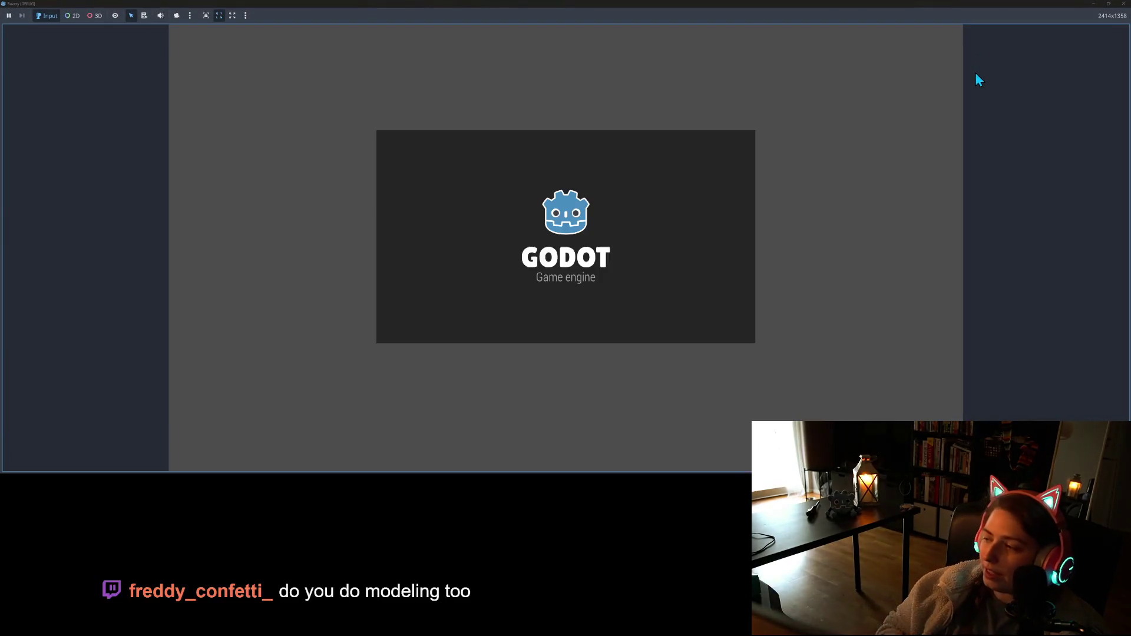
# - Walk the character past the fence and toward the house along the stone path
pyautogui.press('a')
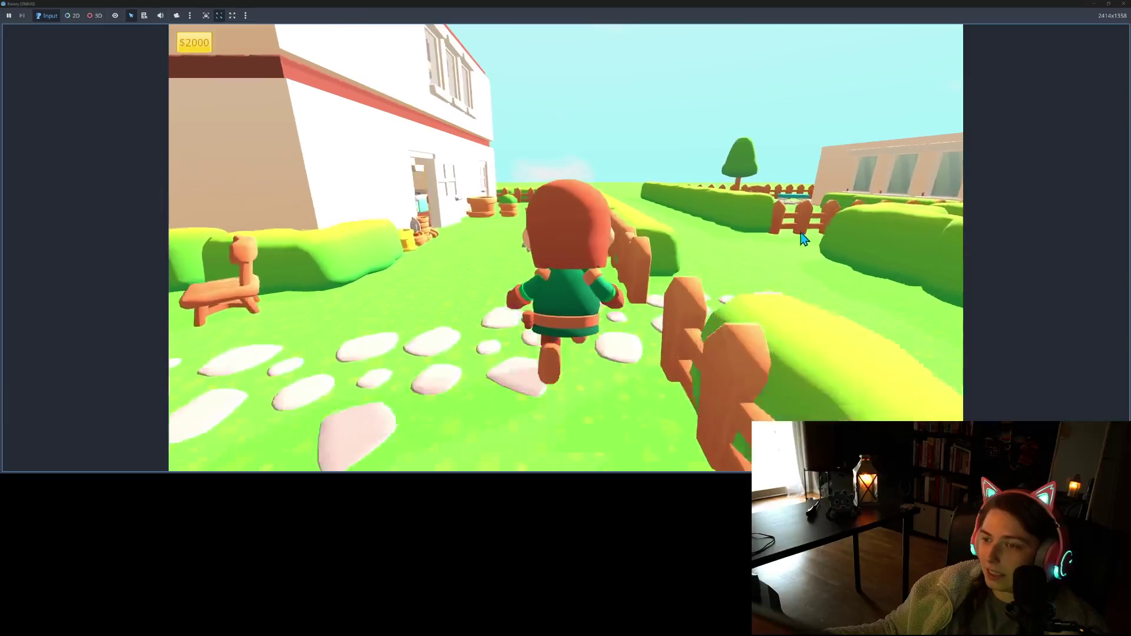
pyautogui.press('s')
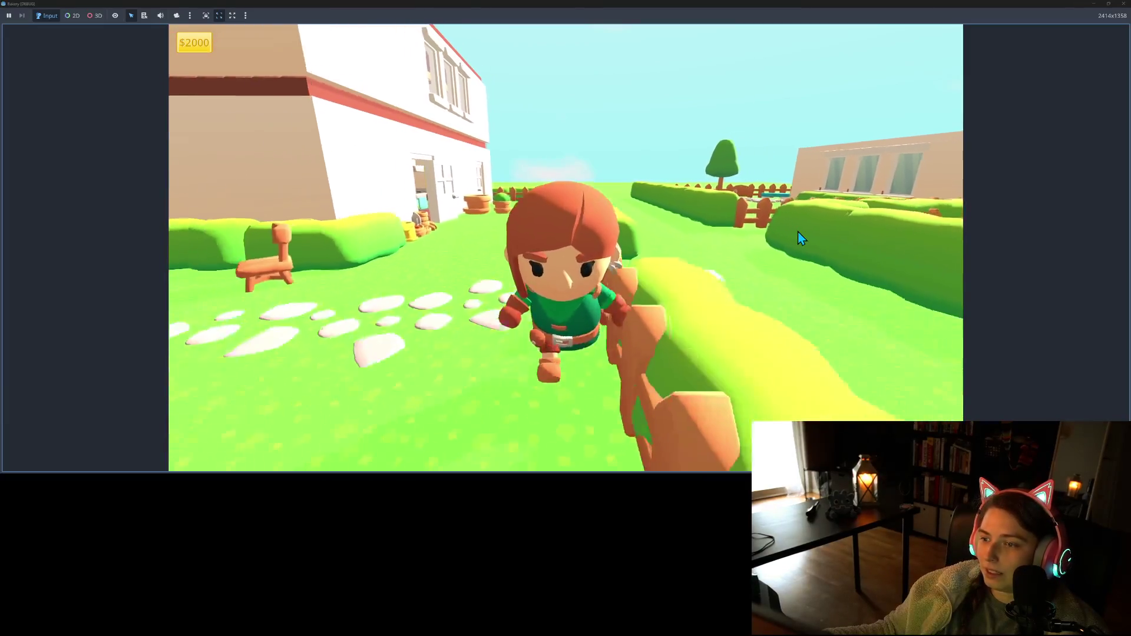
pyautogui.press('w')
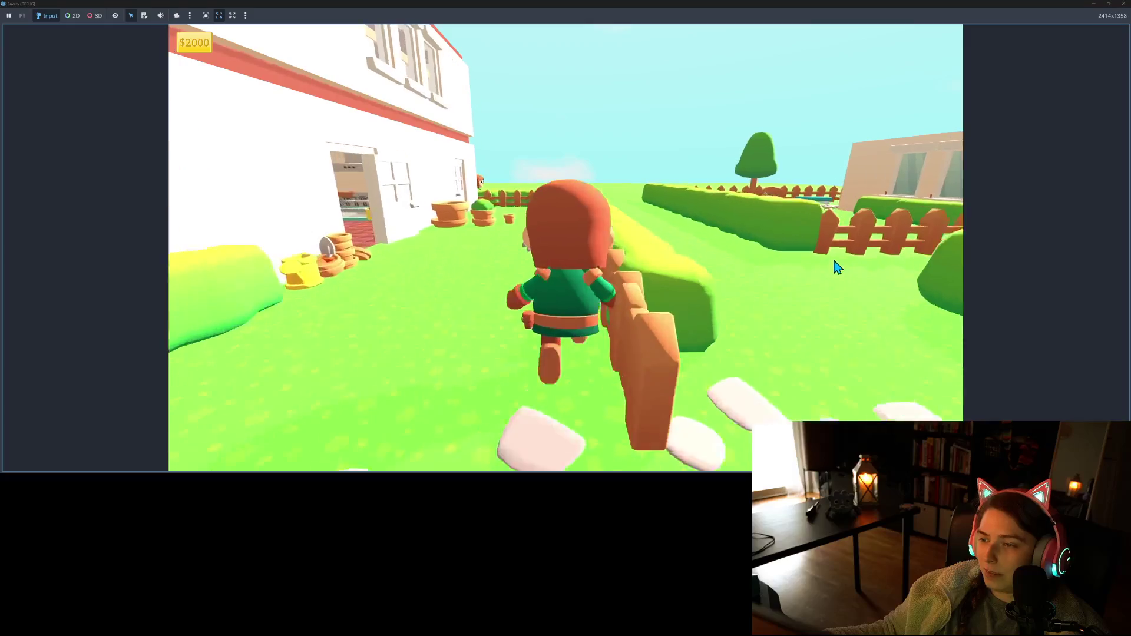
pyautogui.press('s')
pyautogui.press('w')
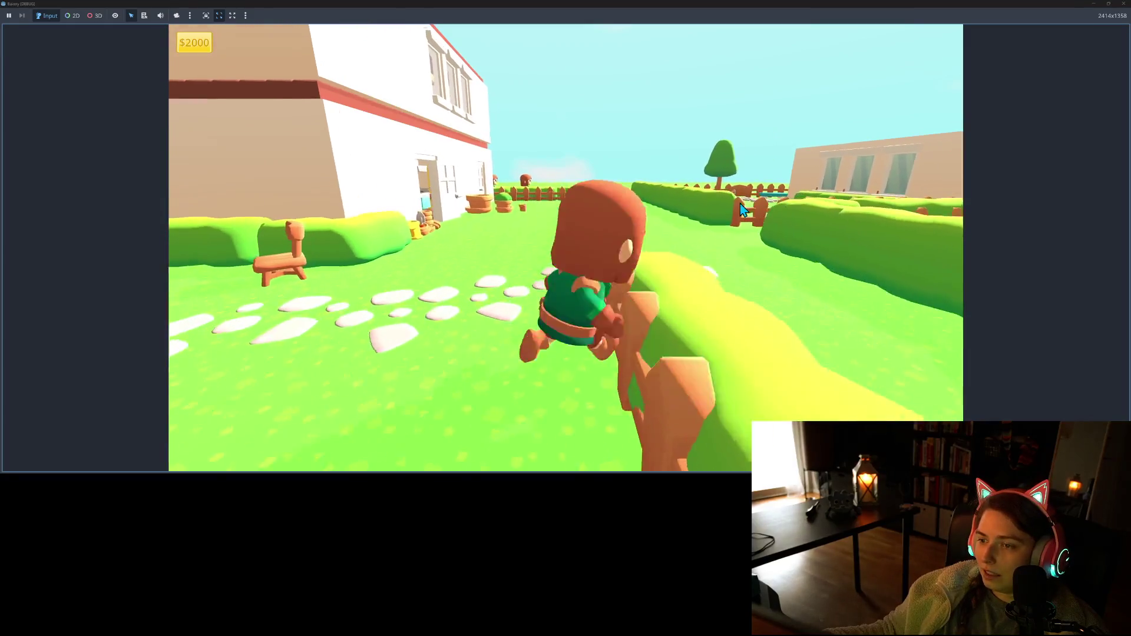
pyautogui.press('s')
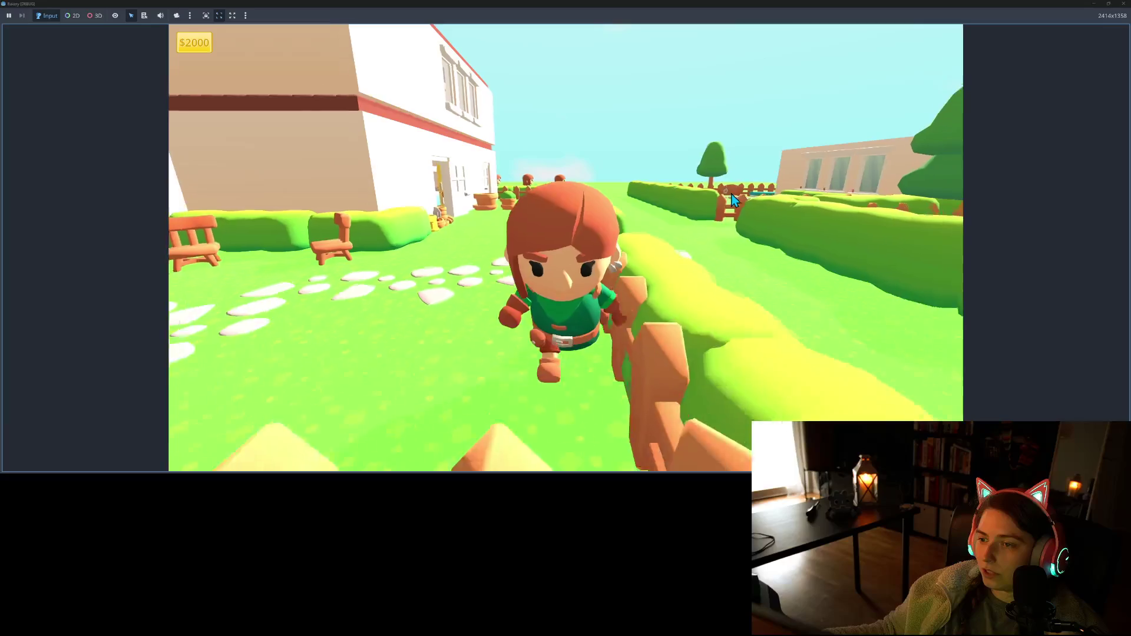
# - Walk the character back and forth along the path and hedge, then stop the game with F8
pyautogui.press('w')
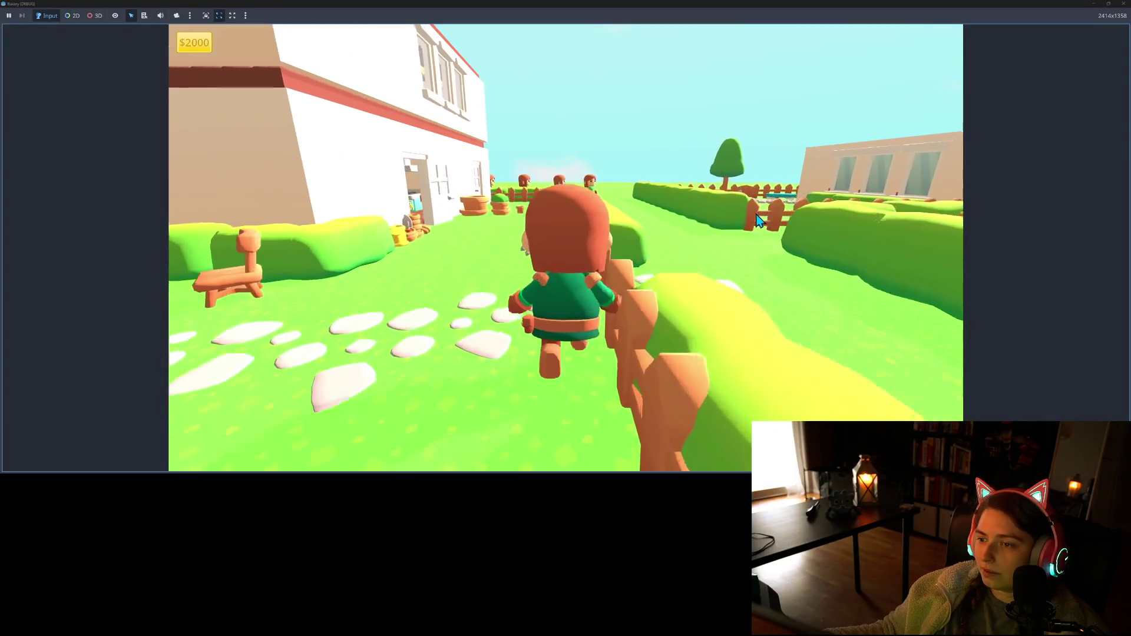
pyautogui.press('s')
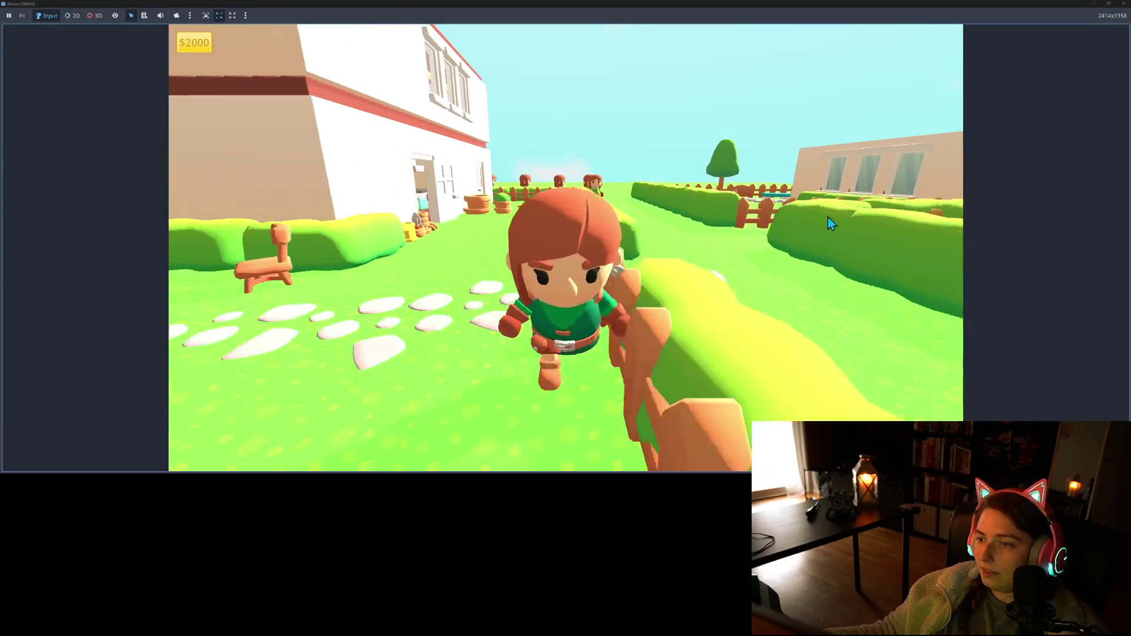
pyautogui.press('w')
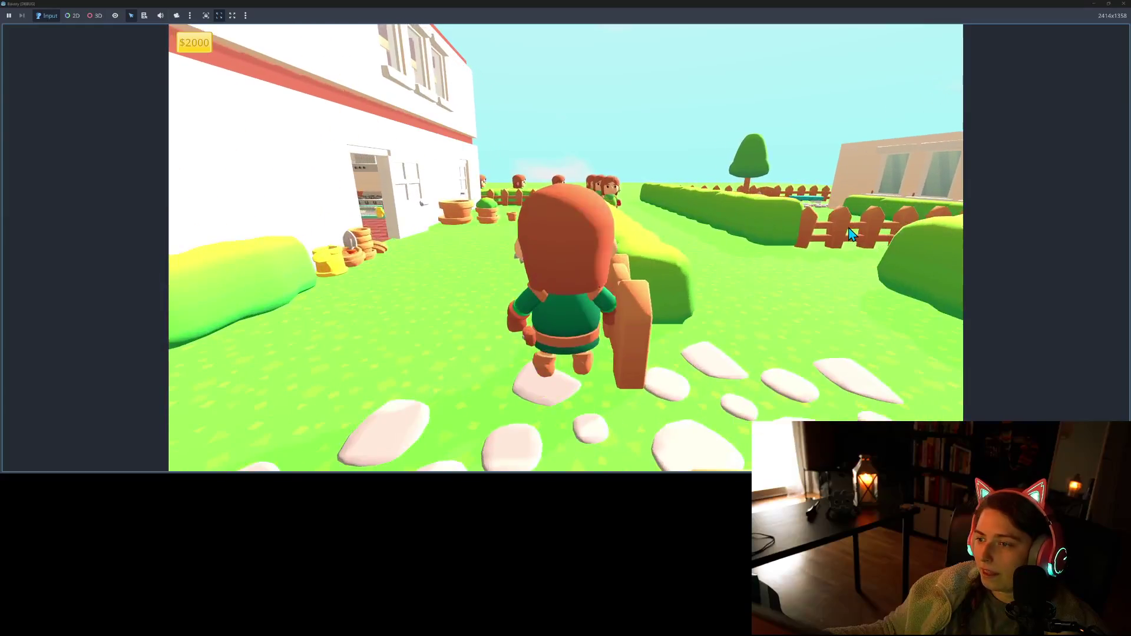
pyautogui.press('s')
pyautogui.press('w')
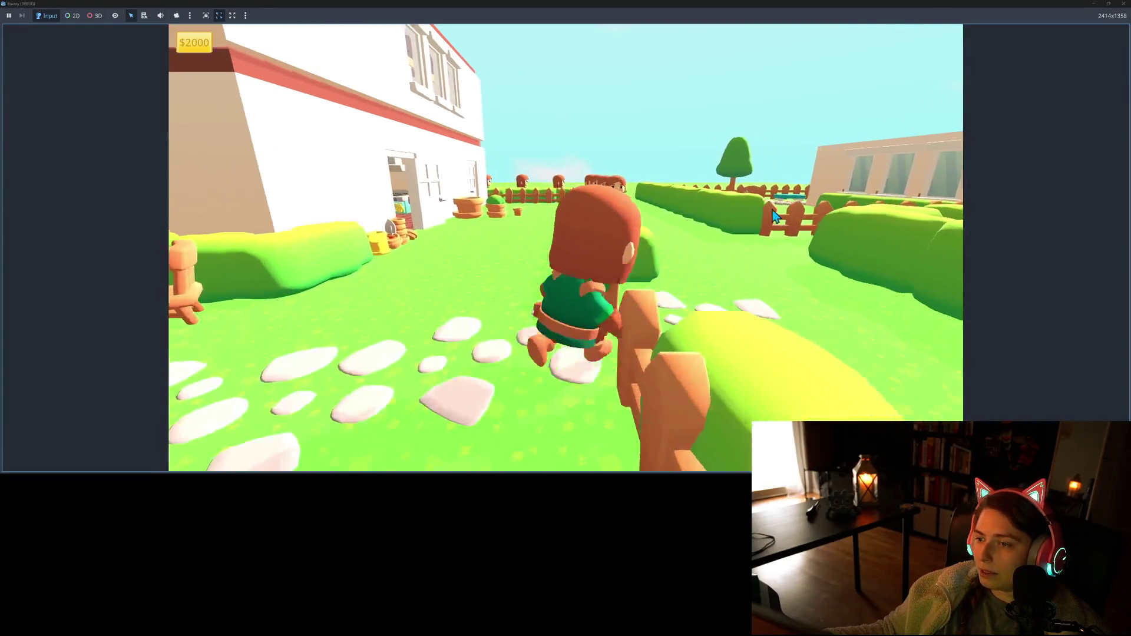
pyautogui.press('s')
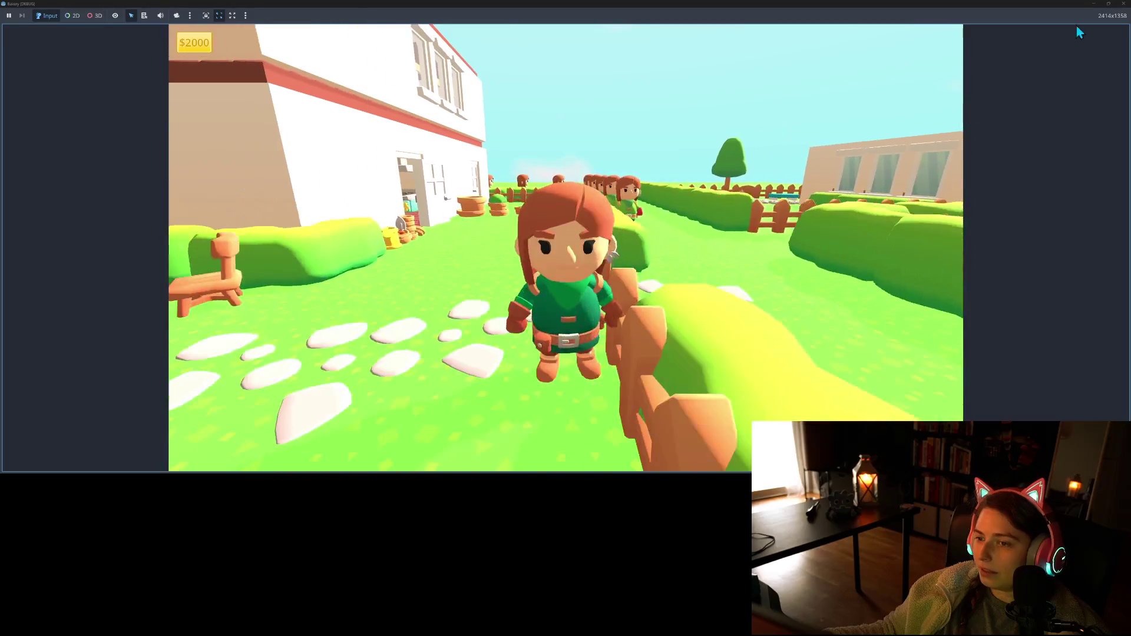
pyautogui.press('F8')
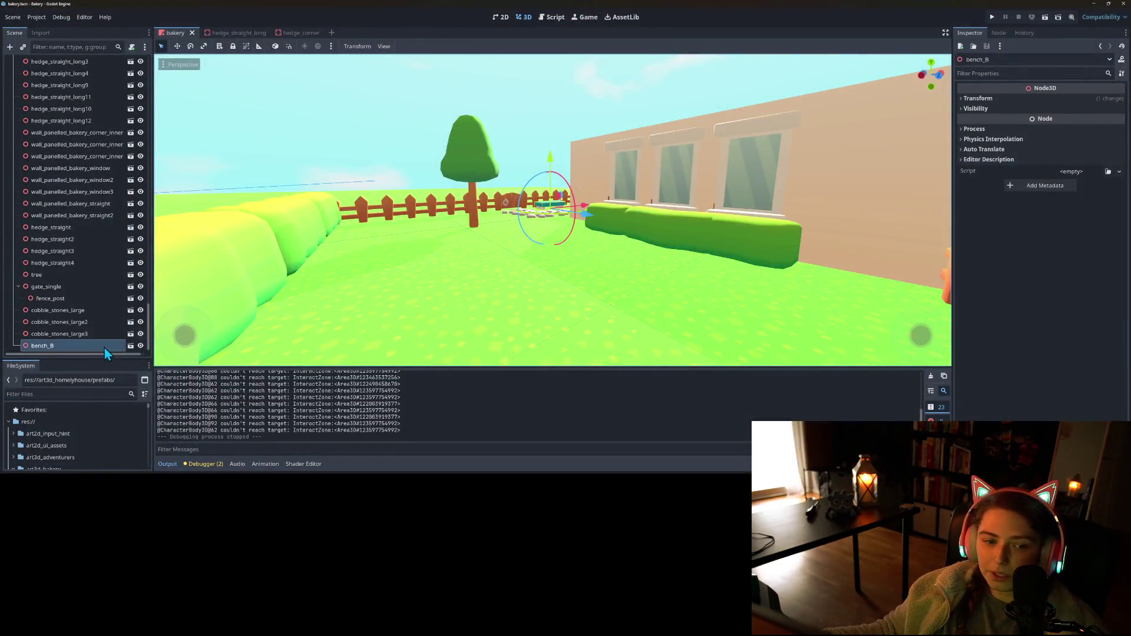
# - Select cobble_stones_large through large3, lower them into the grass, and save
pyautogui.click(58, 310)
pyautogui.click(58, 334)
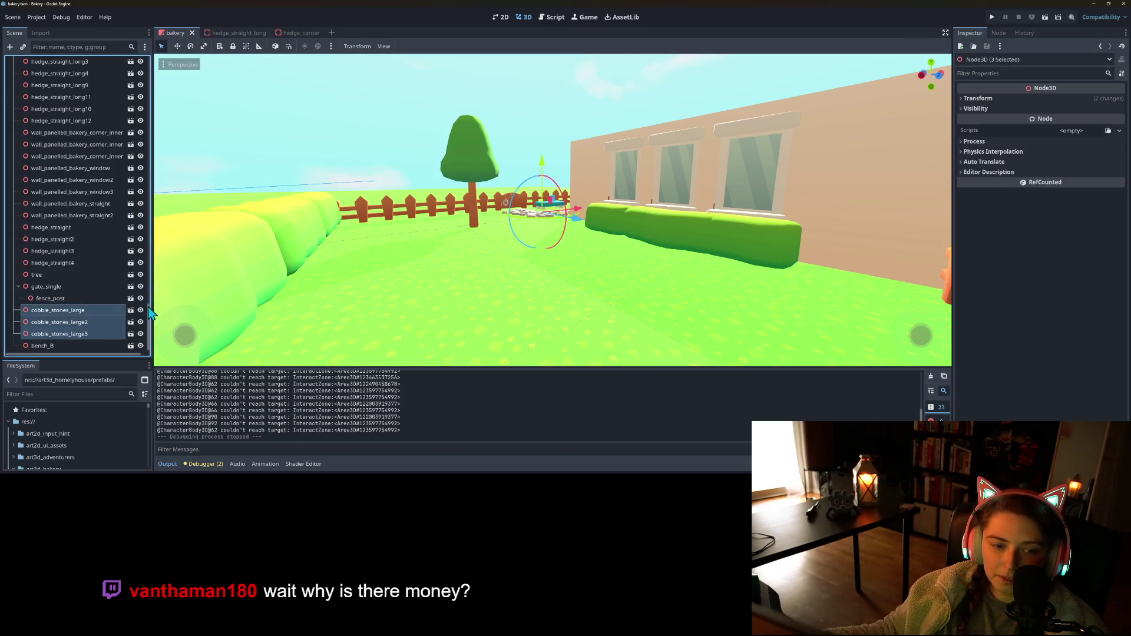
pyautogui.scroll(3)
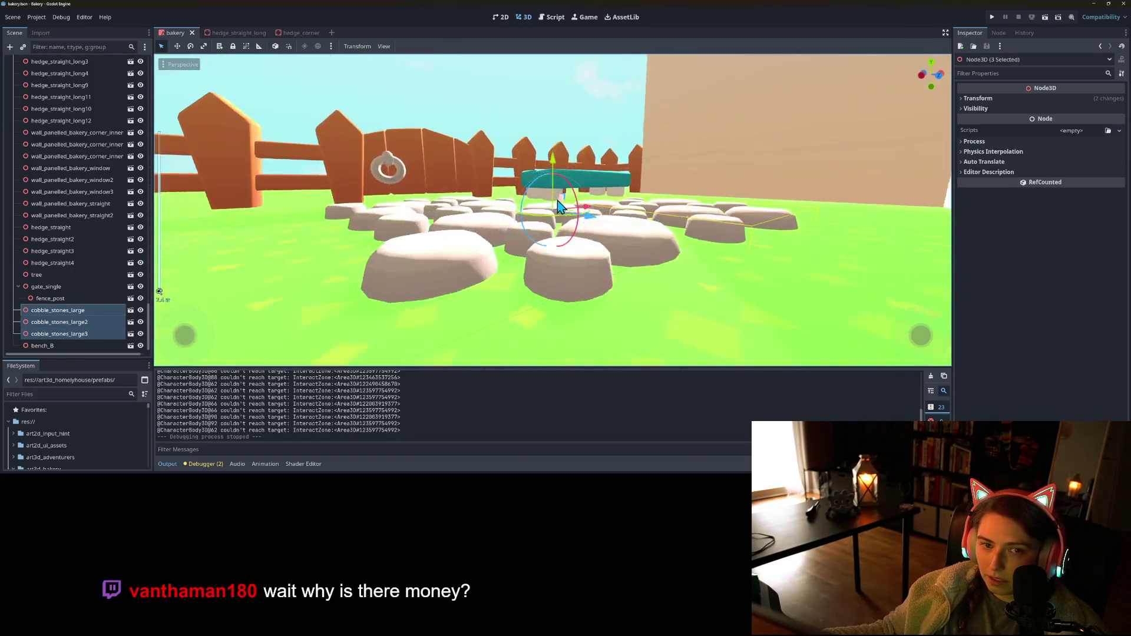
pyautogui.moveTo(553, 163); pyautogui.dragTo(554, 171)
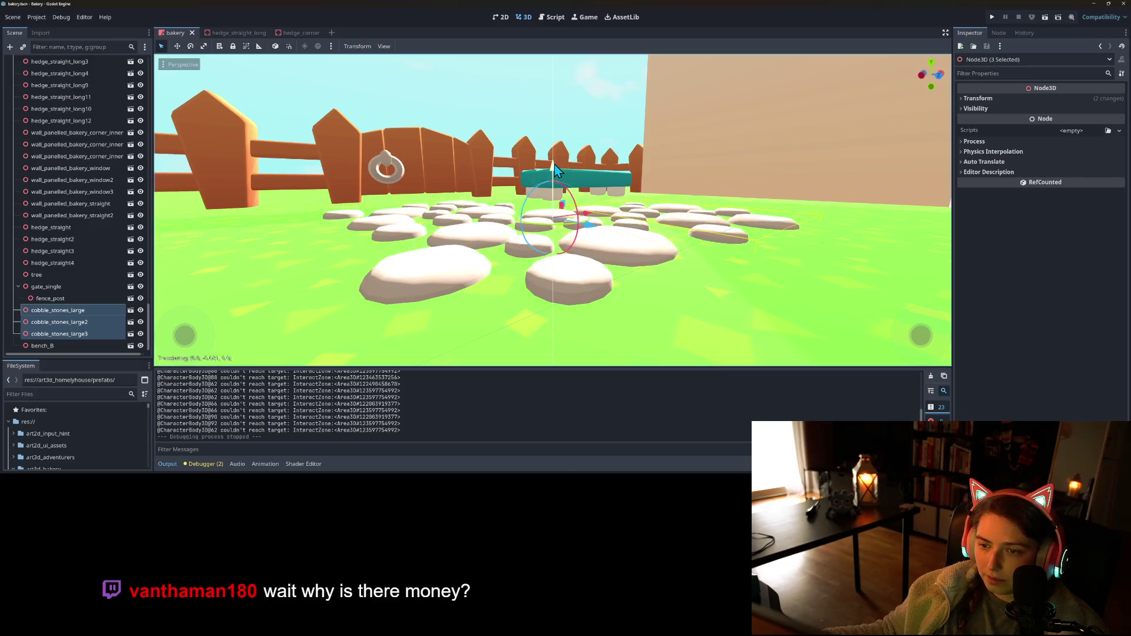
pyautogui.hotkey('ctrl', 's')
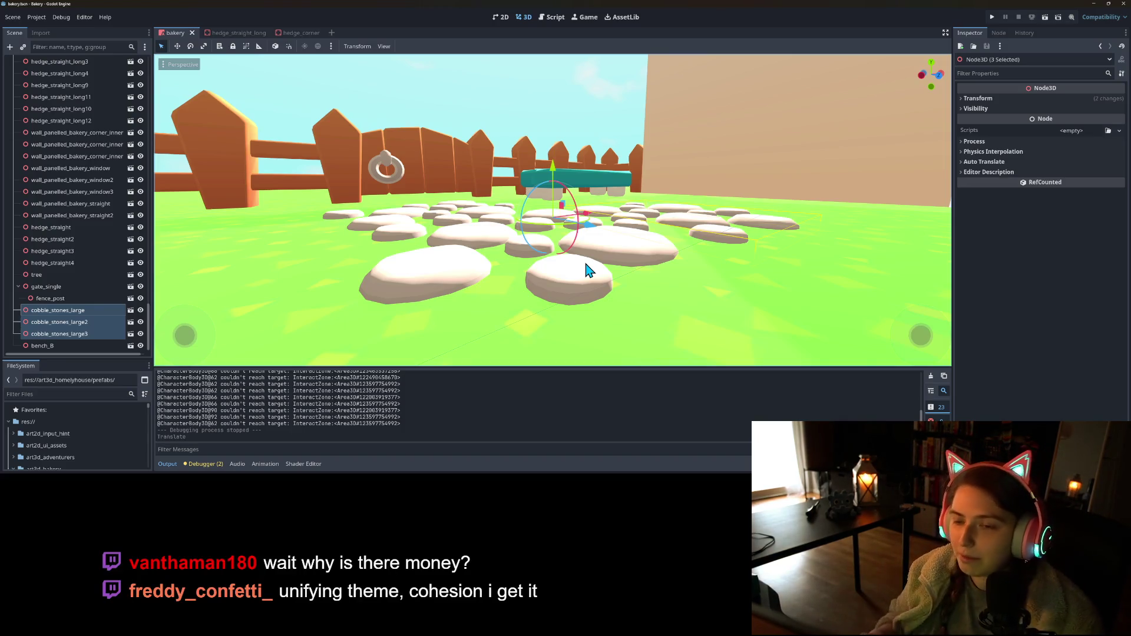
# - Save the bakery scene again and launch the game with Run Project
pyautogui.scroll(-3)
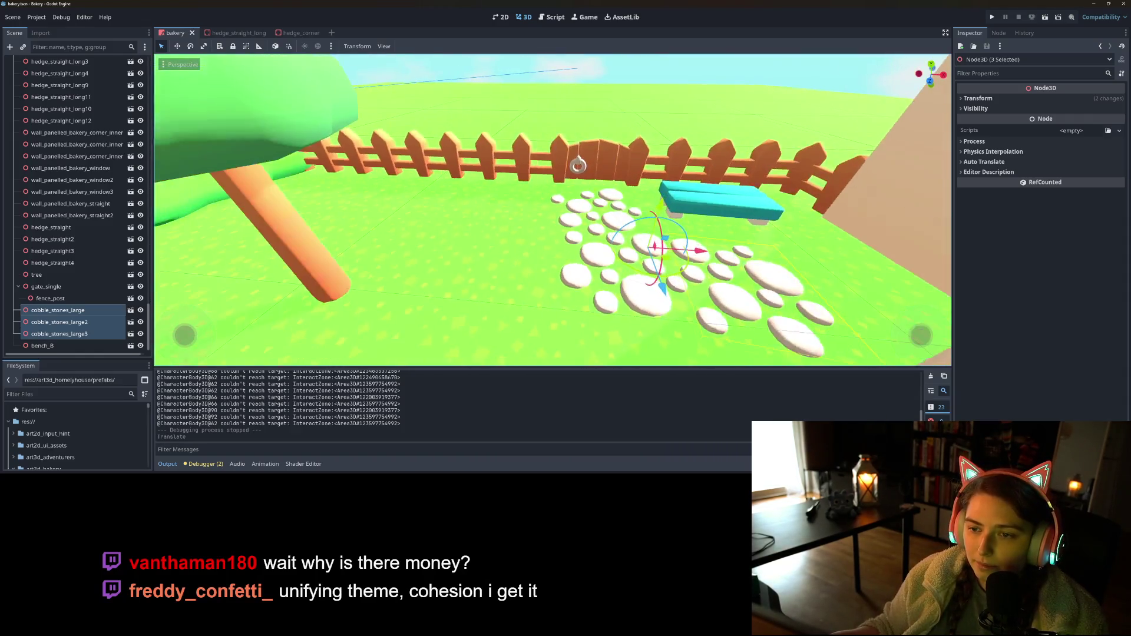
pyautogui.hotkey('ctrl', 's')
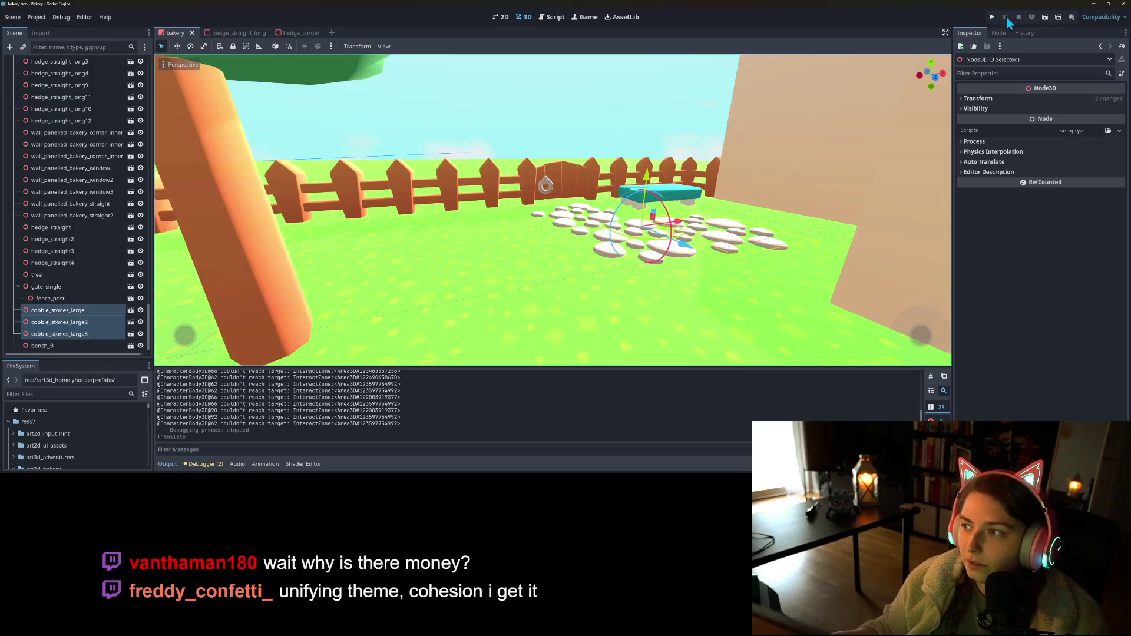
pyautogui.click(993, 17)
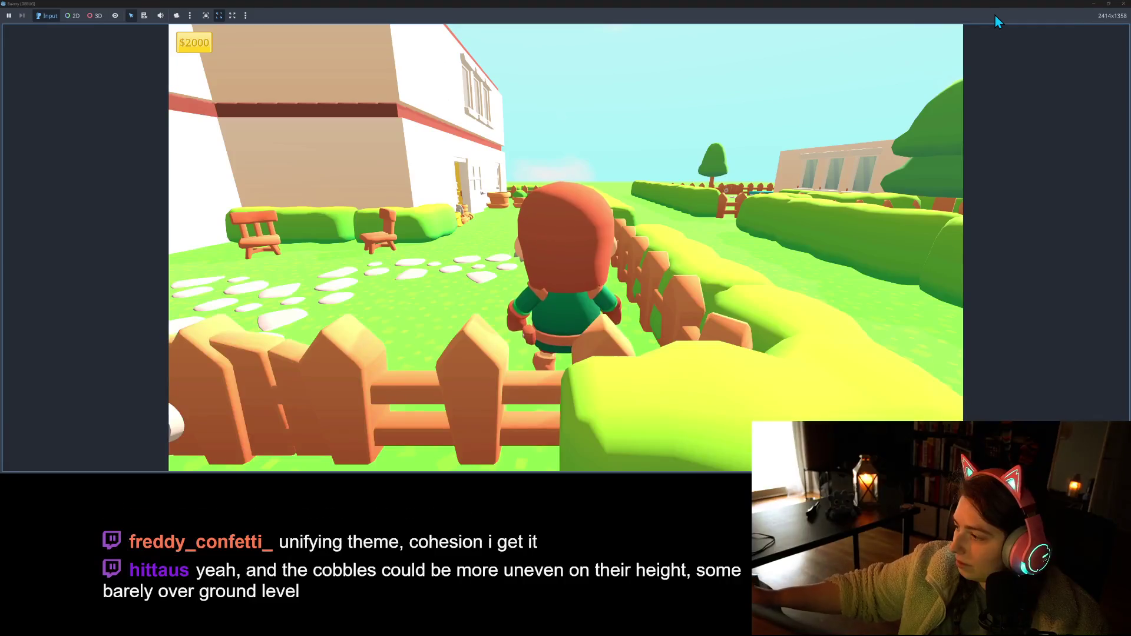
# - Walk the character back and forth over the lowered cobblestone path past the fence
pyautogui.press('w')
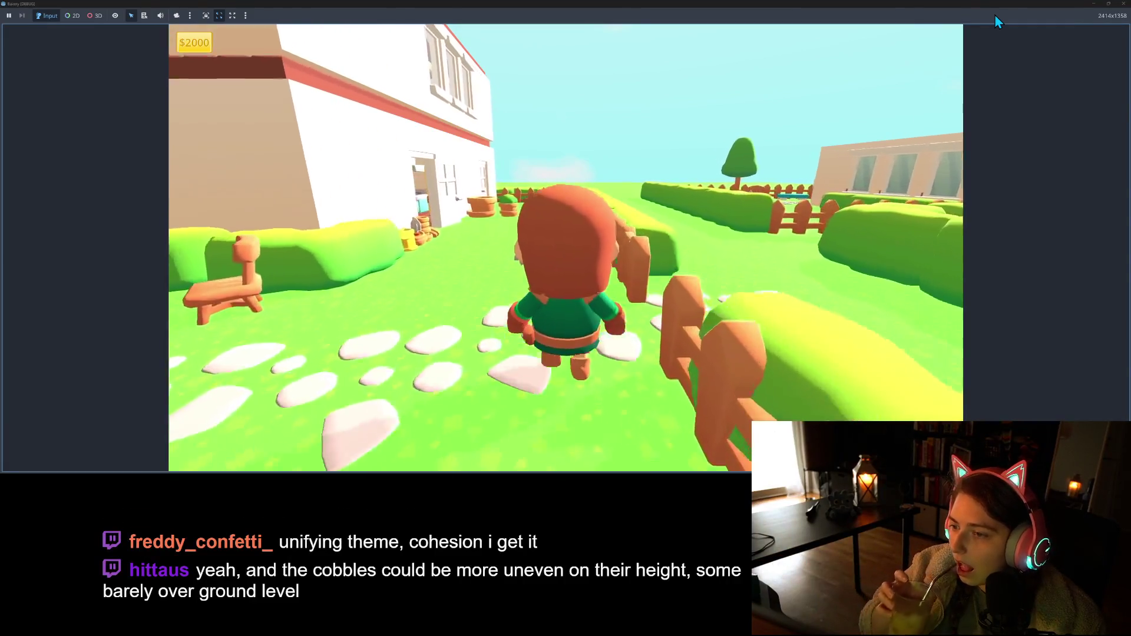
pyautogui.press('s')
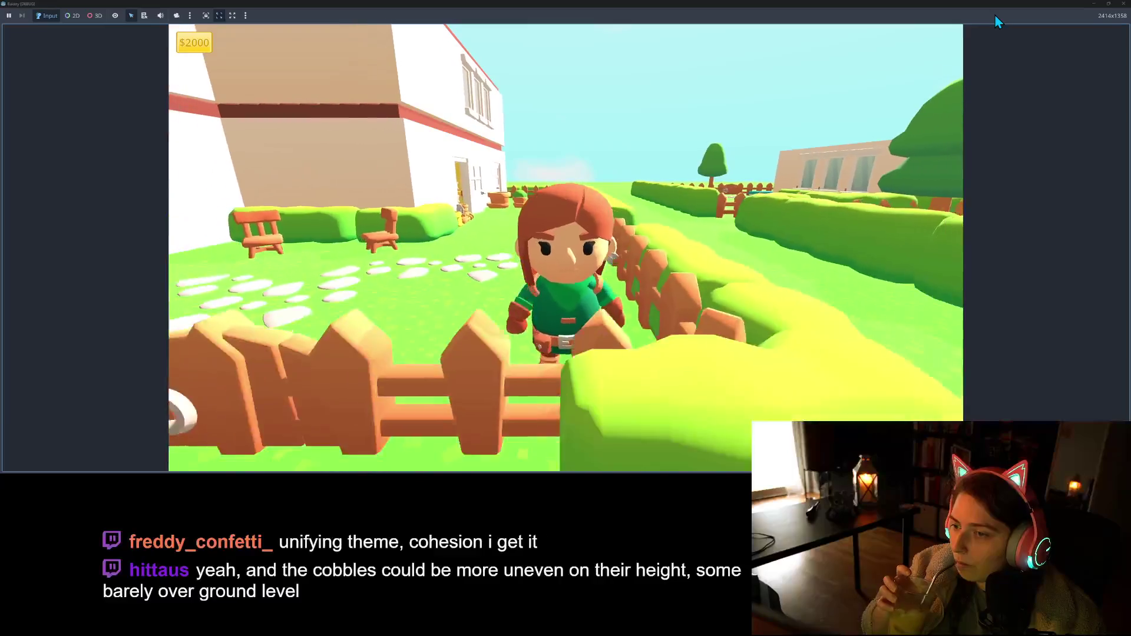
pyautogui.press('w')
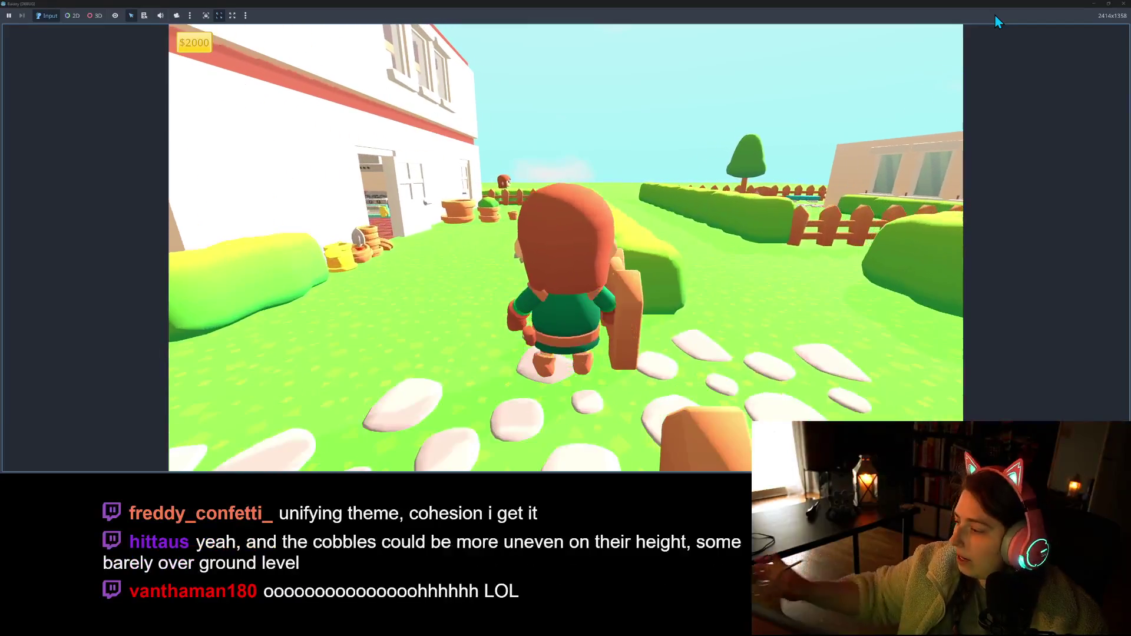
pyautogui.press('s')
pyautogui.press('w')
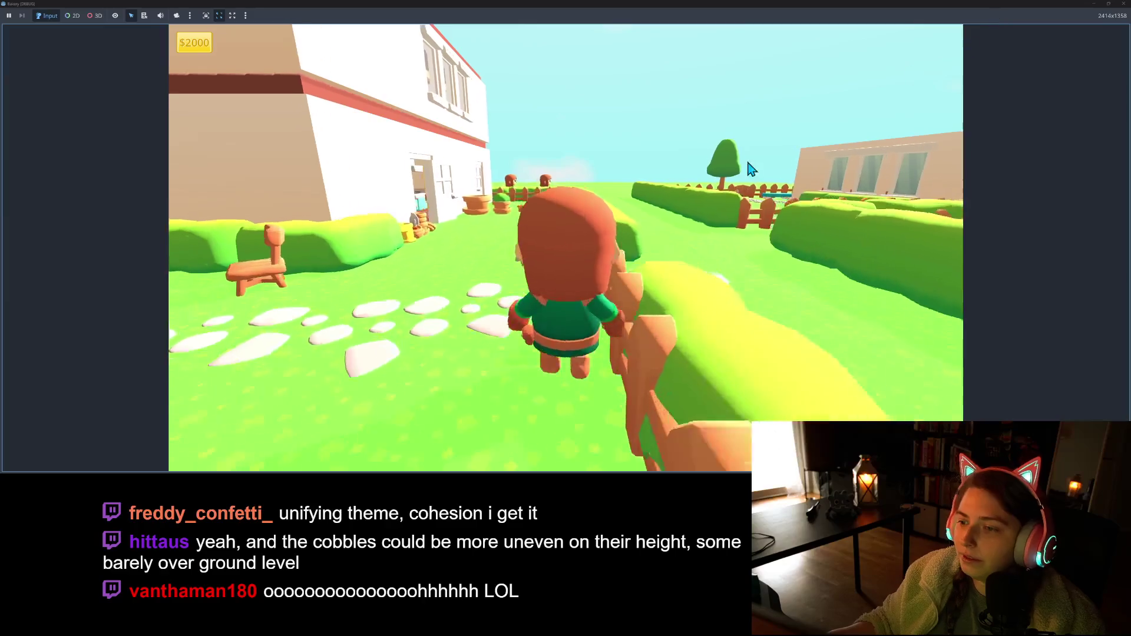
pyautogui.press('s')
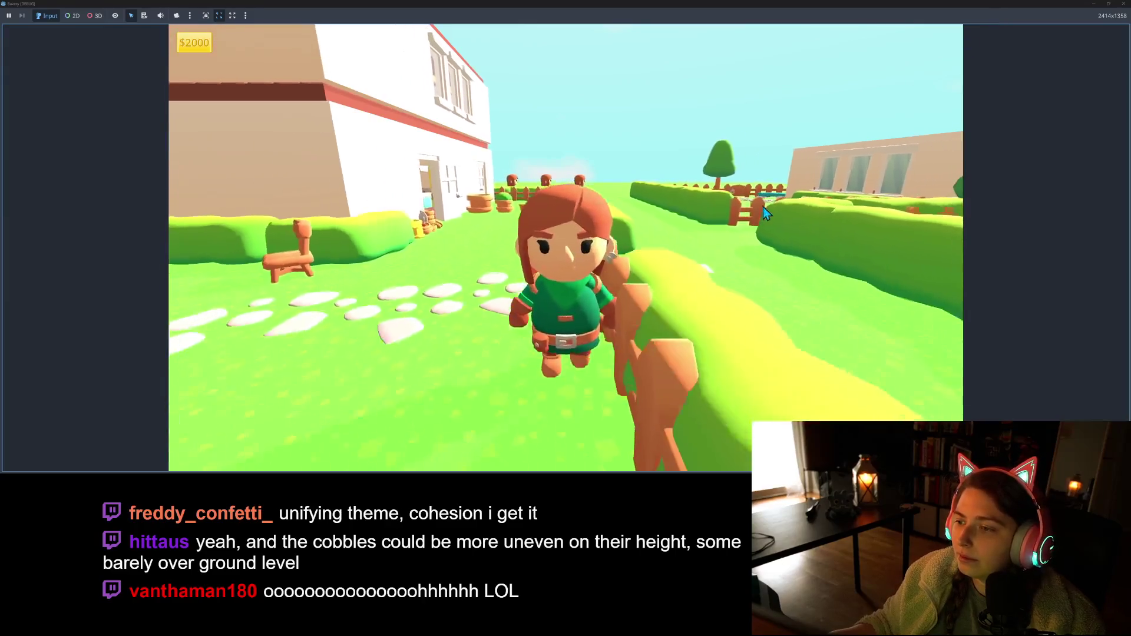
pyautogui.press('w')
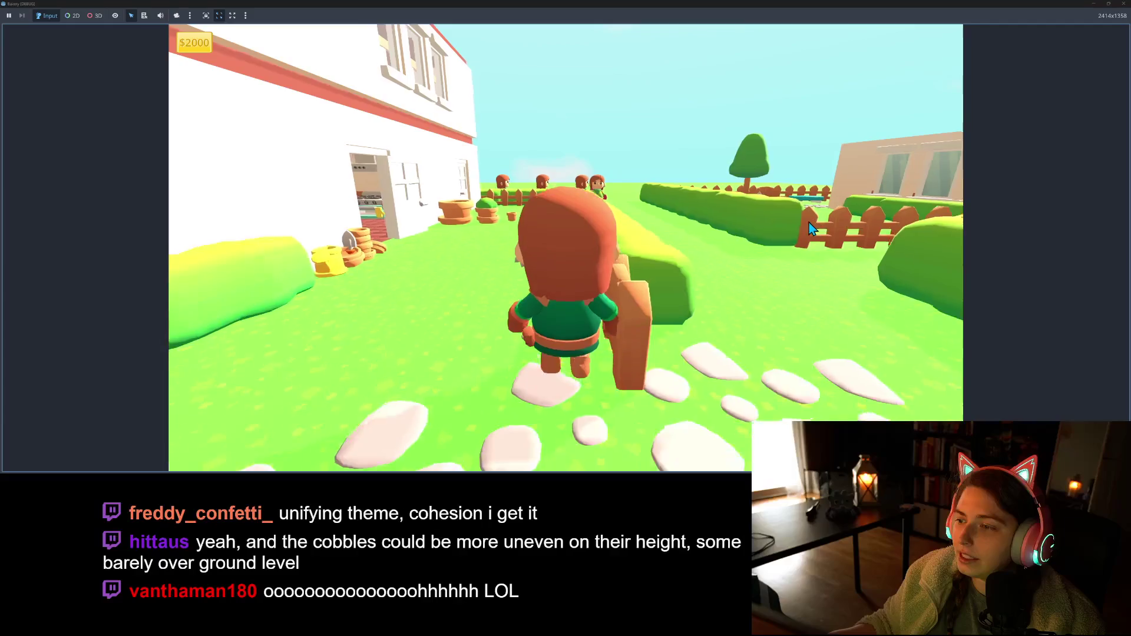
# - Duplicate cobble_stones_large3 and slide and rotate the copy into place beside the bench
pyautogui.moveTo(672, 212); pyautogui.dragTo(675, 269)
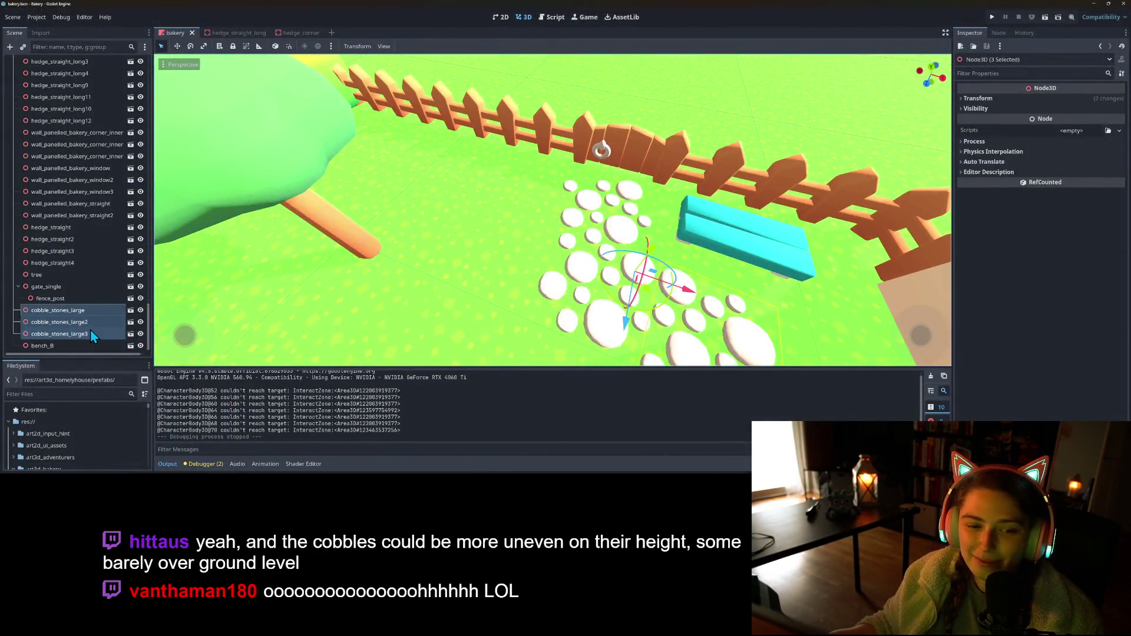
pyautogui.click(87, 335)
pyautogui.moveTo(518, 265); pyautogui.dragTo(513, 297)
pyautogui.hotkey('ctrl', 'd')
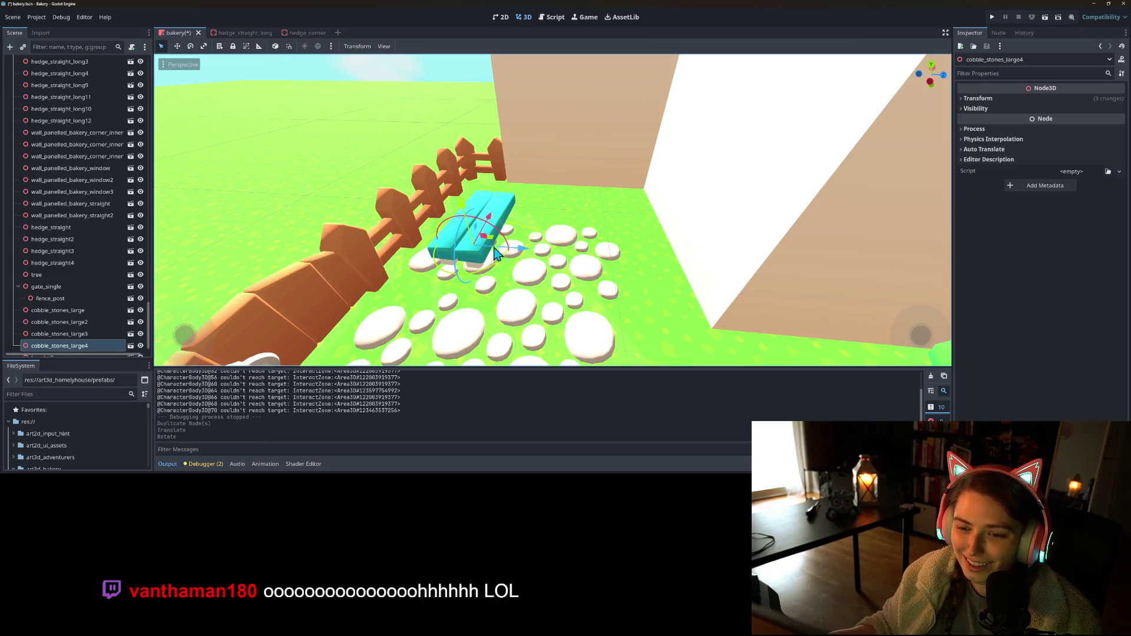
pyautogui.moveTo(496, 243); pyautogui.dragTo(485, 261)
pyautogui.moveTo(488, 277); pyautogui.dragTo(543, 212)
# - Duplicate the cobblestone patch again to create cobble_stones_large5
pyautogui.hotkey('ctrl', 'd')
pyautogui.scroll(-3)
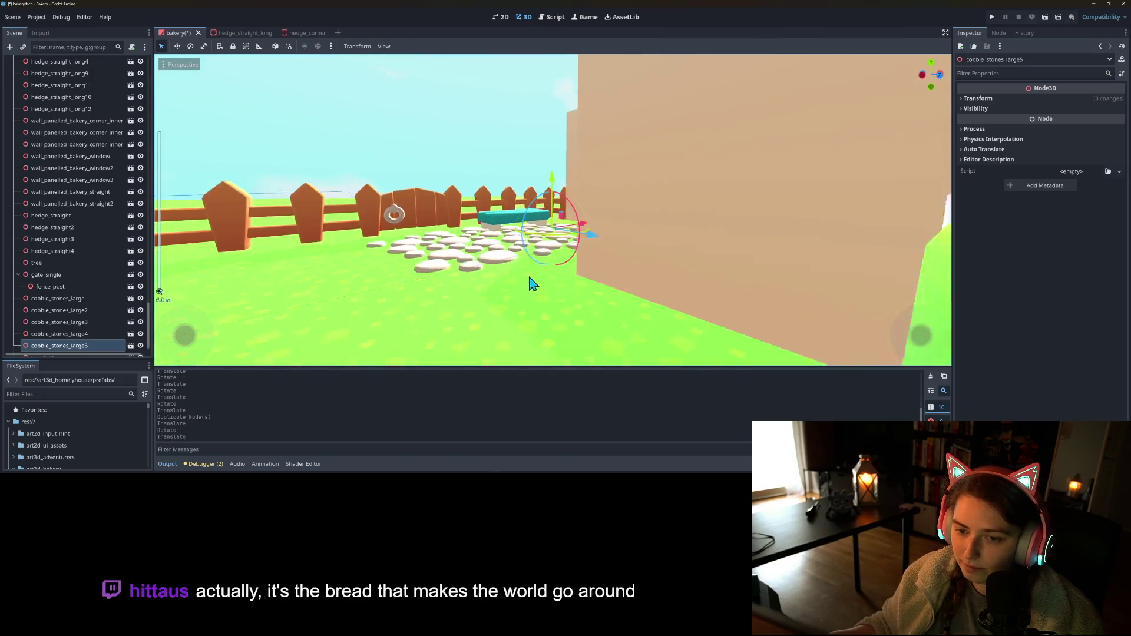
pyautogui.scroll(-3)
pyautogui.scroll(3)
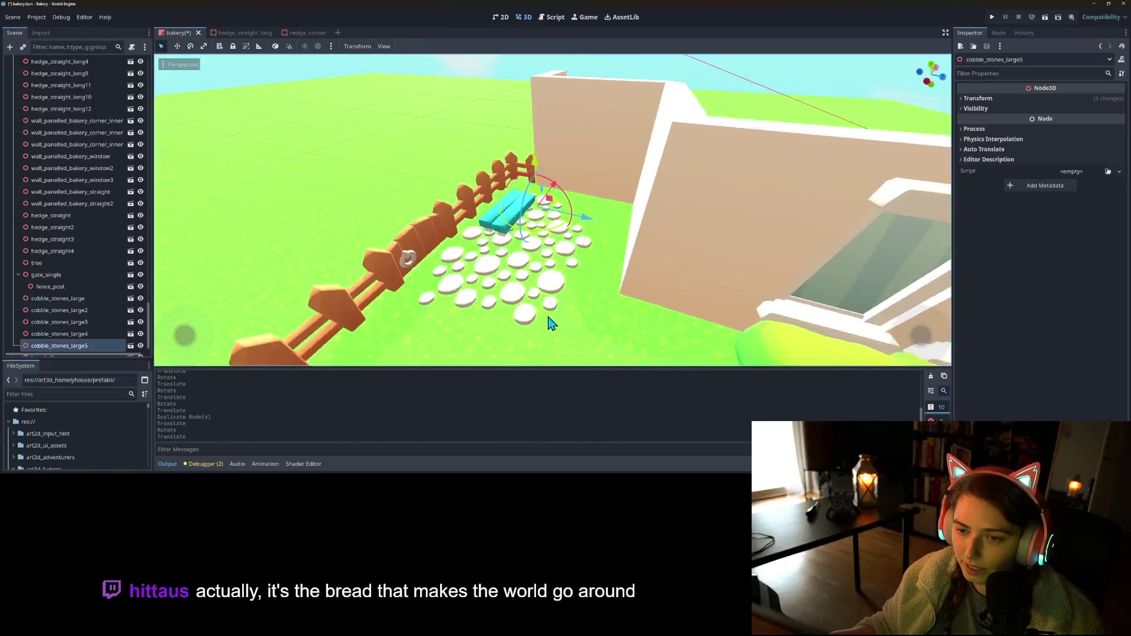
pyautogui.scroll(-3)
# - Duplicate another cobblestone patch and move and angle it toward the wall corner
pyautogui.hotkey('ctrl', 'd')
pyautogui.moveTo(557, 211); pyautogui.dragTo(573, 183)
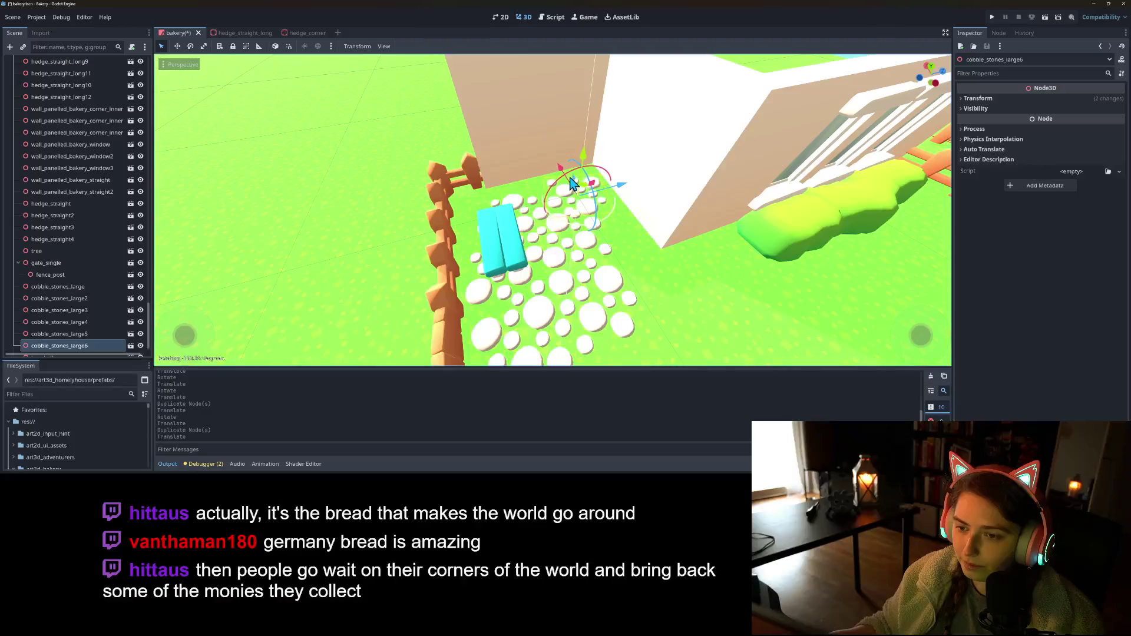
pyautogui.moveTo(577, 234); pyautogui.dragTo(610, 194)
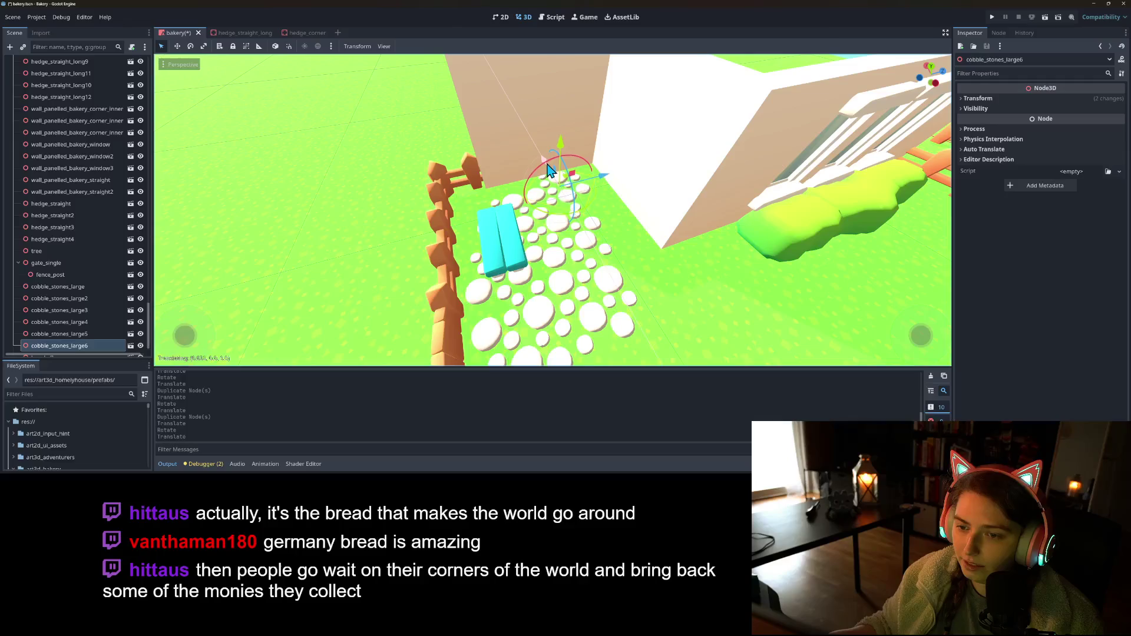
pyautogui.moveTo(552, 172); pyautogui.dragTo(618, 186)
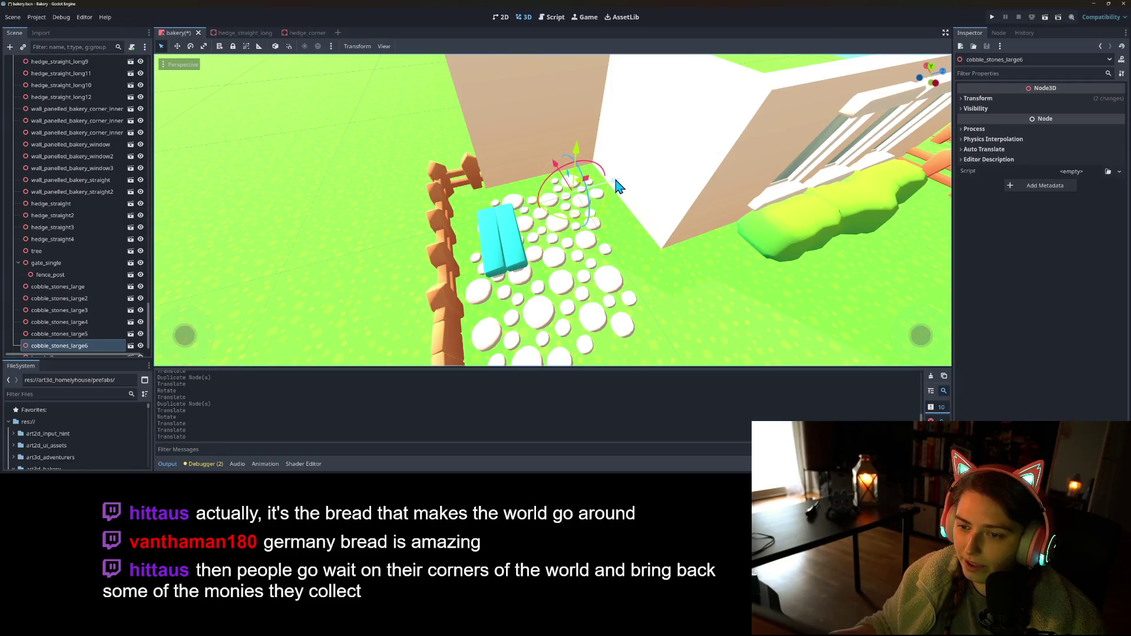
pyautogui.click(619, 186)
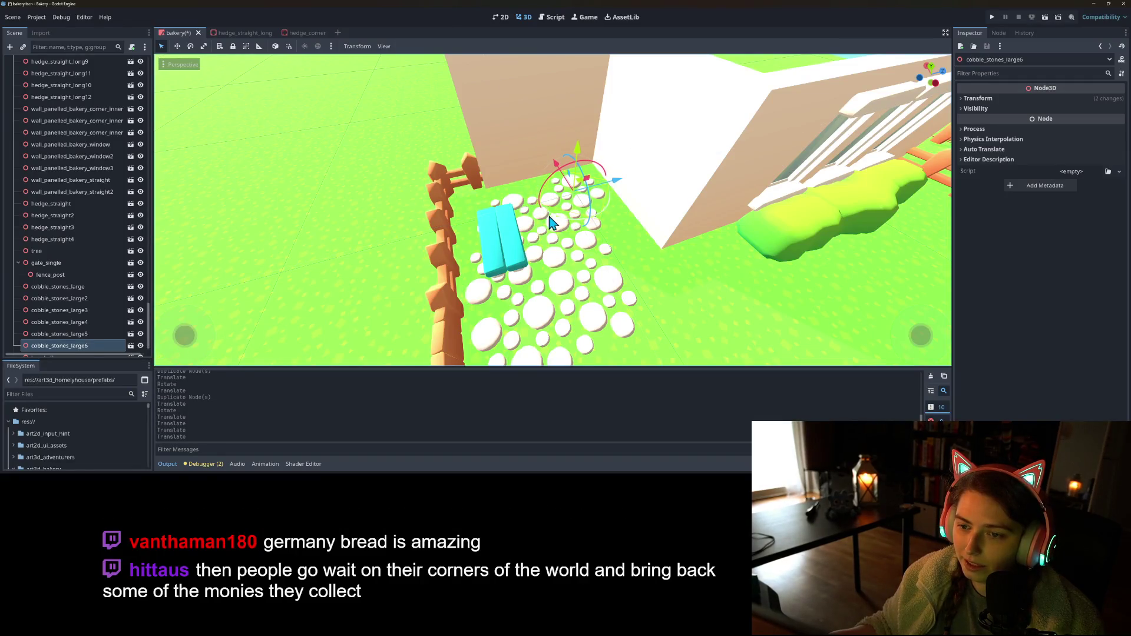
pyautogui.moveTo(564, 226); pyautogui.dragTo(568, 221)
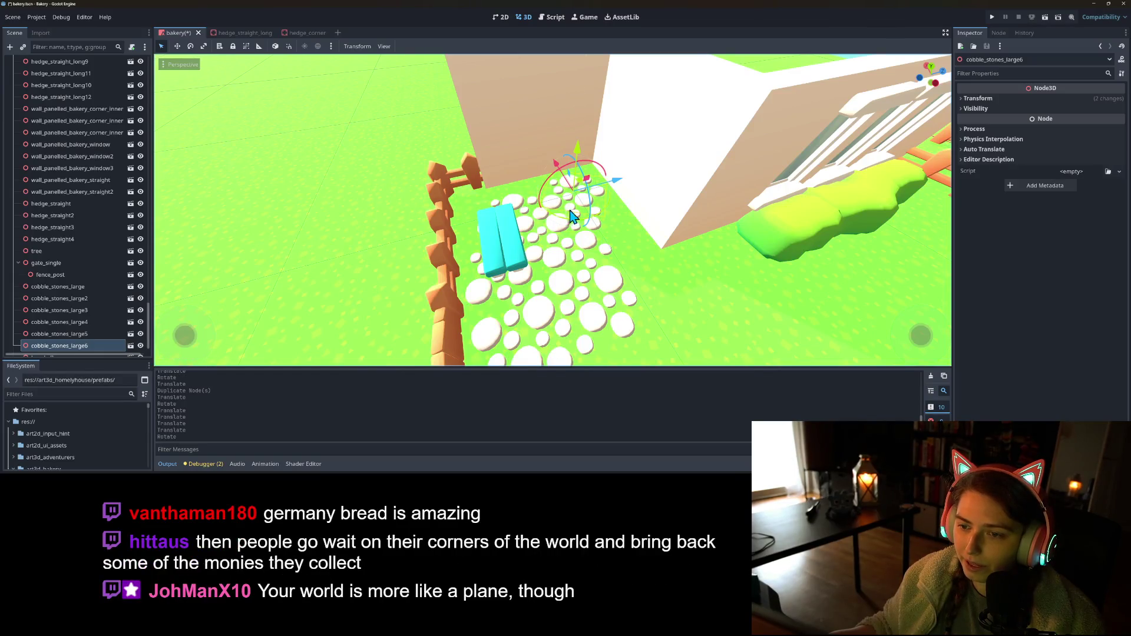
pyautogui.moveTo(559, 171); pyautogui.dragTo(558, 171)
pyautogui.moveTo(631, 307); pyautogui.dragTo(535, 243)
# - Add cobble_stones_large7, nudge and rotate it beside the path, and save the scene
pyautogui.hotkey('ctrl', 'd')
pyautogui.scroll(-3)
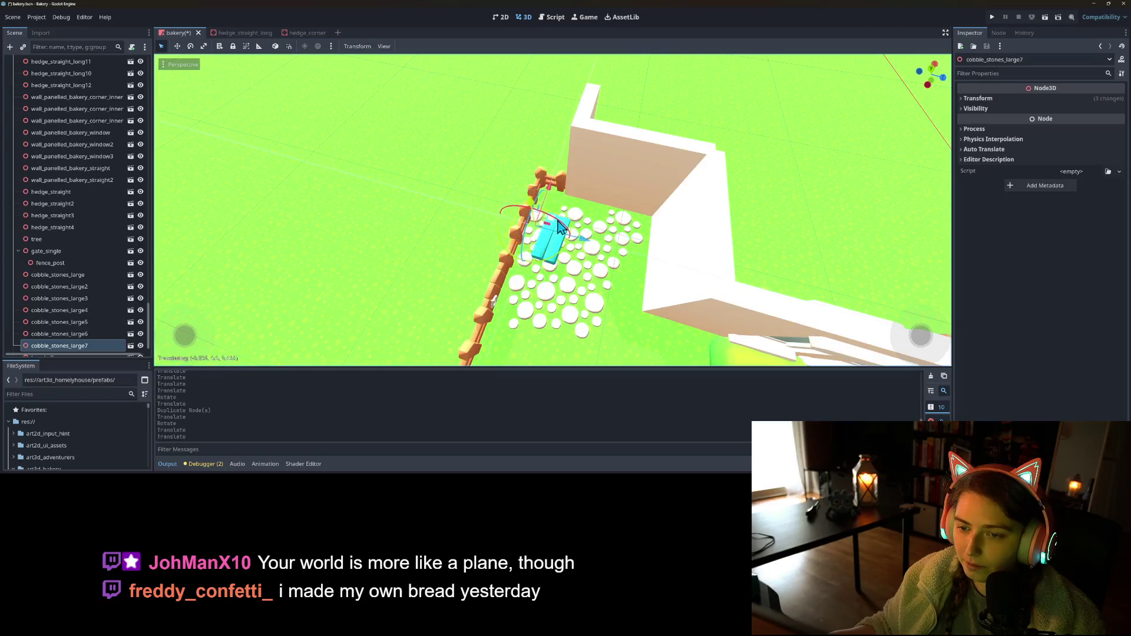
pyautogui.moveTo(568, 219); pyautogui.dragTo(565, 210)
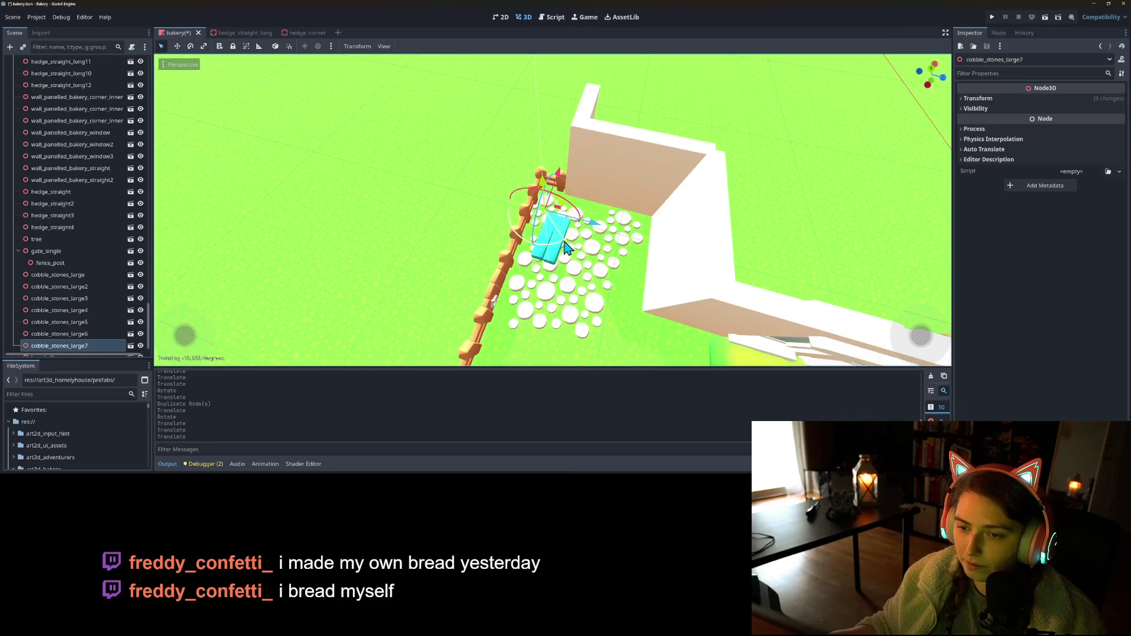
pyautogui.moveTo(557, 253); pyautogui.dragTo(565, 206)
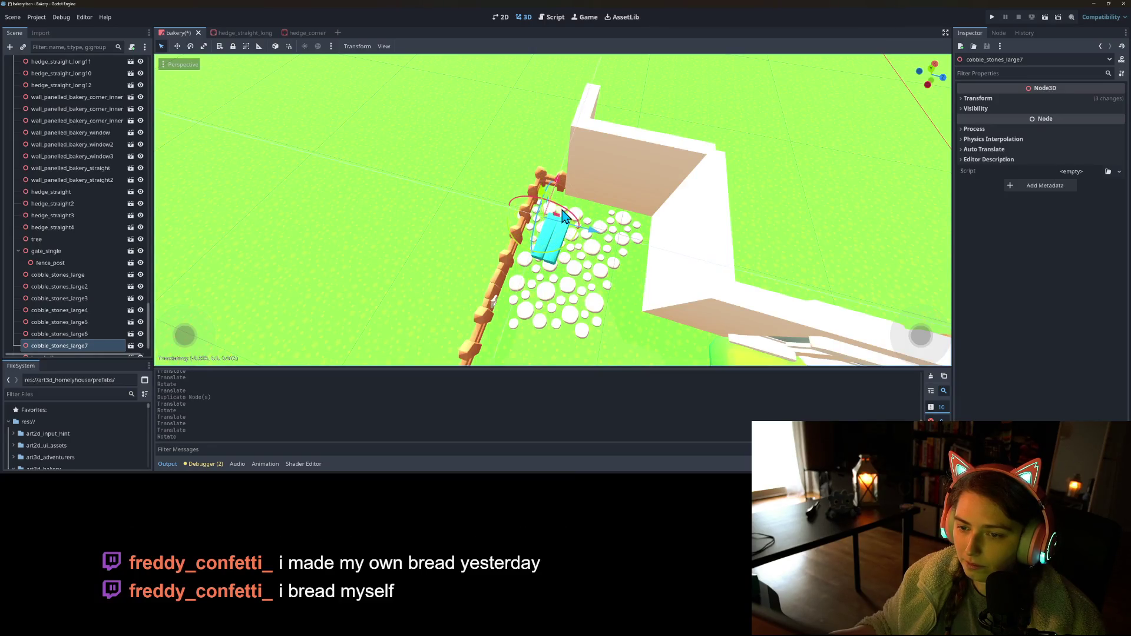
pyautogui.scroll(3)
pyautogui.scroll(-3)
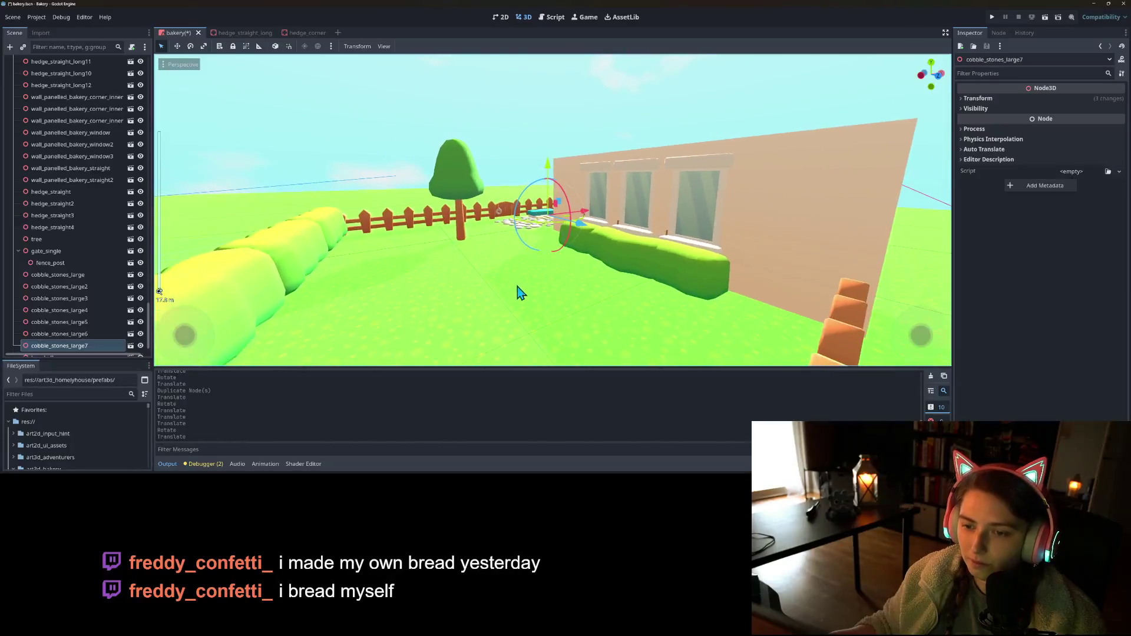
pyautogui.hotkey('ctrl', 's')
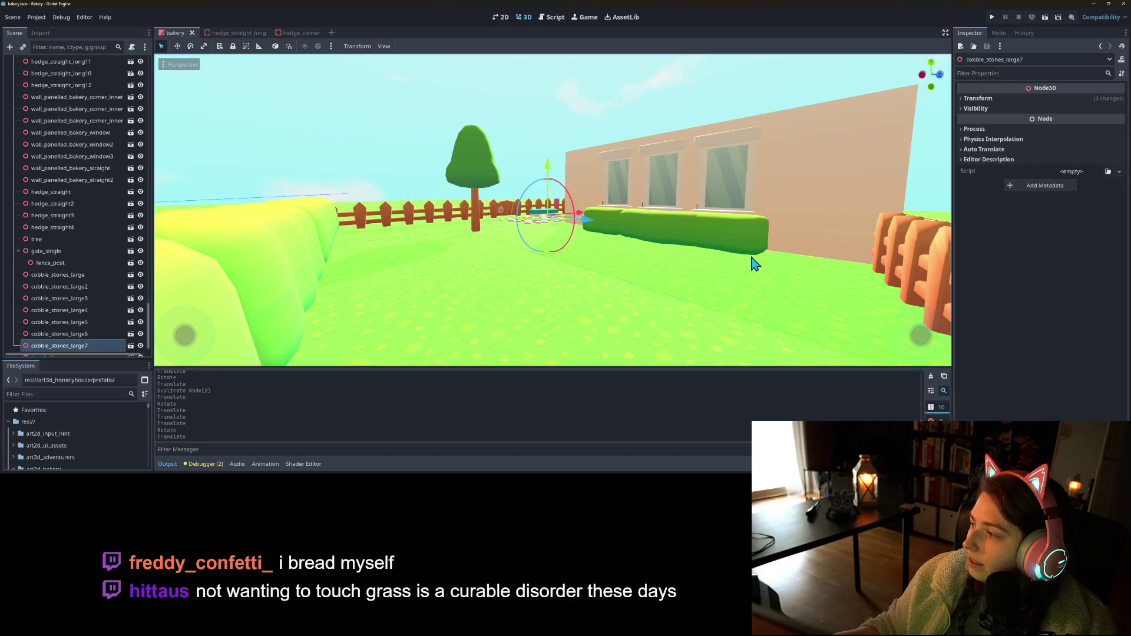
# - Nudge cobble_stones_large4 and lower cobble_stones_large6 slightly into the grass
pyautogui.scroll(3)
pyautogui.moveTo(629, 276); pyautogui.dragTo(396, 278)
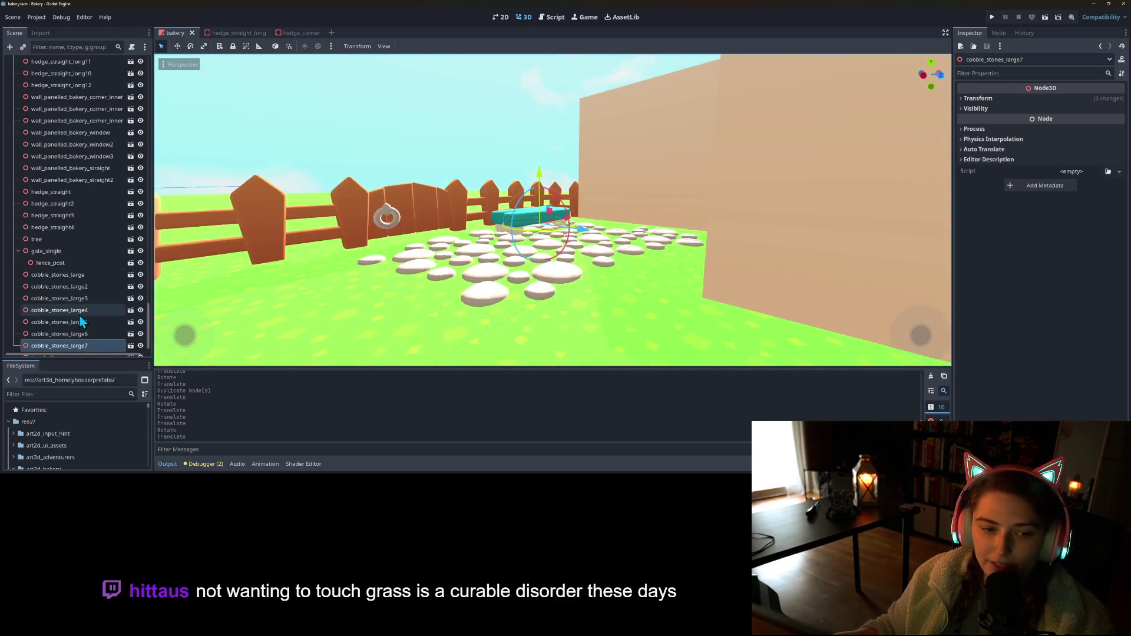
pyautogui.click(79, 312)
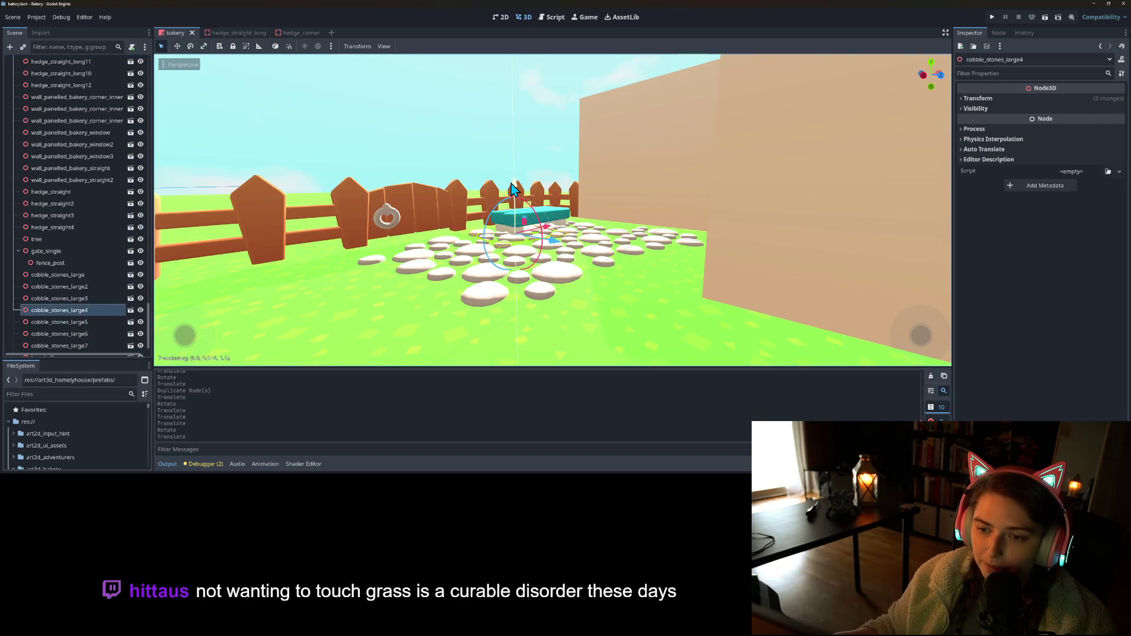
pyautogui.moveTo(512, 188); pyautogui.dragTo(514, 189)
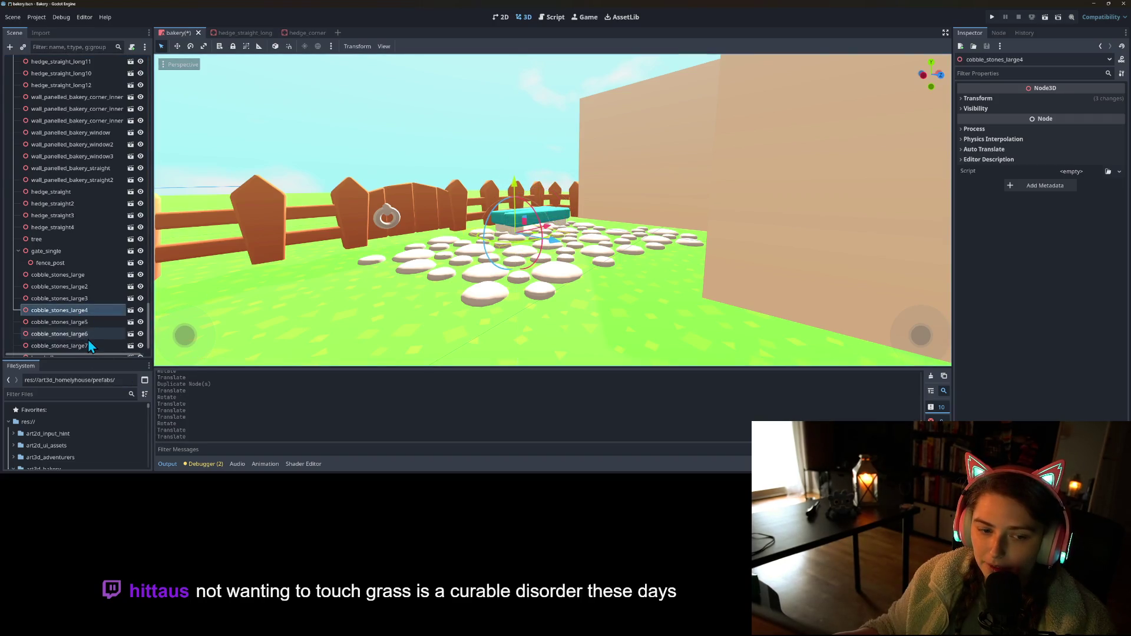
pyautogui.click(87, 334)
pyautogui.moveTo(656, 190); pyautogui.dragTo(659, 198)
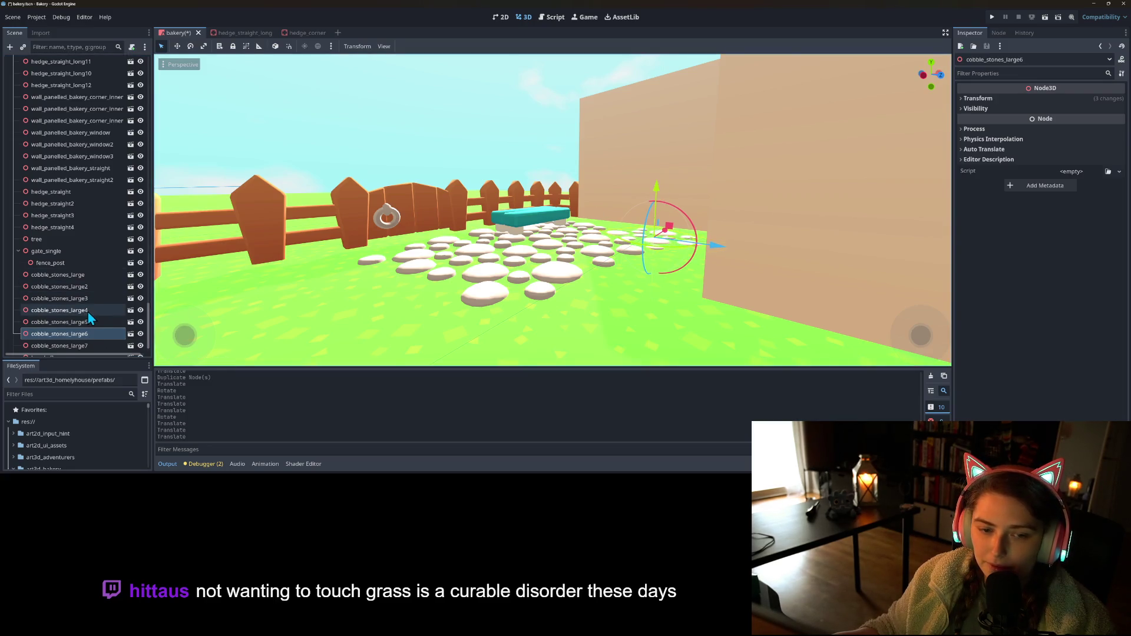
# - Lower cobble_stones_large3 slightly into the grass and save the bakery scene
pyautogui.click(58, 310)
pyautogui.click(59, 298)
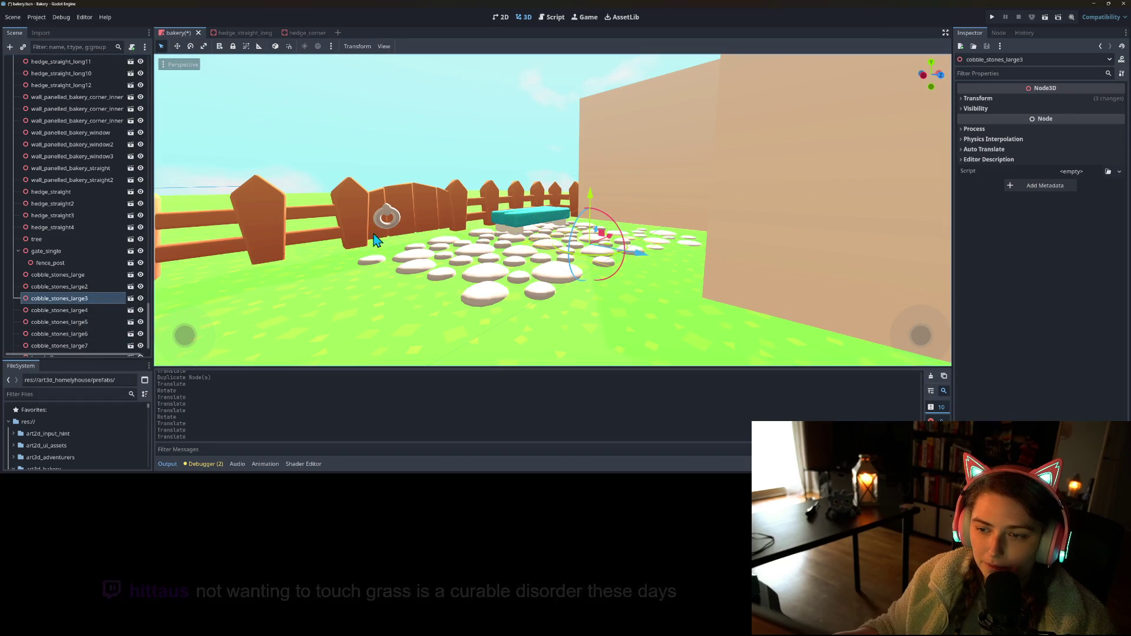
pyautogui.moveTo(601, 193); pyautogui.dragTo(594, 205)
pyautogui.hotkey('ctrl', 's')
pyautogui.click(993, 17)
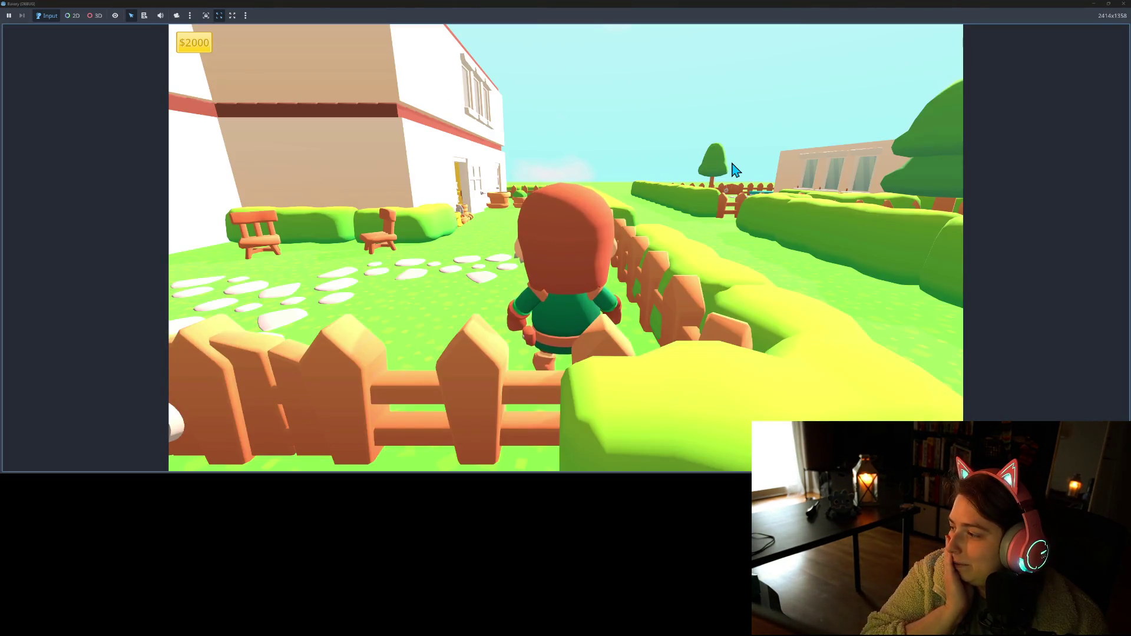
pyautogui.press('a')
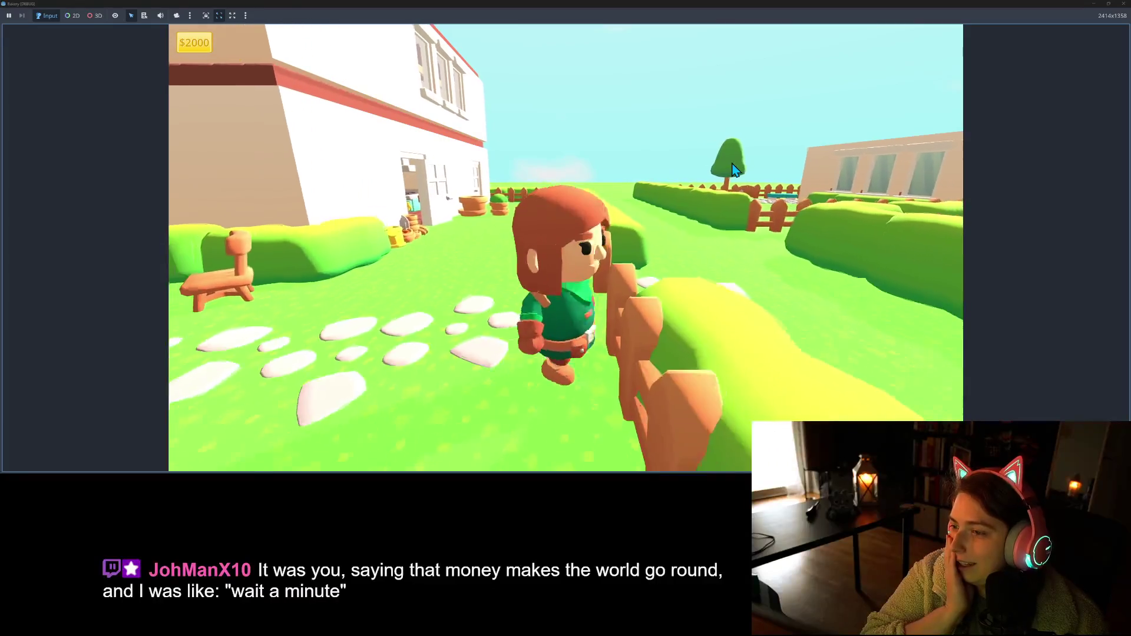
pyautogui.press('w')
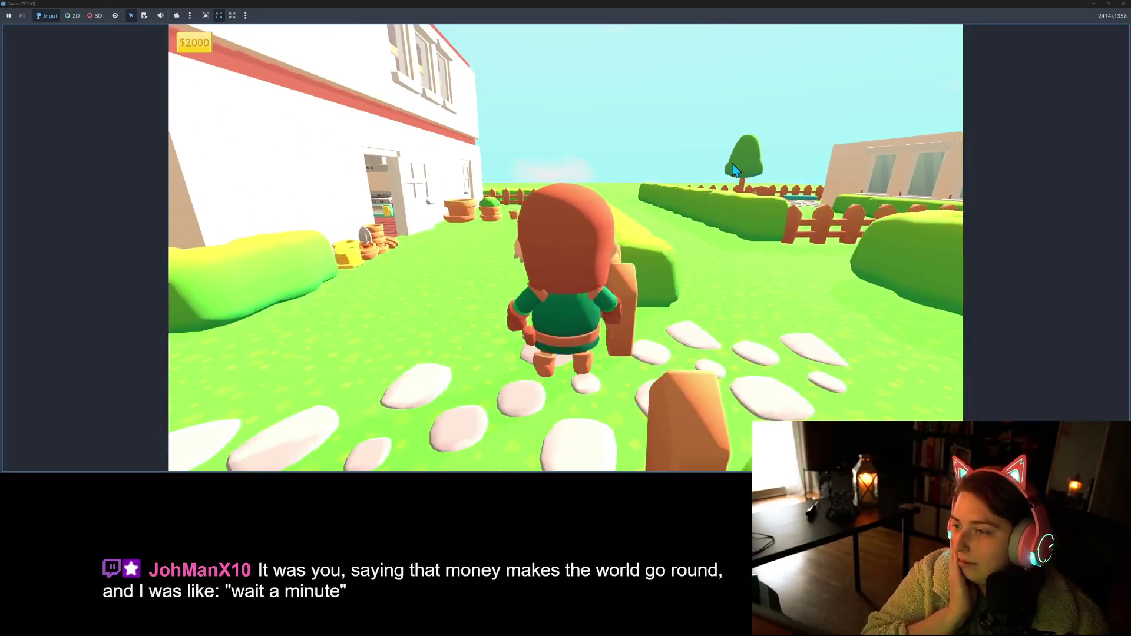
pyautogui.press('s')
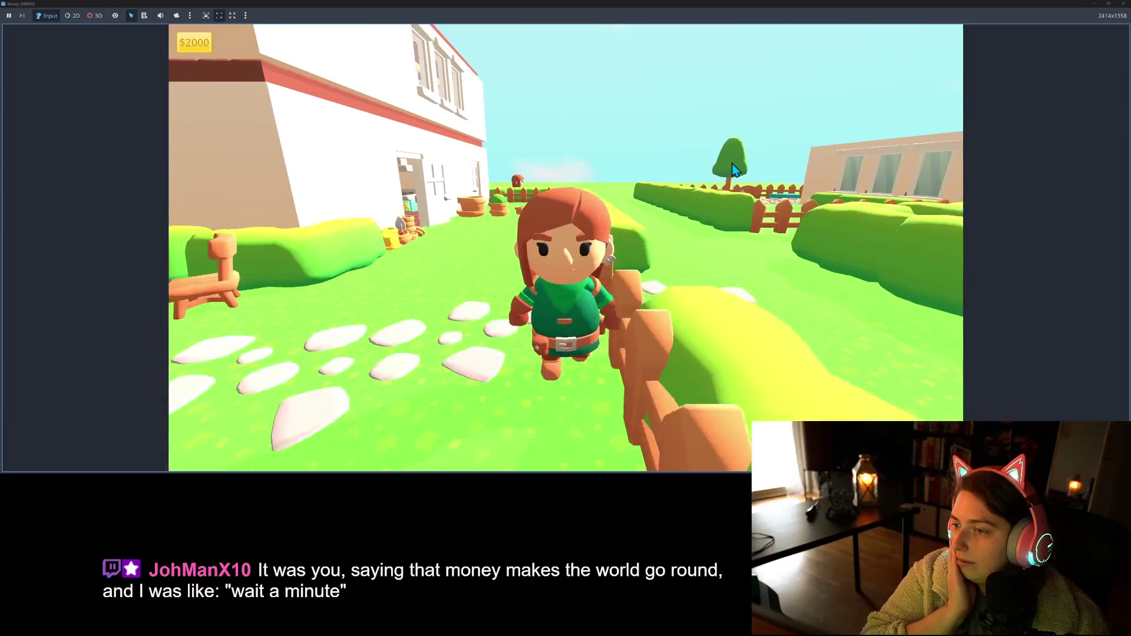
pyautogui.press('w')
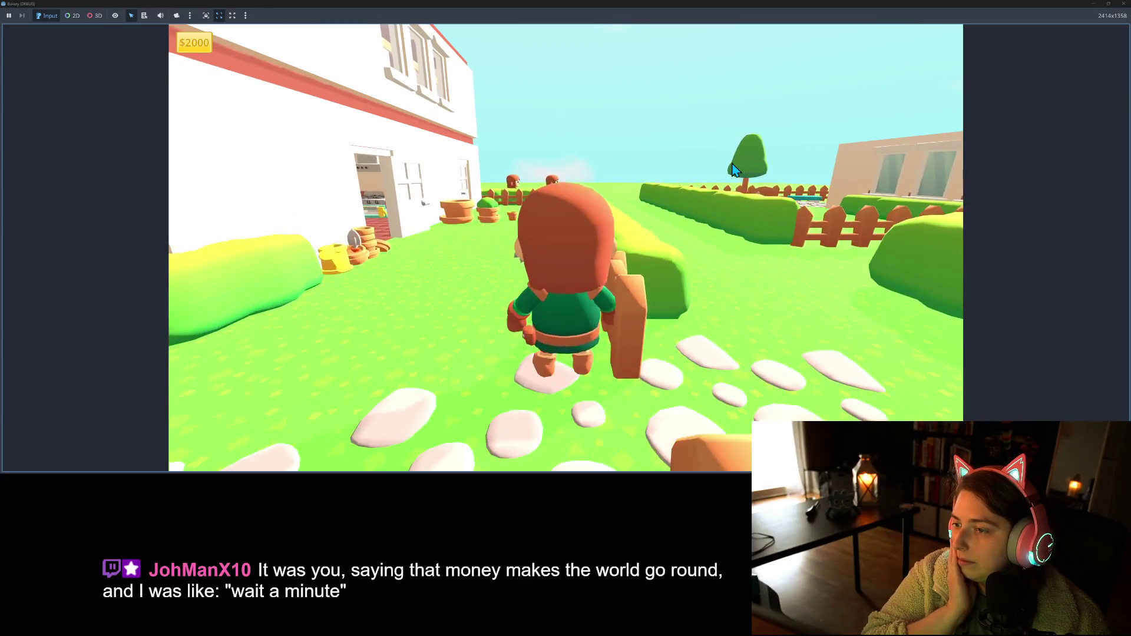
pyautogui.press('s')
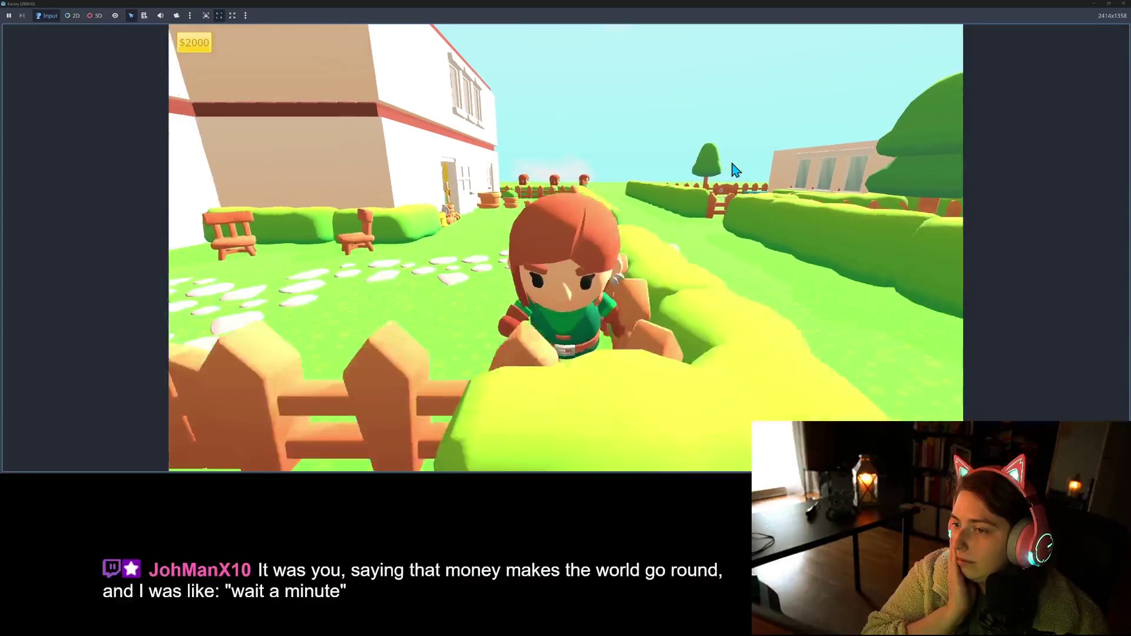
pyautogui.press('w')
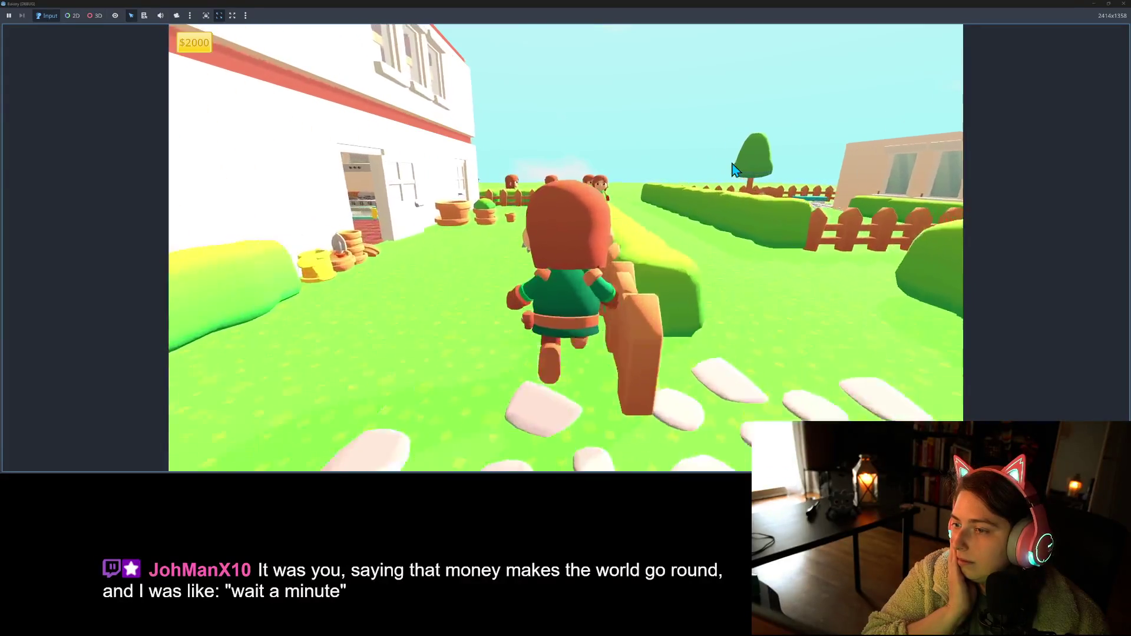
pyautogui.press('s')
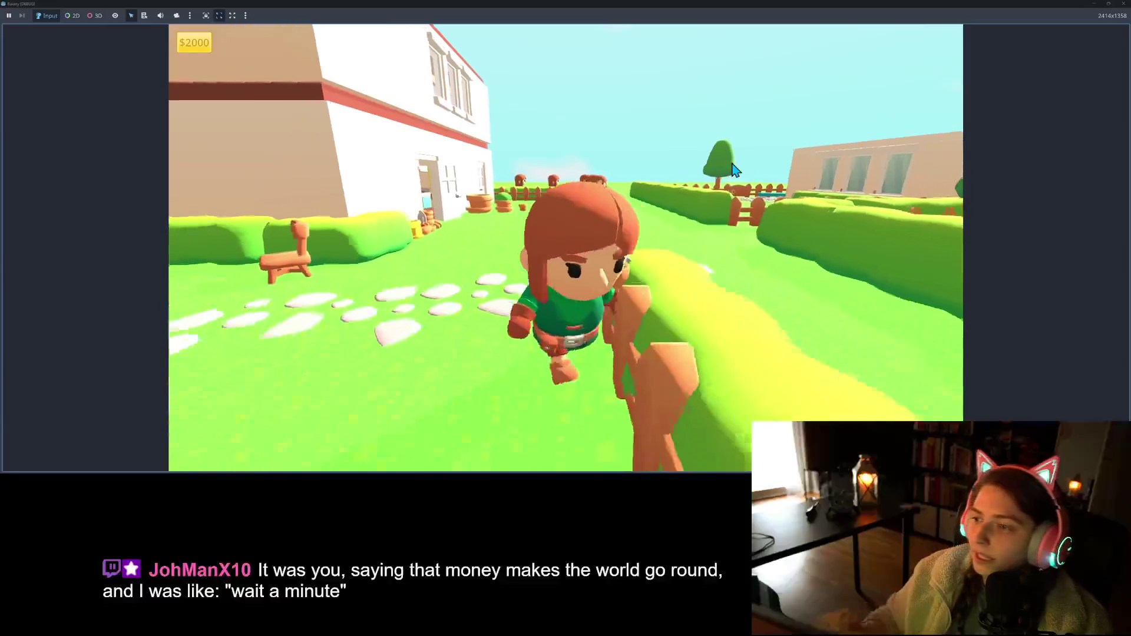
pyautogui.press('F8')
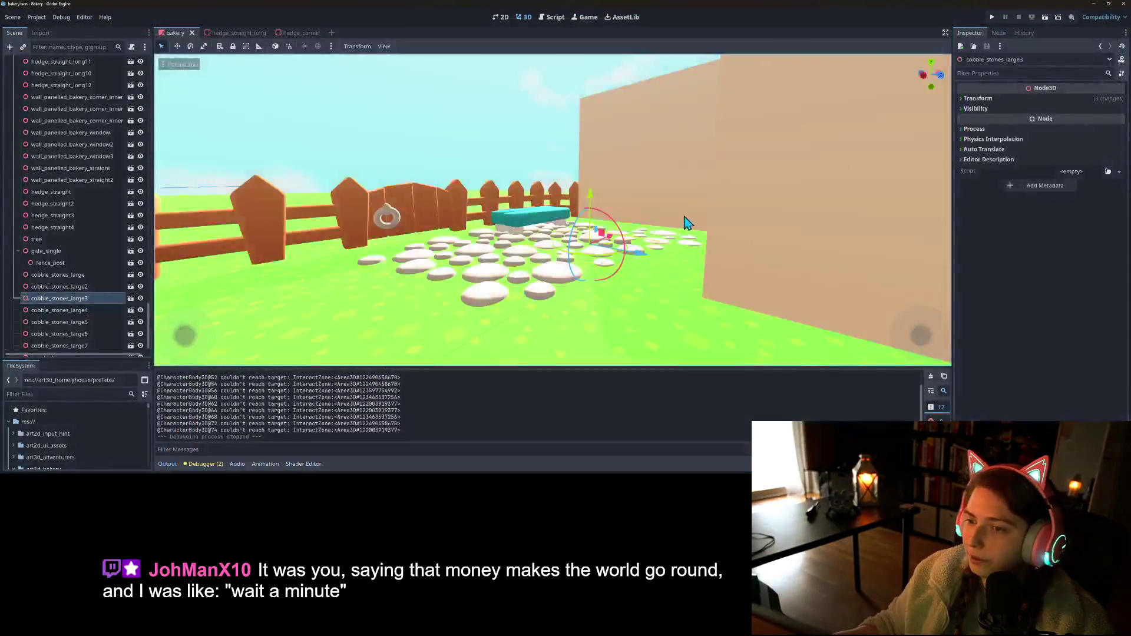
# - Instance floor_wood.fbx under the no_col node by searching 'floor' in Instantiate Child Scene
pyautogui.scroll(-3)
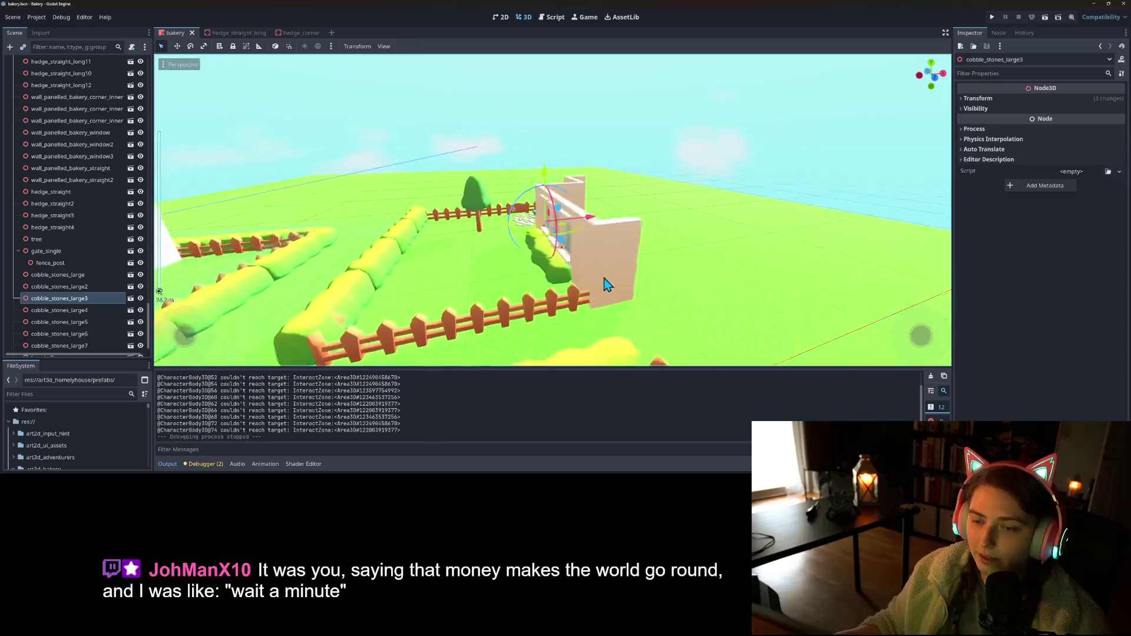
pyautogui.scroll(3)
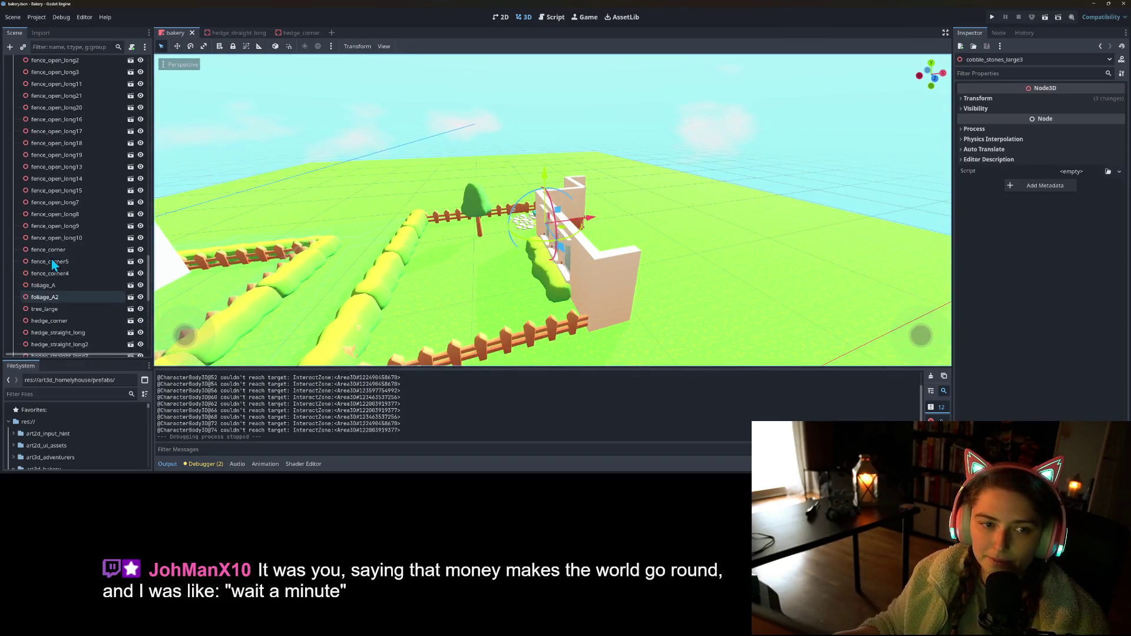
pyautogui.scroll(3)
pyautogui.rightClick(38, 158)
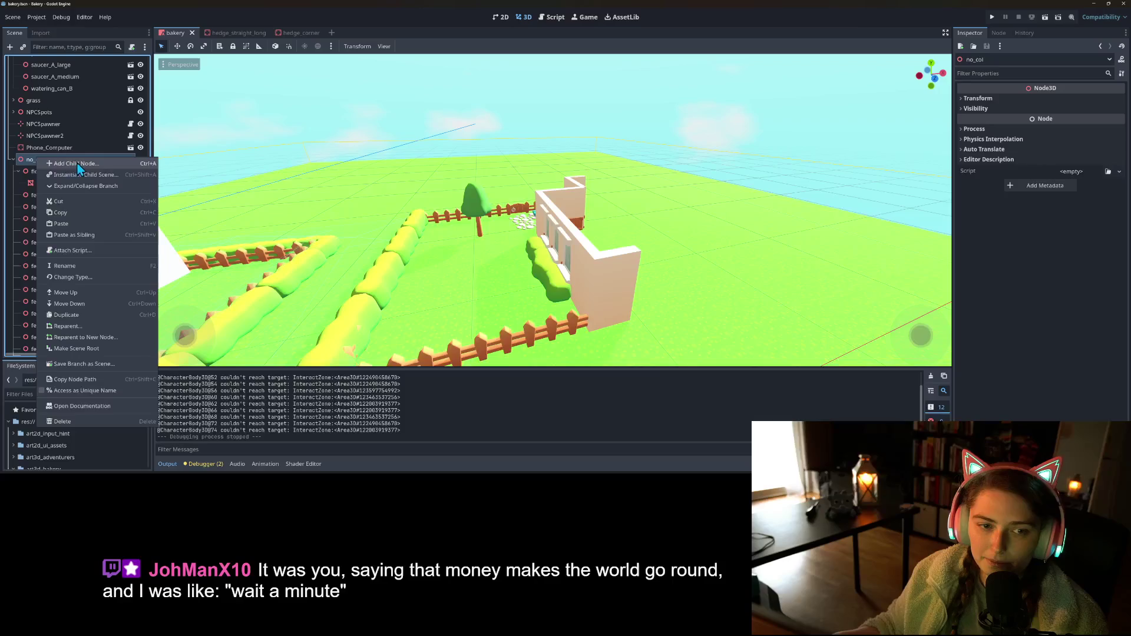
pyautogui.click(80, 174)
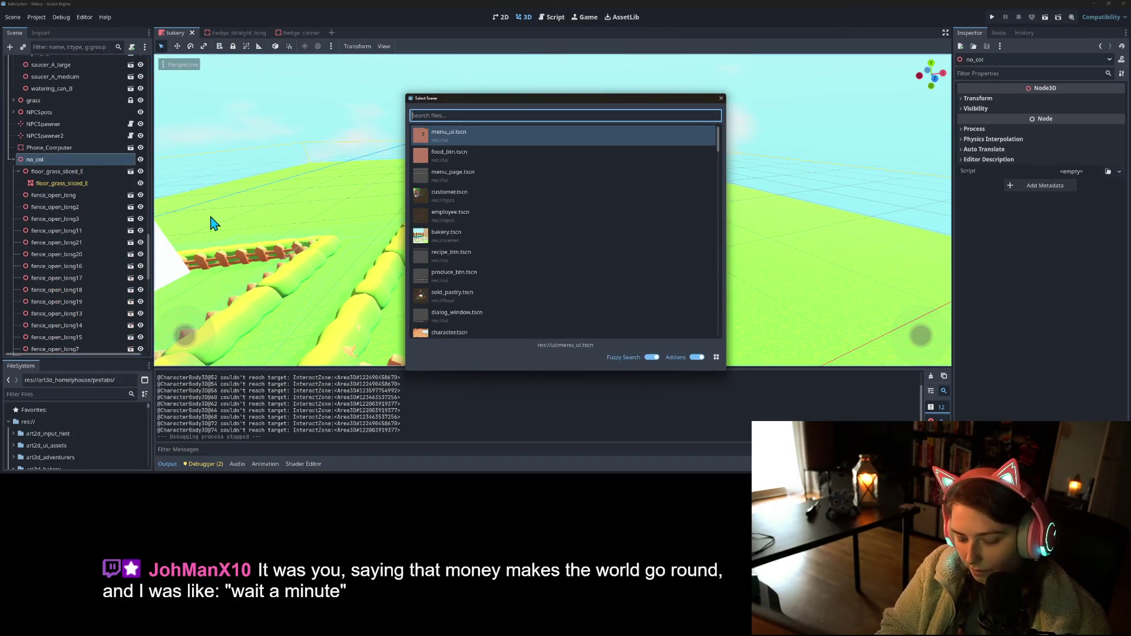
pyautogui.write('flo')
pyautogui.write('or')
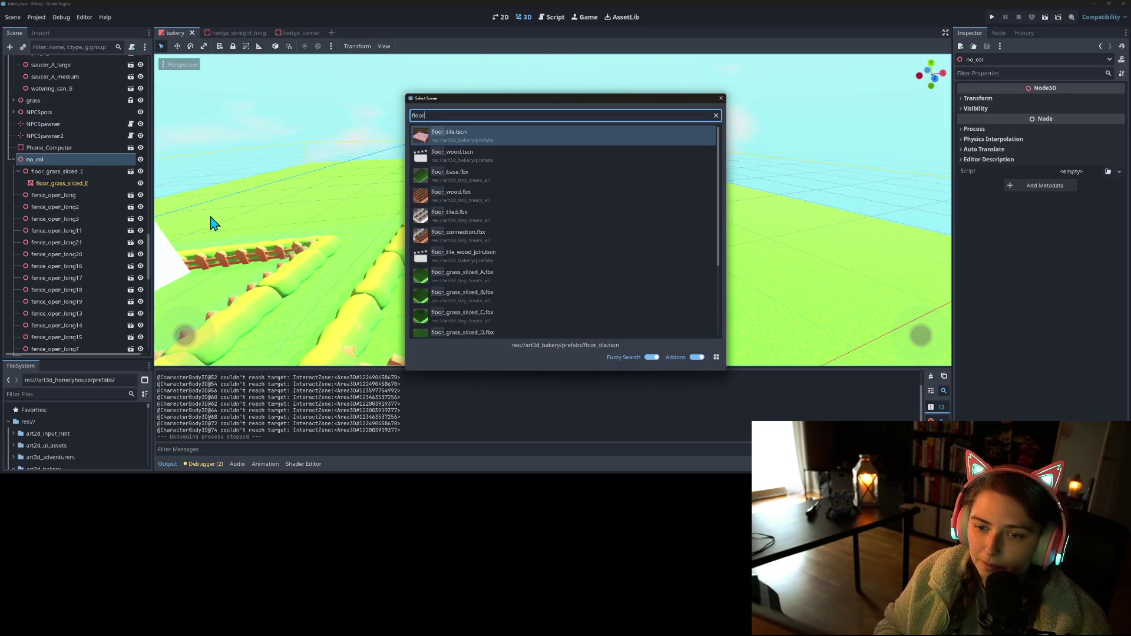
pyautogui.press('Down')
pyautogui.press('Down')
pyautogui.press('Down')
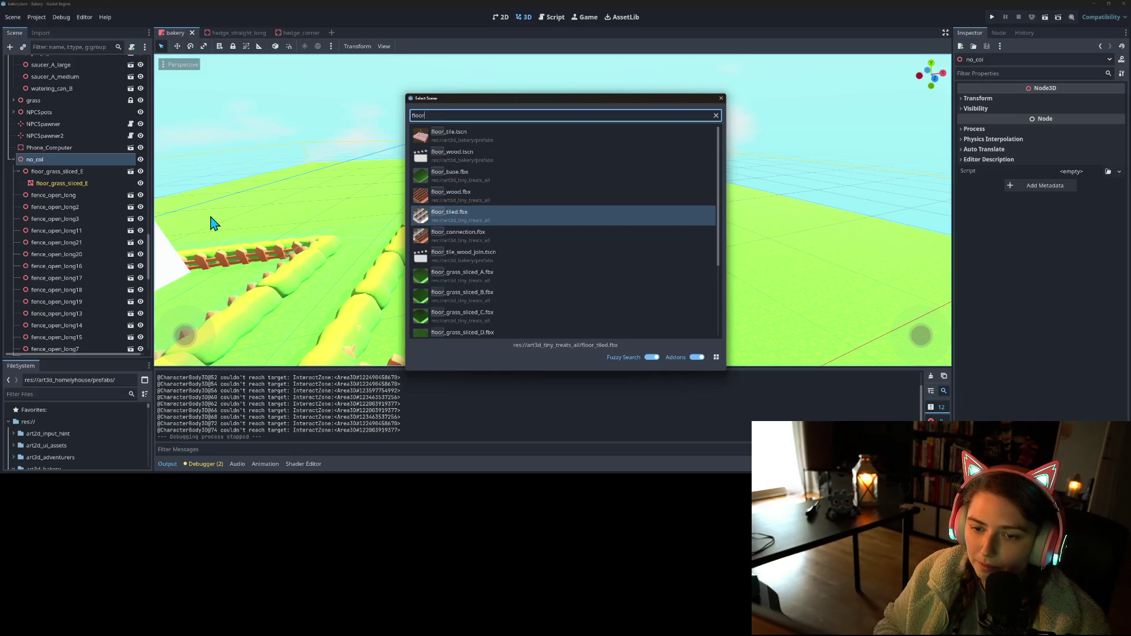
pyautogui.press('Up')
pyautogui.press('Return')
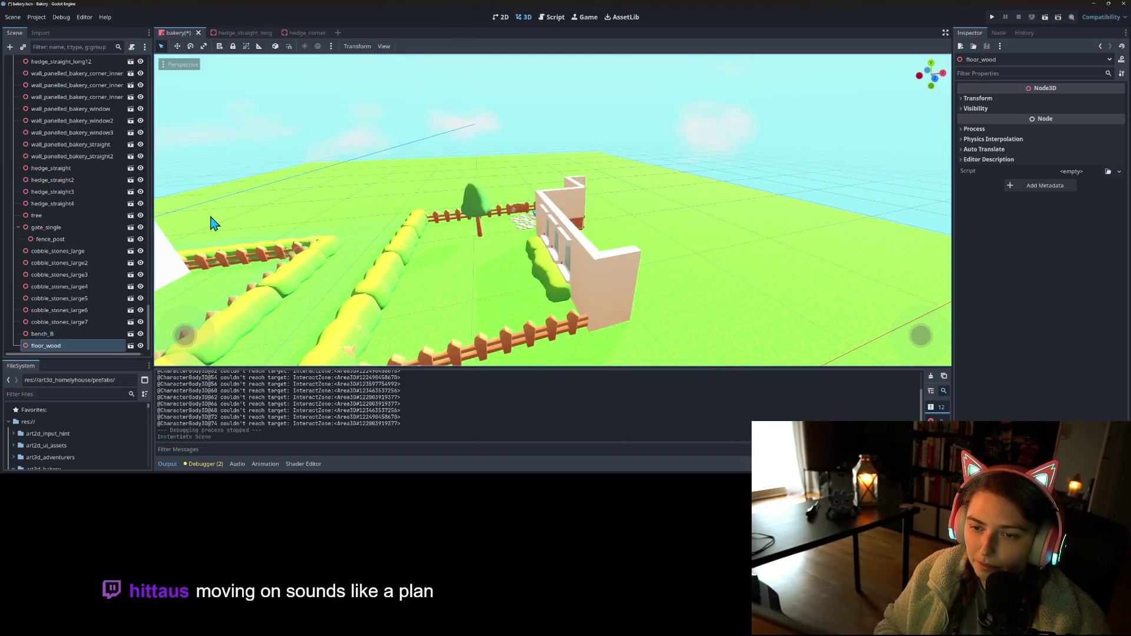
# - Turn on move snapping and place floor_wood on top of the L-shaped wall
pyautogui.scroll(-3)
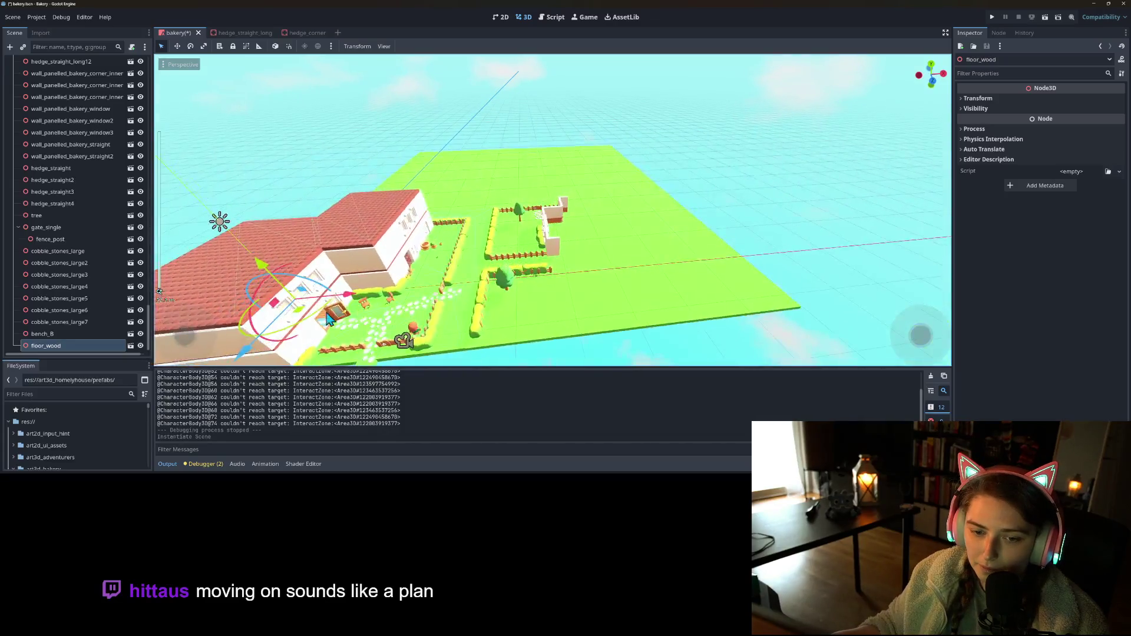
pyautogui.click(288, 47)
pyautogui.moveTo(301, 319); pyautogui.dragTo(529, 261)
pyautogui.scroll(3)
pyautogui.moveTo(560, 188); pyautogui.dragTo(520, 37)
pyautogui.moveTo(529, 259); pyautogui.dragTo(578, 279)
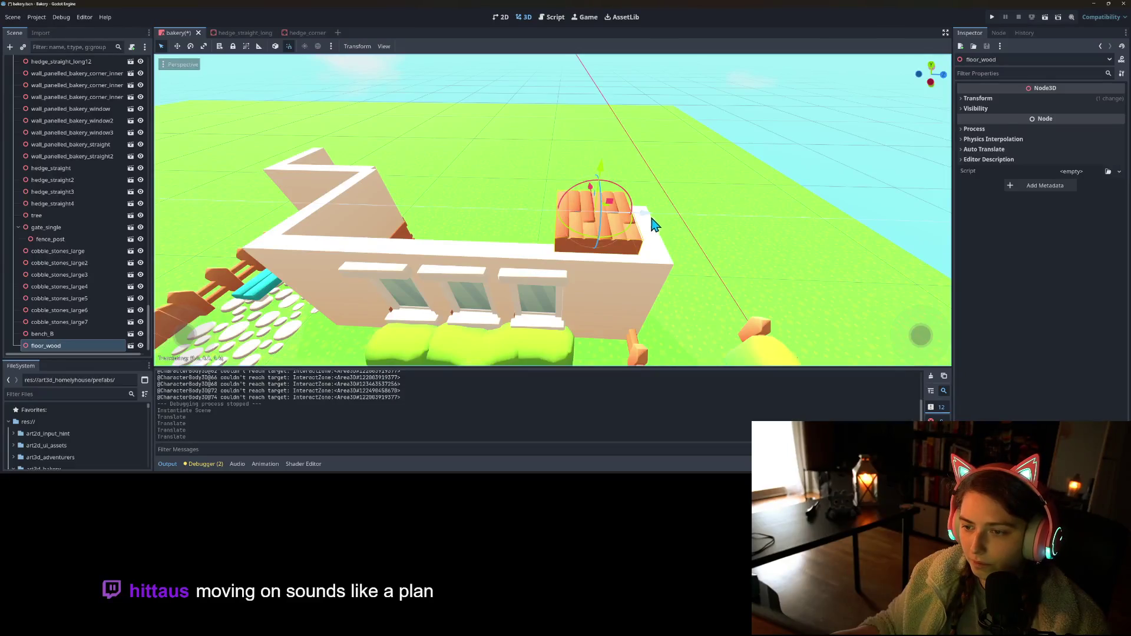
pyautogui.moveTo(659, 224); pyautogui.dragTo(639, 313)
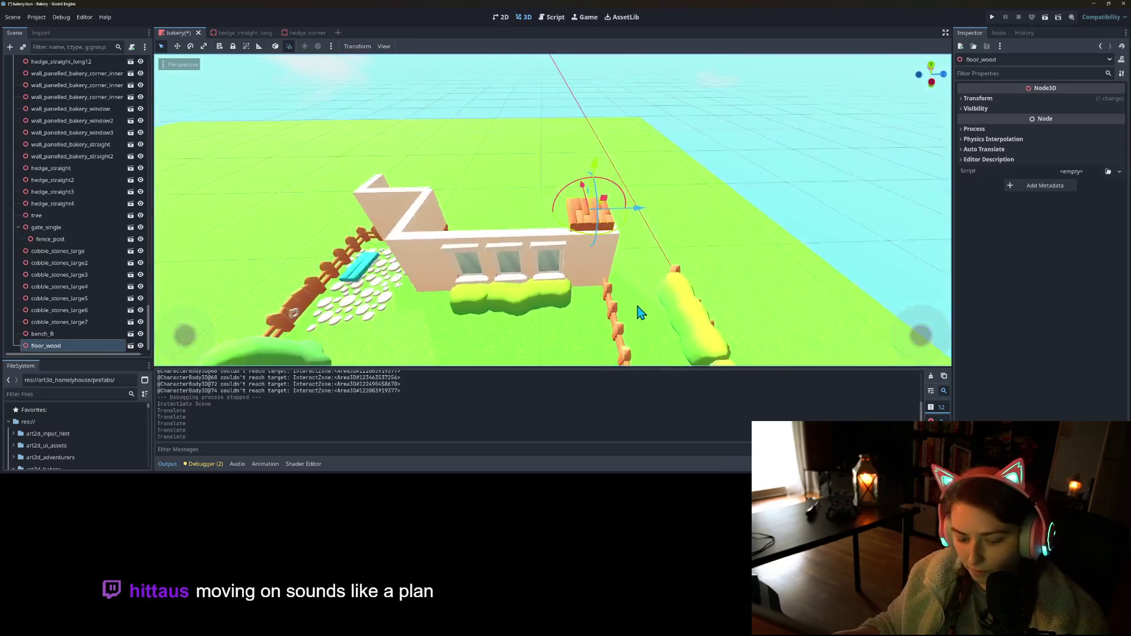
# - Duplicate the plank into floor_wood2 to floor_wood4 and slide them along the wall top
pyautogui.hotkey('ctrl', 'd')
pyautogui.moveTo(639, 208); pyautogui.dragTo(472, 216)
pyautogui.hotkey('ctrl', 'd')
pyautogui.hotkey('ctrl', 'd')
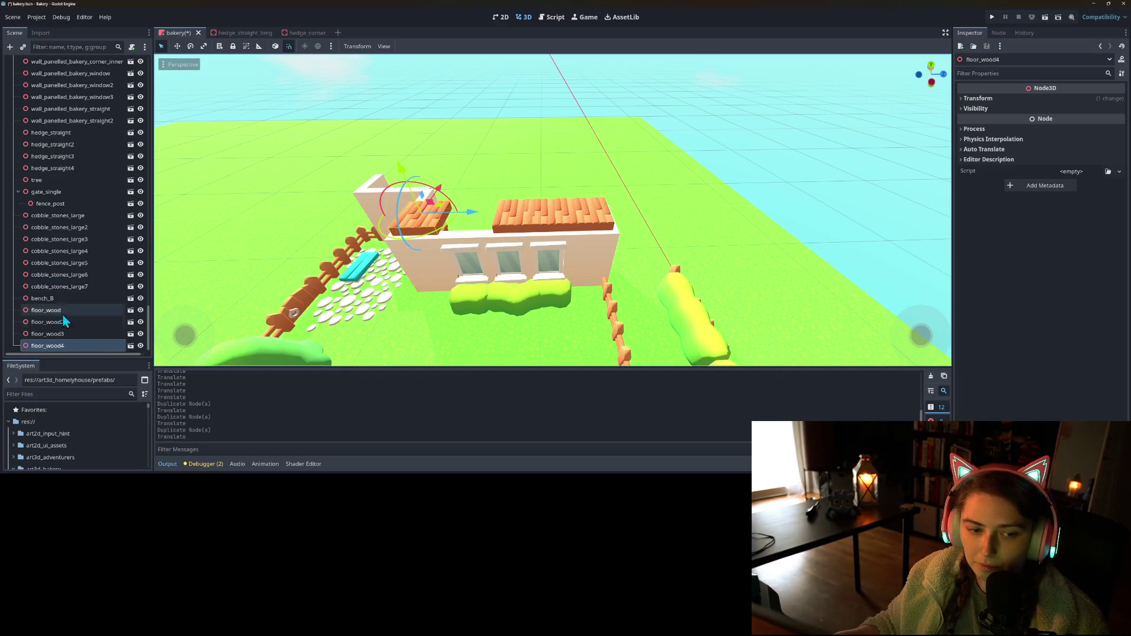
pyautogui.click(53, 334)
pyautogui.moveTo(556, 214); pyautogui.dragTo(548, 215)
pyautogui.click(50, 345)
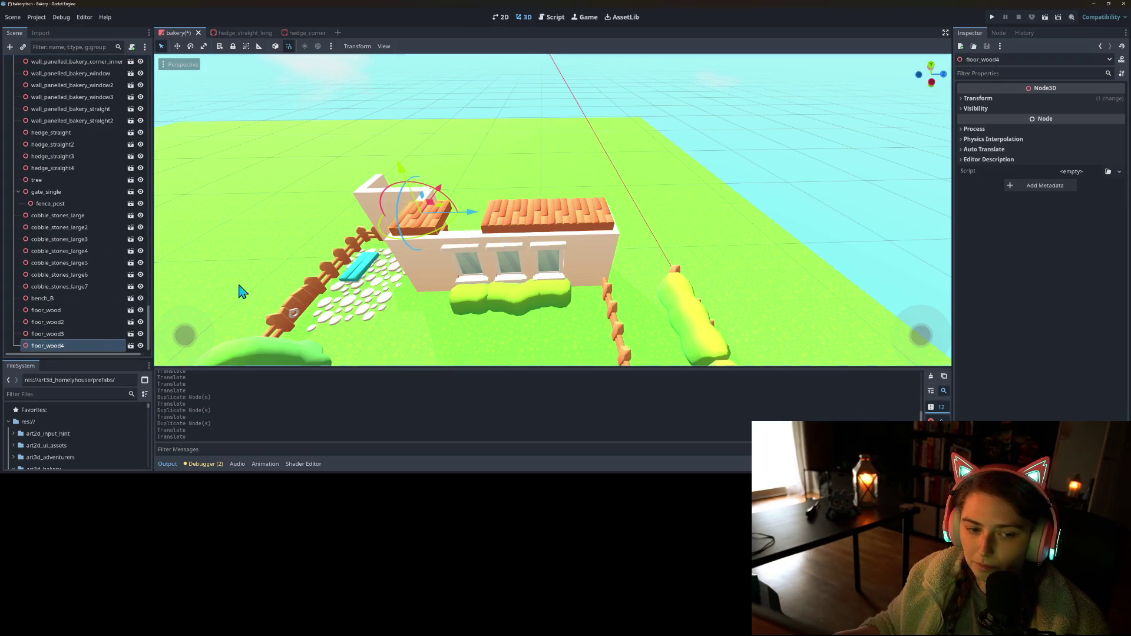
pyautogui.moveTo(474, 216); pyautogui.dragTo(512, 217)
# - Duplicate more floor pieces and place each further along the wall top
pyautogui.hotkey('ctrl', 'd')
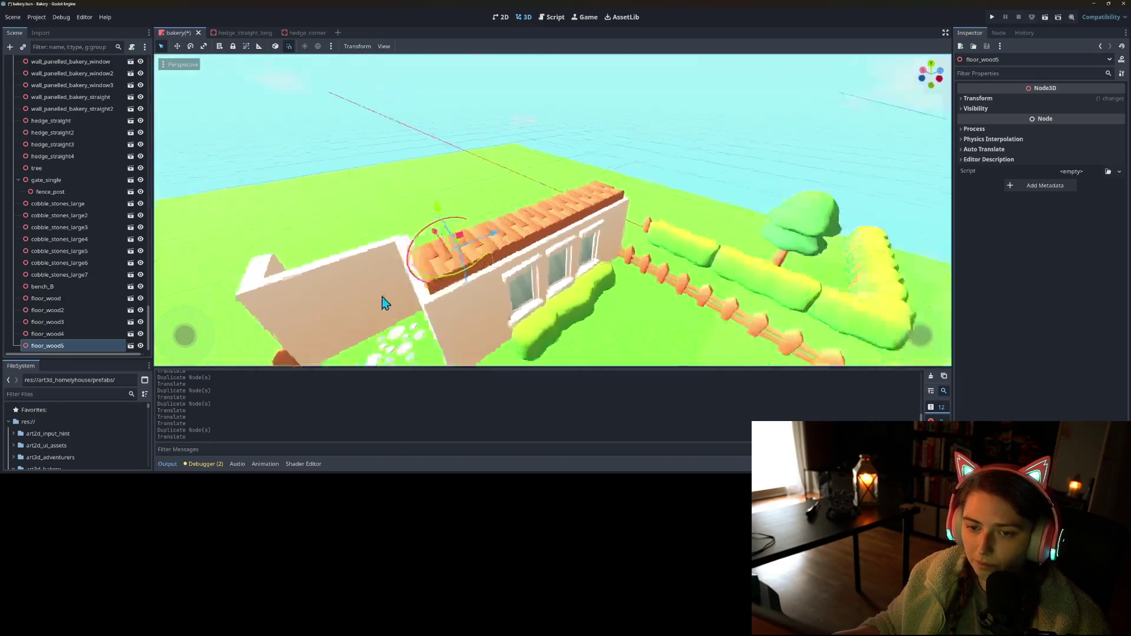
pyautogui.hotkey('ctrl', 'd')
pyautogui.press('g')
pyautogui.click(433, 242)
pyautogui.hotkey('ctrl', 'd')
pyautogui.press('g')
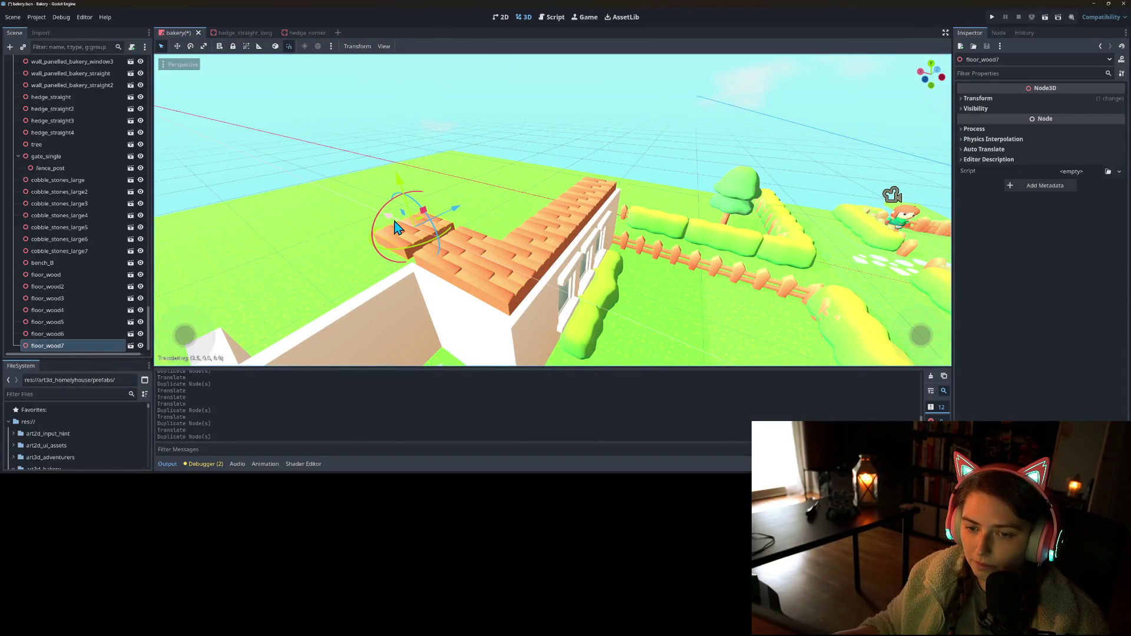
pyautogui.hotkey('ctrl', 'd')
pyautogui.press('g')
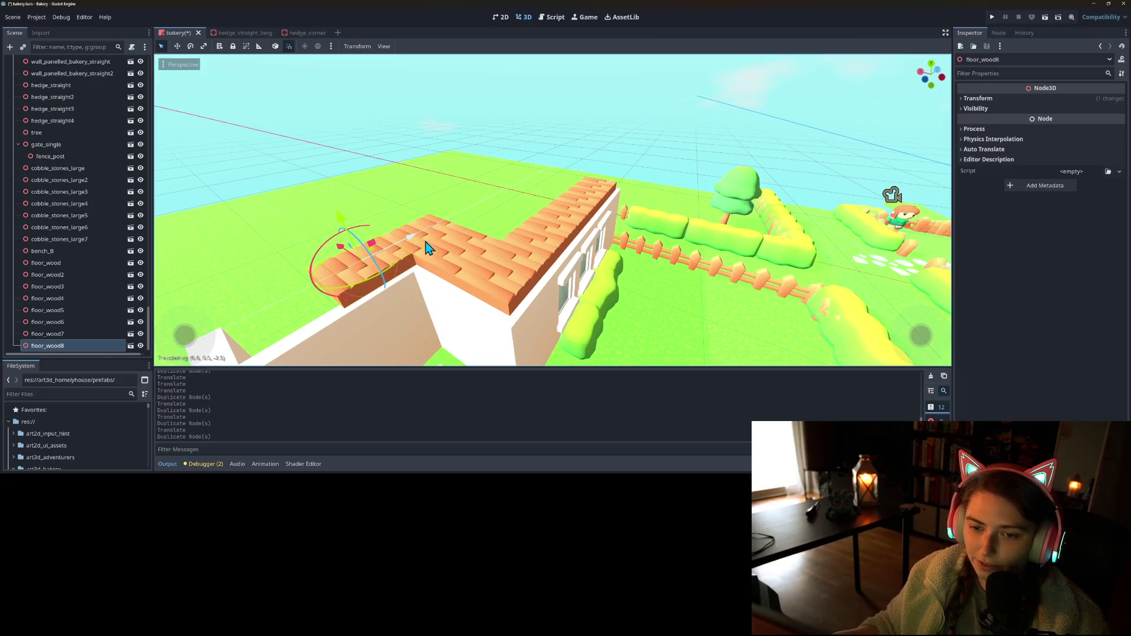
pyautogui.click(423, 251)
# - Add the last floor copy, bringing the run to floor_wood9, and save the scene
pyautogui.hotkey('ctrl', 'd')
pyautogui.press('g')
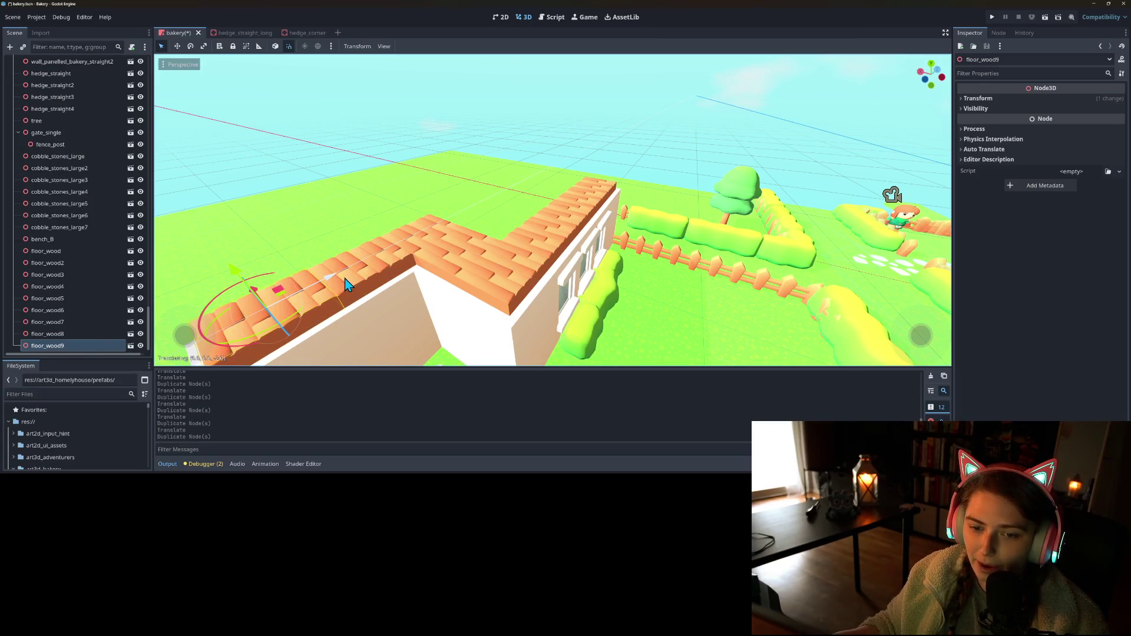
pyautogui.scroll(-3)
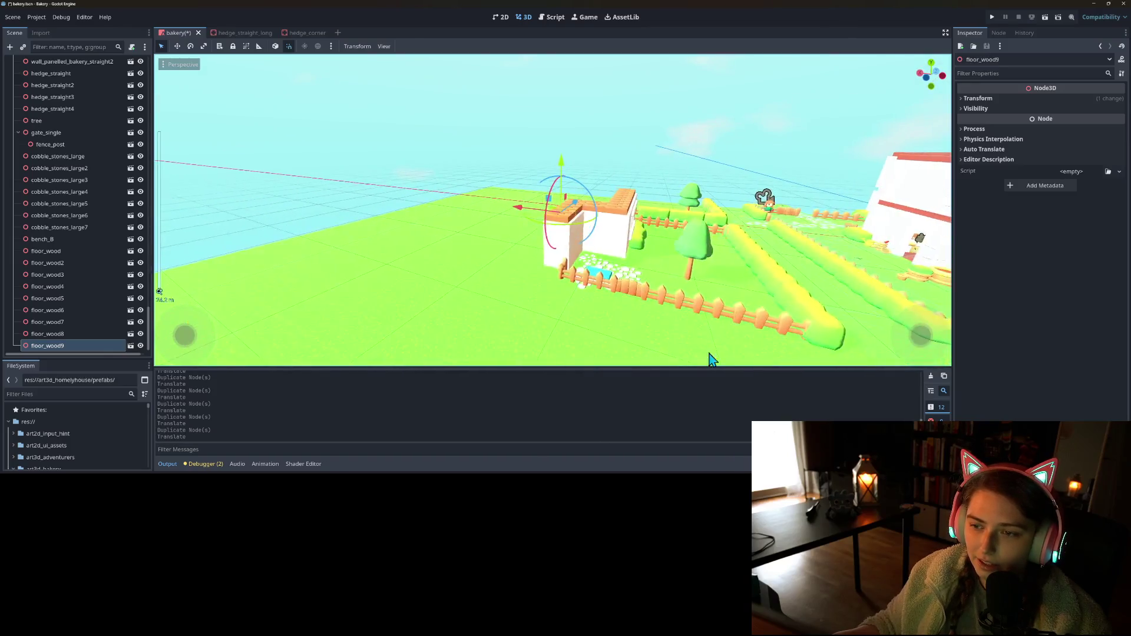
pyautogui.hotkey('ctrl', 's')
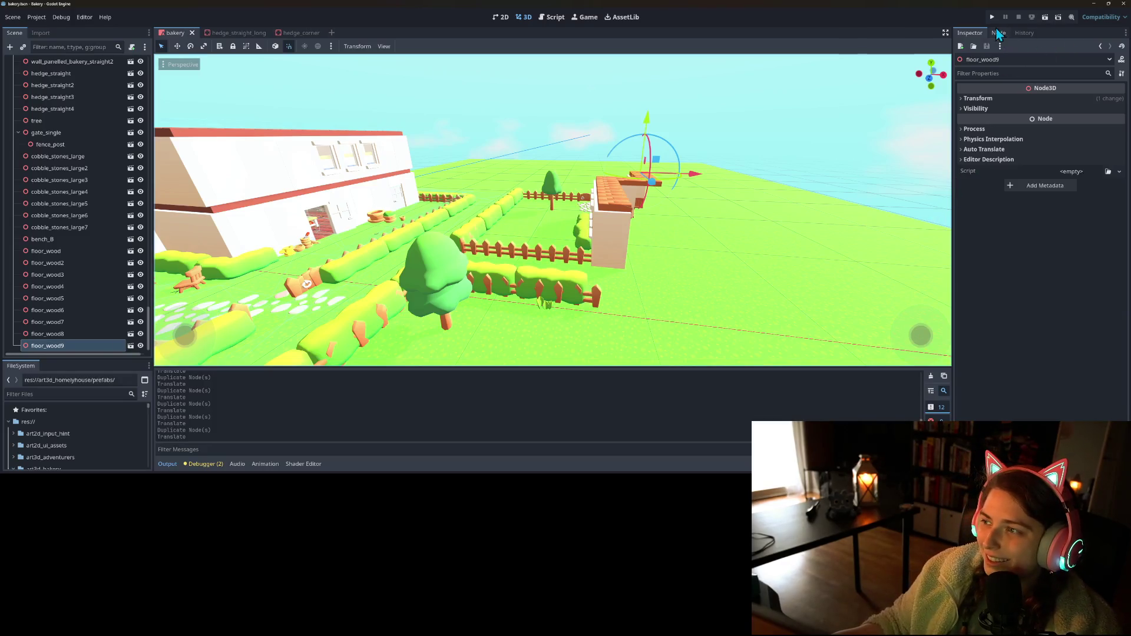
# - Run the project and walk the character along the front fence and hedge
pyautogui.click(991, 18)
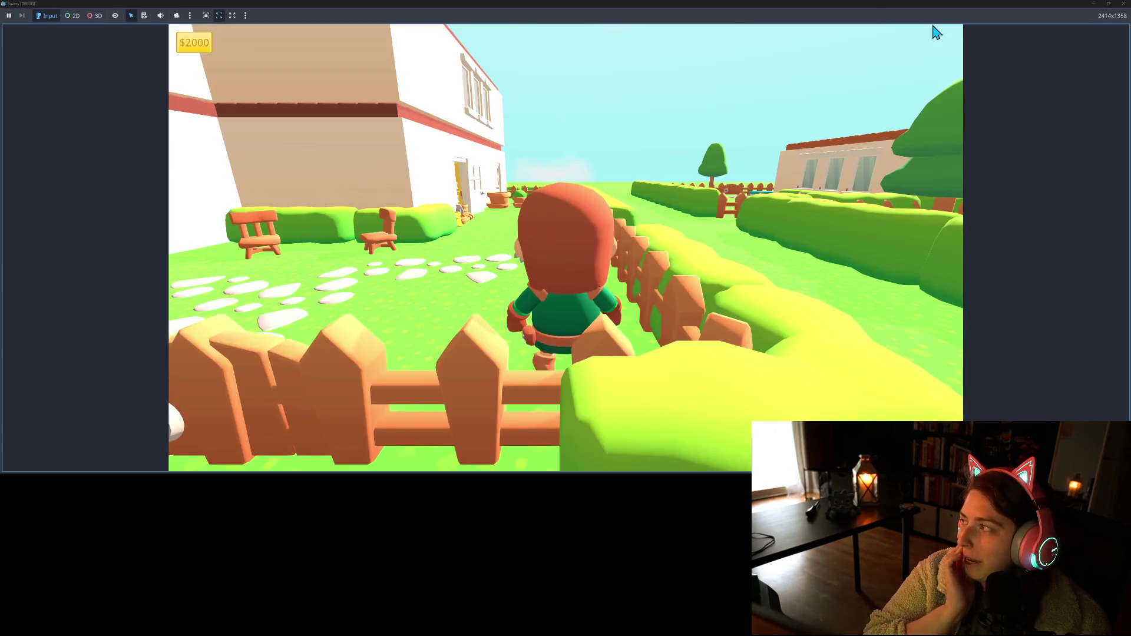
pyautogui.press('d')
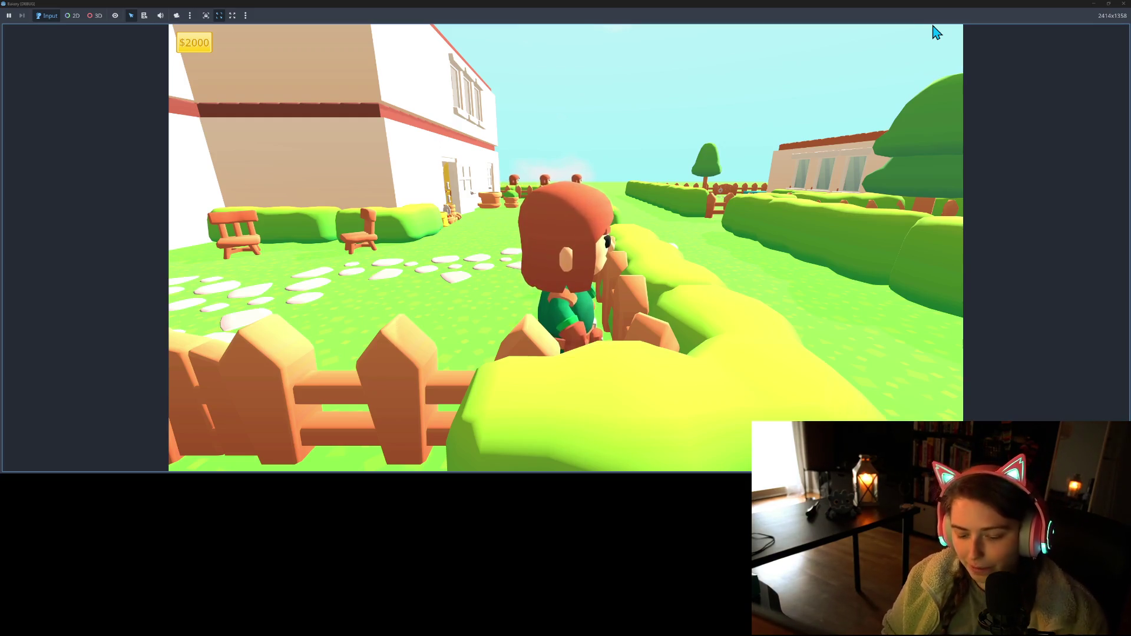
pyautogui.press('a')
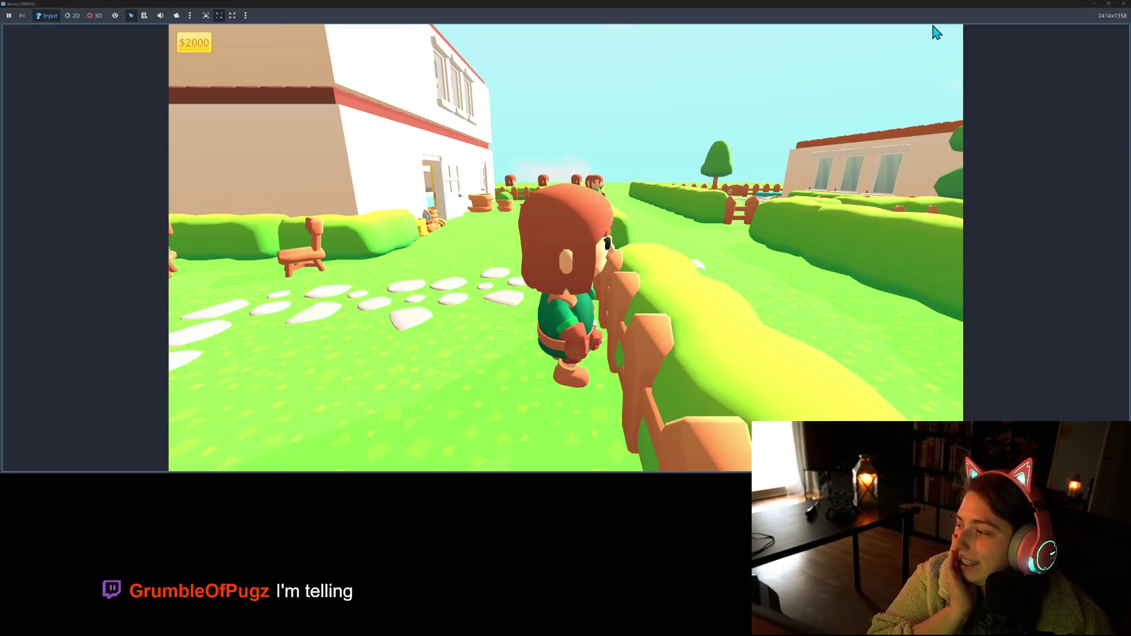
pyautogui.press('s')
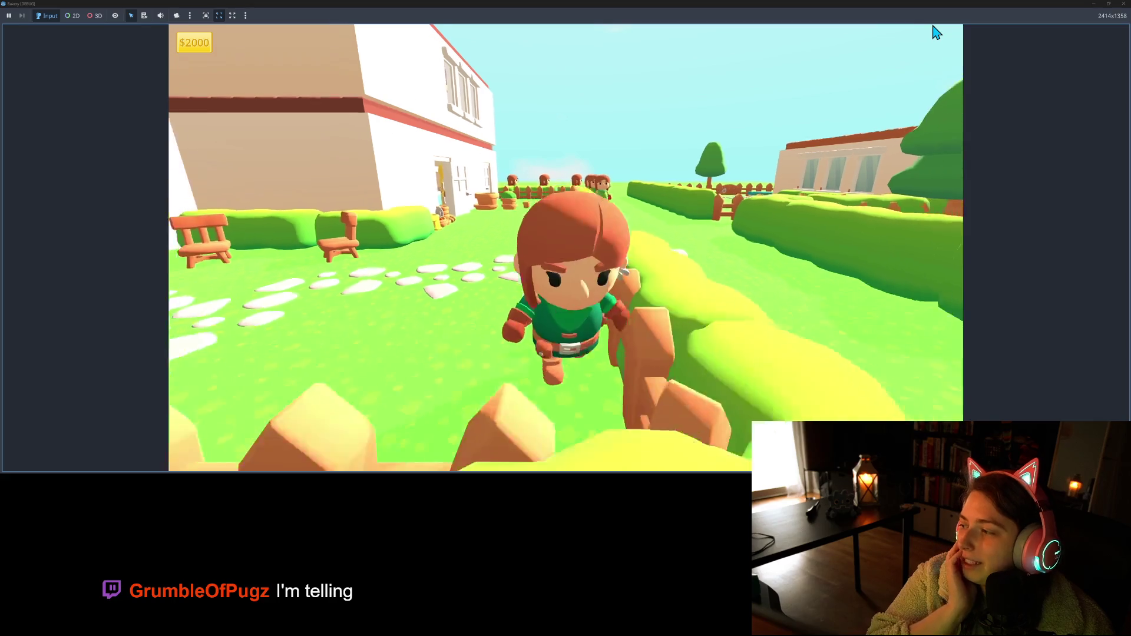
pyautogui.press('w')
pyautogui.press('s')
pyautogui.press('w')
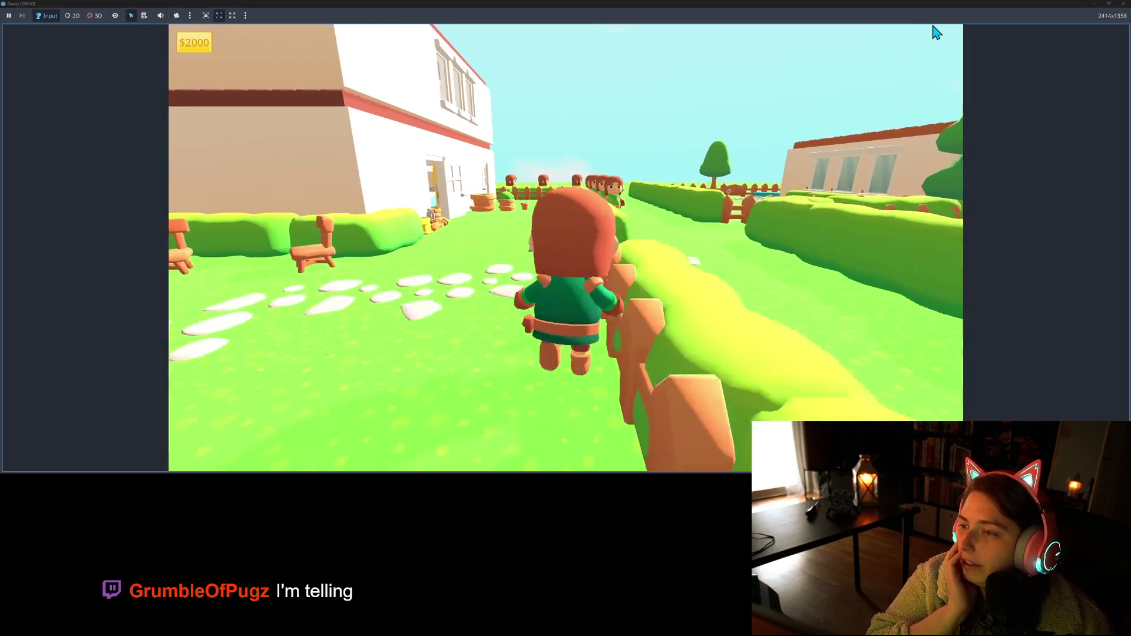
pyautogui.press('s')
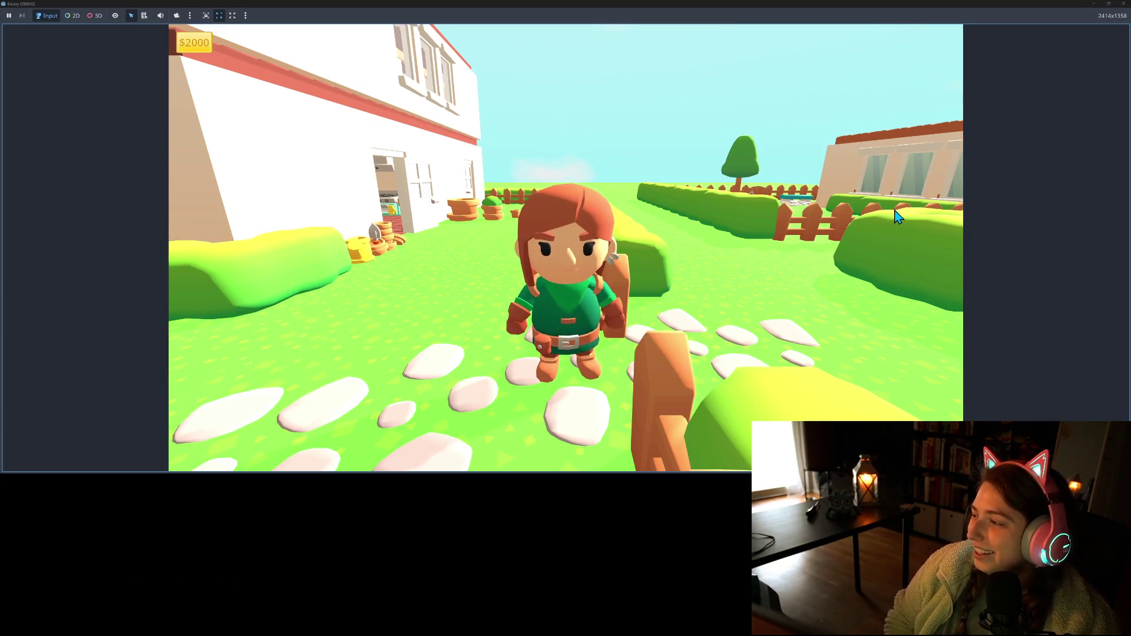
# - Walk the character between the fence, the bakery door and the benches
pyautogui.press('w')
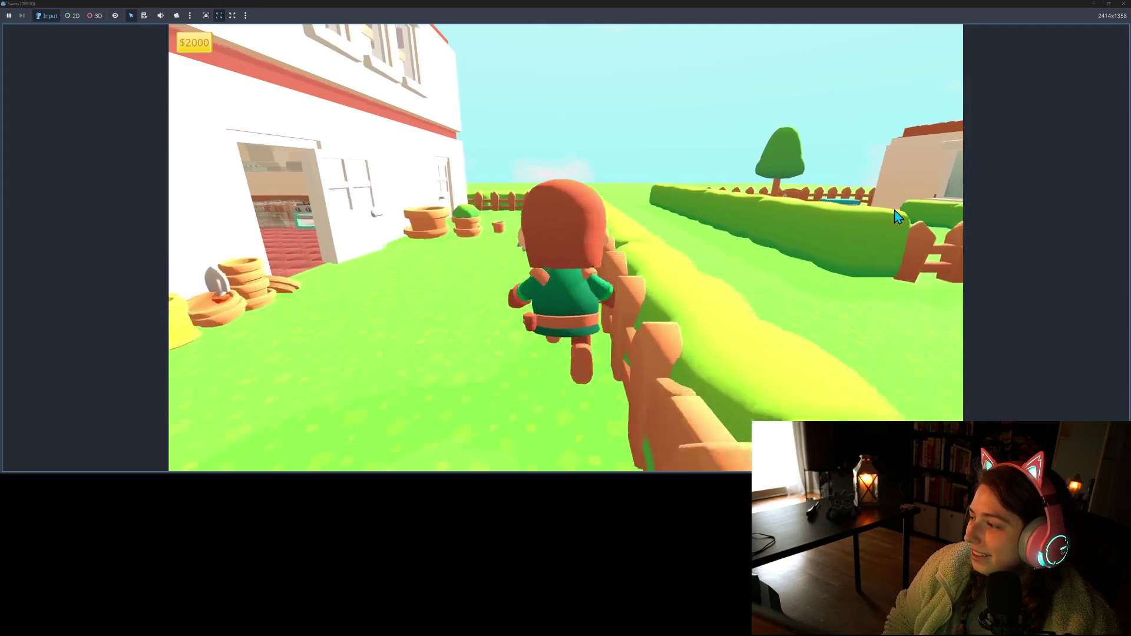
pyautogui.press('a')
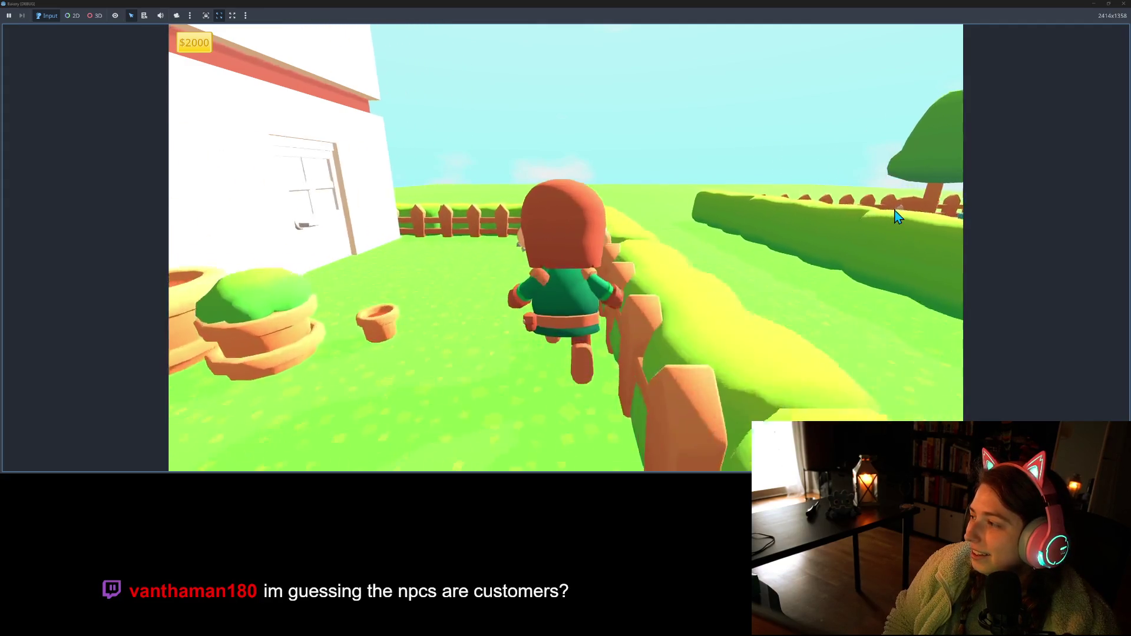
pyautogui.press('s')
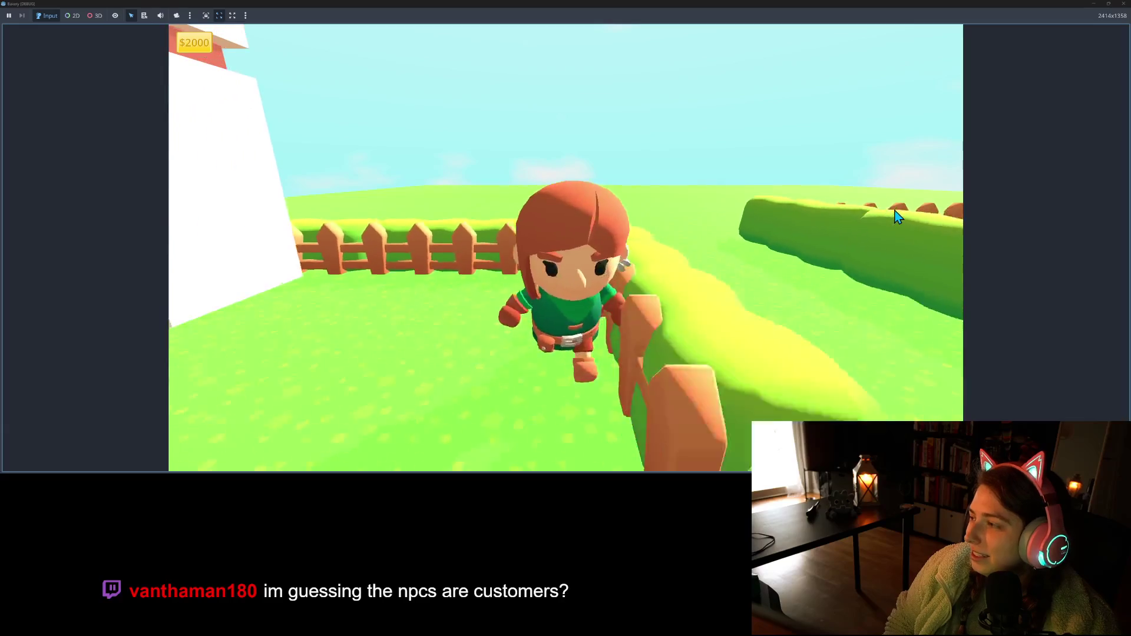
pyautogui.press('s')
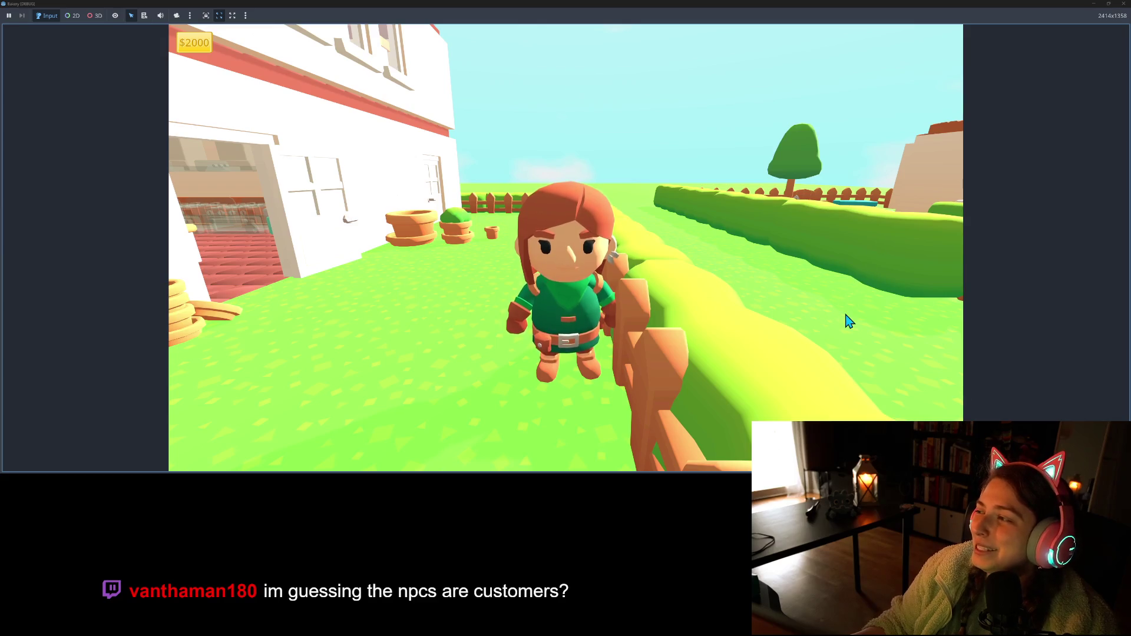
pyautogui.press('w')
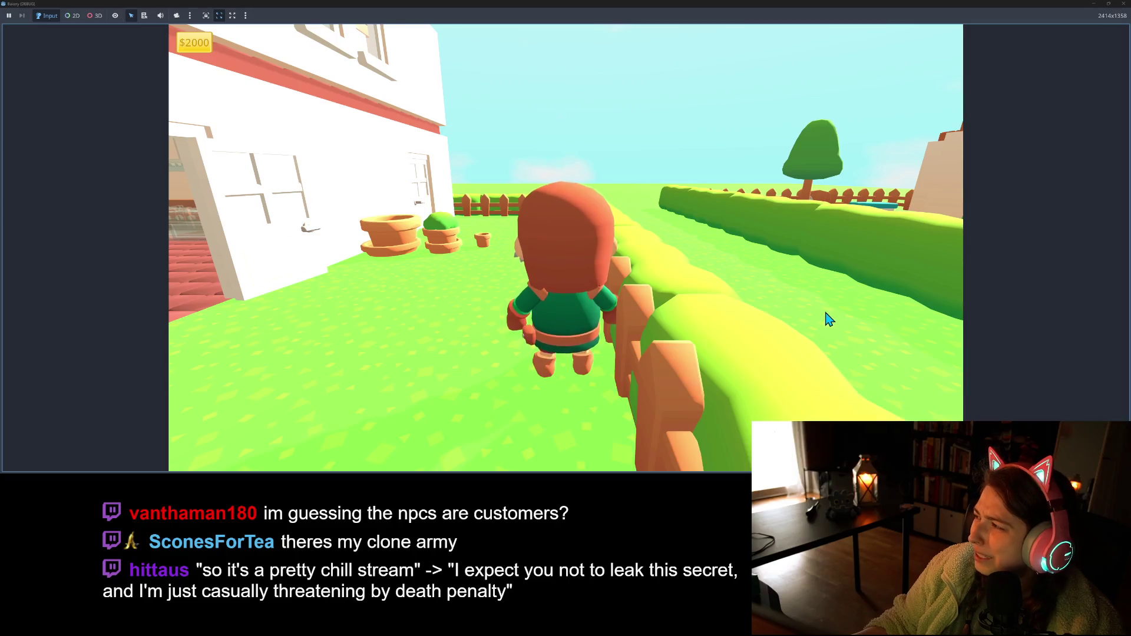
pyautogui.press('d')
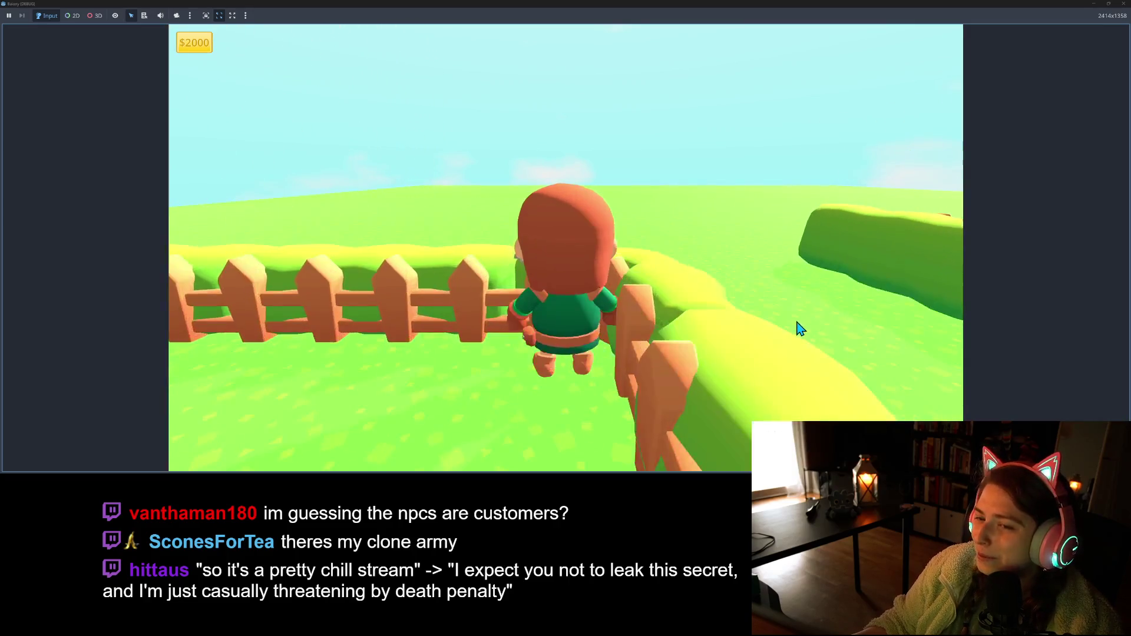
pyautogui.press('s')
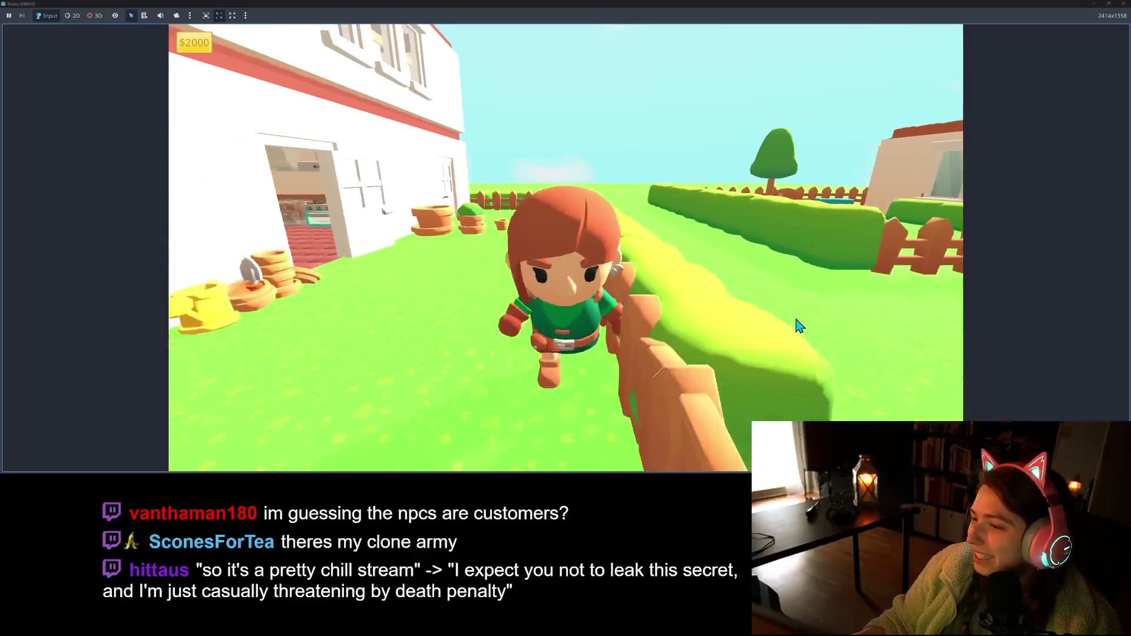
pyautogui.press('s')
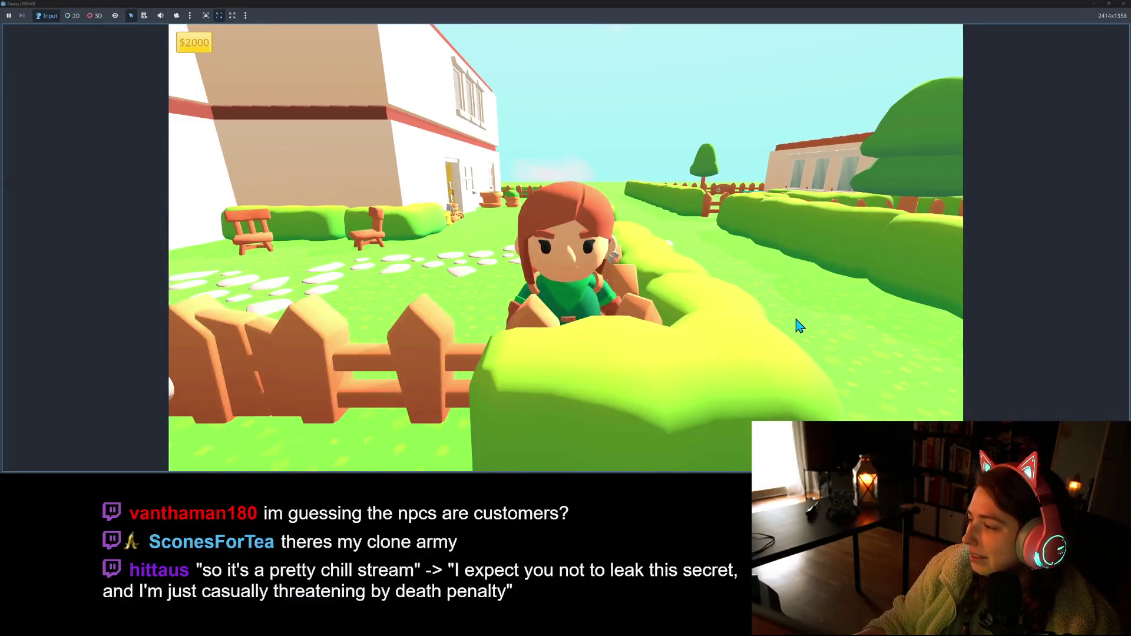
pyautogui.press('w')
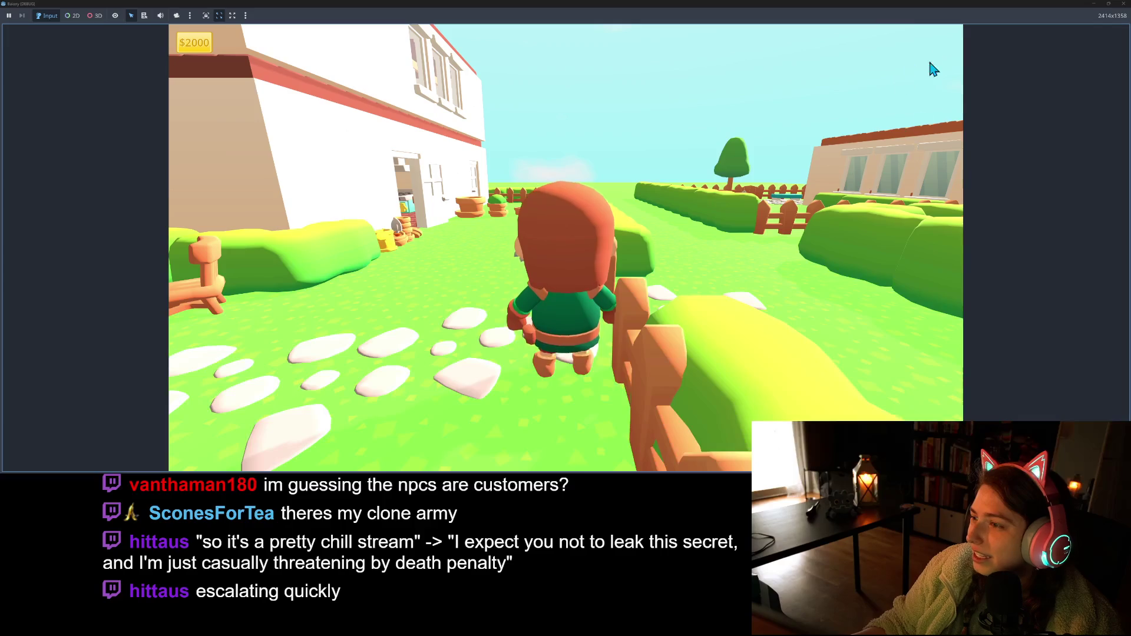
pyautogui.press('s')
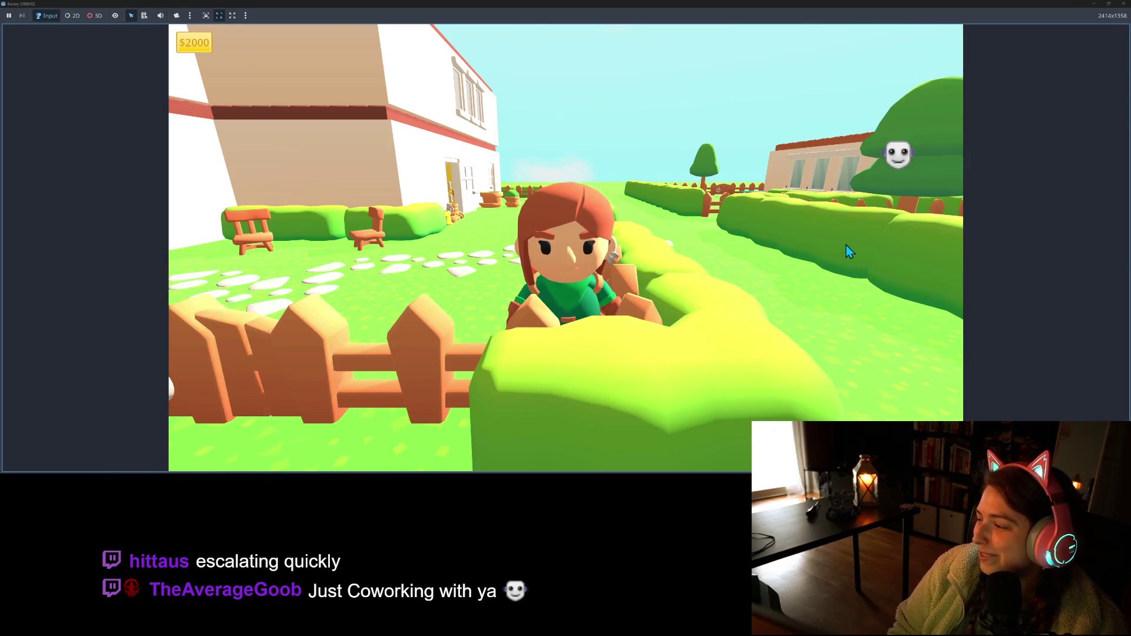
# - Run the character along the hedge and stone path, then close the game window
pyautogui.press('w')
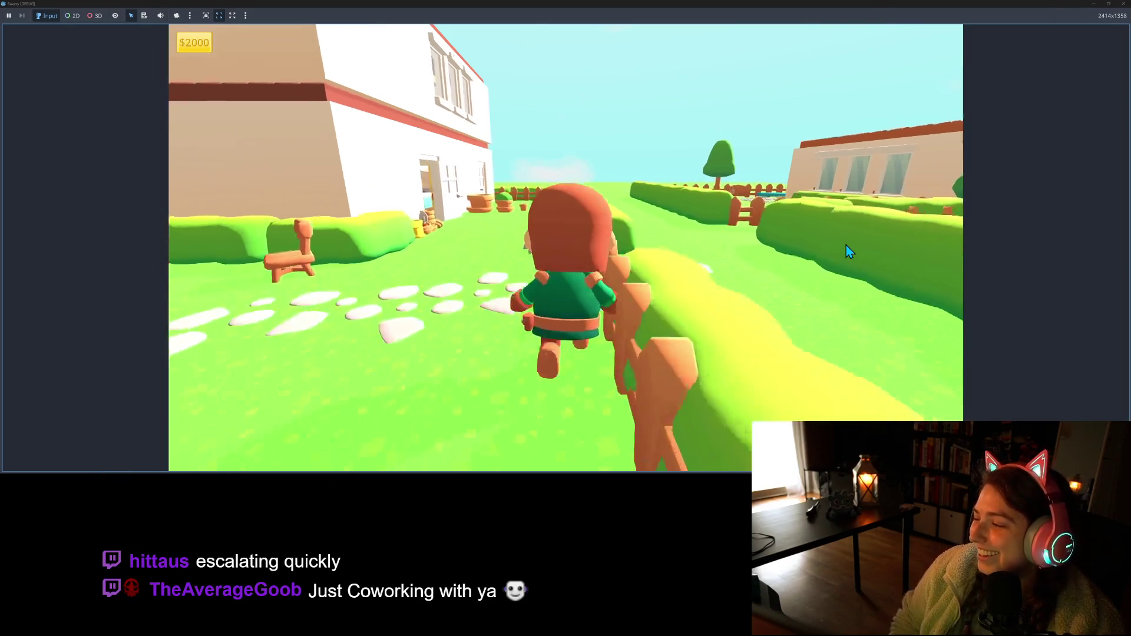
pyautogui.press('s')
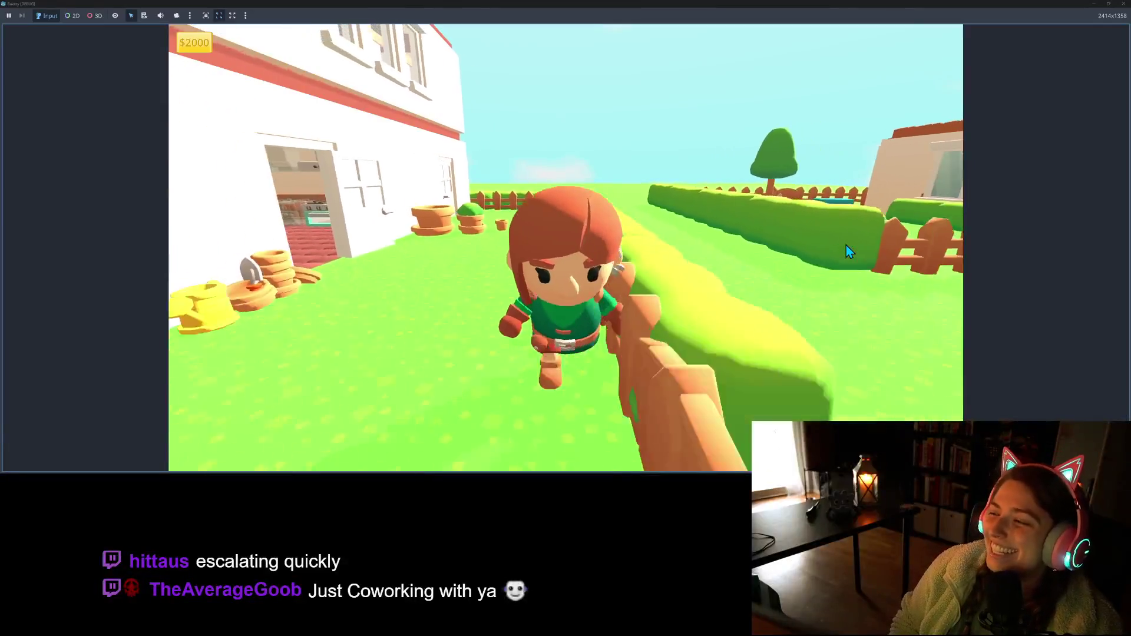
pyautogui.press('s')
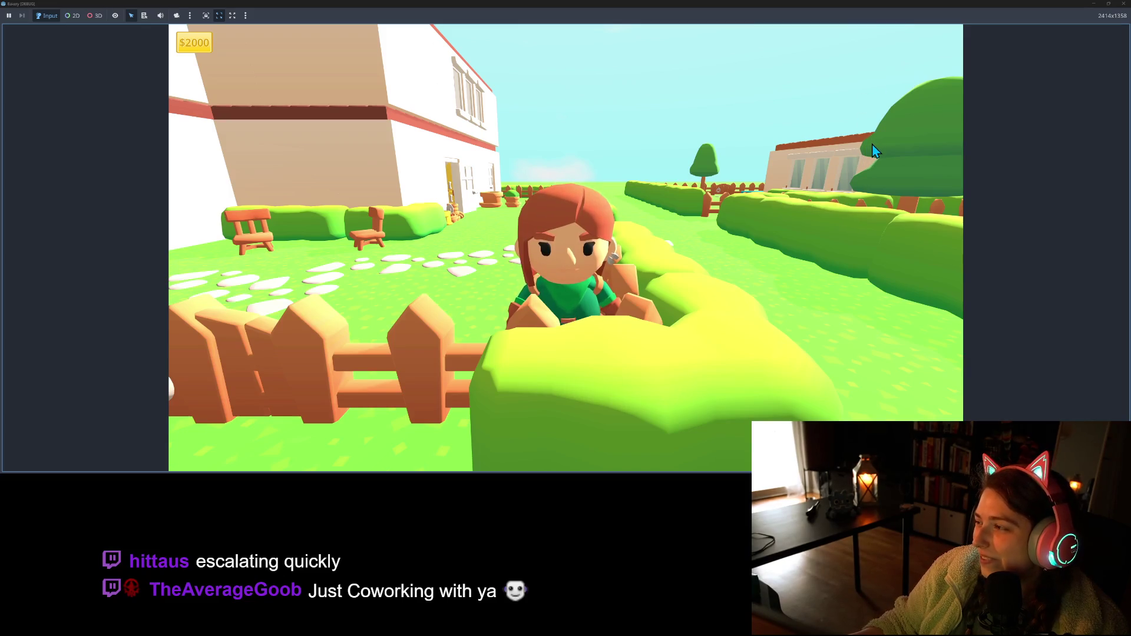
pyautogui.press('w')
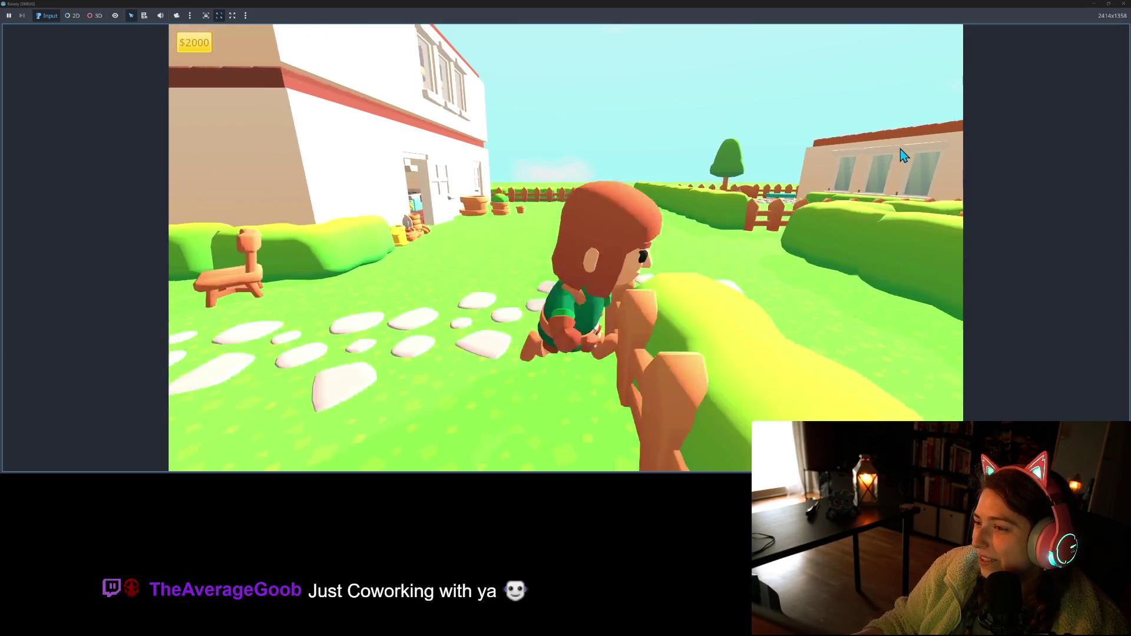
pyautogui.press('s')
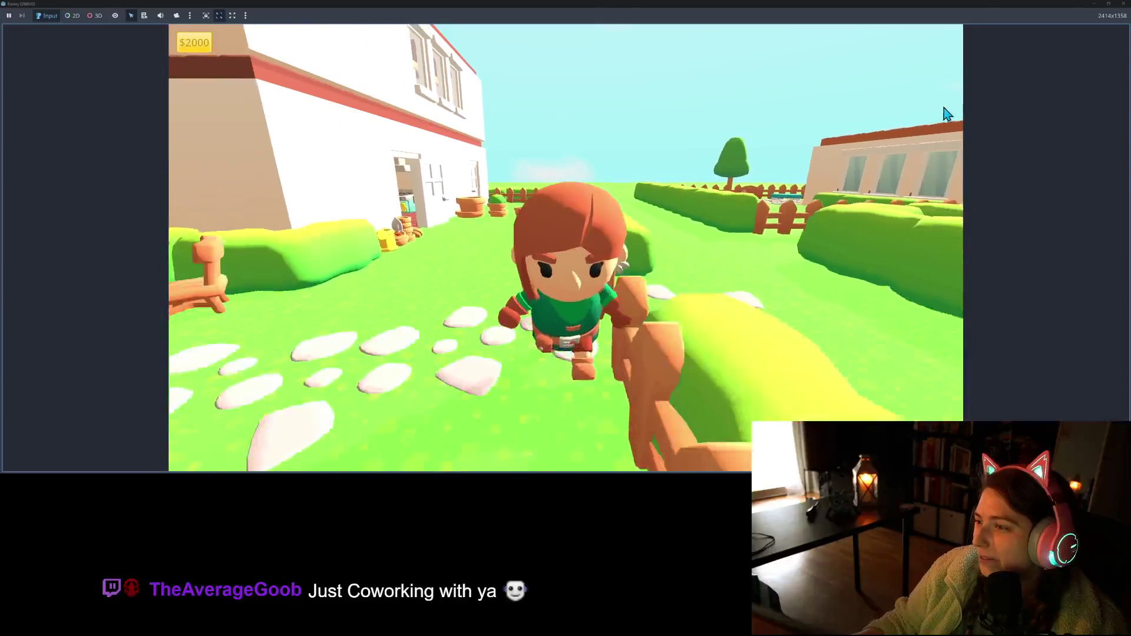
pyautogui.press('w')
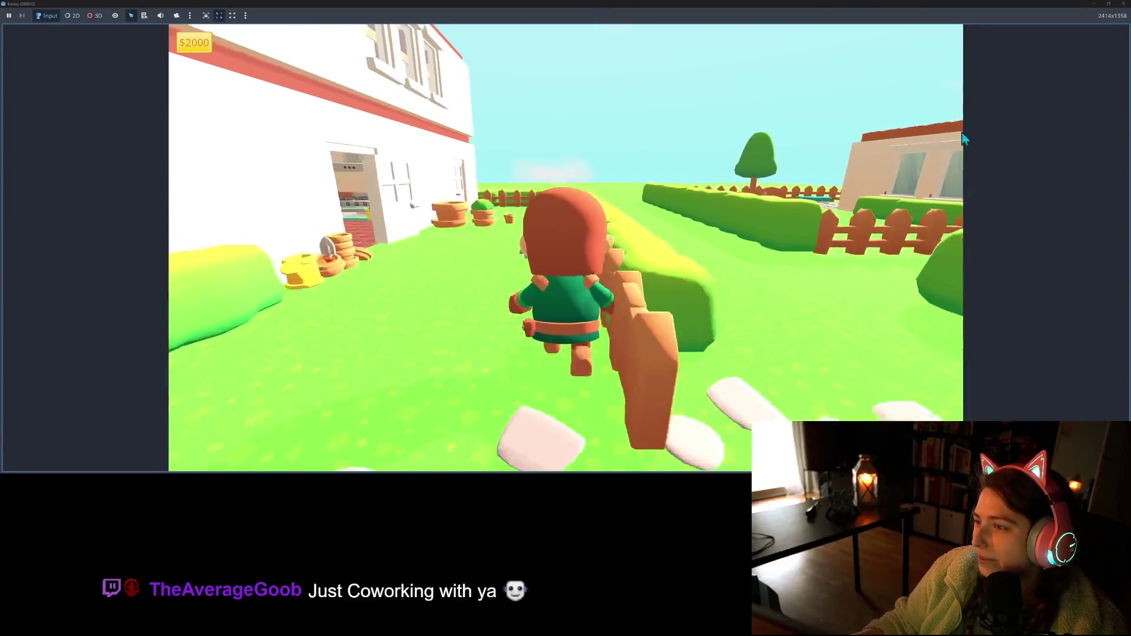
pyautogui.press('s')
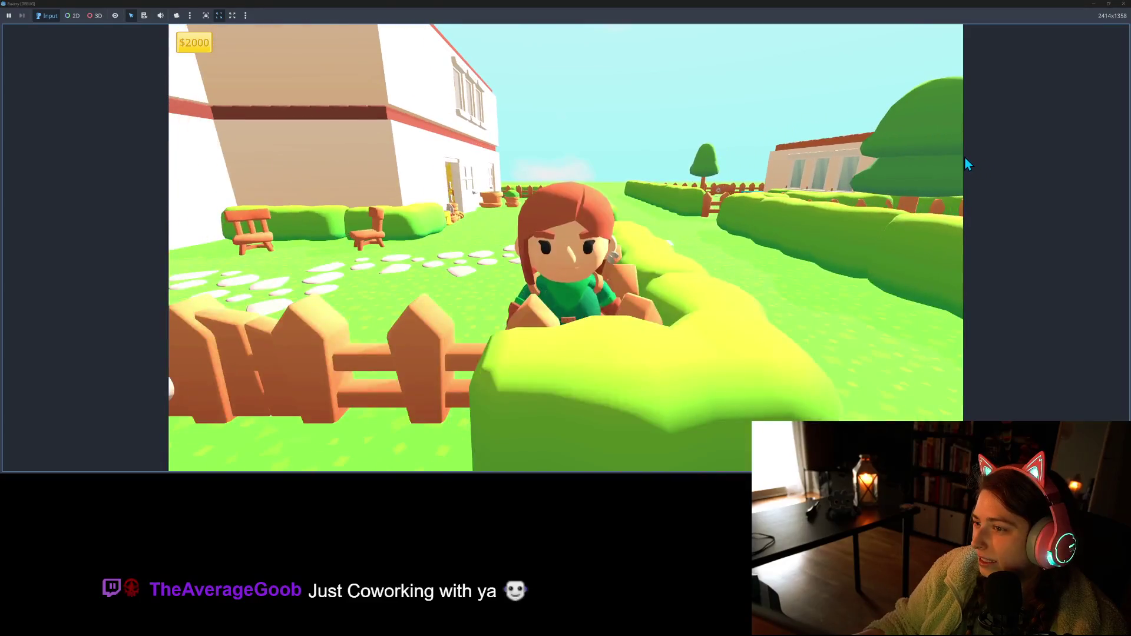
pyautogui.press('w')
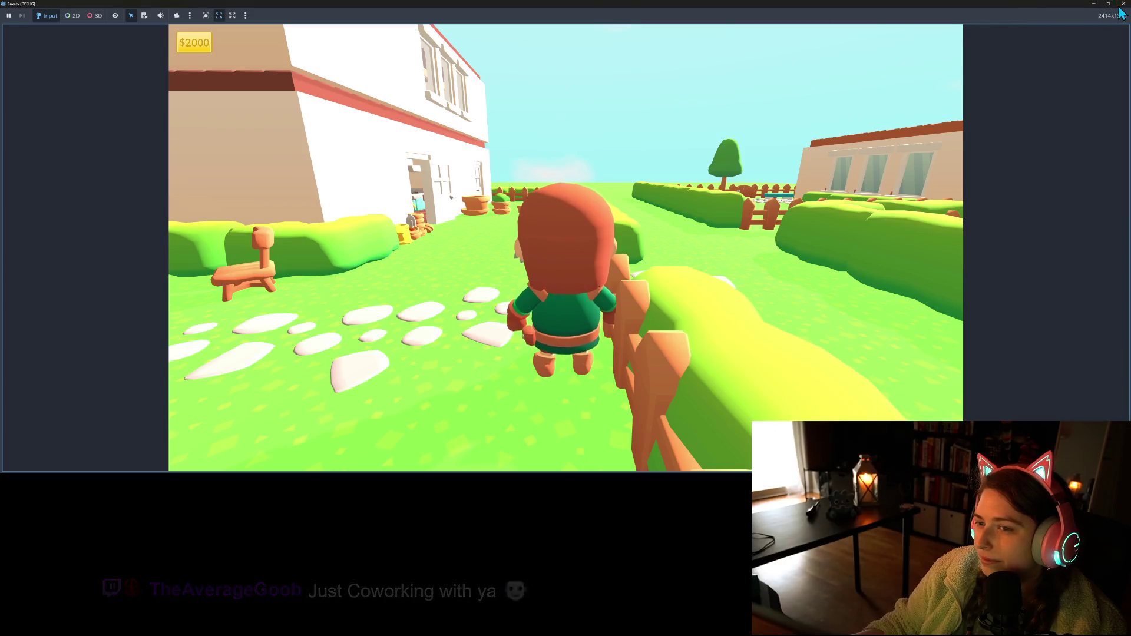
pyautogui.click(1121, 4)
pyautogui.scroll(-3)
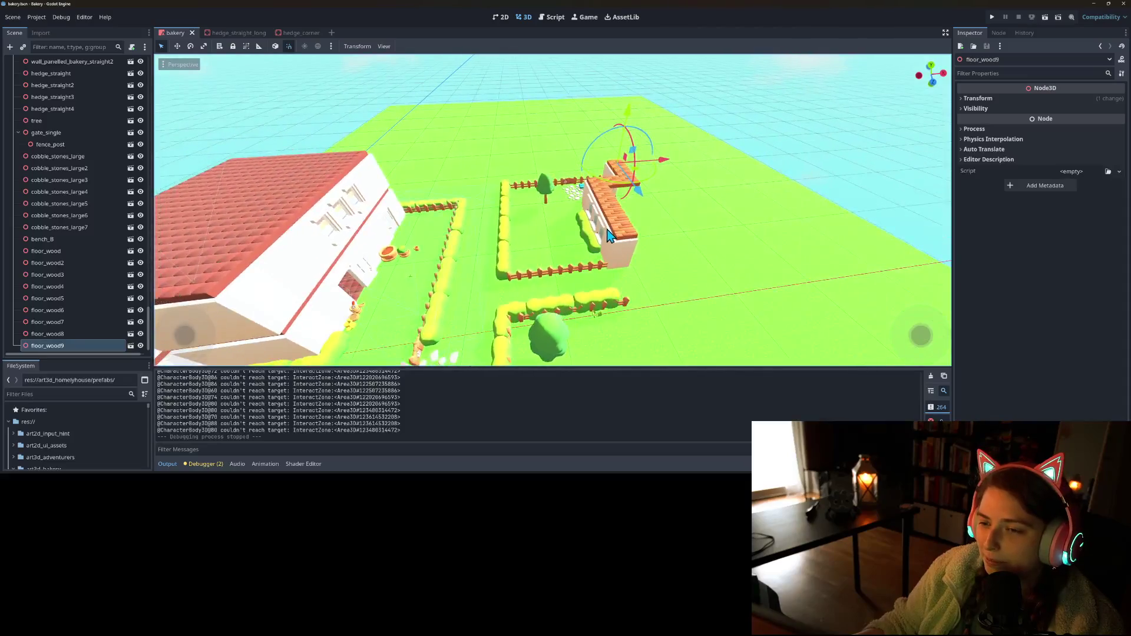
# - Select the four windowed and corner wall pieces and duplicate them
pyautogui.click(609, 231)
pyautogui.scroll(3)
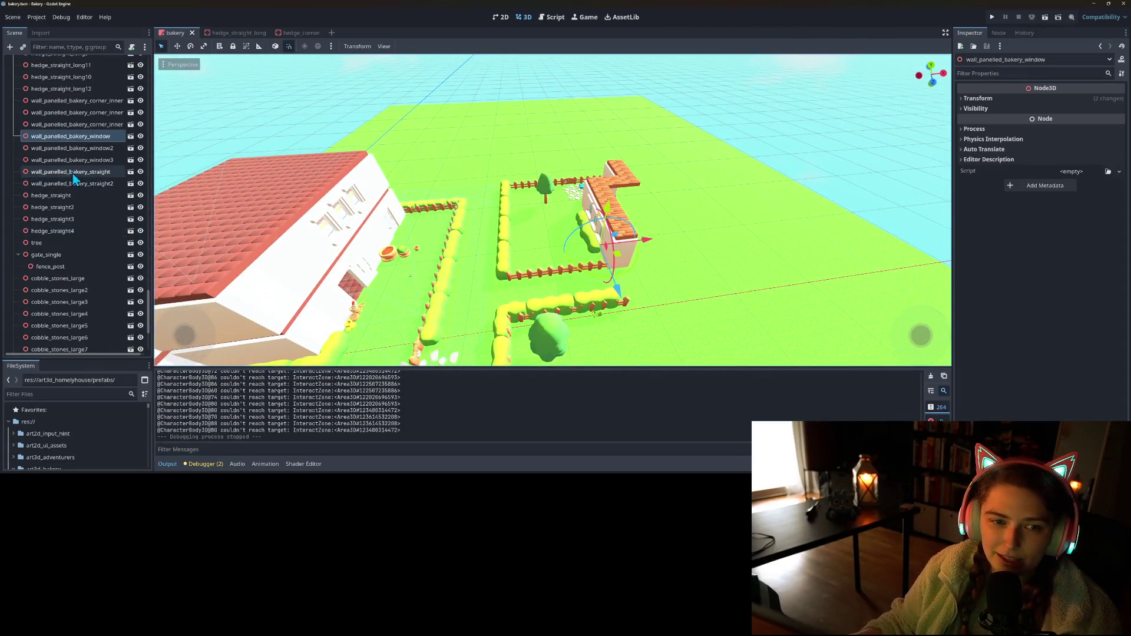
pyautogui.click(104, 125)
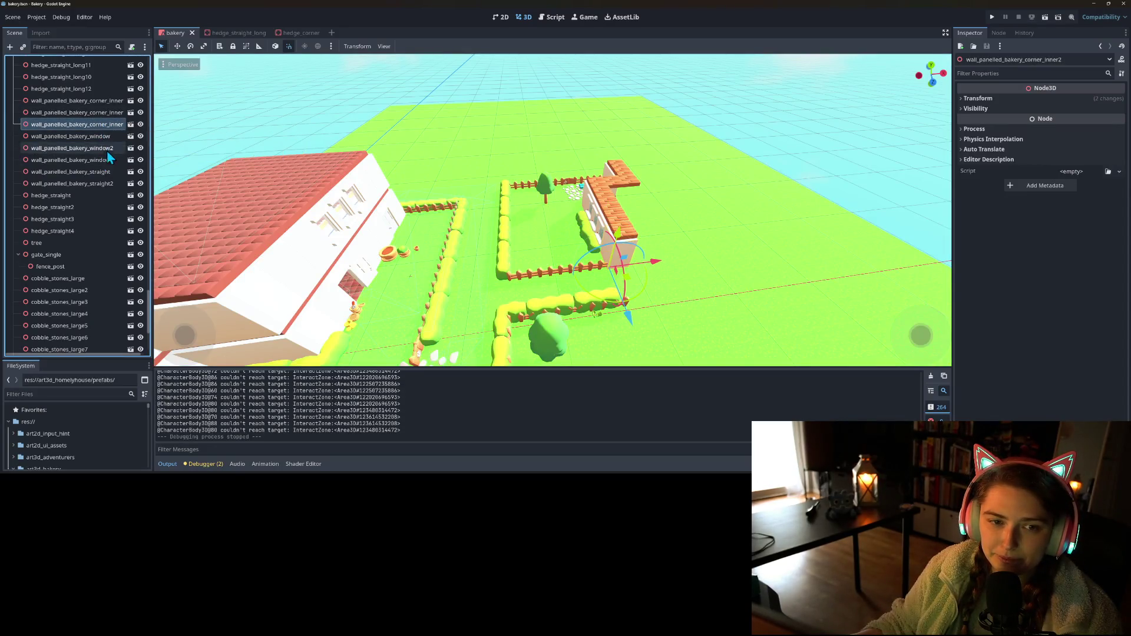
pyautogui.click(108, 160)
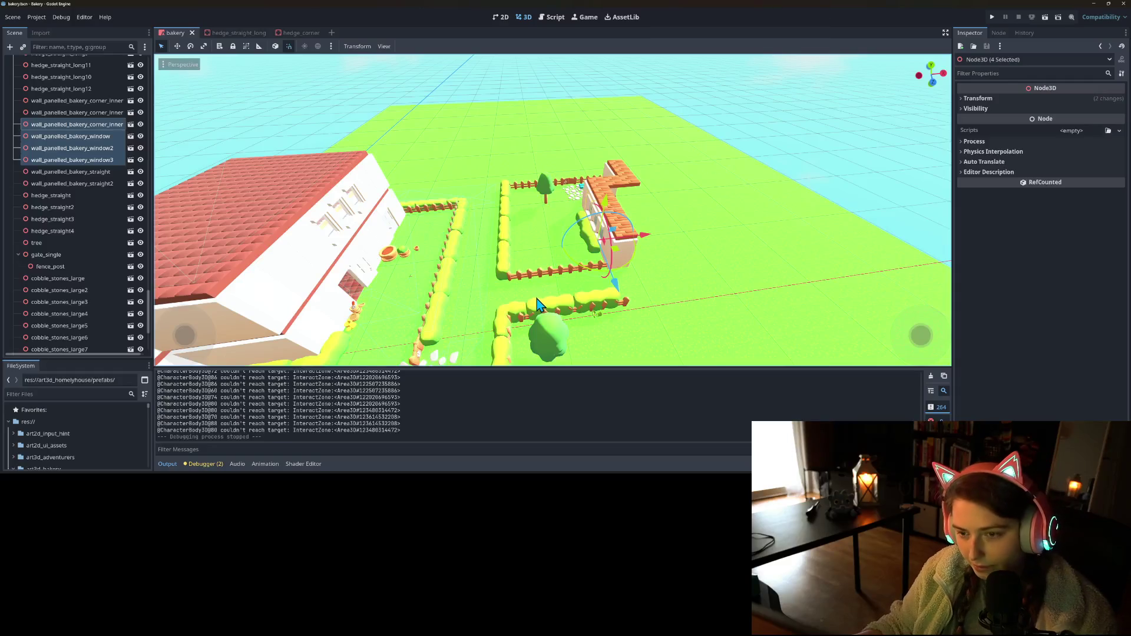
pyautogui.hotkey('ctrl', 'd')
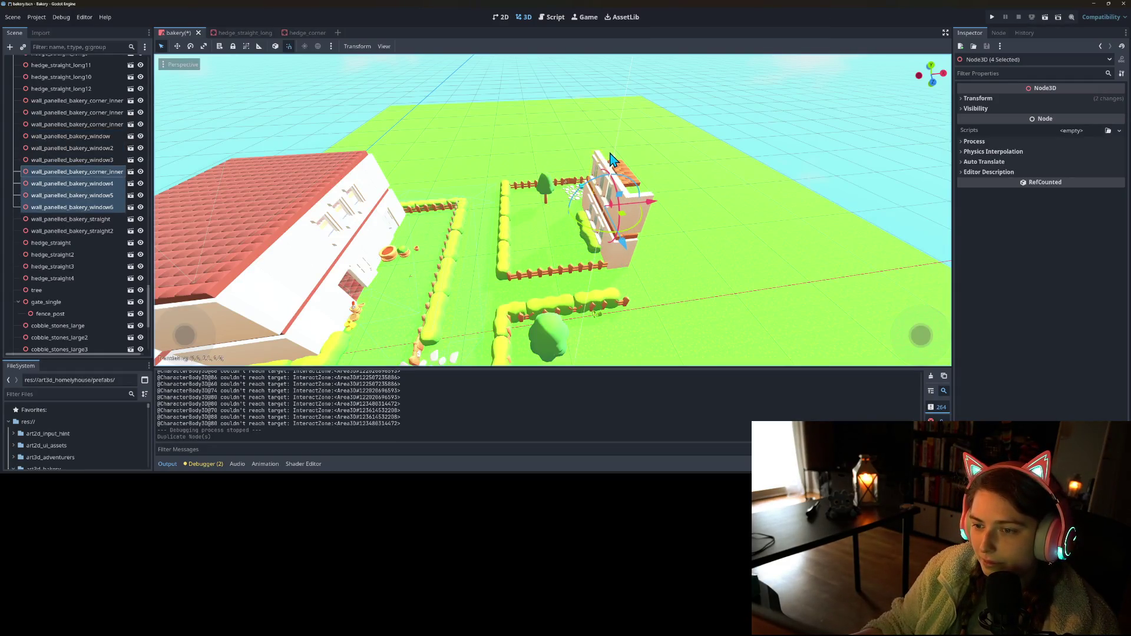
# - Shift the duplicated walls 3 m into place as a second story and start the game
pyautogui.scroll(3)
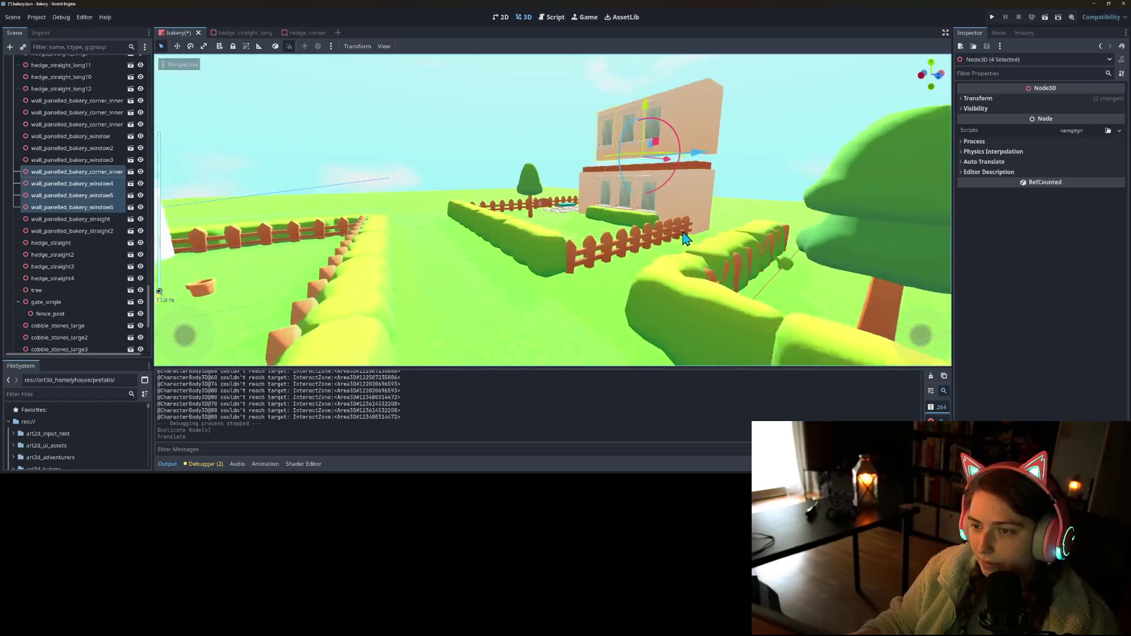
pyautogui.scroll(-3)
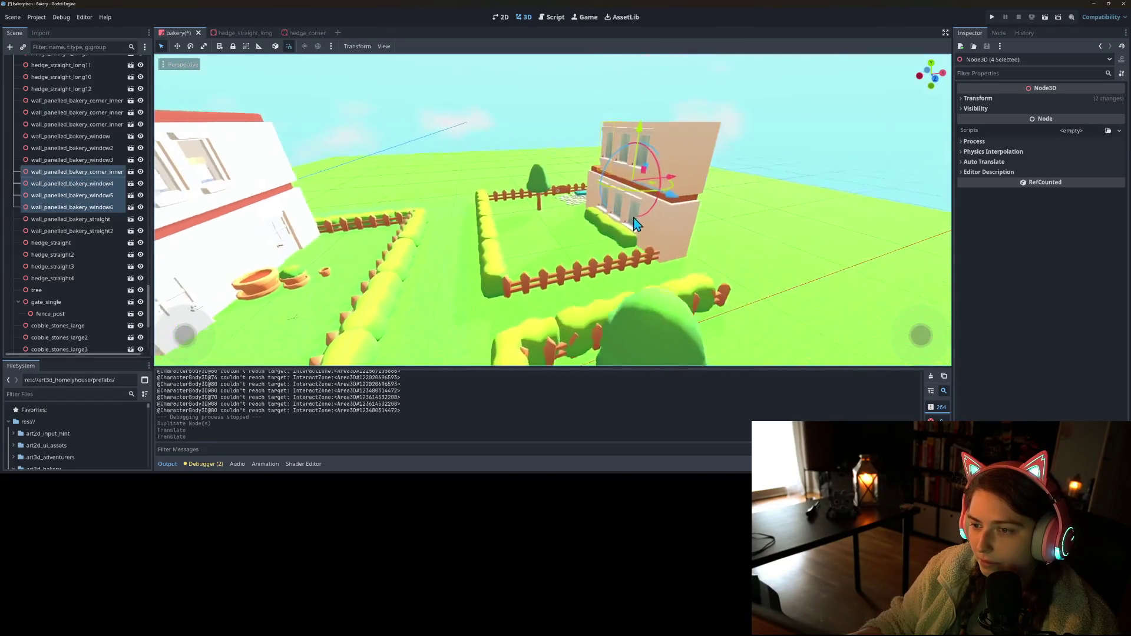
pyautogui.moveTo(677, 183); pyautogui.dragTo(725, 177)
pyautogui.click(742, 253)
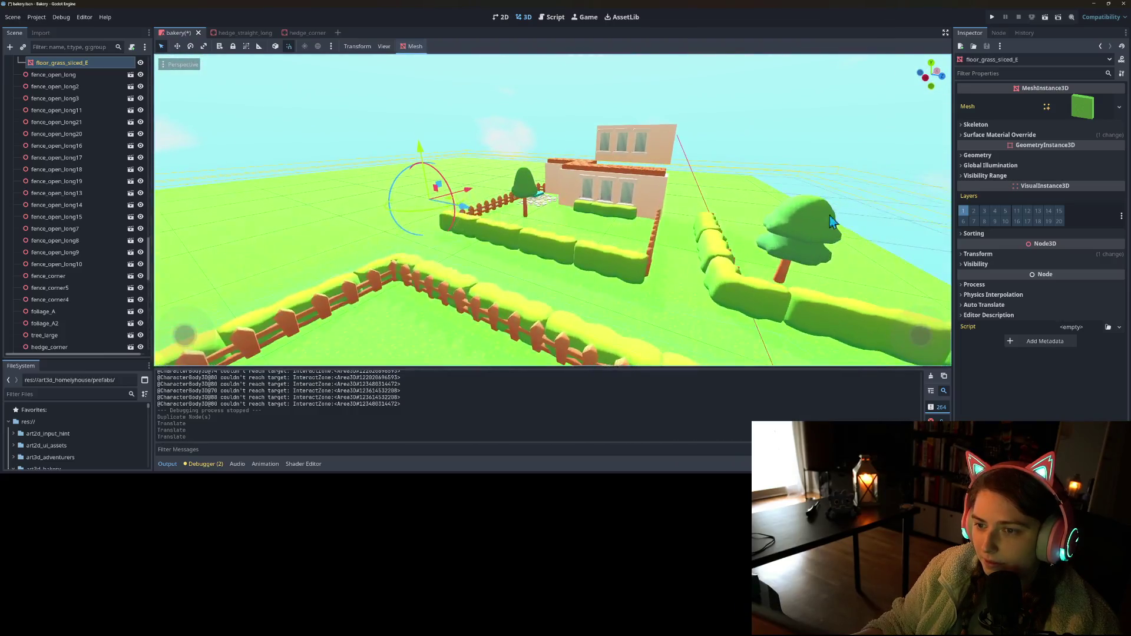
pyautogui.click(995, 16)
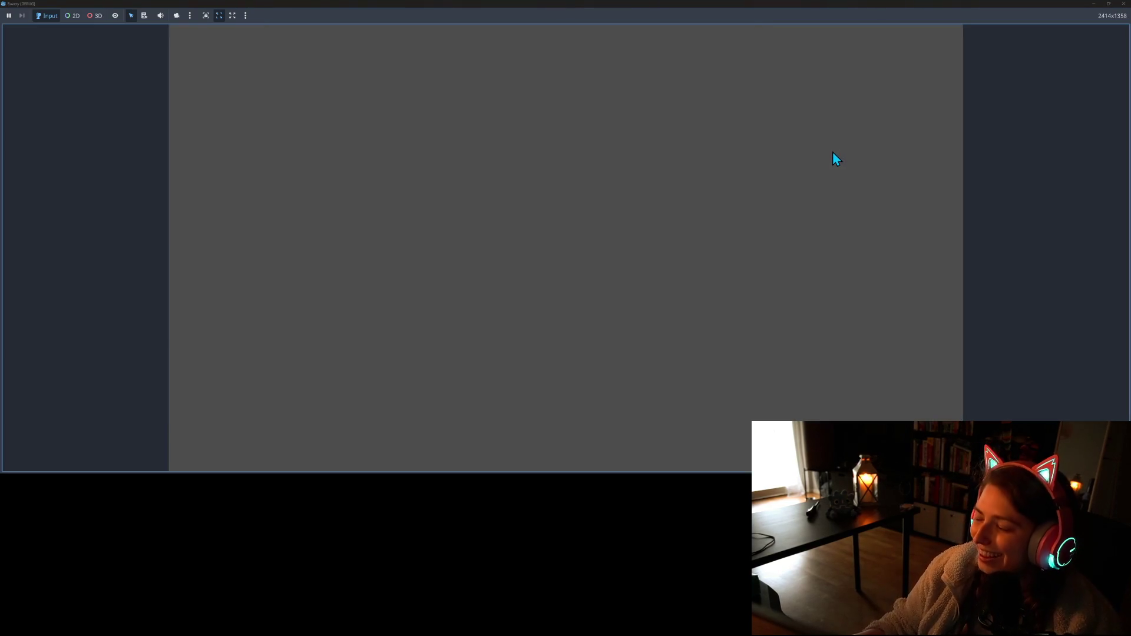
# - Walk the character back and forth along the path and fence to view the new story
pyautogui.press('a')
pyautogui.press('w')
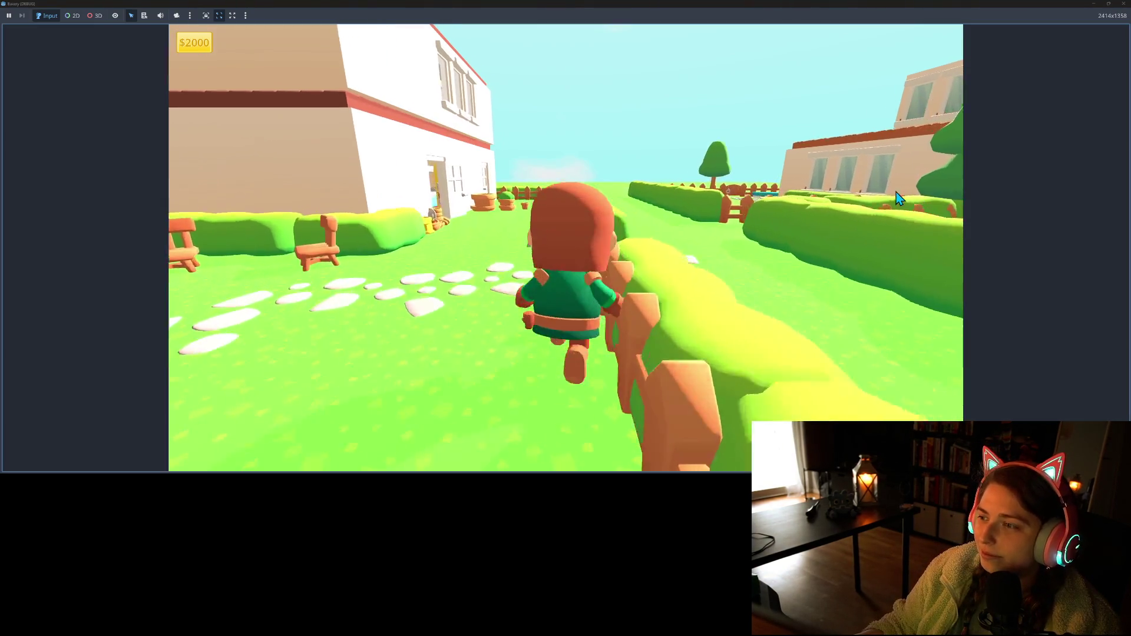
pyautogui.press('s')
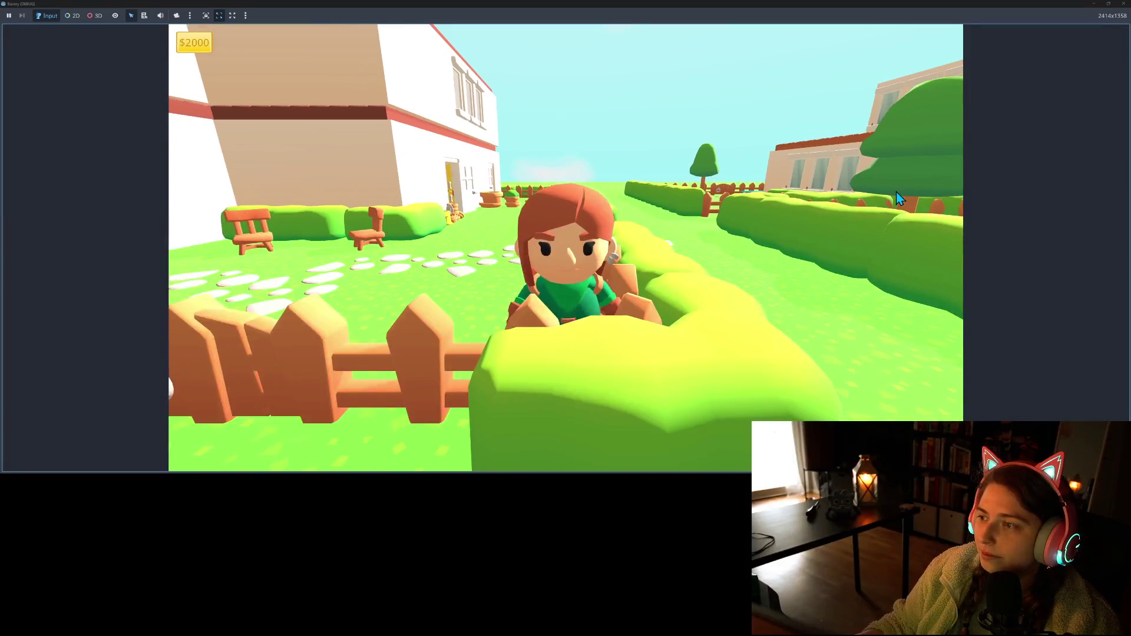
pyautogui.press('w')
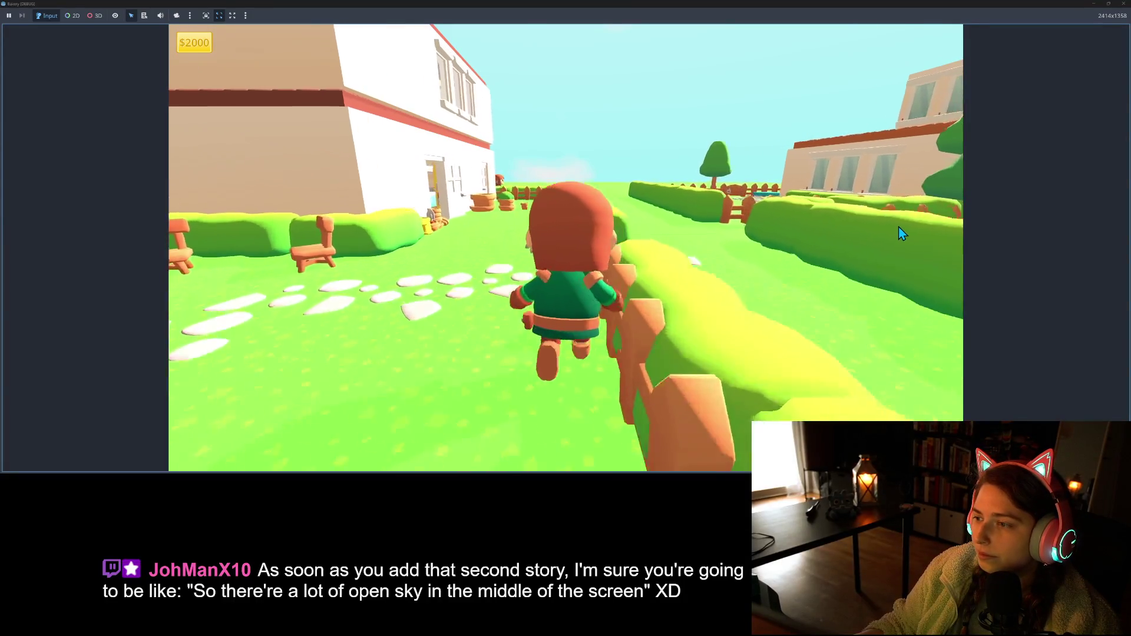
pyautogui.press('s')
pyautogui.press('s')
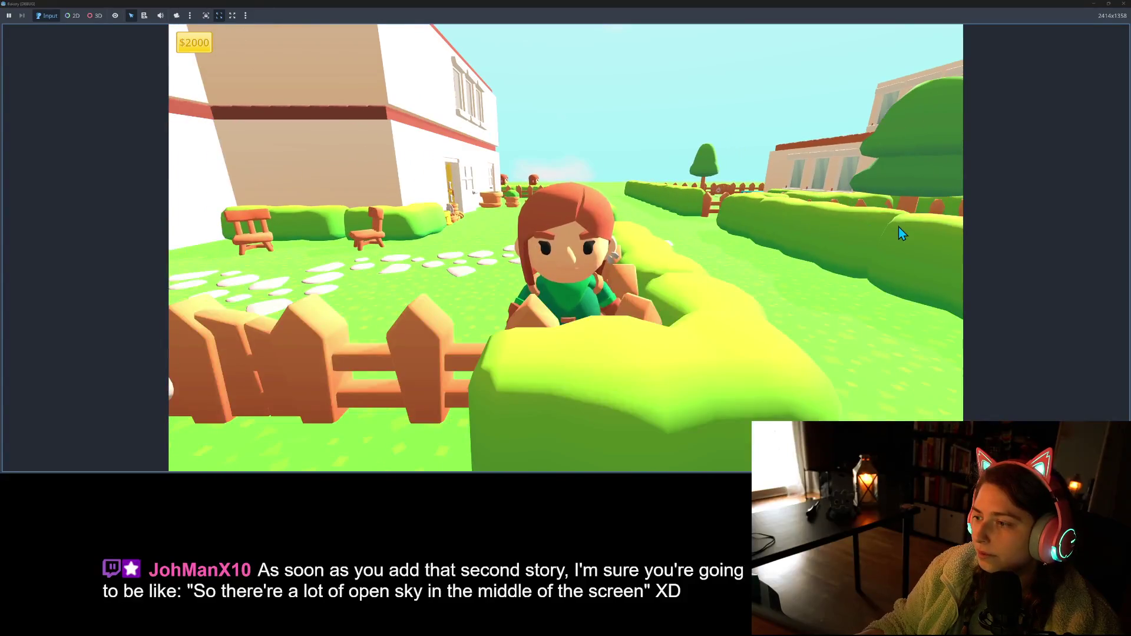
pyautogui.press('w')
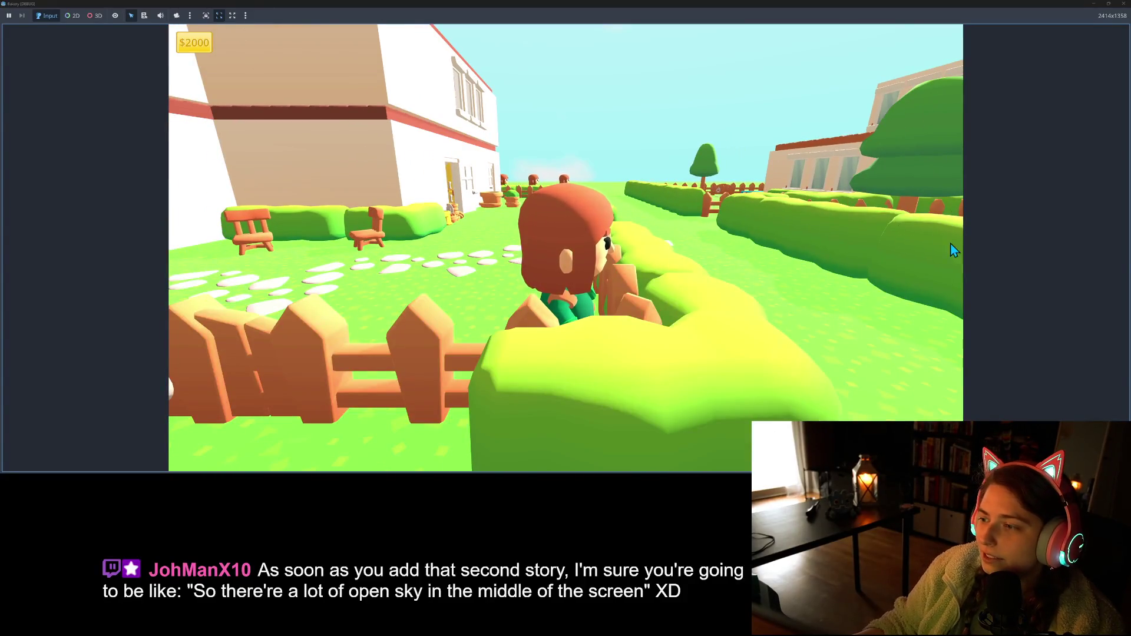
pyautogui.press('a')
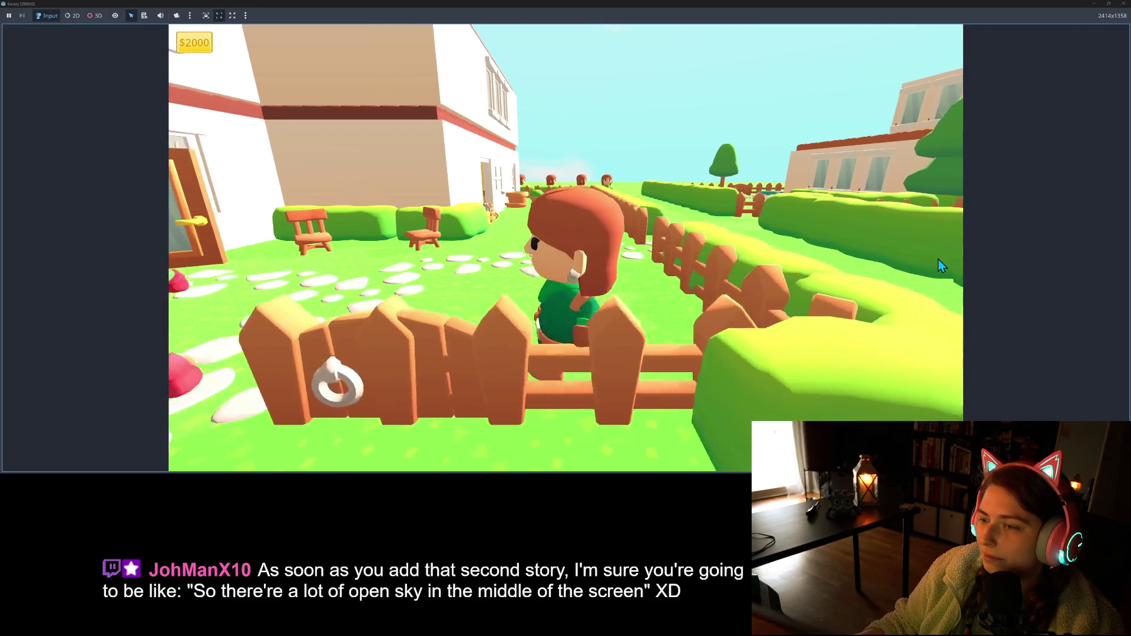
pyautogui.press('d')
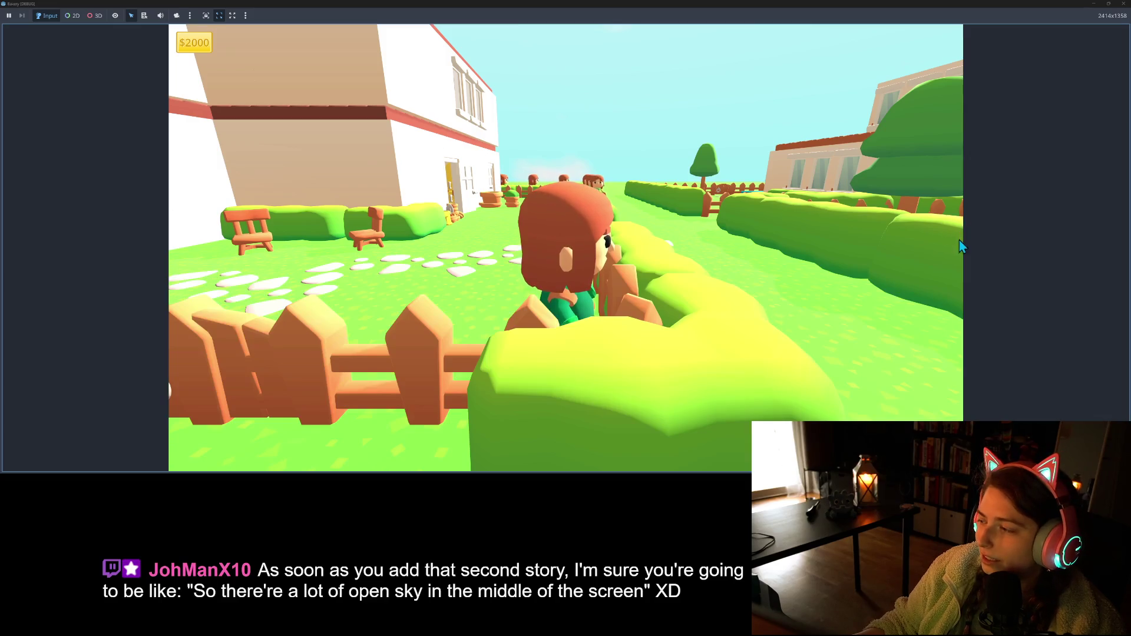
# - Walk the character along the stone path, then stop the game and look down on the bakery
pyautogui.press('a')
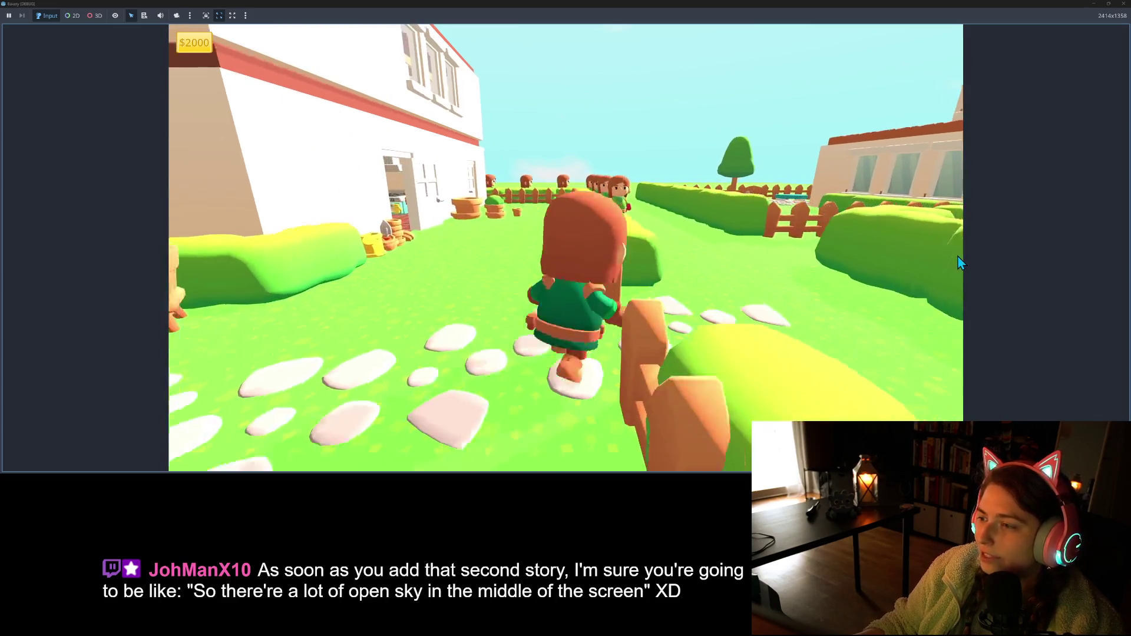
pyautogui.press('s')
pyautogui.press('w')
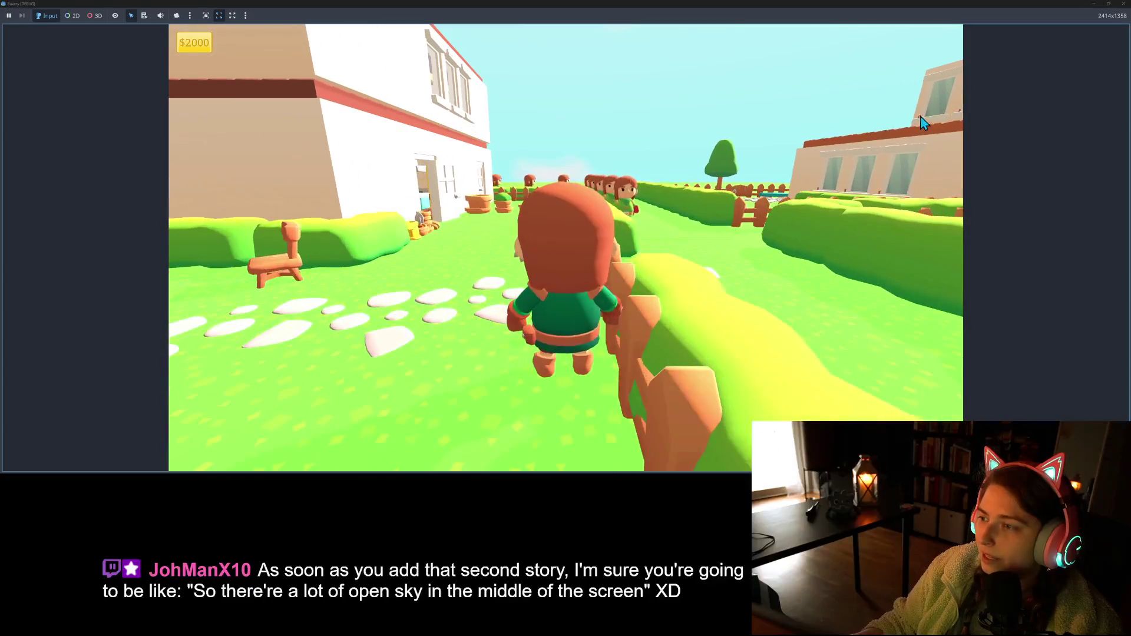
pyautogui.press('s')
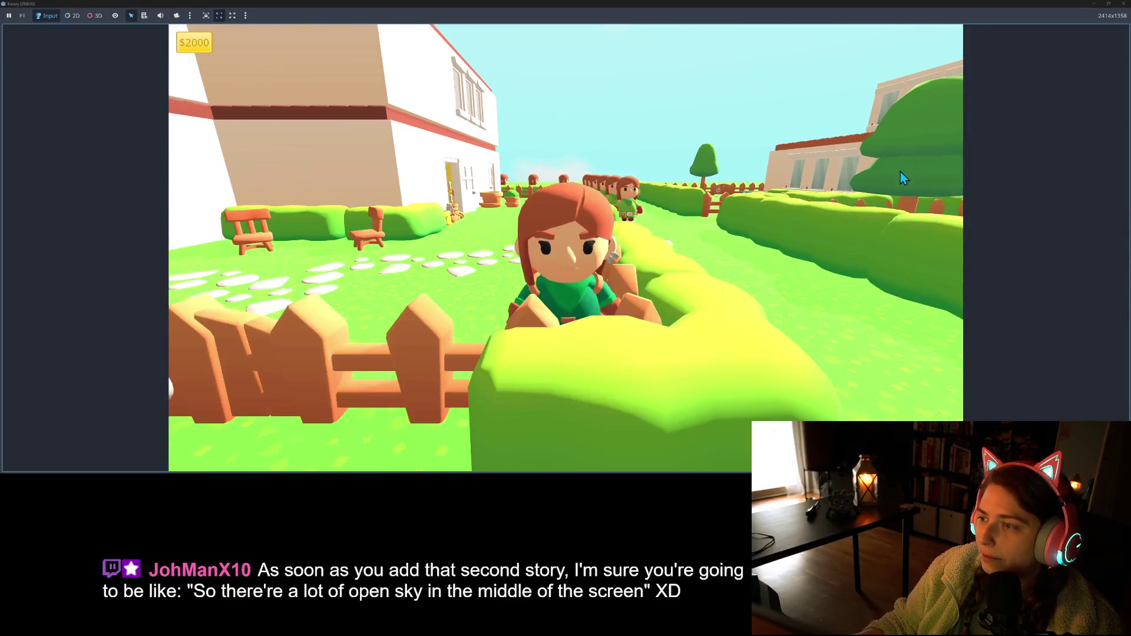
pyautogui.press('w')
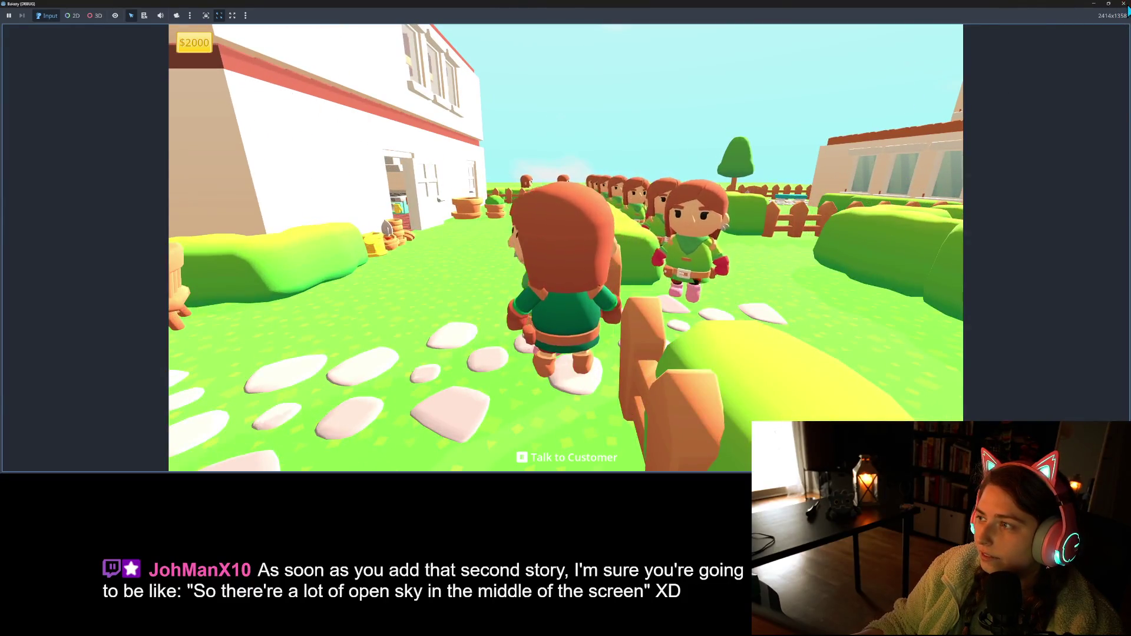
pyautogui.press('F8')
pyautogui.moveTo(658, 195); pyautogui.dragTo(661, 271)
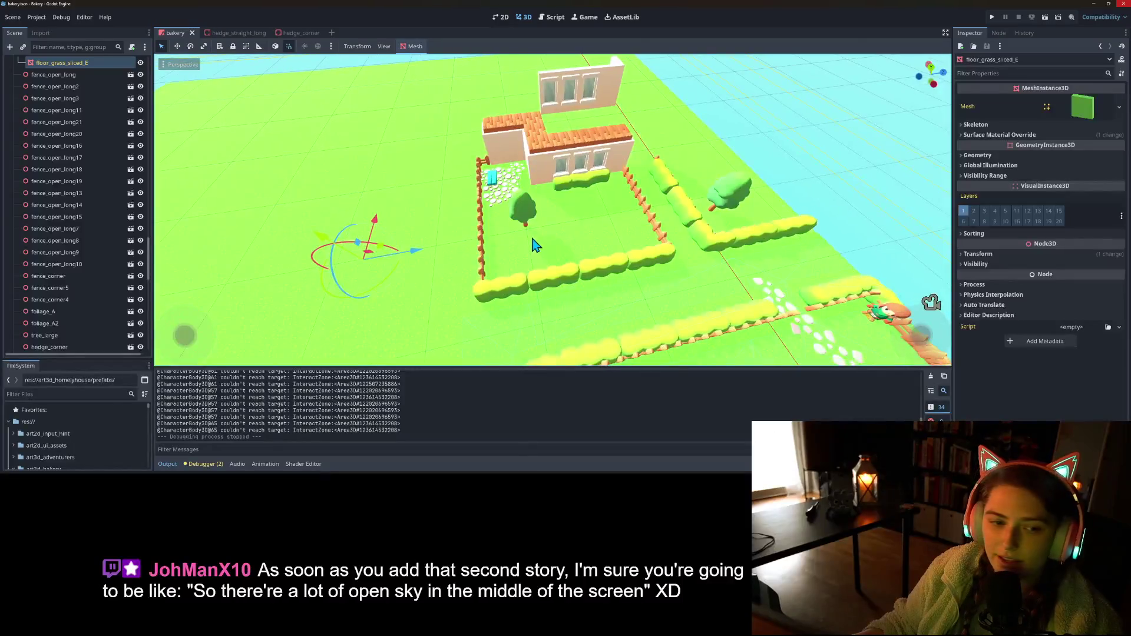
# - Select the foliage_A2 and foliage_A plants in the garden
pyautogui.moveTo(533, 244); pyautogui.dragTo(509, 221)
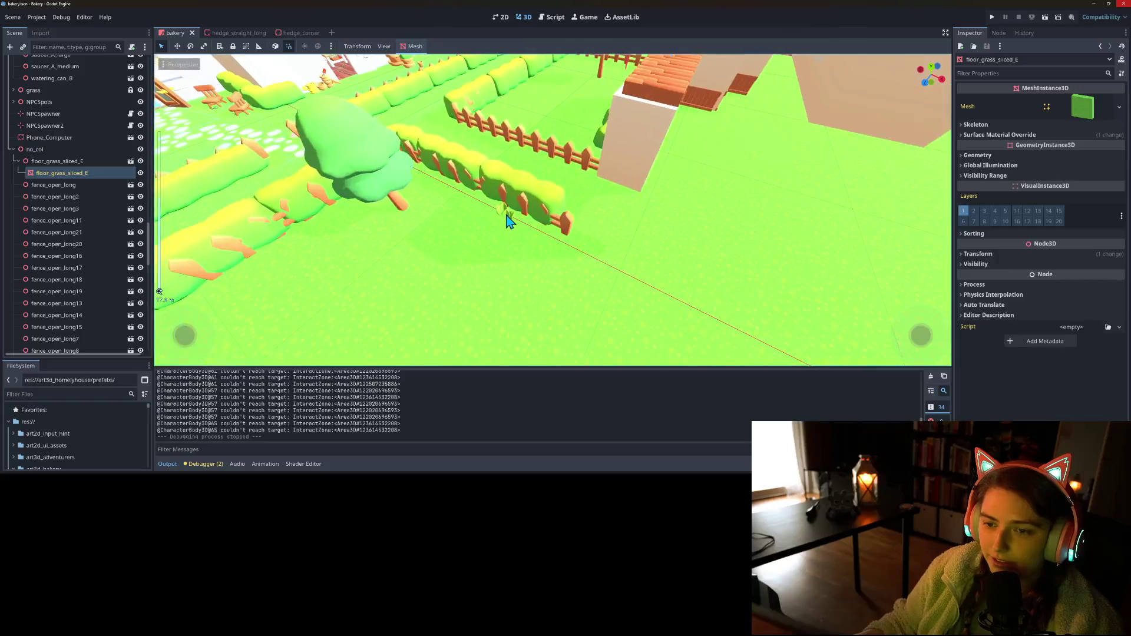
pyautogui.scroll(-3)
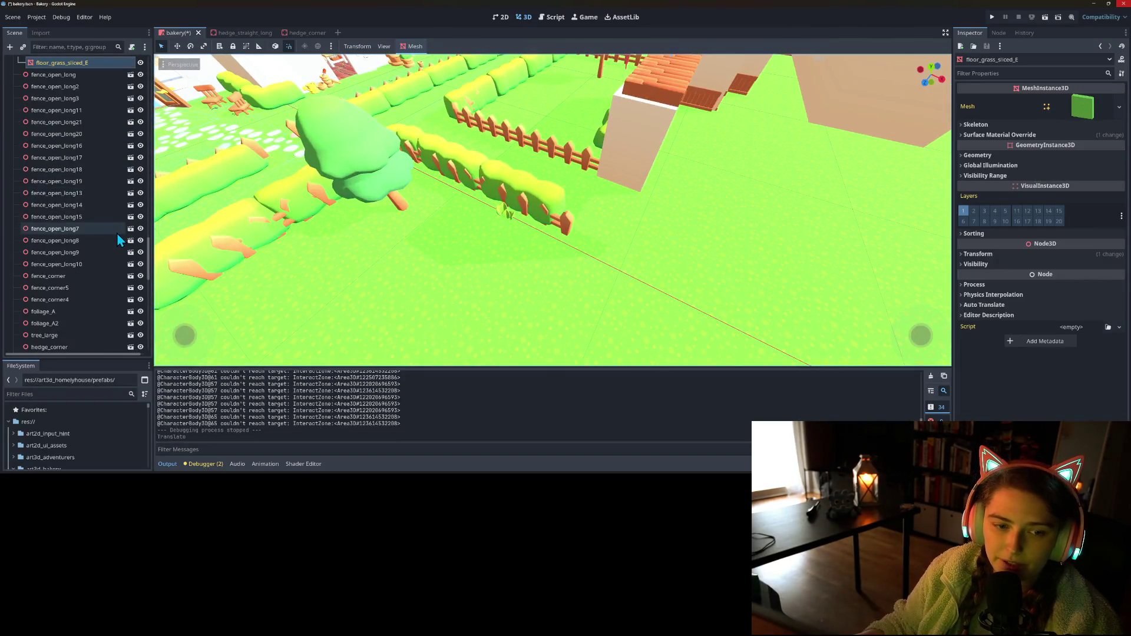
pyautogui.click(78, 322)
pyautogui.click(74, 313)
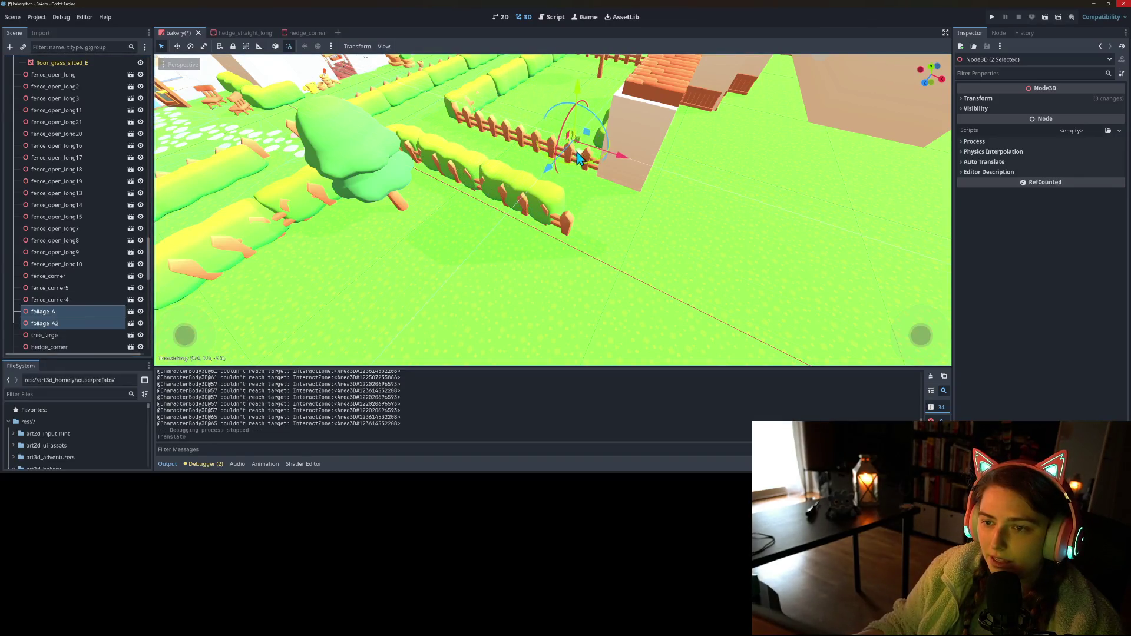
pyautogui.moveTo(601, 165); pyautogui.dragTo(479, 222)
pyautogui.scroll(3)
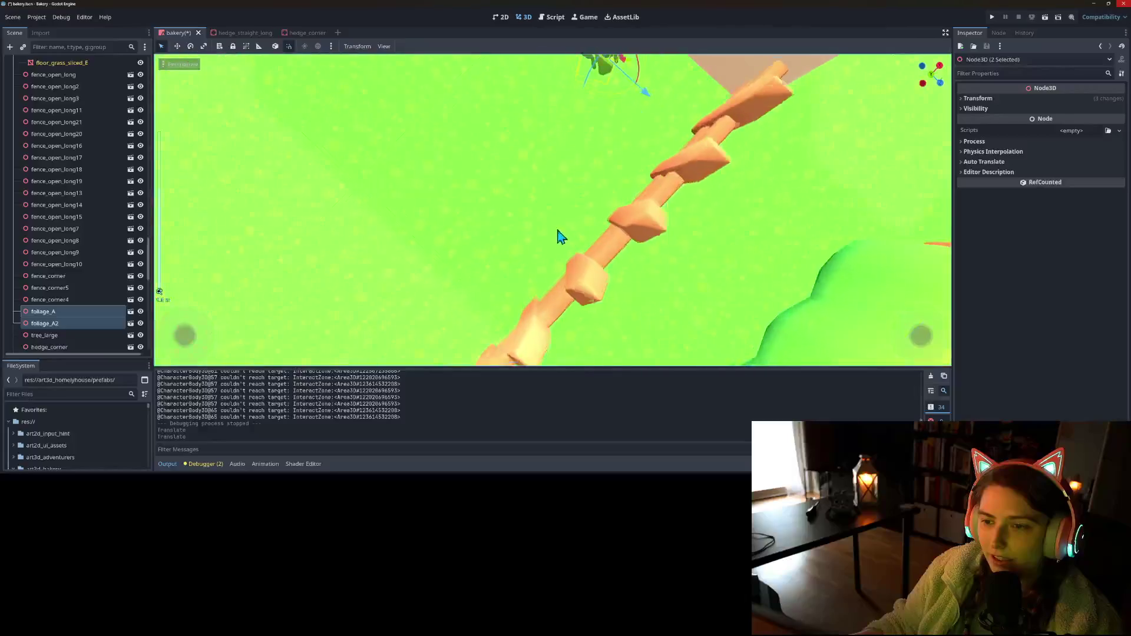
pyautogui.moveTo(582, 244); pyautogui.dragTo(559, 236)
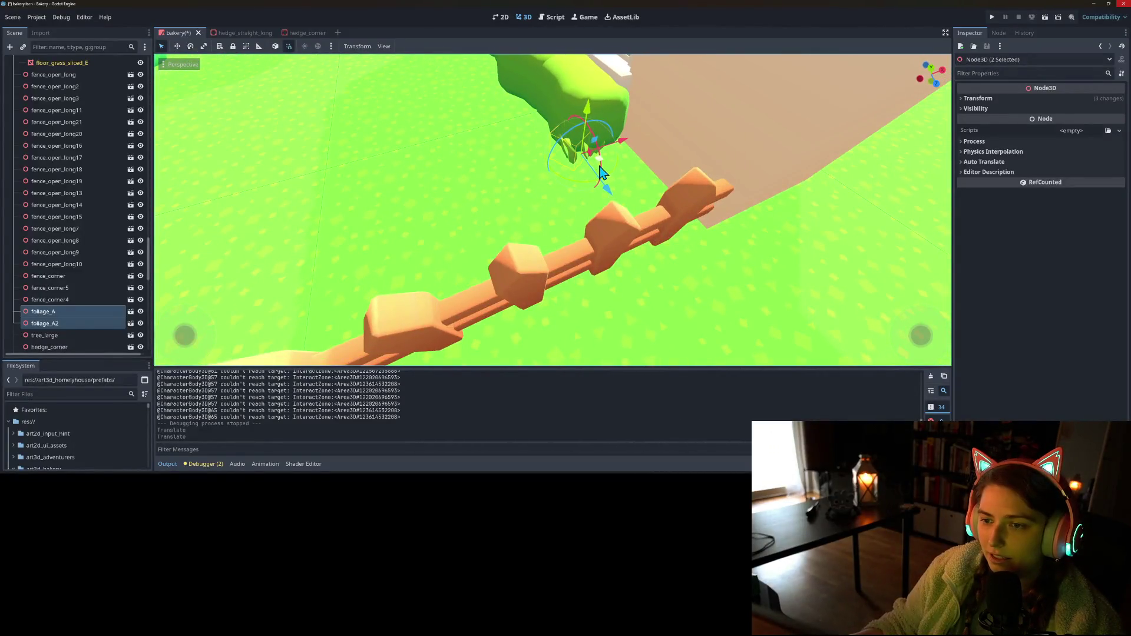
# - Move the foliage toward the wall and along the fence, then save the scene
pyautogui.moveTo(587, 171); pyautogui.dragTo(551, 162)
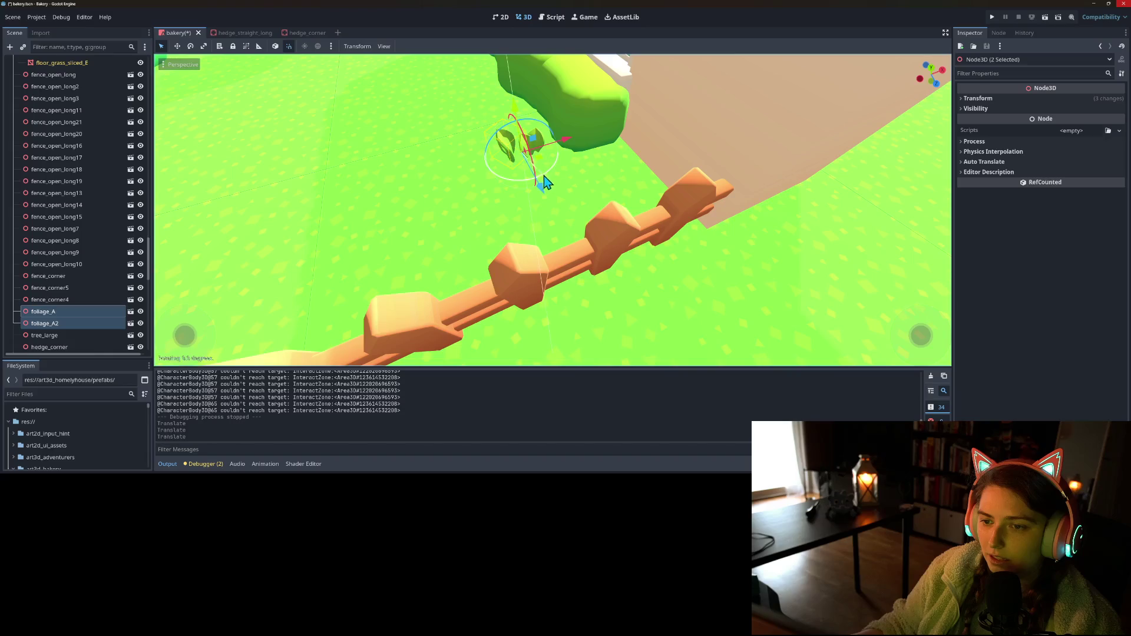
pyautogui.scroll(-3)
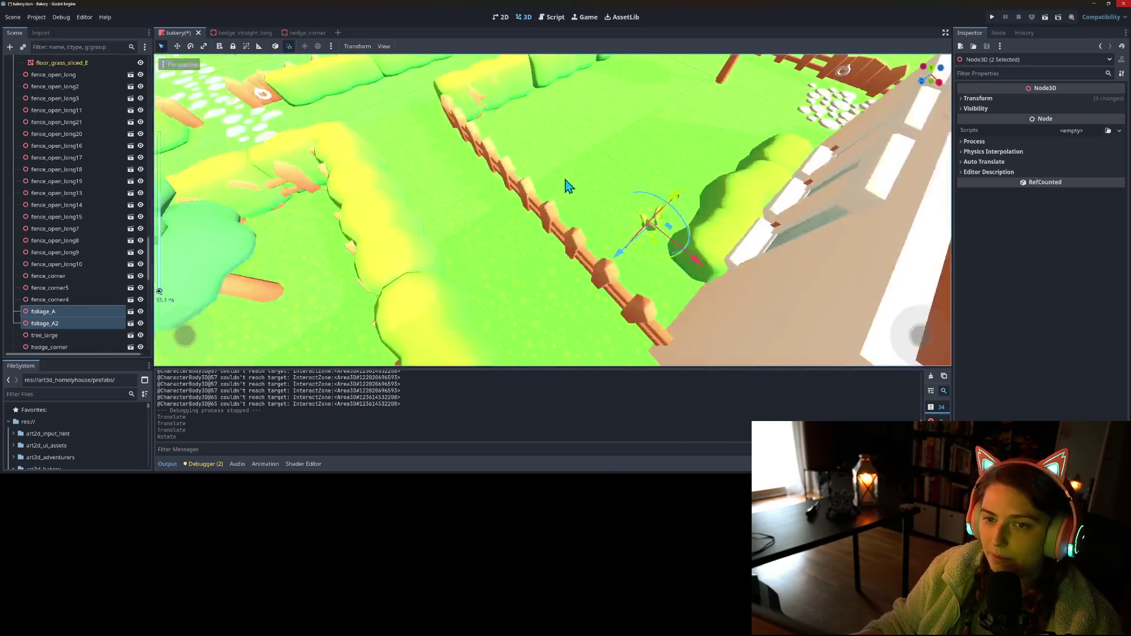
pyautogui.moveTo(689, 253); pyautogui.dragTo(534, 196)
pyautogui.hotkey('ctrl', 's')
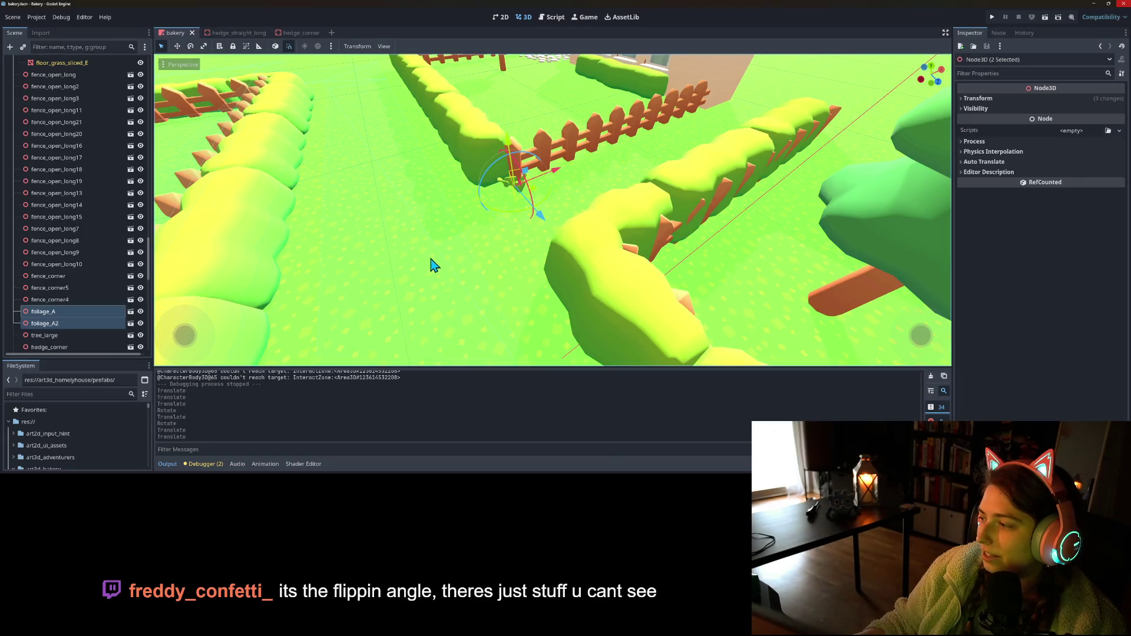
pyautogui.scroll(-3)
pyautogui.scroll(3)
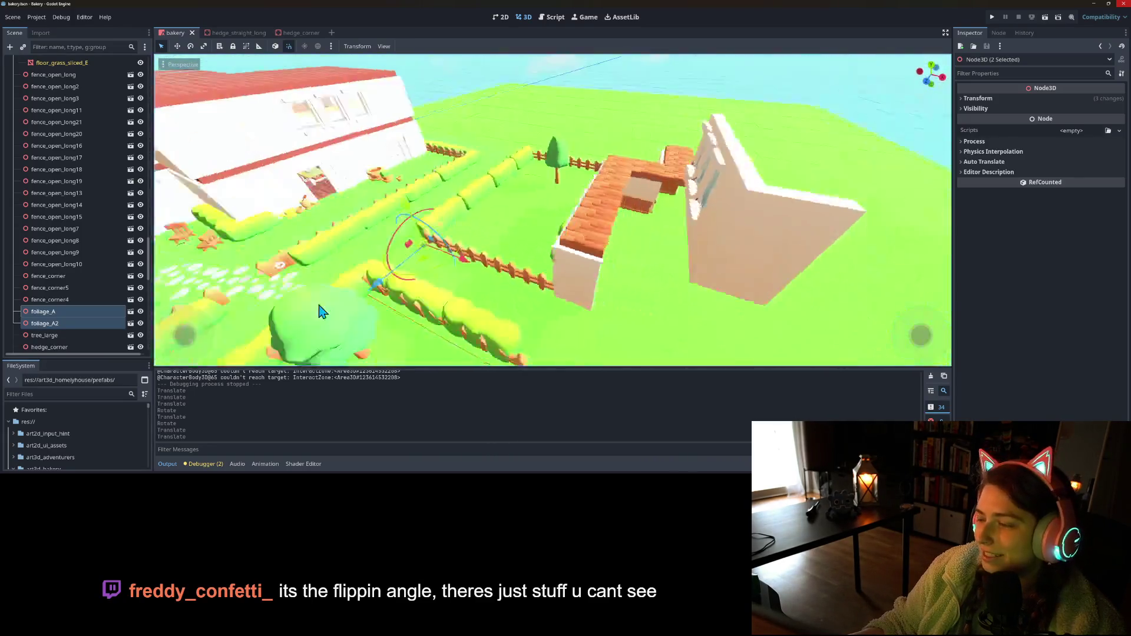
pyautogui.scroll(3)
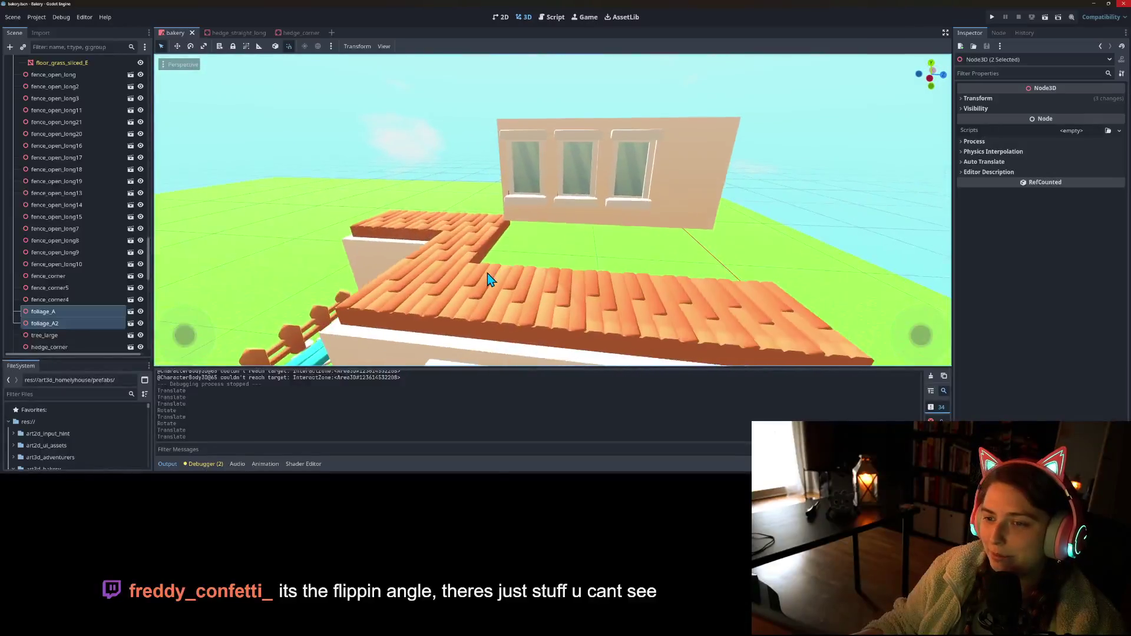
pyautogui.scroll(-3)
# - Move all the upper-story wall pieces to a new position and save
pyautogui.moveTo(519, 107); pyautogui.dragTo(710, 254)
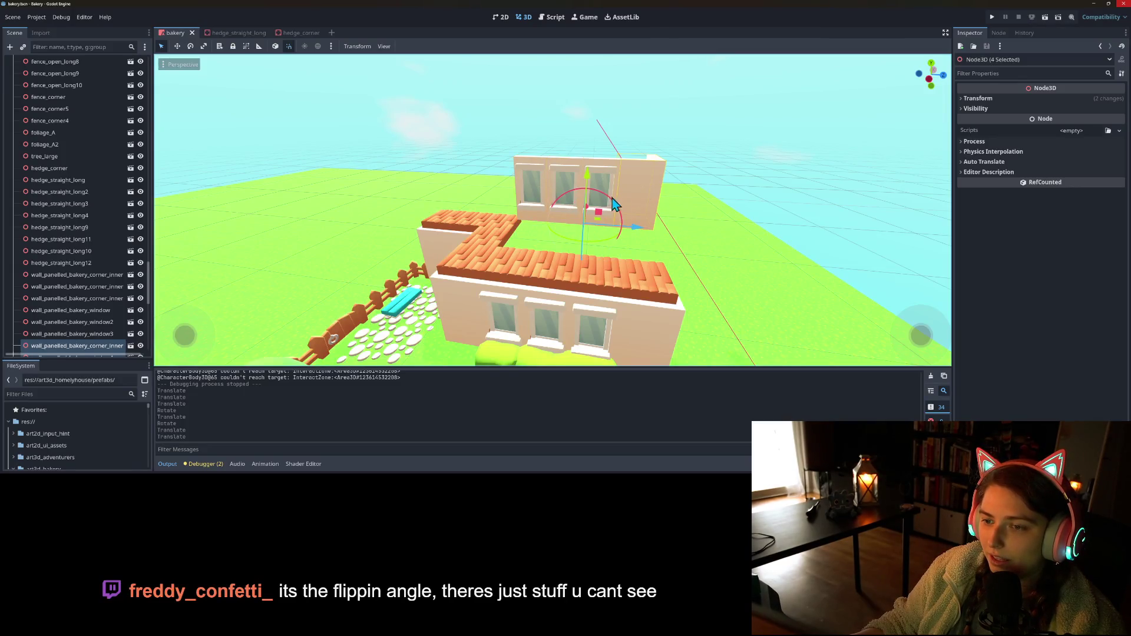
pyautogui.scroll(-3)
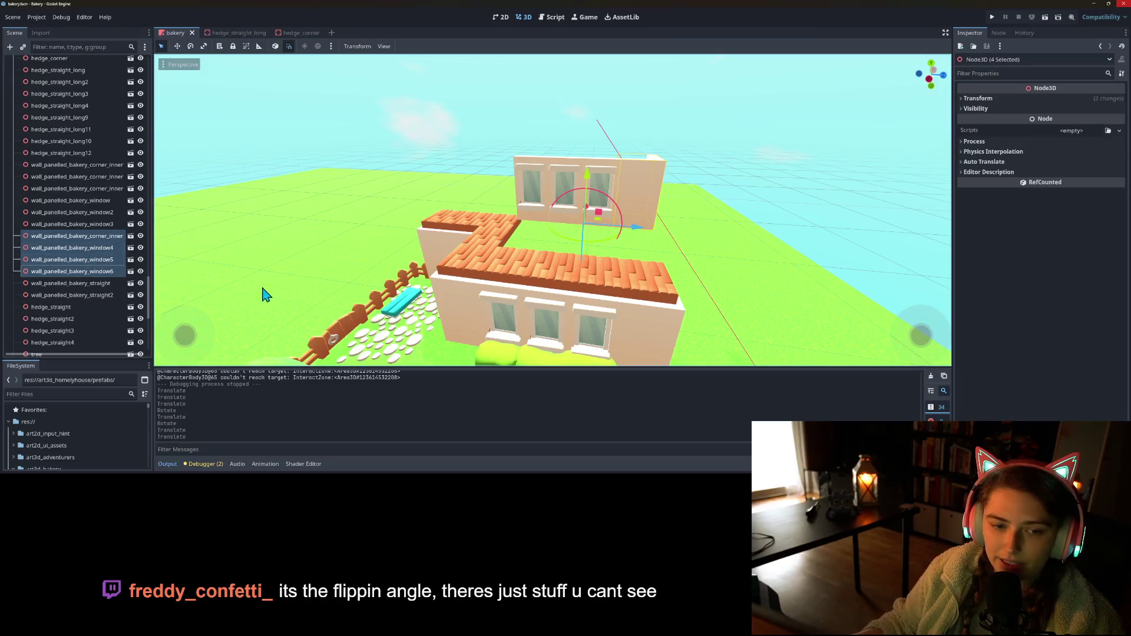
pyautogui.scroll(-3)
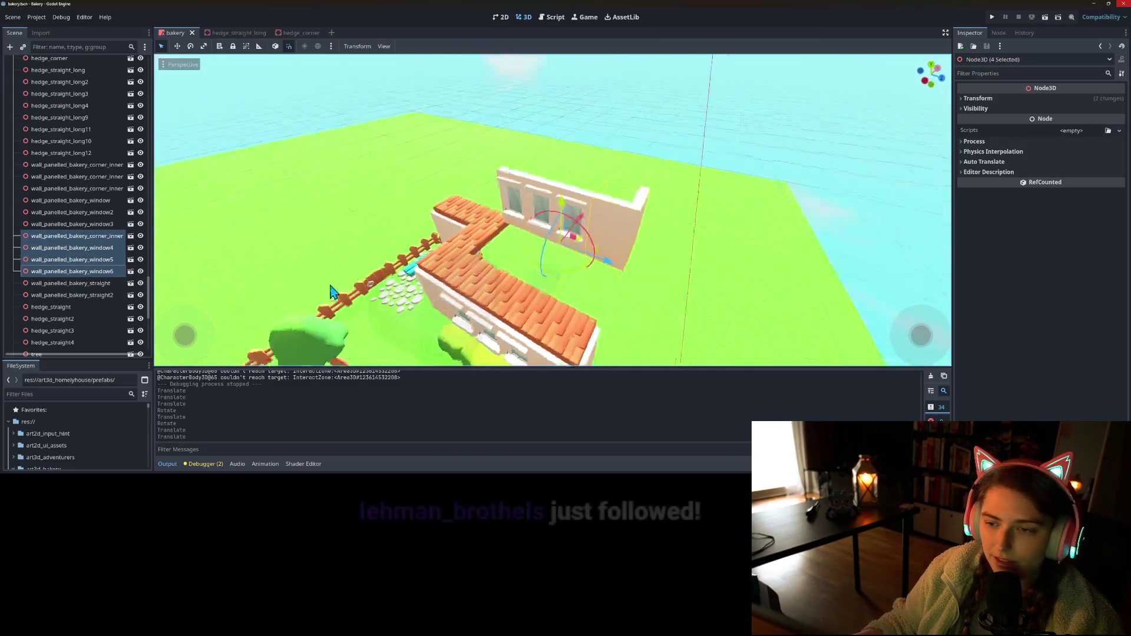
pyautogui.press('g')
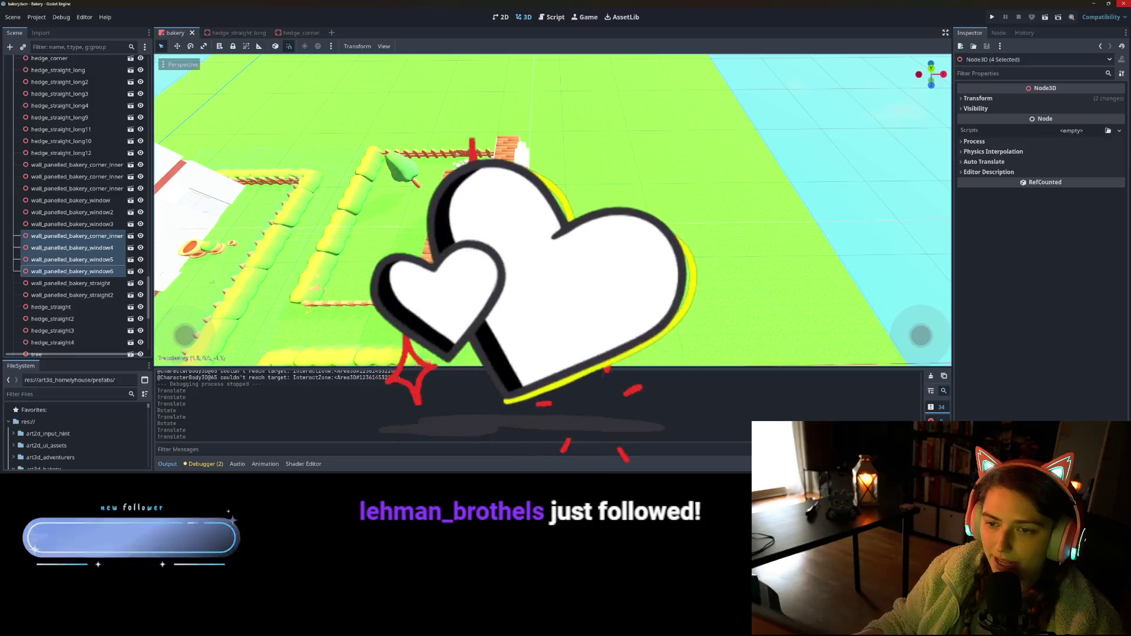
pyautogui.moveTo(565, 200)
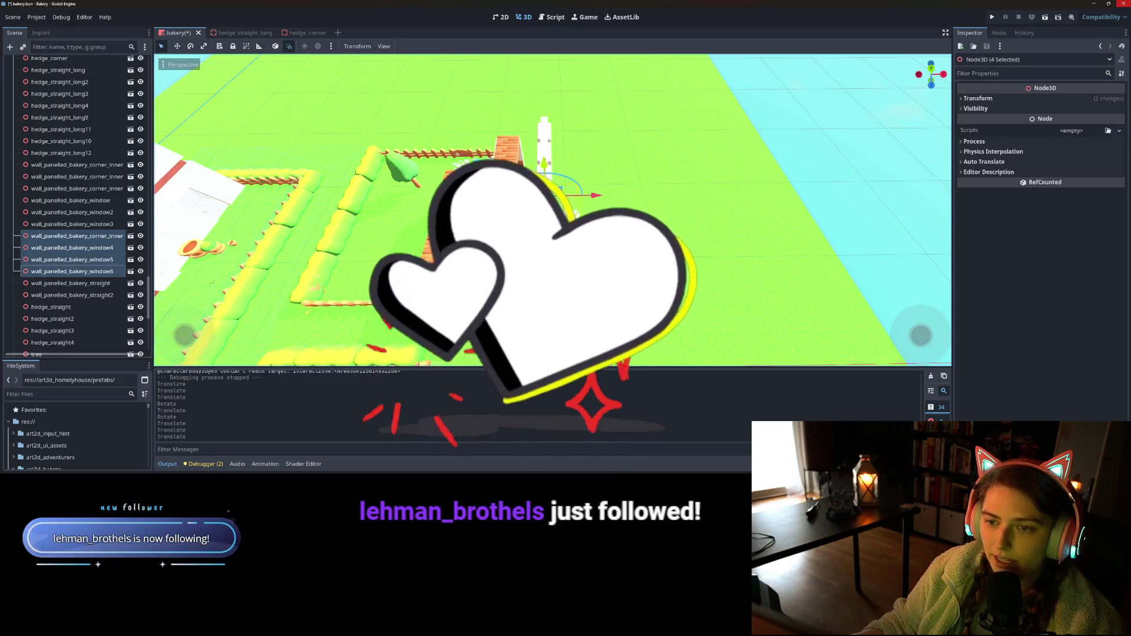
pyautogui.click(654, 204)
pyautogui.hotkey('ctrl', 's')
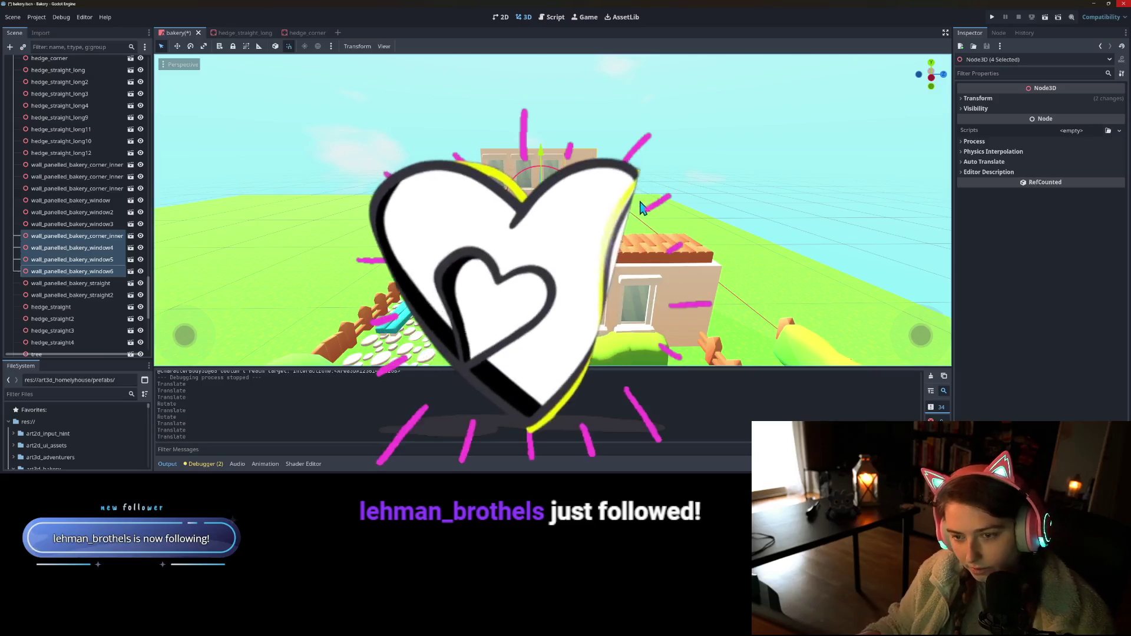
# - Duplicate the inner corner wall piece, rotate it, and slide it to the wall's left end
pyautogui.click(593, 191)
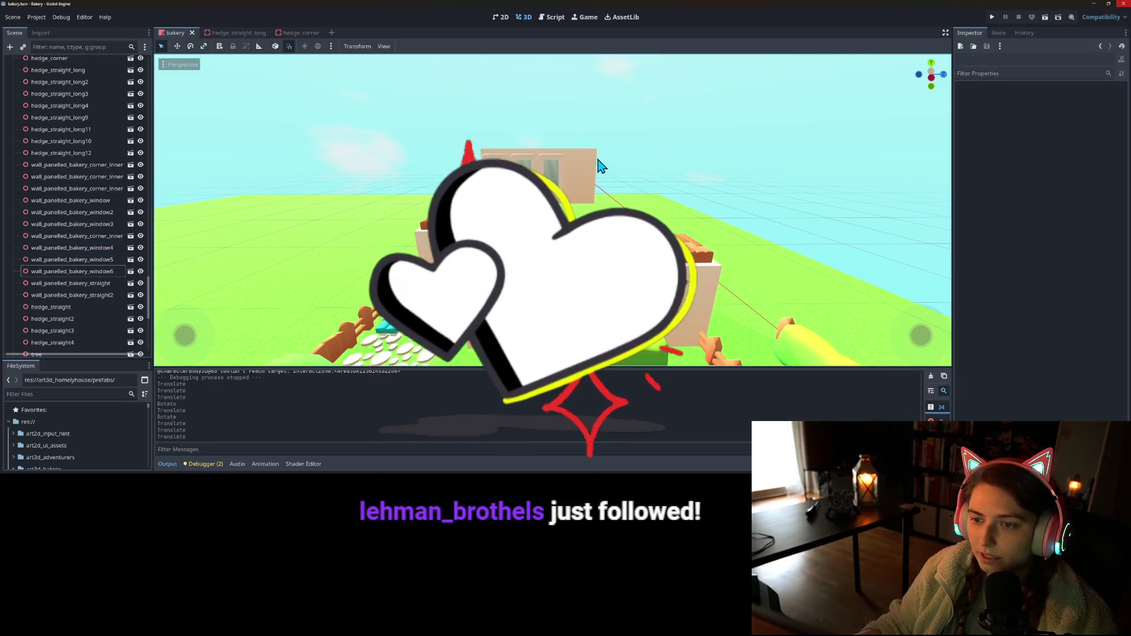
pyautogui.hotkey('ctrl', 'd')
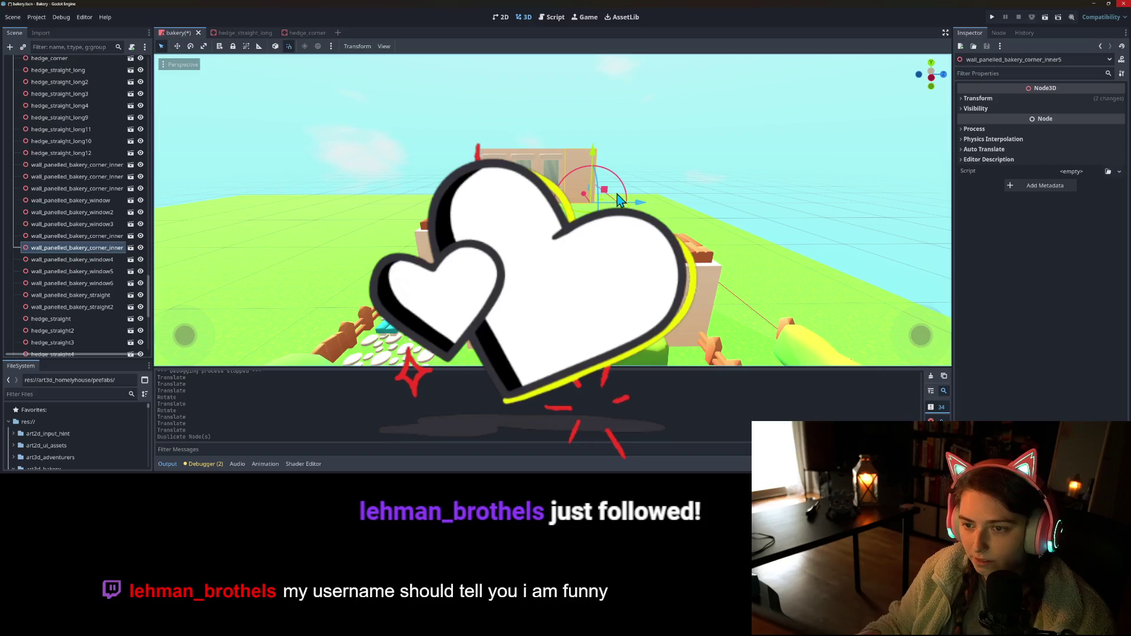
pyautogui.moveTo(591, 168); pyautogui.dragTo(561, 205)
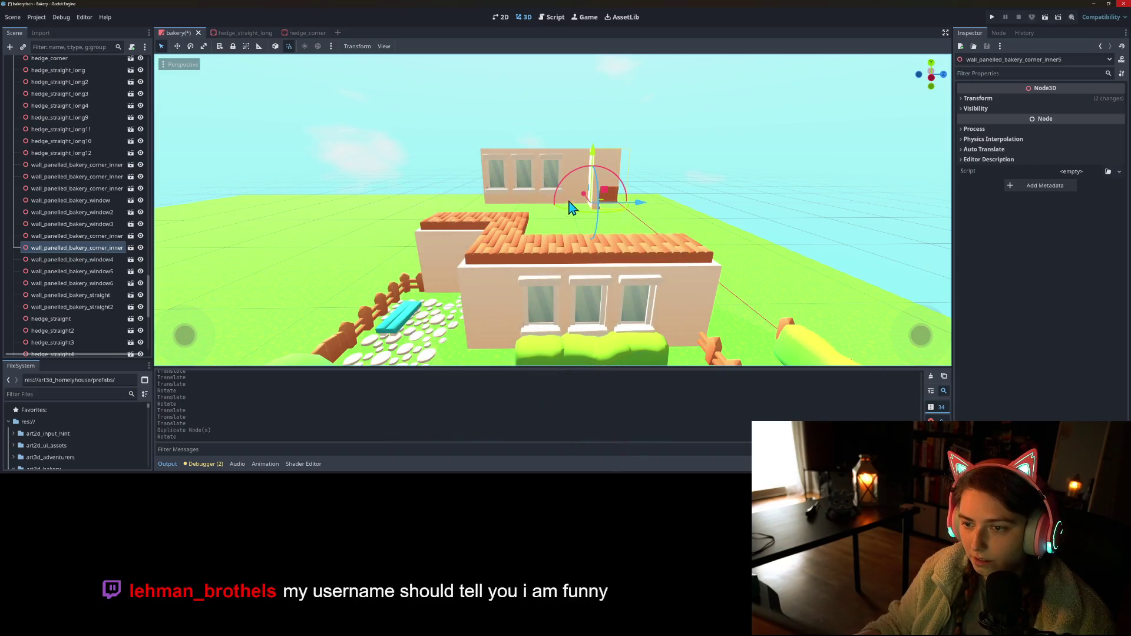
pyautogui.moveTo(648, 212); pyautogui.dragTo(510, 145)
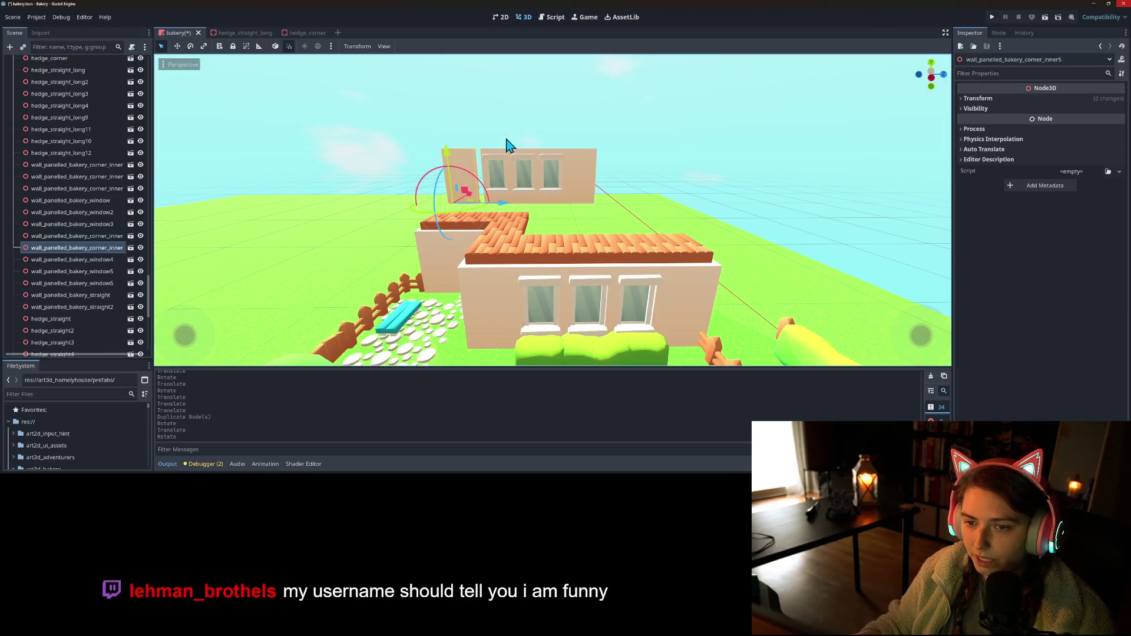
# - Delete the leftmost window wall piece, butt the corner against the shortened wall, and save
pyautogui.click(503, 162)
pyautogui.press('Delete')
pyautogui.click(462, 177)
pyautogui.moveTo(502, 202); pyautogui.dragTo(535, 209)
pyautogui.hotkey('ctrl', 's')
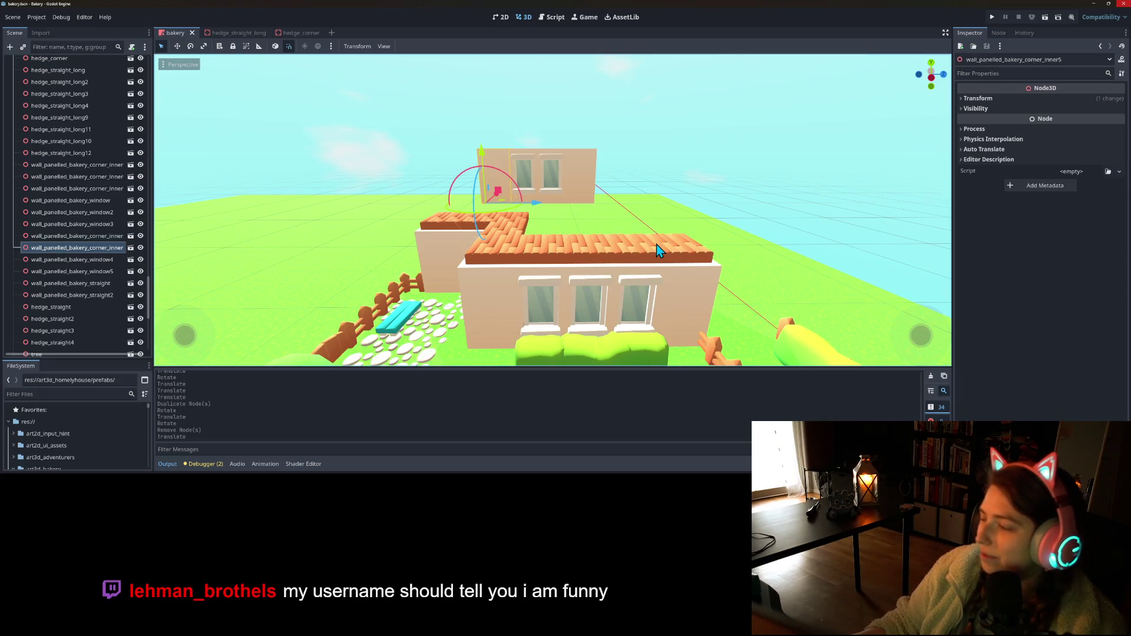
# - Launch the game to play-test the updated bakery scene
pyautogui.rightClick(682, 260)
pyautogui.press('Escape')
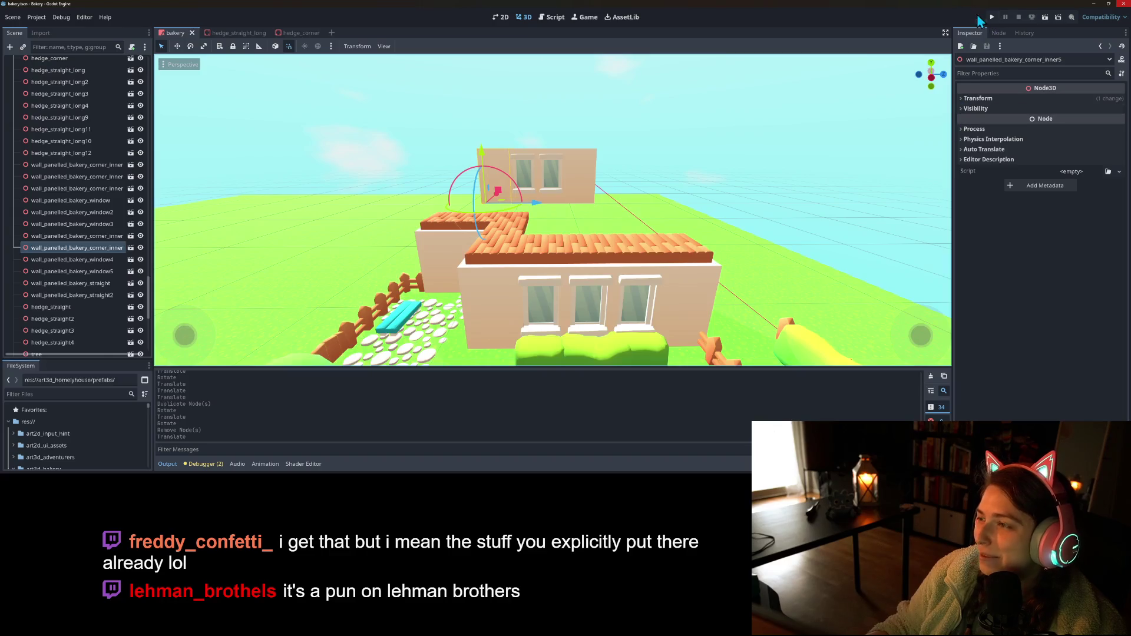
pyautogui.click(993, 18)
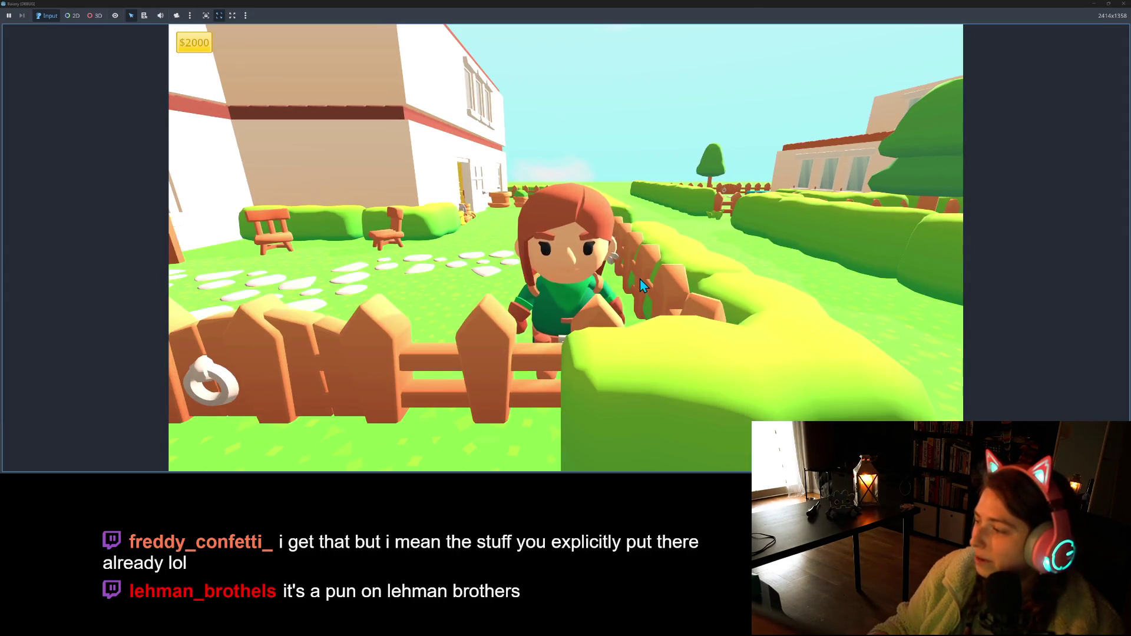
# - Walk the character back and forth between the garden fence and the house
pyautogui.press('w')
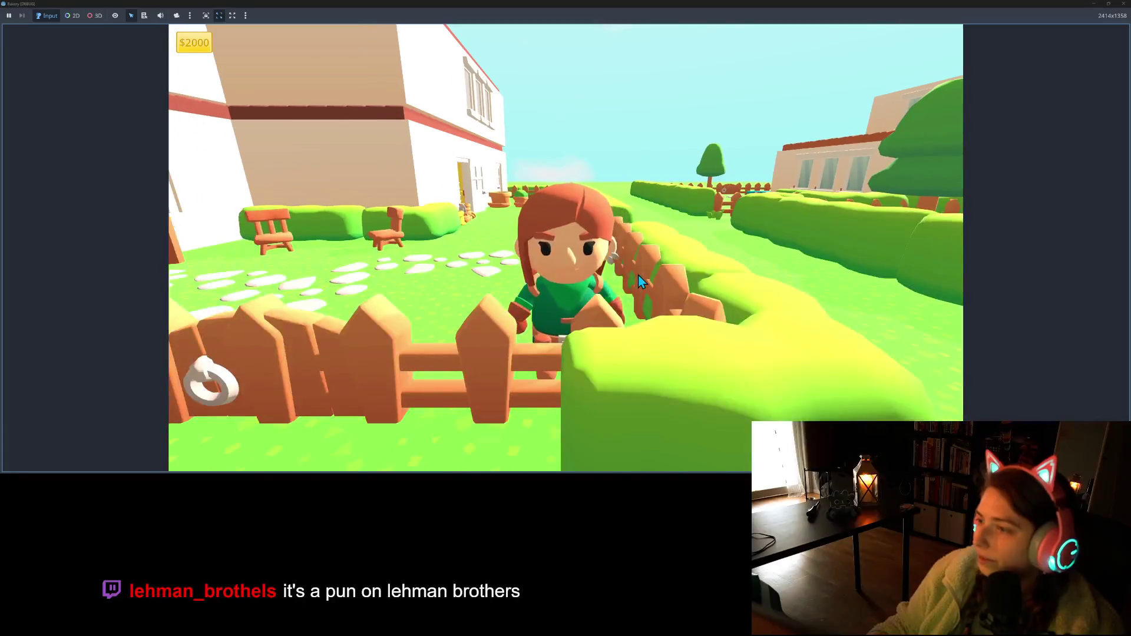
pyautogui.press('a')
pyautogui.press('s')
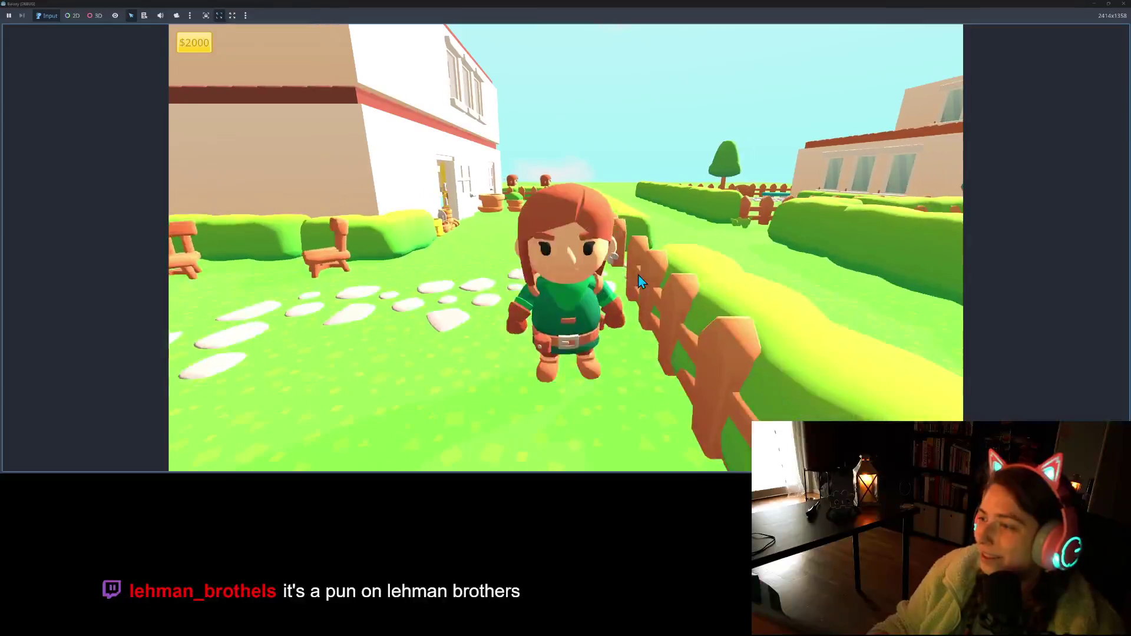
pyautogui.press('w')
pyautogui.press('s')
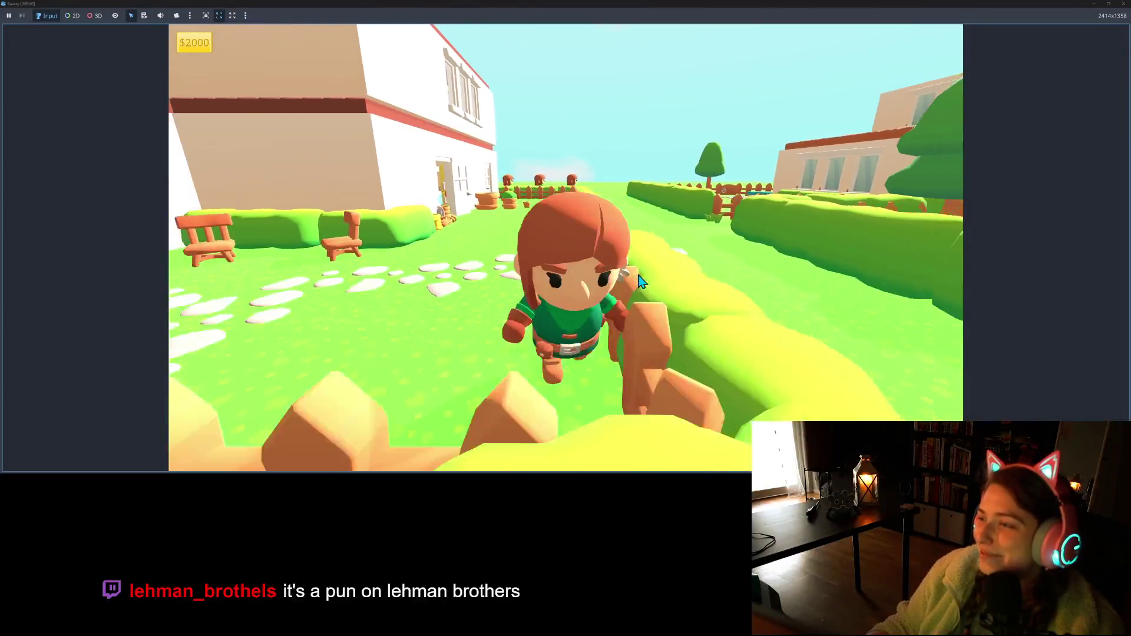
pyautogui.press('w')
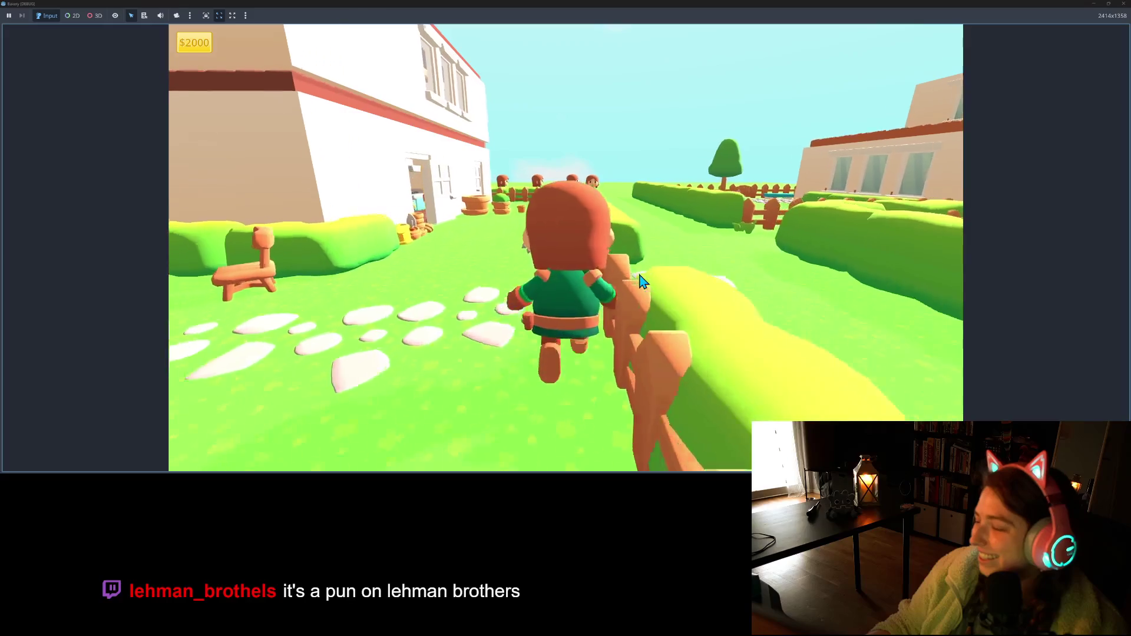
pyautogui.press('s')
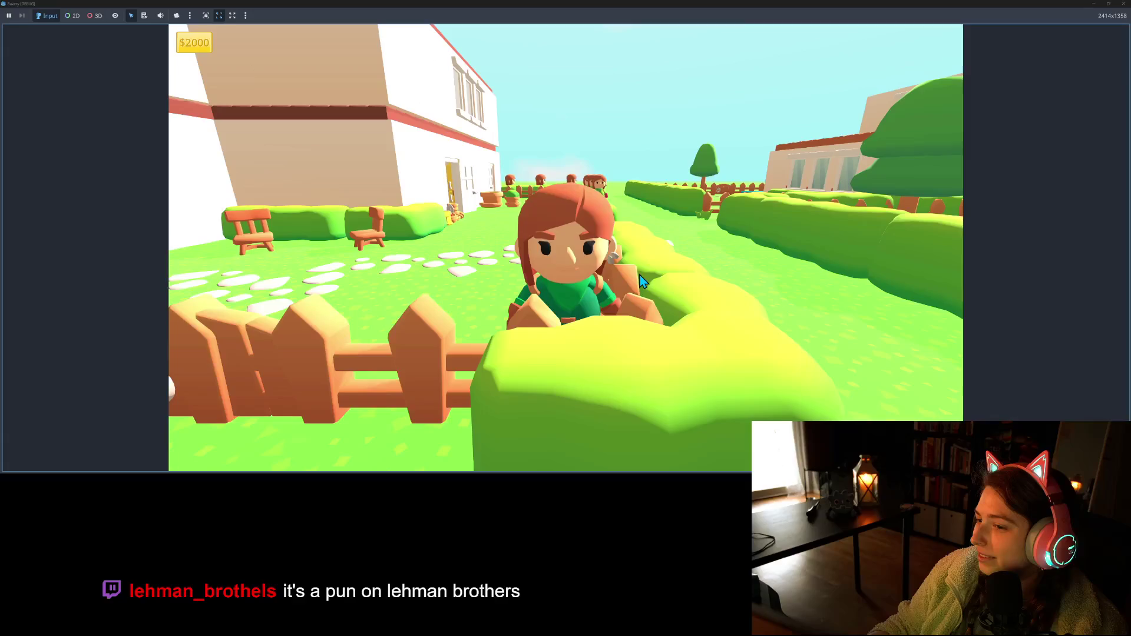
pyautogui.press('w')
pyautogui.press('s')
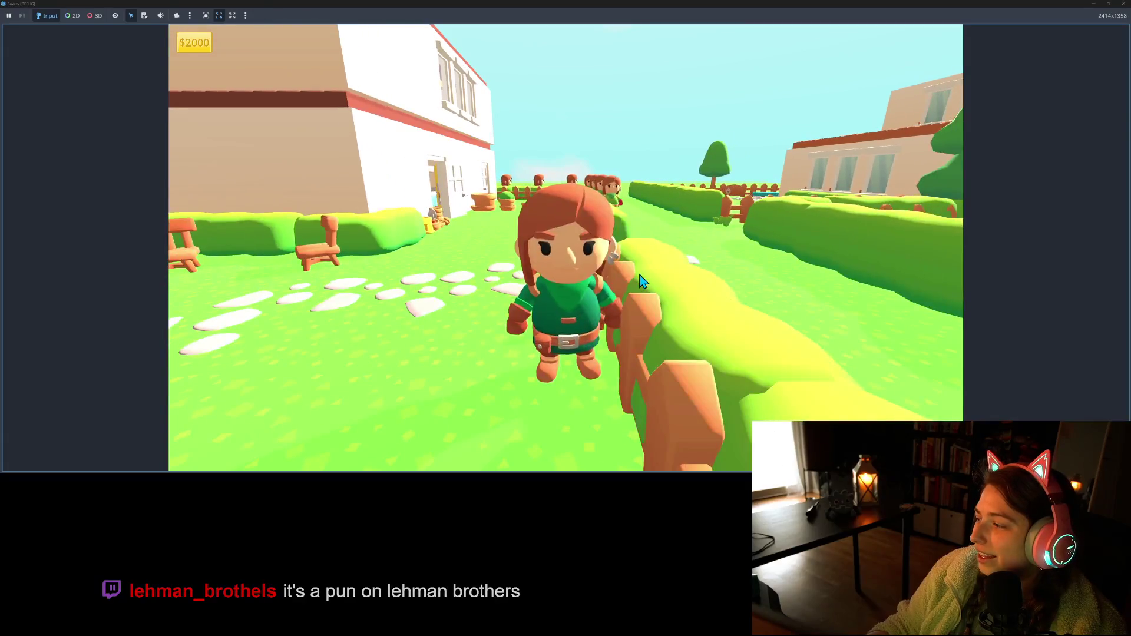
pyautogui.press('w')
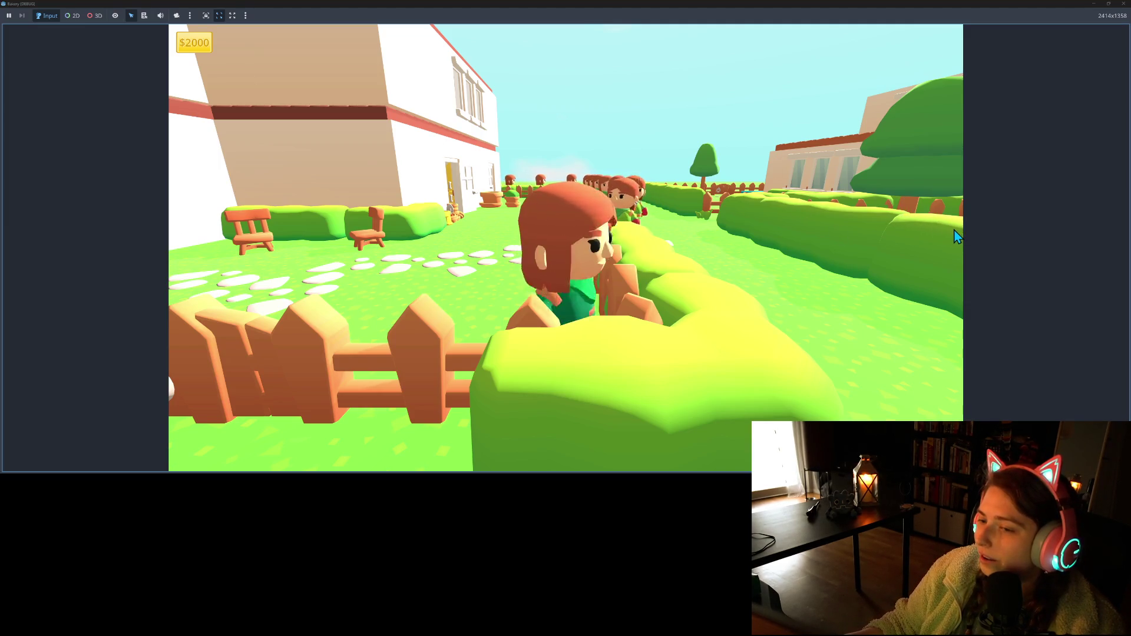
# - Walk along the fence, up the path to the customer queue, and into the hedge
pyautogui.press('a')
pyautogui.press('d')
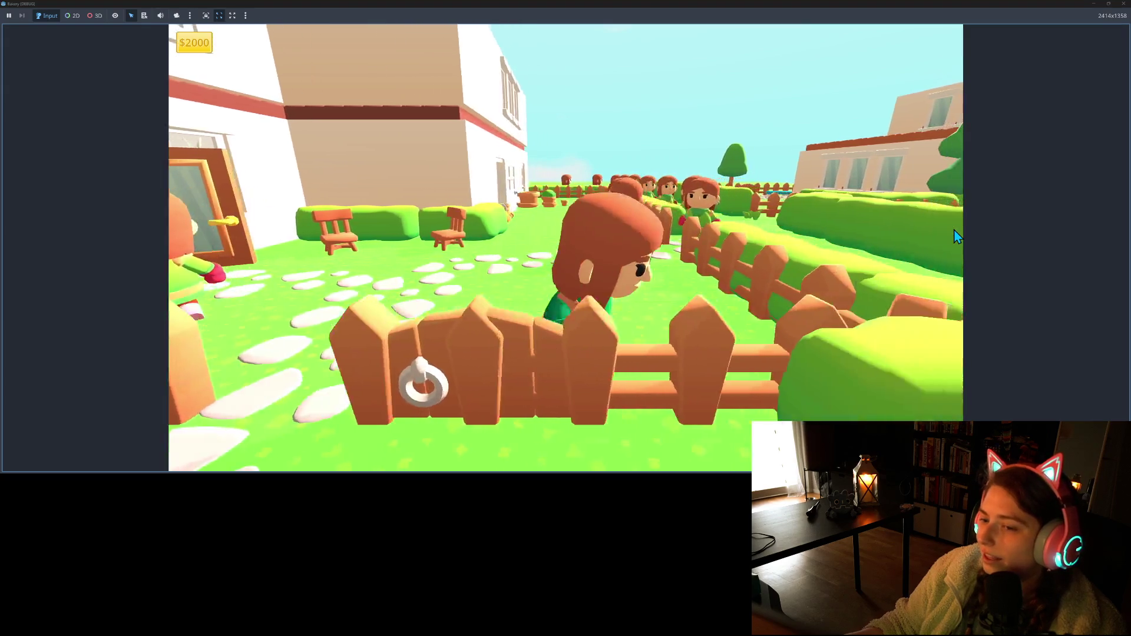
pyautogui.press('s')
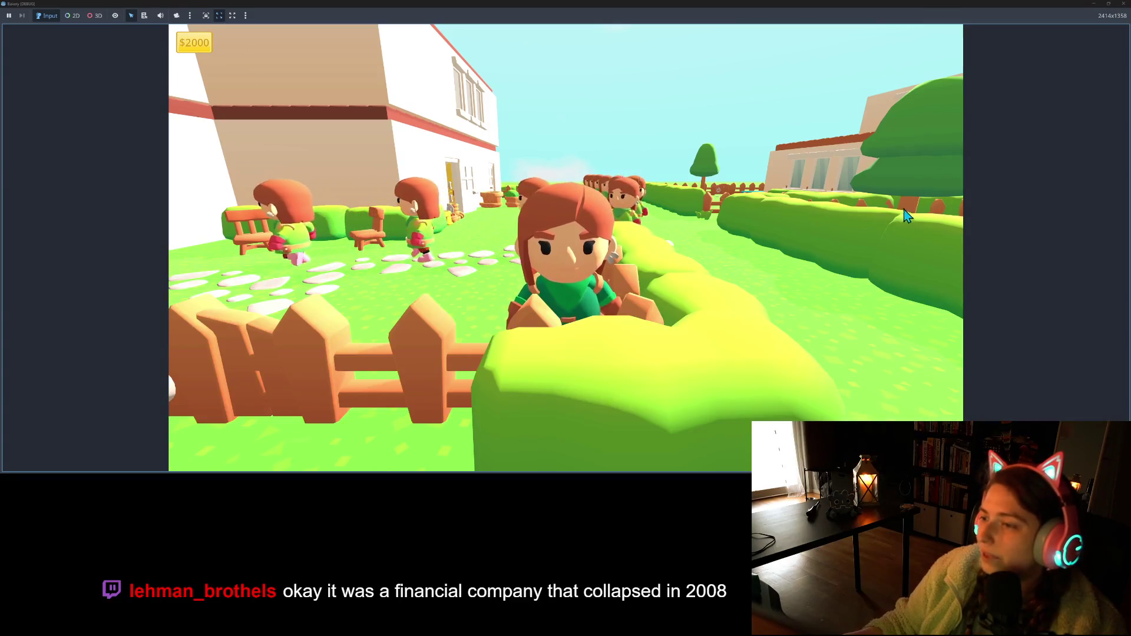
pyautogui.press('w')
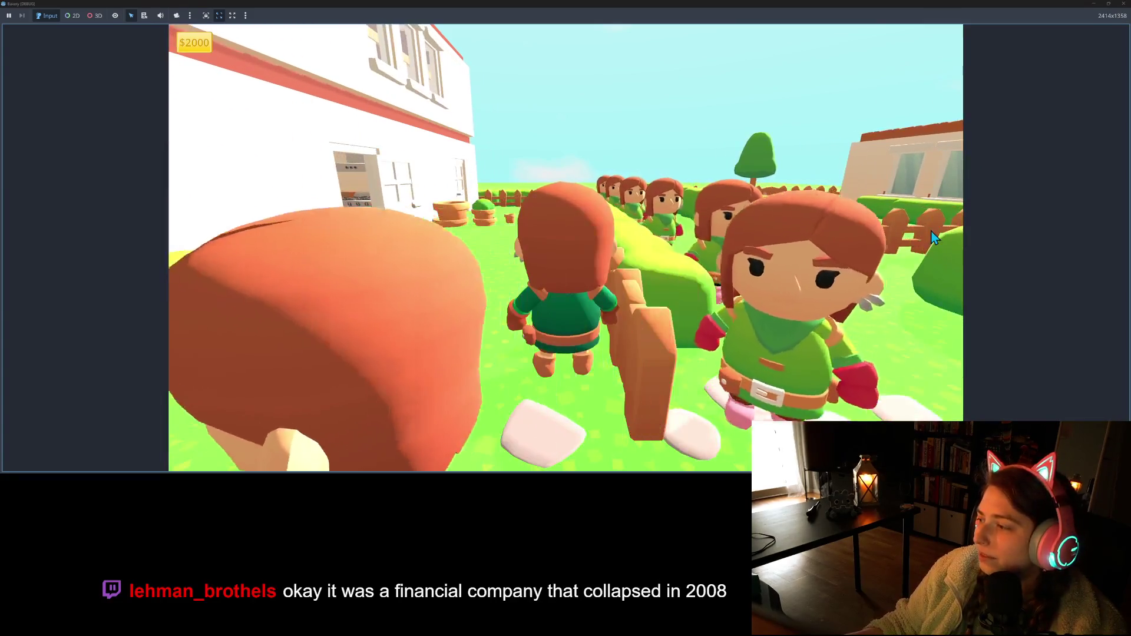
pyautogui.press('w')
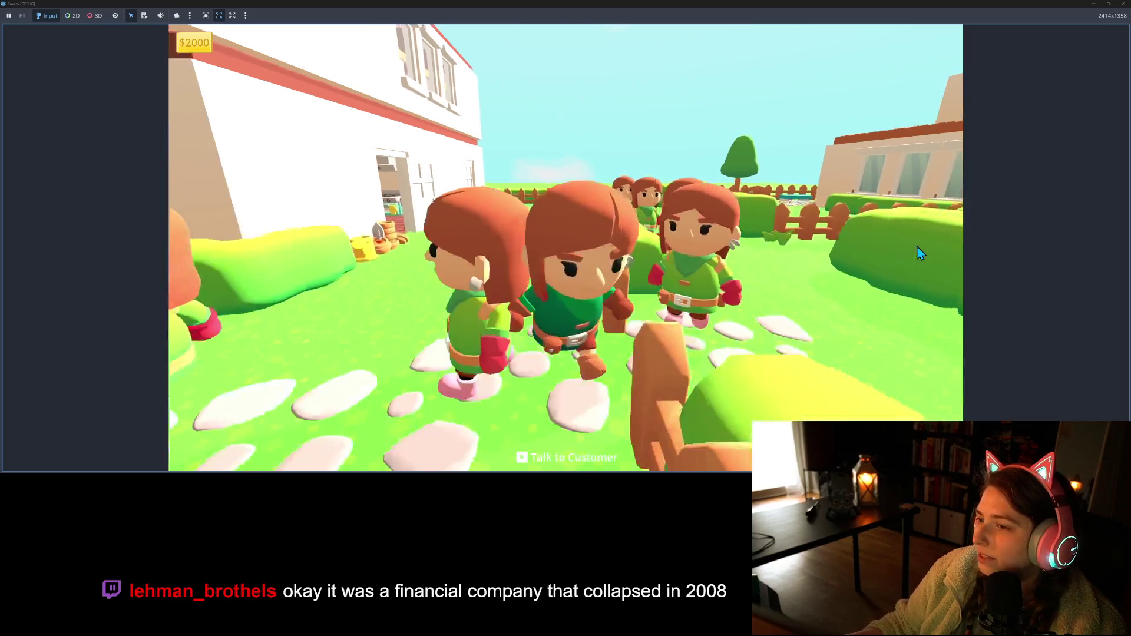
pyautogui.press('s')
pyautogui.press('w')
pyautogui.press('s')
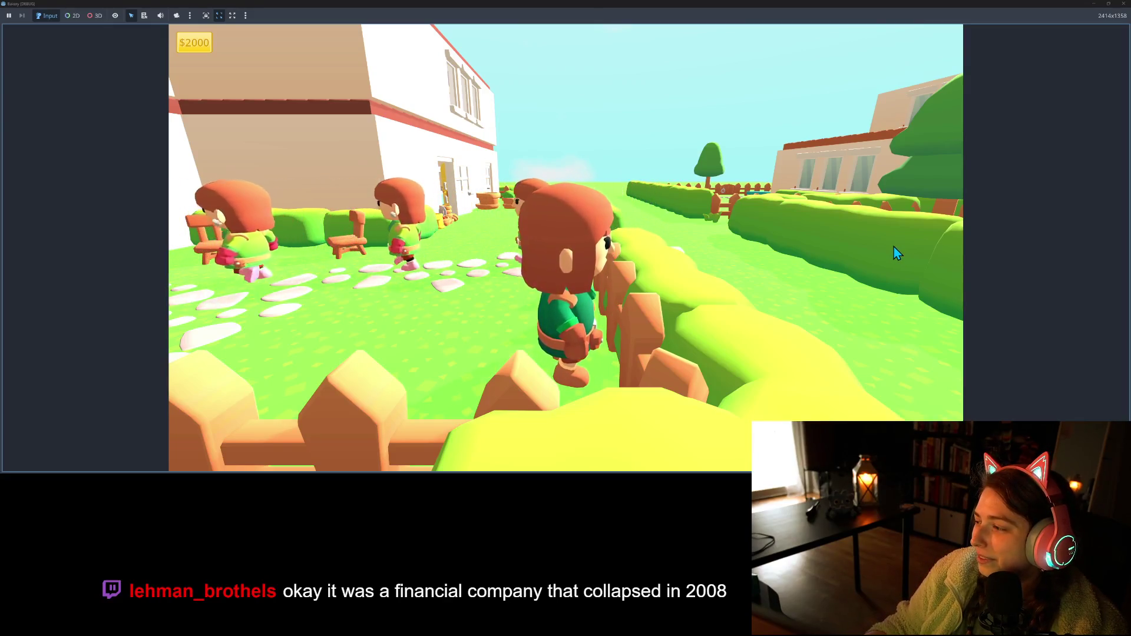
pyautogui.press('s')
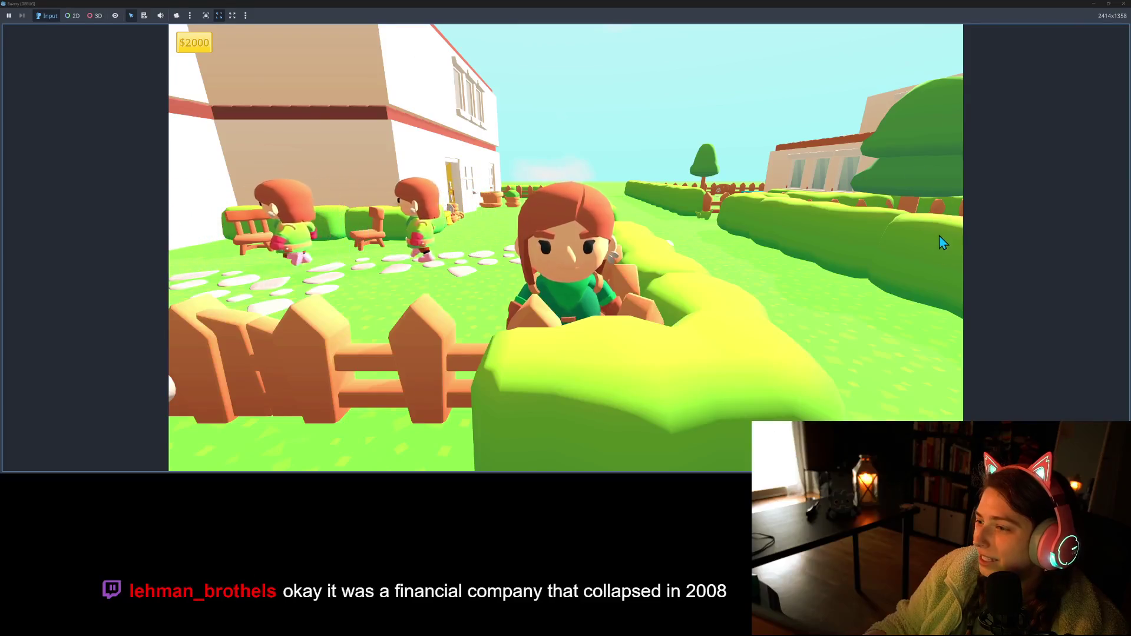
pyautogui.press('d')
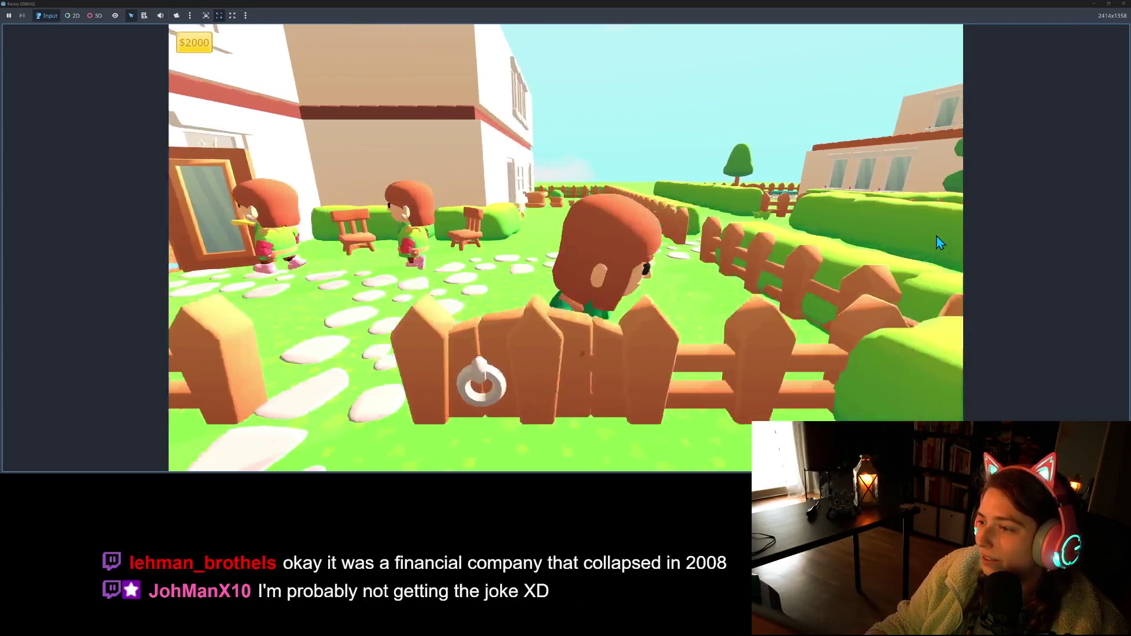
pyautogui.press('d')
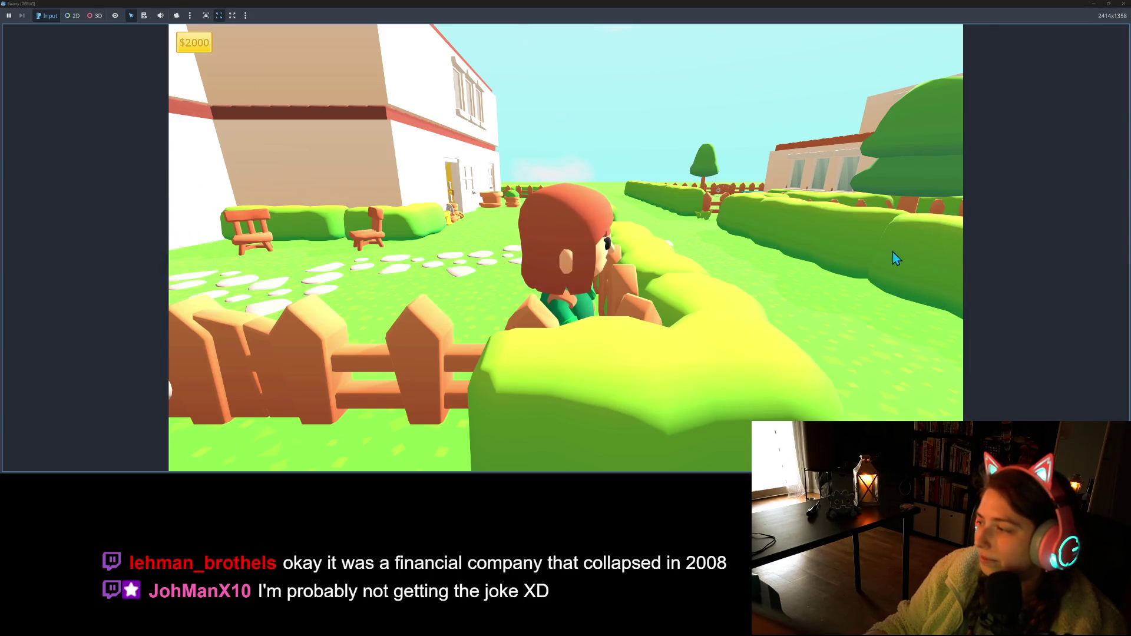
# - Walk along the stone path past the bakery building, then stop the game
pyautogui.press('w')
pyautogui.press('s')
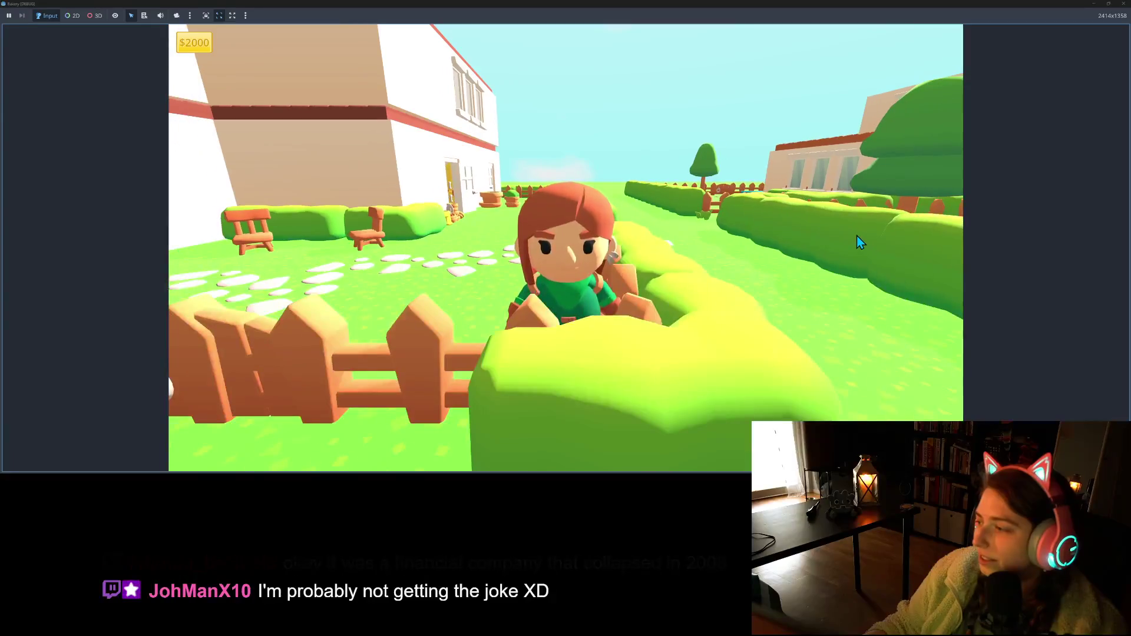
pyautogui.press('w')
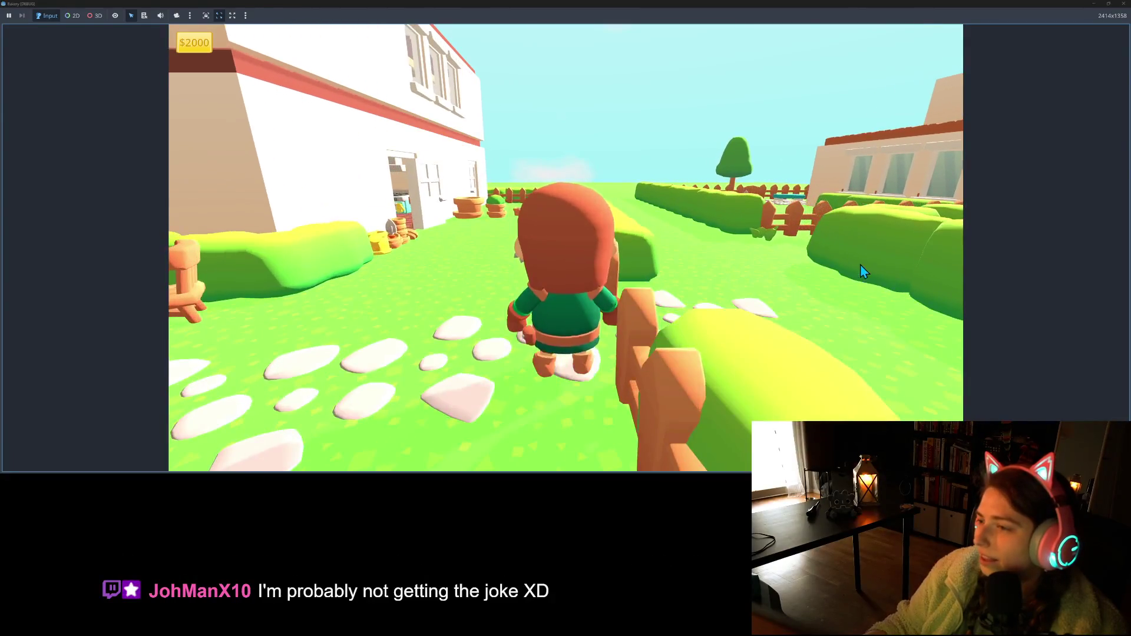
pyautogui.press('s')
pyautogui.press('w')
pyautogui.press('a')
pyautogui.press('s')
pyautogui.press('w')
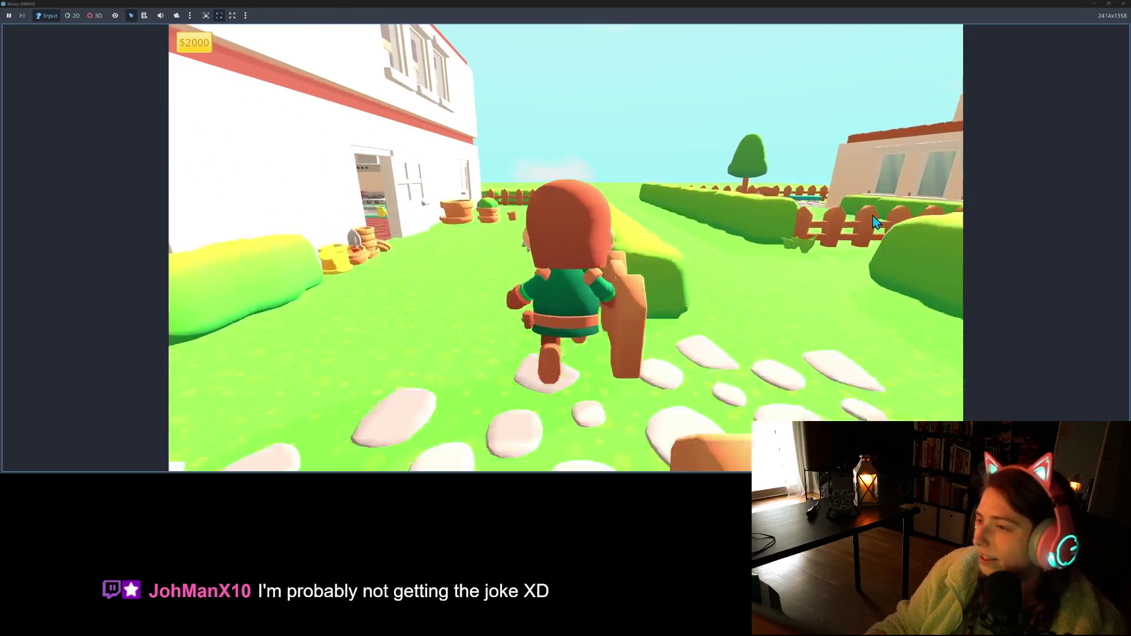
pyautogui.press('s')
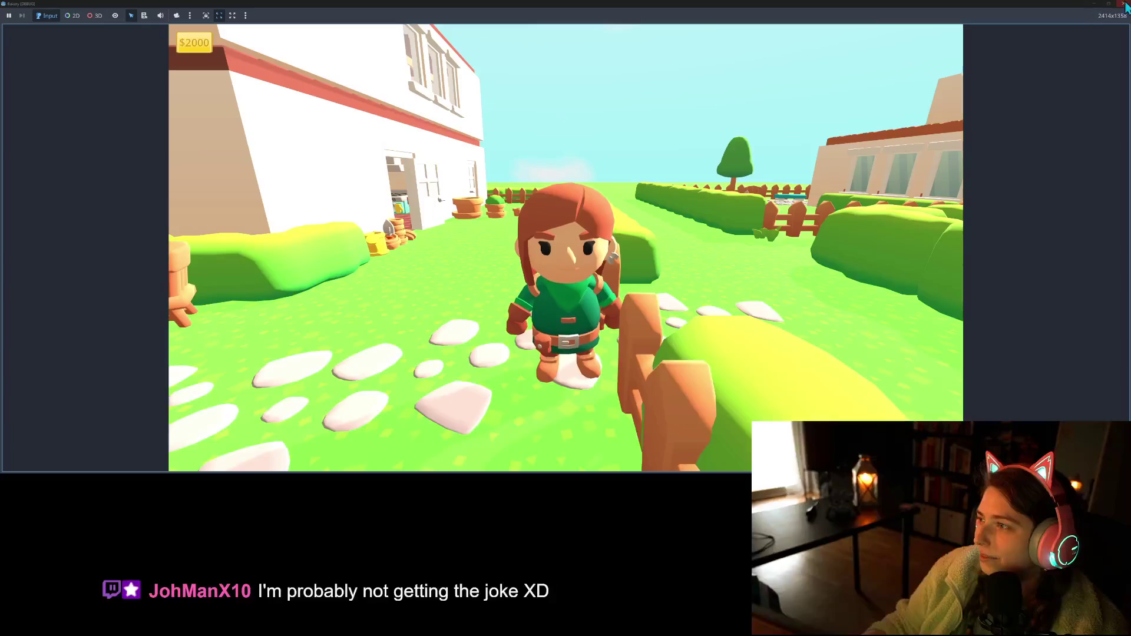
pyautogui.click(1123, 4)
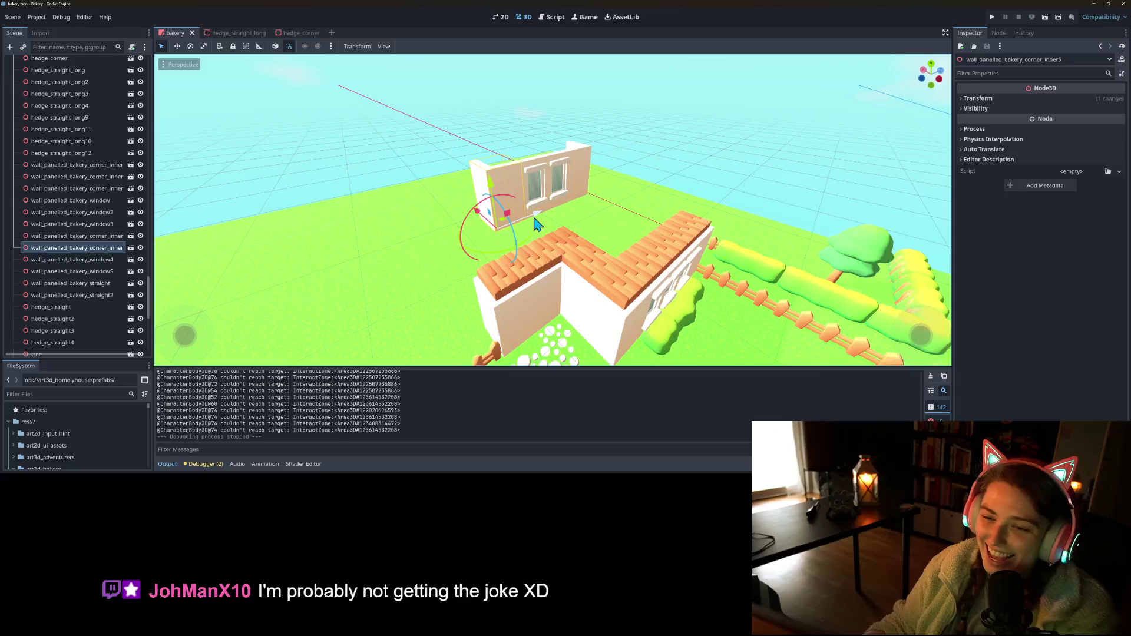
# - Delete the upper corner wall and move window4 and window5 left together
pyautogui.press('Delete')
pyautogui.press('Return')
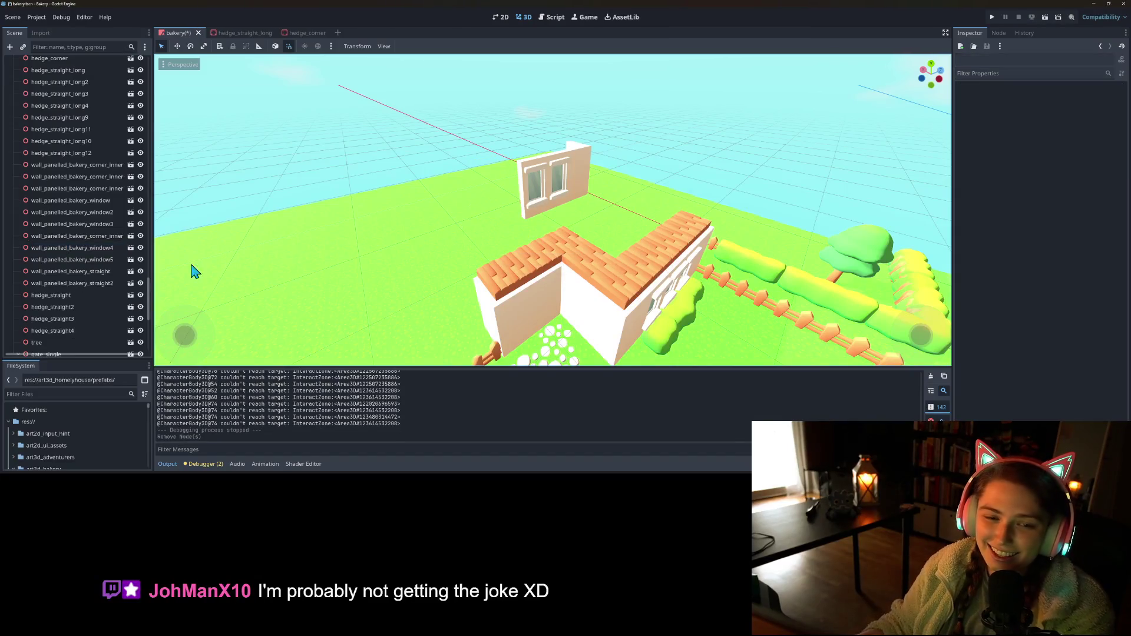
pyautogui.click(557, 184)
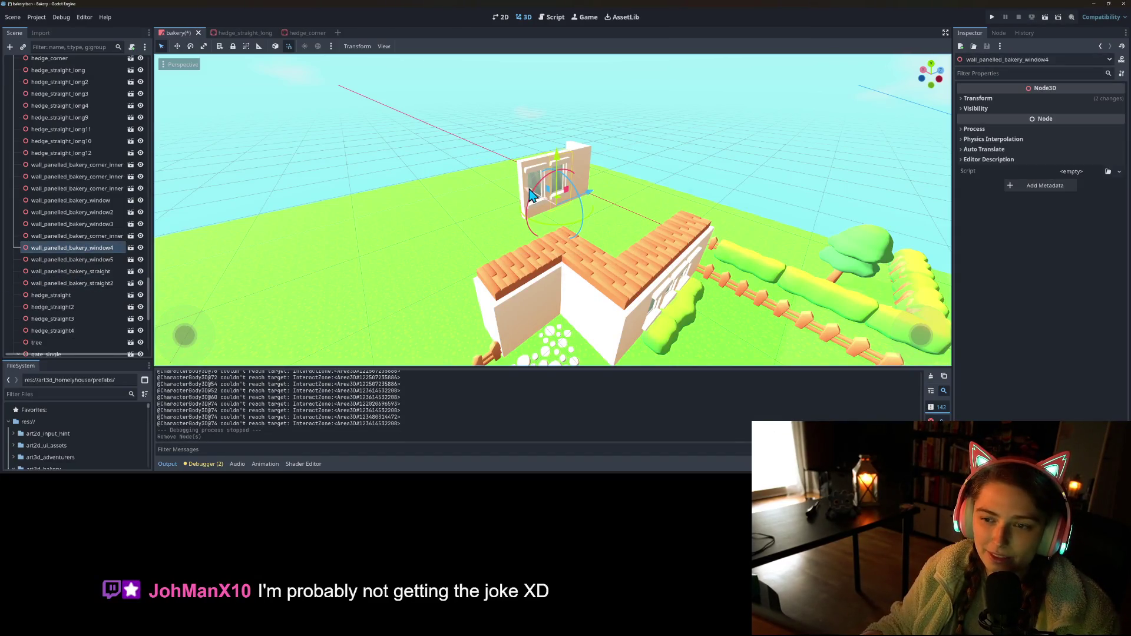
pyautogui.click(516, 187)
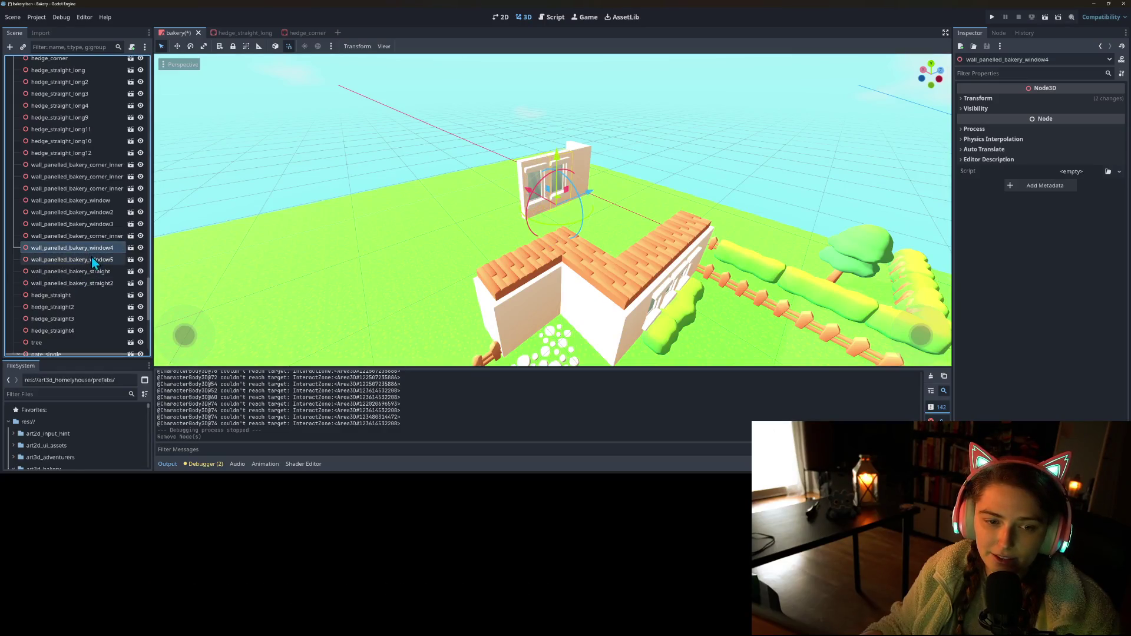
pyautogui.click(90, 251)
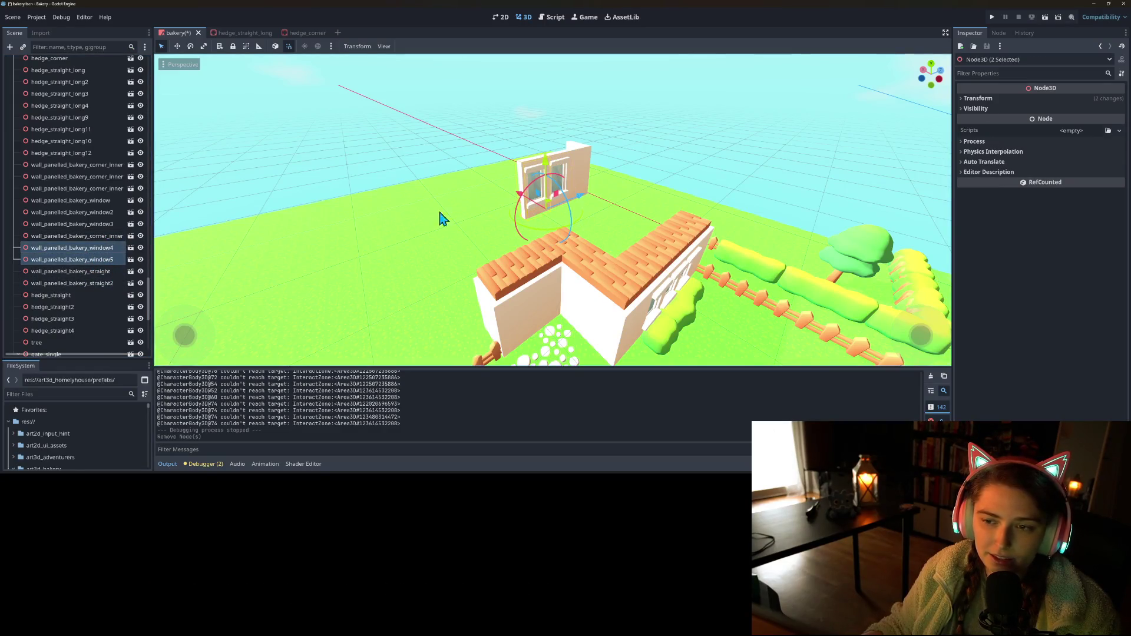
pyautogui.moveTo(583, 208); pyautogui.dragTo(514, 229)
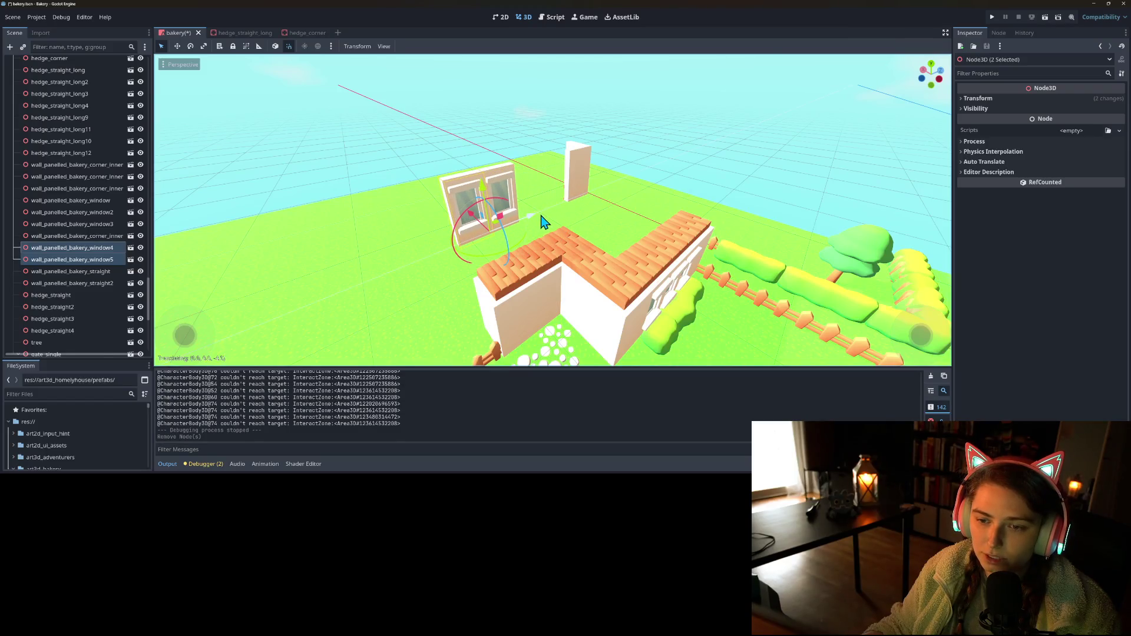
# - Slide the corner pillar left beside the windows and save the scene
pyautogui.click(604, 167)
pyautogui.moveTo(591, 188); pyautogui.dragTo(582, 201)
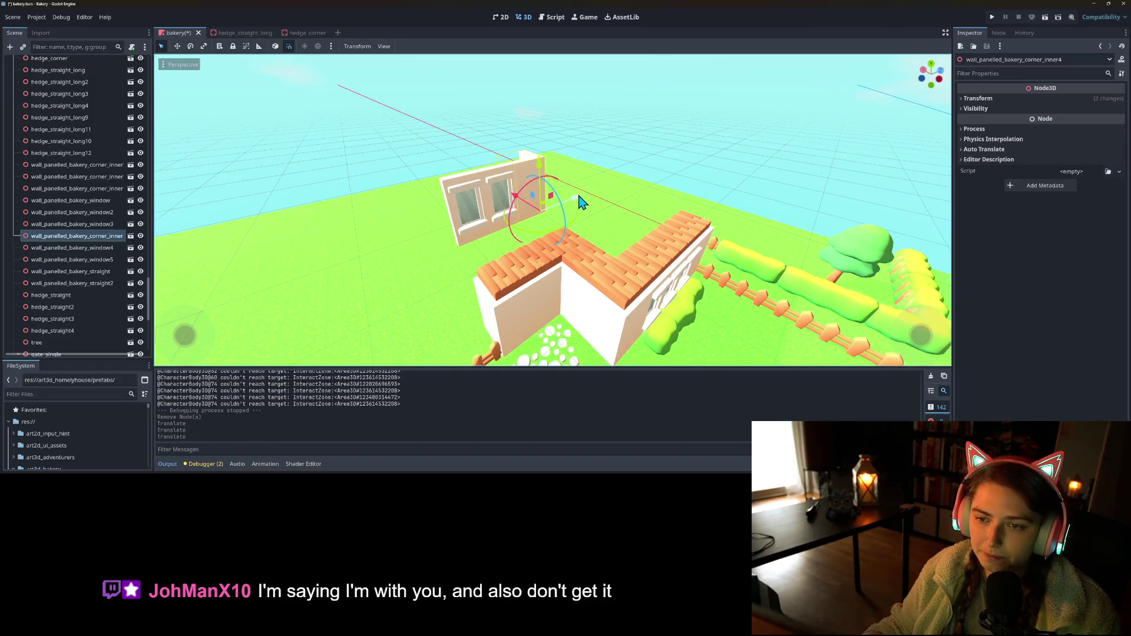
pyautogui.hotkey('ctrl', 's')
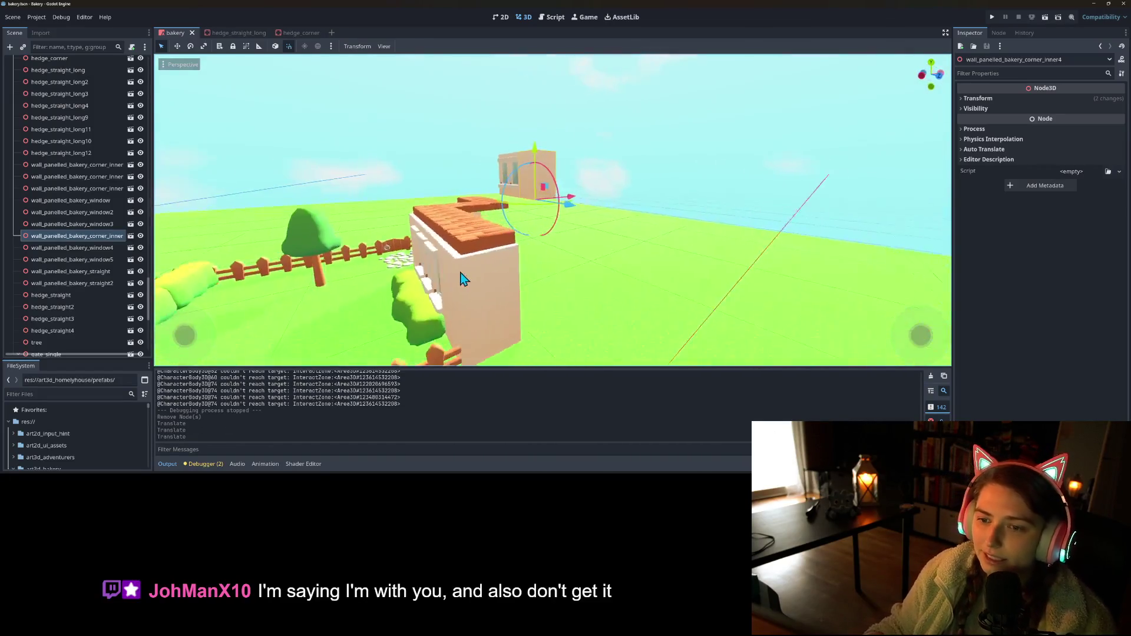
# - Duplicate a wood-floor roof piece
pyautogui.moveTo(494, 290); pyautogui.dragTo(553, 309)
pyautogui.click(471, 272)
pyautogui.hotkey('ctrl', 'd')
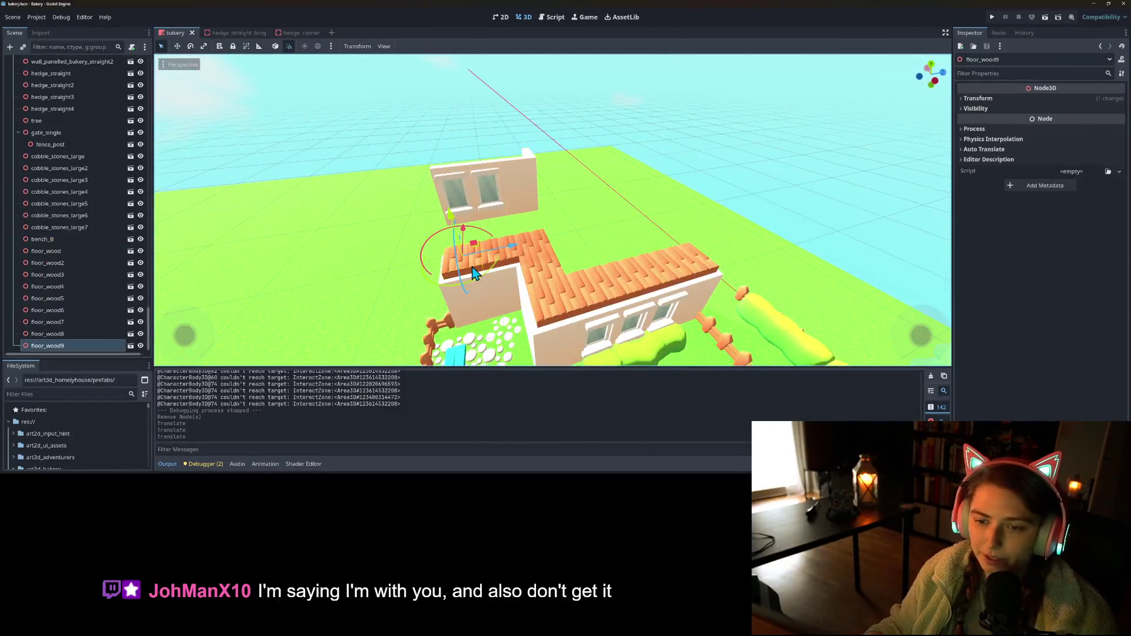
# - Raise the copied roof piece and a second copy onto the upper windowed wall
pyautogui.moveTo(451, 220); pyautogui.dragTo(559, 194)
pyautogui.scroll(3)
pyautogui.moveTo(459, 122); pyautogui.dragTo(451, 116)
pyautogui.moveTo(451, 116); pyautogui.dragTo(461, 296)
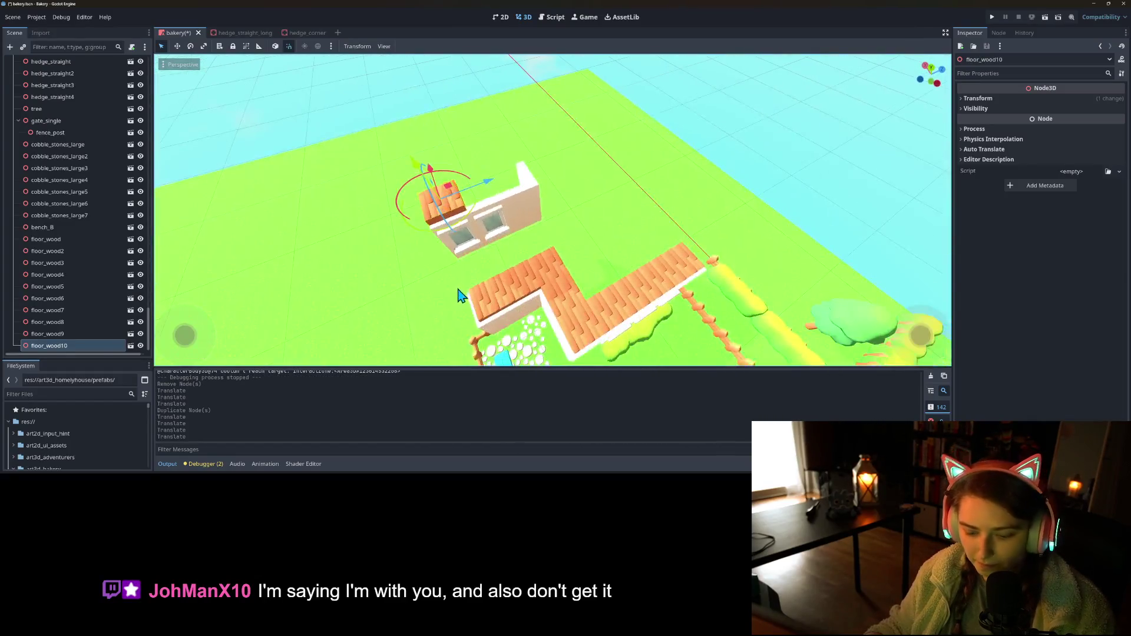
pyautogui.hotkey('ctrl', 'd')
pyautogui.moveTo(488, 199); pyautogui.dragTo(551, 163)
# - Make a third roof copy and reparent floor_wood10 under wall_panelled_bakery_window5
pyautogui.hotkey('ctrl', 'd')
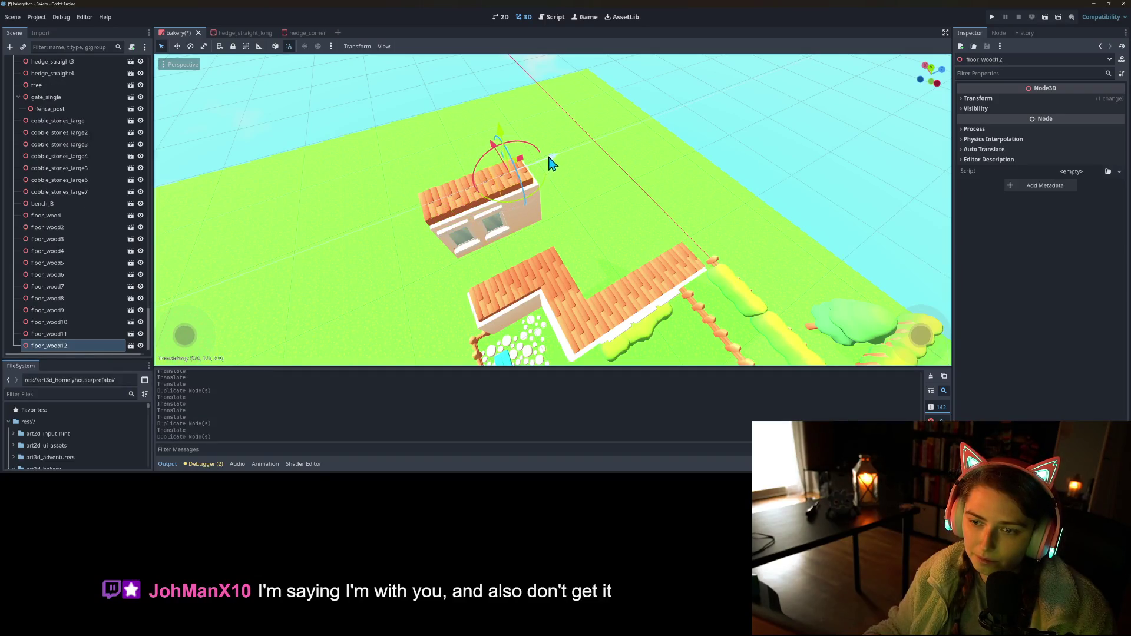
pyautogui.click(70, 323)
pyautogui.doubleClick(70, 323)
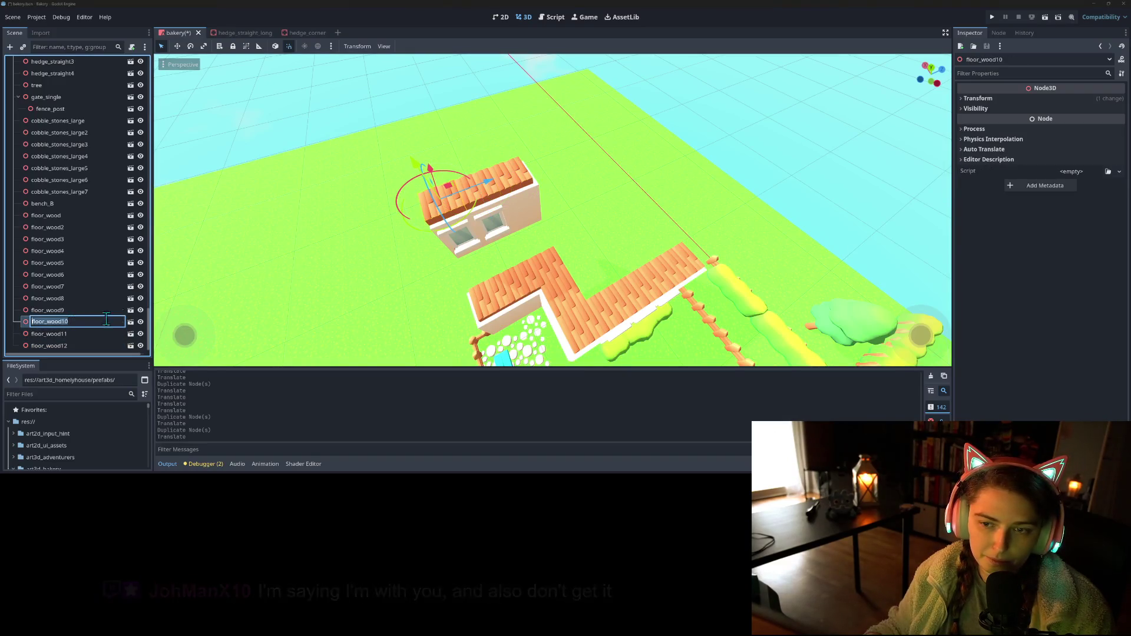
pyautogui.press('Escape')
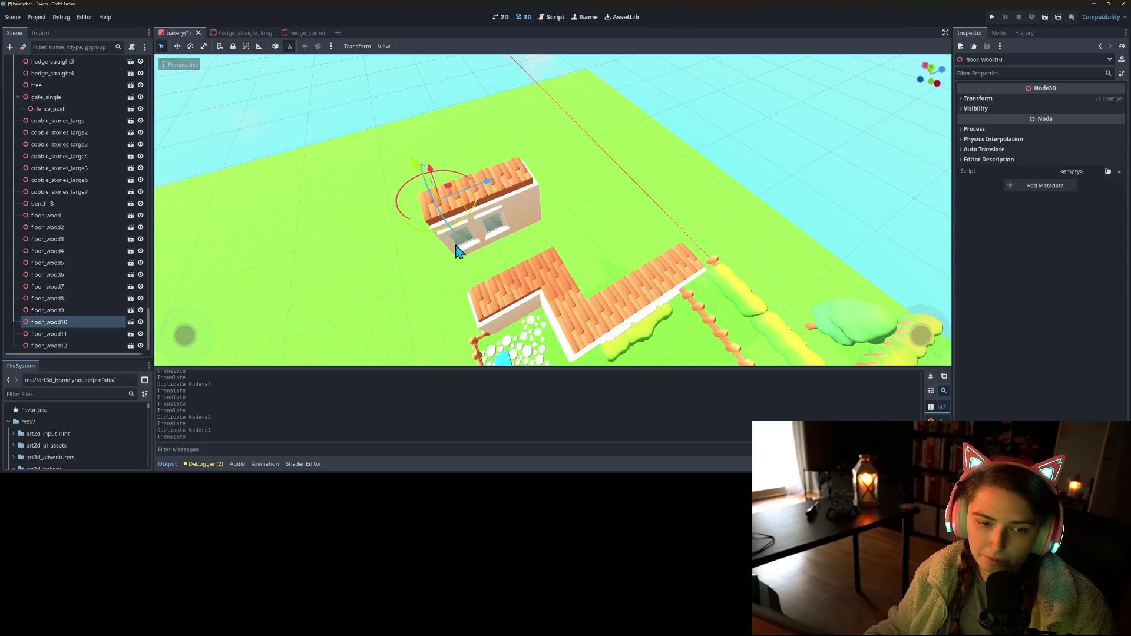
pyautogui.click(458, 251)
pyautogui.scroll(-3)
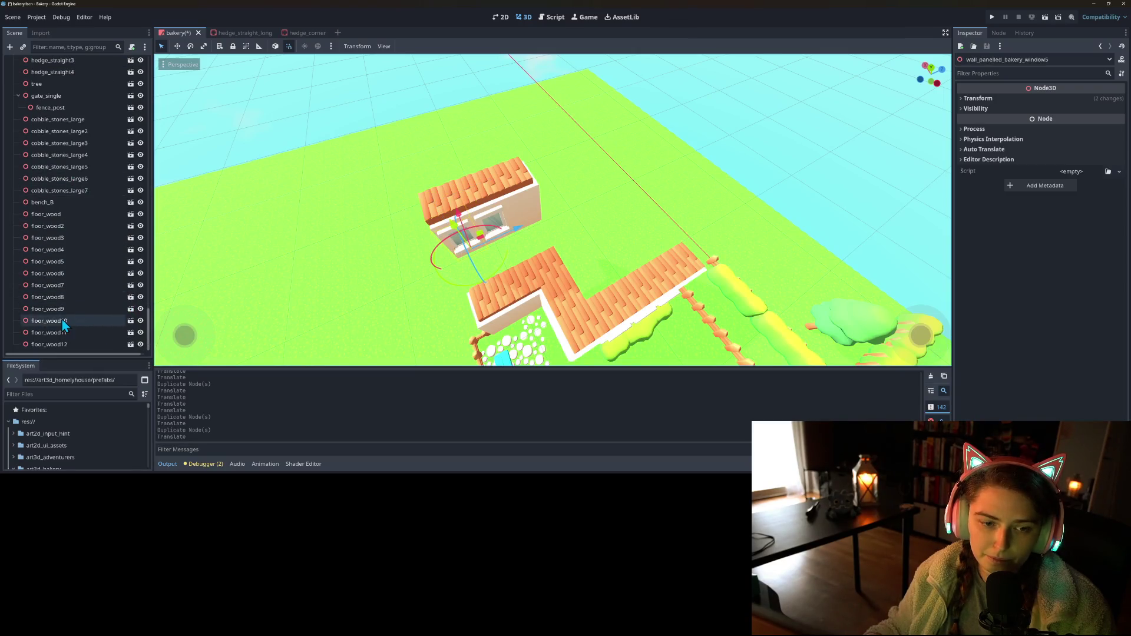
pyautogui.scroll(3)
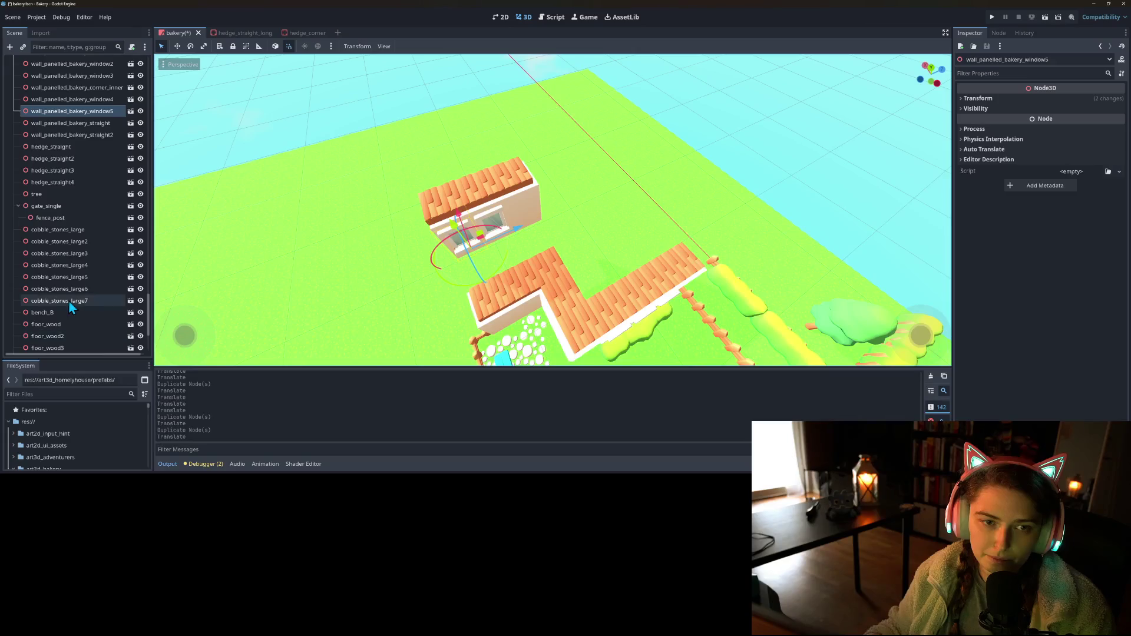
pyautogui.scroll(-3)
pyautogui.moveTo(69, 320); pyautogui.dragTo(97, 293)
pyautogui.scroll(3)
# - Parent floor_wood10 under window5 and floor_wood11 under window4
pyautogui.moveTo(518, 241); pyautogui.dragTo(519, 234)
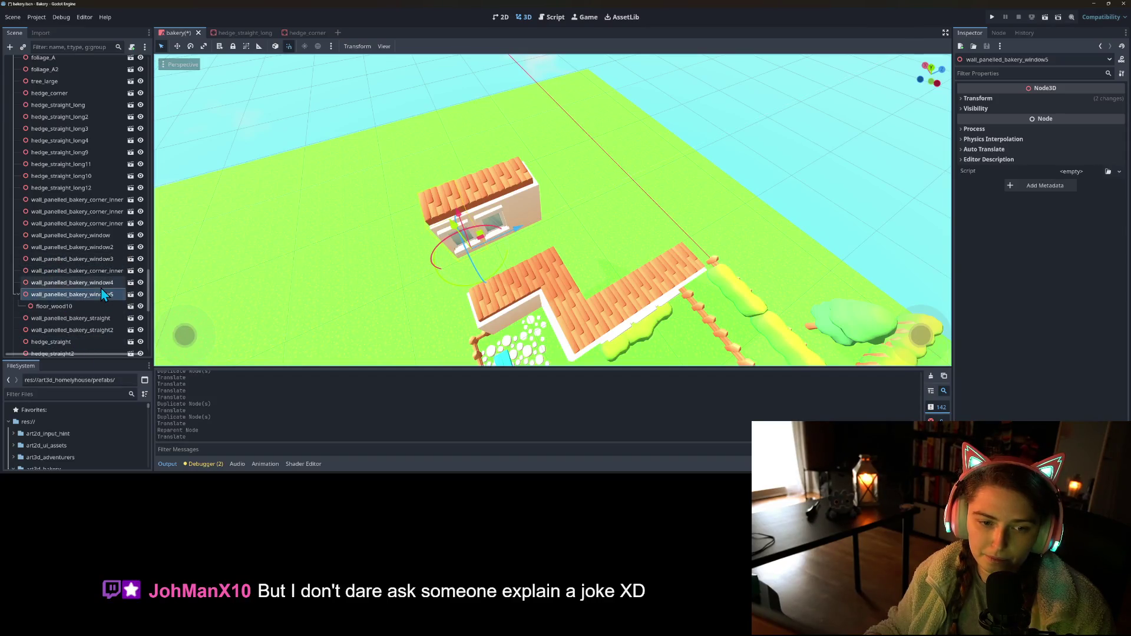
pyautogui.click(102, 287)
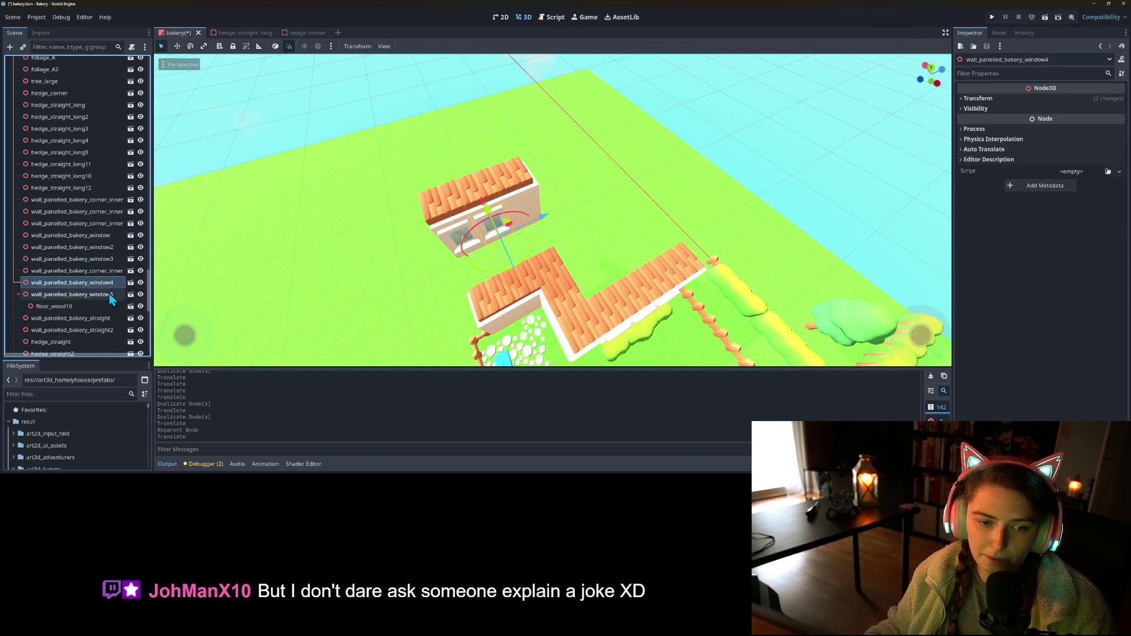
pyautogui.scroll(-3)
pyautogui.scroll(-3)
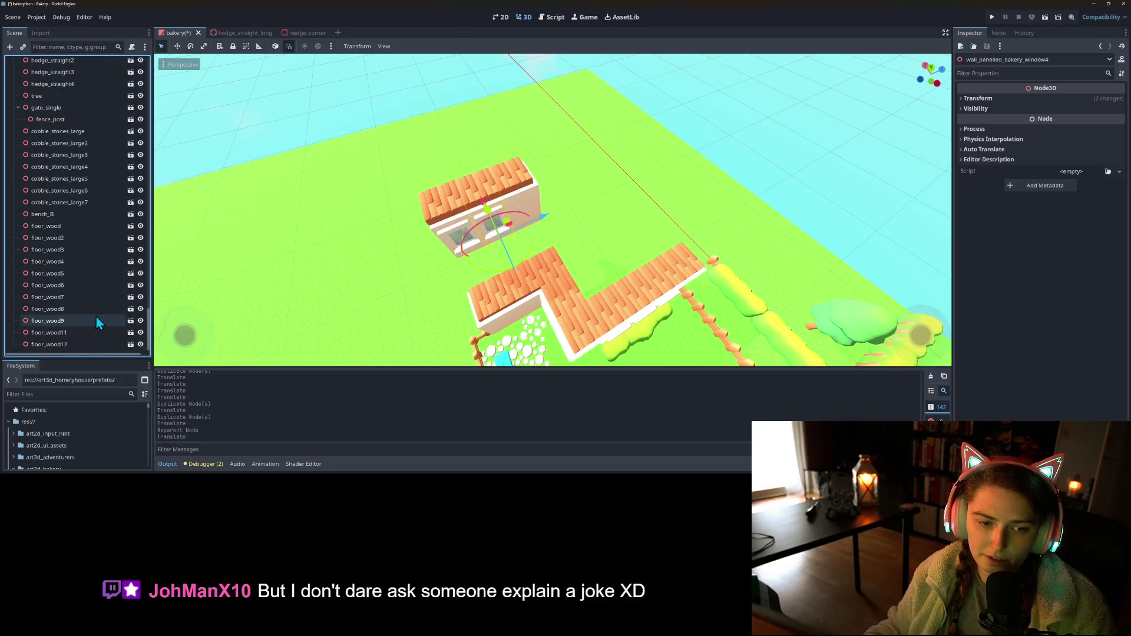
pyautogui.click(84, 332)
pyautogui.scroll(3)
pyautogui.moveTo(84, 329); pyautogui.dragTo(82, 282)
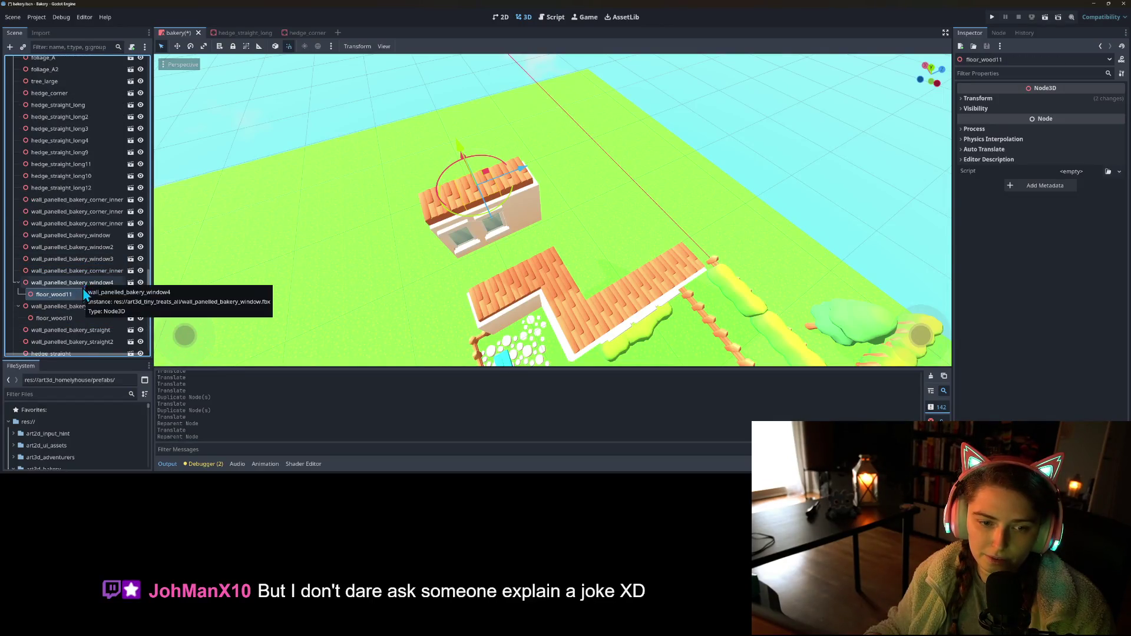
# - Parent floor_wood12 under the corner wall and save the scene
pyautogui.click(101, 273)
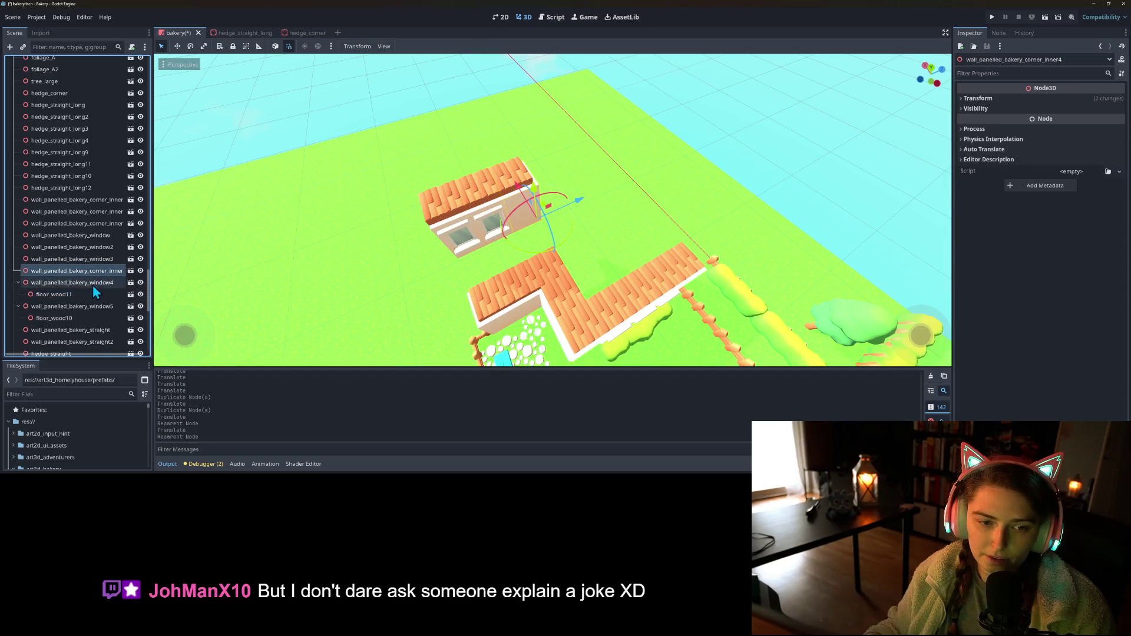
pyautogui.scroll(-3)
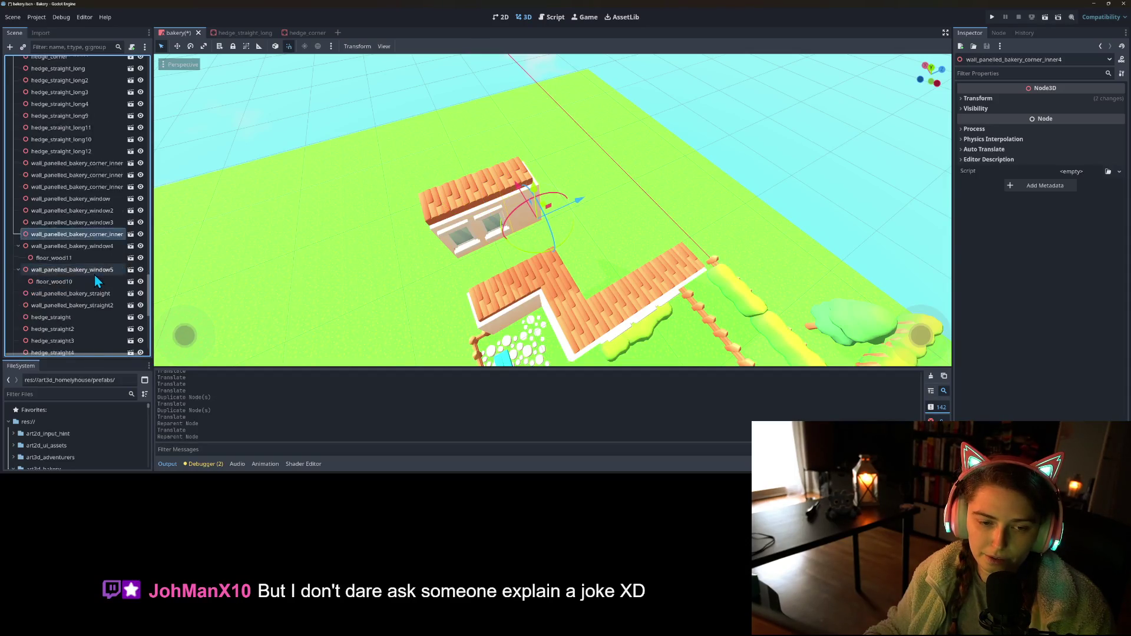
pyautogui.moveTo(72, 347); pyautogui.dragTo(86, 199)
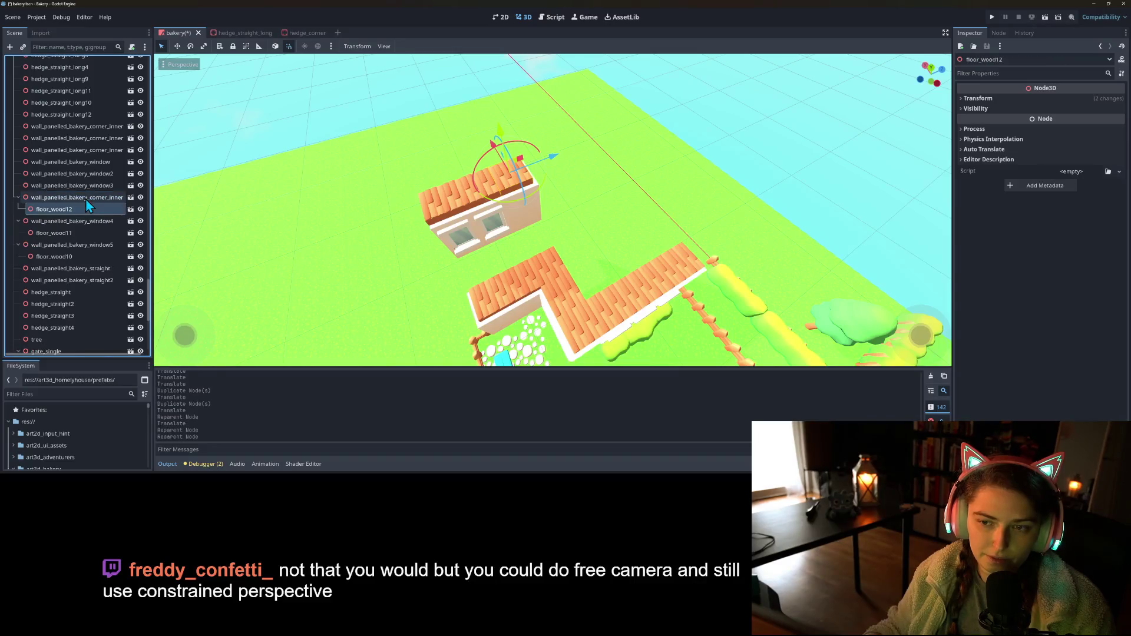
pyautogui.hotkey('ctrl', 's')
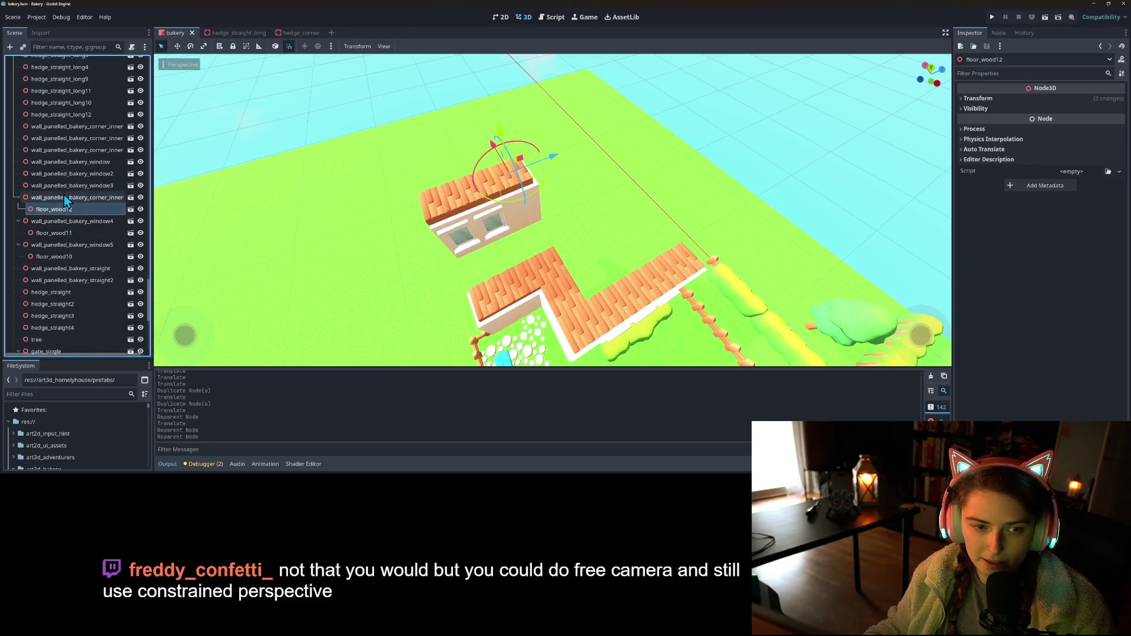
# - Nudge the corner wall piece slightly and save again
pyautogui.click(66, 198)
pyautogui.moveTo(592, 212); pyautogui.dragTo(593, 214)
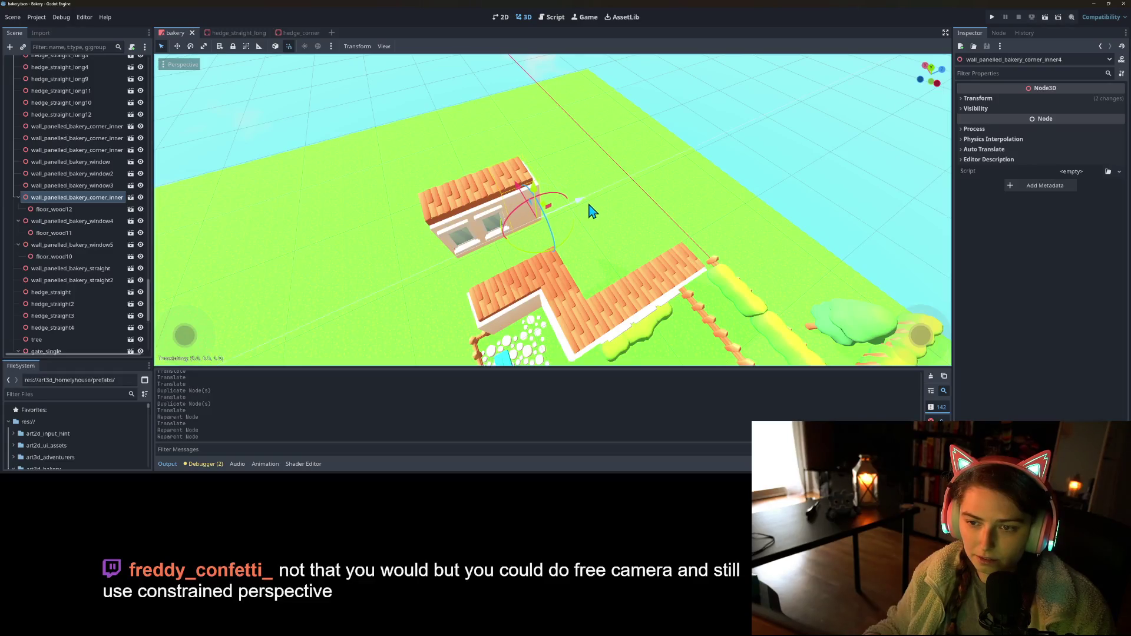
pyautogui.scroll(3)
pyautogui.scroll(-3)
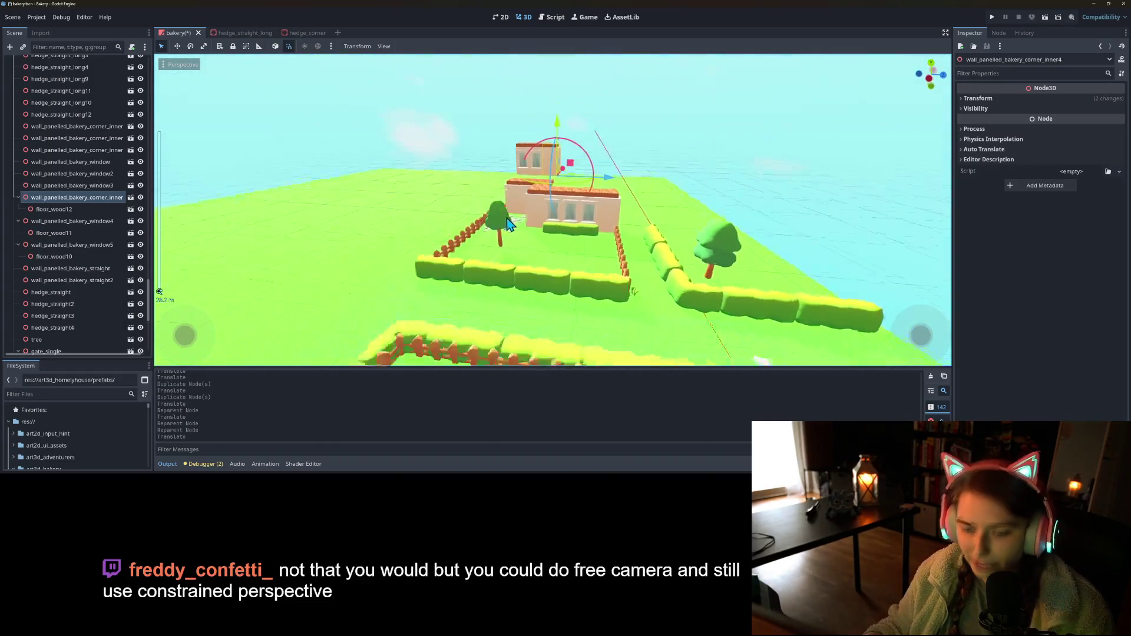
pyautogui.hotkey('ctrl', 's')
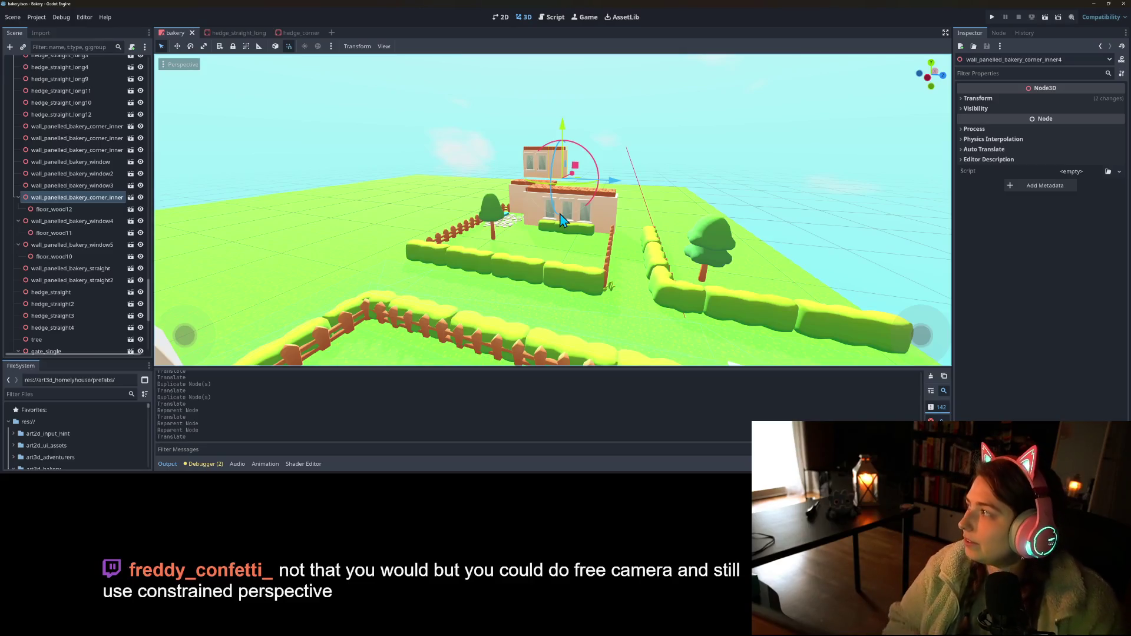
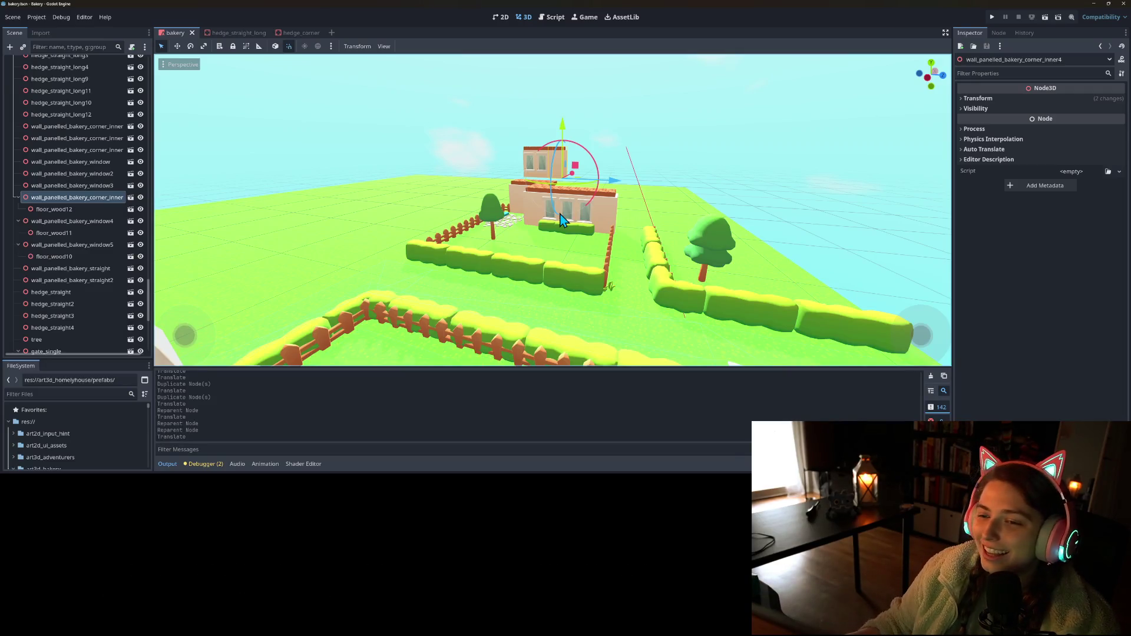
# - Test-play the level, walking the character along the path and fence, then return to the editor
pyautogui.rightClick(639, 235)
pyautogui.press('Escape')
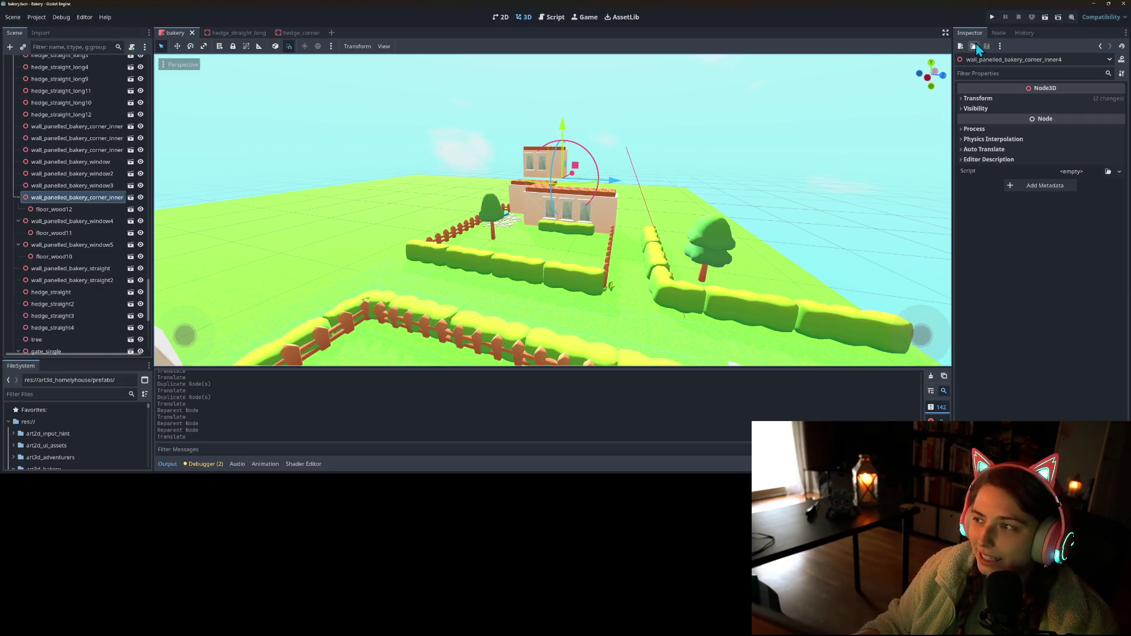
pyautogui.click(992, 18)
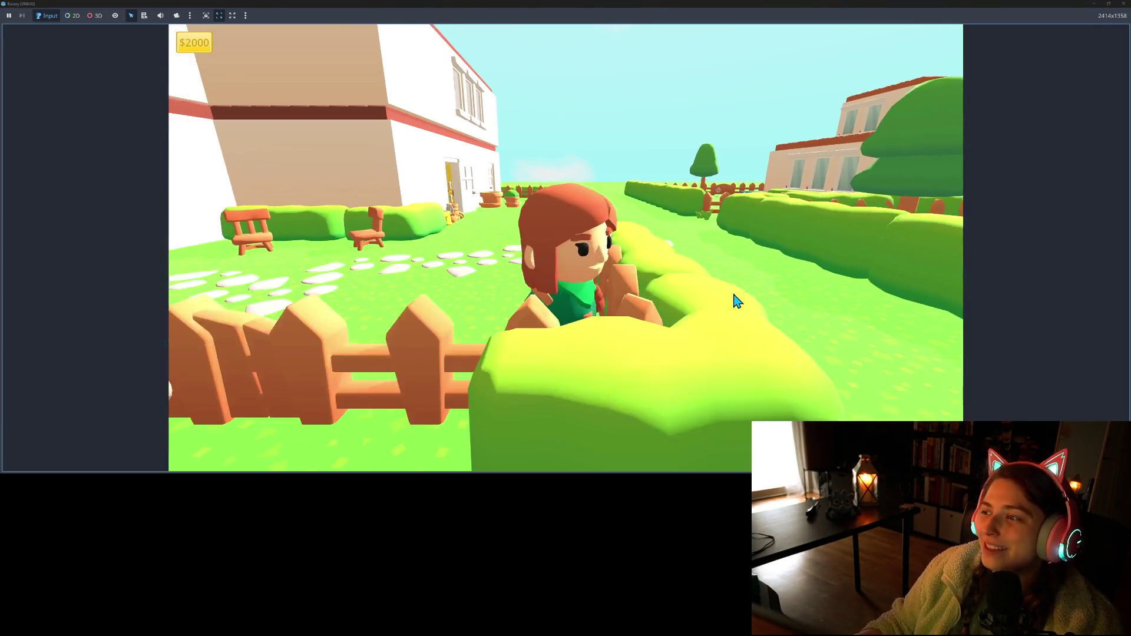
pyautogui.press('w')
pyautogui.press('s')
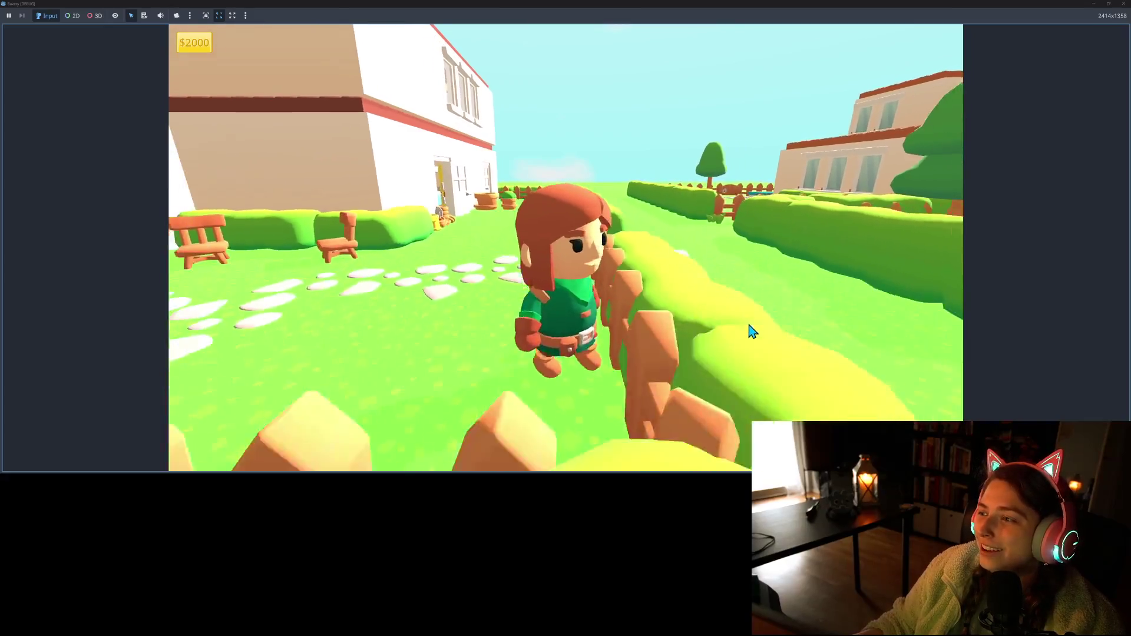
pyautogui.press('w')
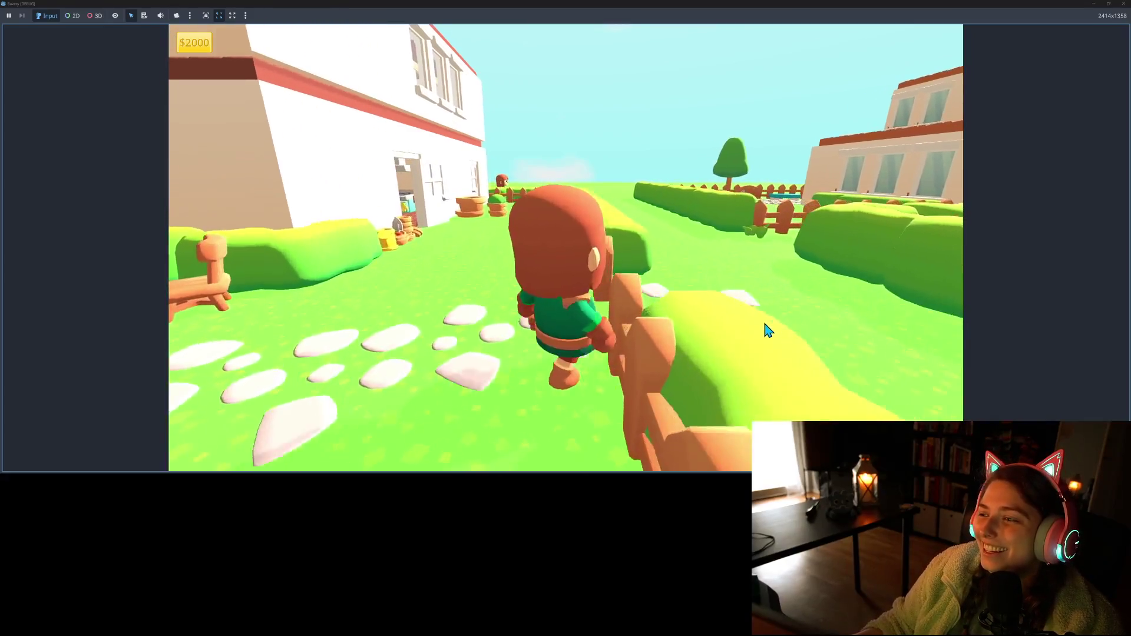
pyautogui.press('a')
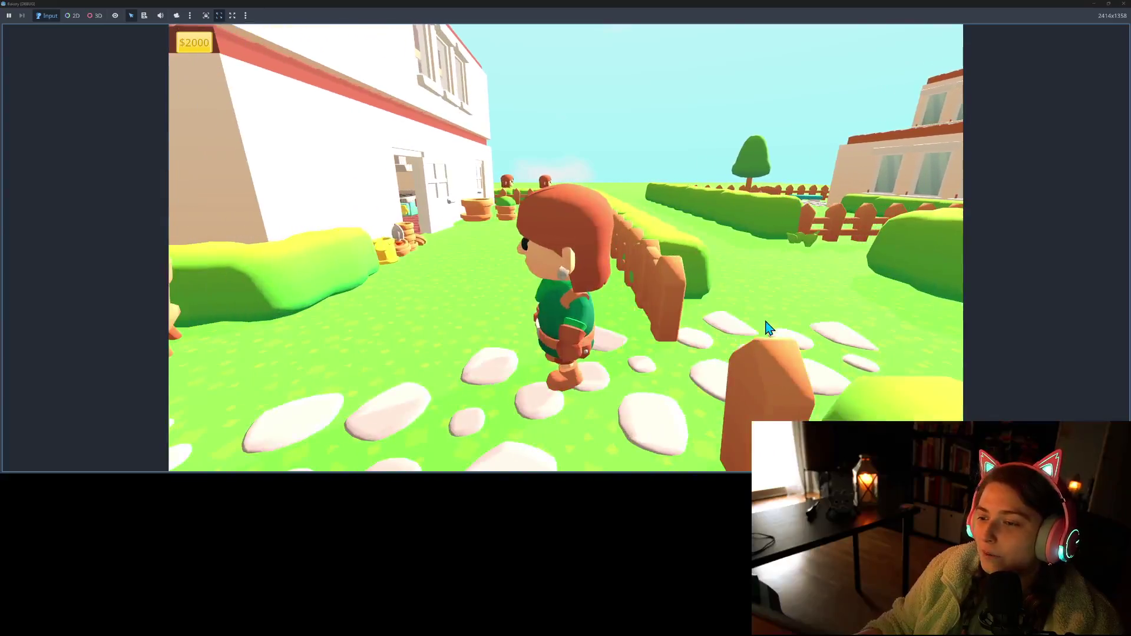
pyautogui.press('w')
pyautogui.press('s')
pyautogui.press('w')
pyautogui.press('s')
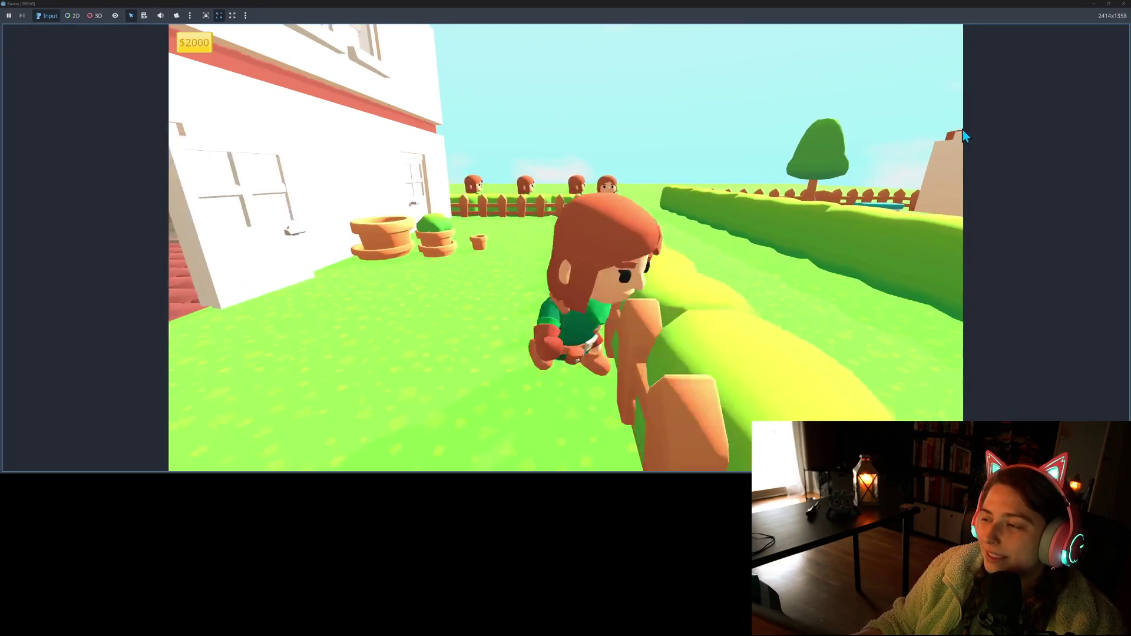
pyautogui.press('w')
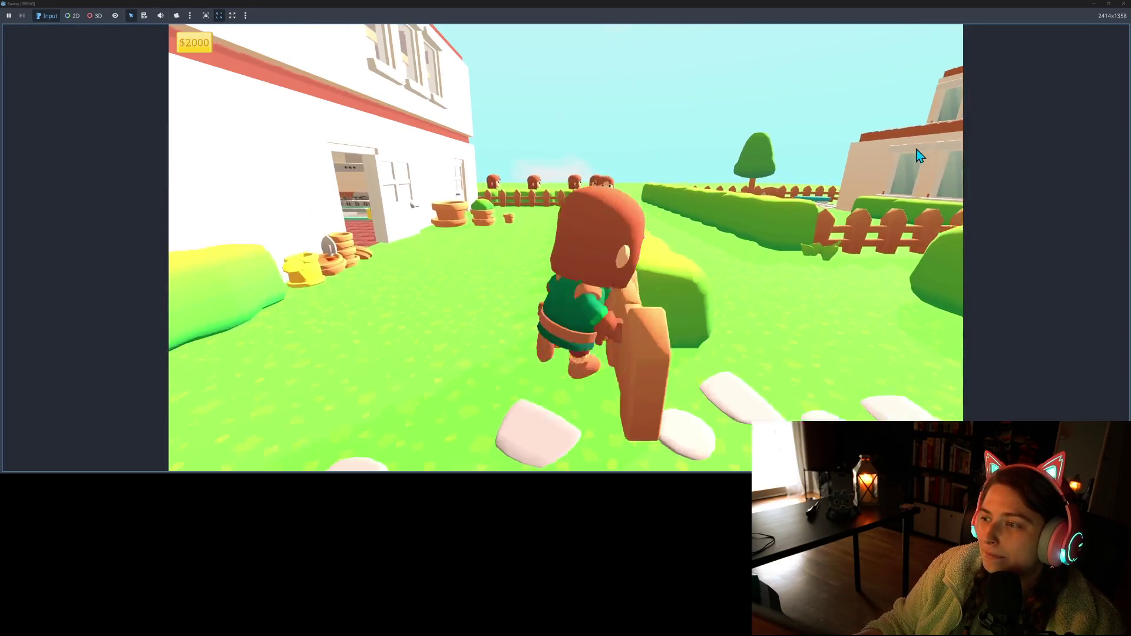
pyautogui.press('s')
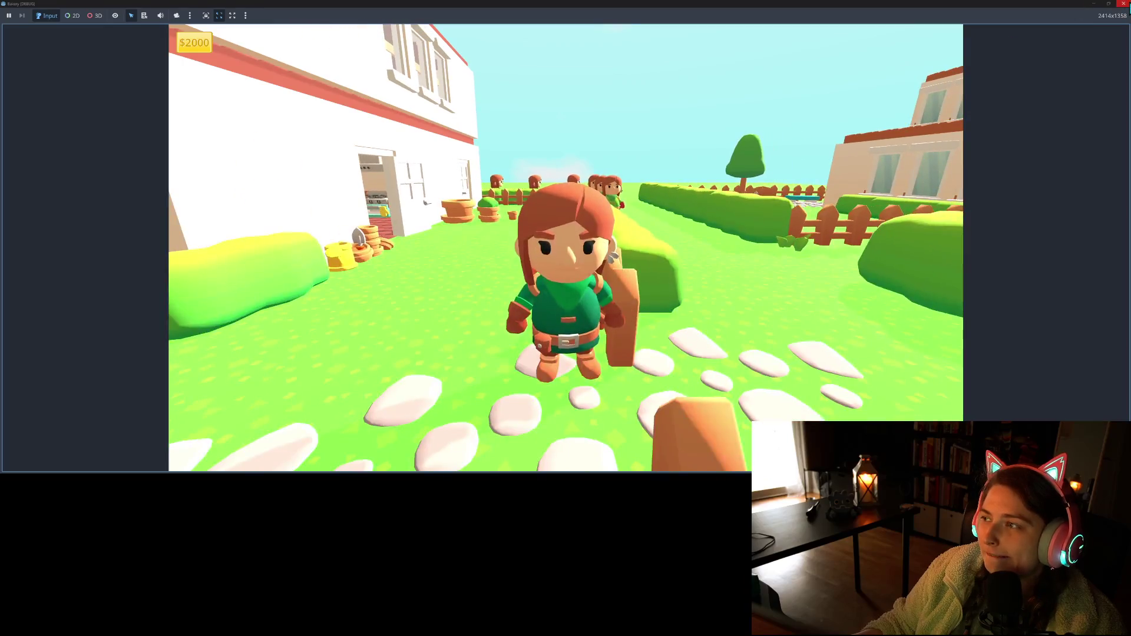
pyautogui.hotkey('alt', 'Tab')
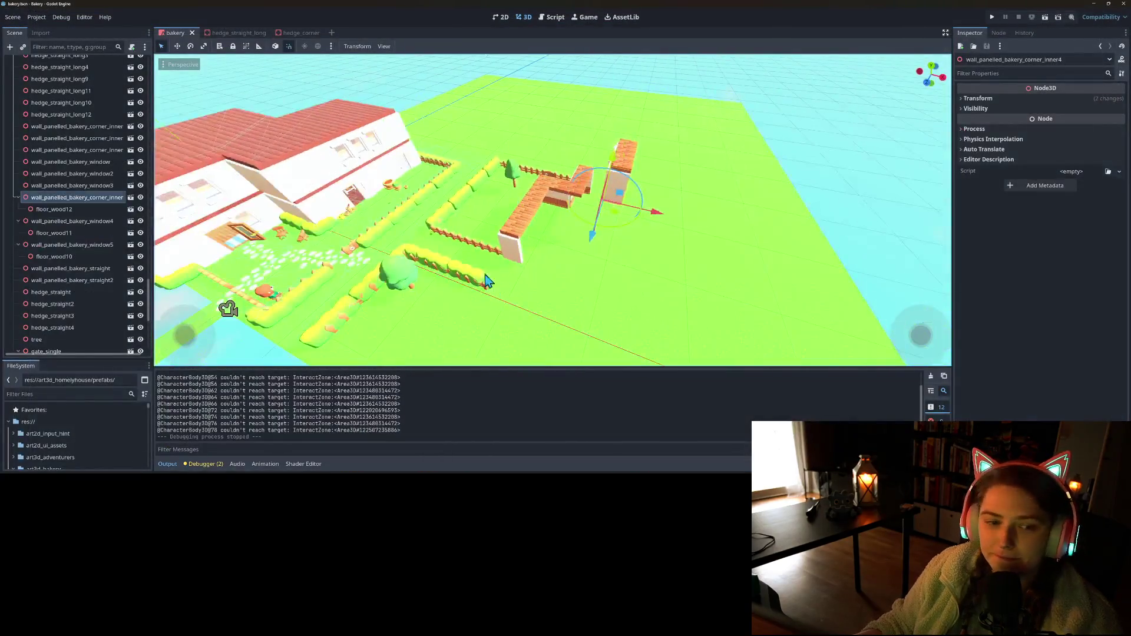
# - Shift corner_inner4, window4 and window5 wall pieces to the right and save the bakery scene
pyautogui.click(19, 198)
pyautogui.click(18, 209)
pyautogui.click(17, 222)
pyautogui.click(47, 222)
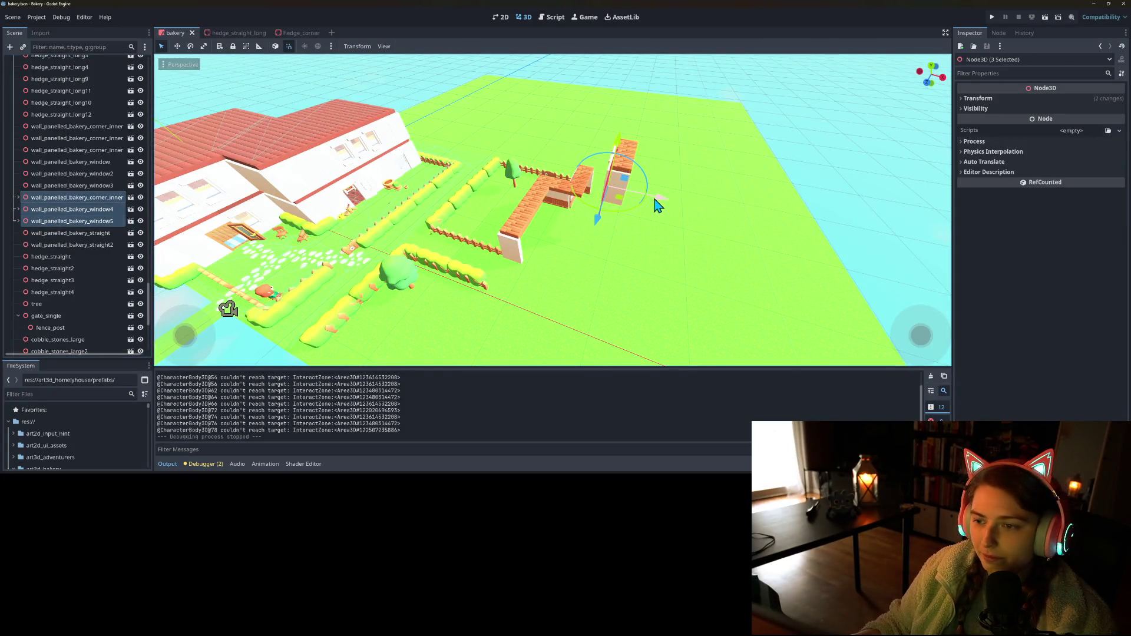
pyautogui.moveTo(658, 205); pyautogui.dragTo(680, 208)
pyautogui.moveTo(623, 239); pyautogui.dragTo(632, 229)
pyautogui.hotkey('ctrl', 's')
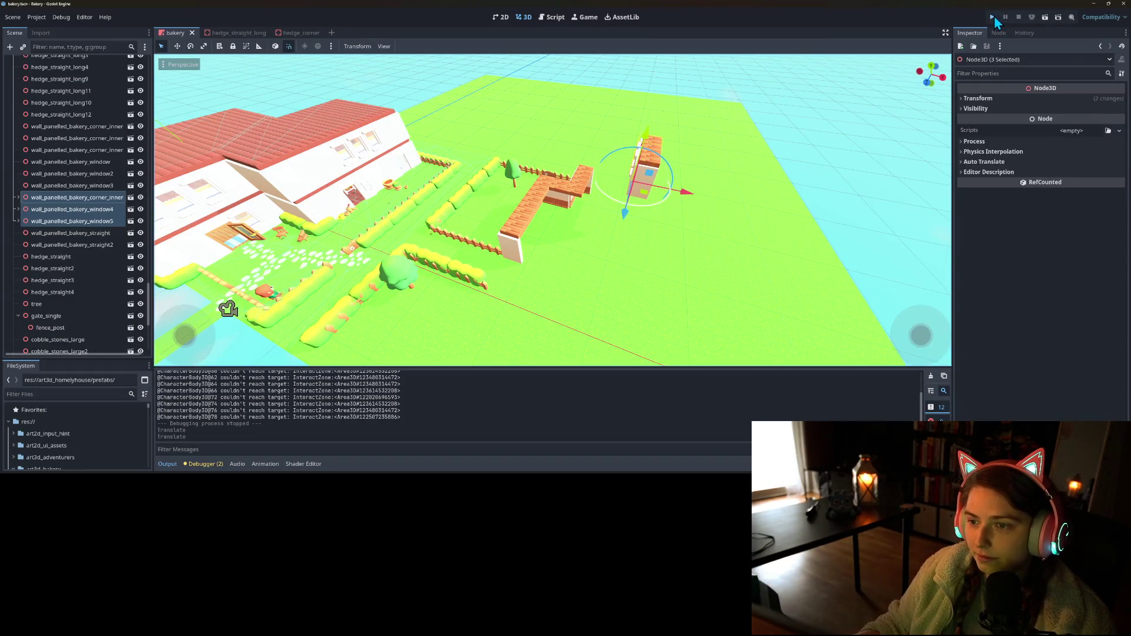
# - Playtest the moved walls, running the character along the fence to the customer queue, then stop
pyautogui.click(993, 18)
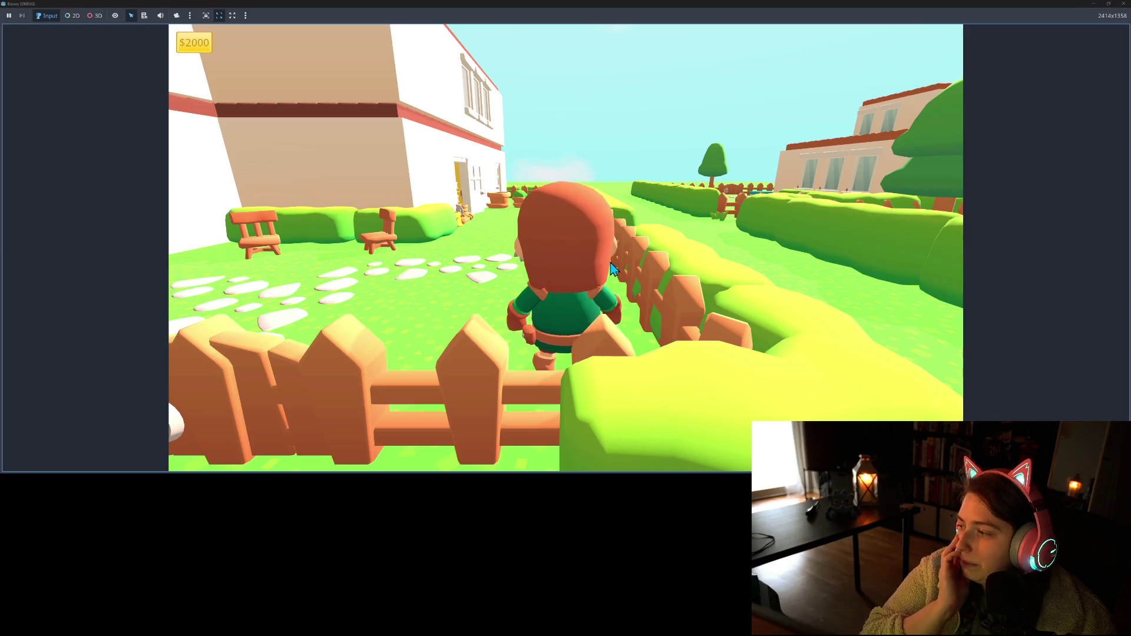
pyautogui.press('a')
pyautogui.press('w')
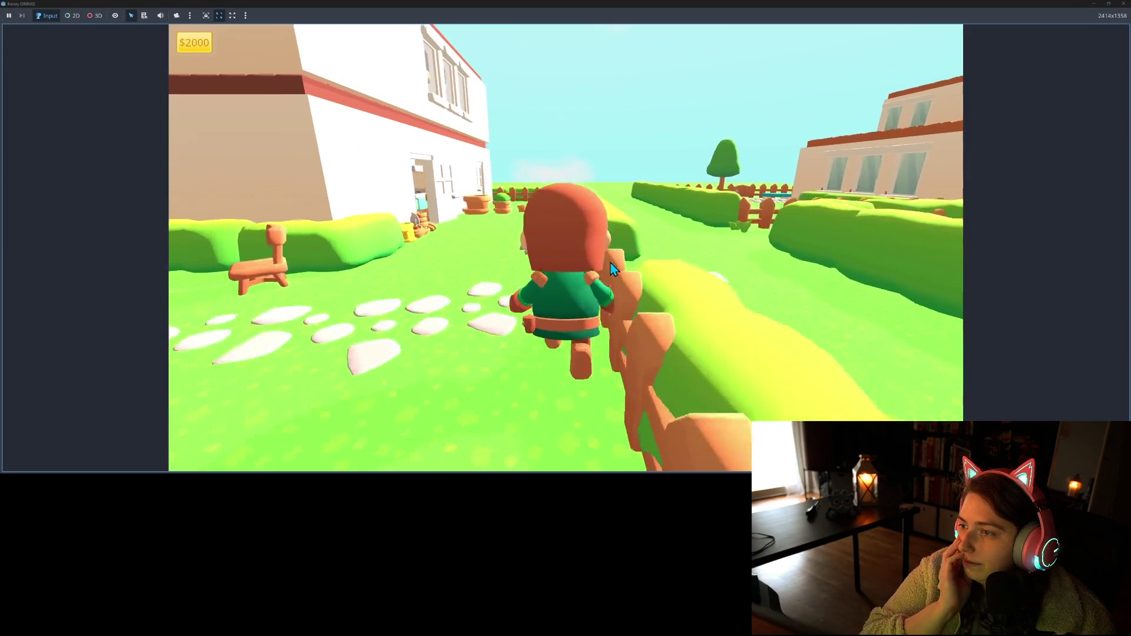
pyautogui.press('s')
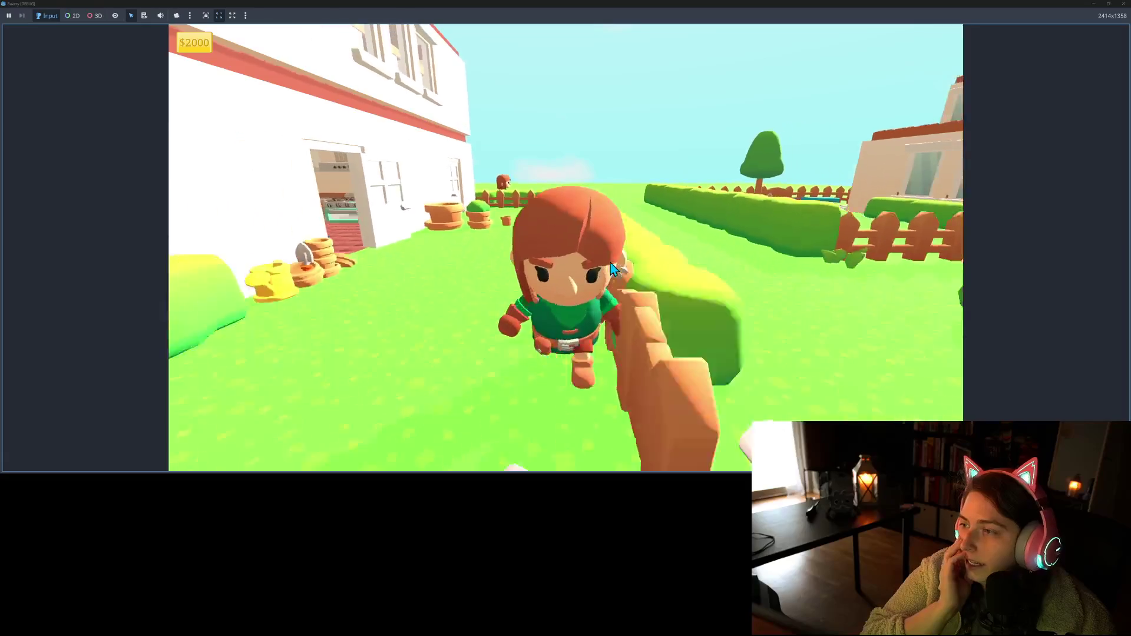
pyautogui.press('w')
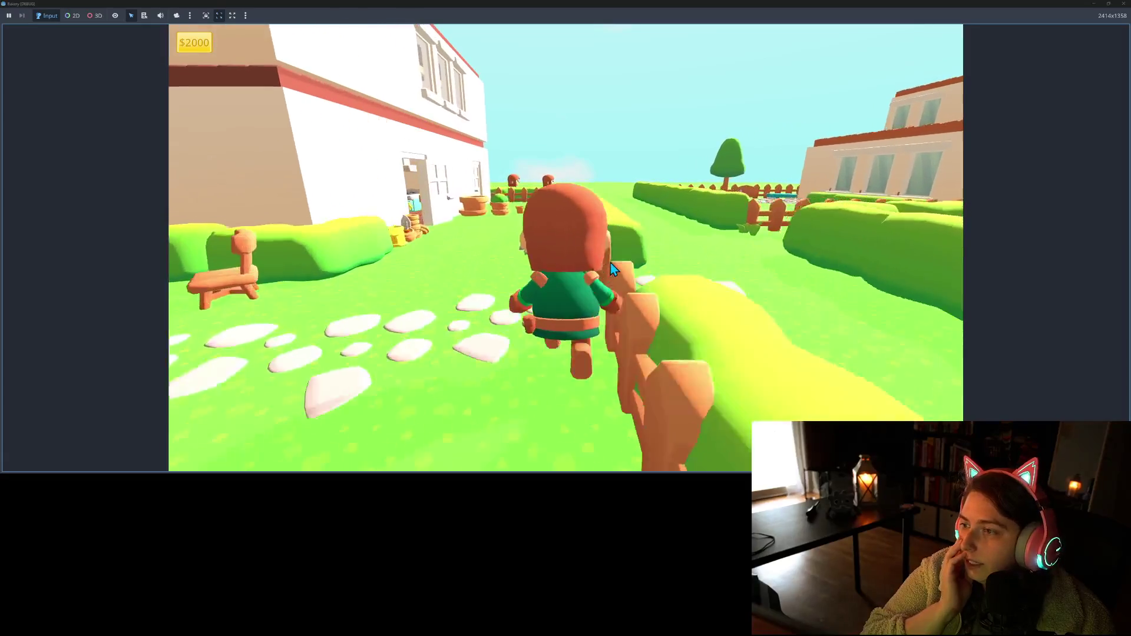
pyautogui.press('s')
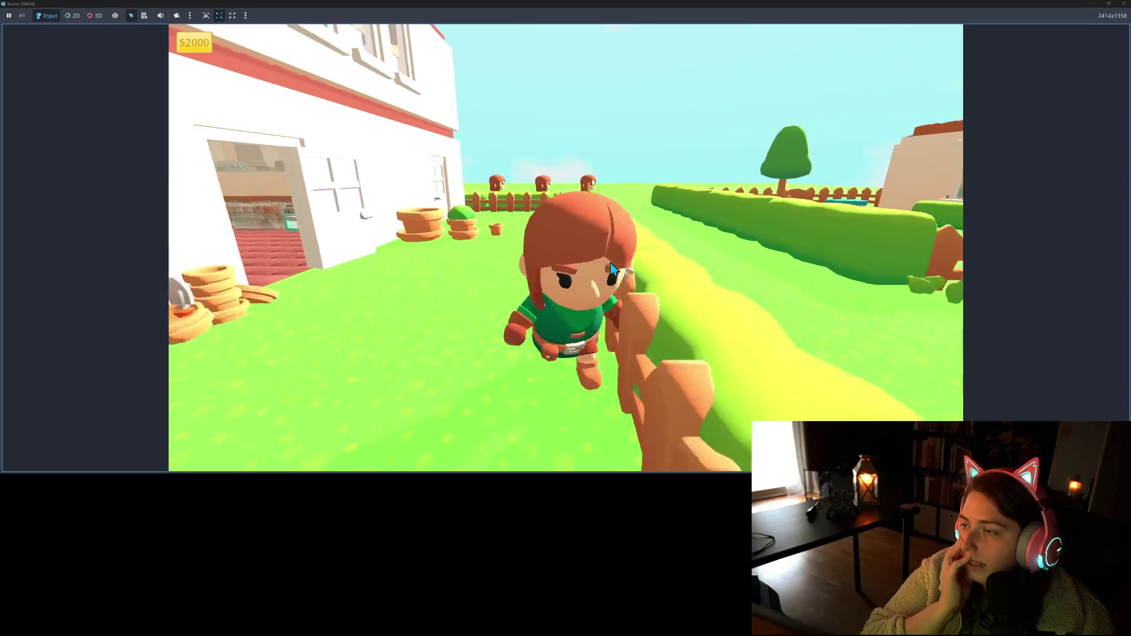
pyautogui.press('w')
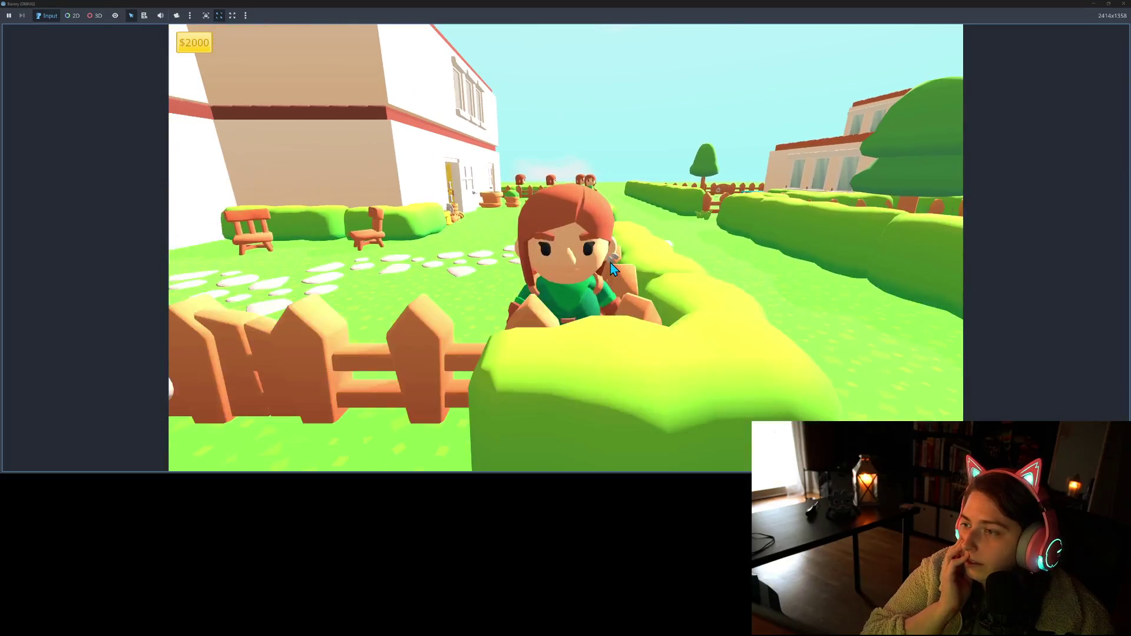
pyautogui.press('s')
pyautogui.press('w')
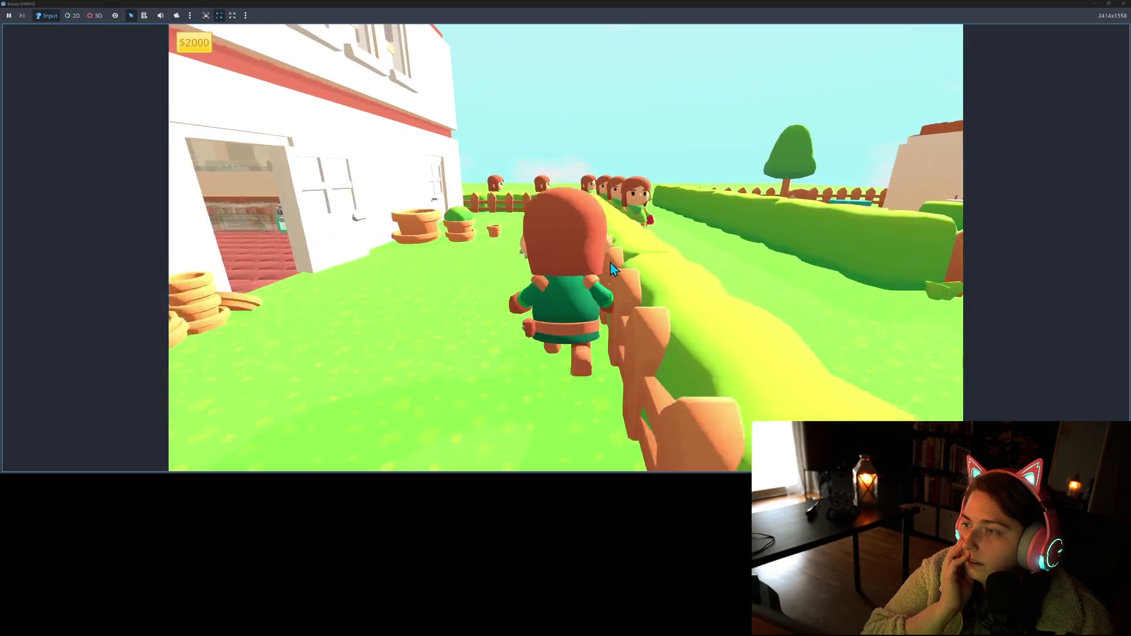
pyautogui.press('s')
pyautogui.press('s')
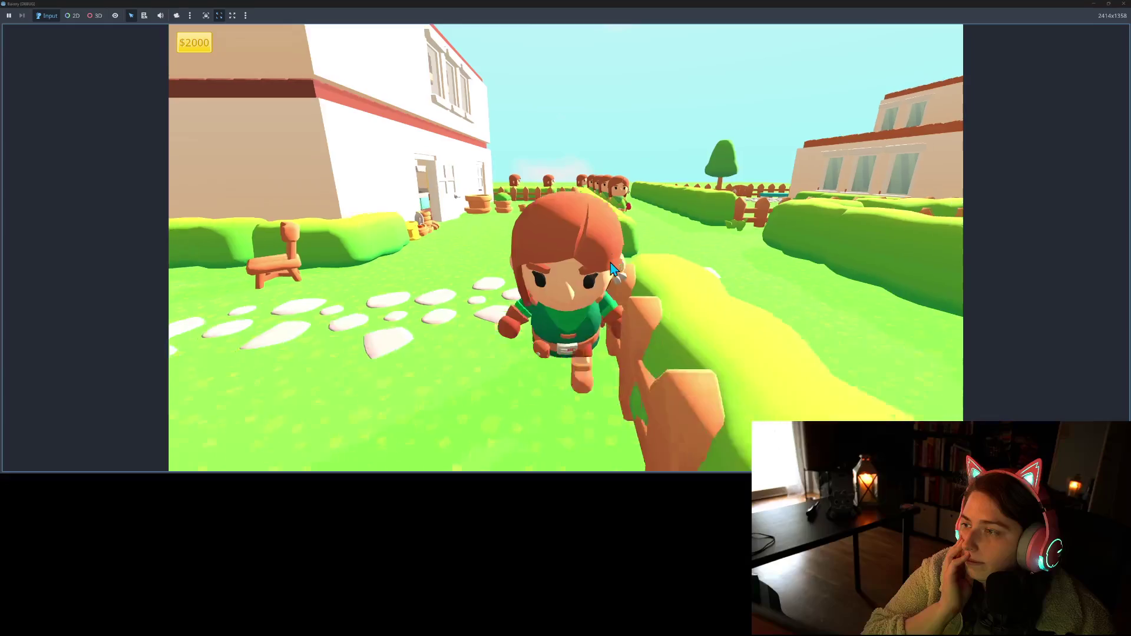
pyautogui.press('w')
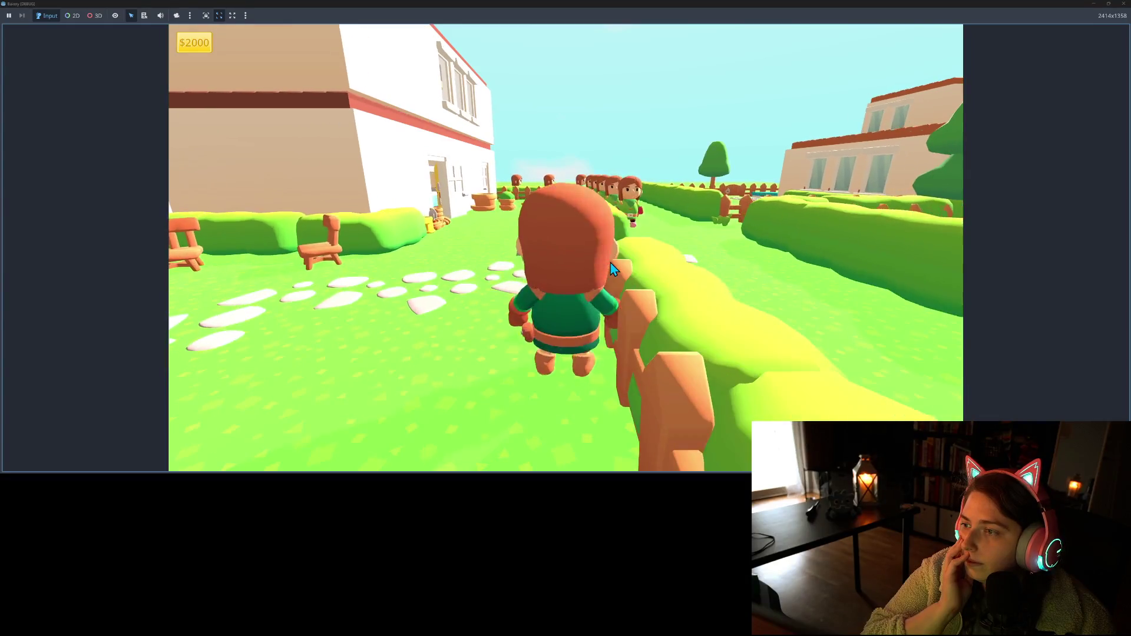
pyautogui.press('w')
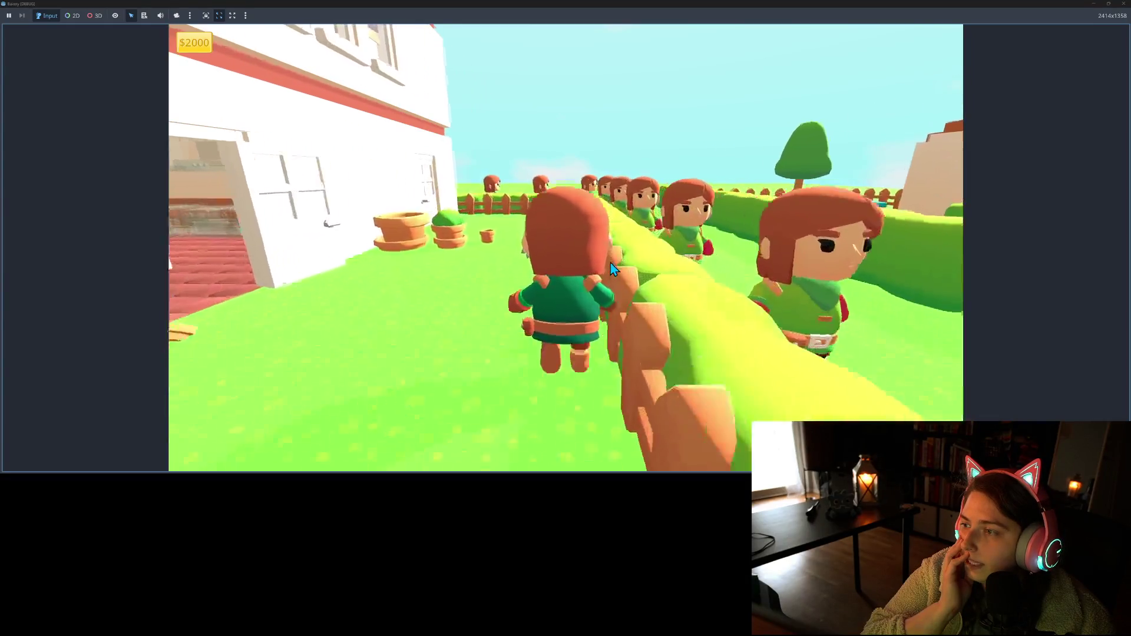
pyautogui.press('s')
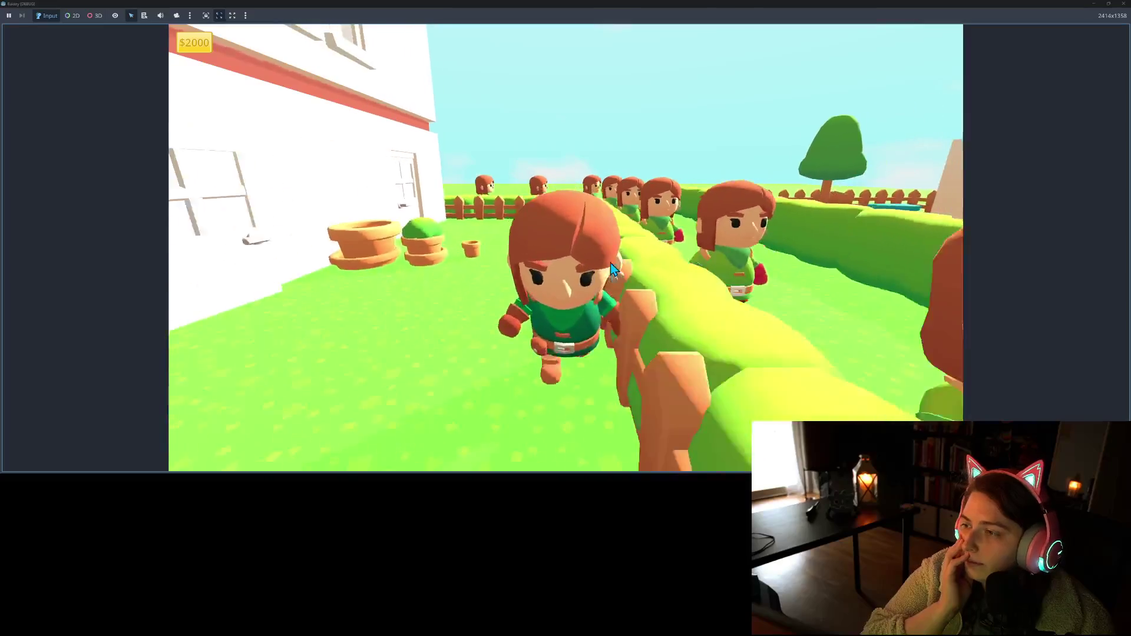
pyautogui.press('a')
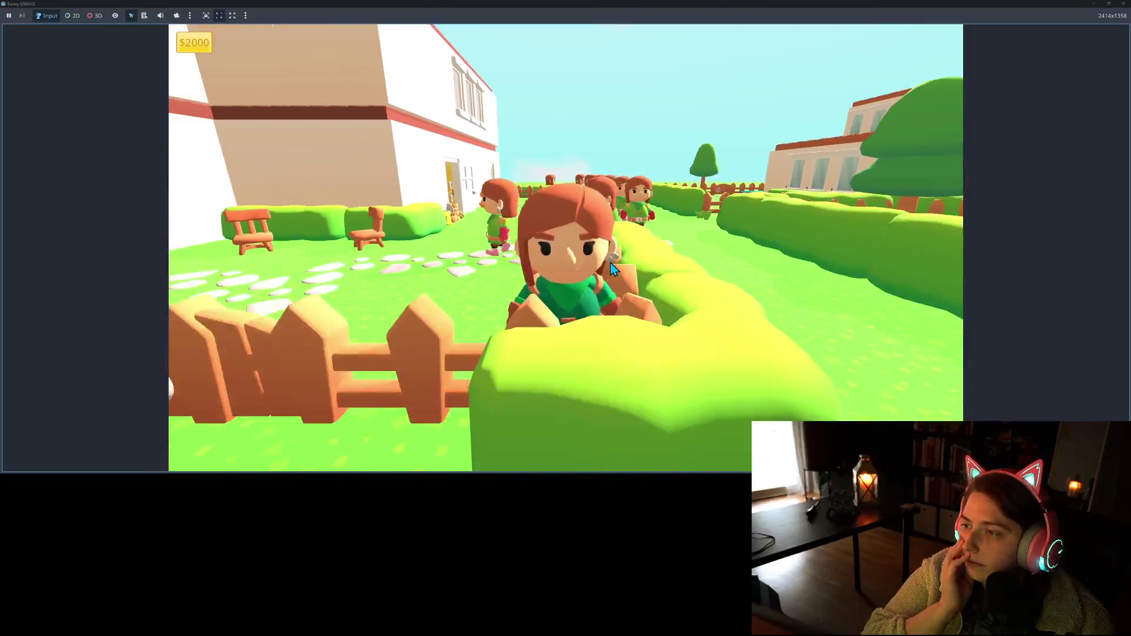
pyautogui.press('d')
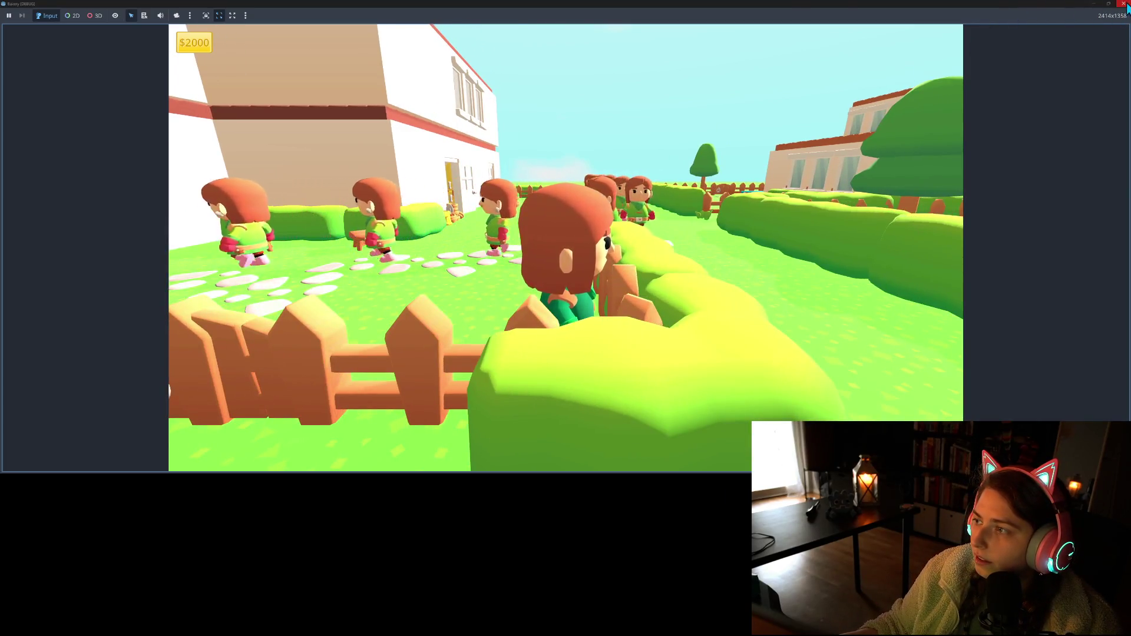
pyautogui.press('F8')
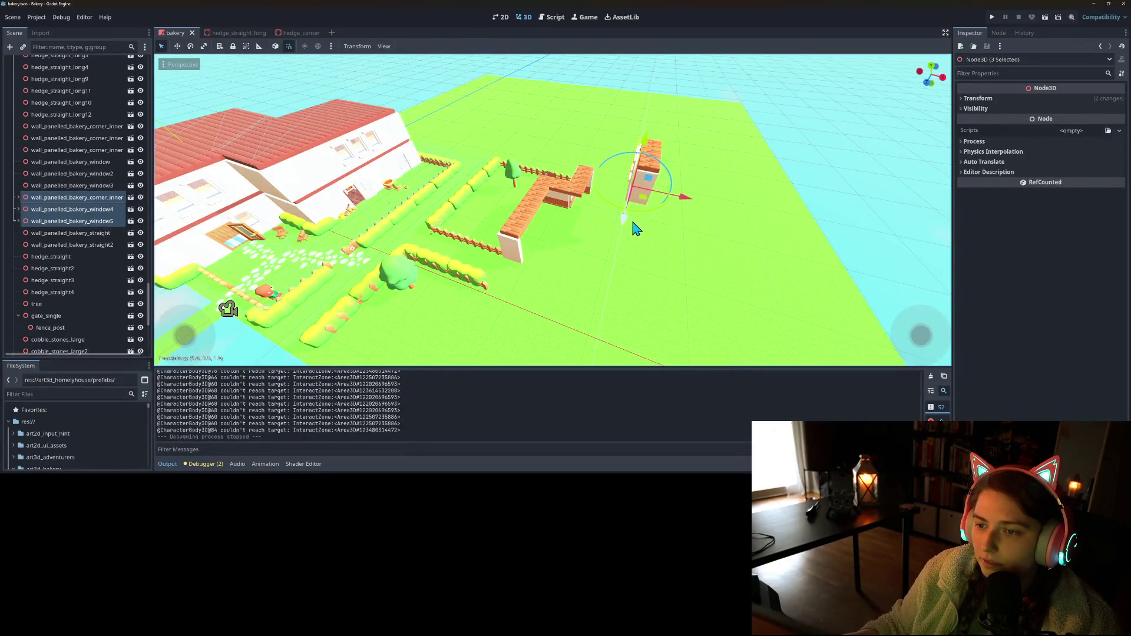
# - Relaunch the game and walk the character through the garden, stone path and fence, then close it
pyautogui.press('F5')
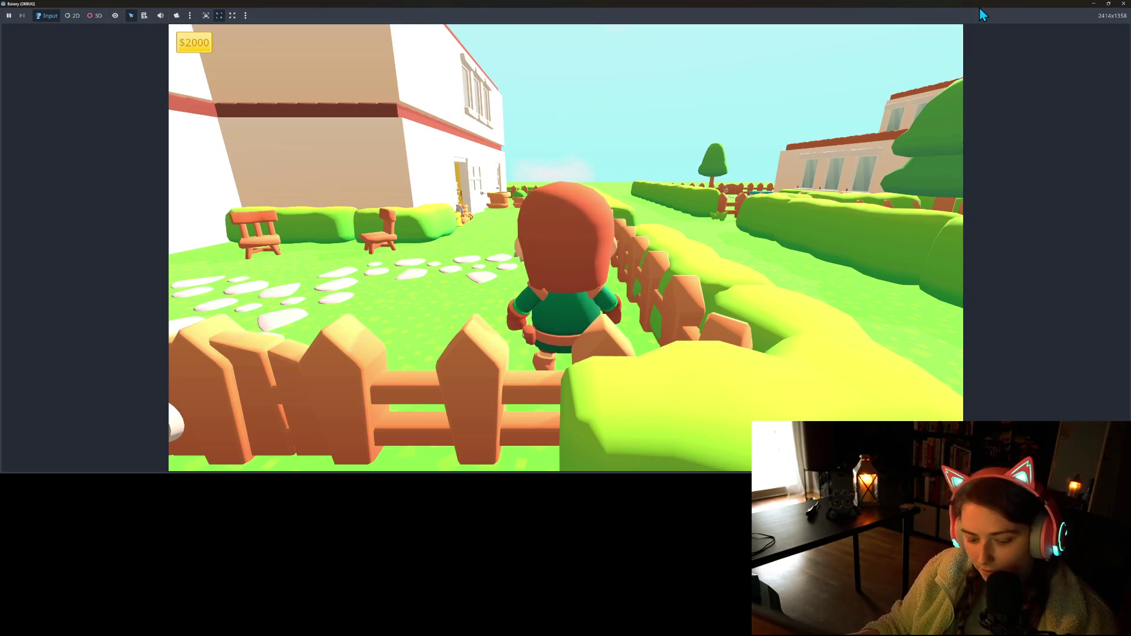
pyautogui.press('s')
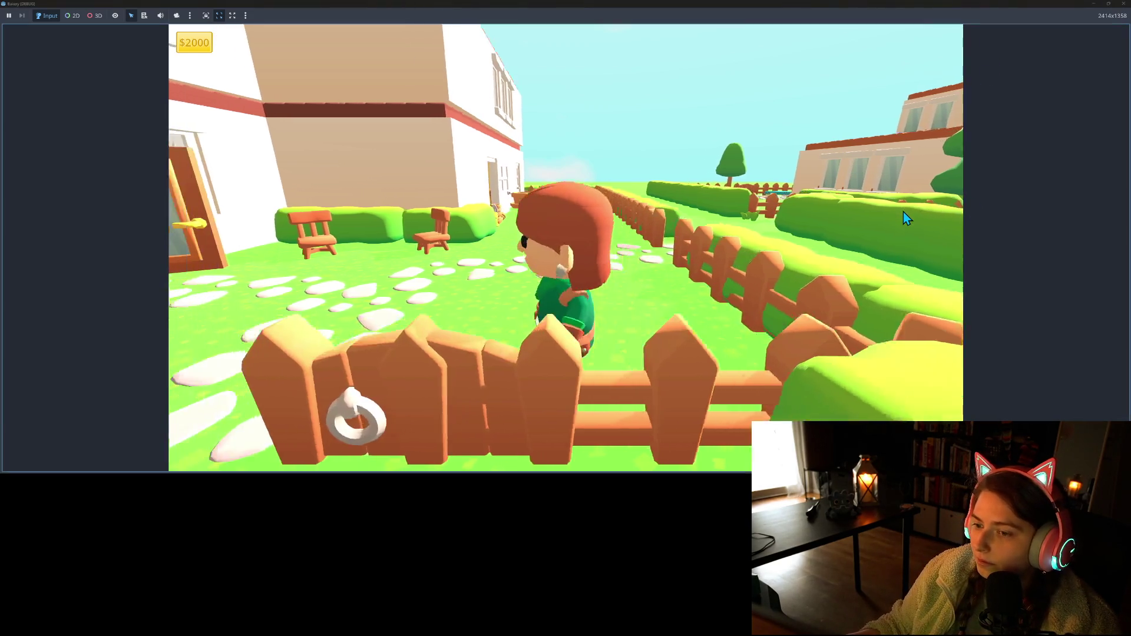
pyautogui.press('w')
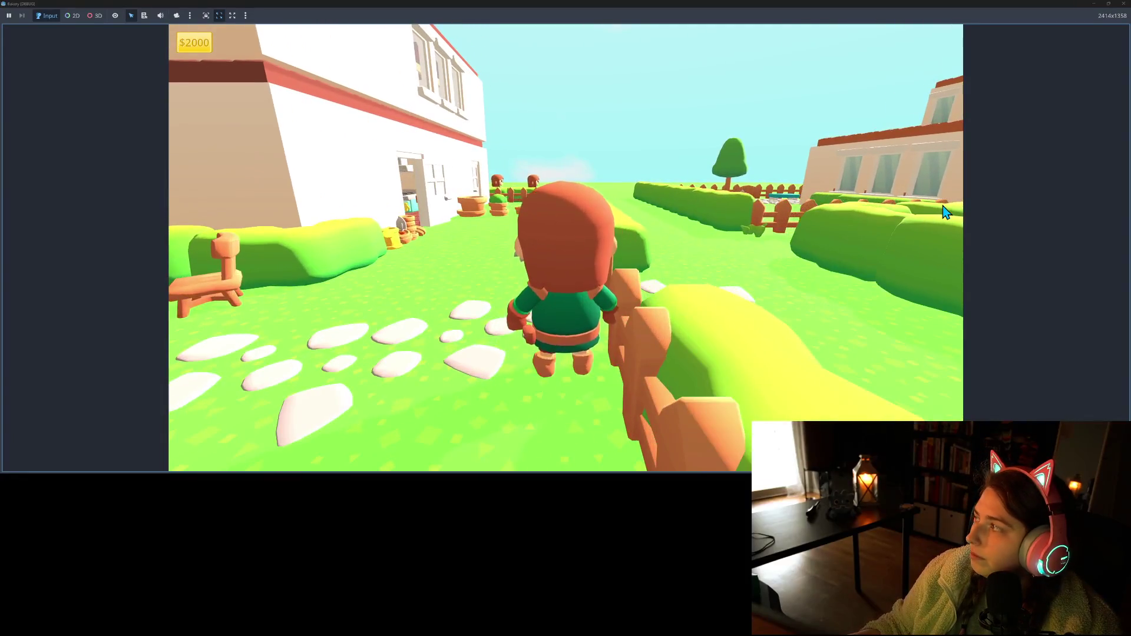
pyautogui.press('s')
pyautogui.press('w')
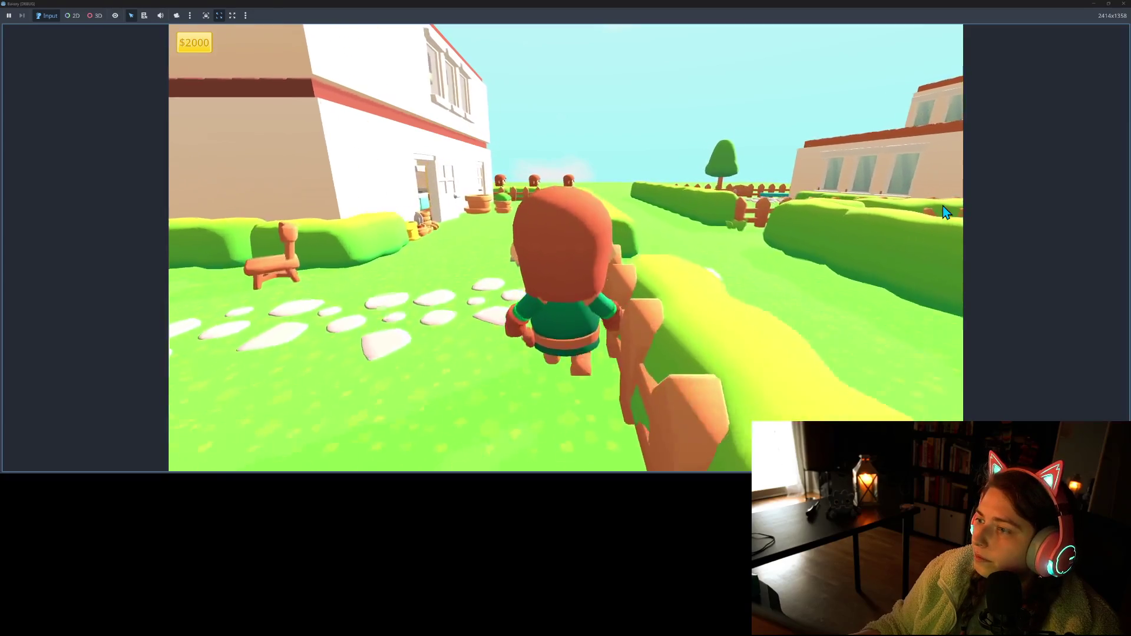
pyautogui.press('w')
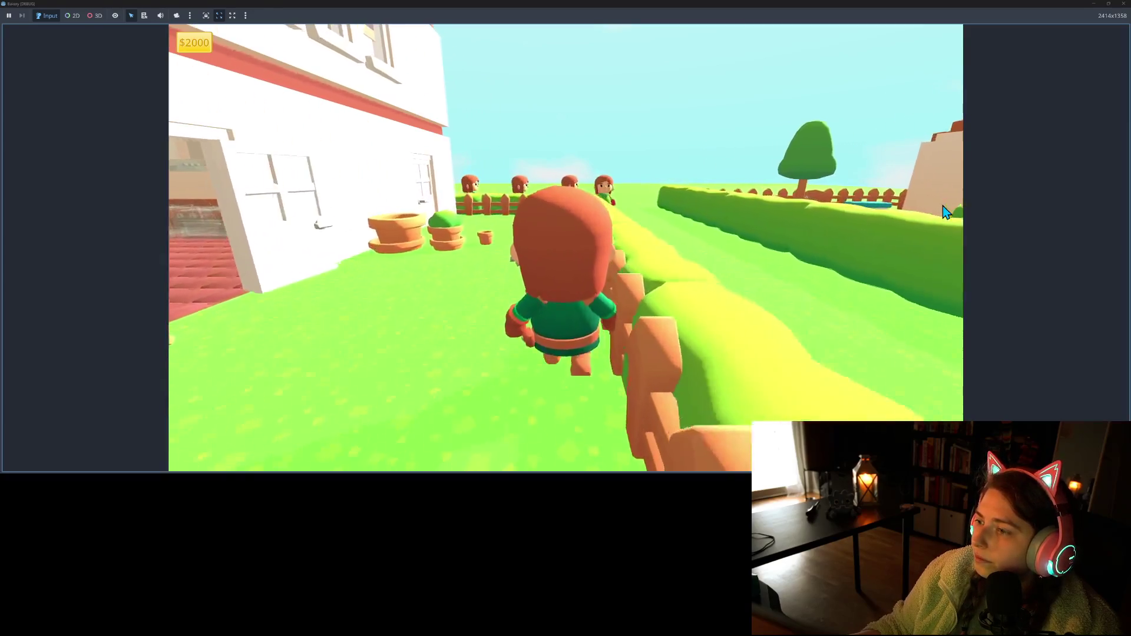
pyautogui.press('s')
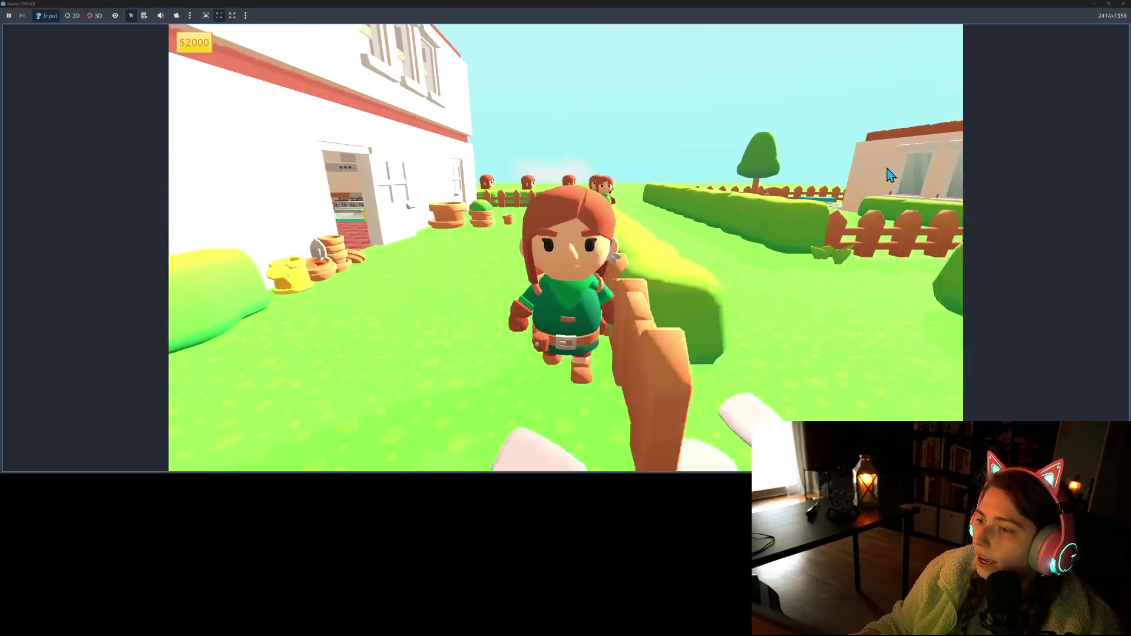
pyautogui.press('w')
pyautogui.press('s')
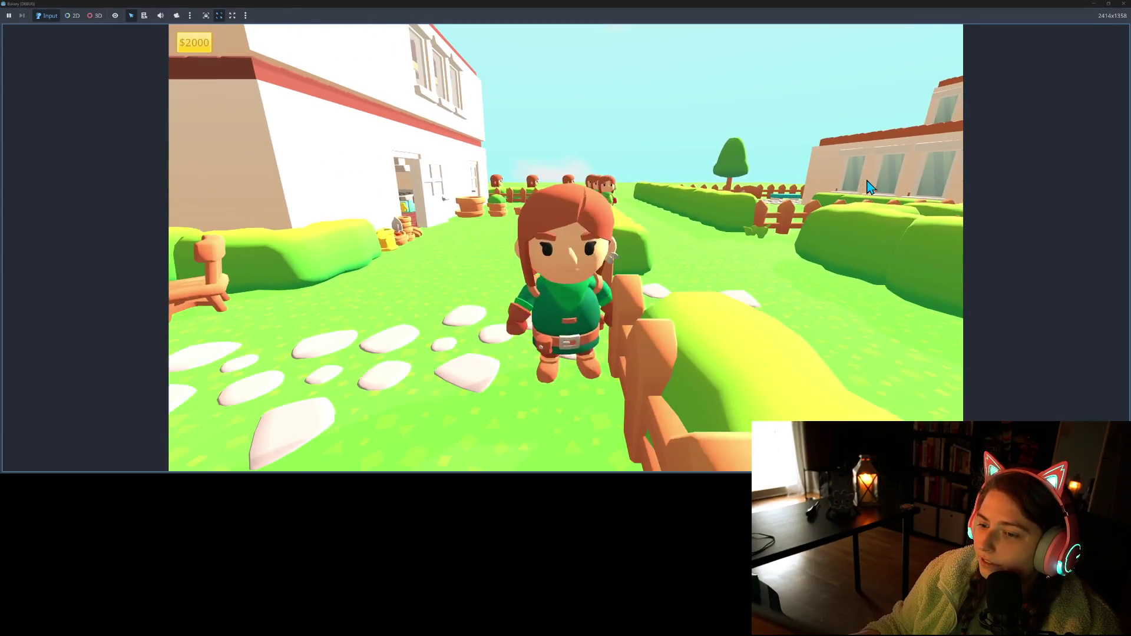
pyautogui.press('w')
pyautogui.press('w')
pyautogui.press('s')
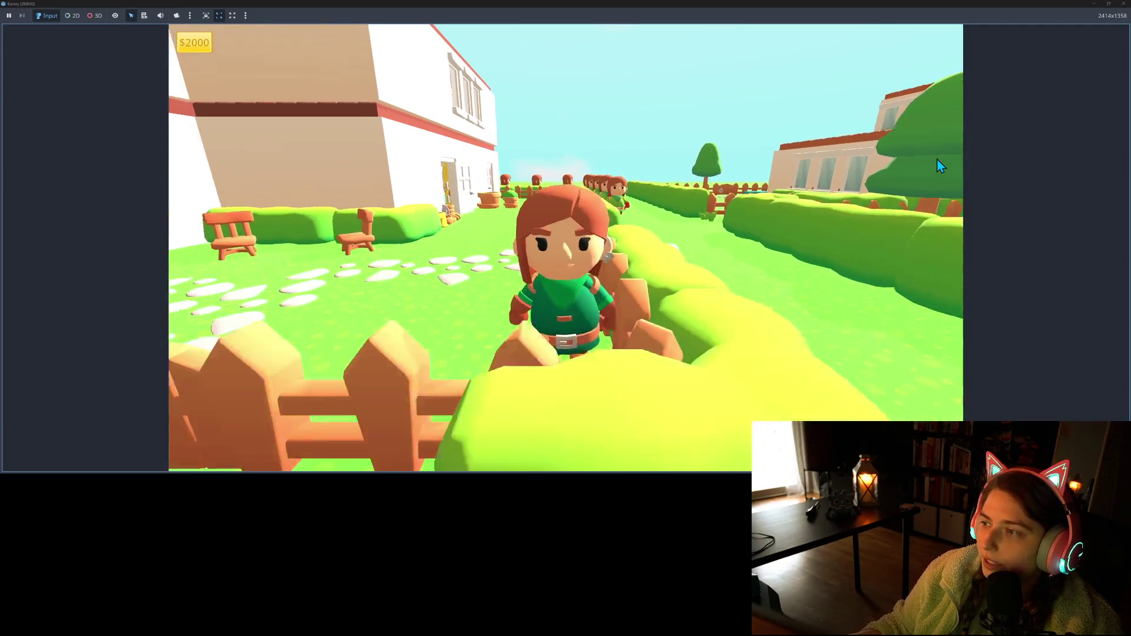
pyautogui.press('w')
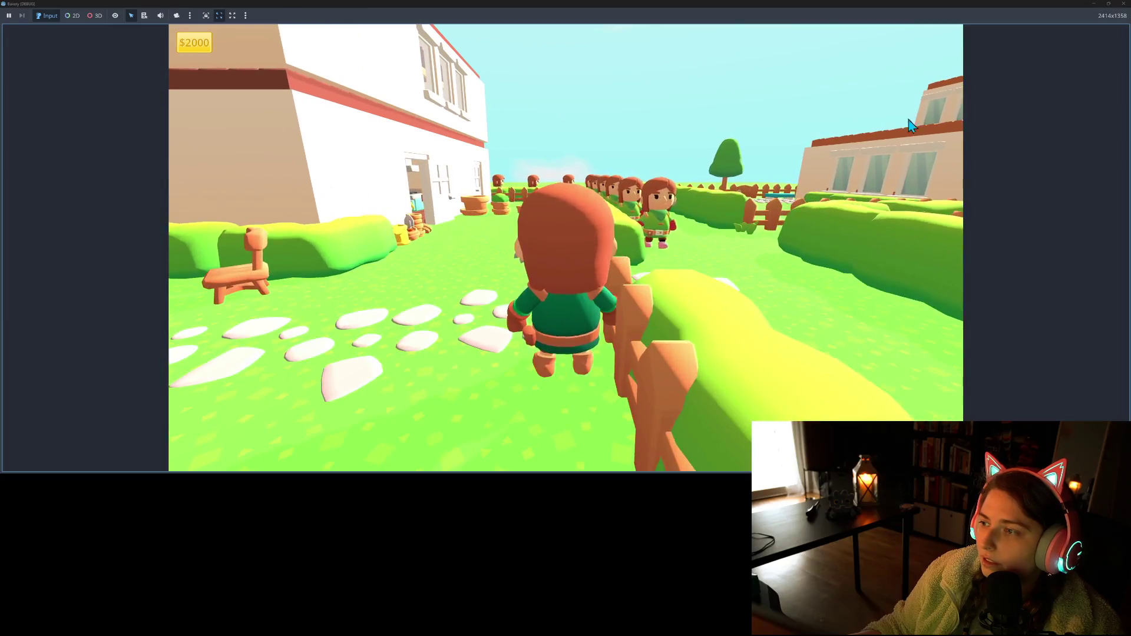
pyautogui.press('s')
pyautogui.click(1123, 4)
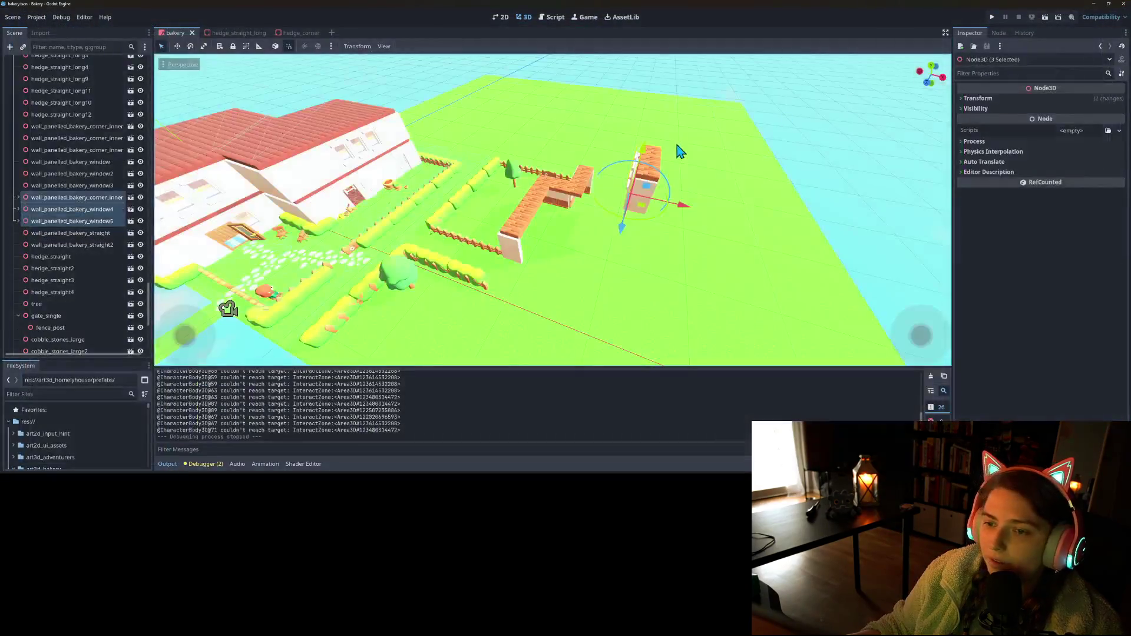
# - Duplicate wall_panelled_bakery_corner_inner4, rotate the copy -90° and nudge it beside the window wall
pyautogui.click(102, 199)
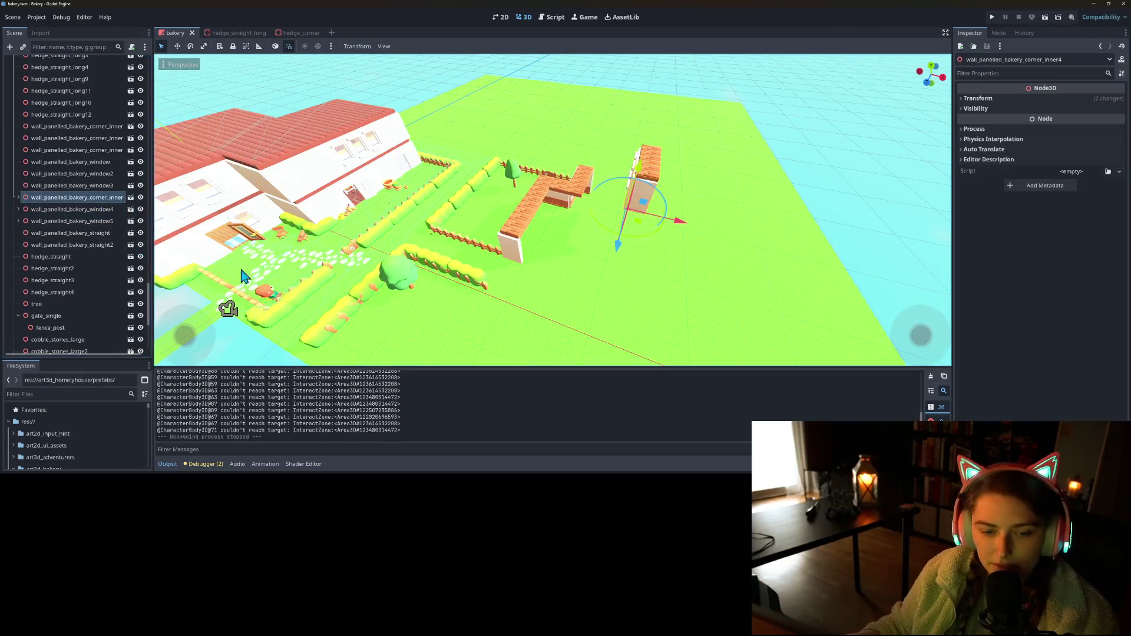
pyautogui.hotkey('ctrl', 'd')
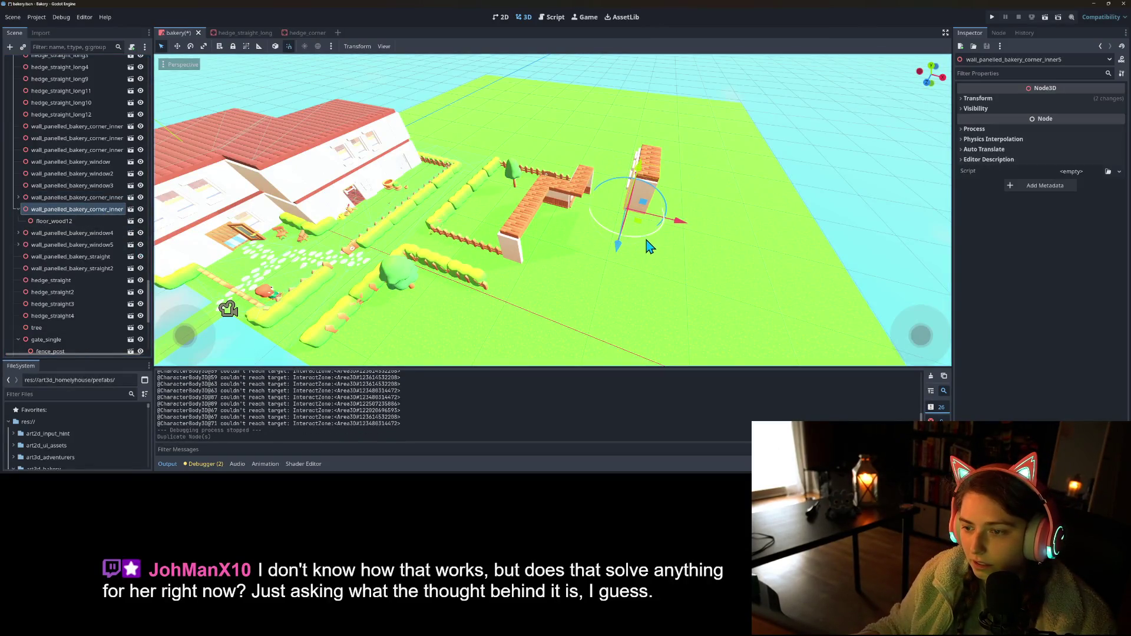
pyautogui.moveTo(604, 238); pyautogui.dragTo(631, 207)
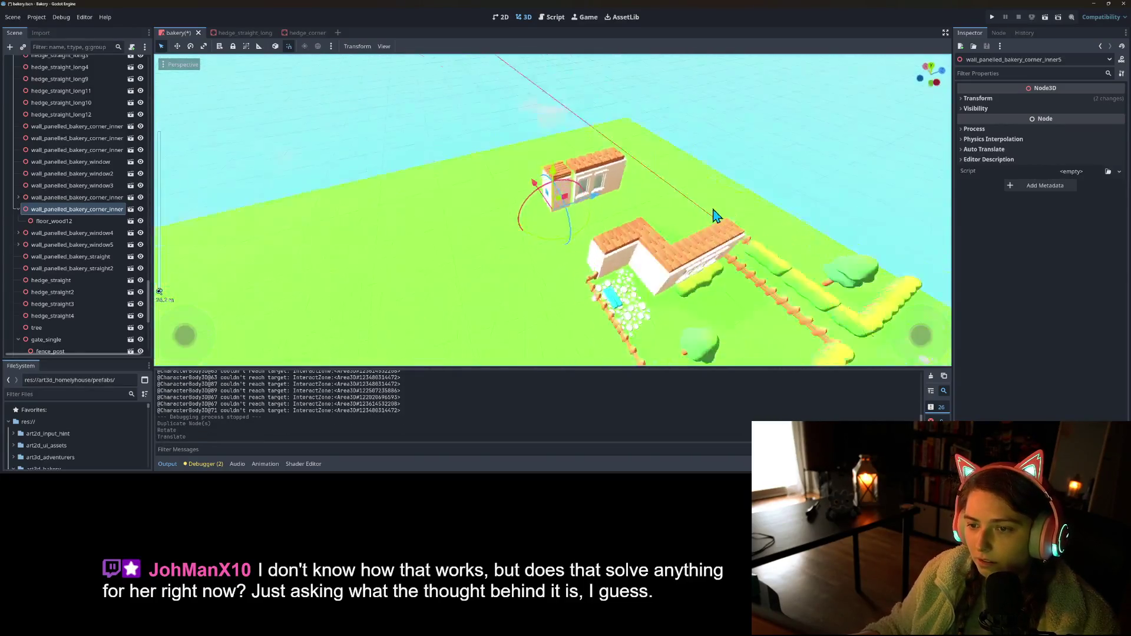
pyautogui.scroll(3)
pyautogui.moveTo(592, 204); pyautogui.dragTo(596, 201)
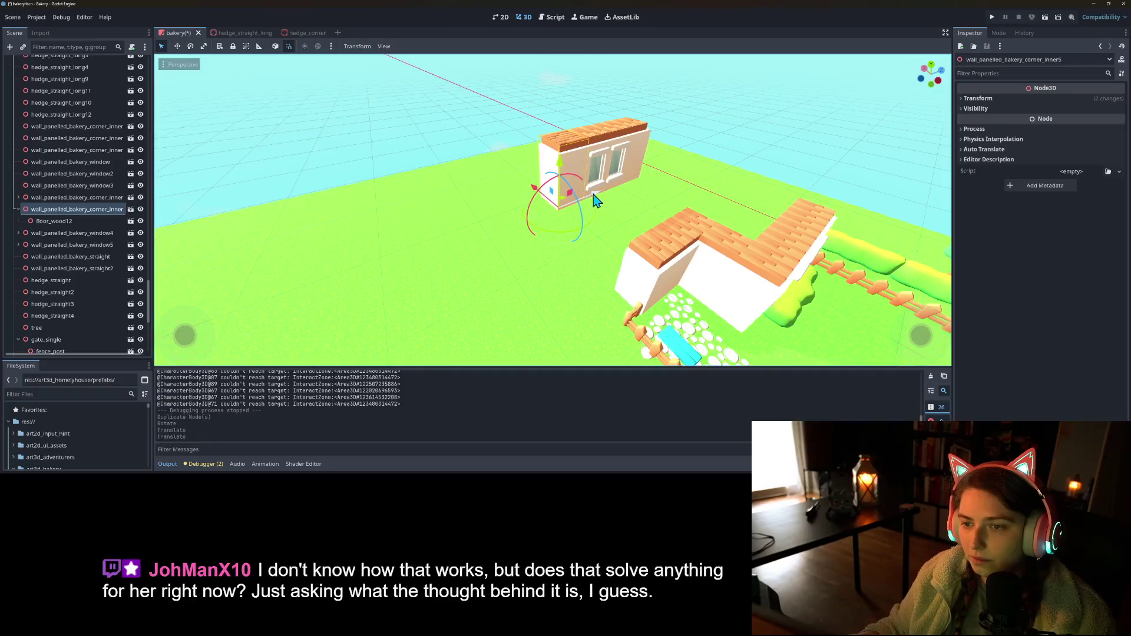
# - Rotate the floor_wood12 piece, save the scene, and run the game
pyautogui.click(53, 222)
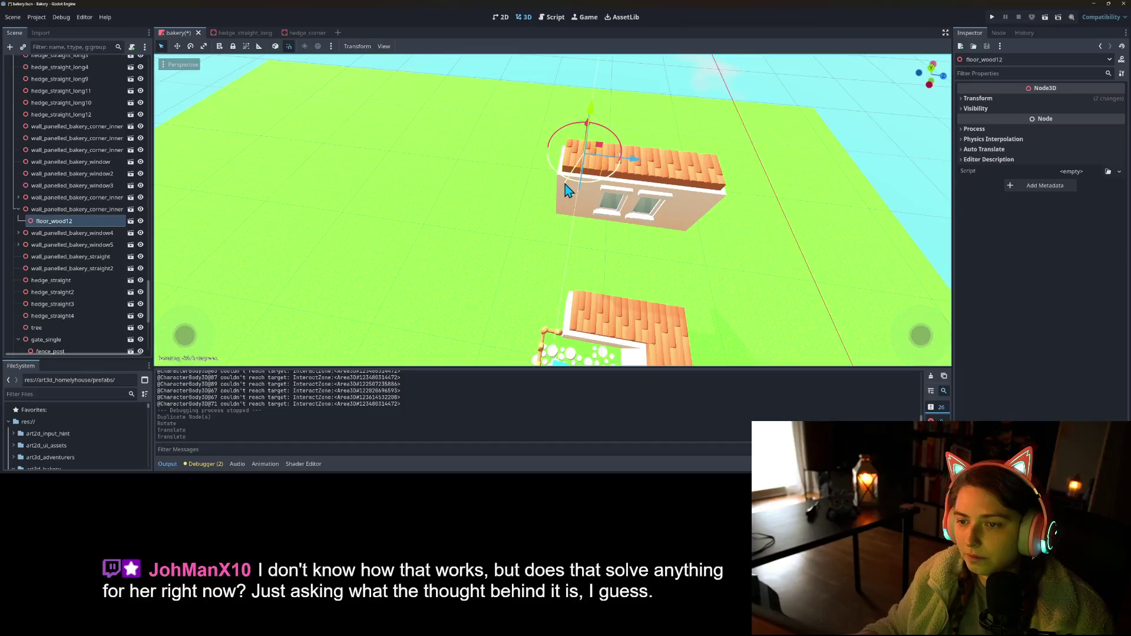
pyautogui.moveTo(563, 189); pyautogui.dragTo(566, 191)
pyautogui.hotkey('ctrl', 's')
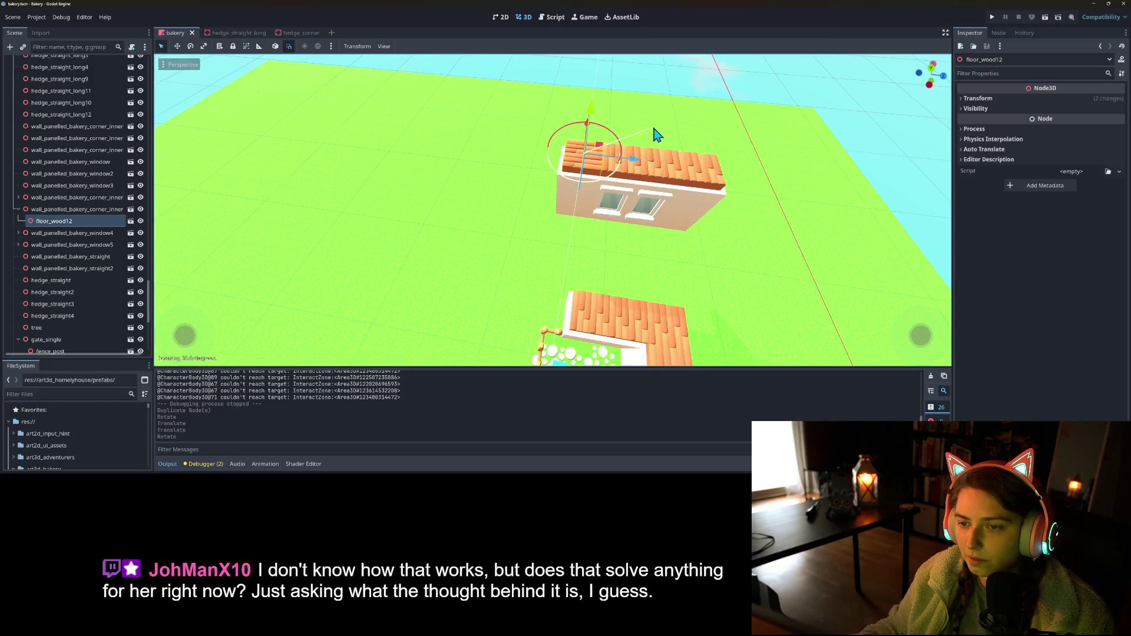
pyautogui.moveTo(595, 211); pyautogui.dragTo(724, 135)
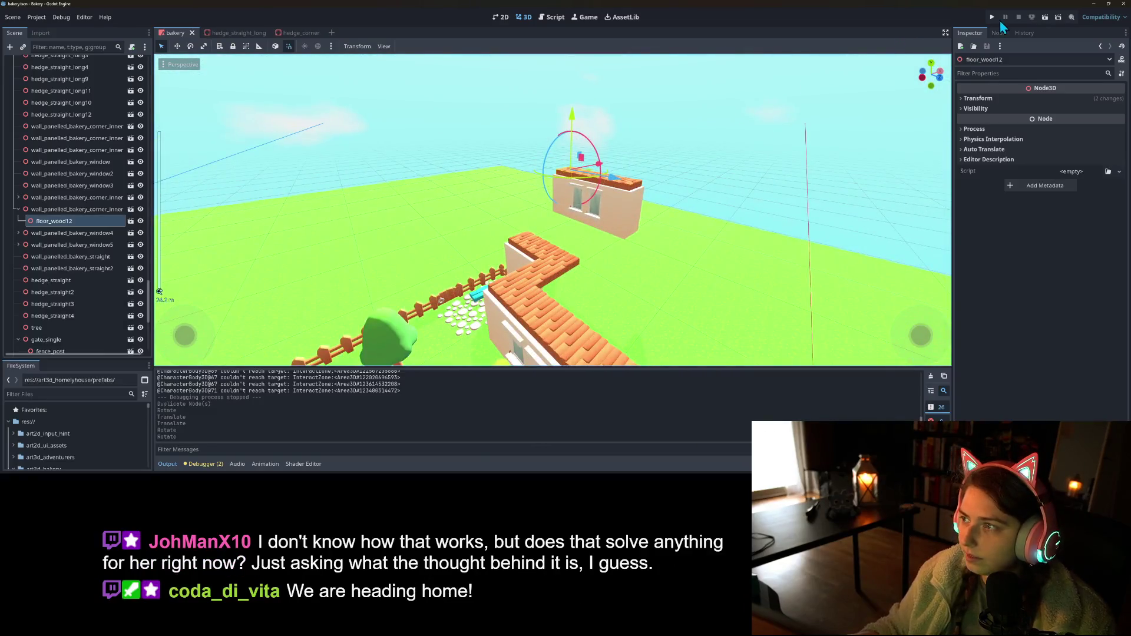
pyautogui.click(992, 17)
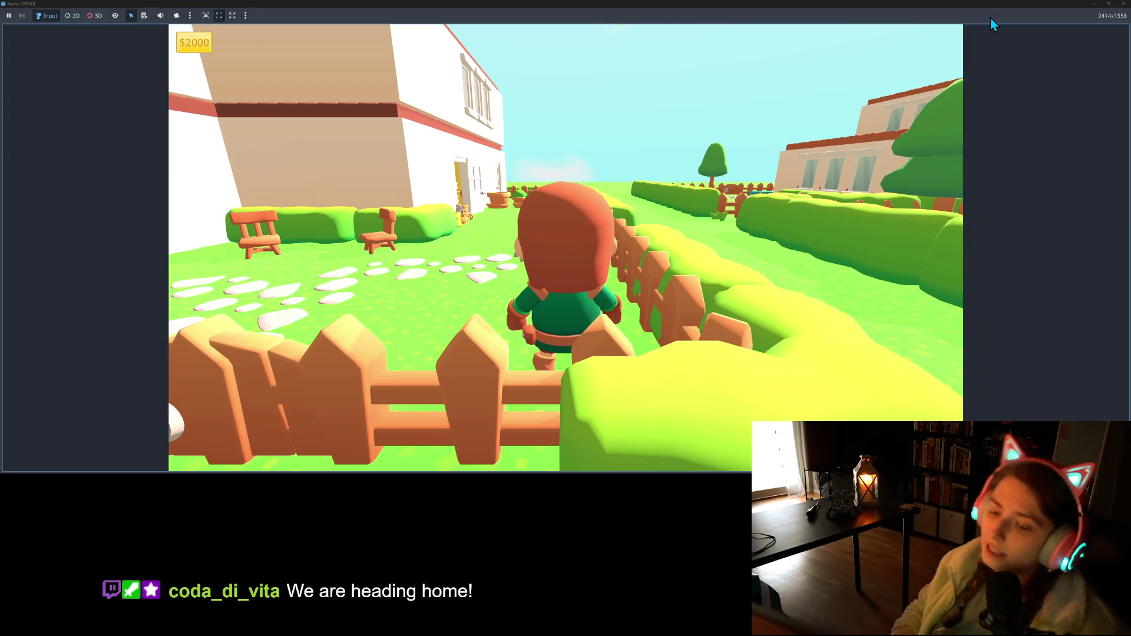
# - Walk the character along the fence, hedge and stone path among the queuing customers
pyautogui.press('w')
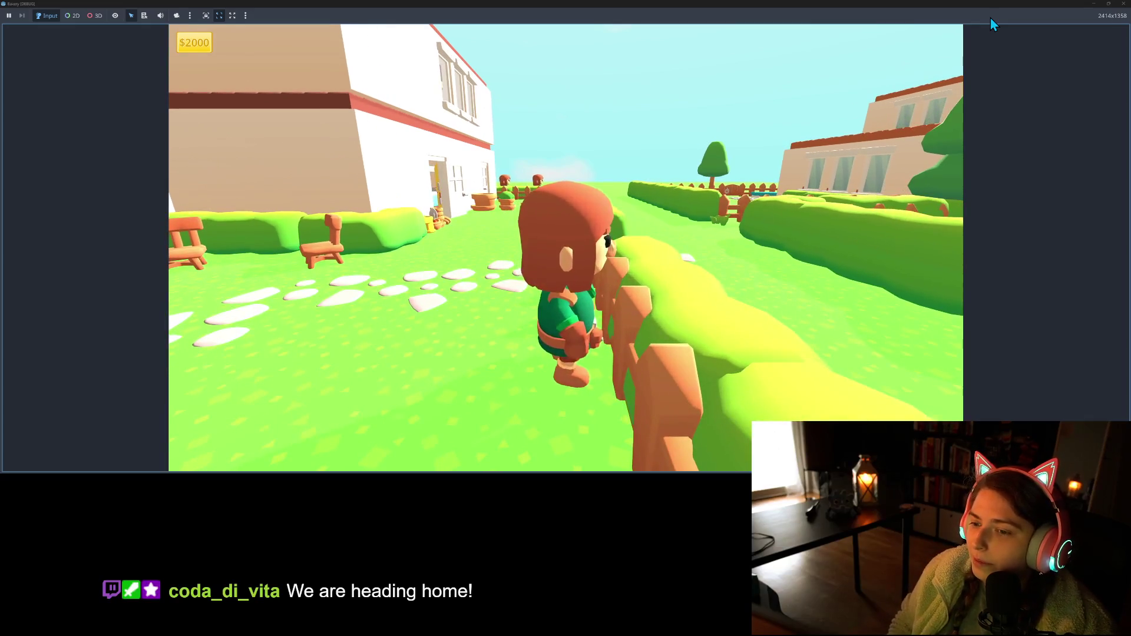
pyautogui.press('w')
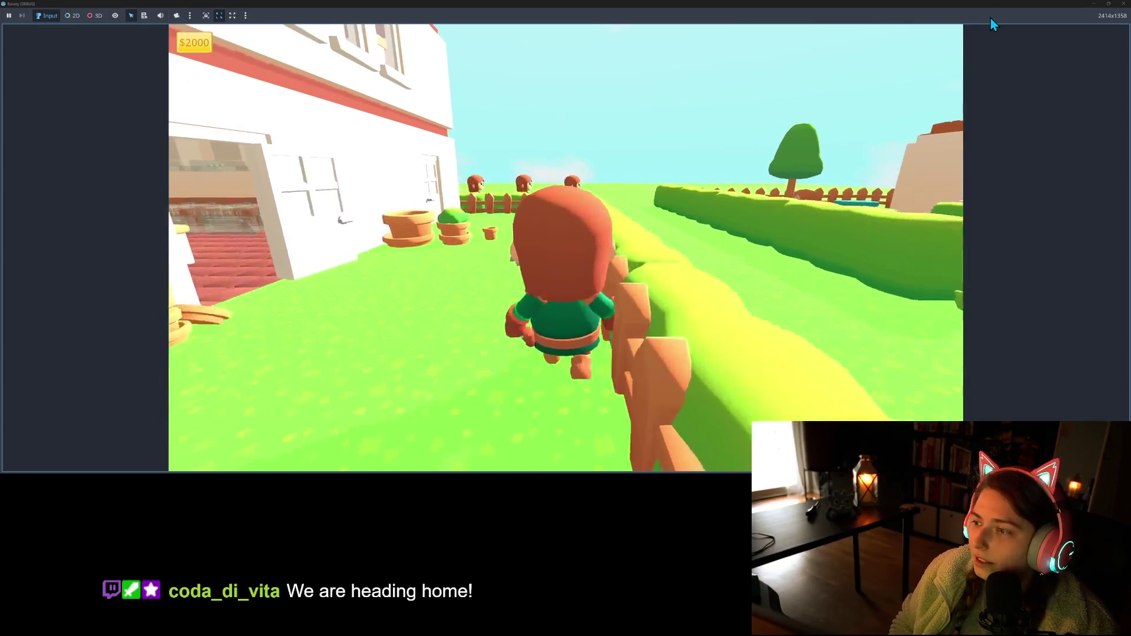
pyautogui.press('s')
pyautogui.press('s')
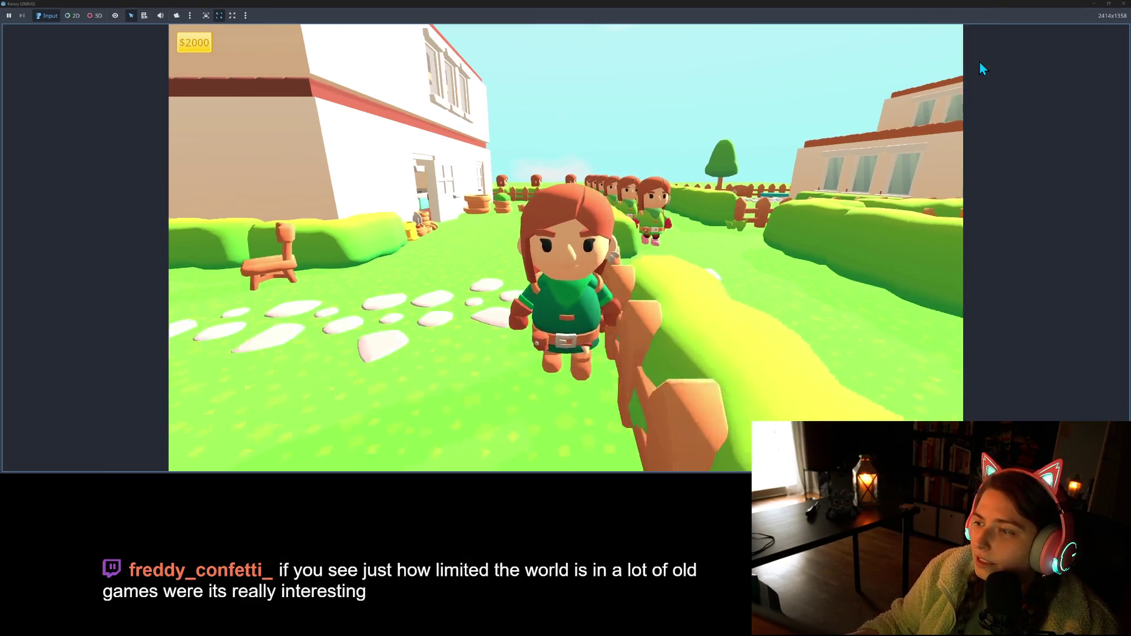
pyautogui.press('a')
pyautogui.press('w')
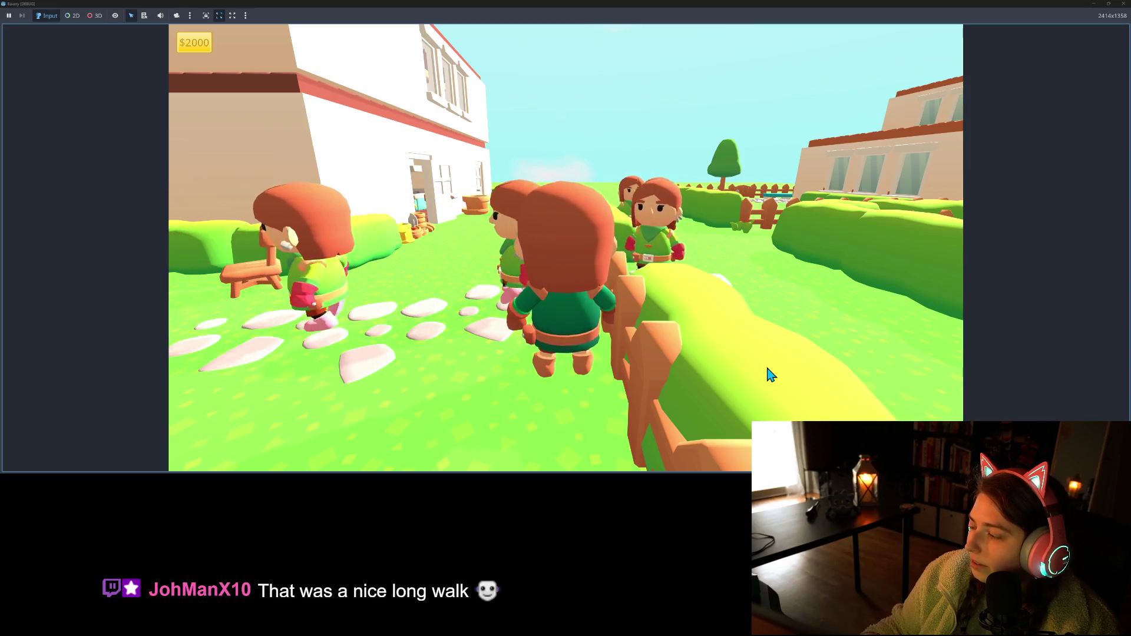
pyautogui.press('a')
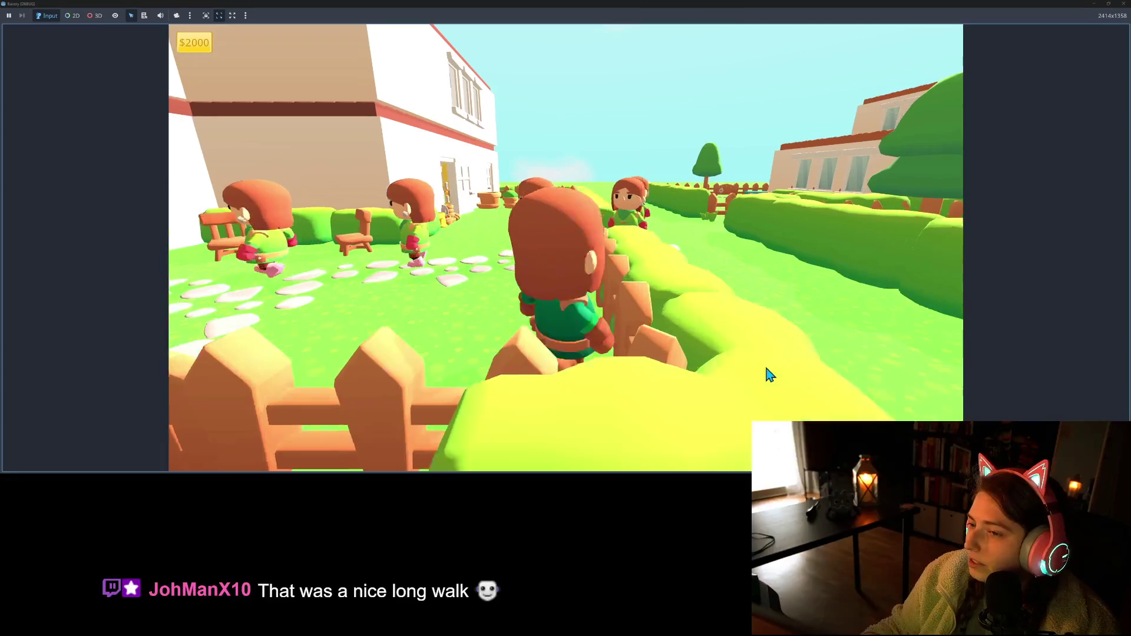
pyautogui.press('s')
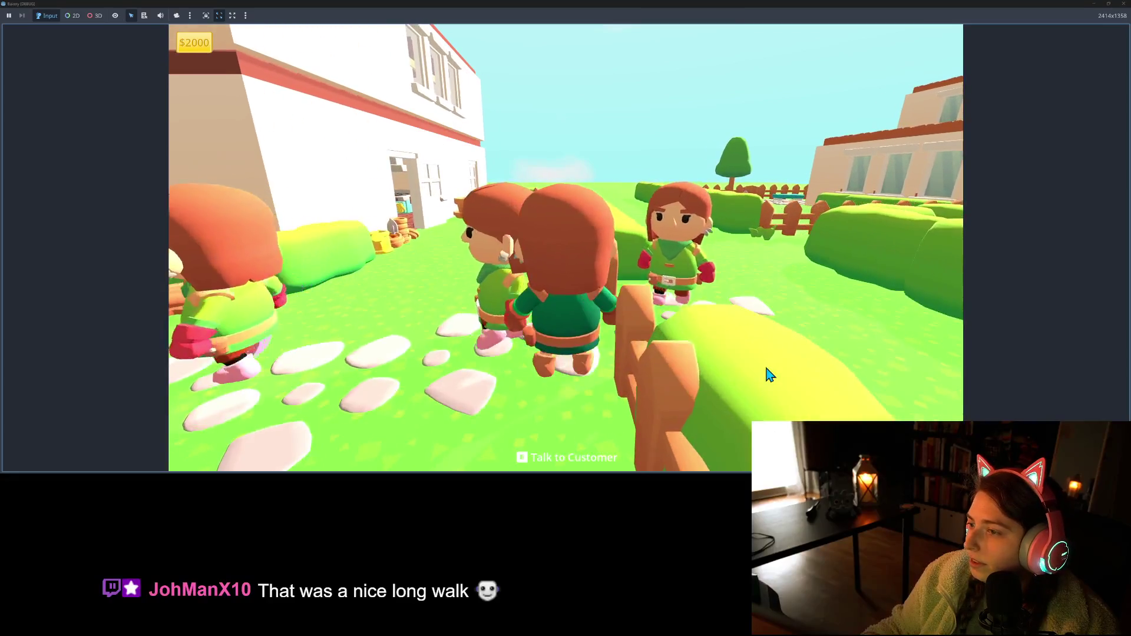
pyautogui.press('a')
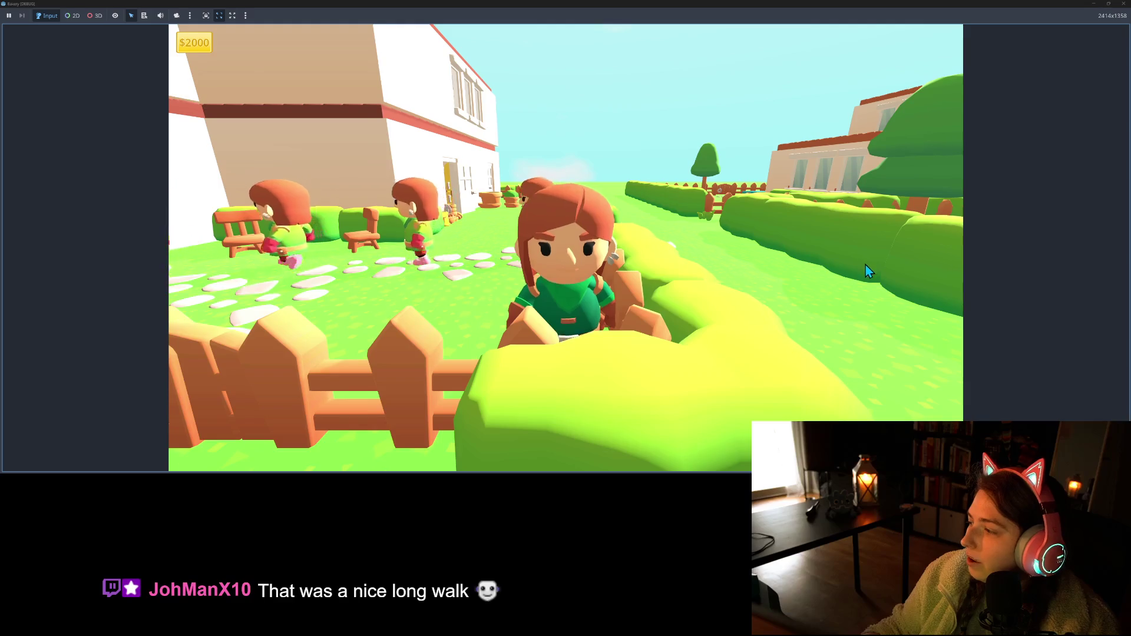
pyautogui.press('w')
pyautogui.press('s')
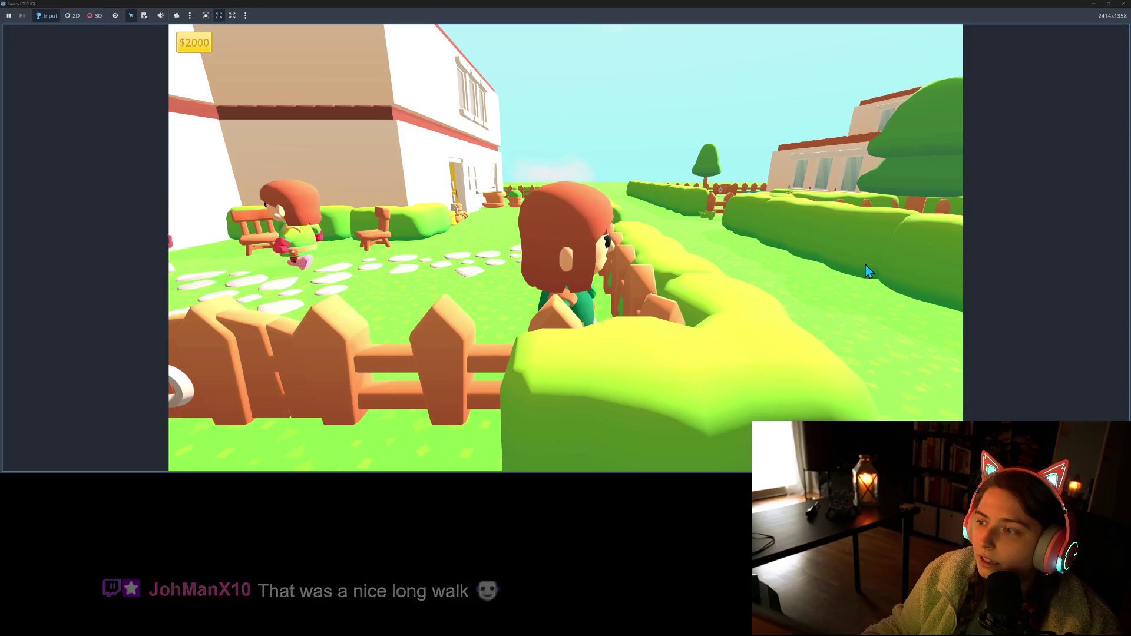
pyautogui.press('a')
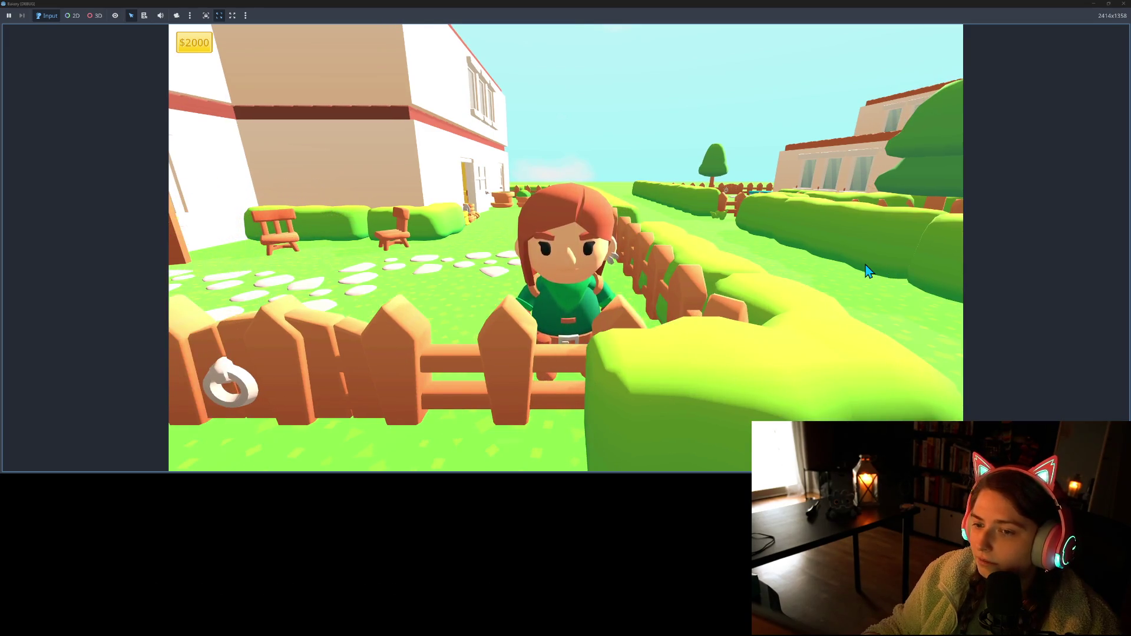
pyautogui.press('a')
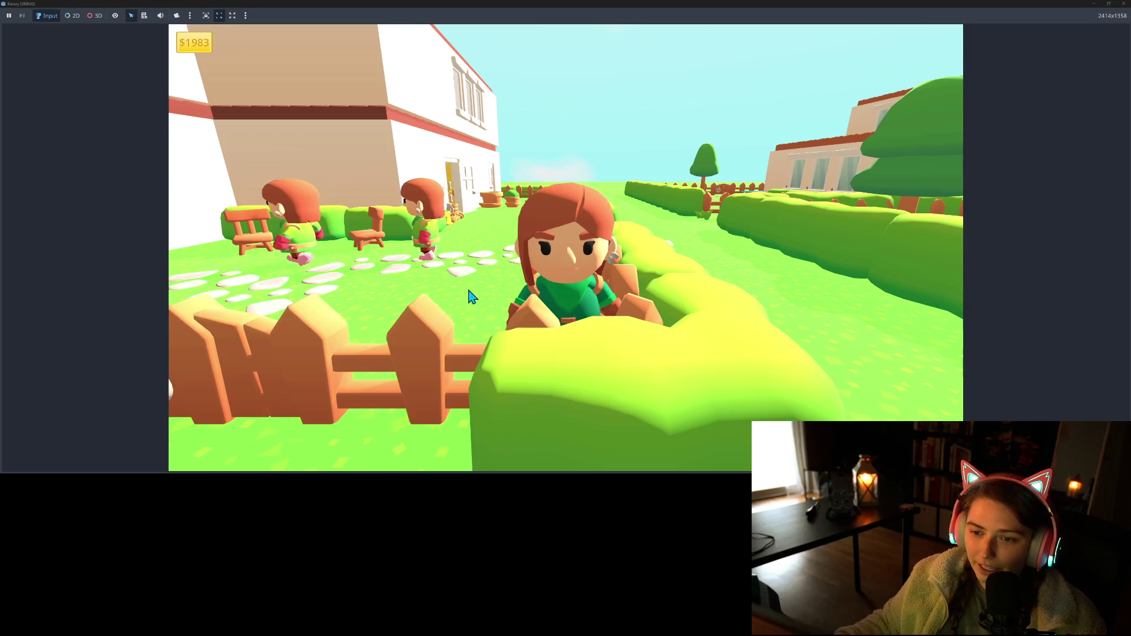
pyautogui.press('w')
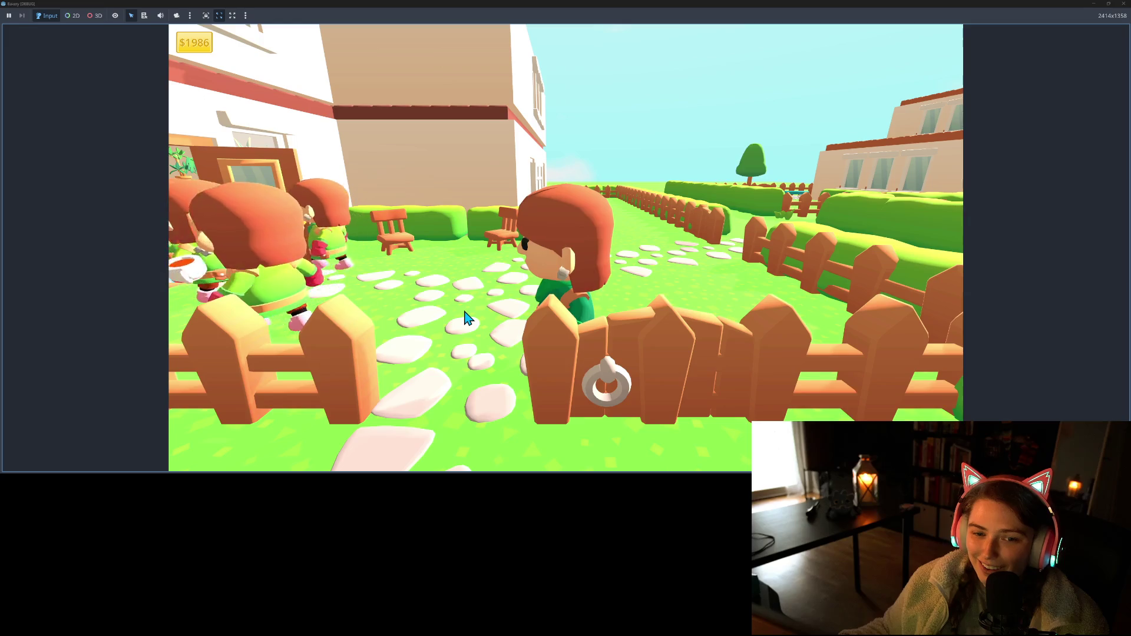
pyautogui.press('d')
pyautogui.press('a')
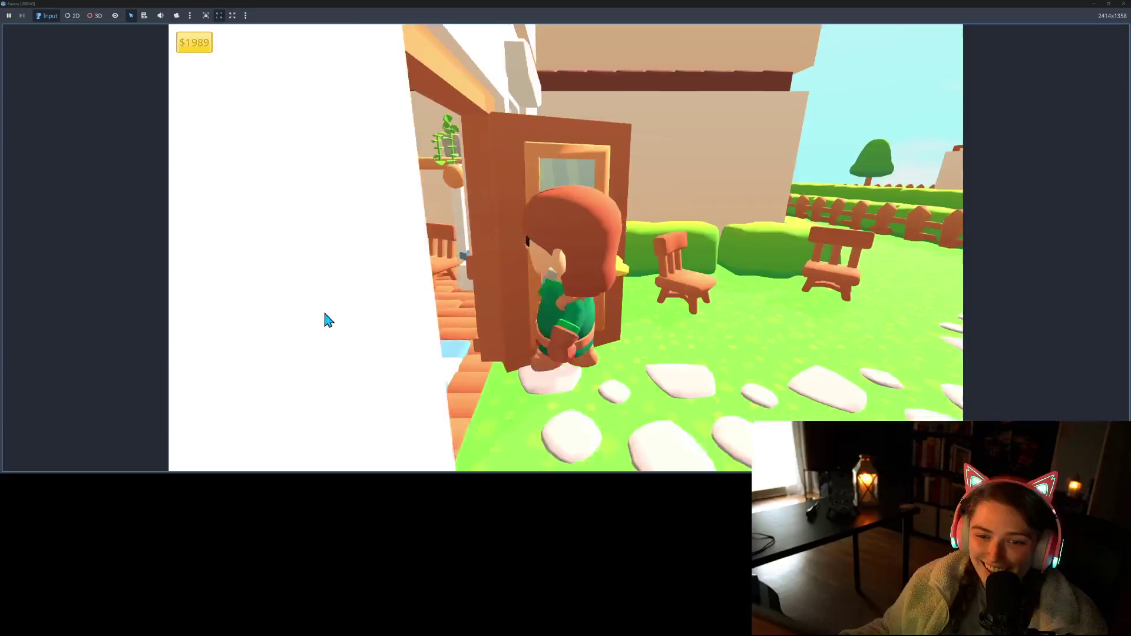
pyautogui.press('w')
pyautogui.press('w')
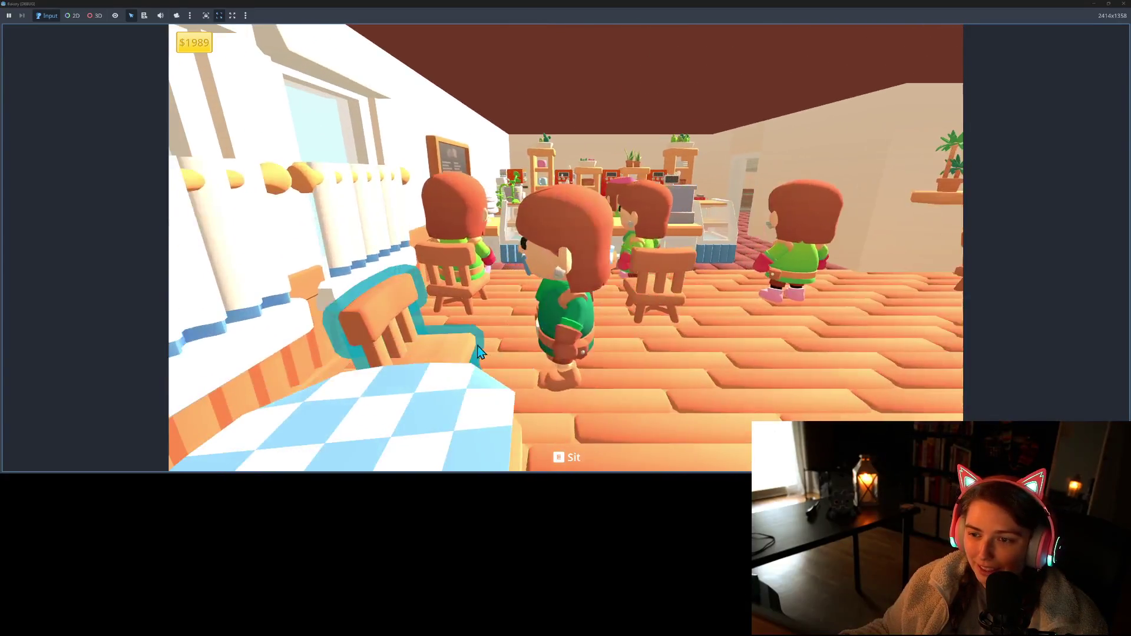
pyautogui.press('d')
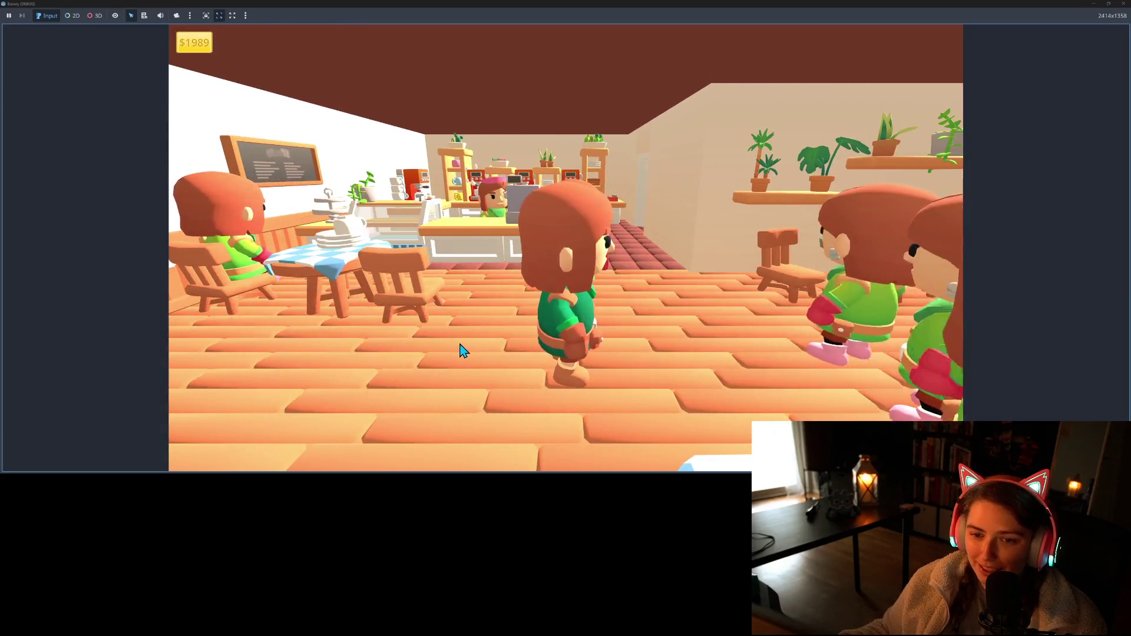
pyautogui.press('s')
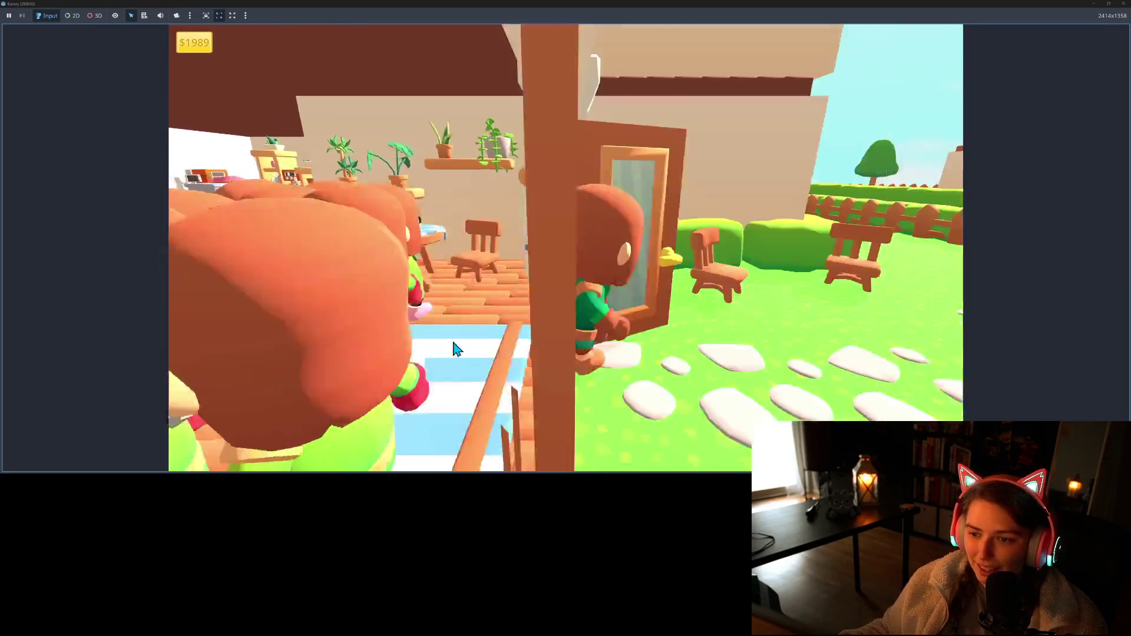
pyautogui.press('w')
pyautogui.press('w')
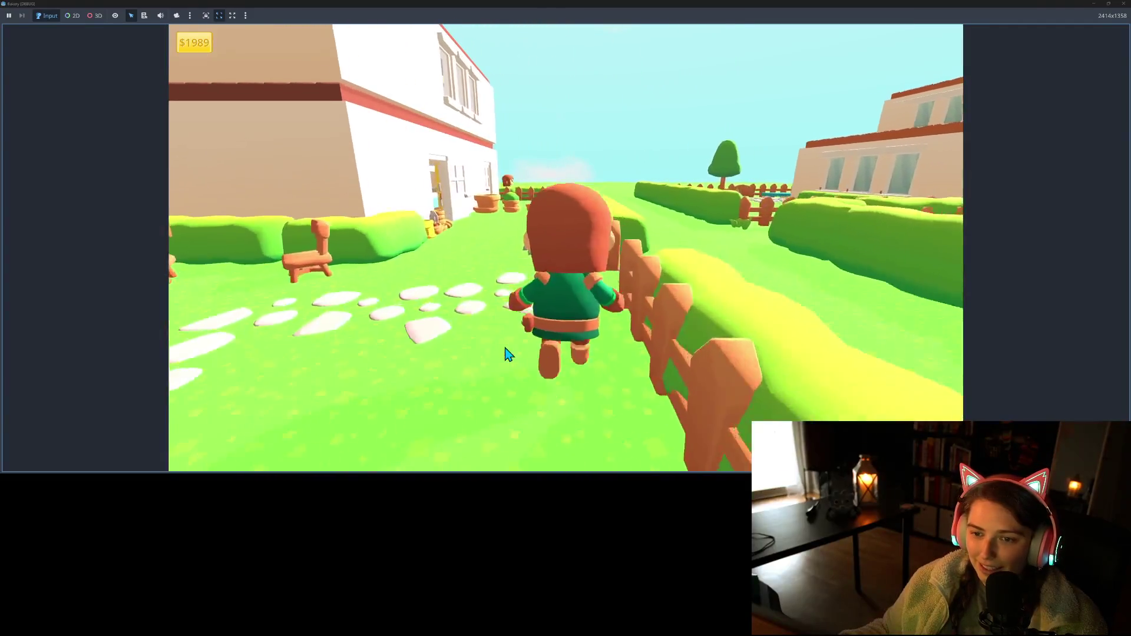
pyautogui.press('w')
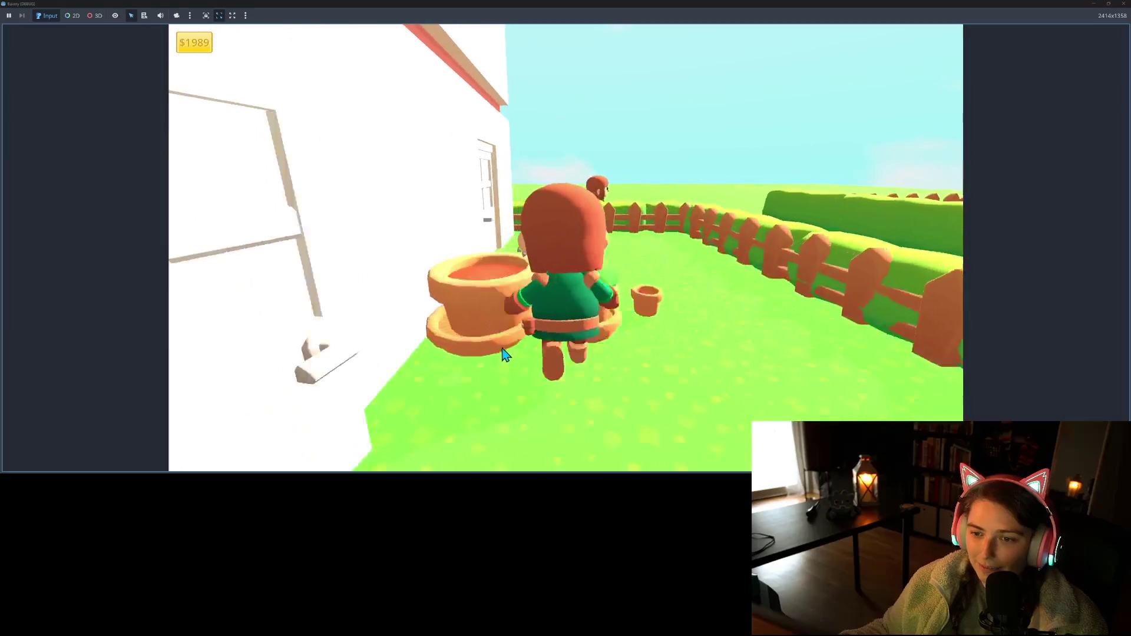
pyautogui.press('s')
pyautogui.press('s')
pyautogui.press('a')
pyautogui.press('s')
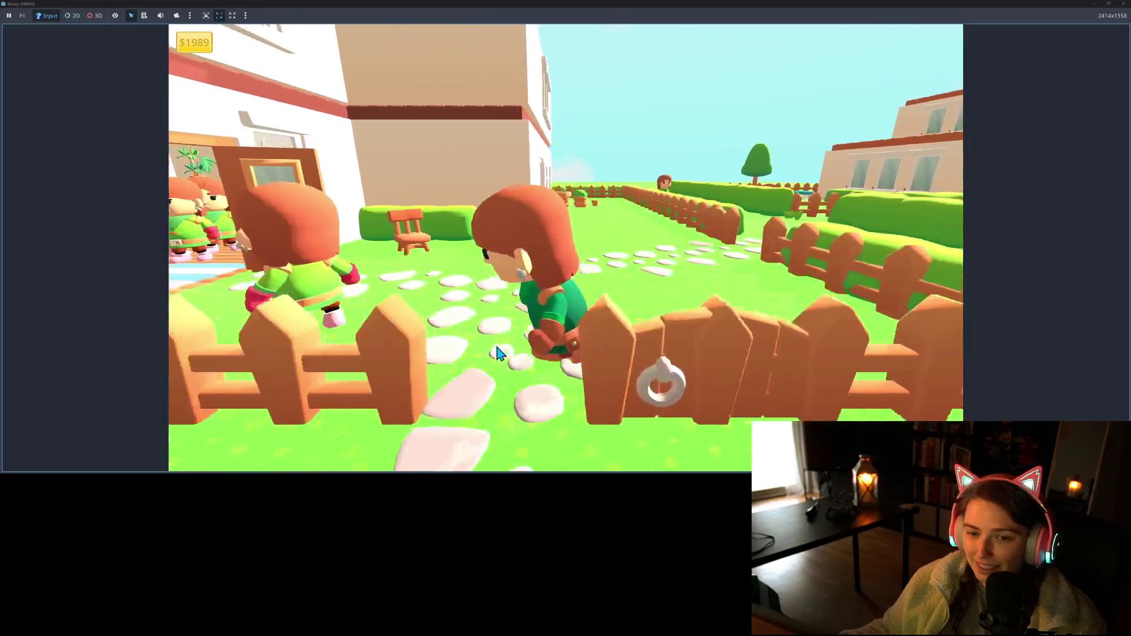
pyautogui.press('s')
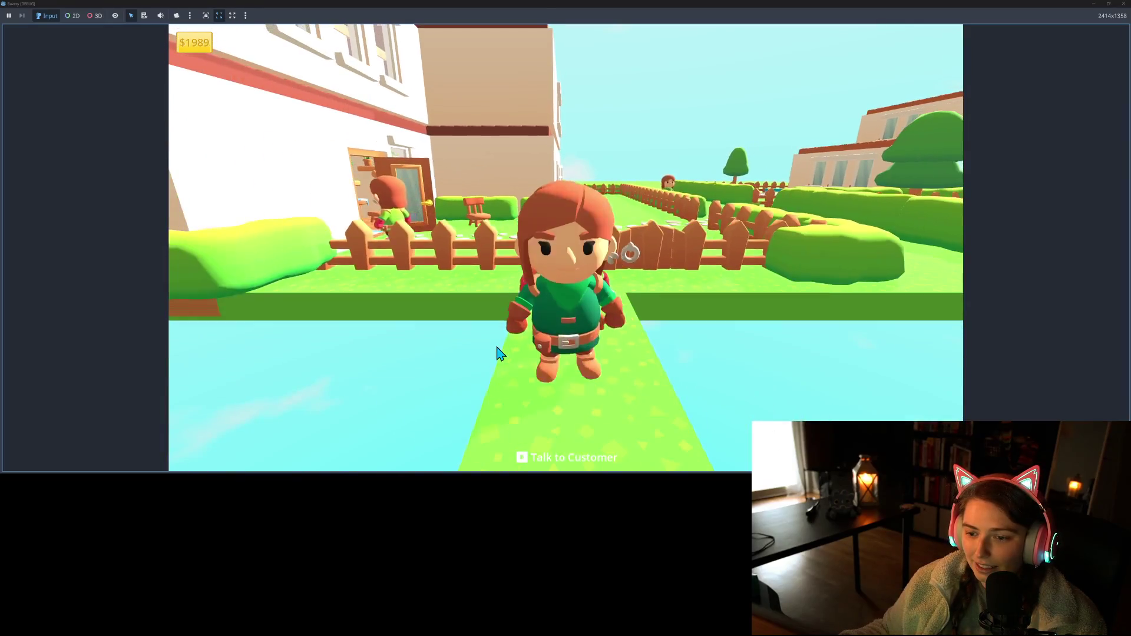
pyautogui.press('s')
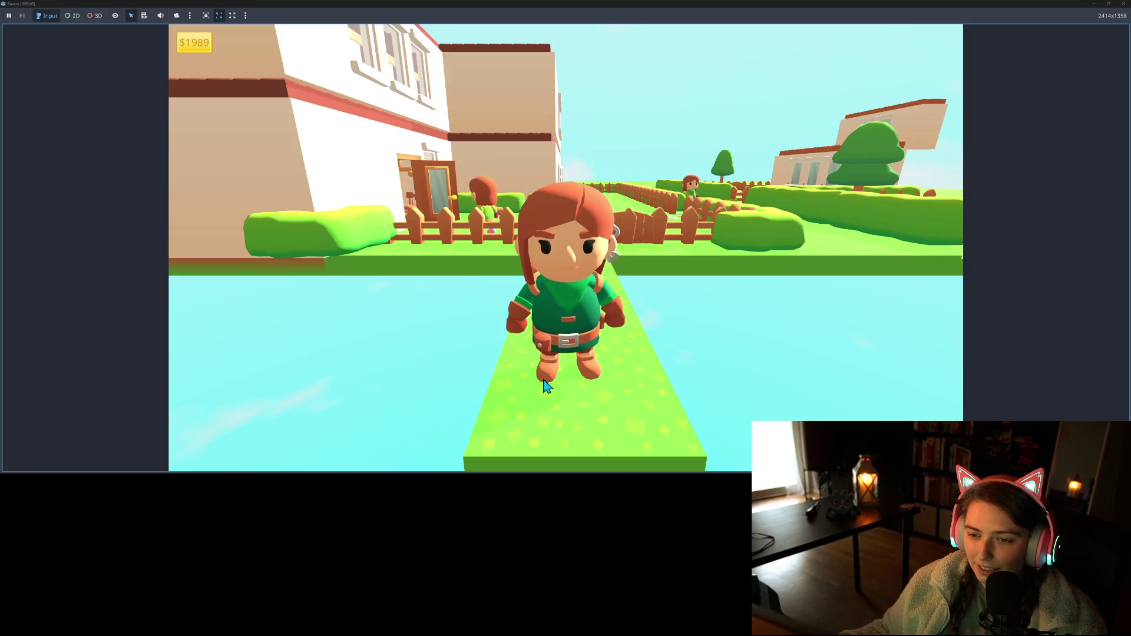
pyautogui.press('w')
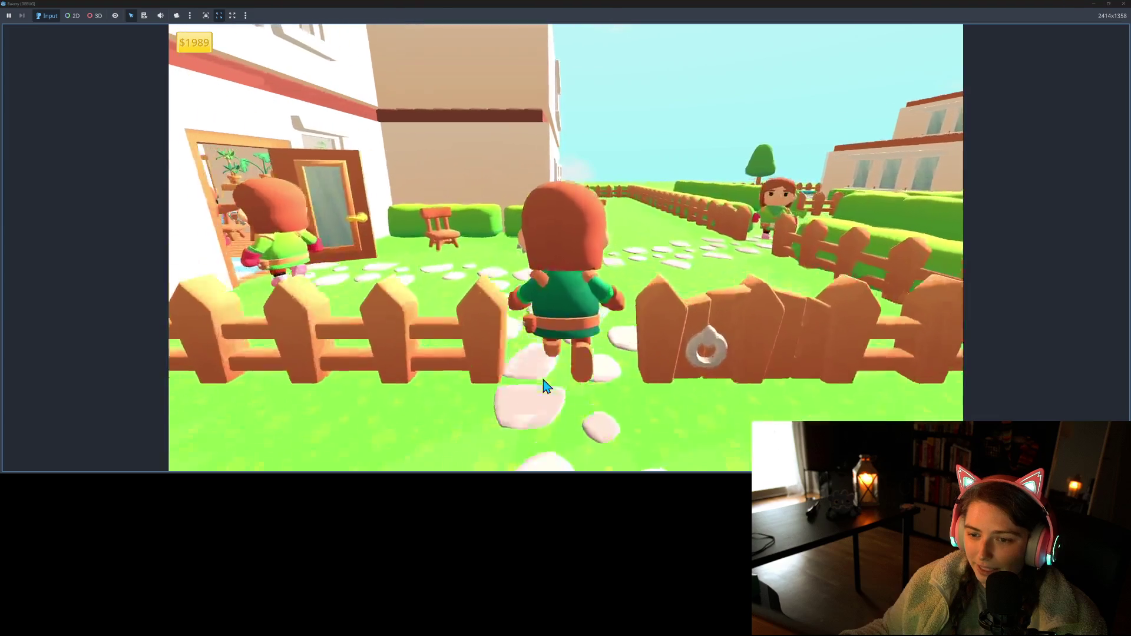
pyautogui.press('w')
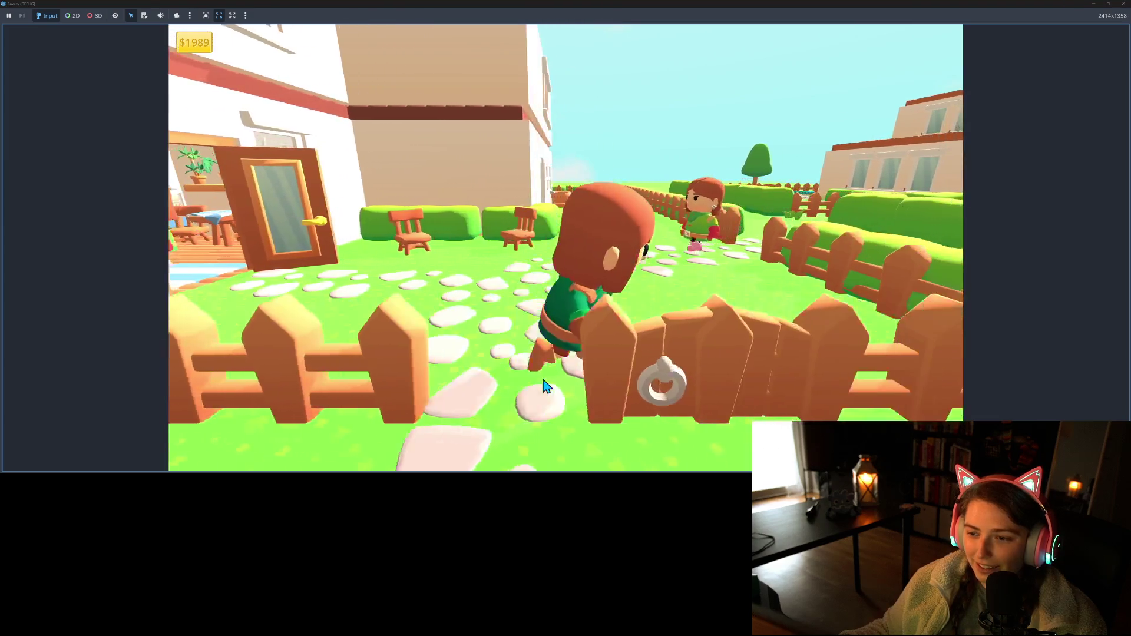
pyautogui.press('w')
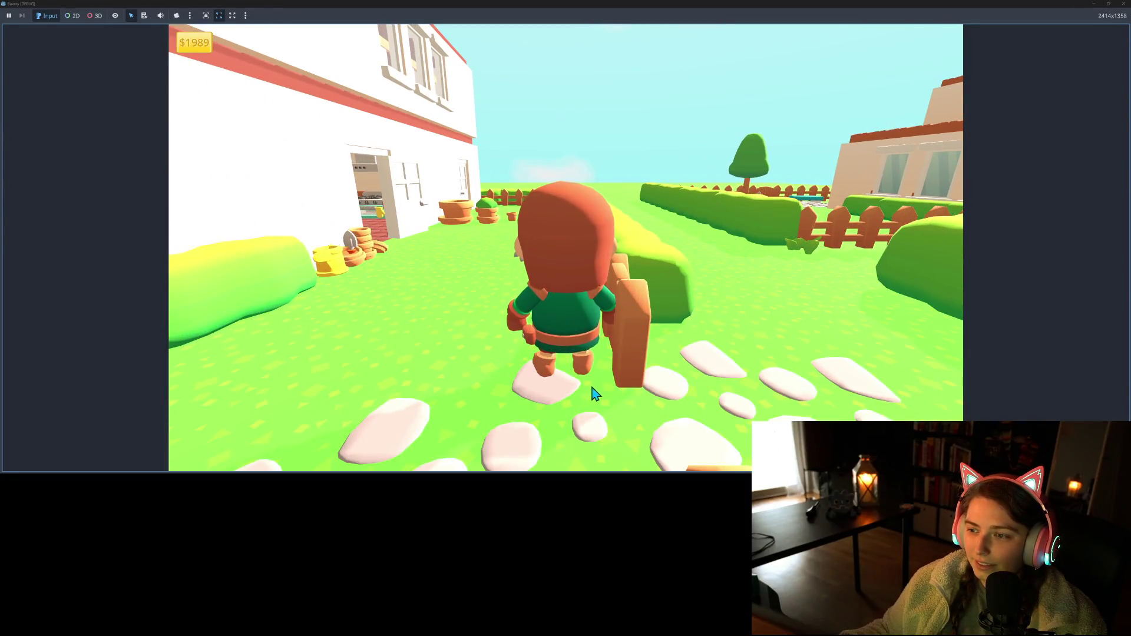
pyautogui.press('s')
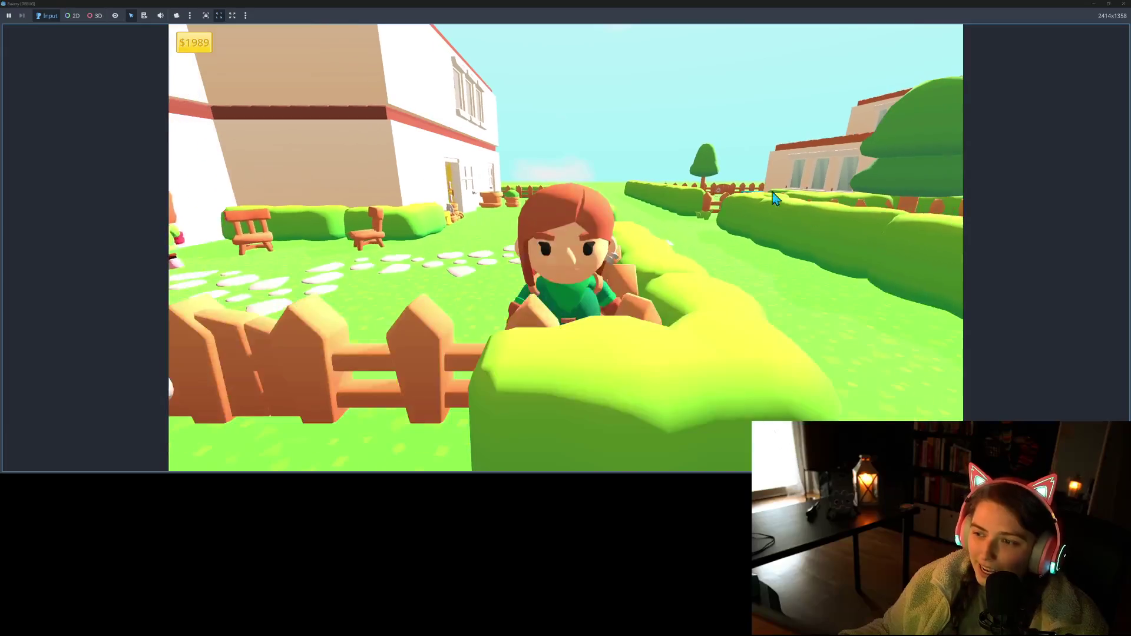
pyautogui.press('d')
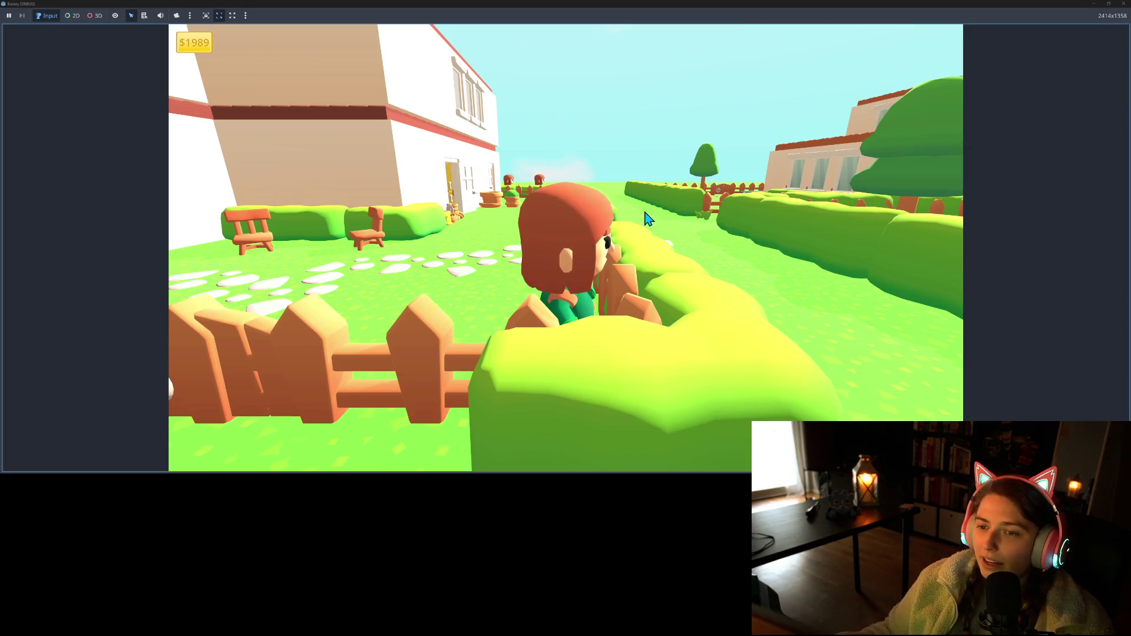
pyautogui.press('w')
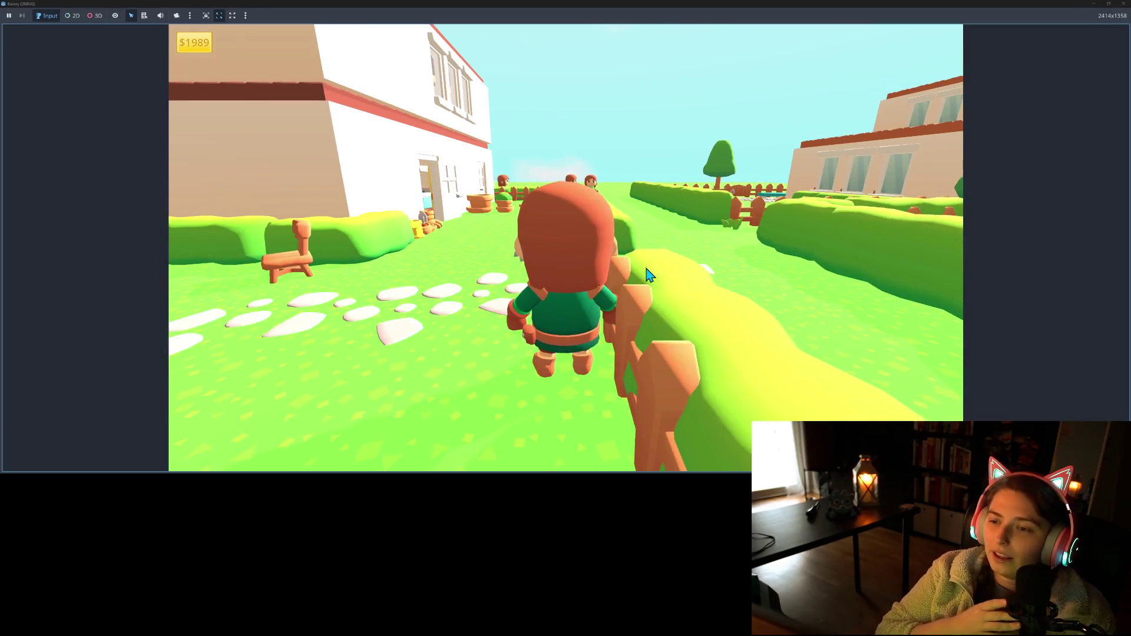
pyautogui.press('a')
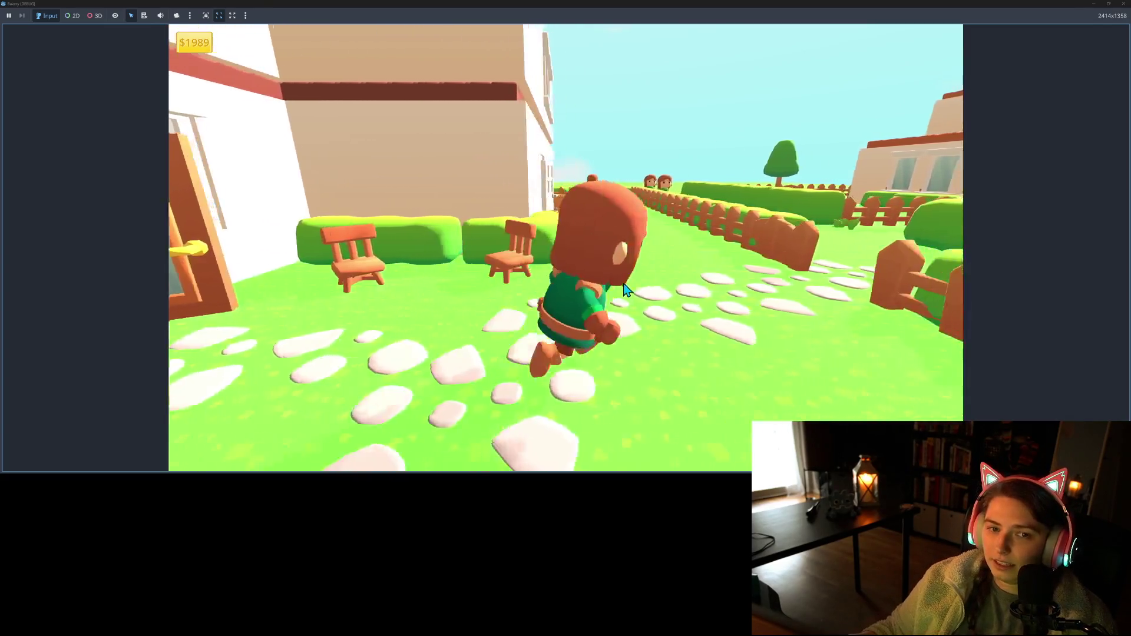
pyautogui.press('w')
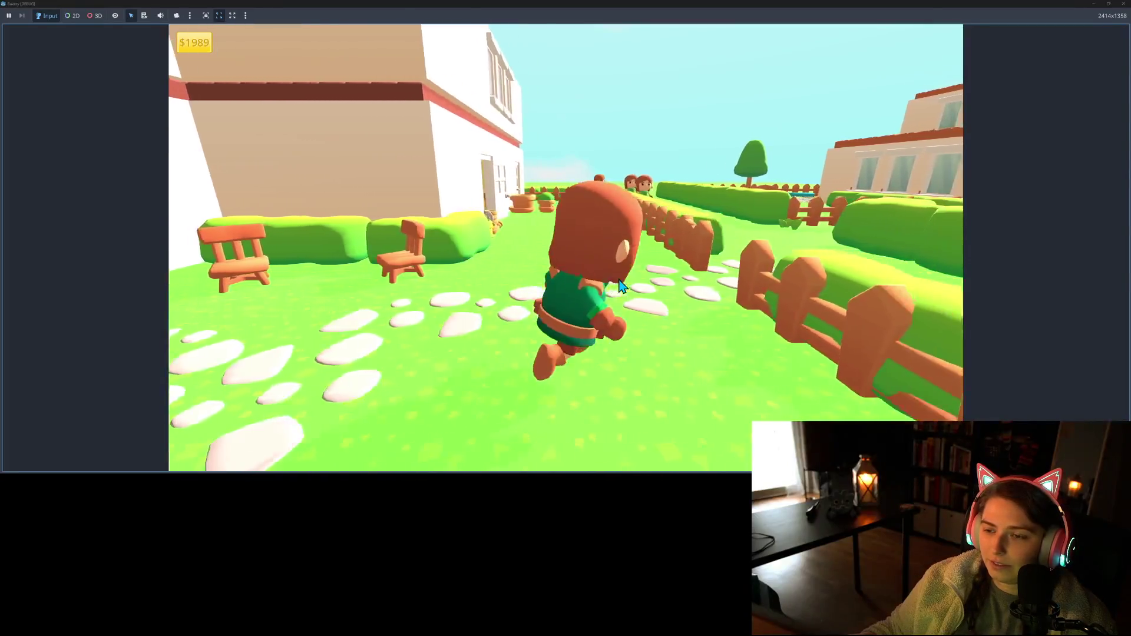
# - Run the character along the fence past the house and around the waiting customers
pyautogui.press('w')
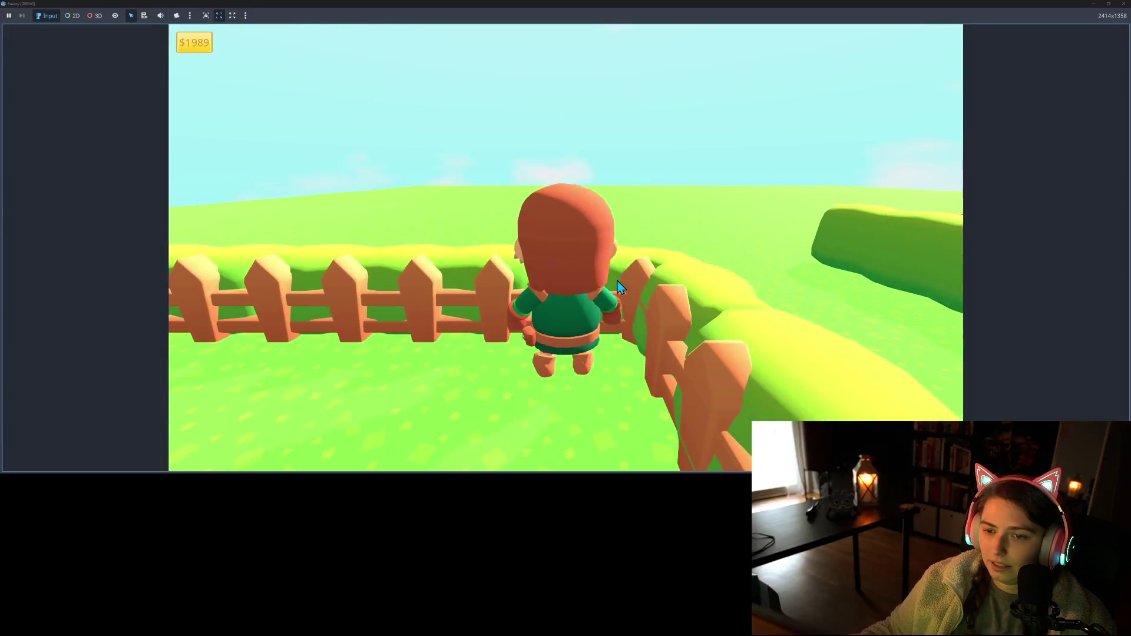
pyautogui.press('a')
pyautogui.press('s')
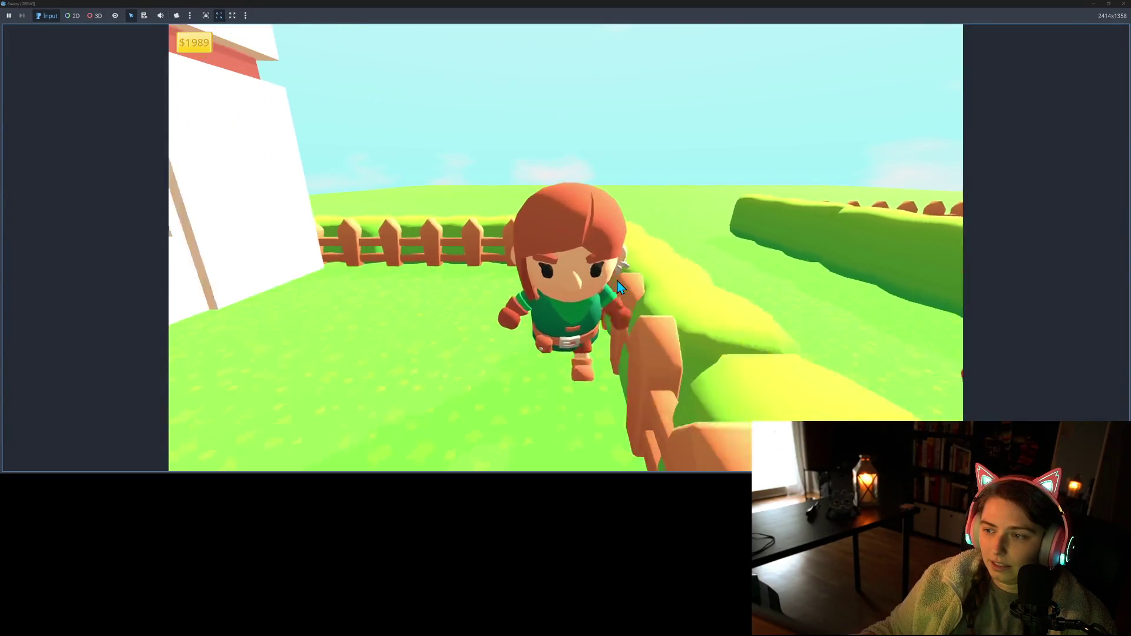
pyautogui.press('s')
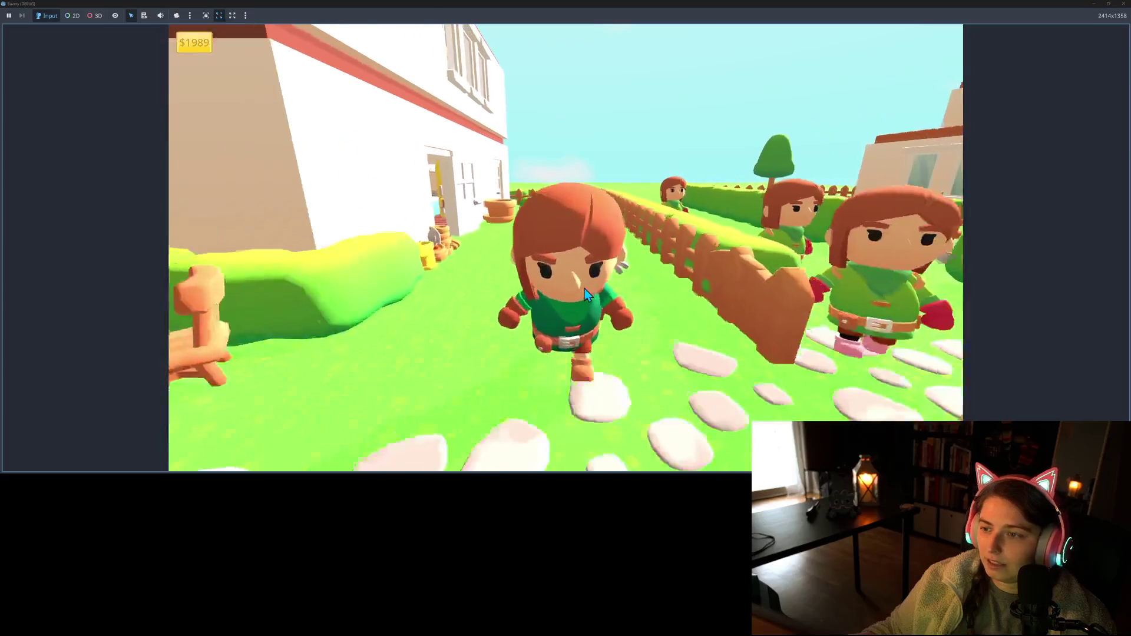
pyautogui.press('w')
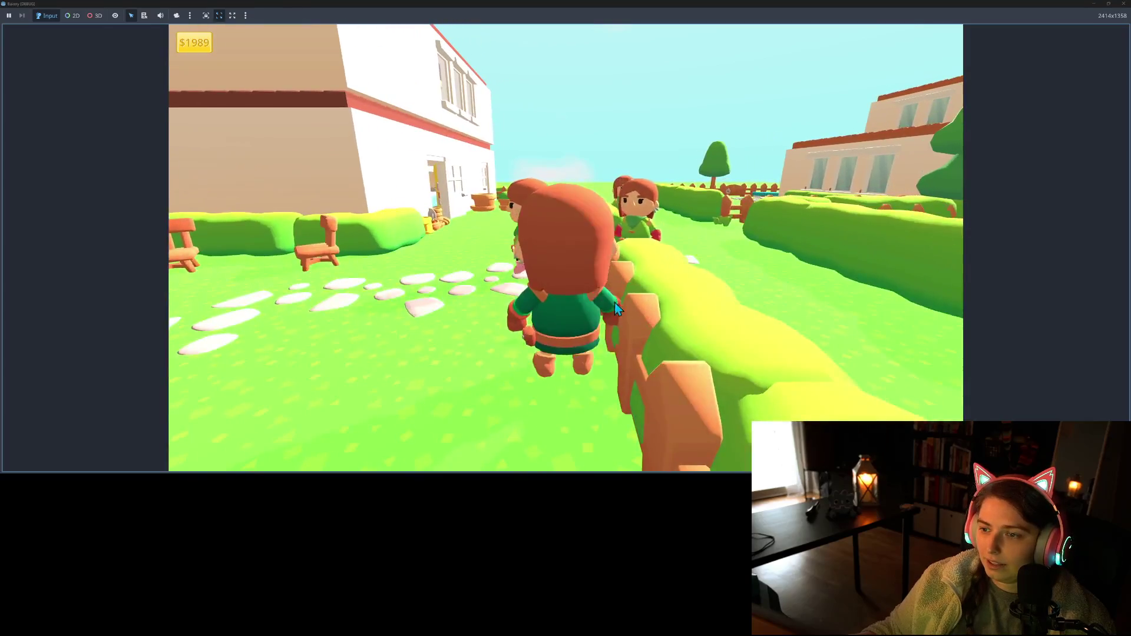
pyautogui.press('s')
pyautogui.press('w')
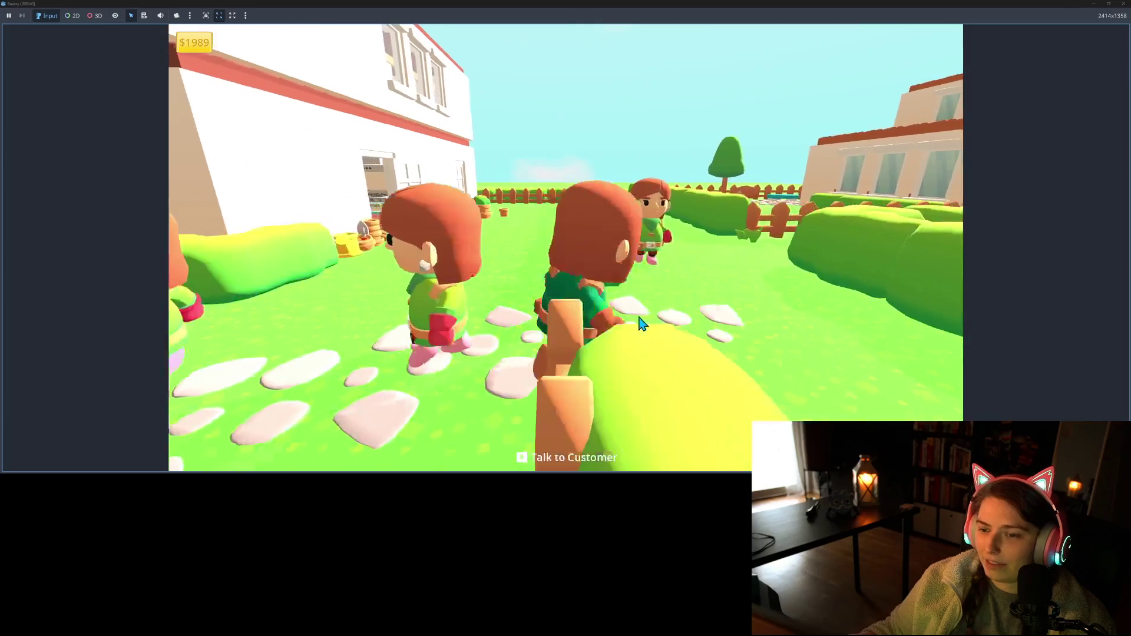
pyautogui.press('a')
pyautogui.press('s')
pyautogui.press('d')
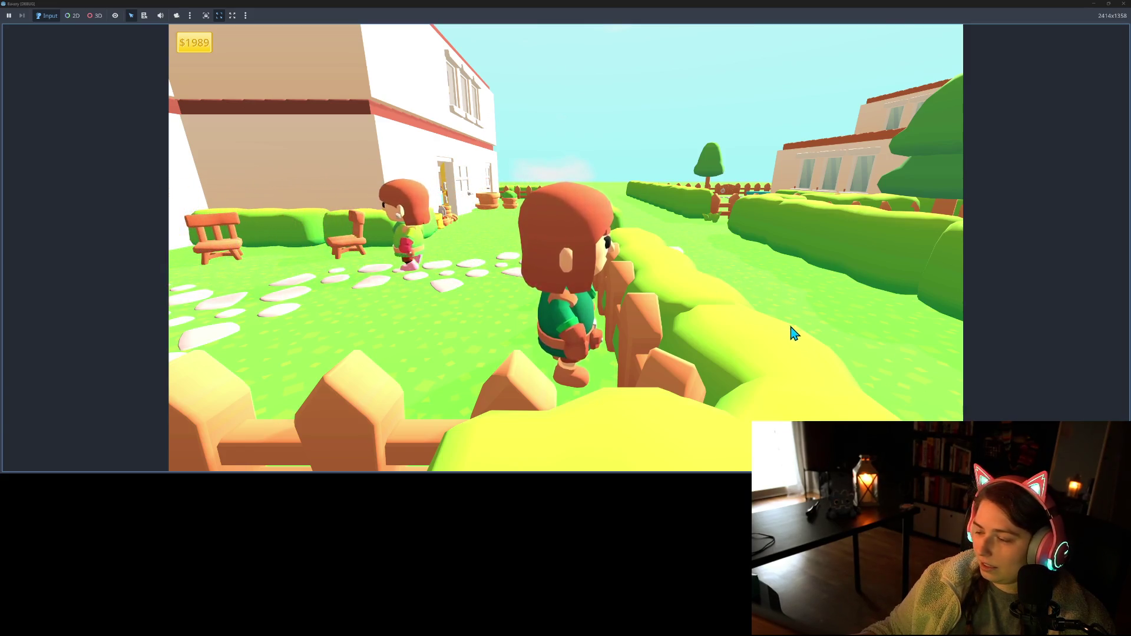
pyautogui.press('s')
pyautogui.press('w')
pyautogui.press('s')
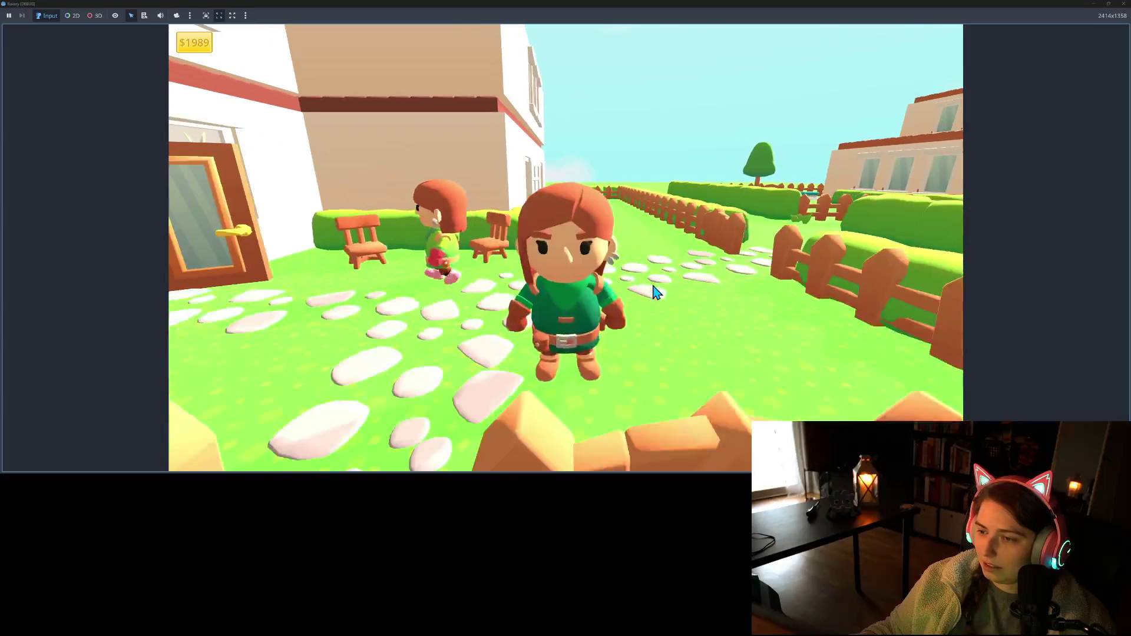
pyautogui.press('w')
# - Walk along the stone path and back to the fence, then close the game window
pyautogui.press('s')
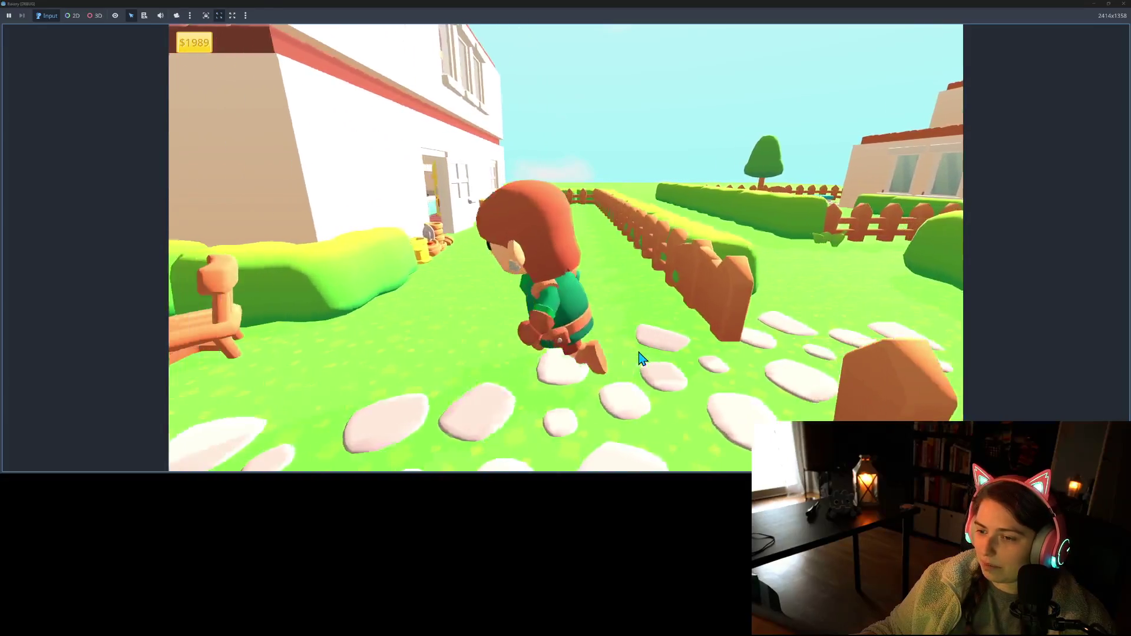
pyautogui.press('a')
pyautogui.press('w')
pyautogui.press('d')
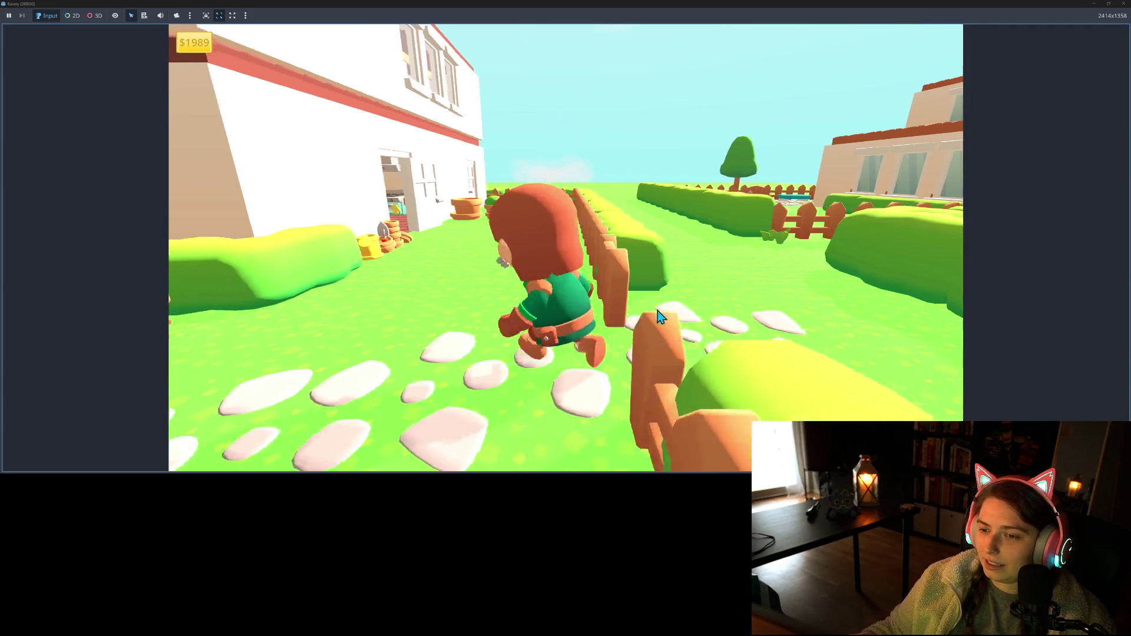
pyautogui.press('s')
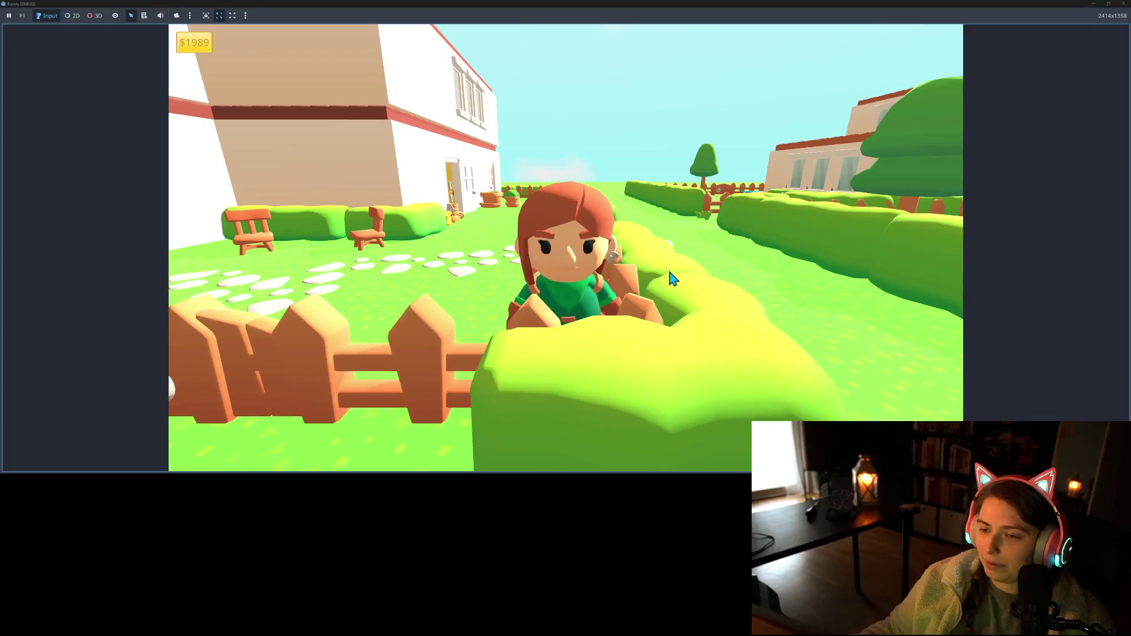
pyautogui.press('a')
pyautogui.press('w')
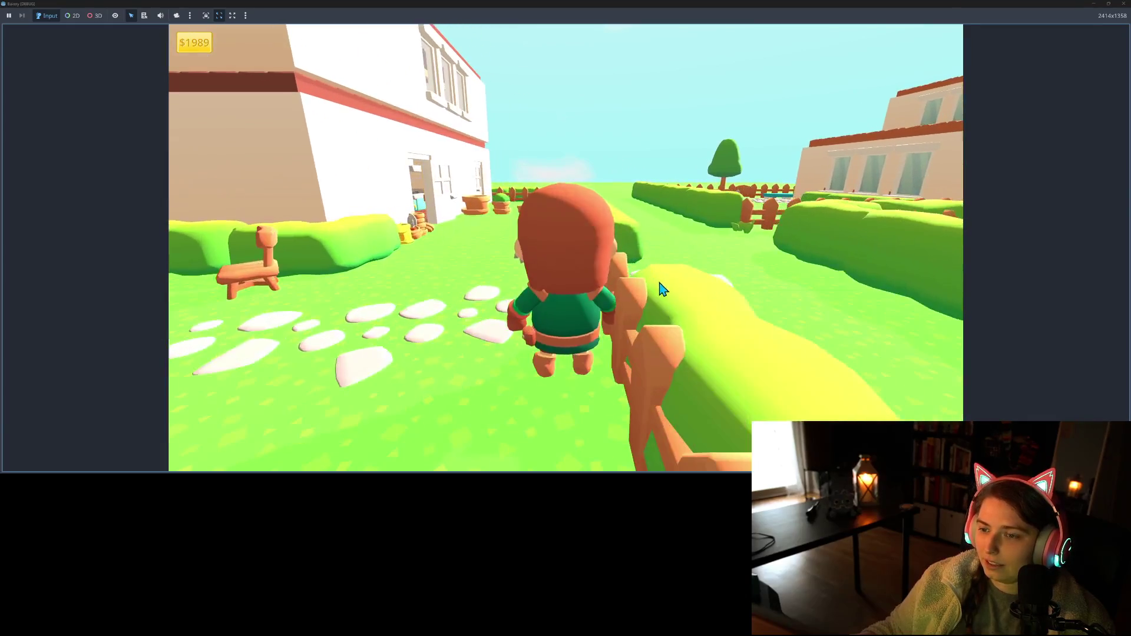
pyautogui.press('w')
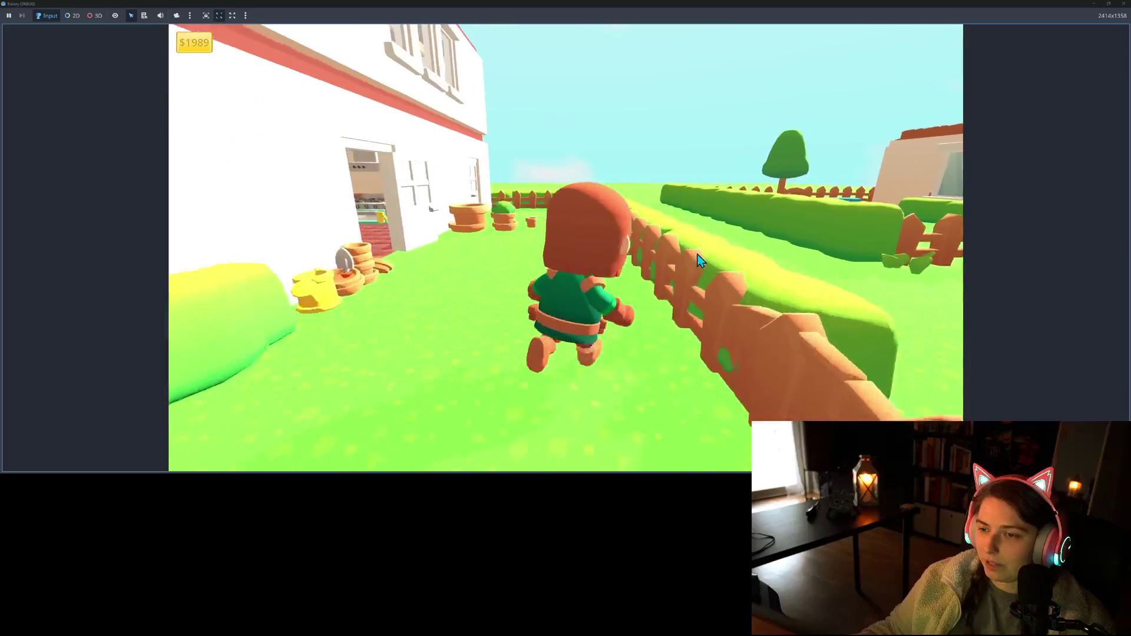
pyautogui.press('d')
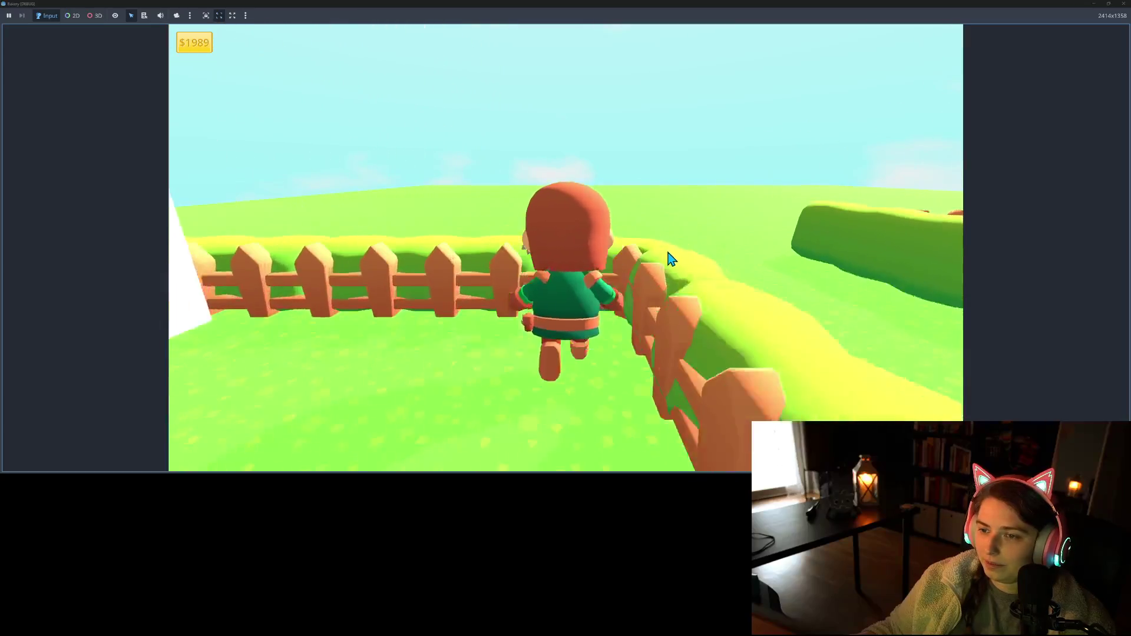
pyautogui.press('a')
pyautogui.press('d')
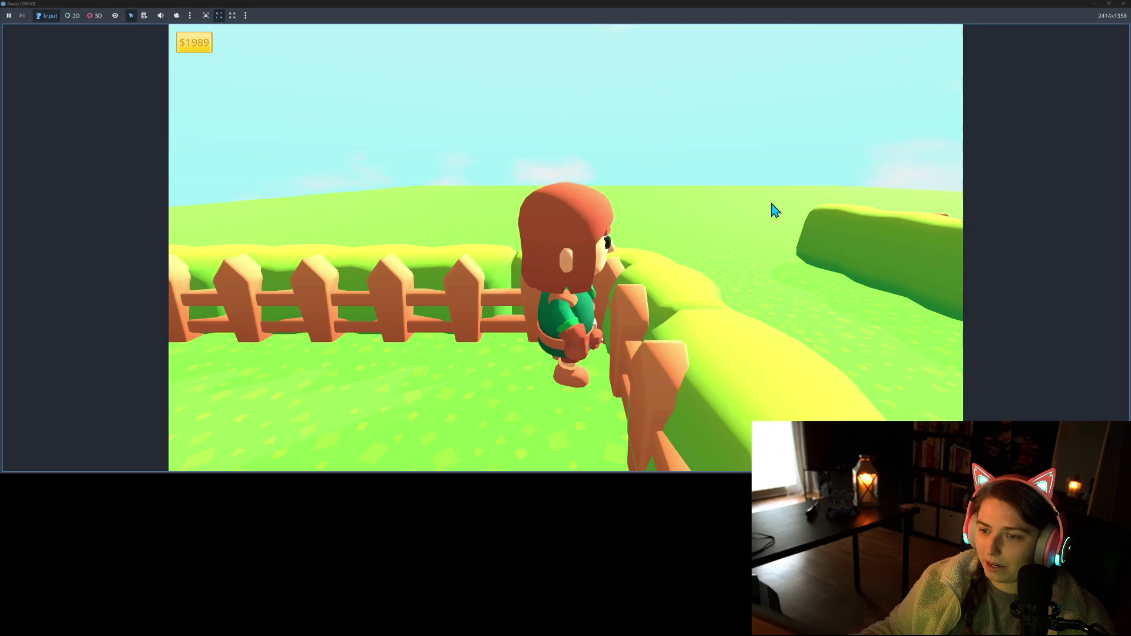
pyautogui.press('s')
pyautogui.press('a')
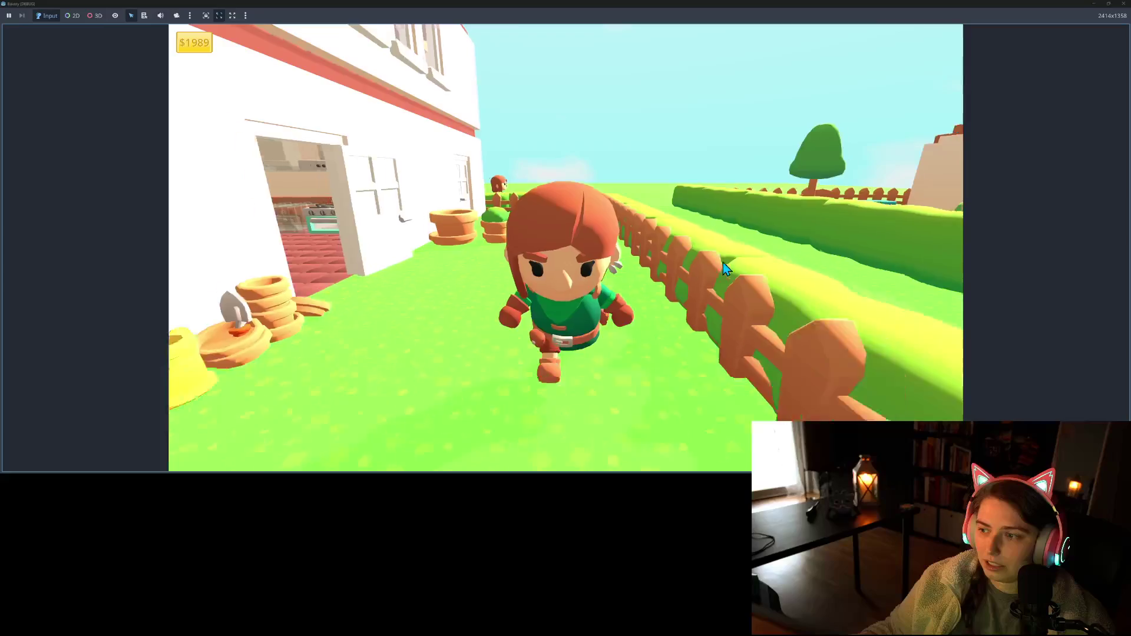
pyautogui.press('d')
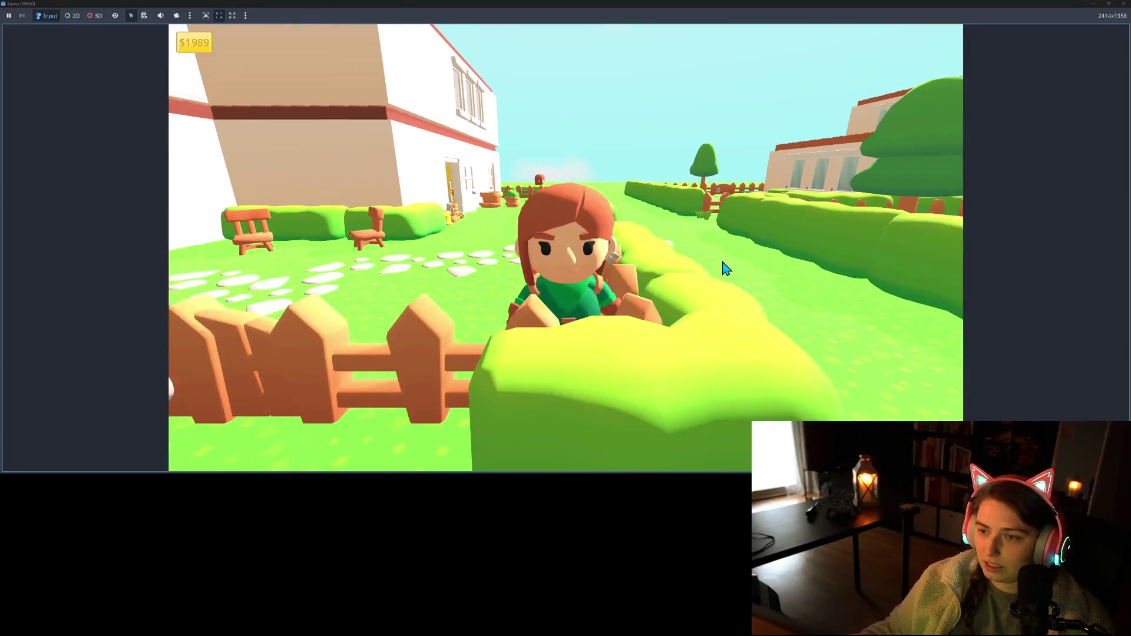
pyautogui.press('w')
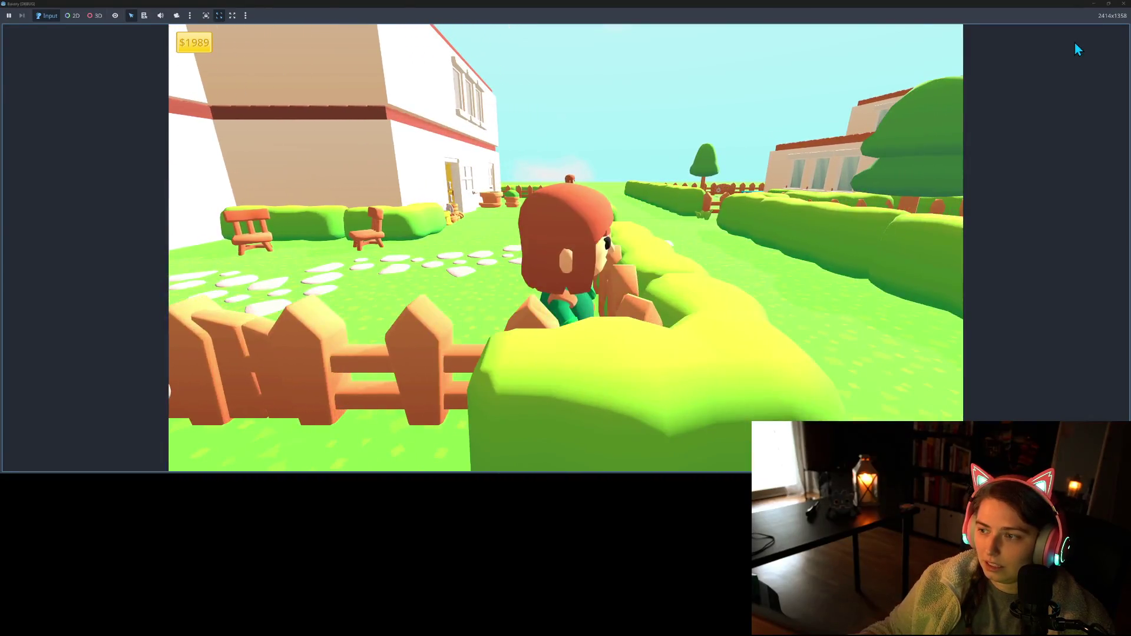
pyautogui.click(1123, 3)
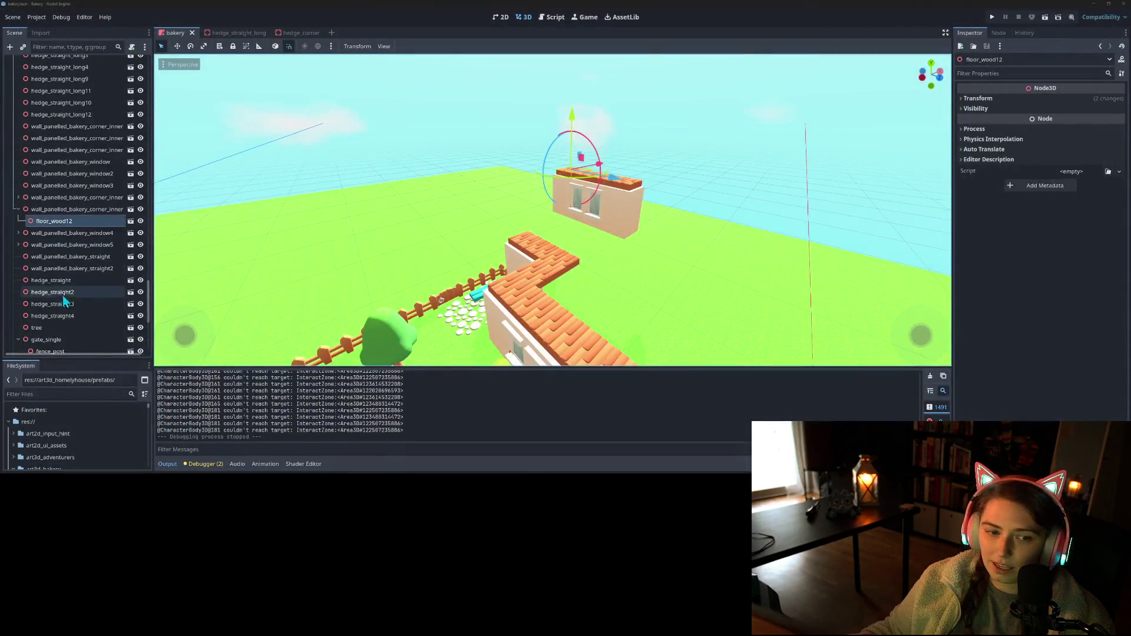
# - Switch to GitHub Desktop to review the pending money.gd and bakery.tscn changes
pyautogui.scroll(-3)
pyautogui.scroll(3)
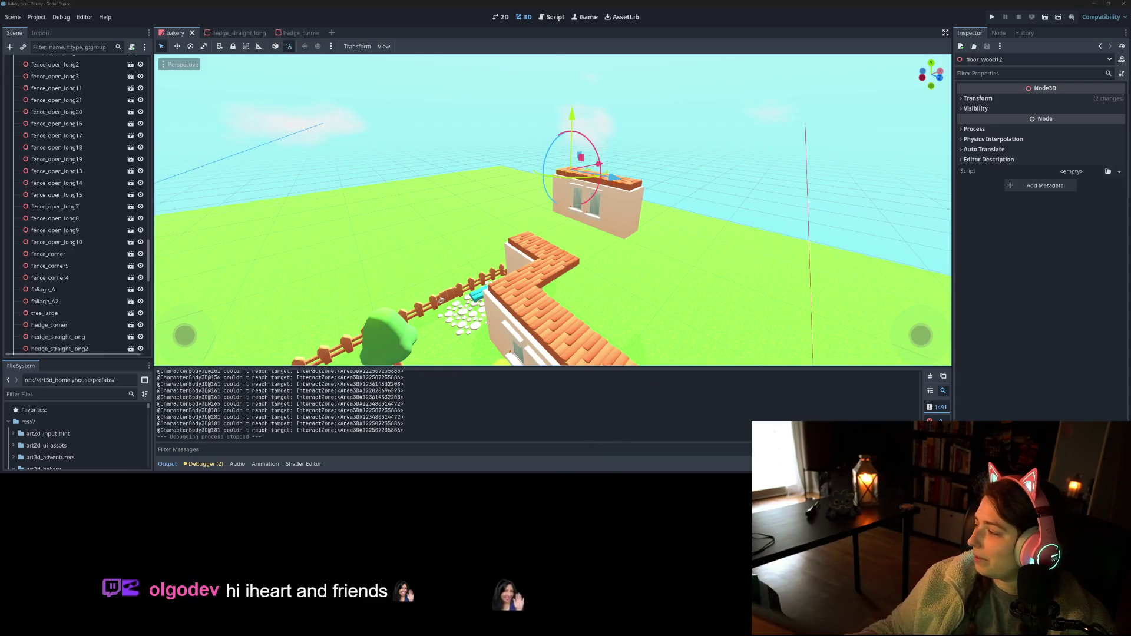
pyautogui.hotkey('alt', 'Tab')
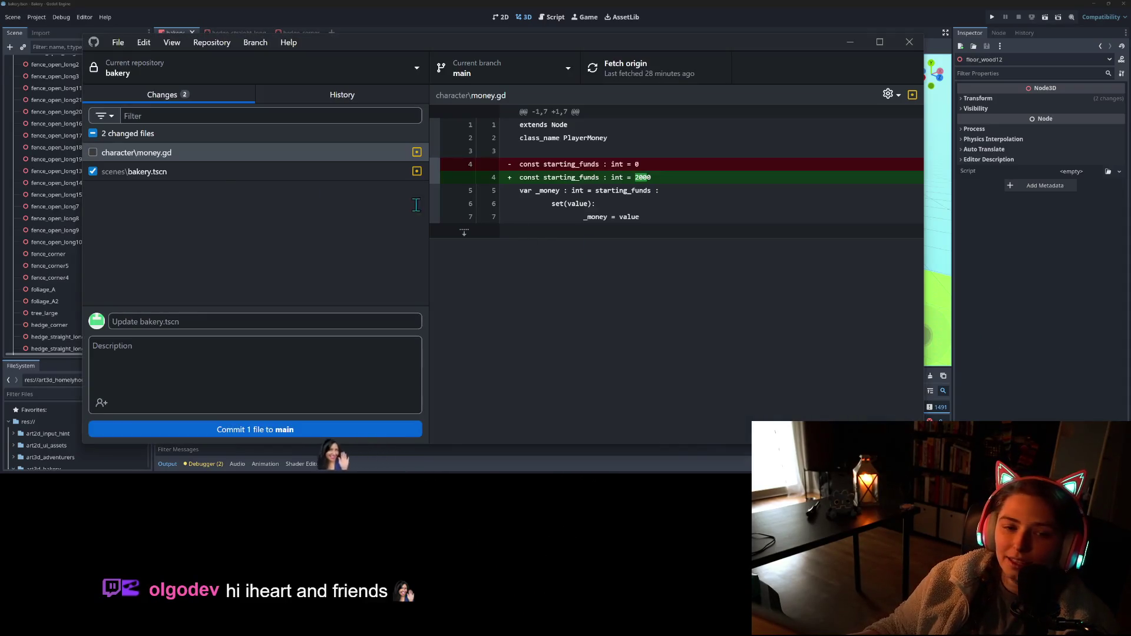
# - Commit only bakery.tscn with the summary 'adds more non collision decorations around bakery'
pyautogui.click(211, 171)
pyautogui.click(317, 321)
pyautogui.write('adds more ')
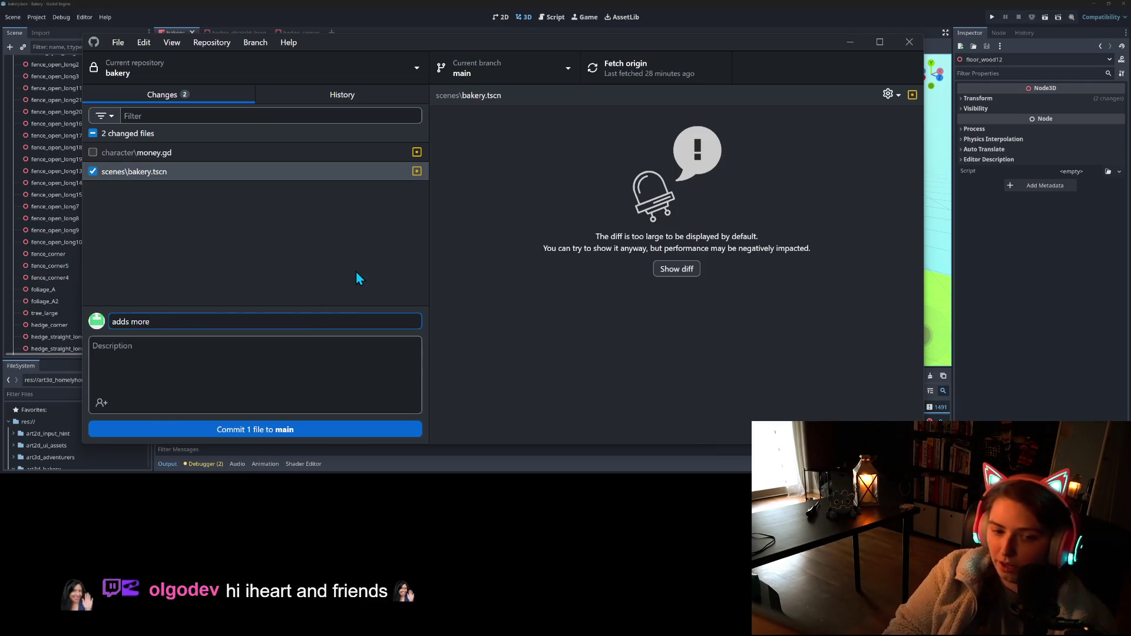
pyautogui.write('non m')
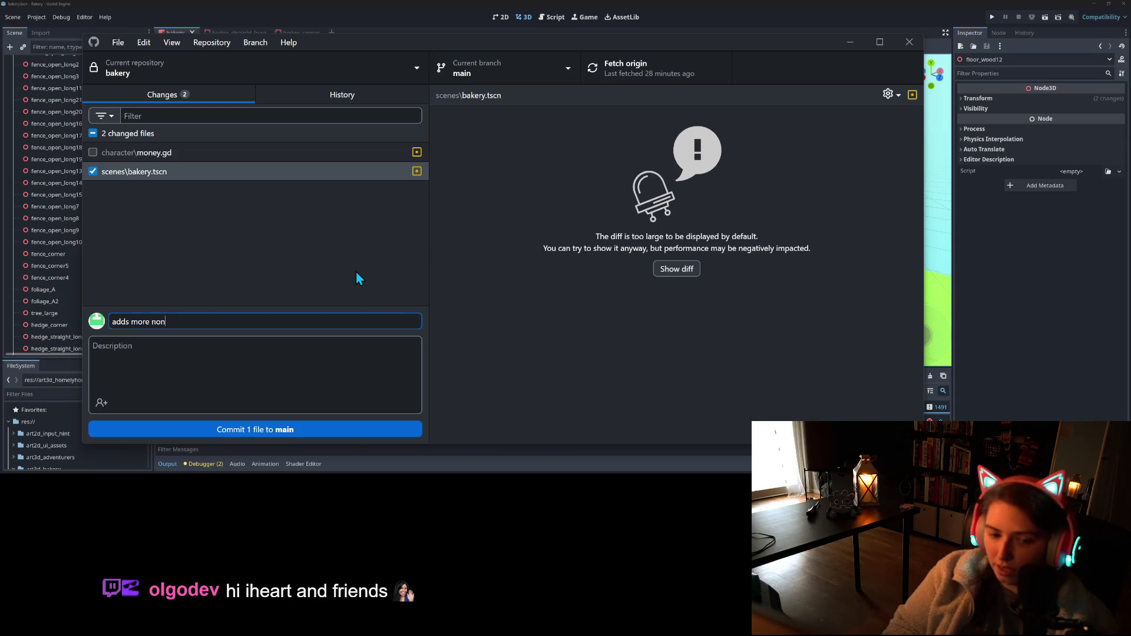
pyautogui.press('BackSpace')
pyautogui.write('lision decora')
pyautogui.write('tions ')
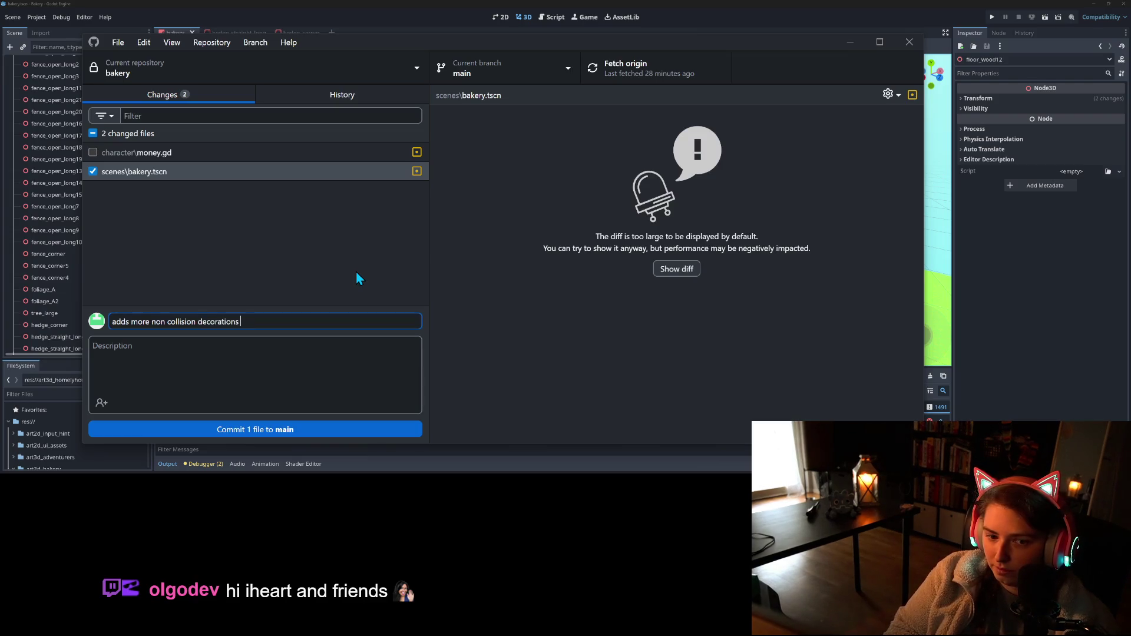
pyautogui.write('around b')
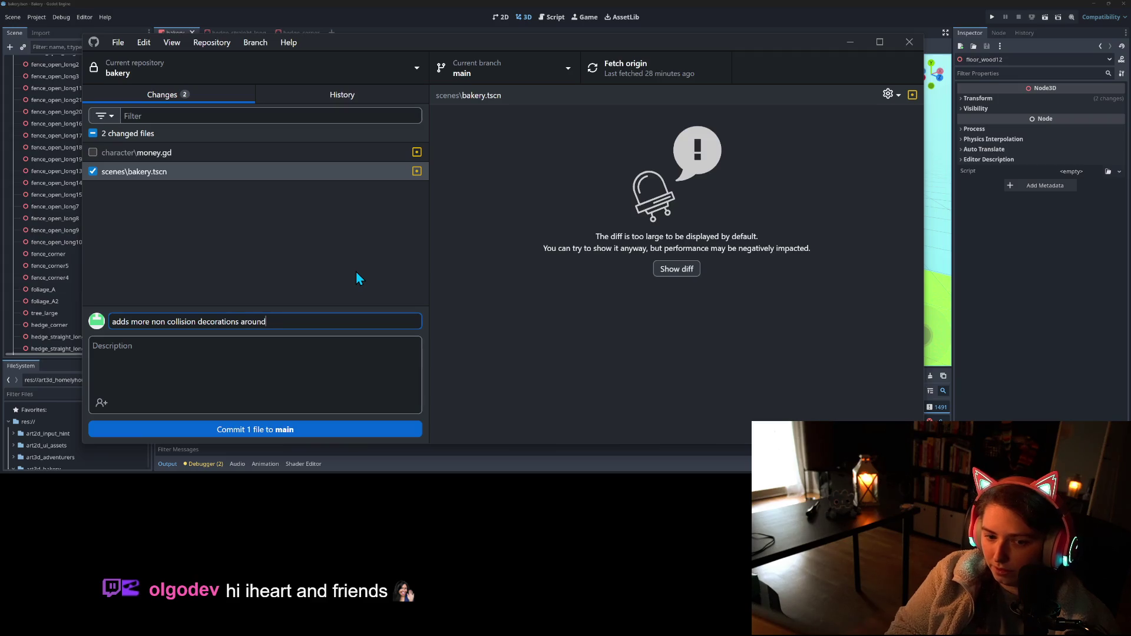
pyautogui.write('akery')
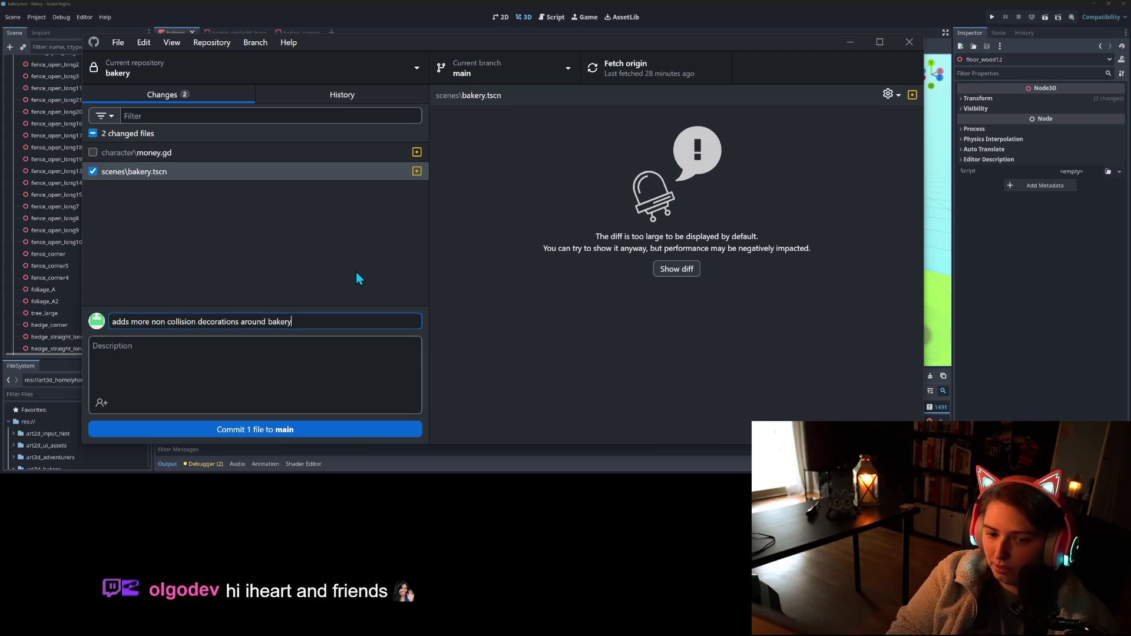
pyautogui.click(345, 429)
# - Push the commit to origin and return to Godot's npc_spawner.gd script
pyautogui.click(695, 67)
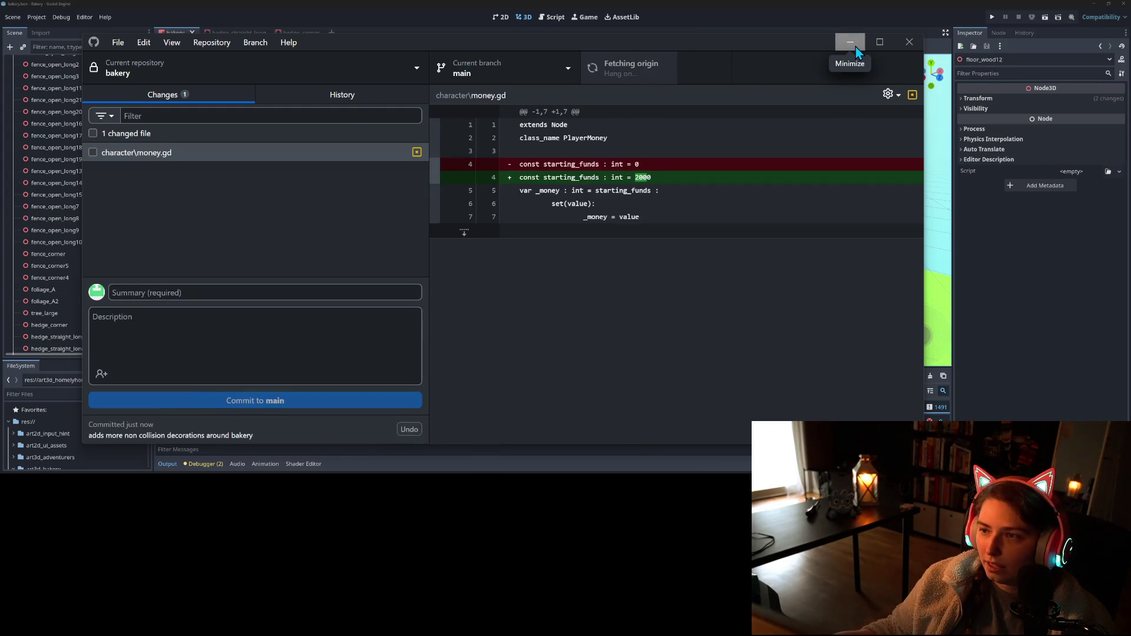
pyautogui.click(856, 47)
pyautogui.click(552, 17)
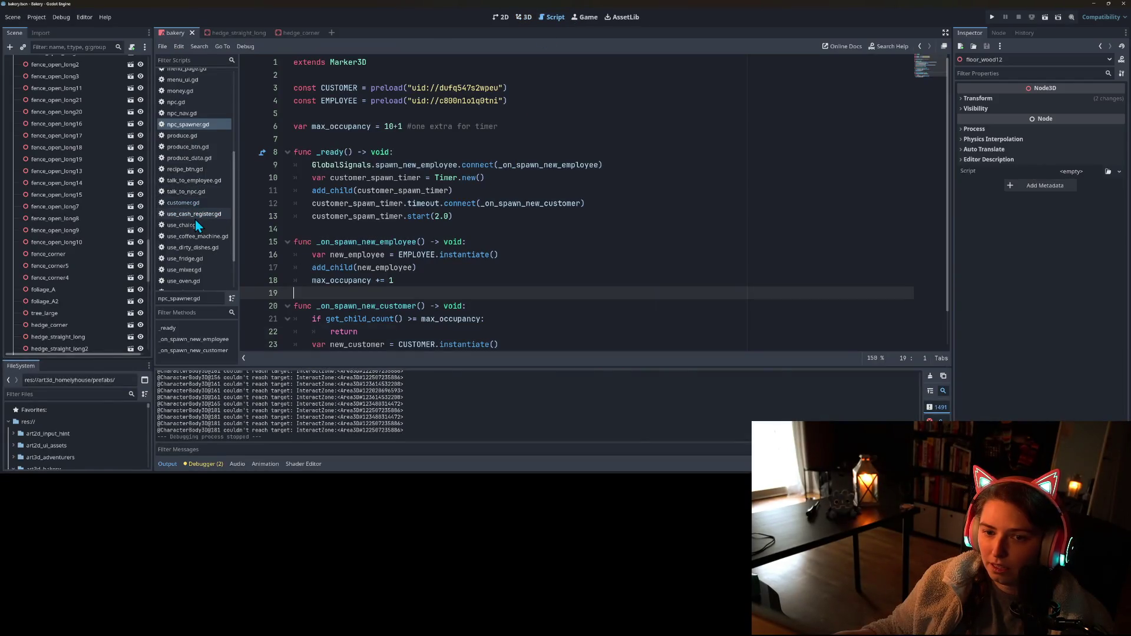
# - Change max_occupancy in npc_spawner.gd from 10+1 to 5+1 and review the timer timeout line
pyautogui.doubleClick(389, 126)
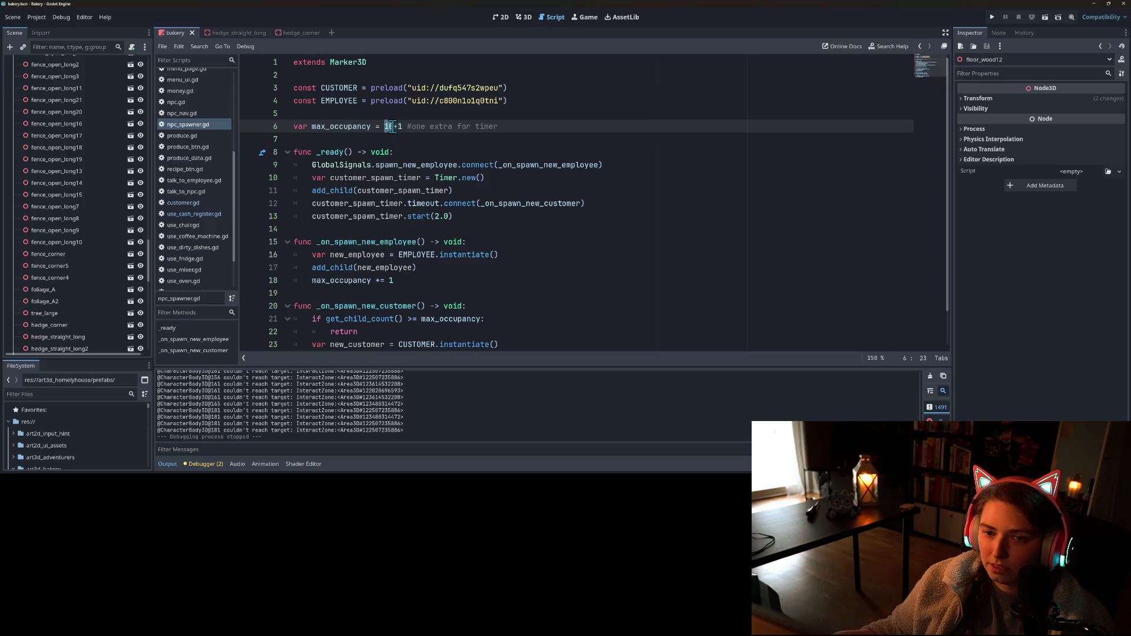
pyautogui.write('5')
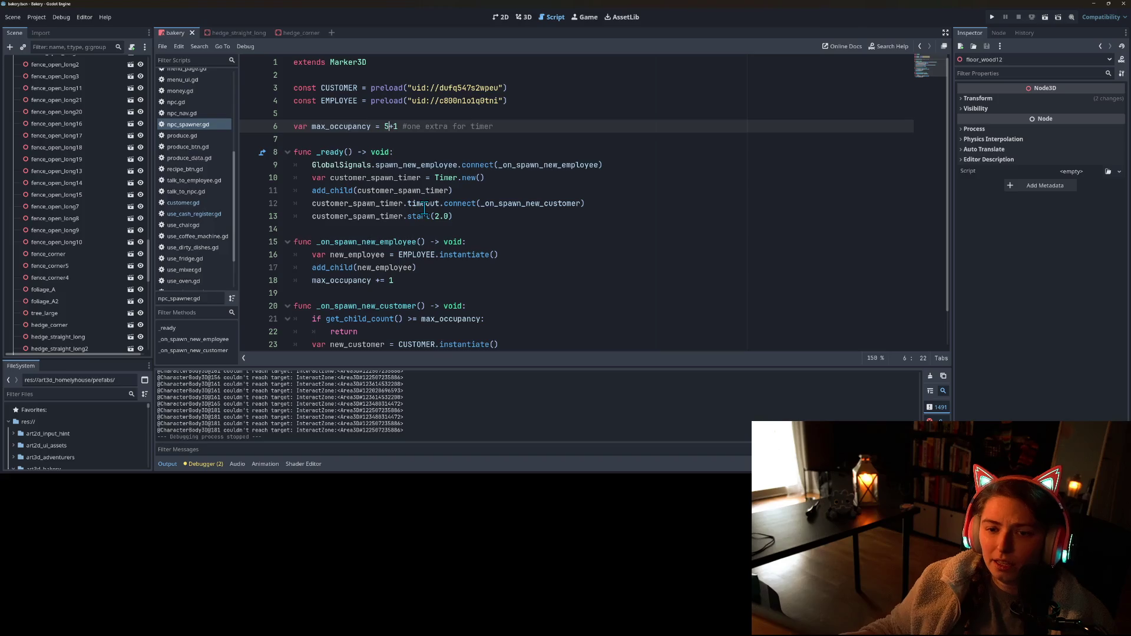
pyautogui.click(423, 203)
pyautogui.click(443, 191)
pyautogui.click(377, 203)
pyautogui.click(359, 206)
pyautogui.scroll(-3)
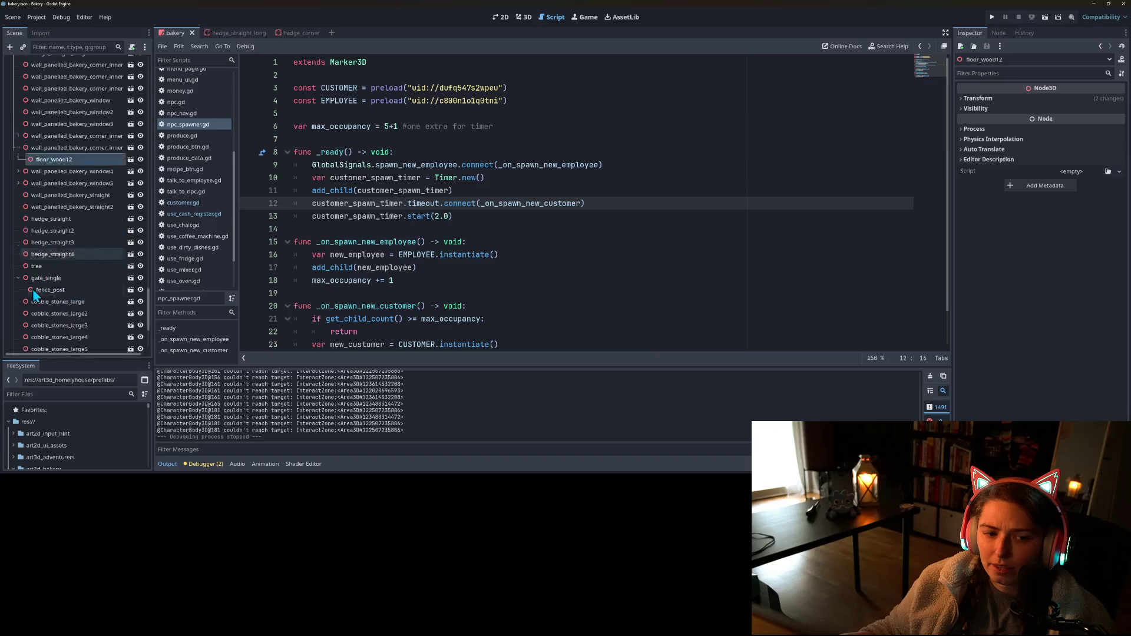
pyautogui.scroll(-3)
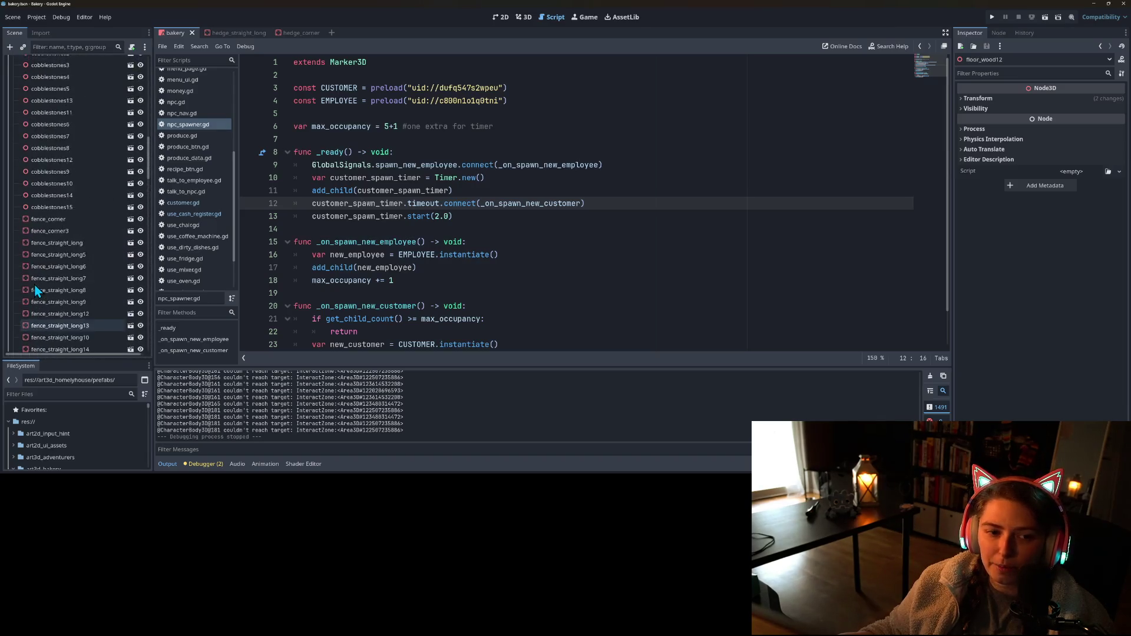
# - Collapse the garden group, select NPCSpots, then select the Bakery root node
pyautogui.click(13, 213)
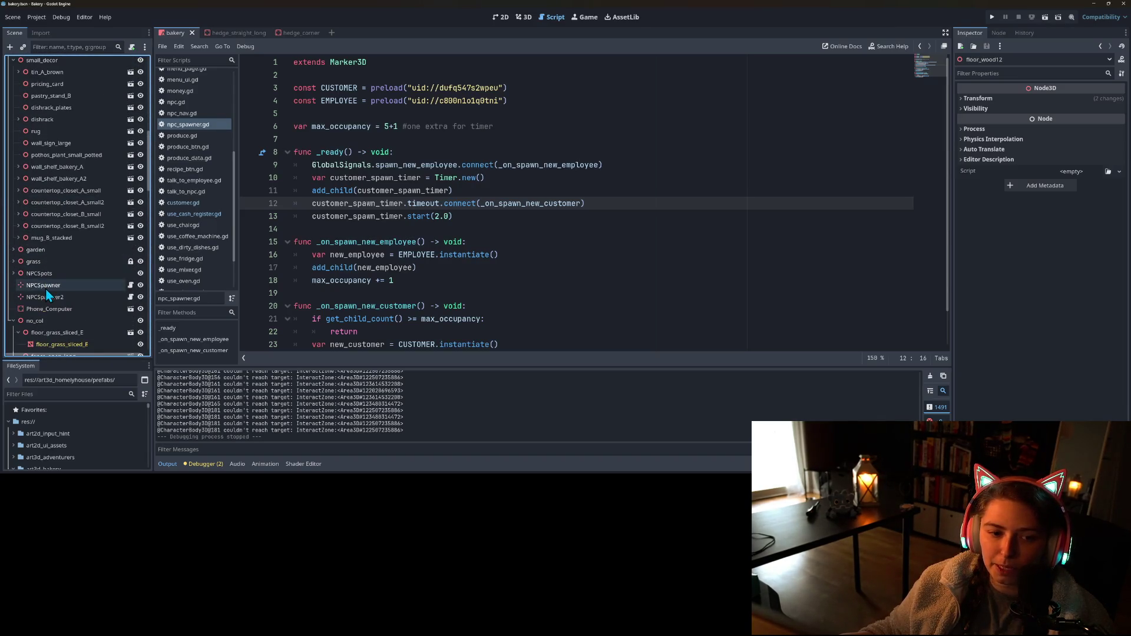
pyautogui.click(60, 237)
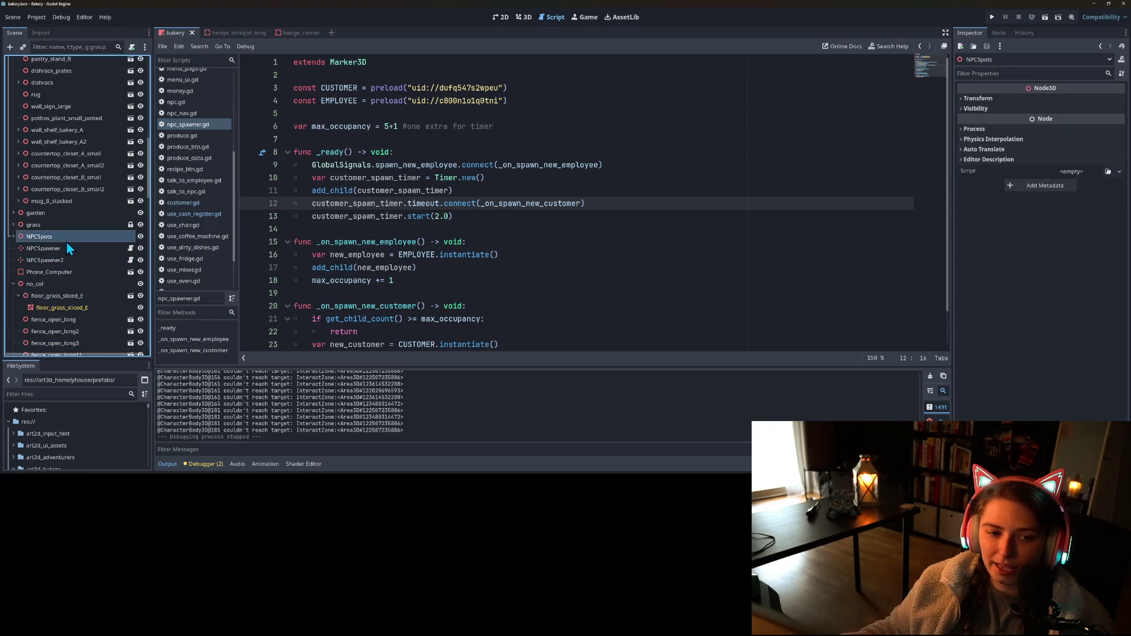
pyautogui.scroll(3)
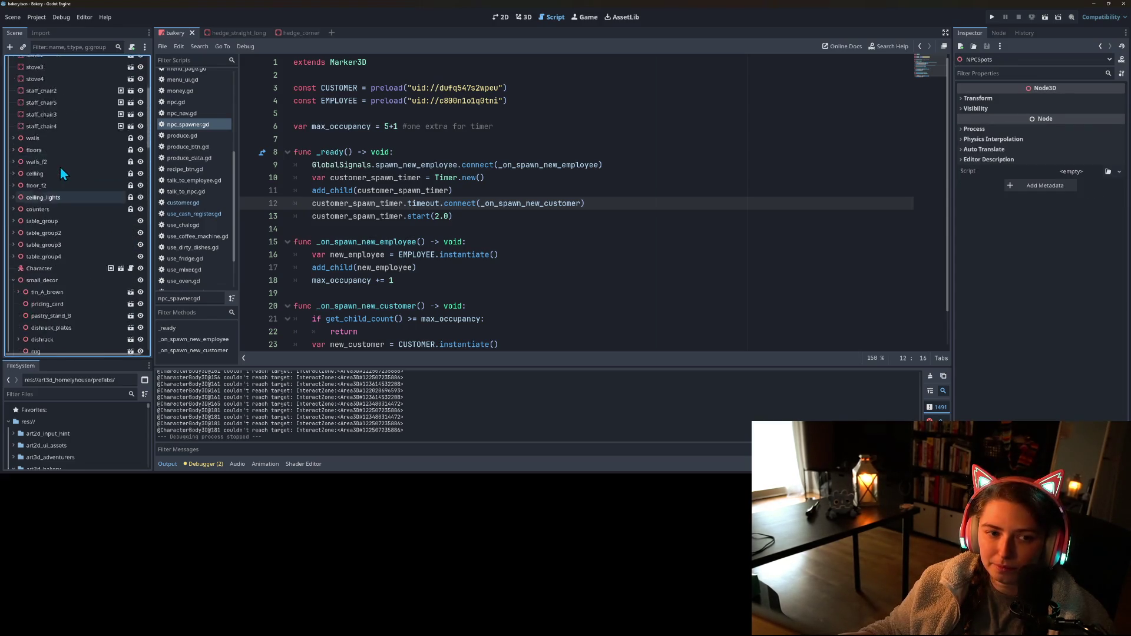
pyautogui.click(39, 63)
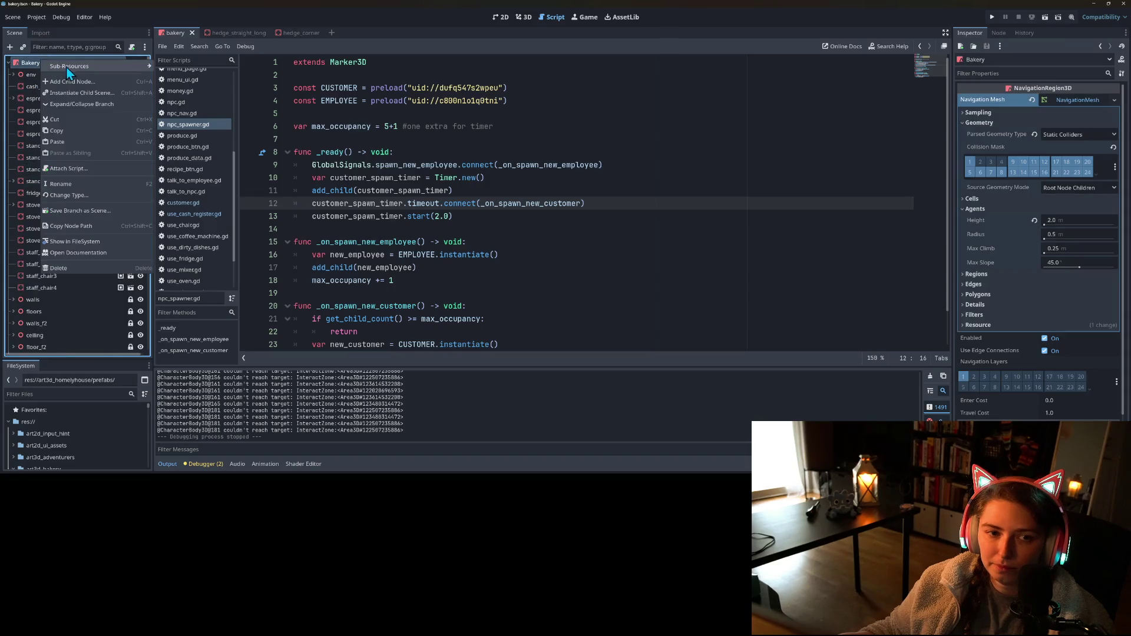
# - Add a Node3D under Bakery below NPCSpots and make both NPCSpawner nodes its children
pyautogui.rightClick(37, 63)
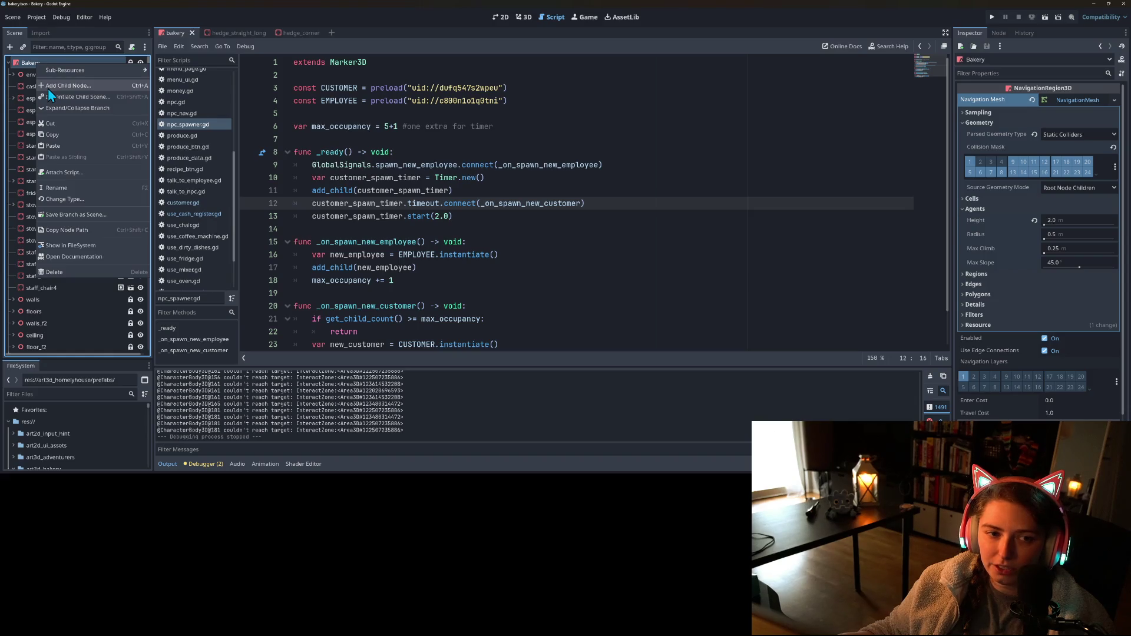
pyautogui.click(48, 87)
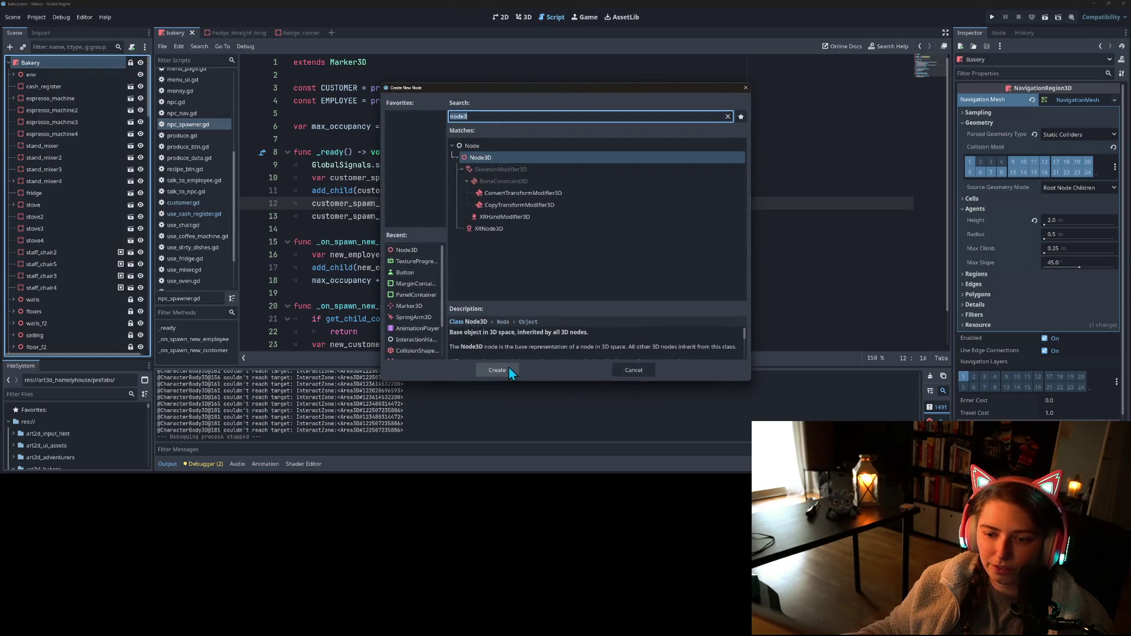
pyautogui.click(497, 370)
pyautogui.scroll(-3)
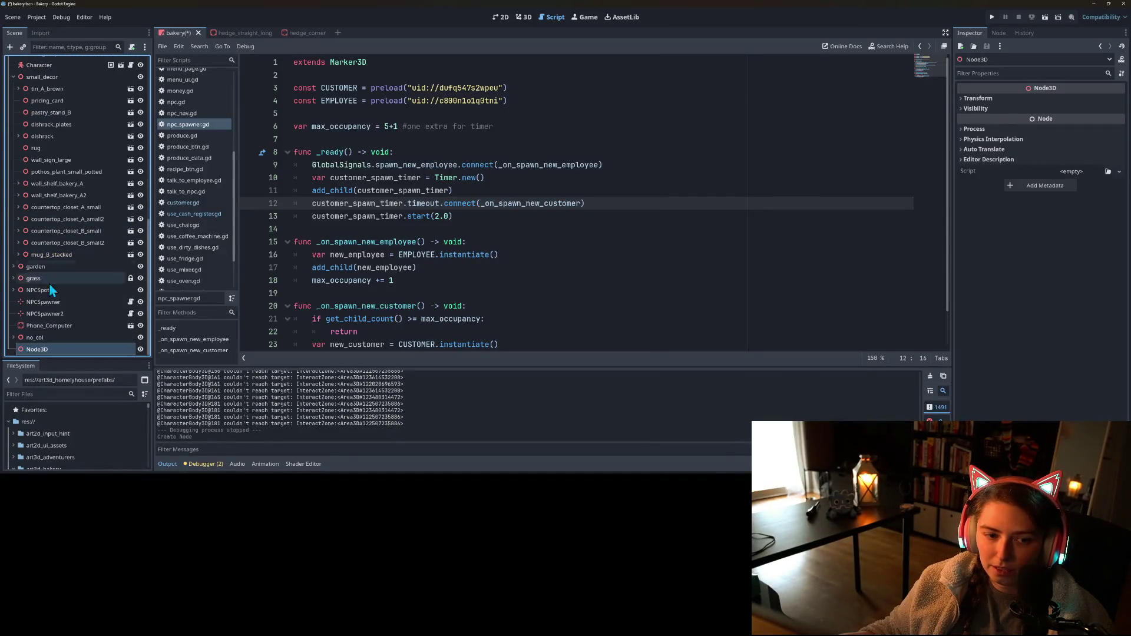
pyautogui.moveTo(46, 349); pyautogui.dragTo(52, 304)
pyautogui.click(43, 314)
pyautogui.click(45, 325)
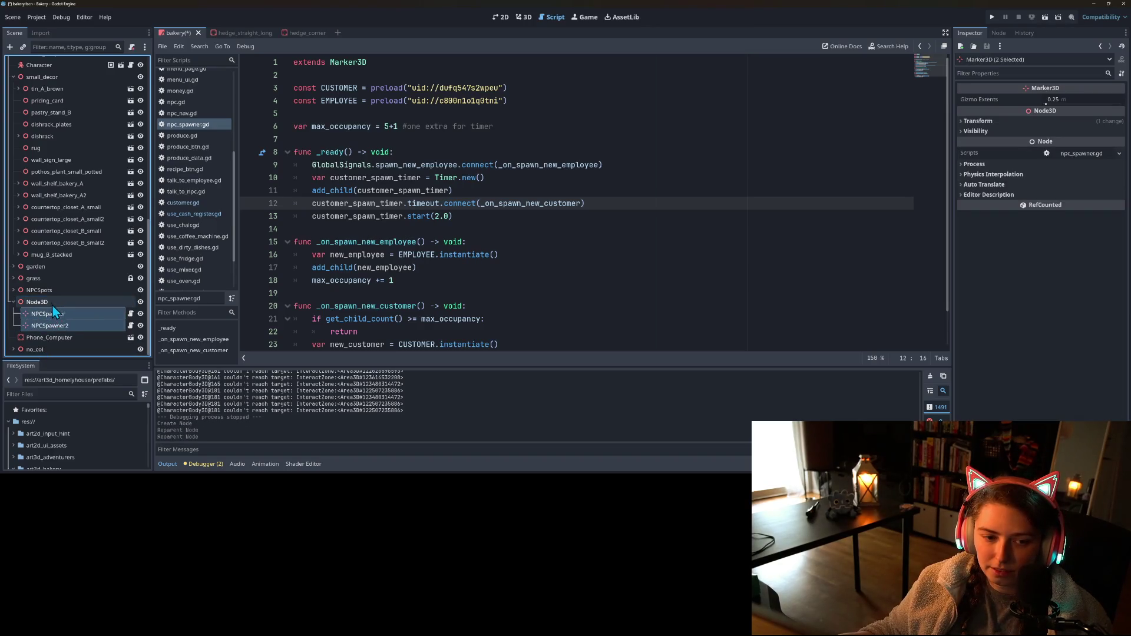
# - Detach the scripts from both spawners and attach npc_spawner.gd to the new Node3D
pyautogui.rightClick(119, 317)
pyautogui.click(152, 321)
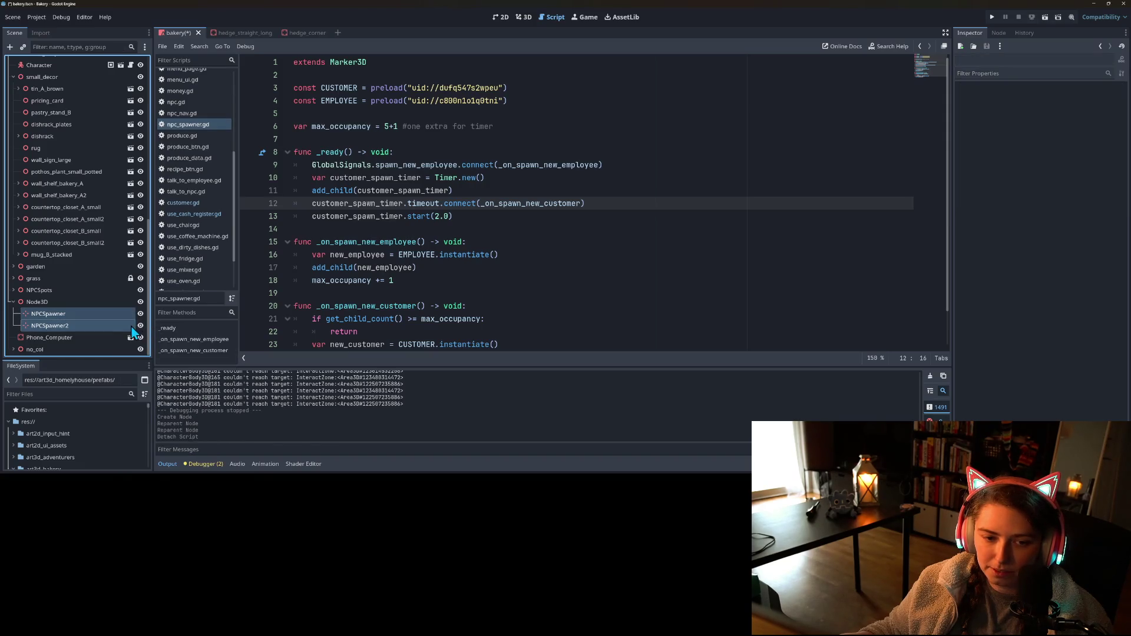
pyautogui.moveTo(195, 126); pyautogui.dragTo(73, 306)
pyautogui.click(80, 315)
pyautogui.click(111, 304)
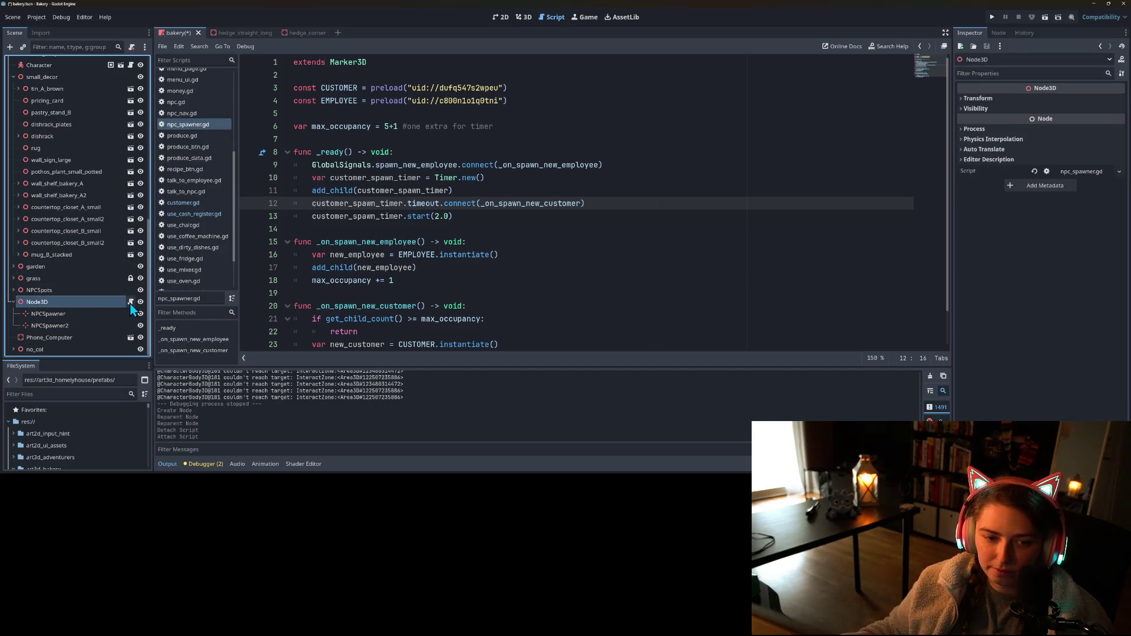
pyautogui.doubleClick(350, 66)
pyautogui.write('Node')
pyautogui.write('3D')
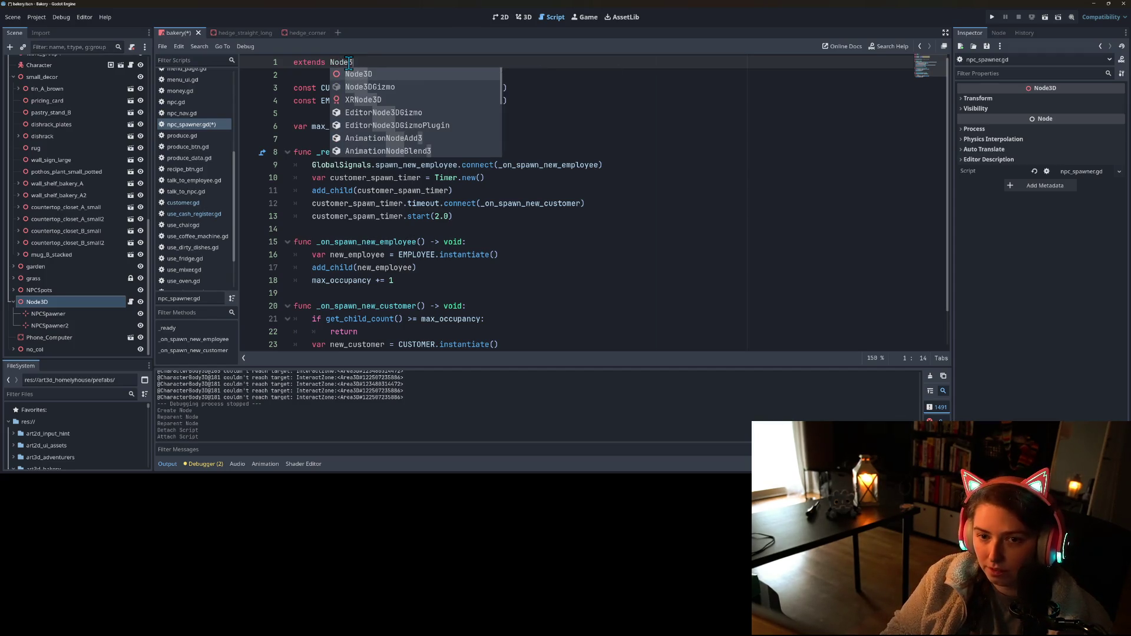
pyautogui.hotkey('ctrl', 's')
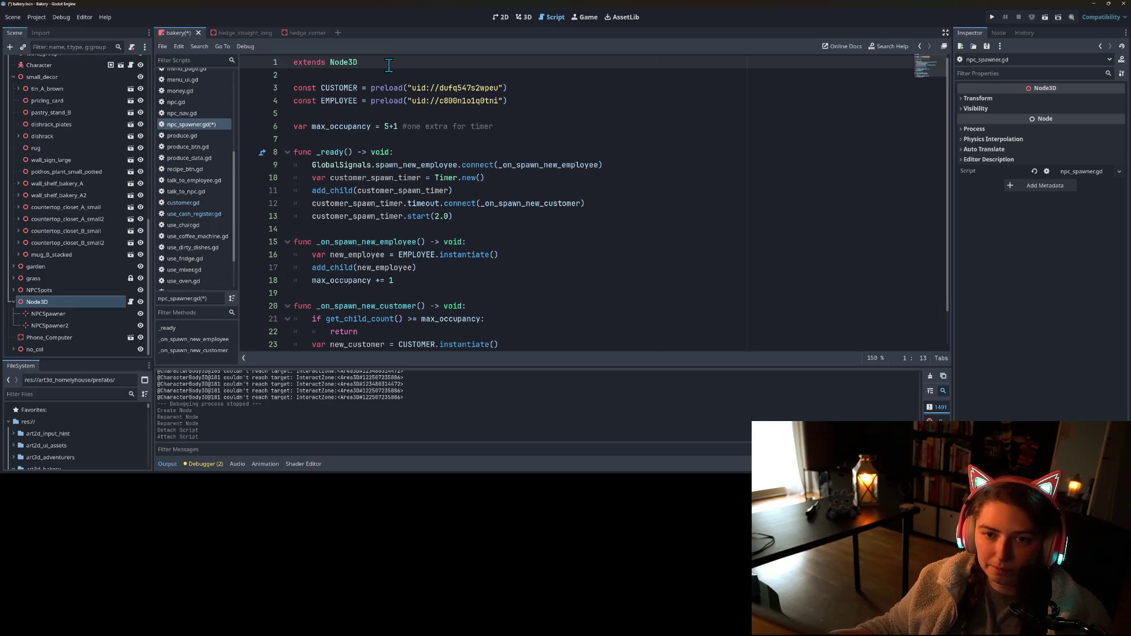
pyautogui.click(489, 127)
pyautogui.scroll(-3)
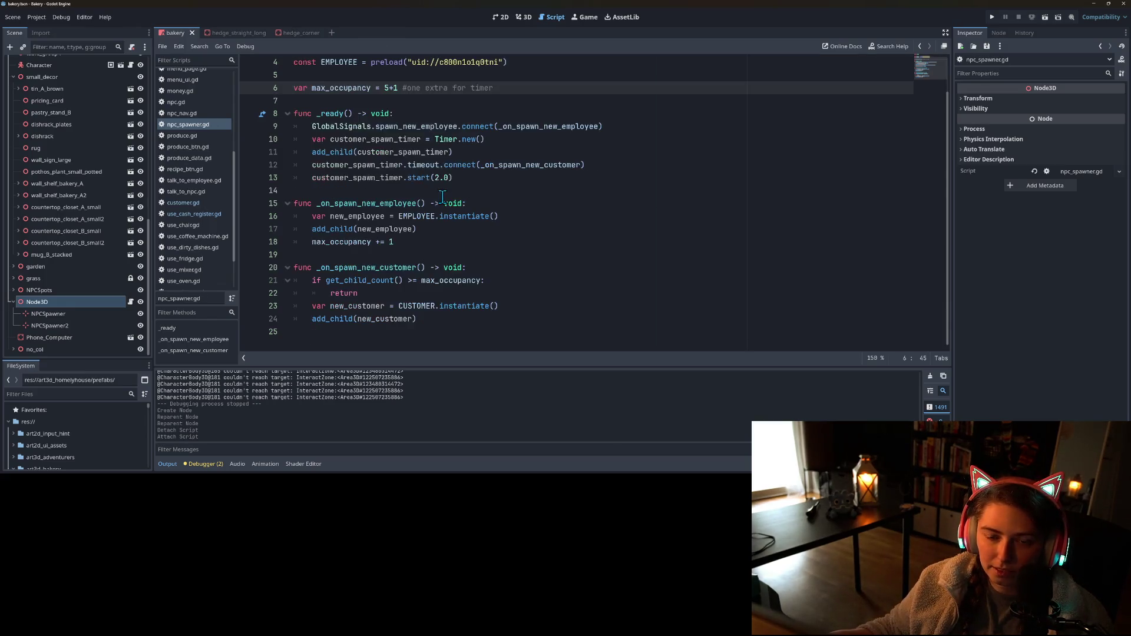
pyautogui.click(366, 269)
pyautogui.doubleClick(338, 230)
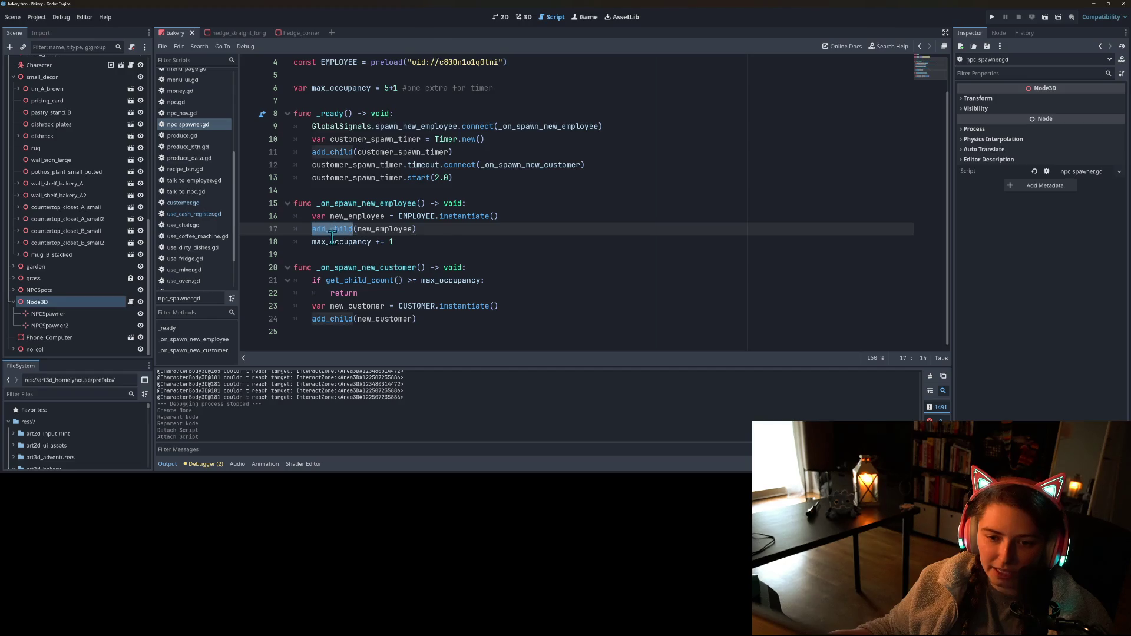
pyautogui.click(312, 229)
pyautogui.click(308, 153)
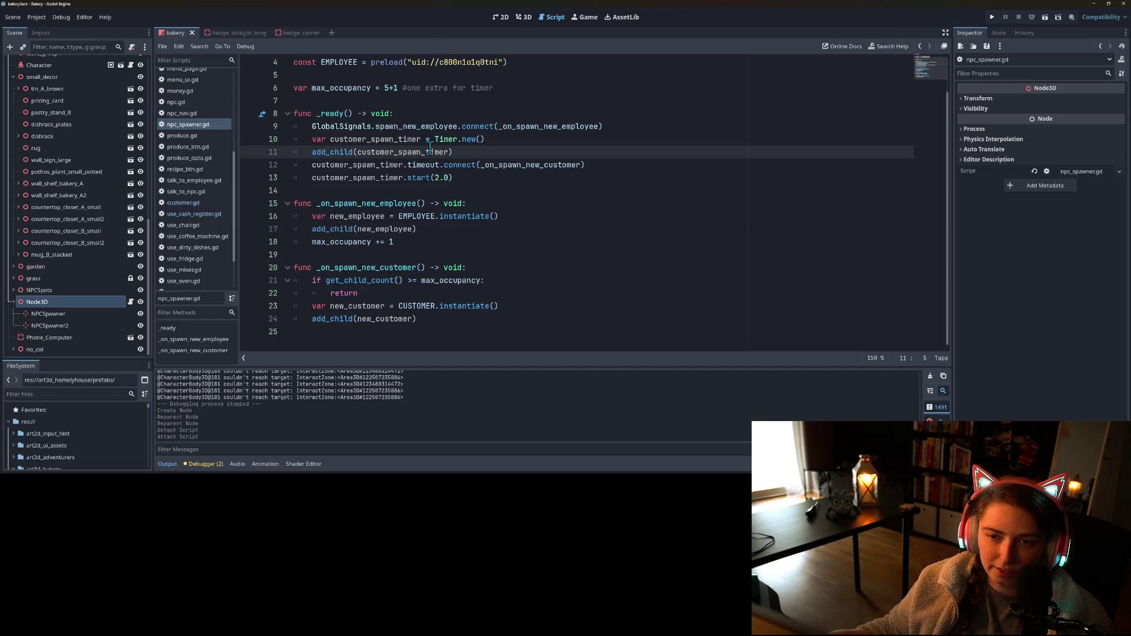
pyautogui.click(512, 144)
pyautogui.click(309, 154)
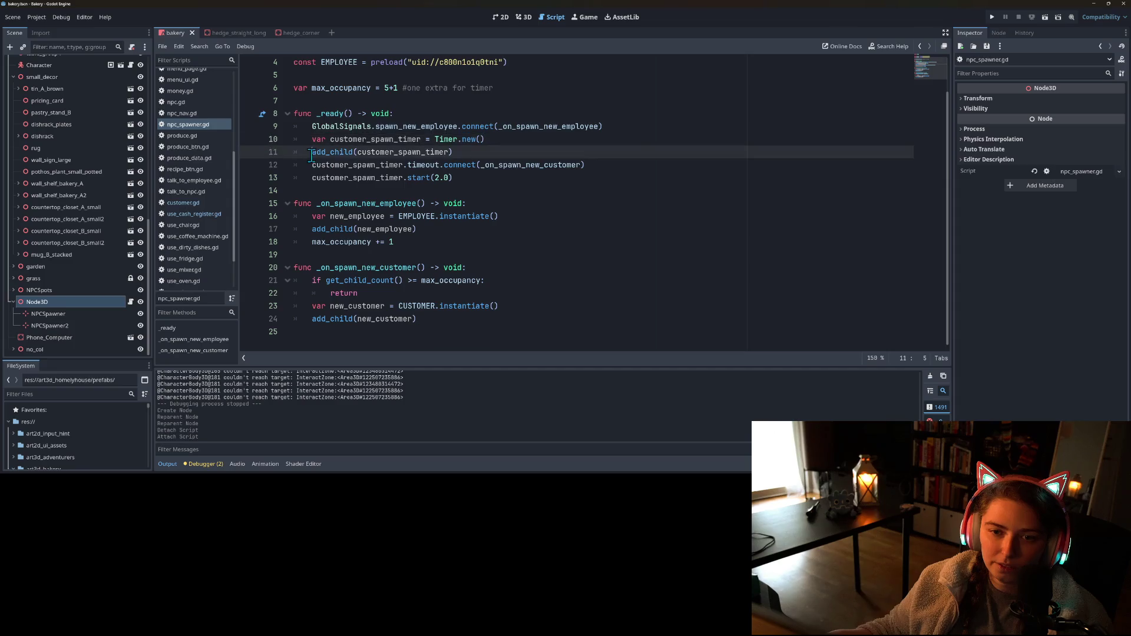
pyautogui.click(512, 143)
pyautogui.press('Return')
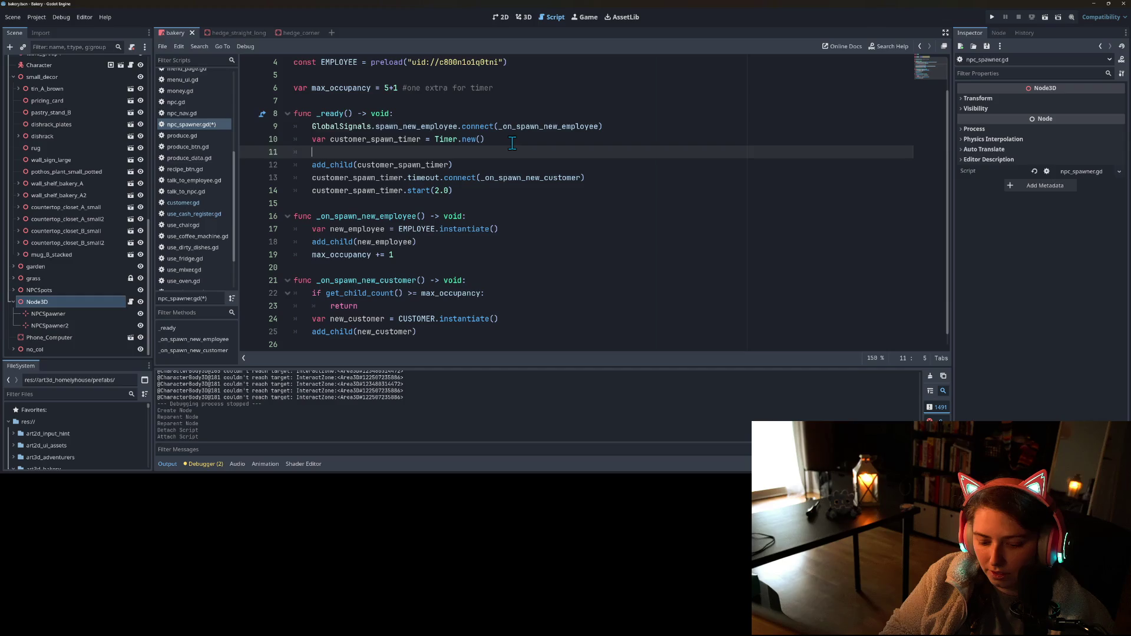
pyautogui.write('get_chi')
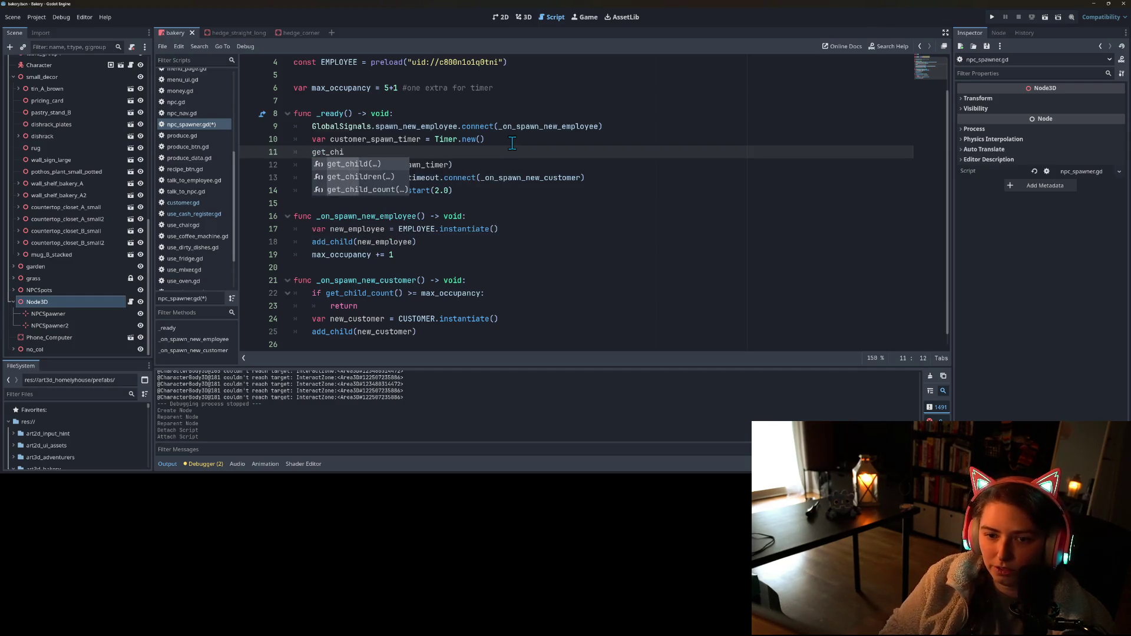
pyautogui.press('Return')
pyautogui.write('.pi')
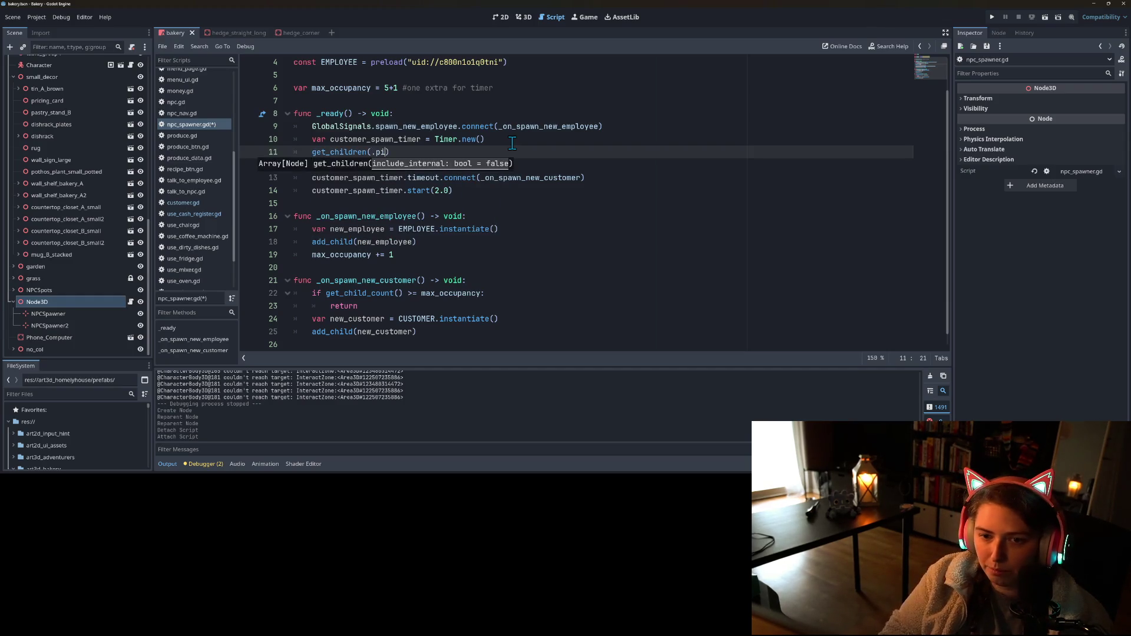
pyautogui.press('BackSpace')
pyautogui.press('BackSpace')
pyautogui.press('BackSpace')
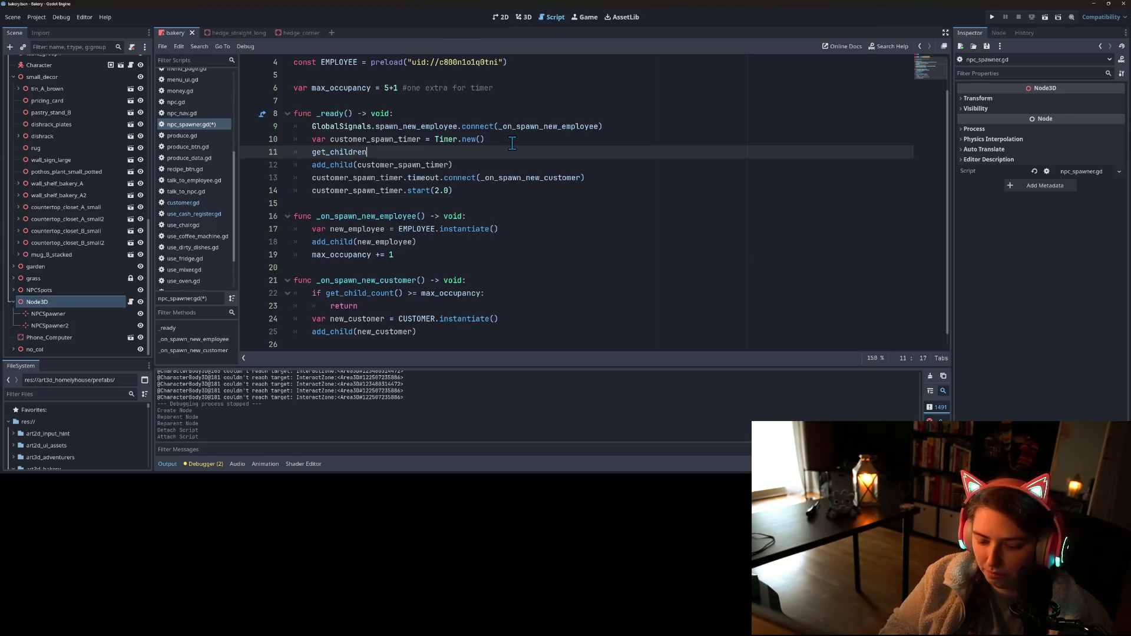
pyautogui.write('()')
pyautogui.write('.pick')
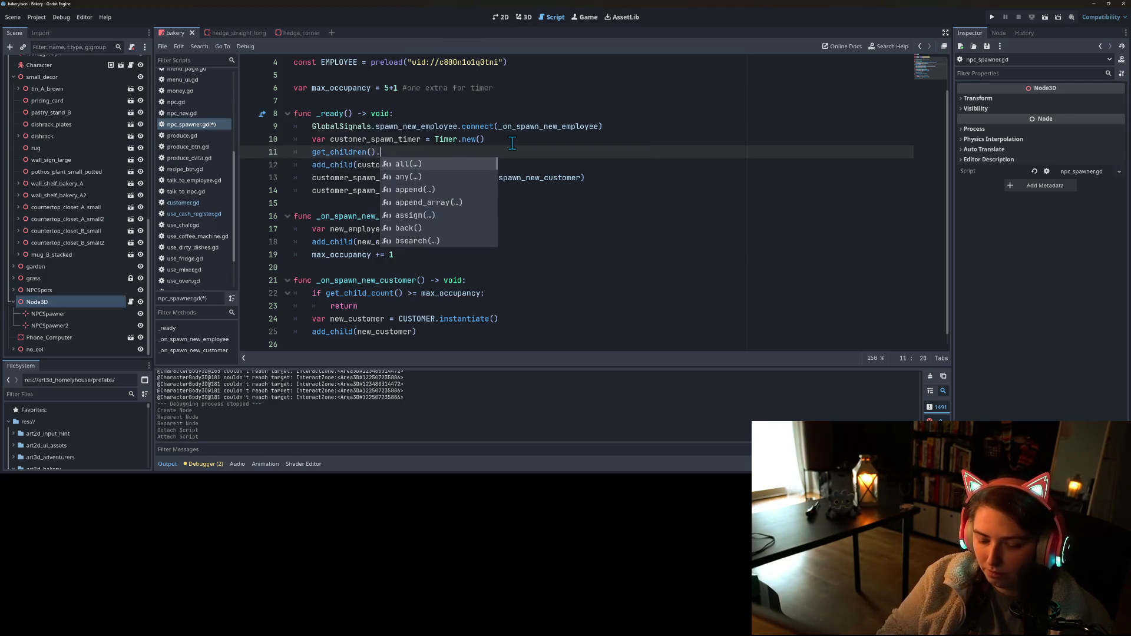
pyautogui.press('Return')
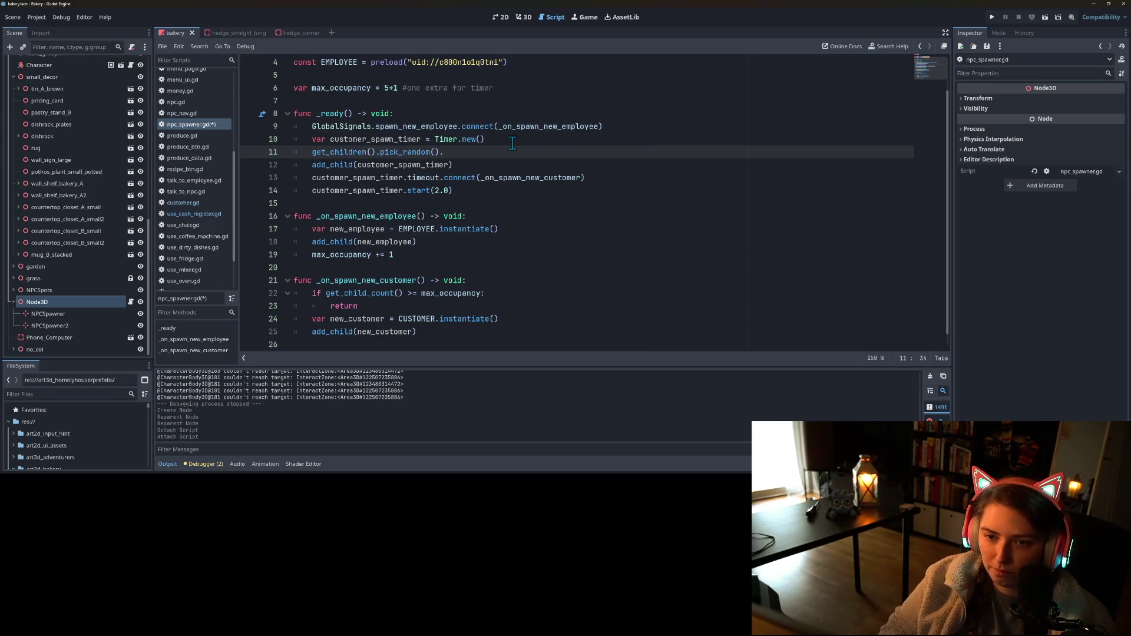
pyautogui.press('Delete')
pyautogui.press('Delete')
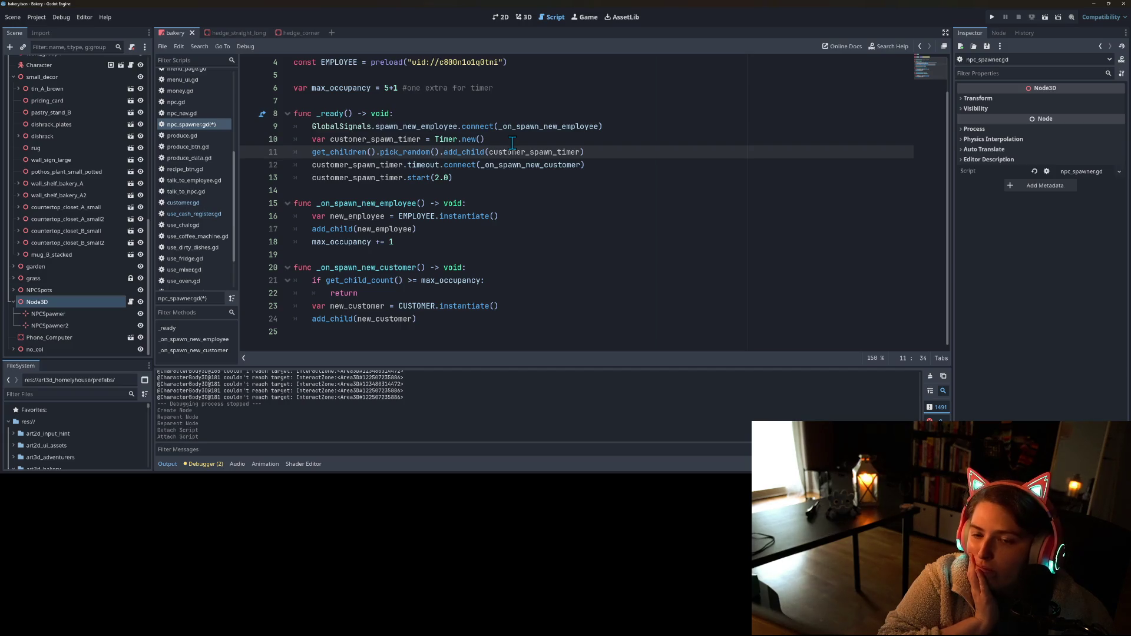
pyautogui.press('BackSpace')
pyautogui.press('BackSpace')
pyautogui.press('BackSpace')
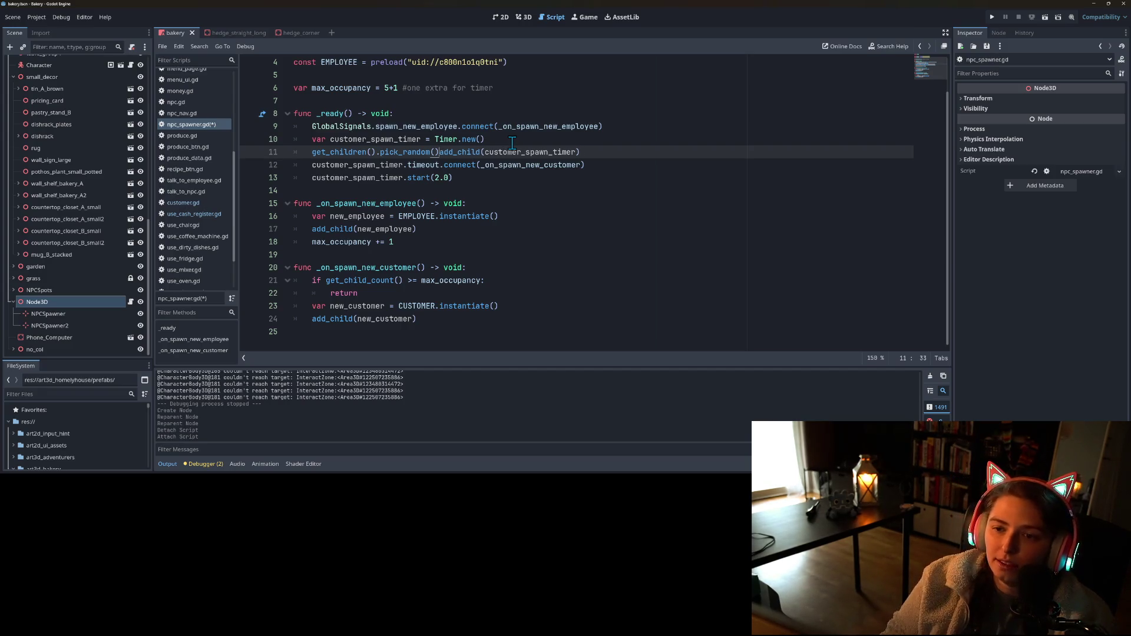
pyautogui.press('BackSpace')
pyautogui.press('BackSpace')
pyautogui.press('BackSpace')
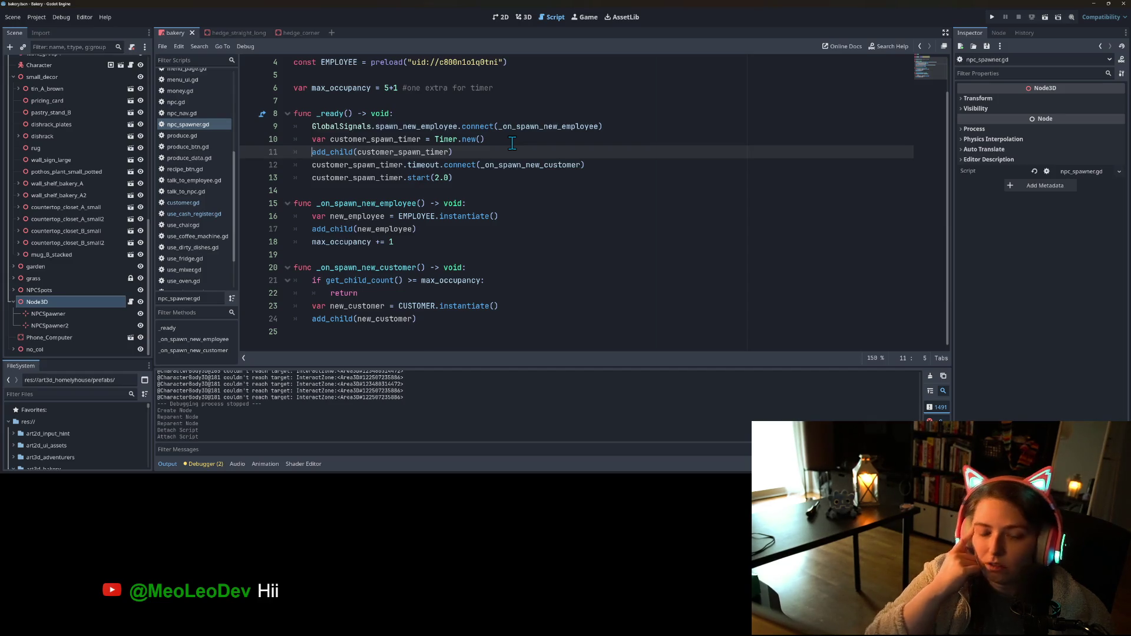
pyautogui.click(499, 154)
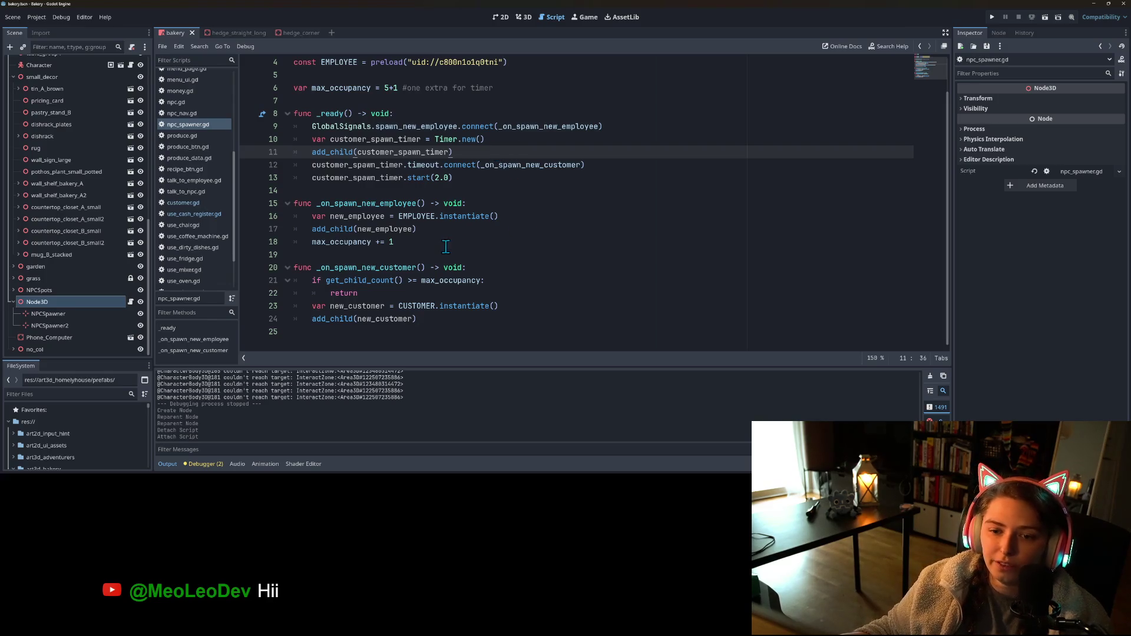
# - Start a new line after add_child(new_employee) with the new_employee reference
pyautogui.click(447, 247)
pyautogui.press('Up')
pyautogui.press('Return')
pyautogui.write('new_employee.qu')
pyautogui.write('e')
pyautogui.press('Down')
pyautogui.press('Down')
pyautogui.press('Down')
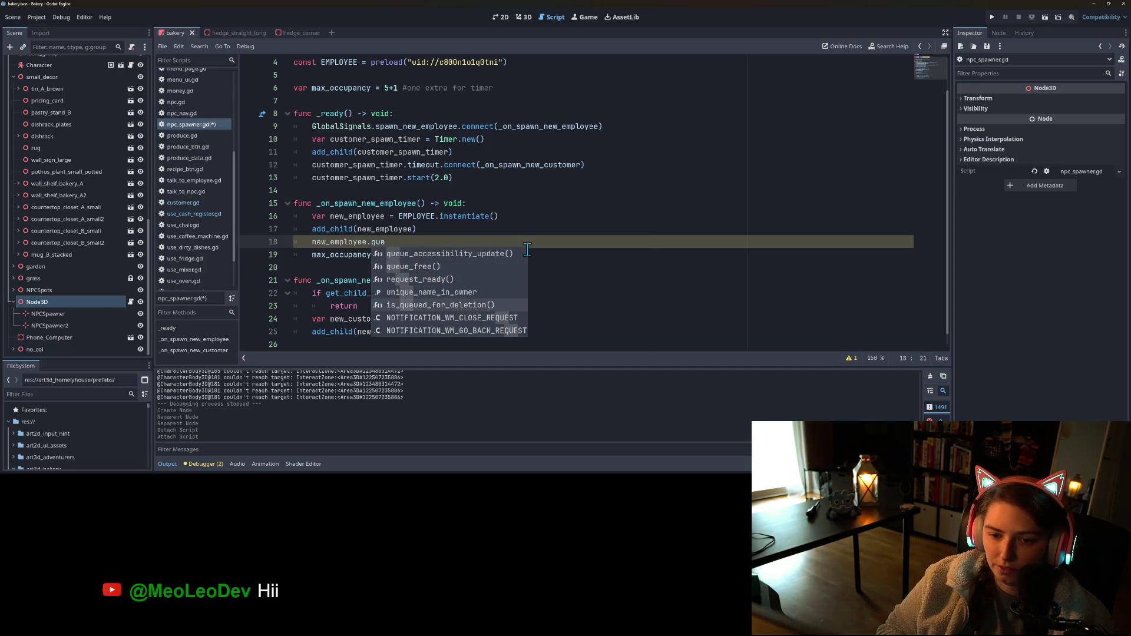
pyautogui.press('BackSpace')
pyautogui.press('BackSpace')
pyautogui.press('BackSpace')
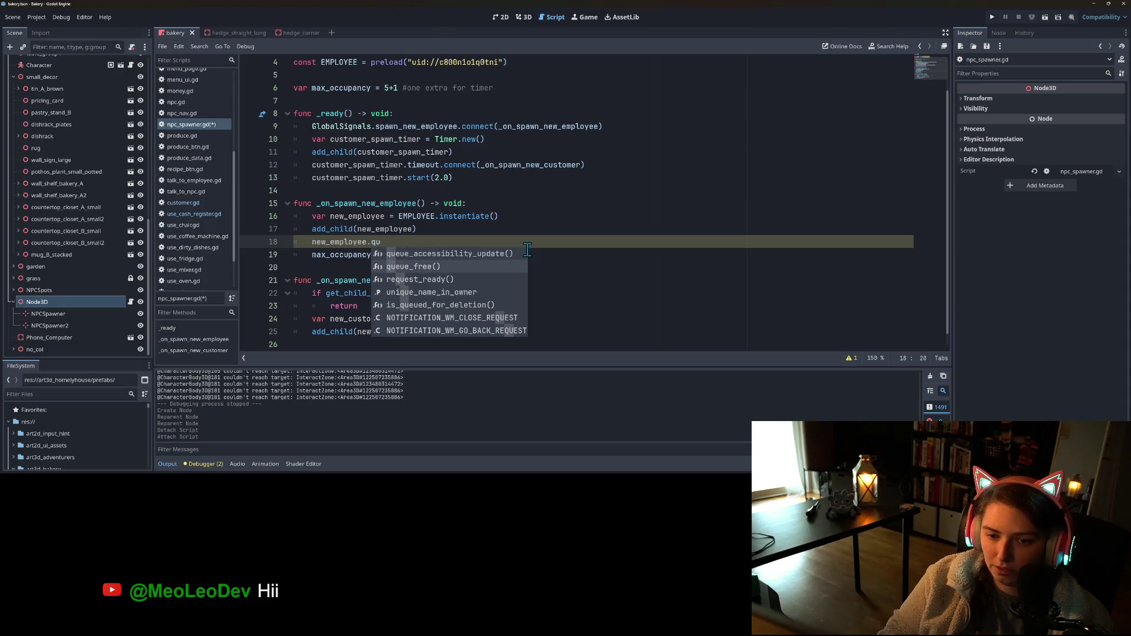
pyautogui.press('BackSpace')
pyautogui.press('BackSpace')
pyautogui.press('BackSpace')
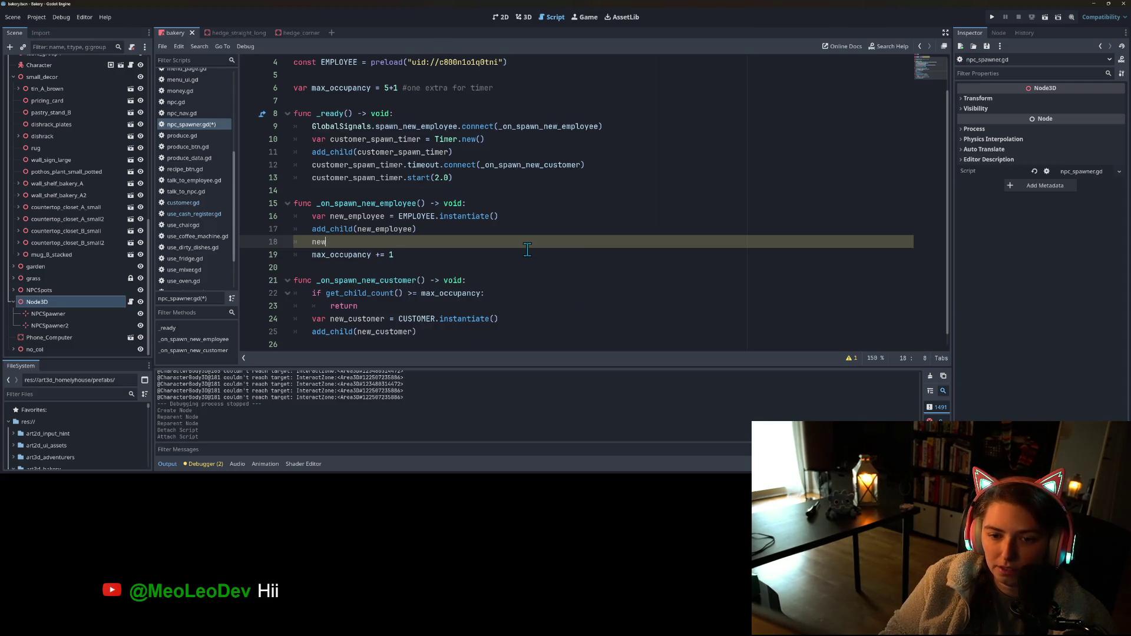
pyautogui.write('w')
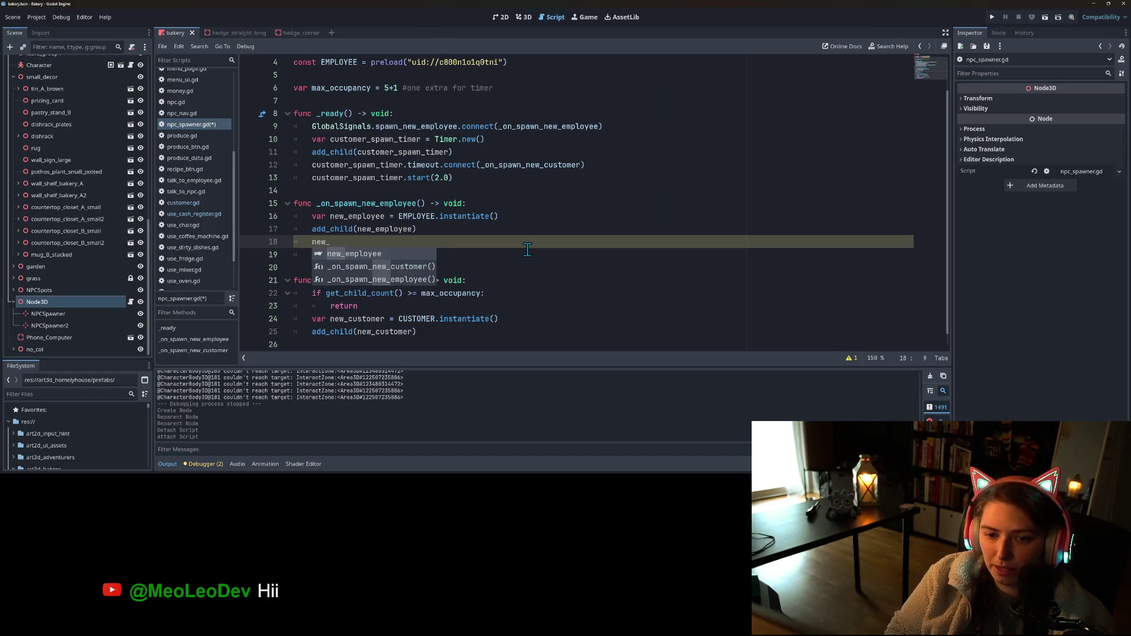
pyautogui.press('Return')
# - Complete it to new_employee.child_exiting_tree and open that signal's Node documentation
pyautogui.write('.ex')
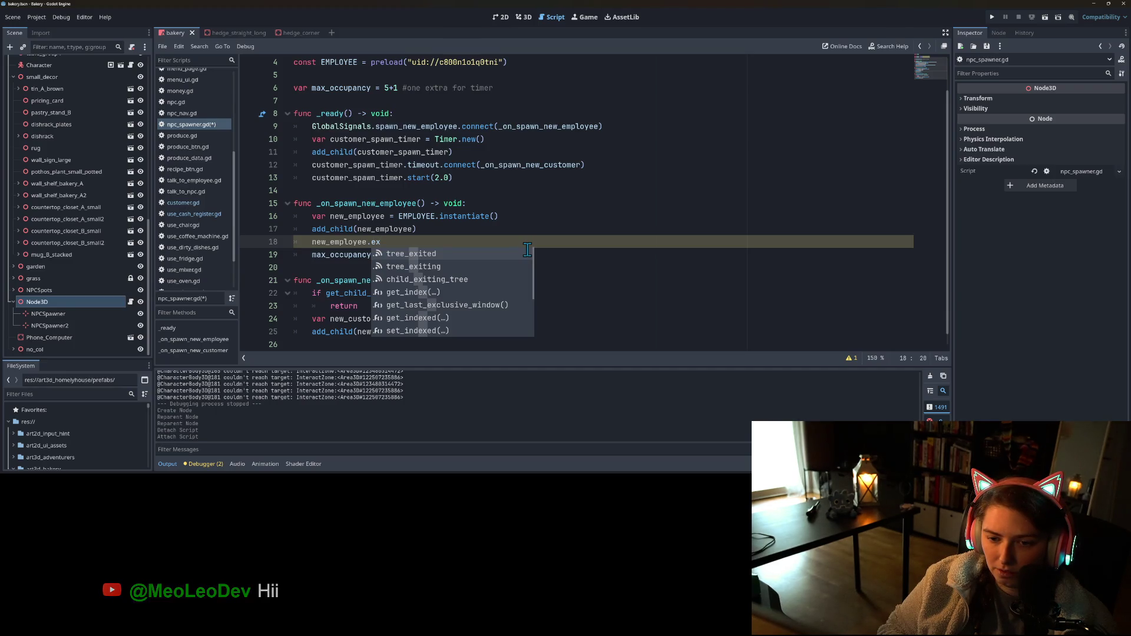
pyautogui.click(473, 278)
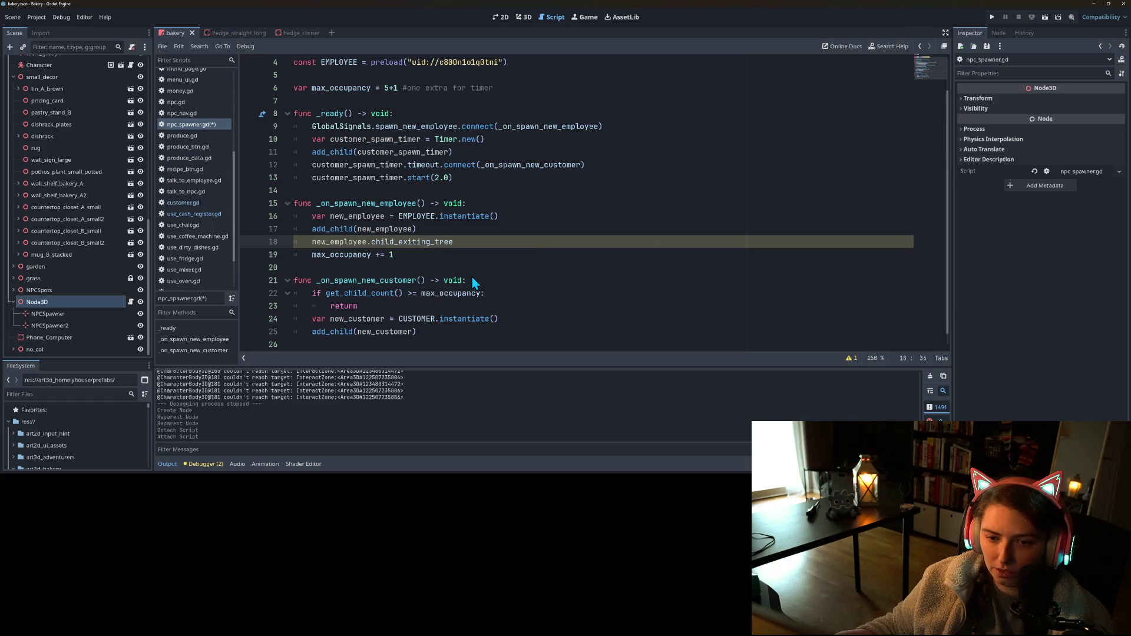
pyautogui.click(420, 243)
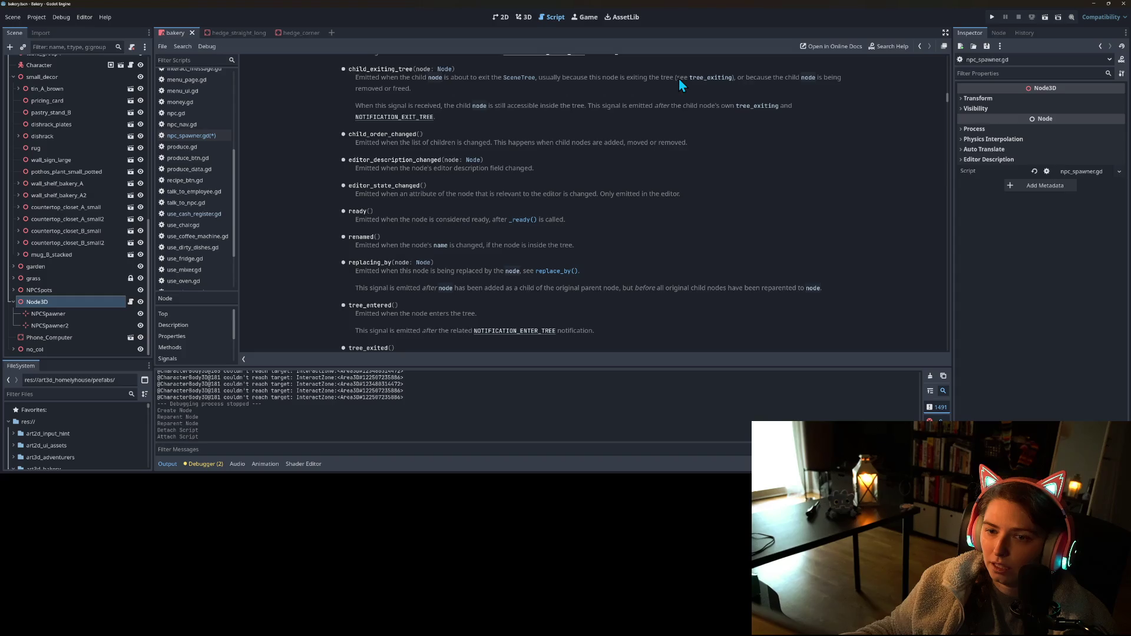
pyautogui.scroll(3)
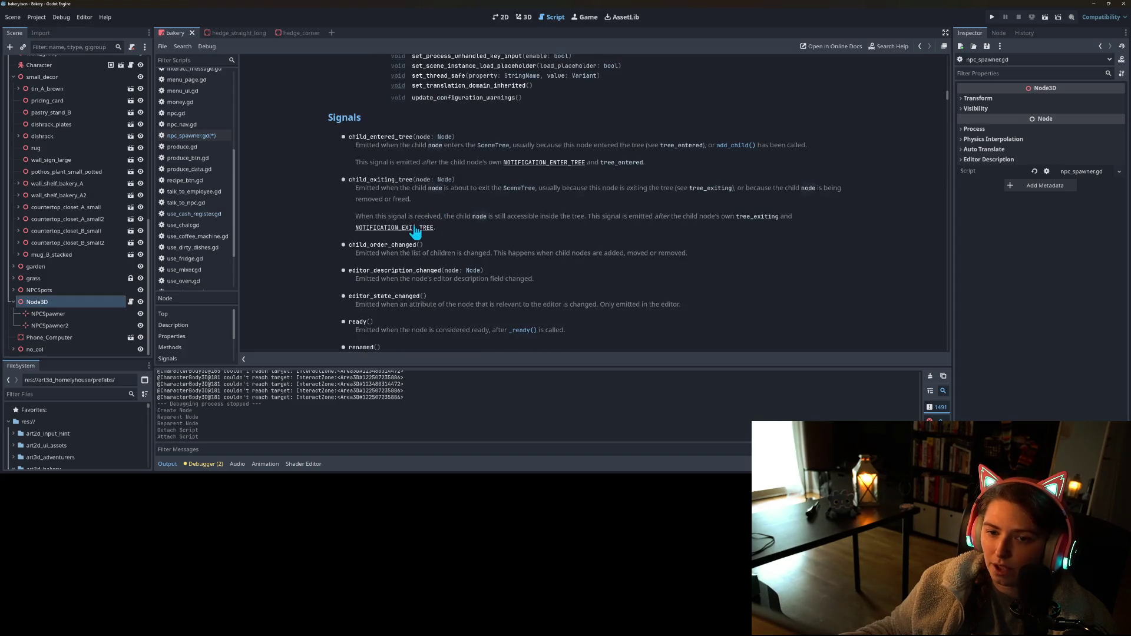
pyautogui.scroll(3)
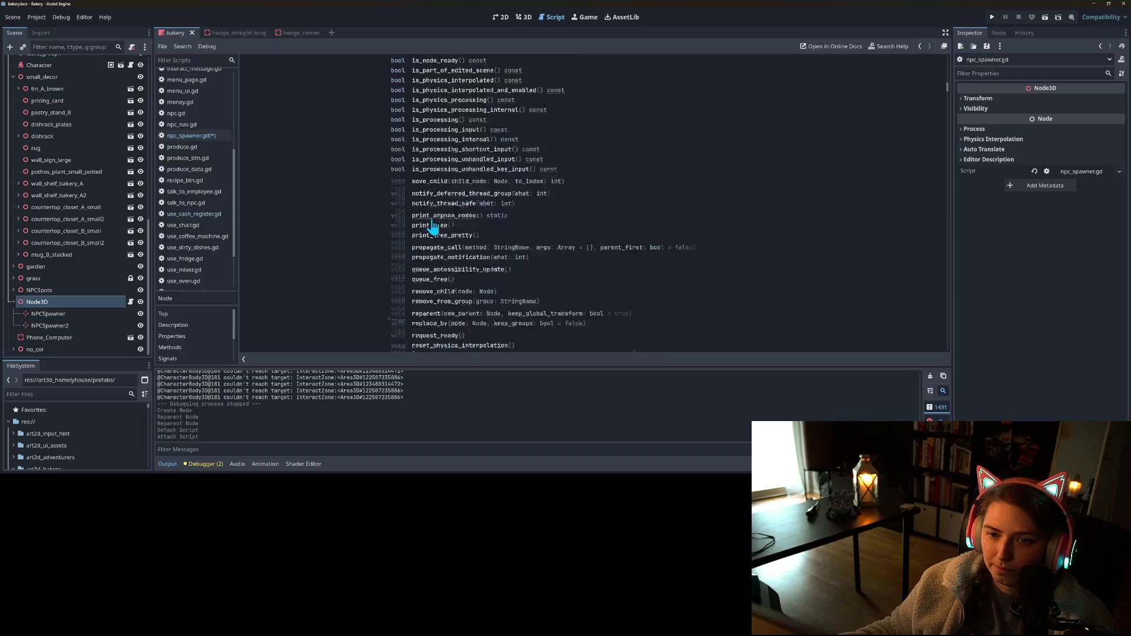
pyautogui.scroll(3)
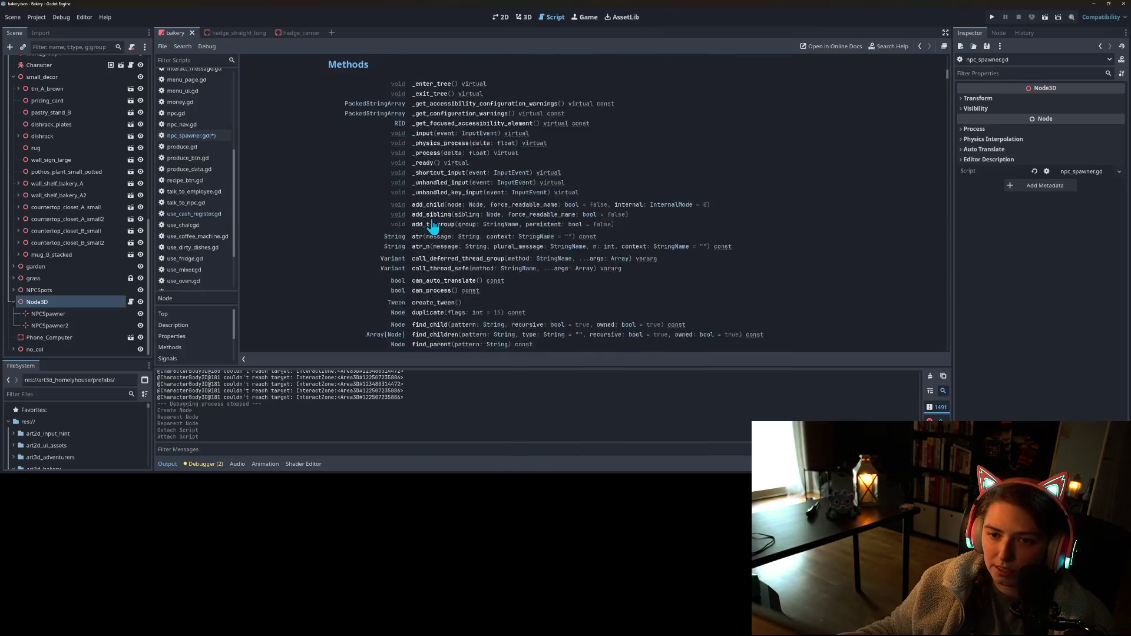
pyautogui.scroll(-3)
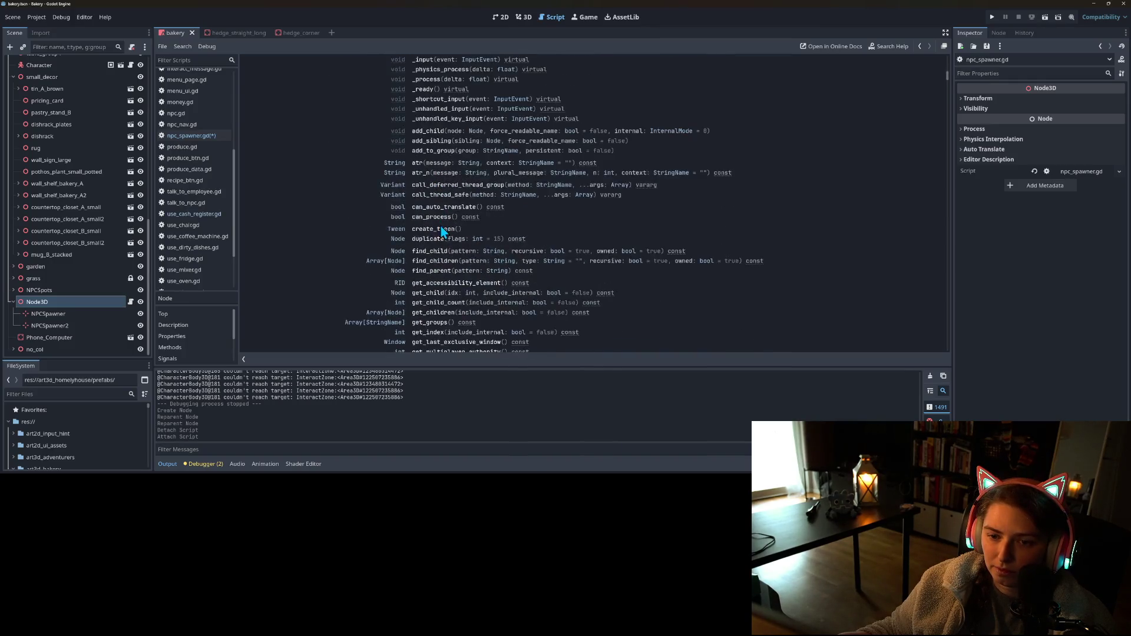
pyautogui.scroll(-3)
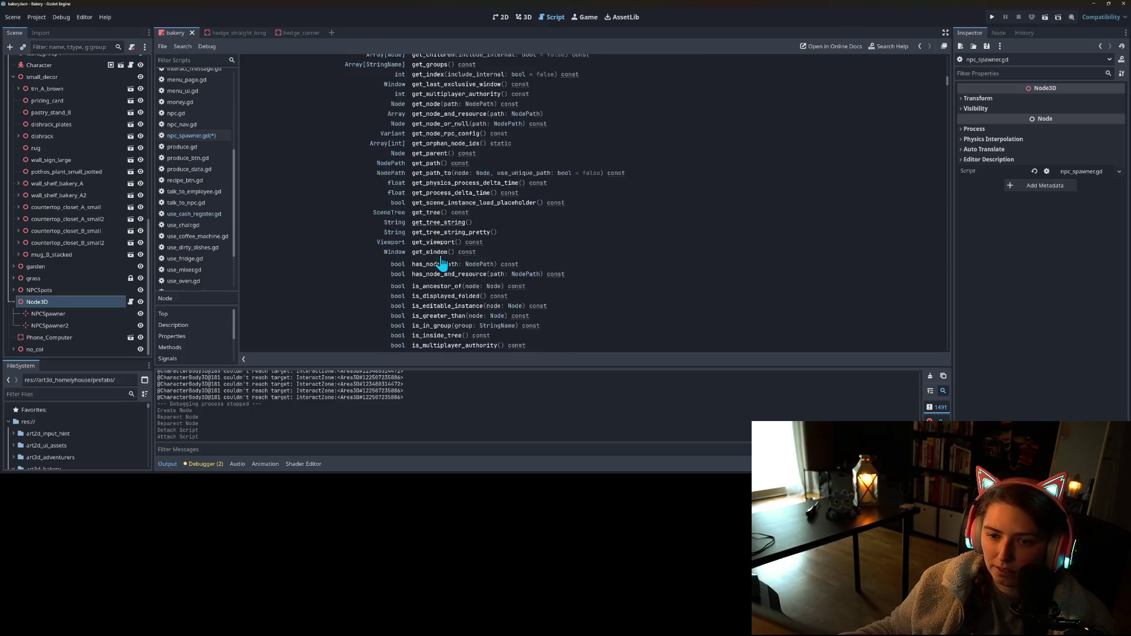
pyautogui.scroll(-3)
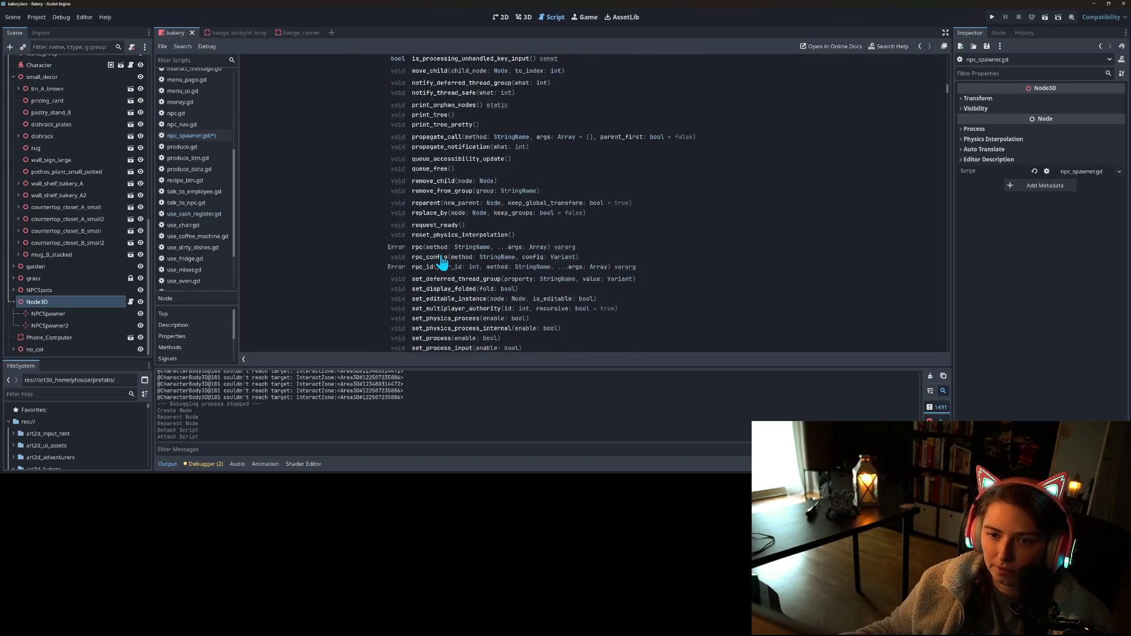
# - In npc_spawner.gd, replace the employee's child_exiting_tree signal with tree_exiting
pyautogui.click(188, 135)
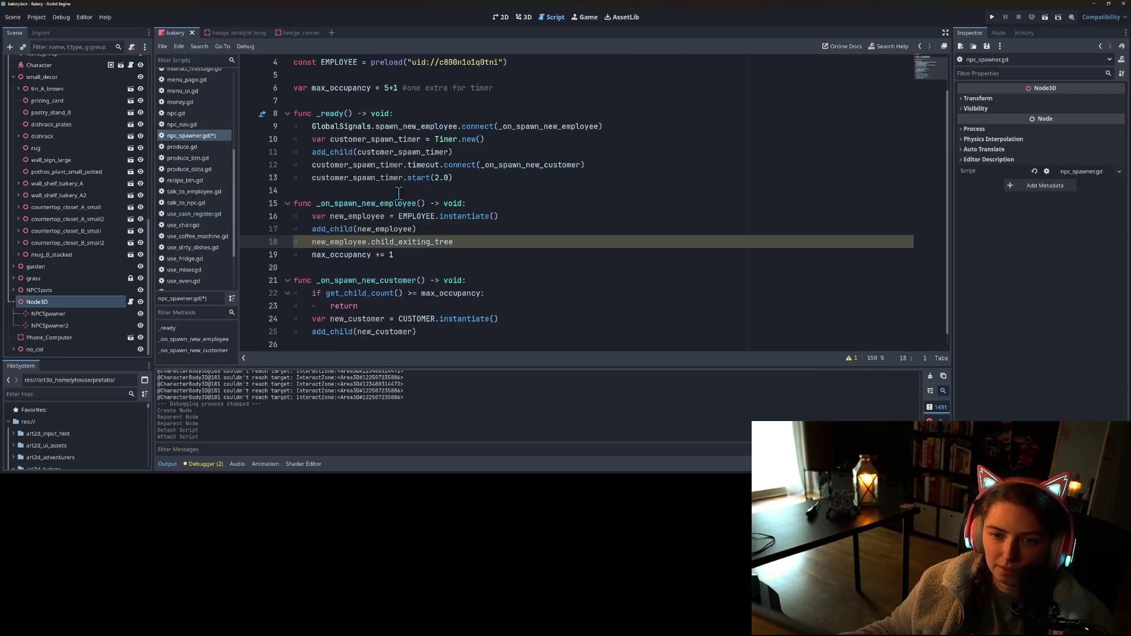
pyautogui.doubleClick(412, 241)
pyautogui.write('ex')
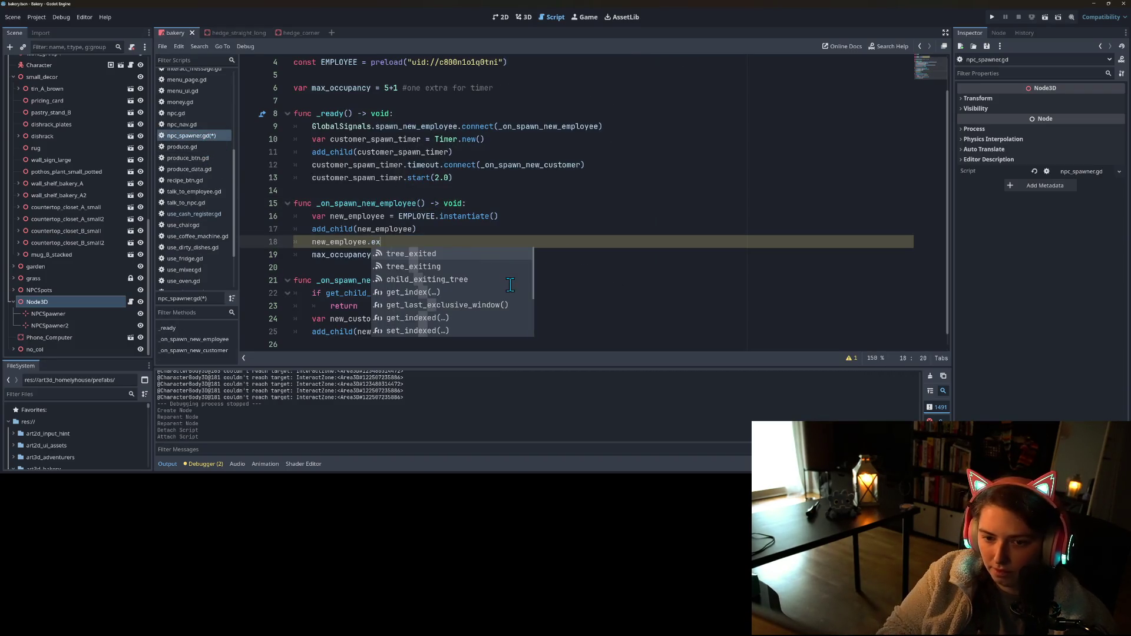
pyautogui.press('Down')
pyautogui.press('Return')
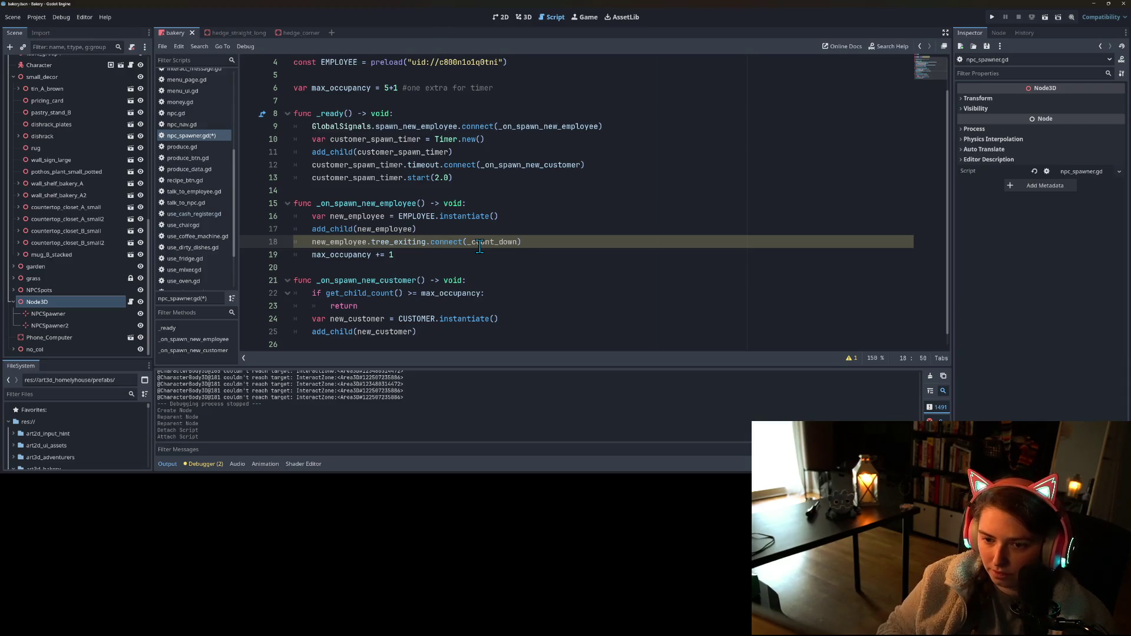
# - Add a _count_down() -> void declaration below the last function in the script
pyautogui.doubleClick(479, 246)
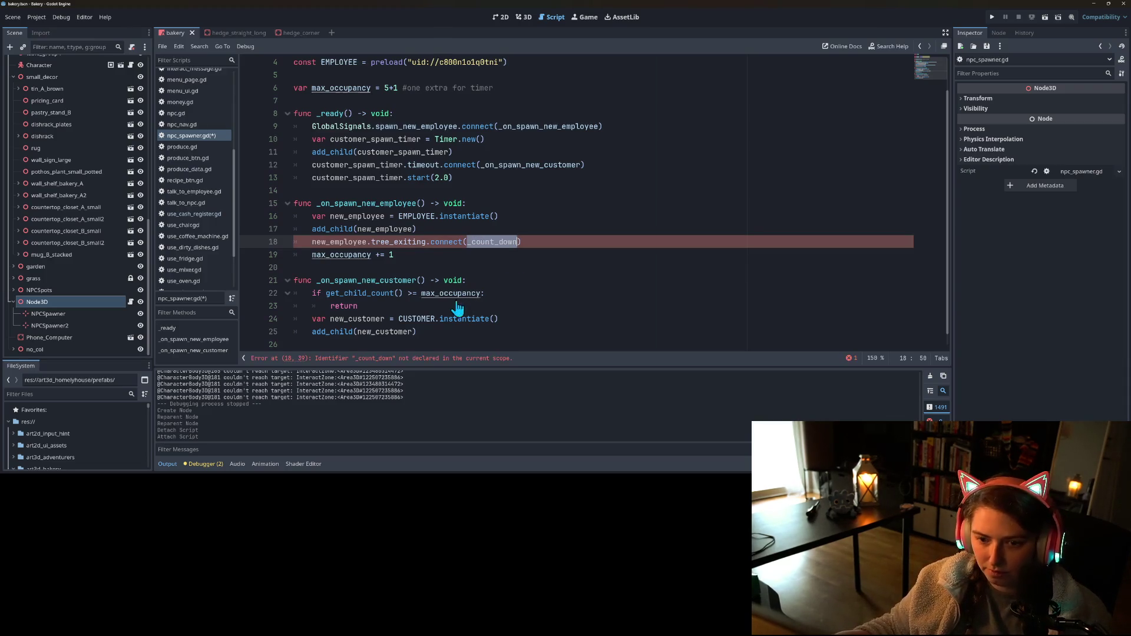
pyautogui.scroll(-3)
pyautogui.click(405, 331)
pyautogui.press('Return')
pyautogui.write('func')
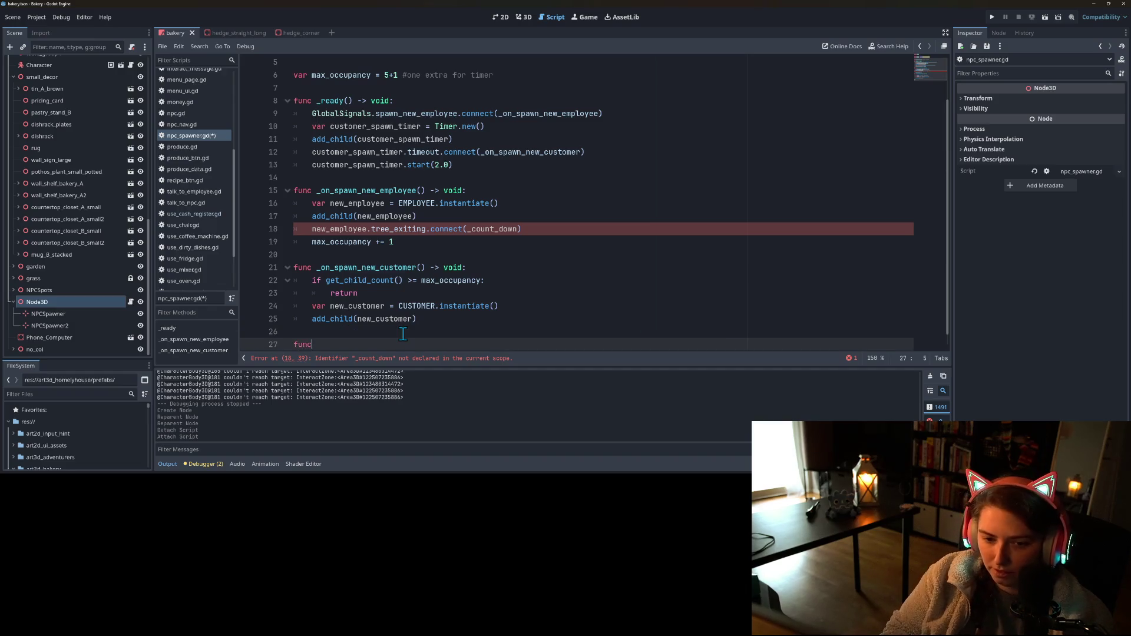
pyautogui.write(' _count_down(')
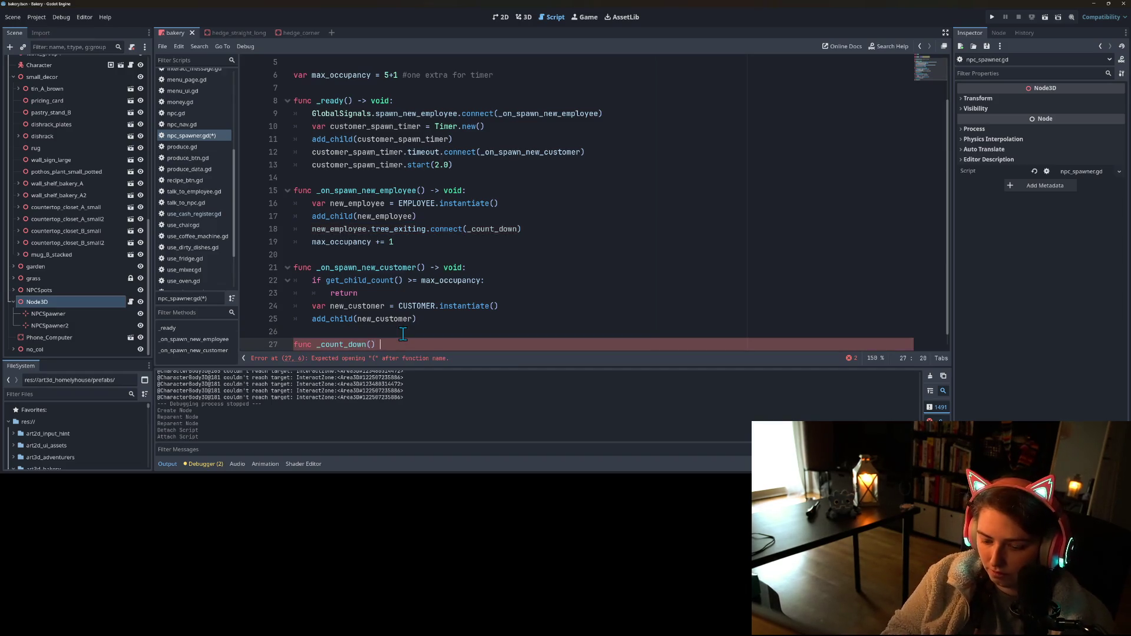
pyautogui.write('id:')
pyautogui.press('Return')
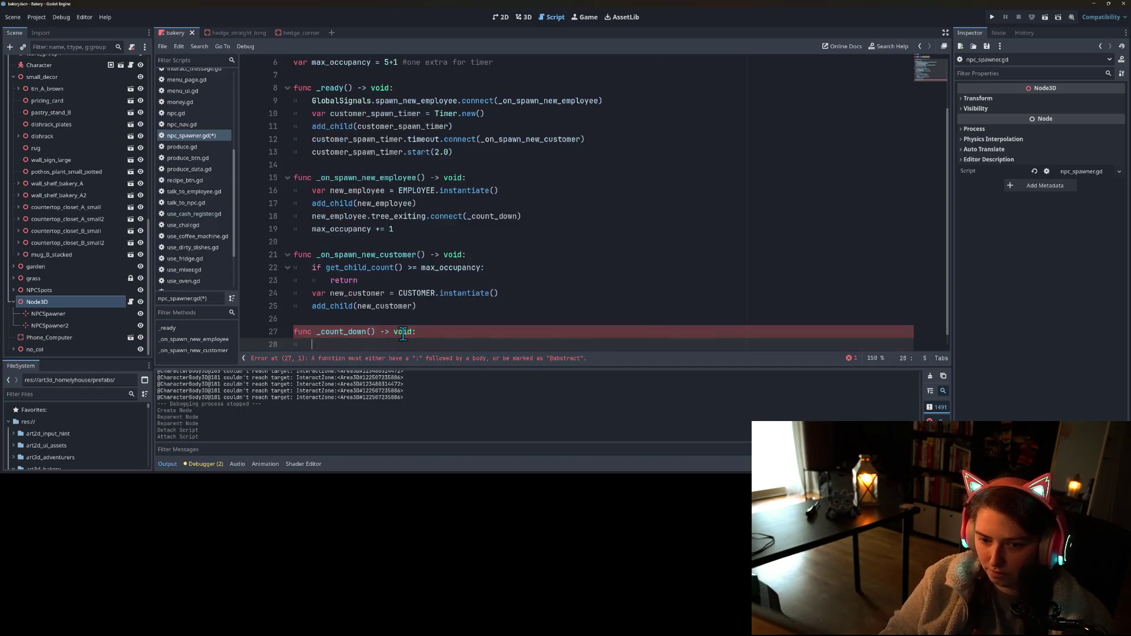
pyautogui.scroll(3)
pyautogui.click(347, 115)
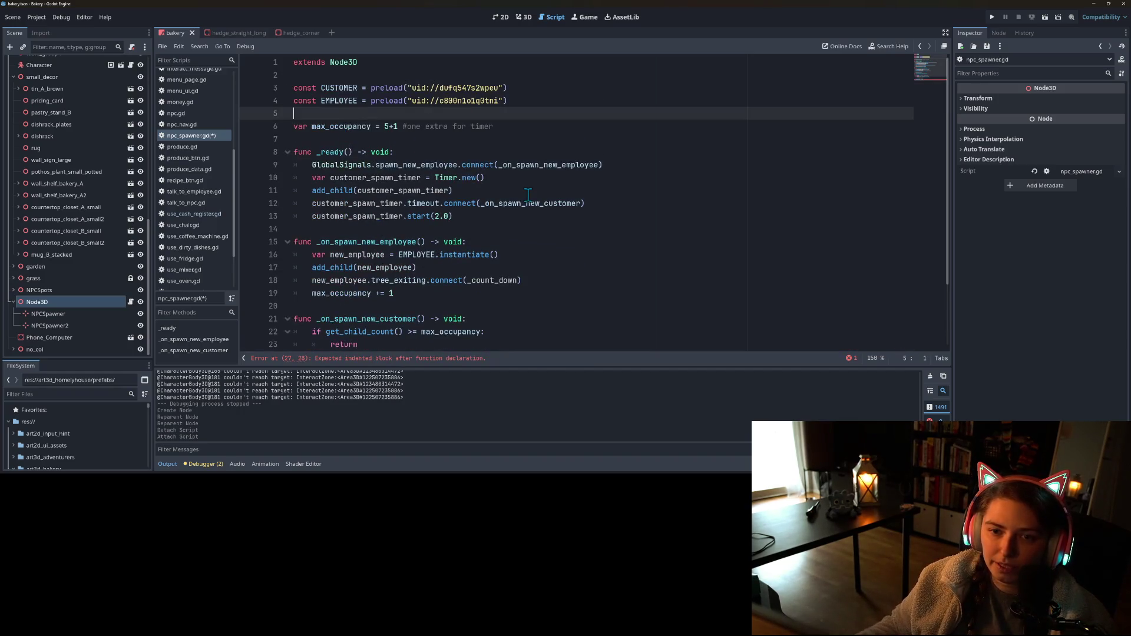
# - Declare customer_count : int = 0, type max_occupancy as int, and remove its extra +1 comment
pyautogui.press('Return')
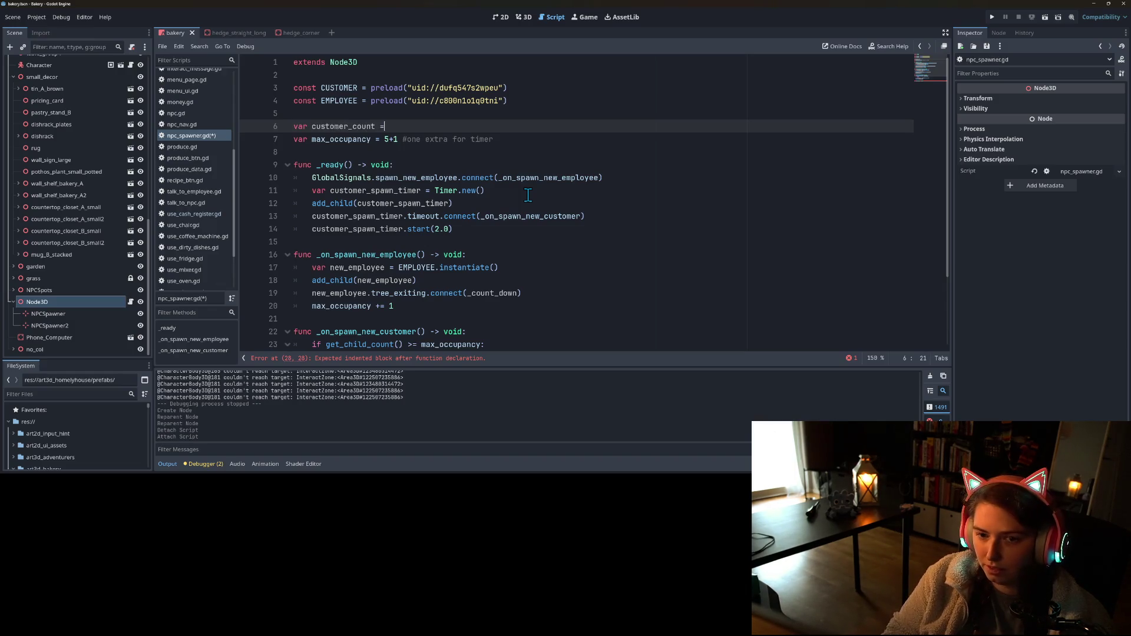
pyautogui.write('0')
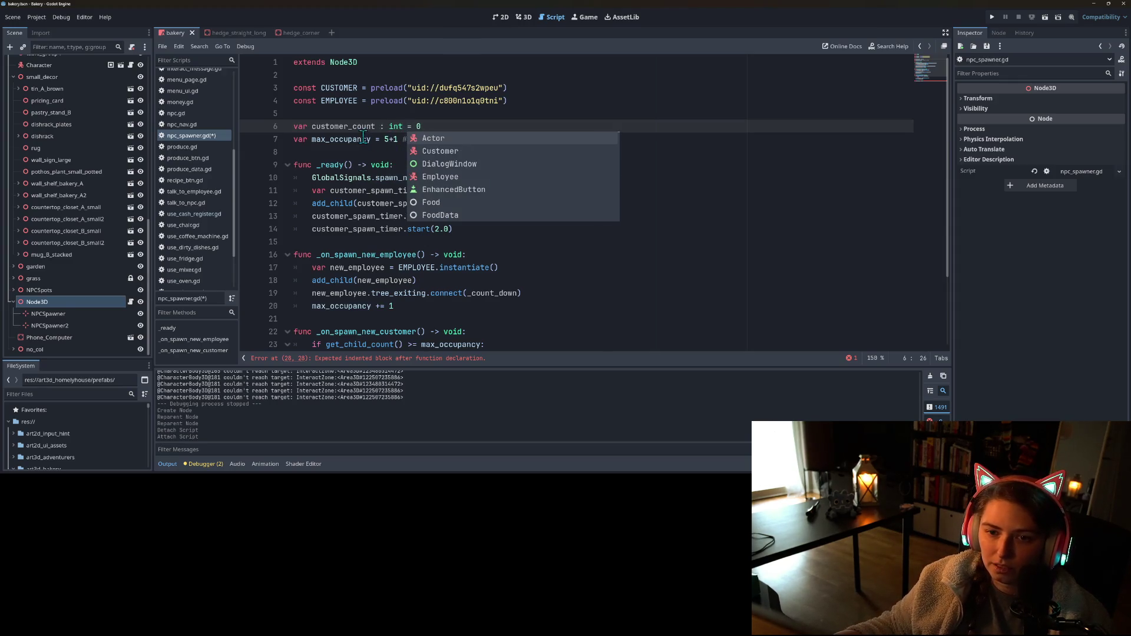
pyautogui.click(378, 139)
pyautogui.write(': int')
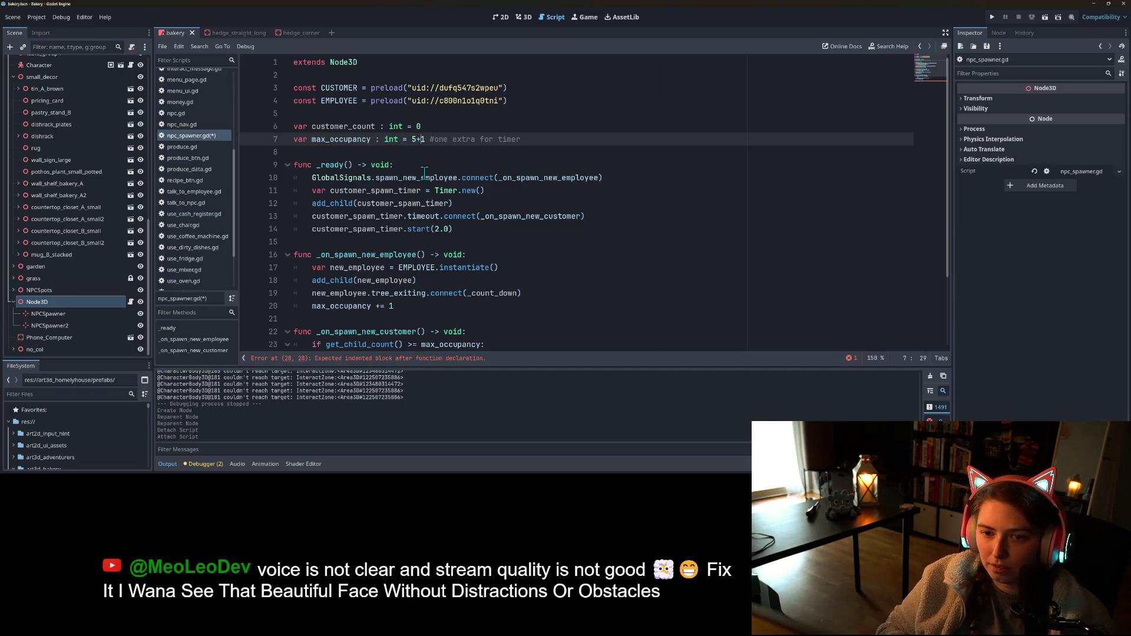
pyautogui.moveTo(418, 141); pyautogui.dragTo(548, 141)
pyautogui.press('BackSpace')
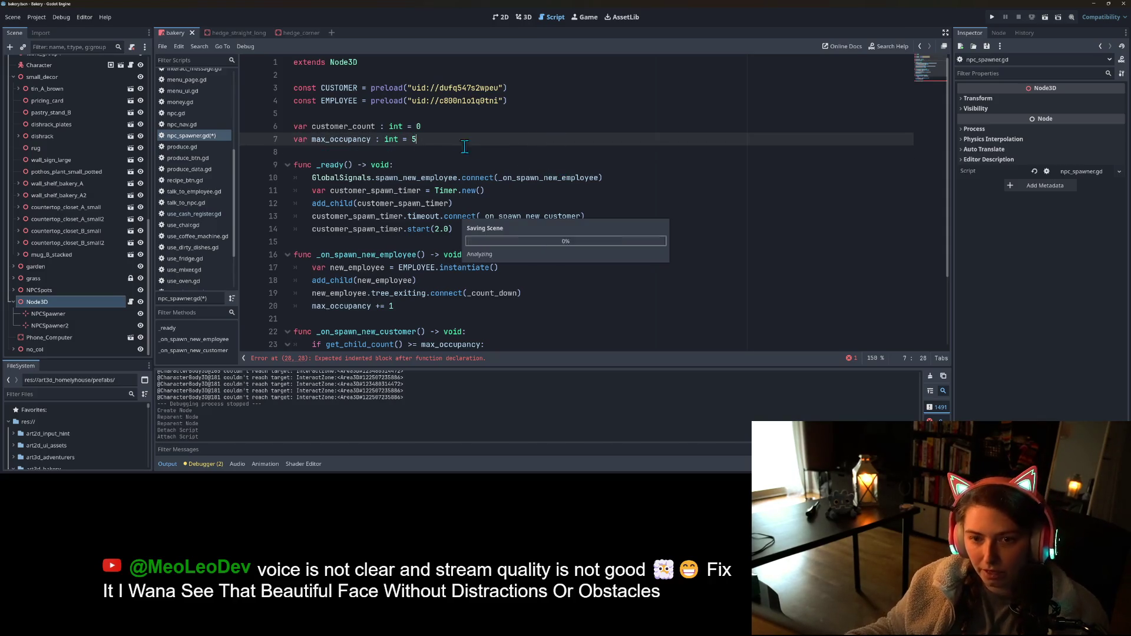
pyautogui.hotkey('ctrl', 's')
# - Swap get_child_count() in the occupancy check for customer_count and begin _count_down's body
pyautogui.doubleClick(344, 126)
pyautogui.scroll(-3)
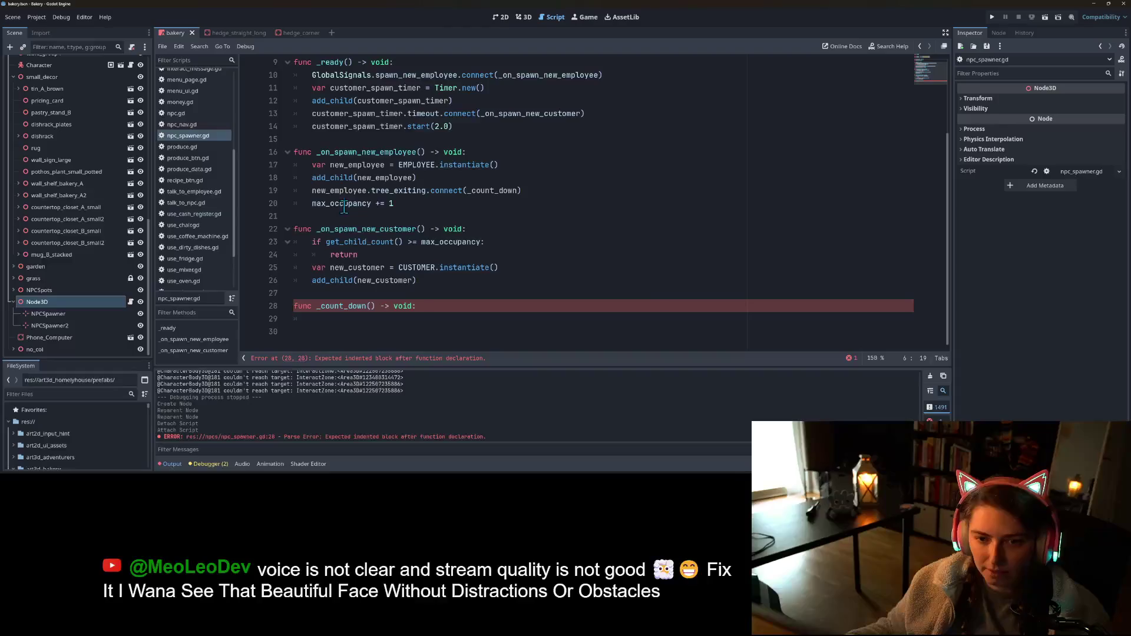
pyautogui.moveTo(327, 243); pyautogui.dragTo(401, 241)
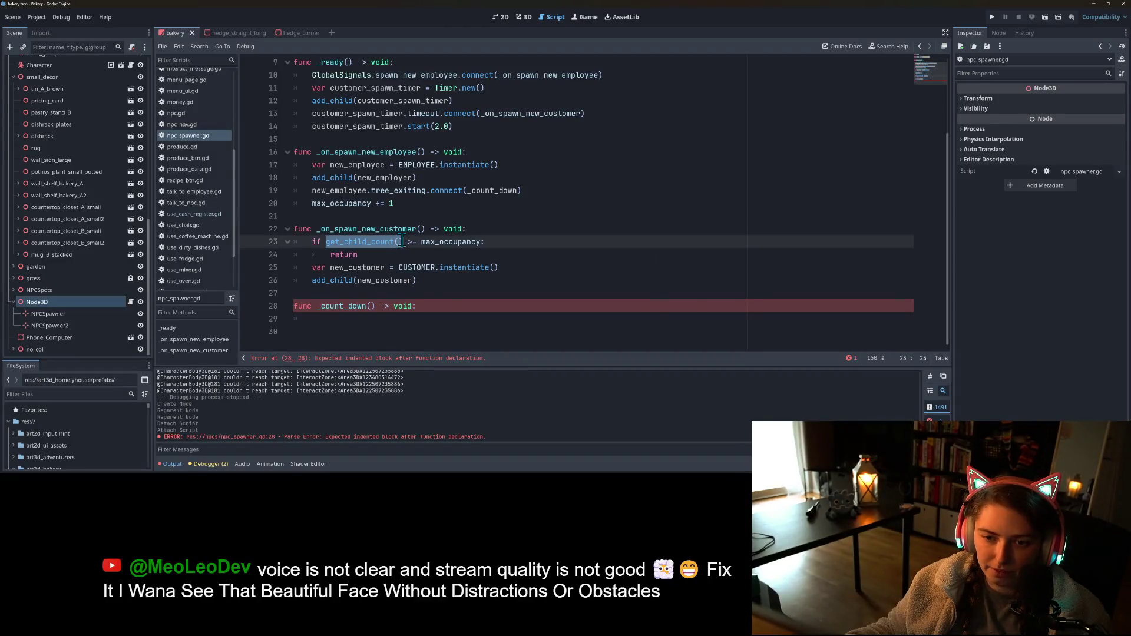
pyautogui.hotkey('ctrl', 'v')
pyautogui.click(364, 322)
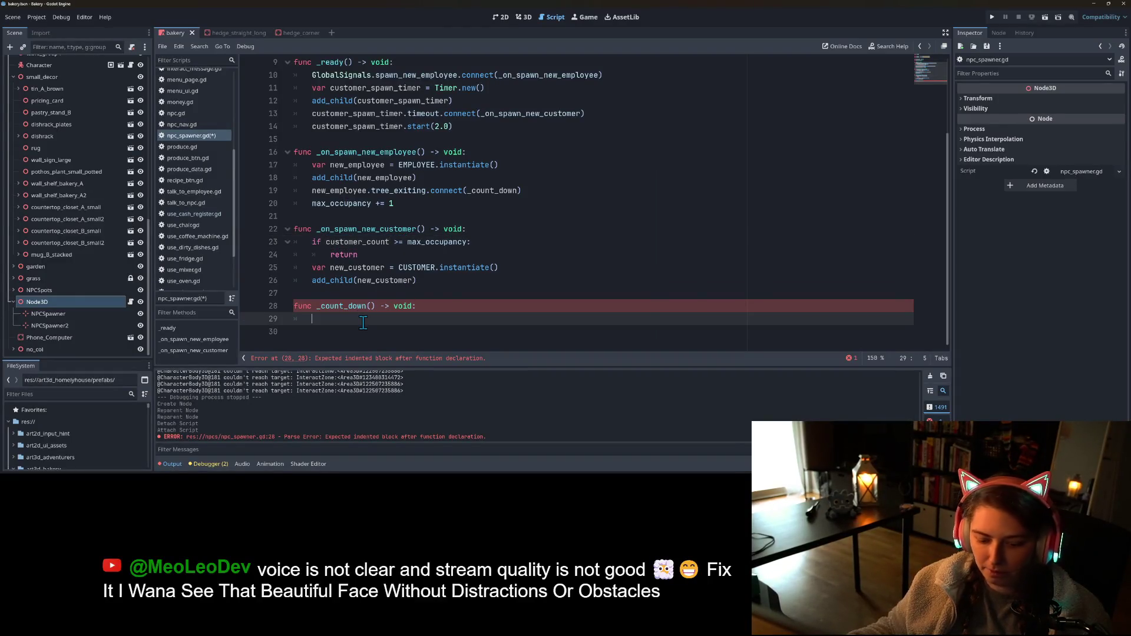
pyautogui.write('customer_count +')
pyautogui.write('= 1')
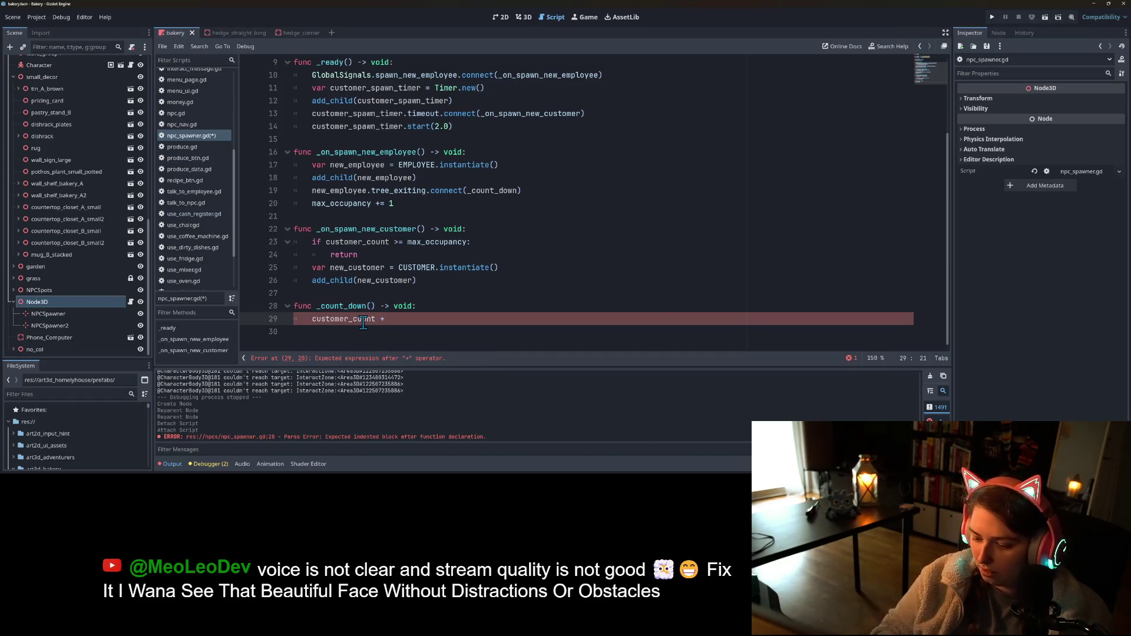
pyautogui.hotkey('ctrl', 's')
# - Change the _count_down line so customer_count decreases by 1 (-=)
pyautogui.scroll(3)
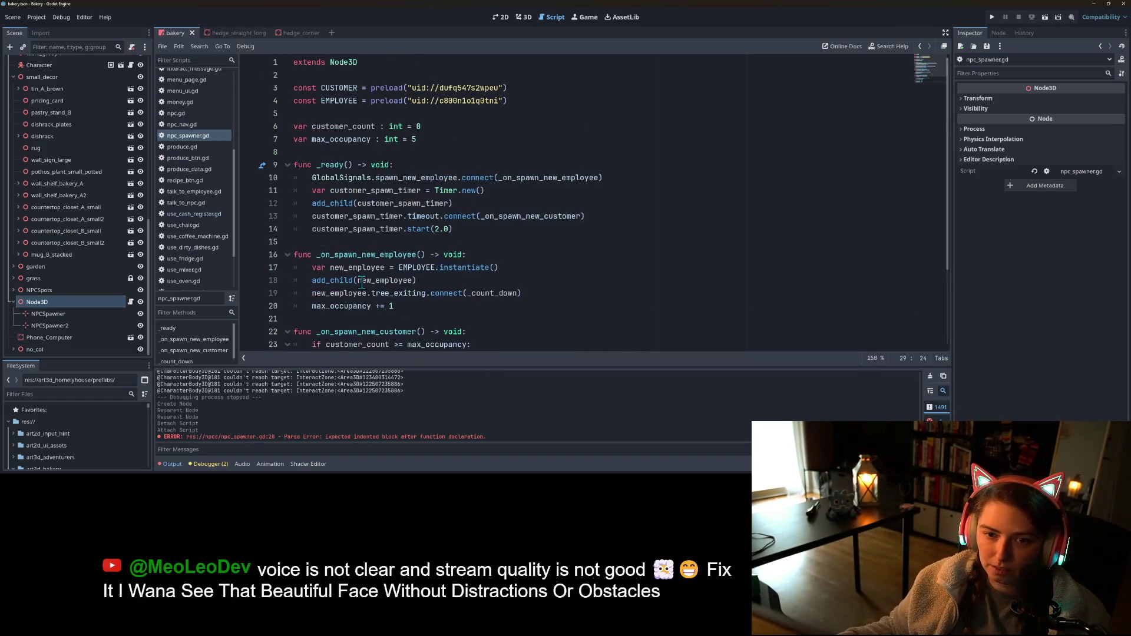
pyautogui.scroll(-3)
pyautogui.click(382, 318)
pyautogui.press('BackSpace')
pyautogui.write('-= 1')
pyautogui.scroll(3)
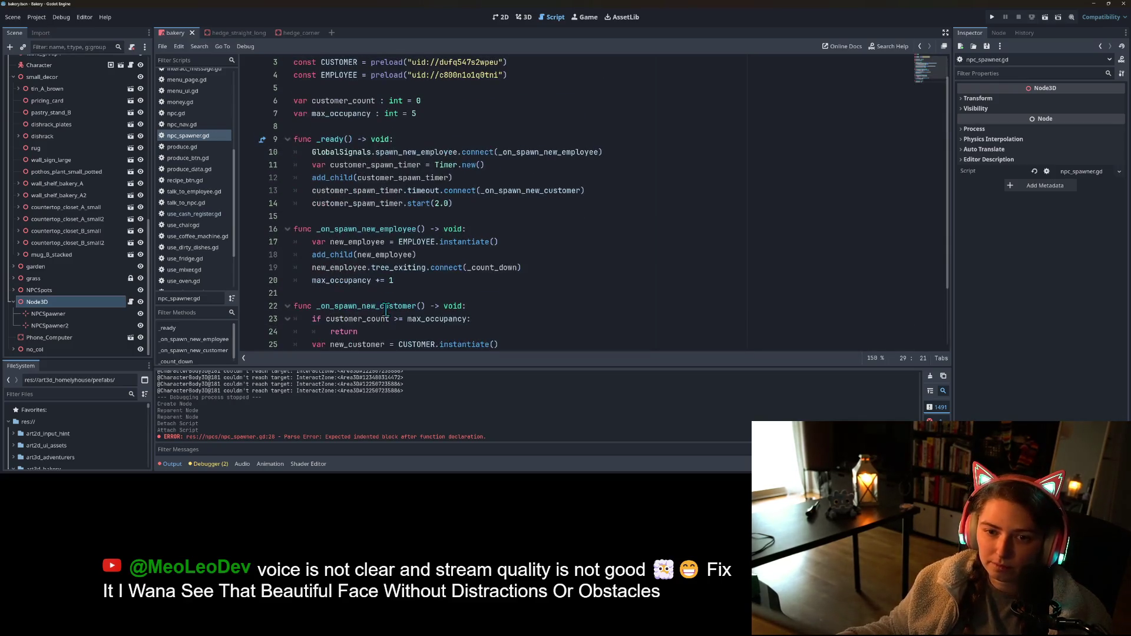
pyautogui.click(372, 255)
pyautogui.click(372, 268)
pyautogui.click(405, 282)
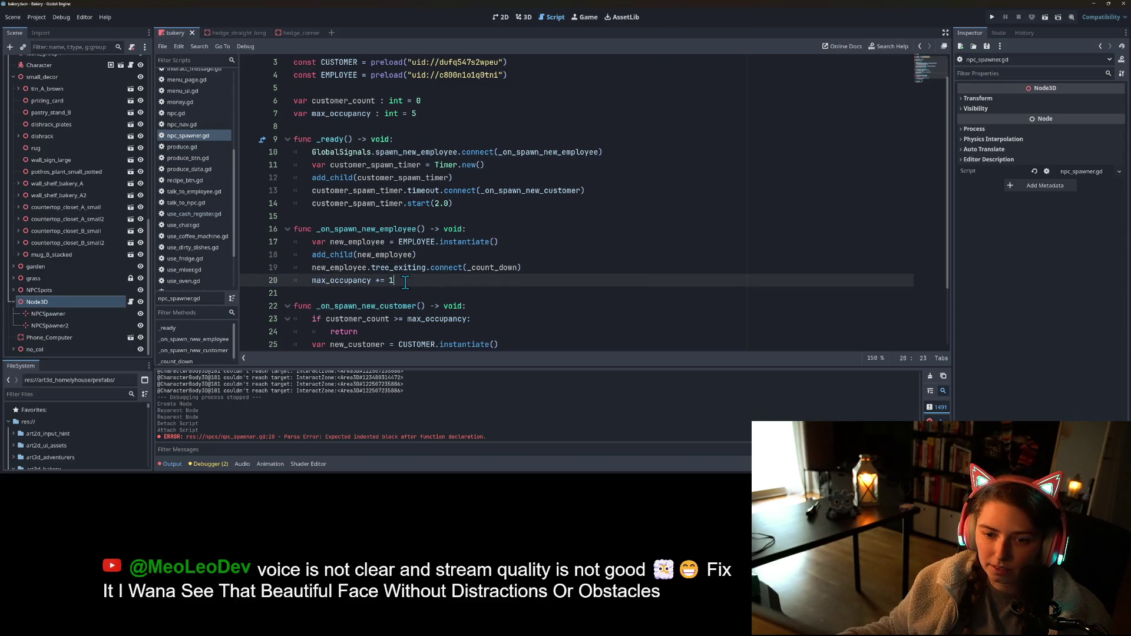
pyautogui.scroll(-3)
pyautogui.click(425, 283)
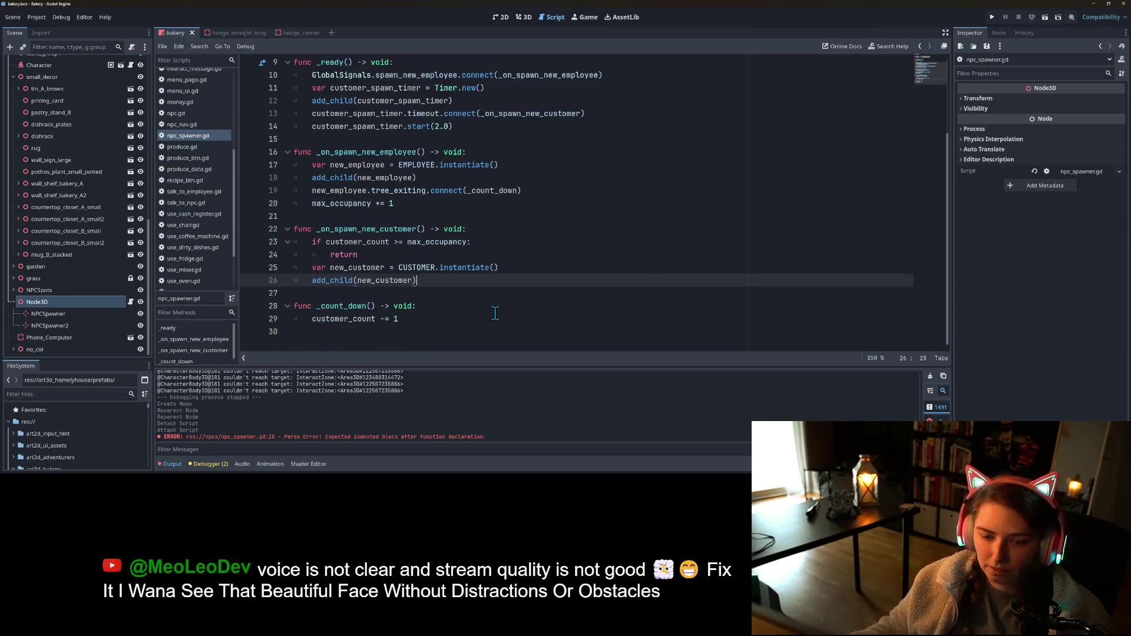
# - Add 'customer_count += 1' right after add_child(new_customer)
pyautogui.press('Return')
pyautogui.write('customer_count + 1')
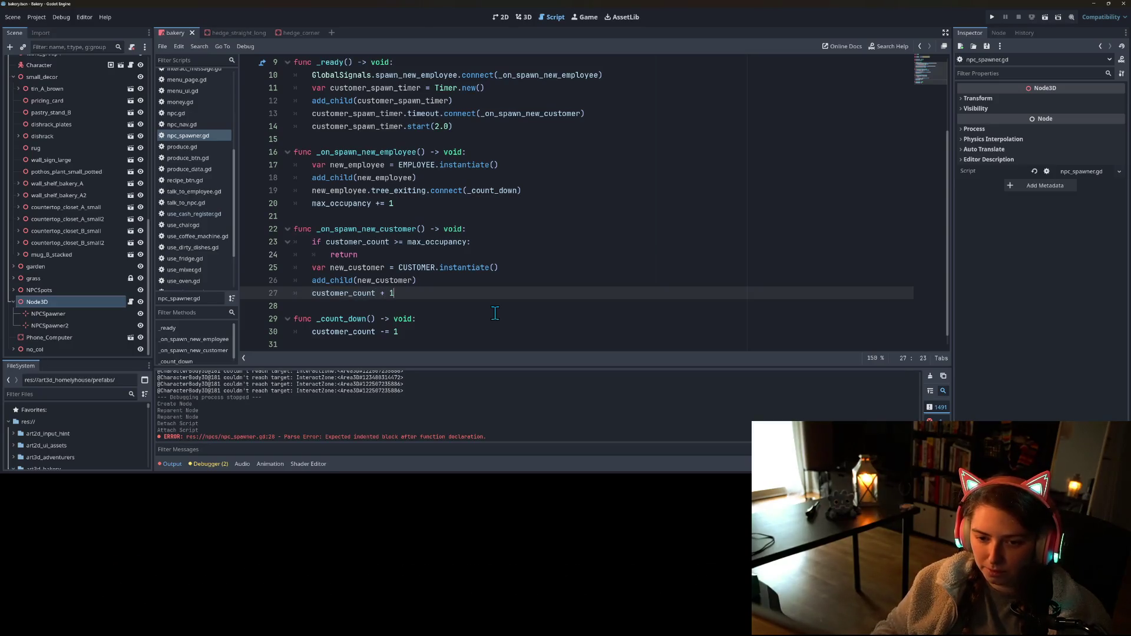
pyautogui.click(394, 299)
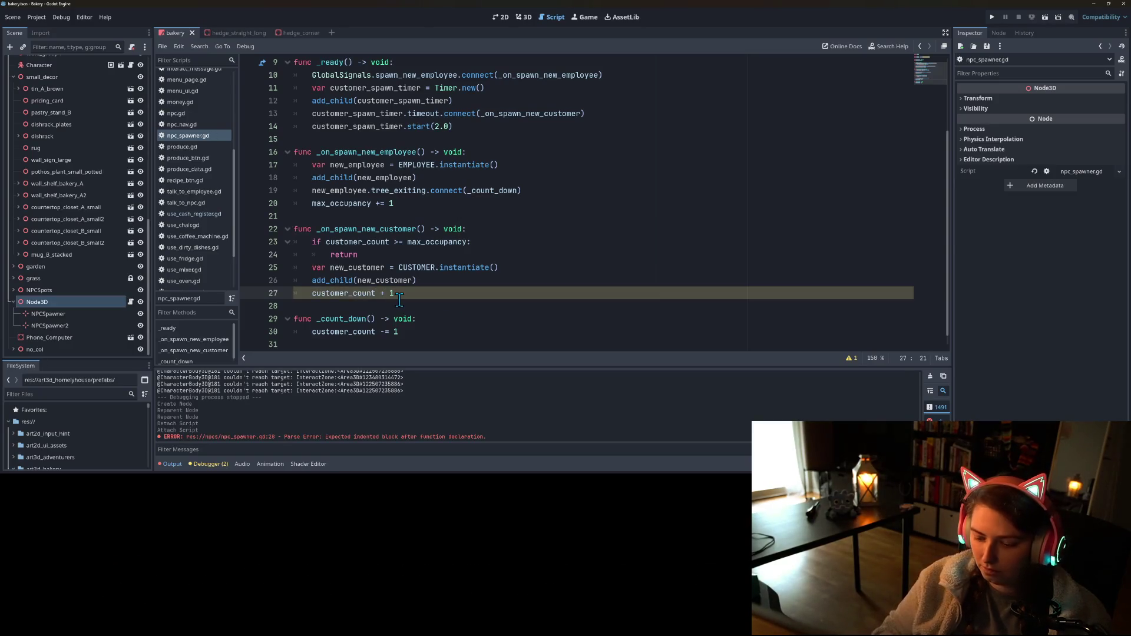
pyautogui.write('=')
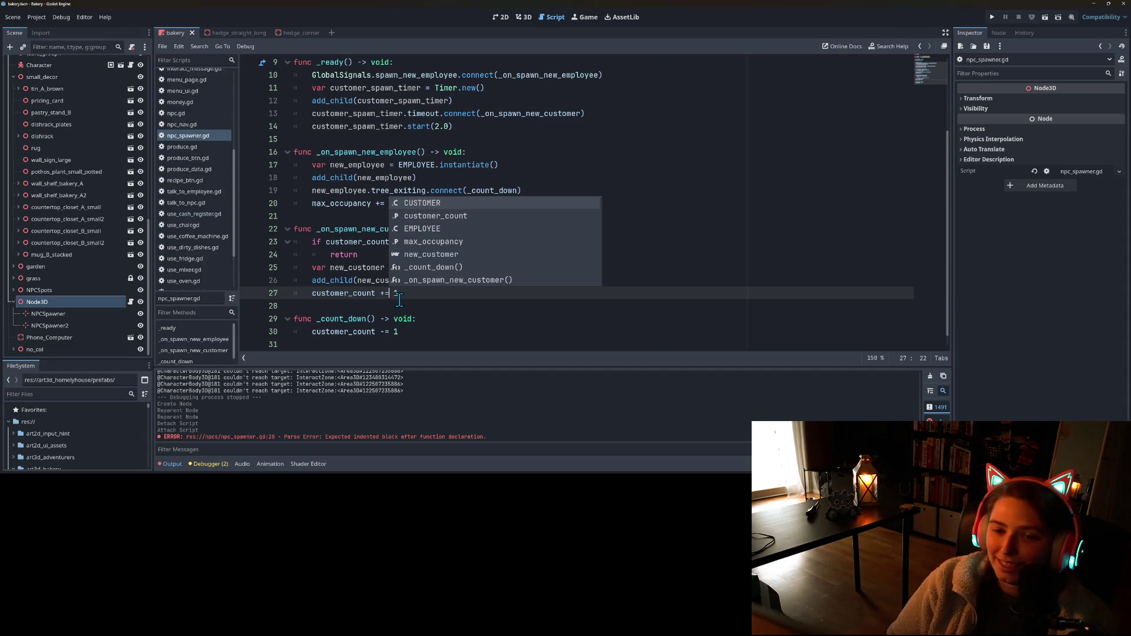
pyautogui.write(' 1')
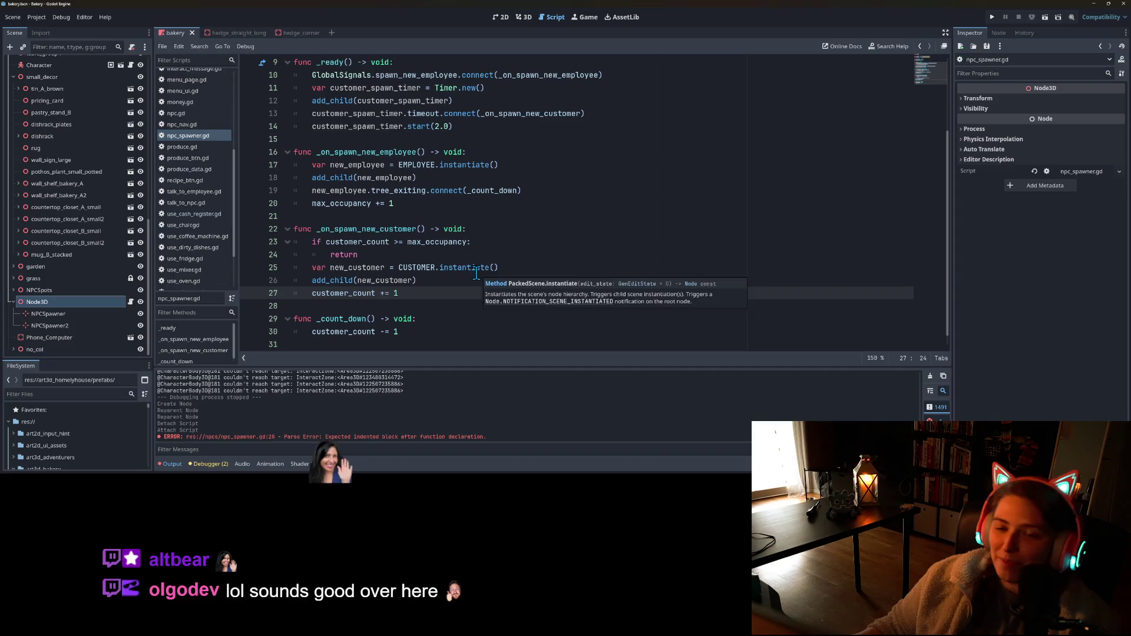
# - Review customer_count's uses, the customer instantiate line, and the employee tree_exiting connection
pyautogui.click(431, 319)
pyautogui.scroll(-3)
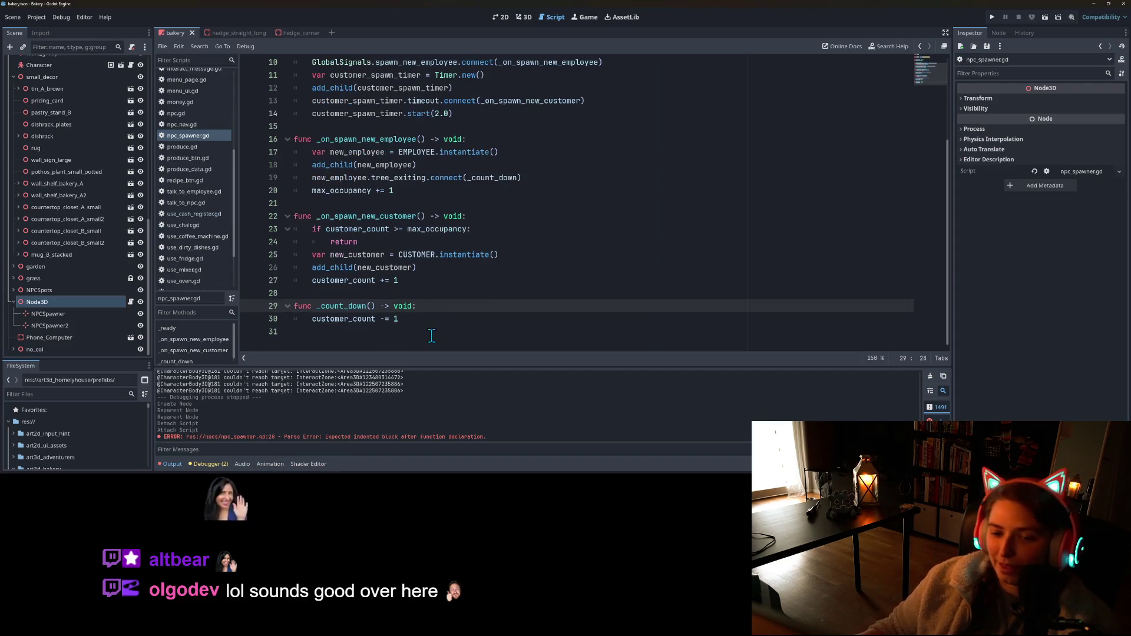
pyautogui.doubleClick(353, 319)
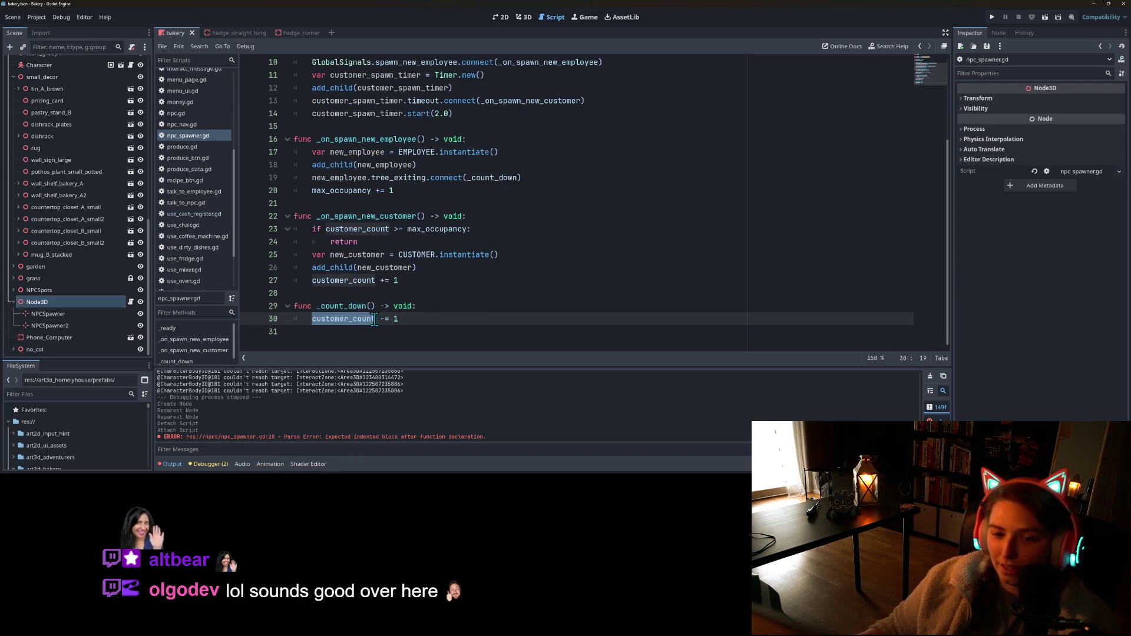
pyautogui.scroll(3)
pyautogui.scroll(-3)
pyautogui.click(481, 295)
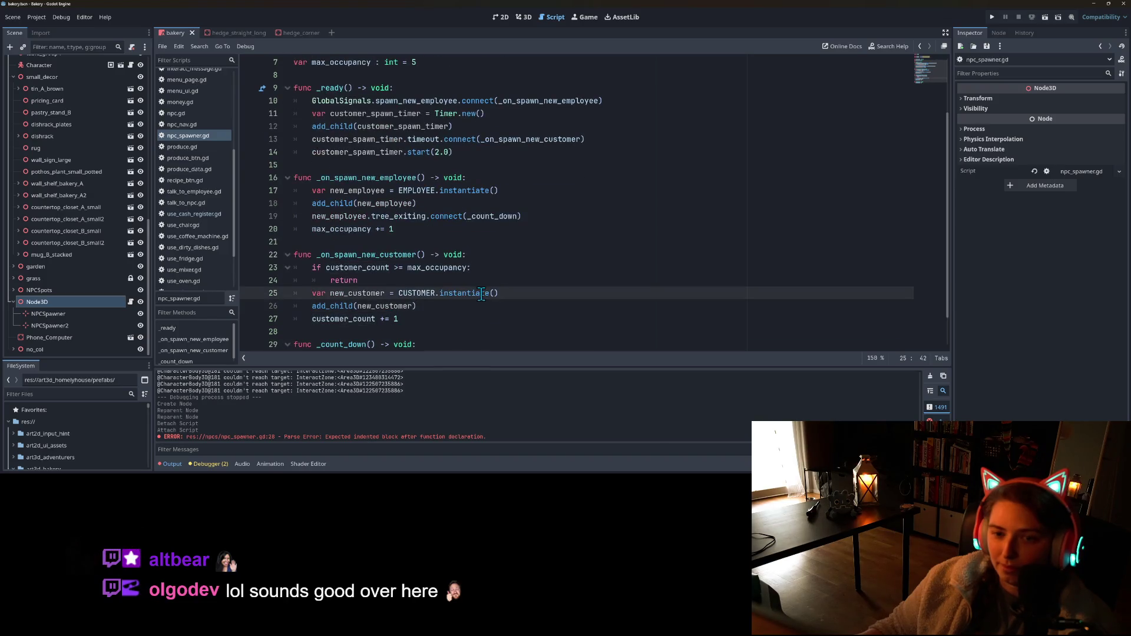
pyautogui.scroll(3)
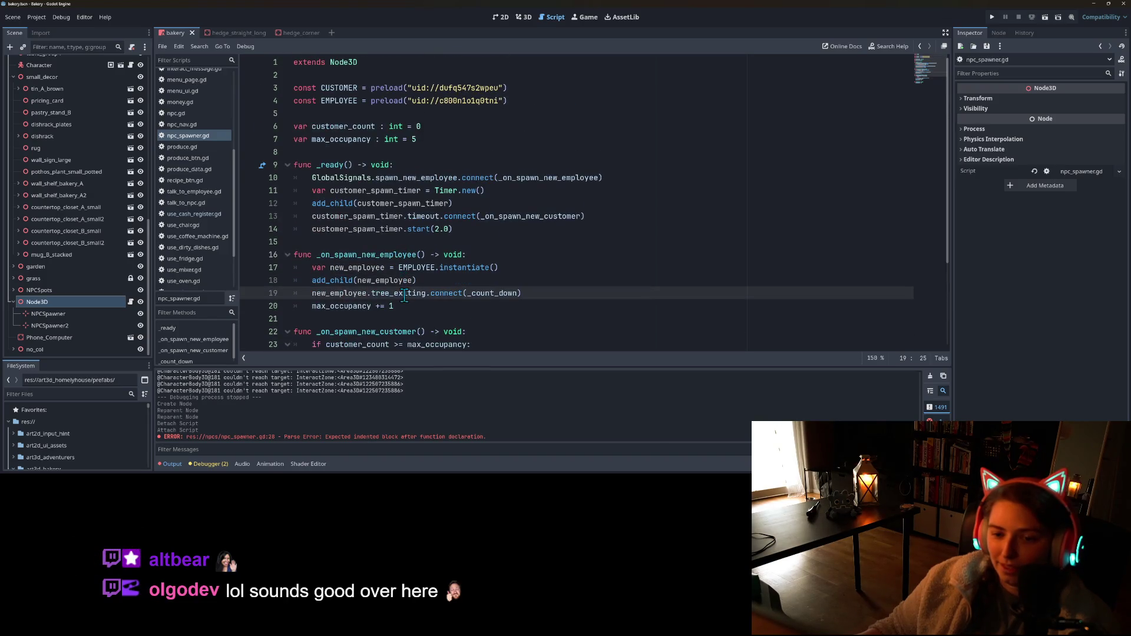
pyautogui.click(400, 304)
pyautogui.click(423, 292)
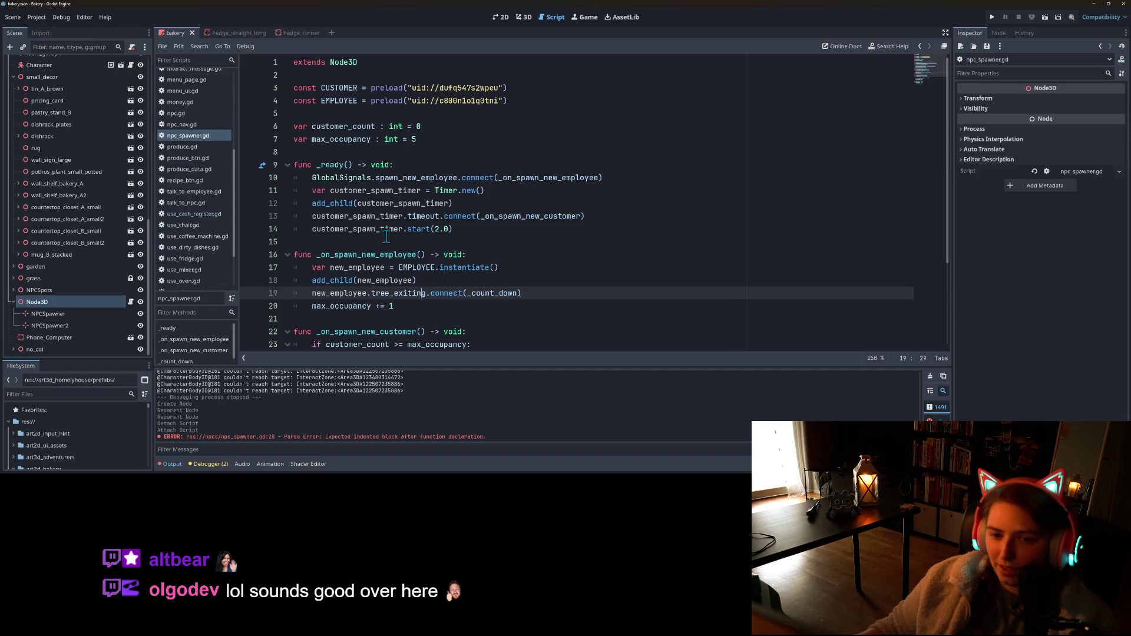
pyautogui.click(311, 280)
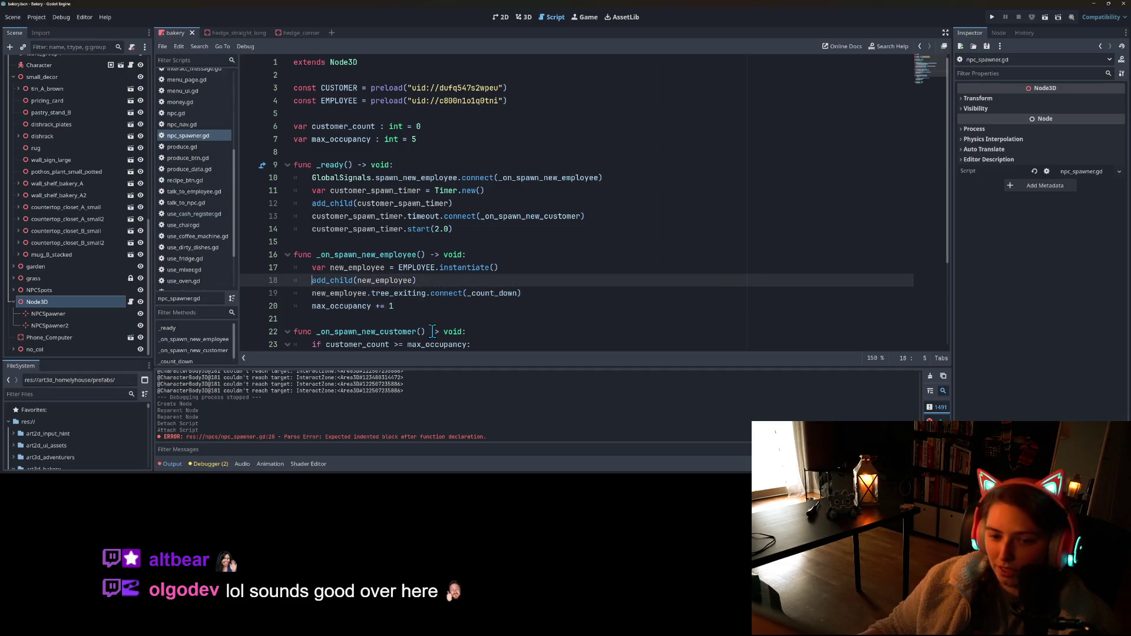
# - Prefix line 18's add_child(new_employee) with get_children()
pyautogui.write('get_ch')
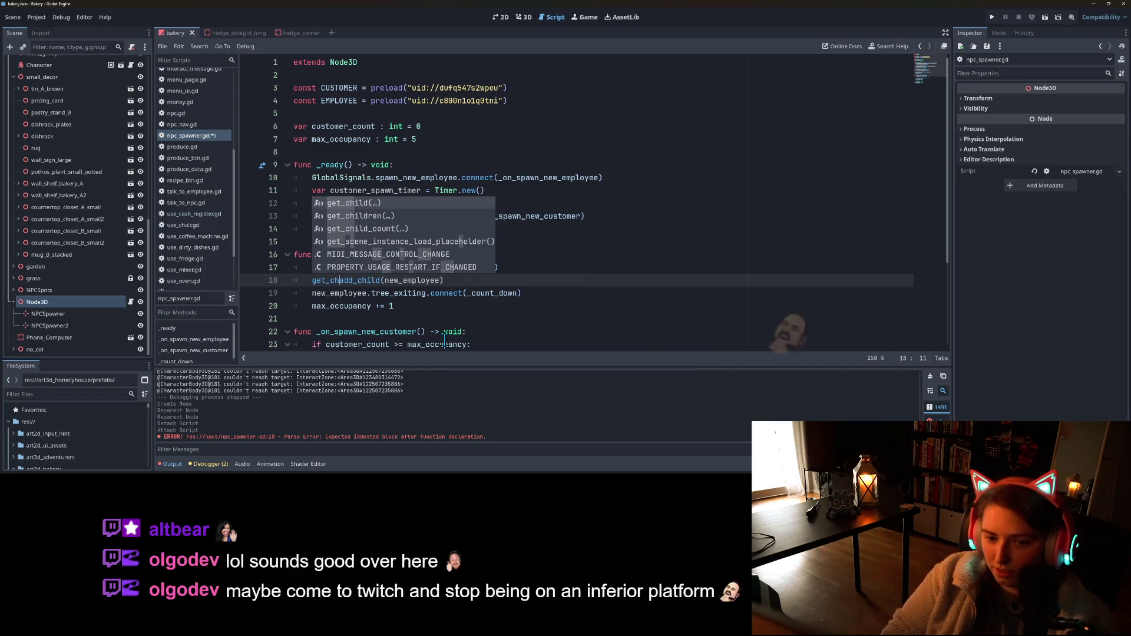
pyautogui.press('Down')
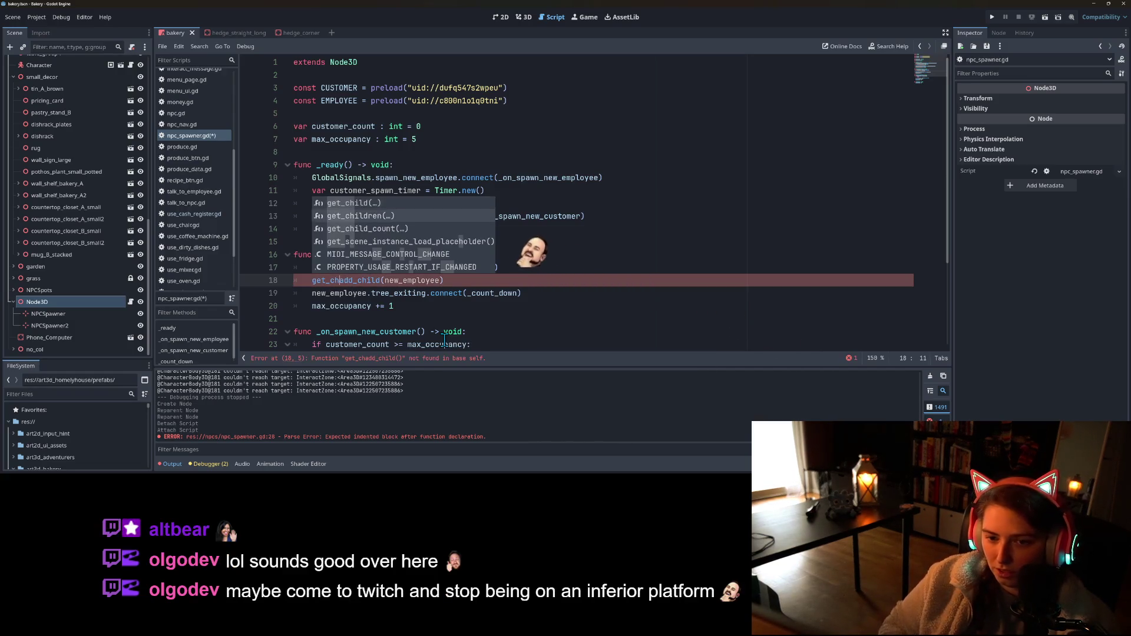
pyautogui.press('Tab')
pyautogui.write('.pic')
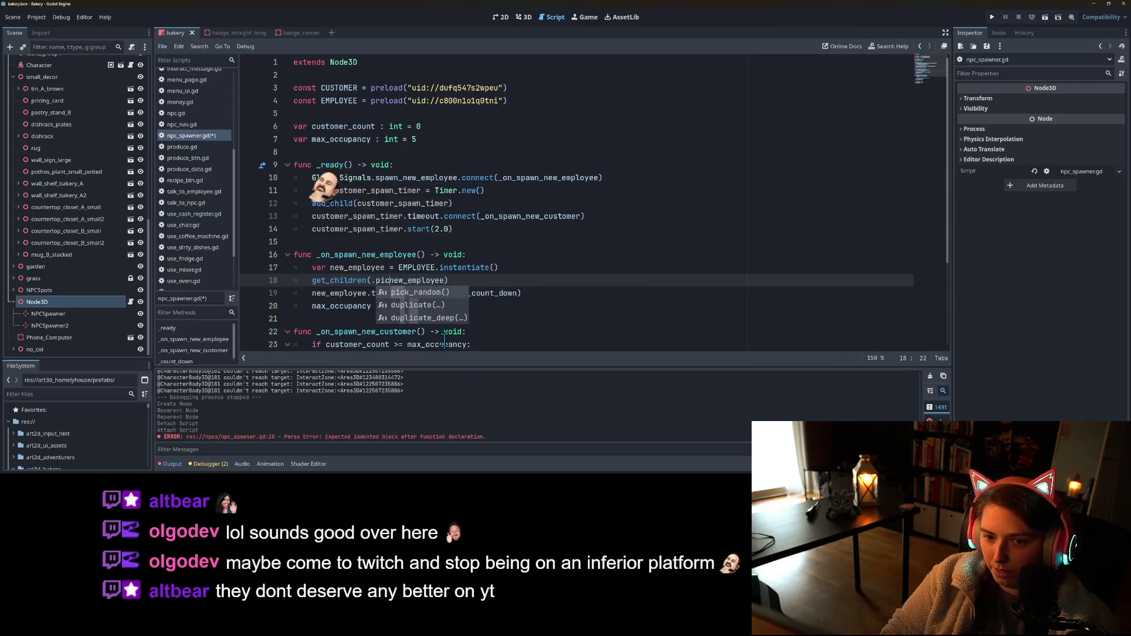
pyautogui.press('BackSpace')
pyautogui.press('BackSpace')
pyautogui.press('BackSpace')
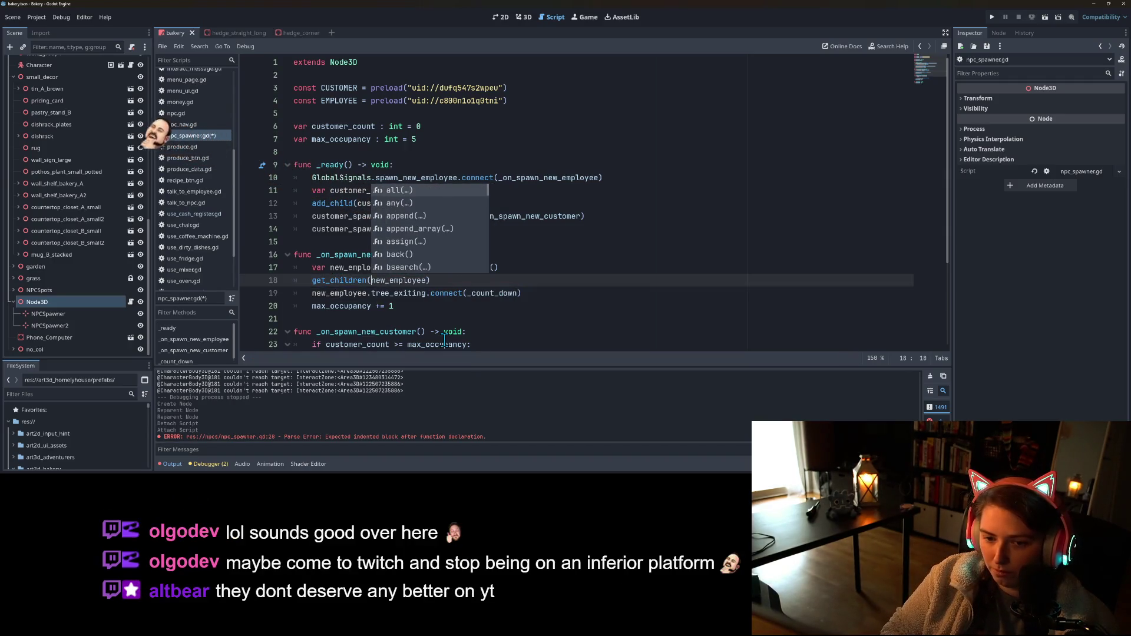
pyautogui.write('.p')
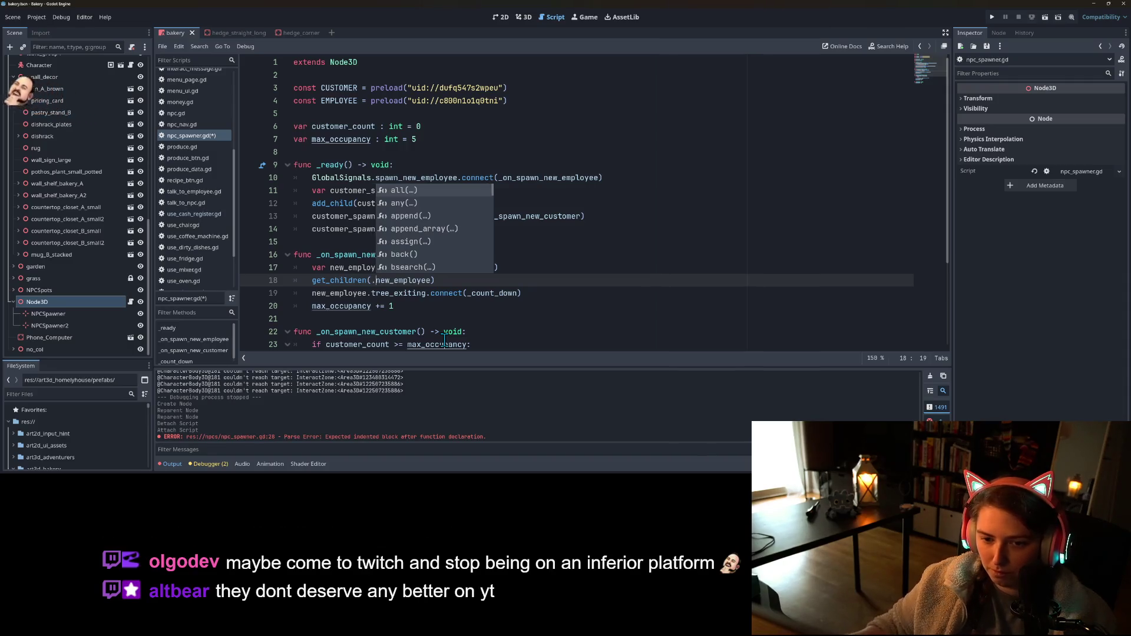
pyautogui.hotkey('ctrl', 'z')
pyautogui.hotkey('ctrl', 'z')
pyautogui.hotkey('ctrl', 'z')
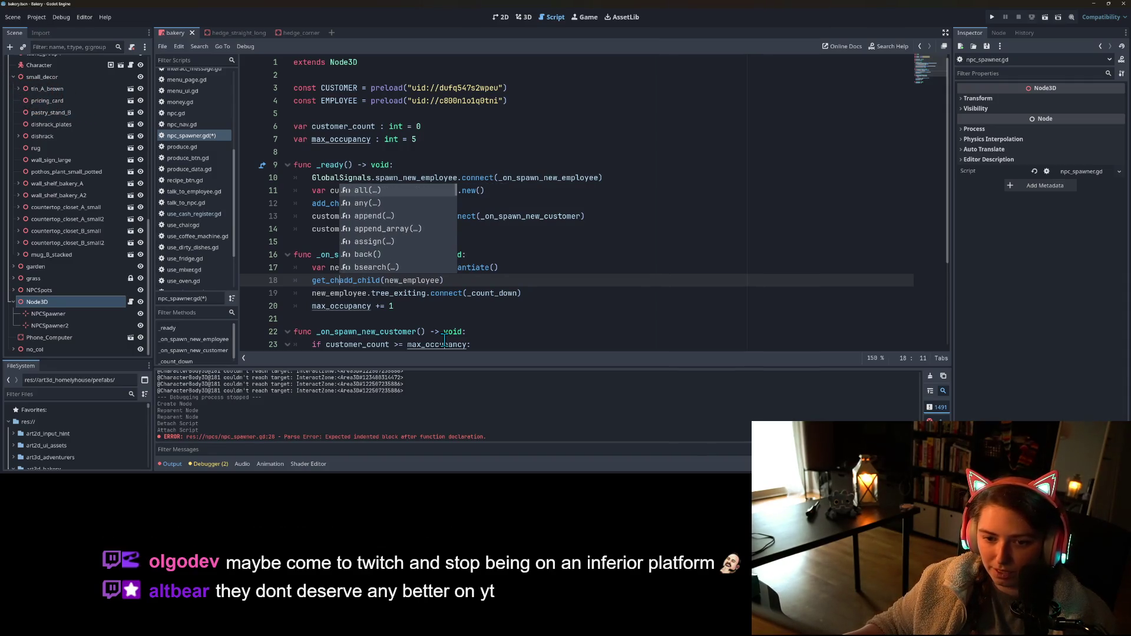
pyautogui.write('i')
pyautogui.press('Down')
pyautogui.press('Return')
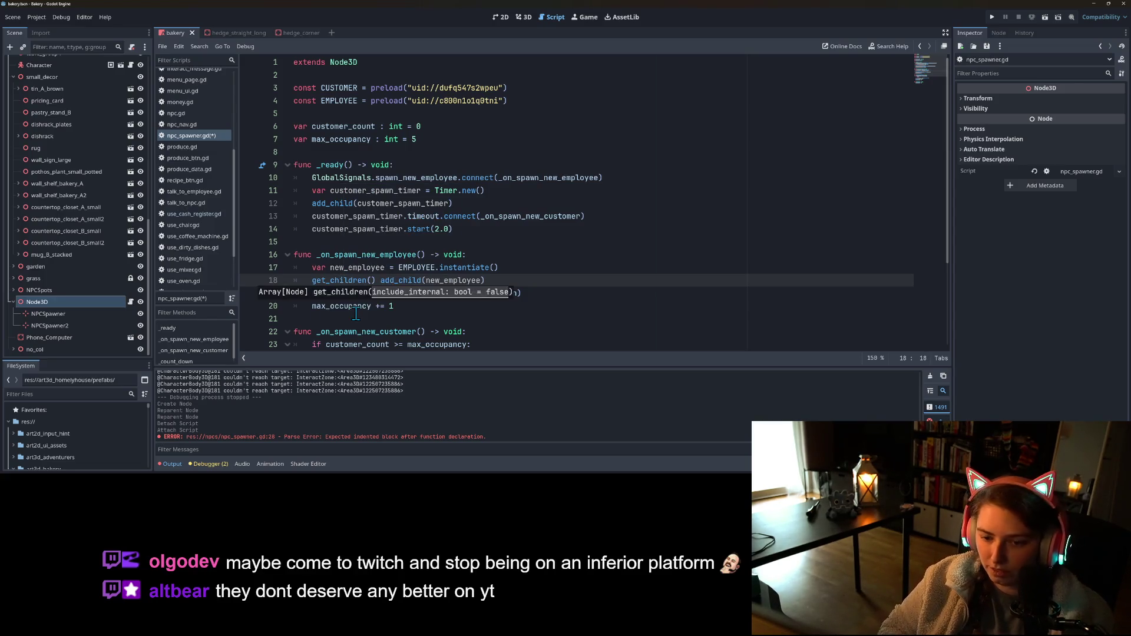
# - Chain .pick_random(). so each new employee goes under a random child node
pyautogui.write('.p')
pyautogui.press('Return')
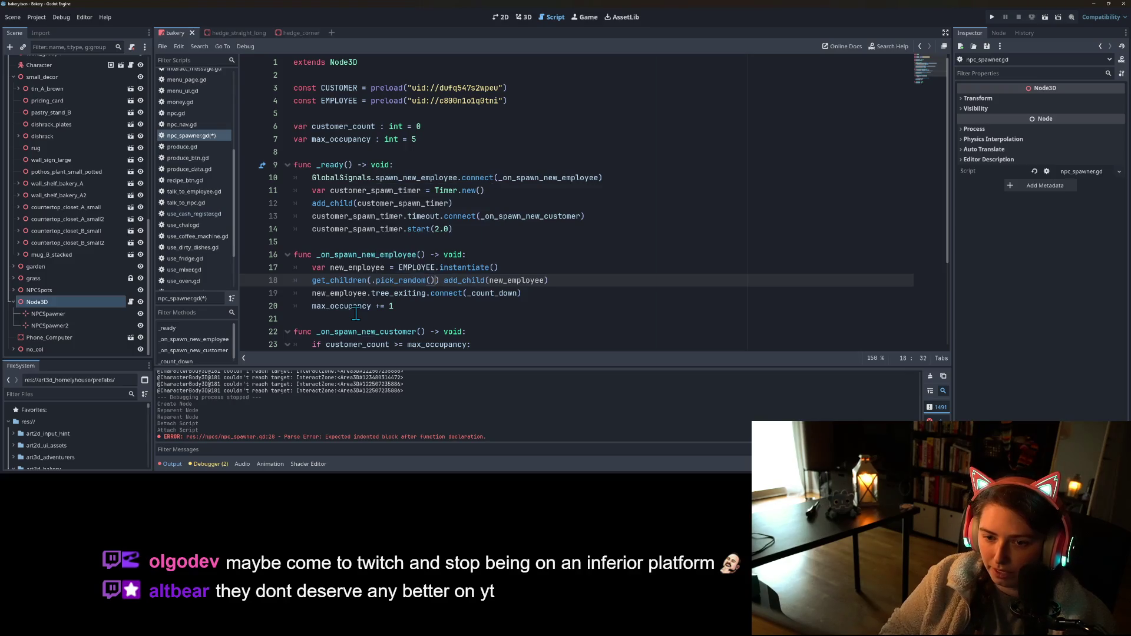
pyautogui.hotkey('ctrl', 'z')
pyautogui.hotkey('ctrl', 'z')
pyautogui.write('.pi')
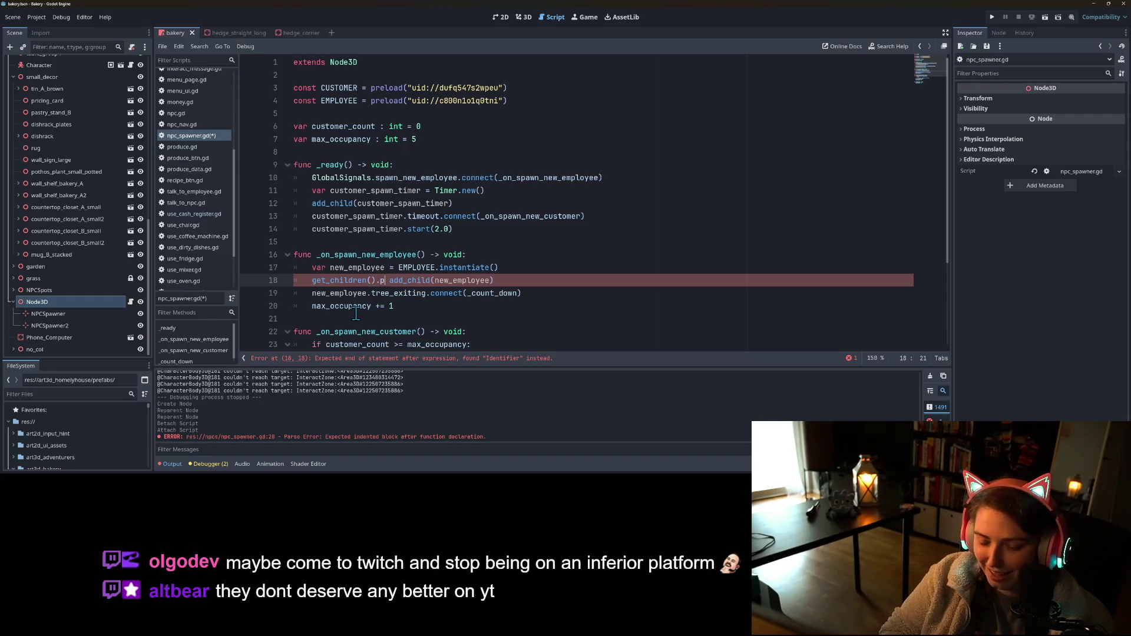
pyautogui.press('Return')
pyautogui.write(',')
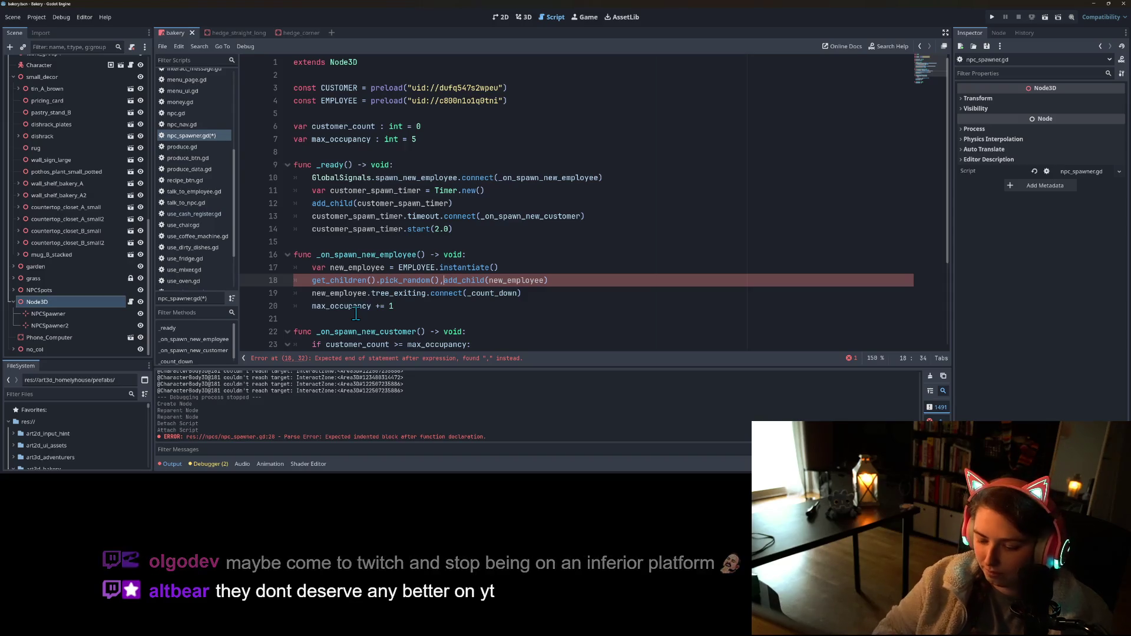
pyautogui.press('BackSpace')
pyautogui.write('.')
# - Copy the get_children().pick_random(). prefix onto line 26's customer add_child and save
pyautogui.moveTo(313, 281); pyautogui.dragTo(446, 281)
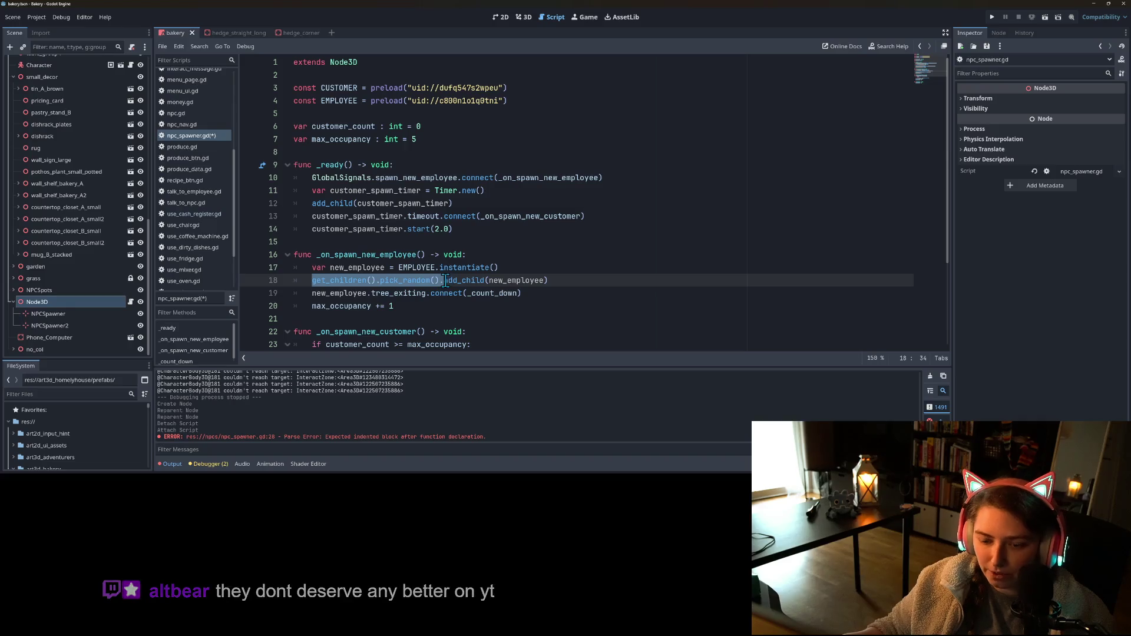
pyautogui.scroll(-3)
pyautogui.click(312, 268)
pyautogui.write('get_children().pick_random().')
pyautogui.hotkey('ctrl', 's')
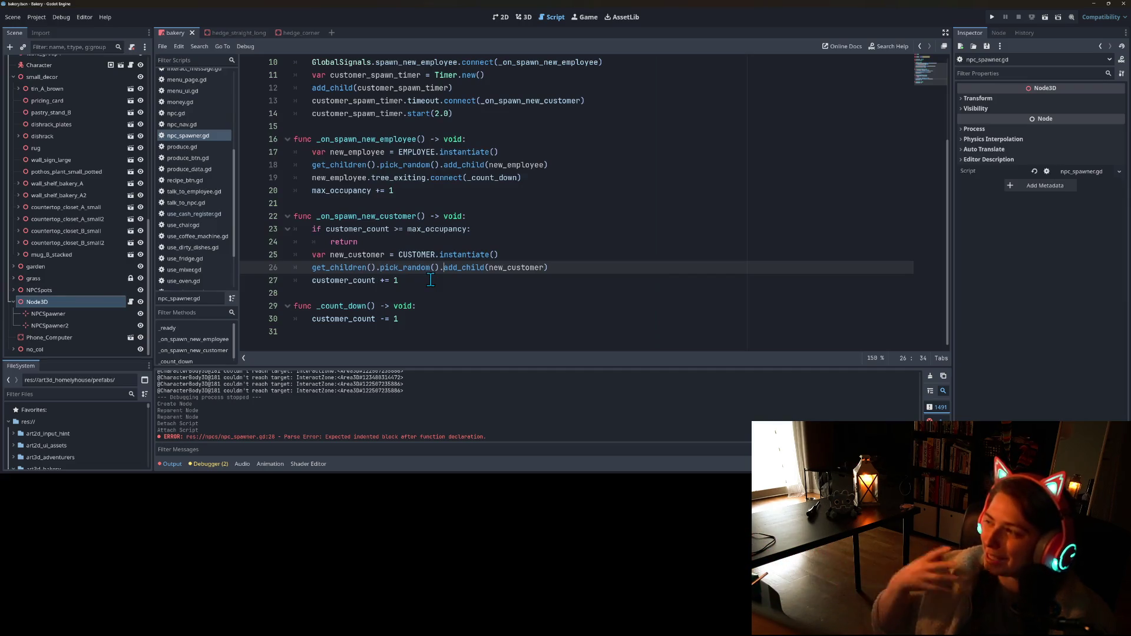
# - Prefix line 12 with get_child(0). so the spawn timer sits under the first child
pyautogui.moveTo(312, 268); pyautogui.dragTo(445, 273)
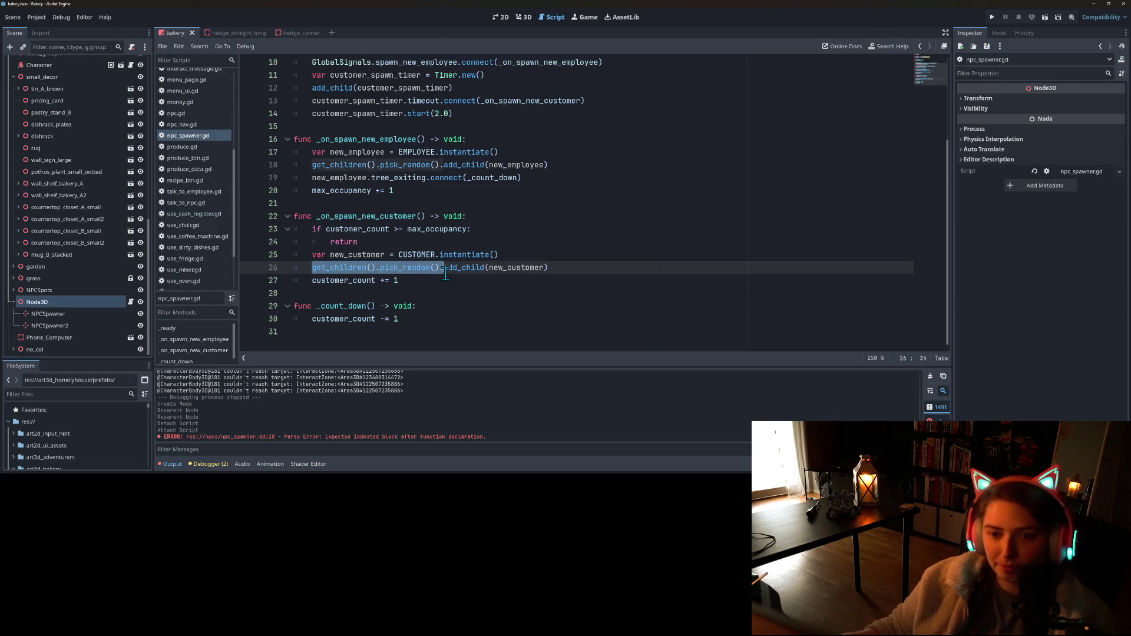
pyautogui.scroll(3)
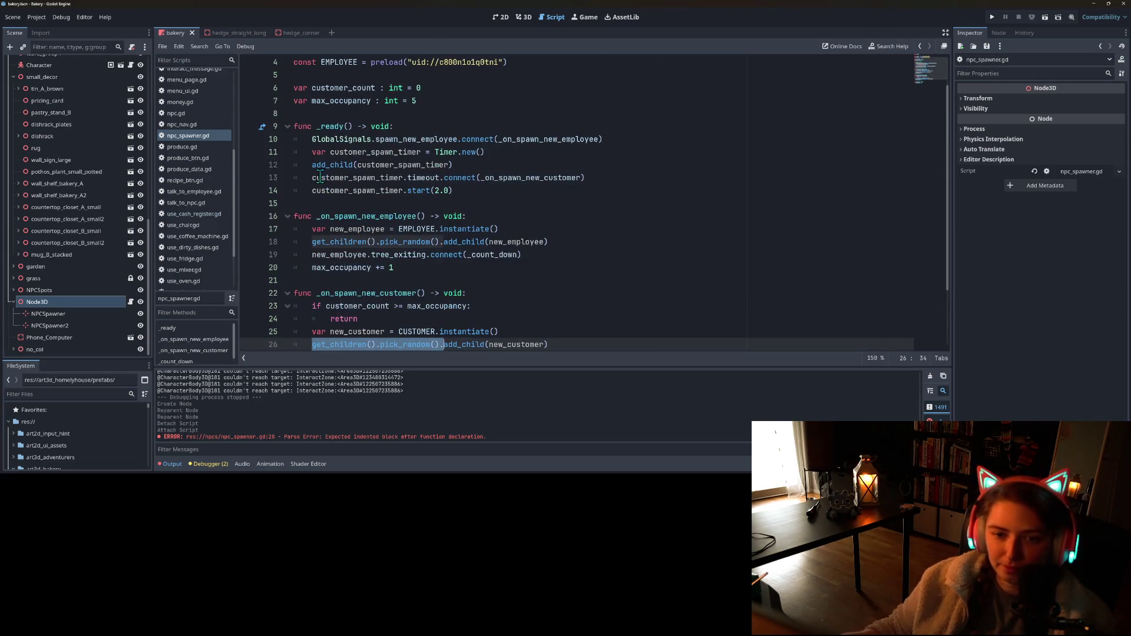
pyautogui.click(313, 165)
pyautogui.write('get_')
pyautogui.write('child(0.')
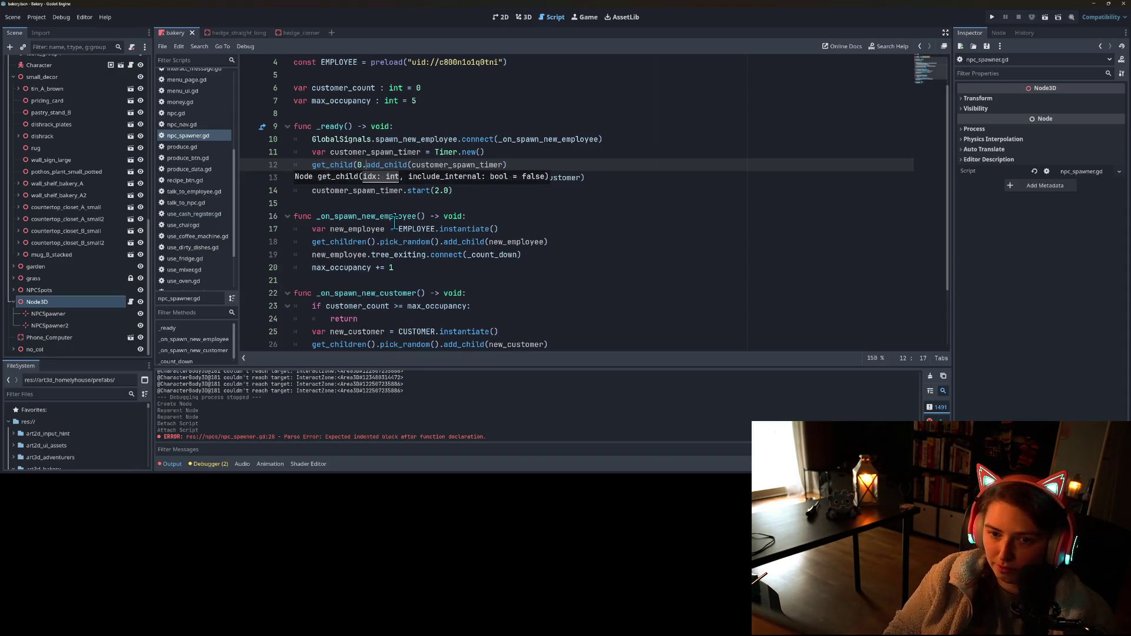
pyautogui.press('BackSpace')
pyautogui.write(').')
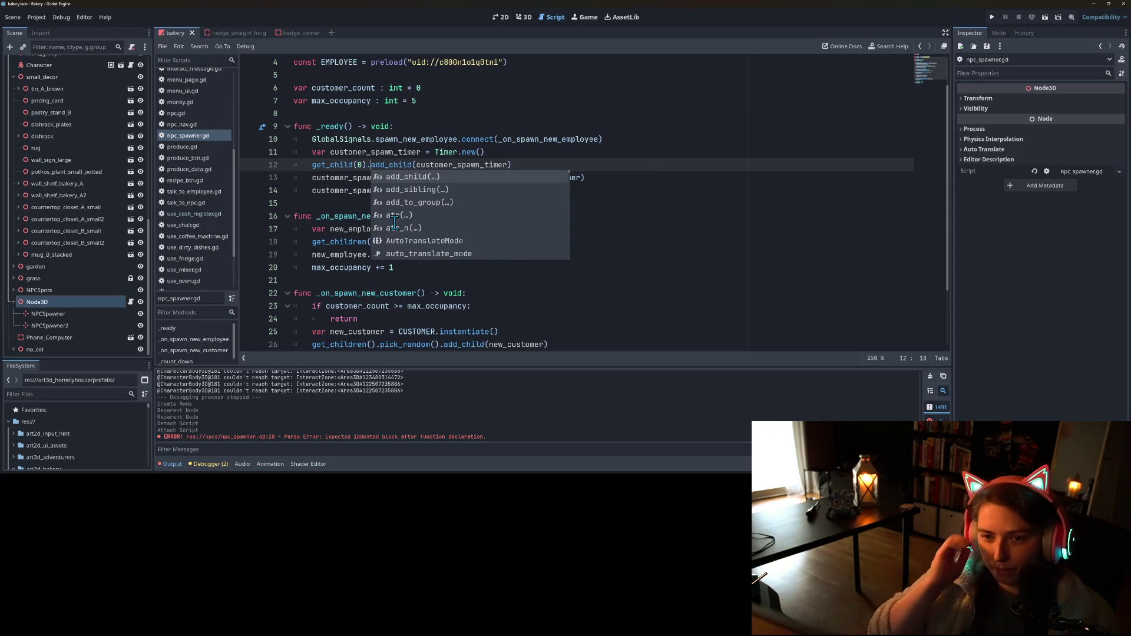
# - Look over the employee and customer spawn lines, then run the bakery project
pyautogui.click(347, 243)
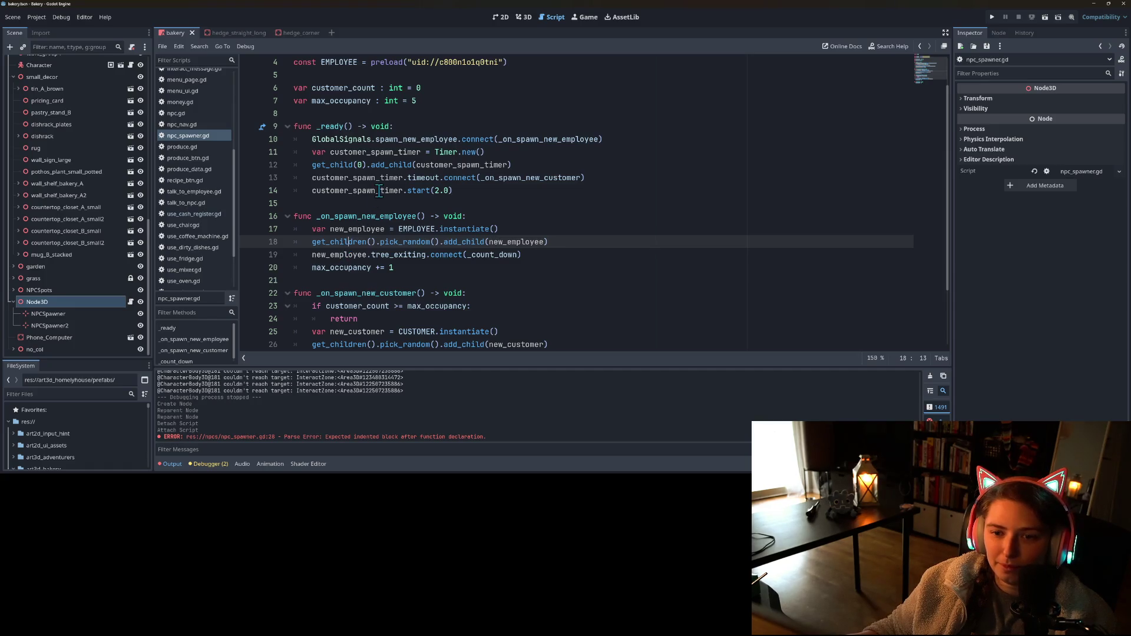
pyautogui.click(352, 166)
pyautogui.click(364, 255)
pyautogui.click(361, 244)
pyautogui.scroll(-3)
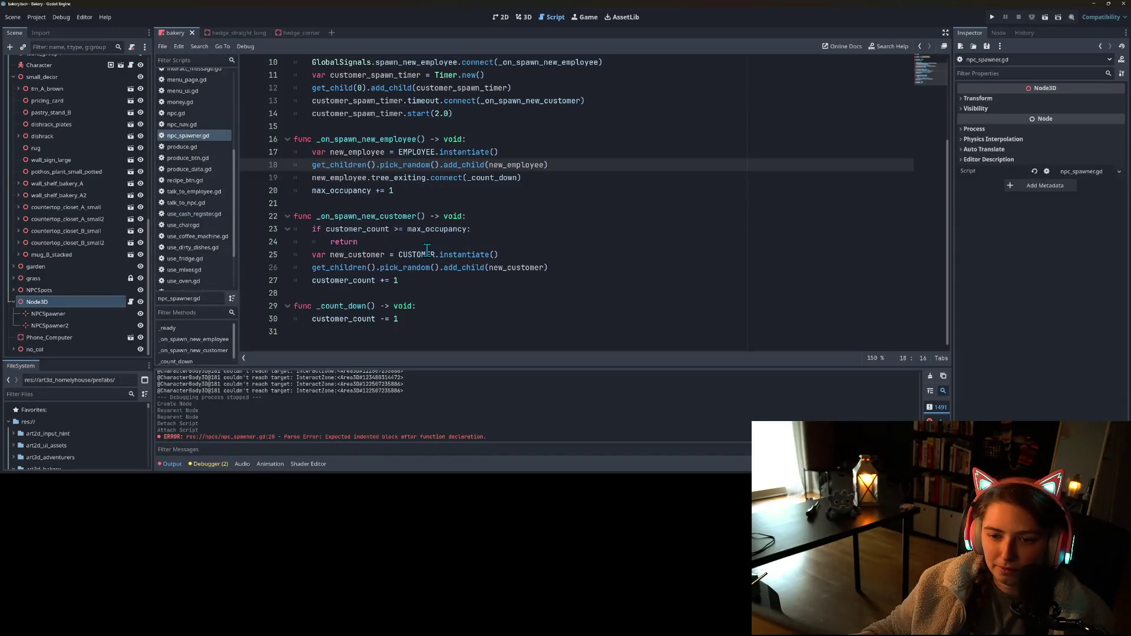
pyautogui.click(391, 268)
pyautogui.scroll(3)
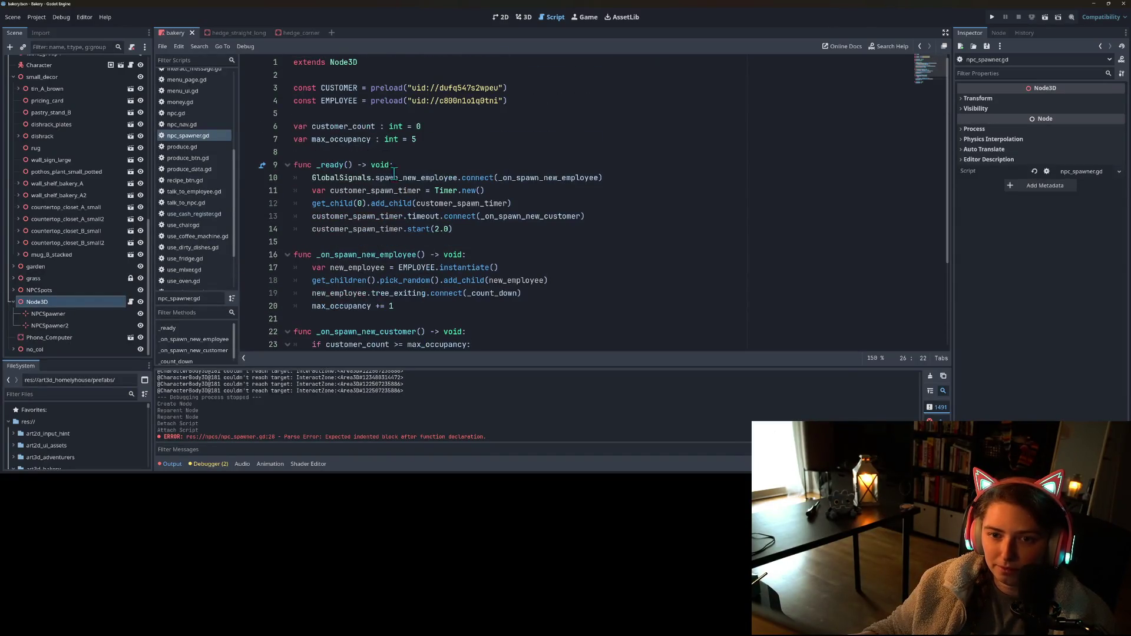
pyautogui.click(991, 19)
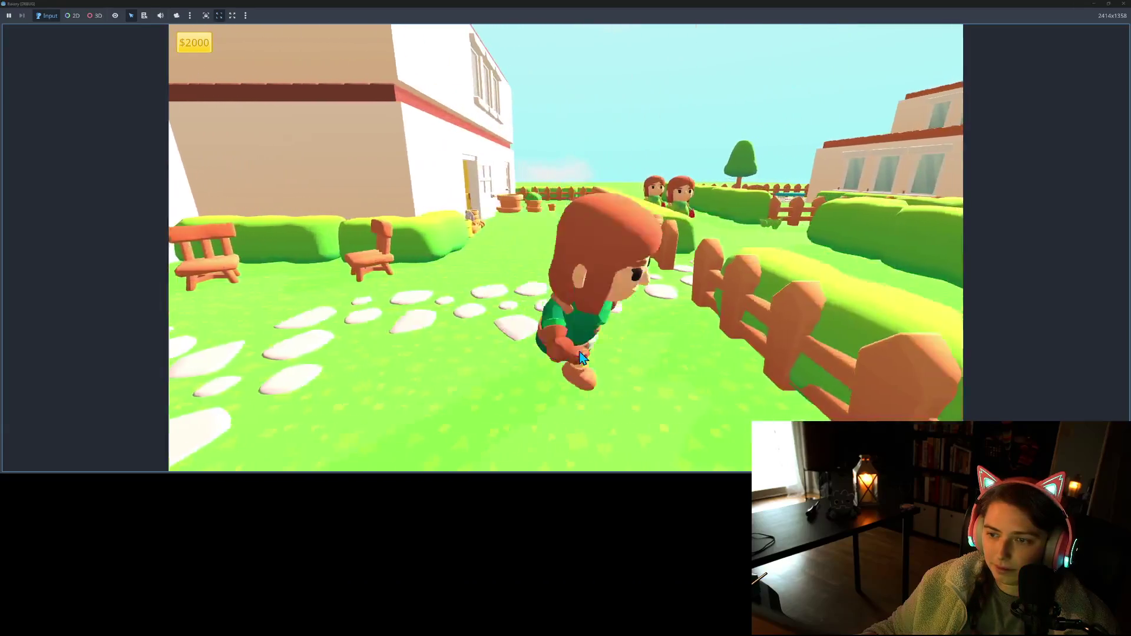
# - Run the character around the garden and into the bakery to see the dining-room customers
pyautogui.press('w')
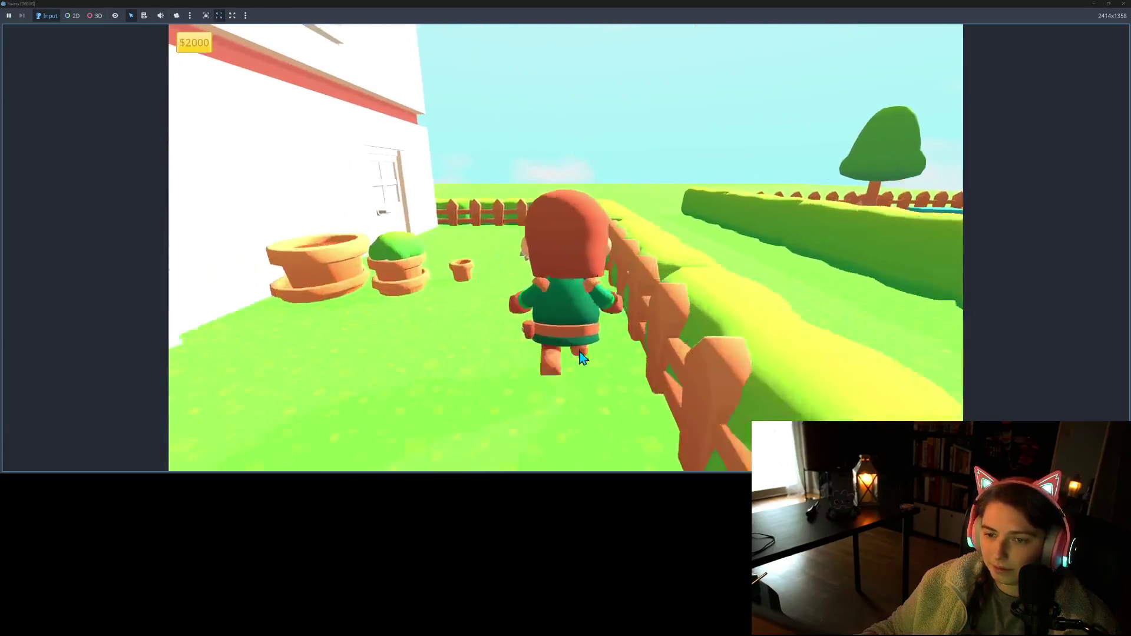
pyautogui.press('a')
pyautogui.press('s')
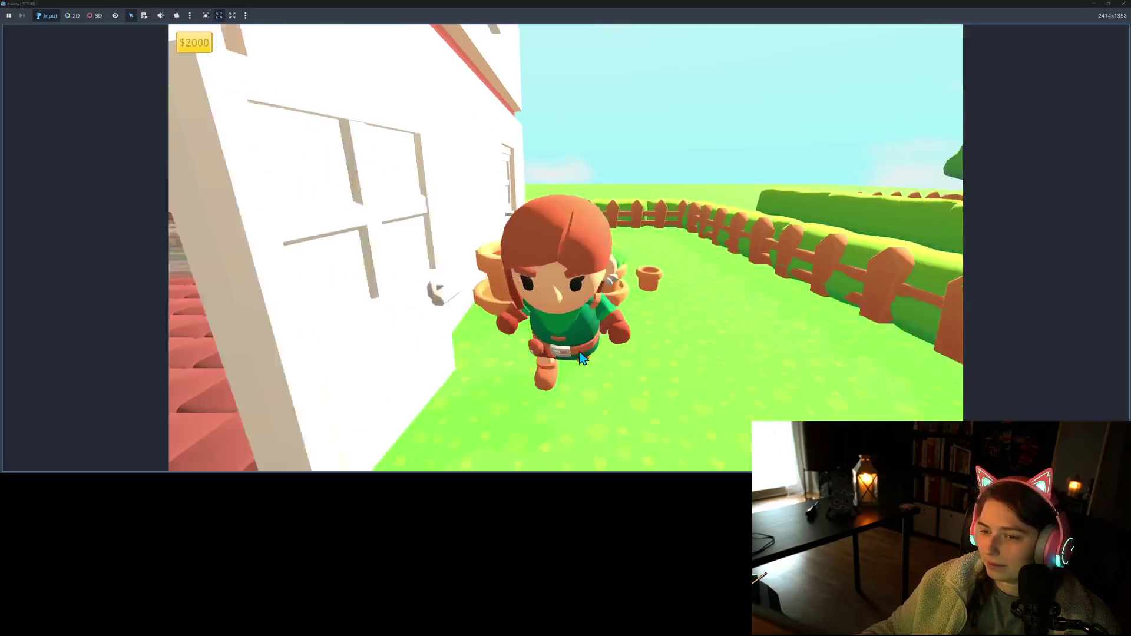
pyautogui.press('a')
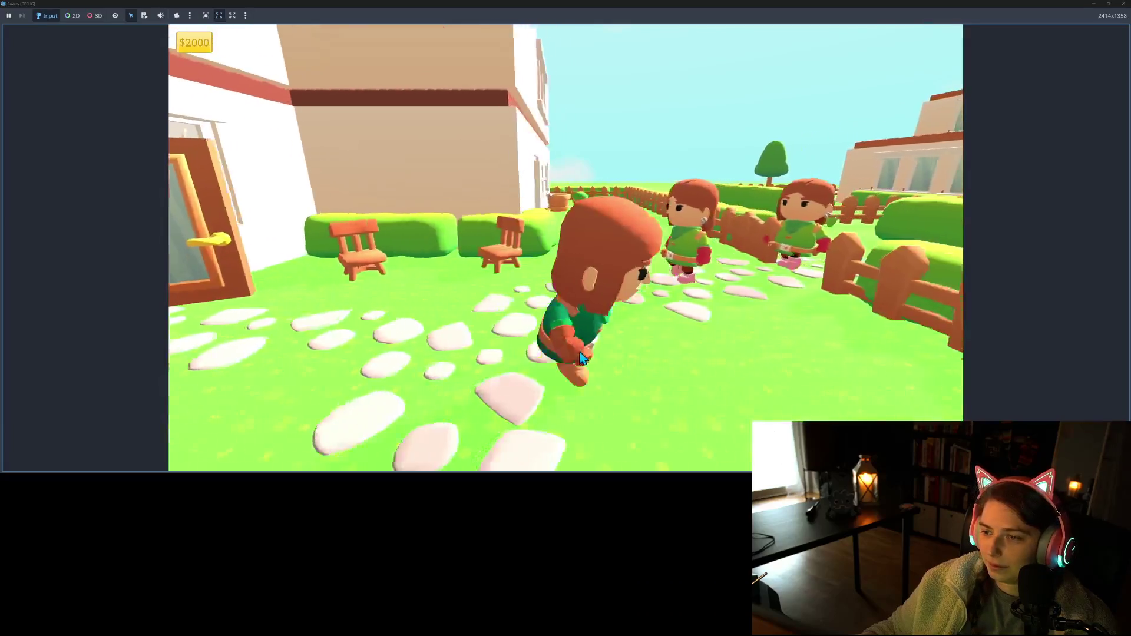
pyautogui.press('d')
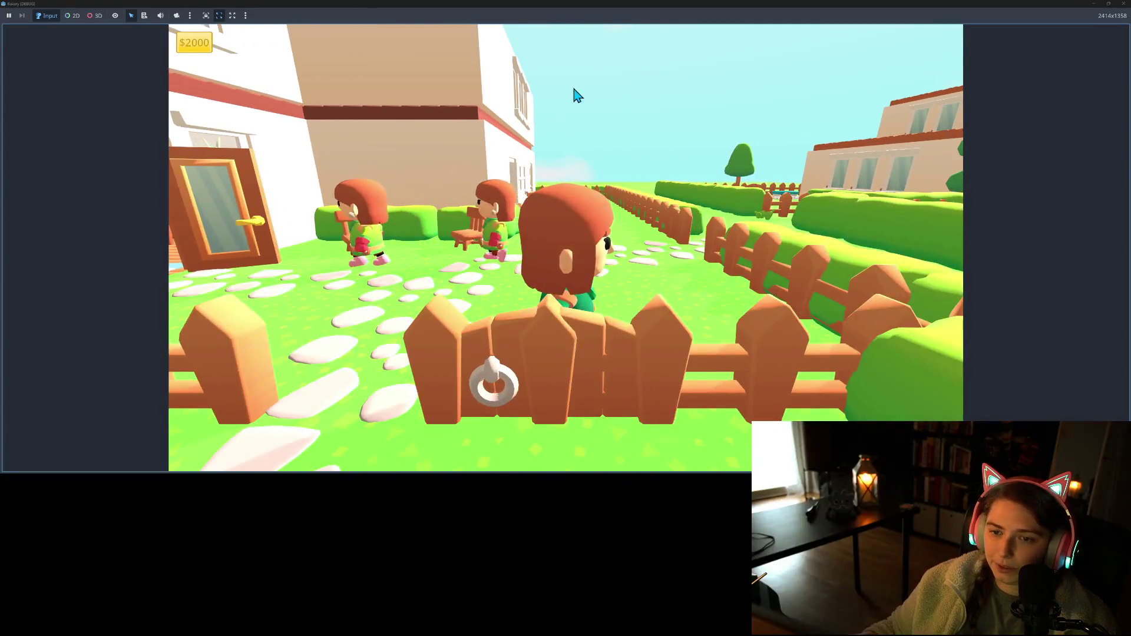
pyautogui.press('a')
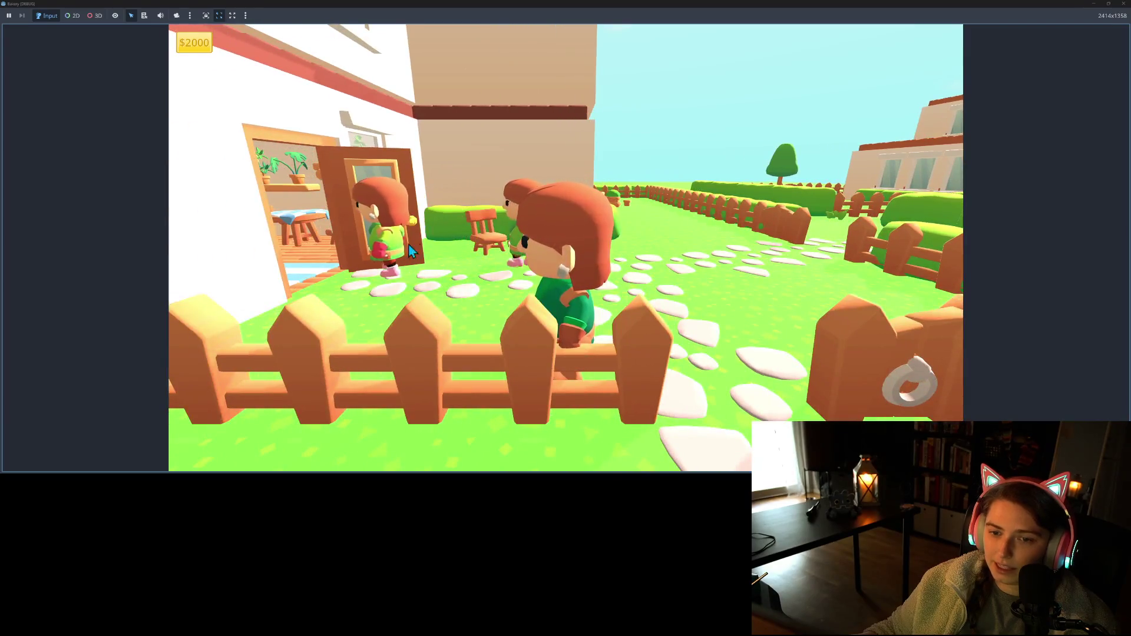
pyautogui.press('a')
pyautogui.press('a')
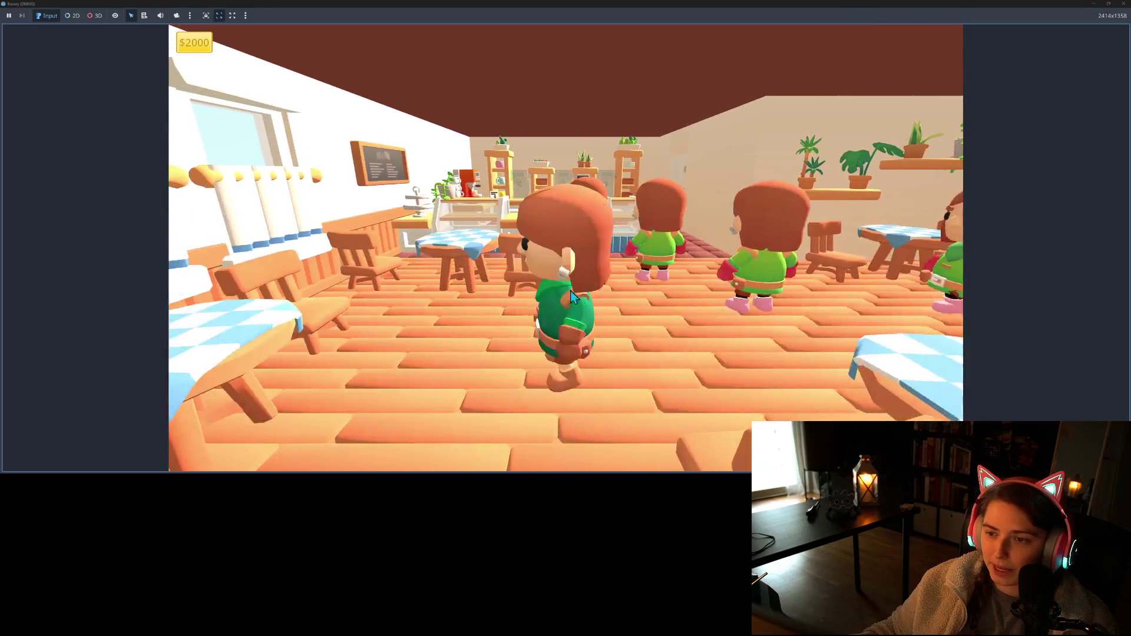
pyautogui.press('a')
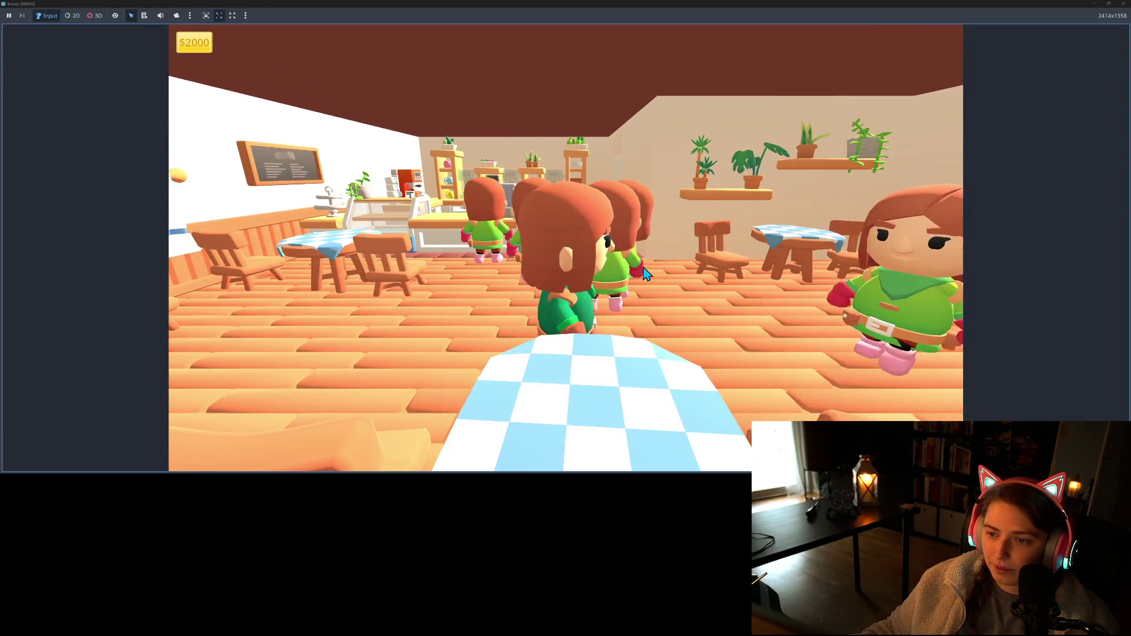
# - Walk back out and run along the bakery wall over to the garden fence
pyautogui.press('d')
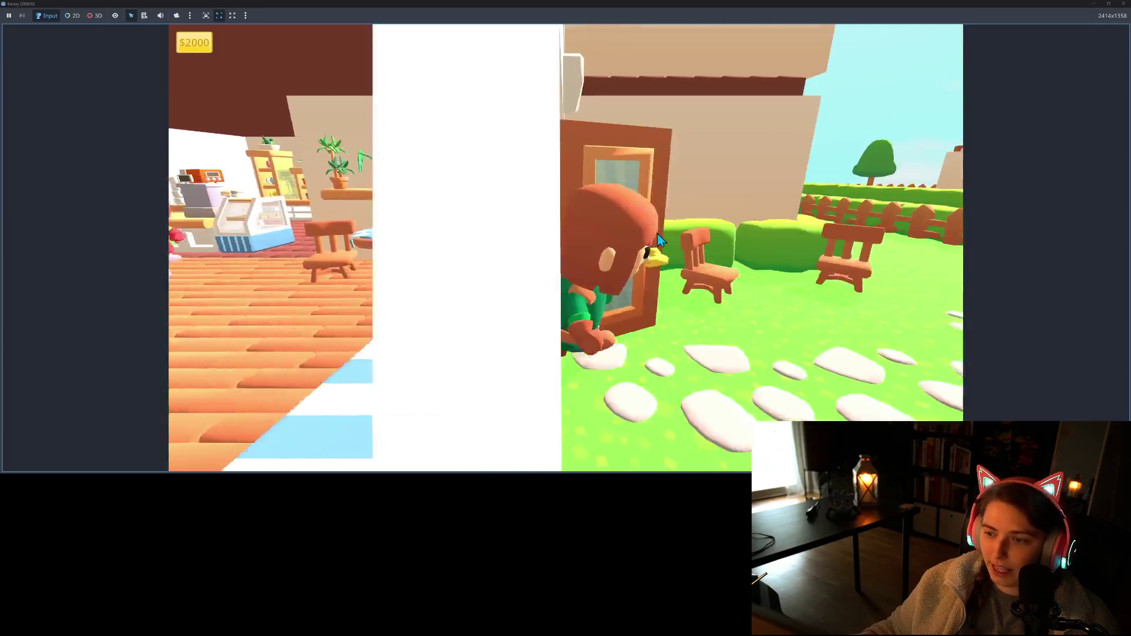
pyautogui.press('w')
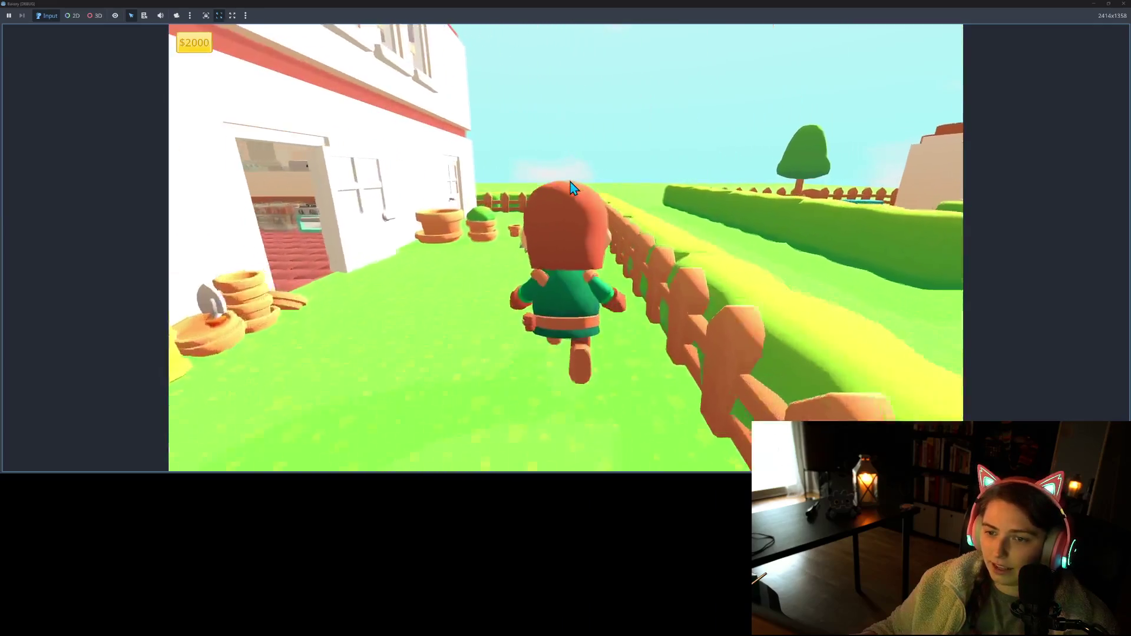
pyautogui.press('a')
pyautogui.press('s')
pyautogui.press('d')
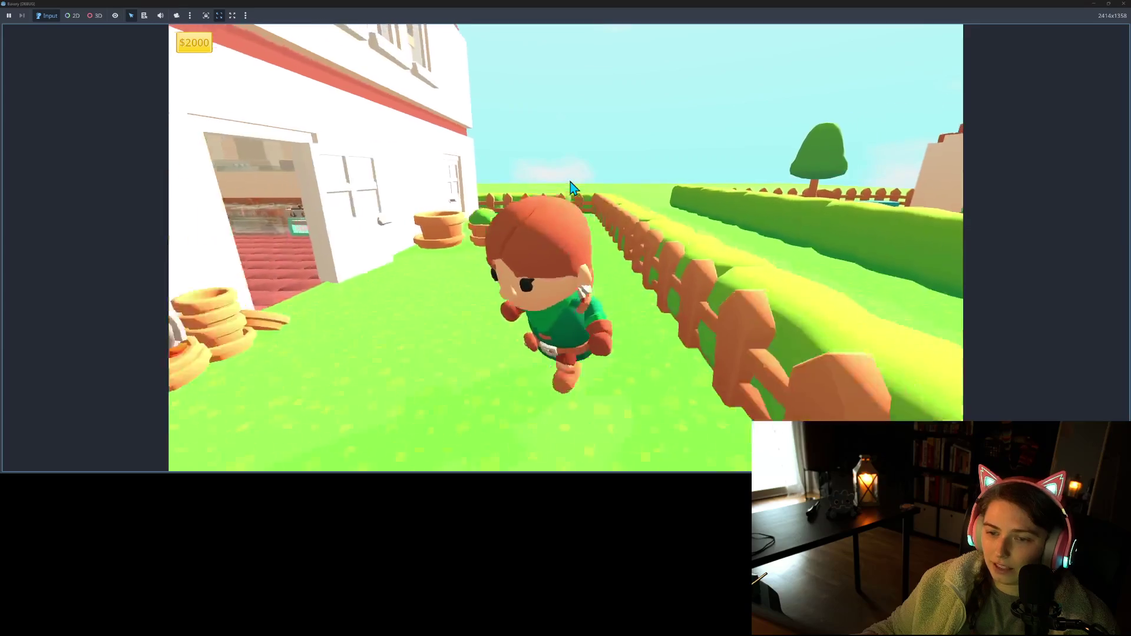
pyautogui.press('a')
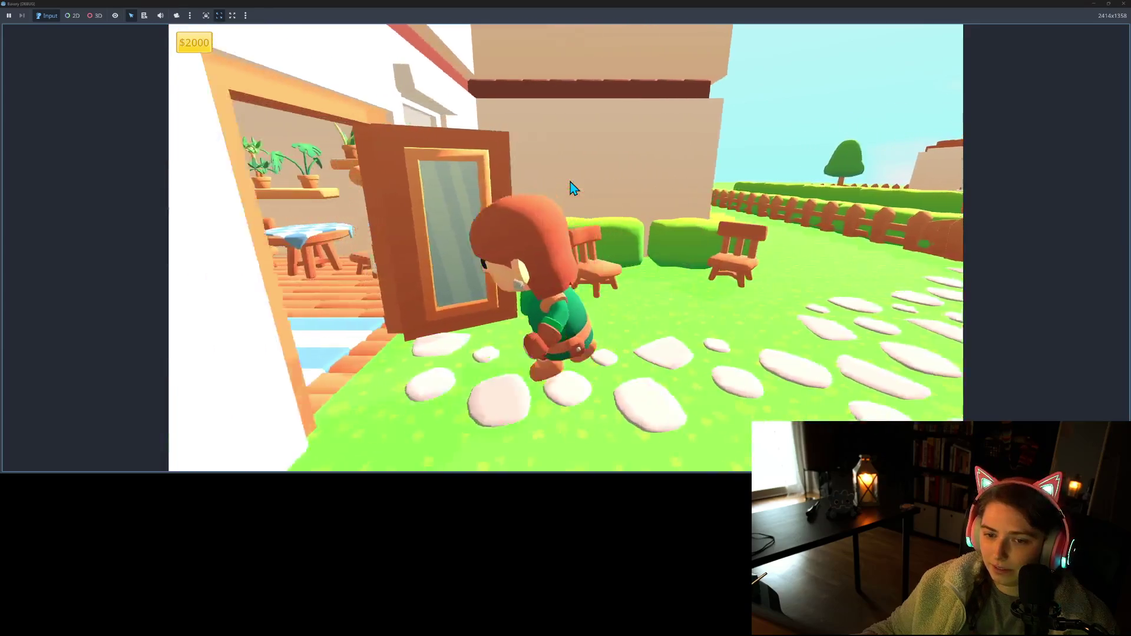
pyautogui.press('d')
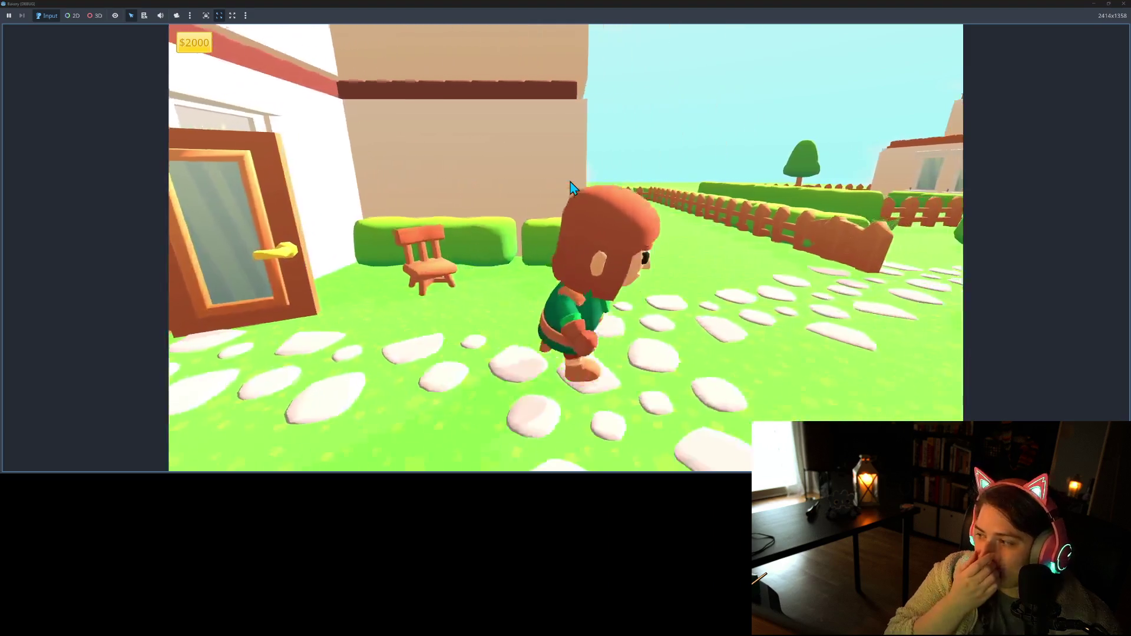
pyautogui.press('s')
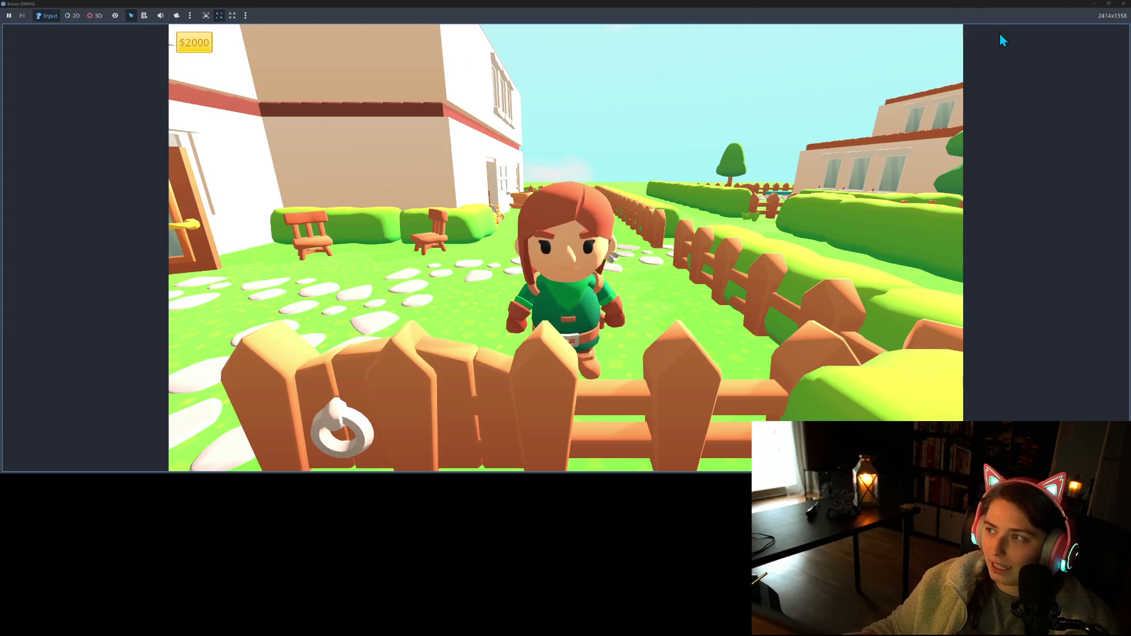
# - Close the running game and return to the timer code in npc_spawner.gd
pyautogui.click(1123, 4)
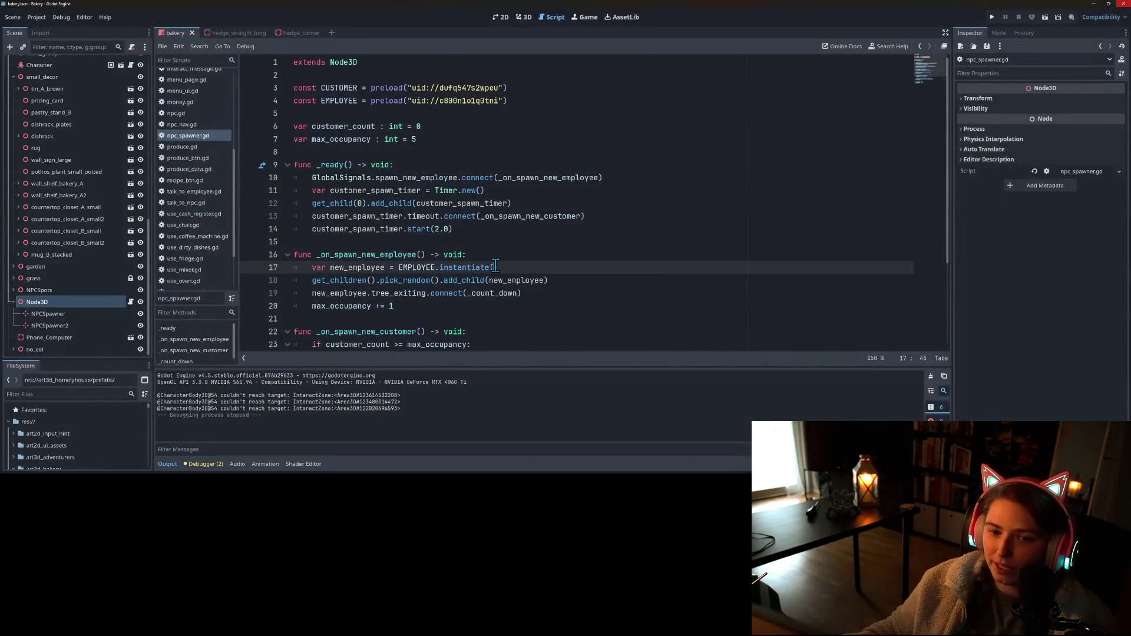
pyautogui.click(431, 242)
pyautogui.click(502, 225)
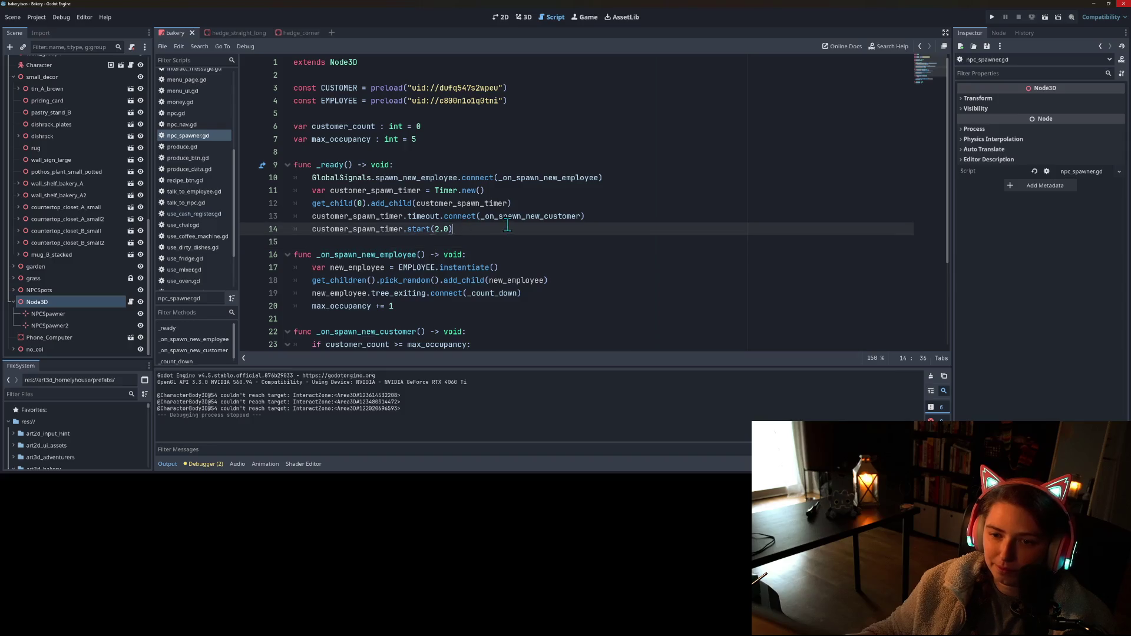
pyautogui.scroll(-3)
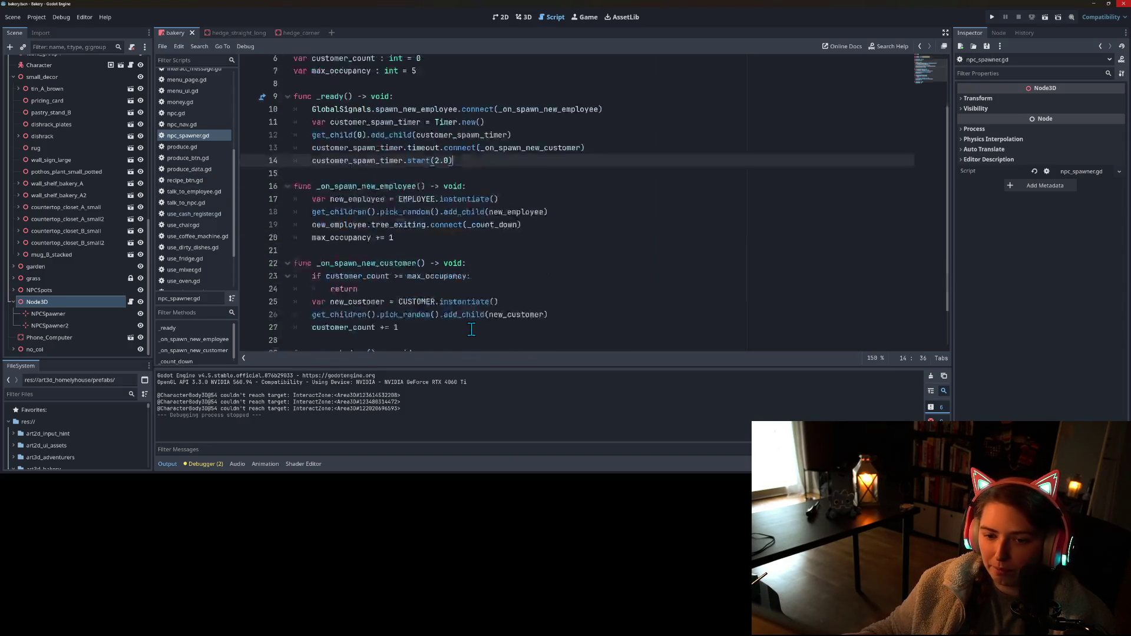
pyautogui.scroll(3)
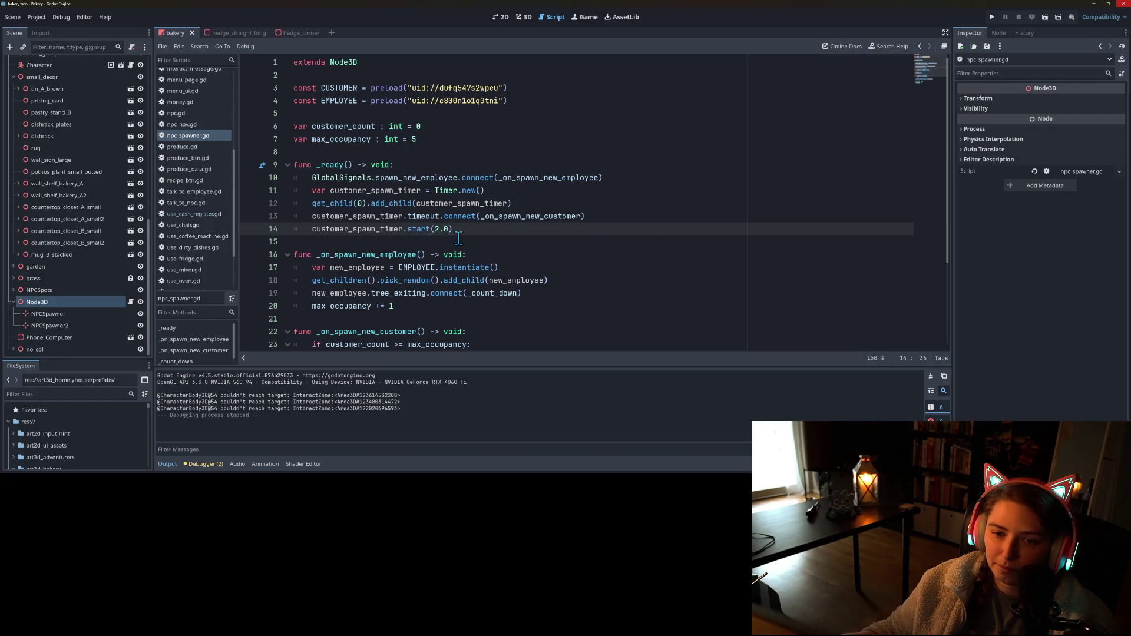
# - Add 'customer_spawn_timer.one_shot = true' after the timeout connect line
pyautogui.click(606, 215)
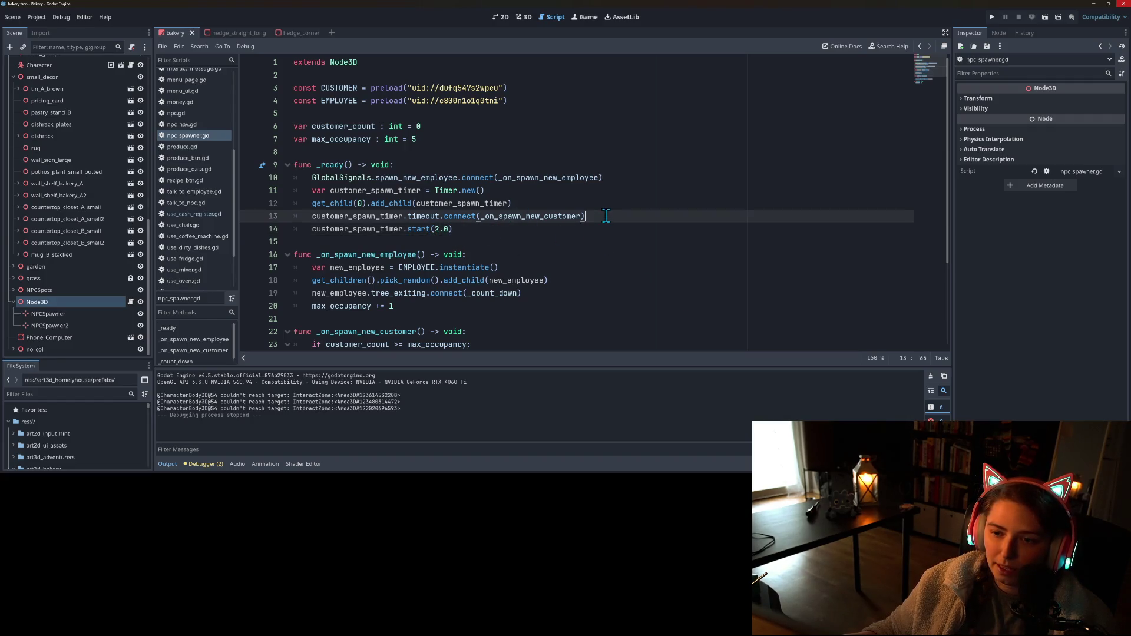
pyautogui.press('Return')
pyautogui.write('cu')
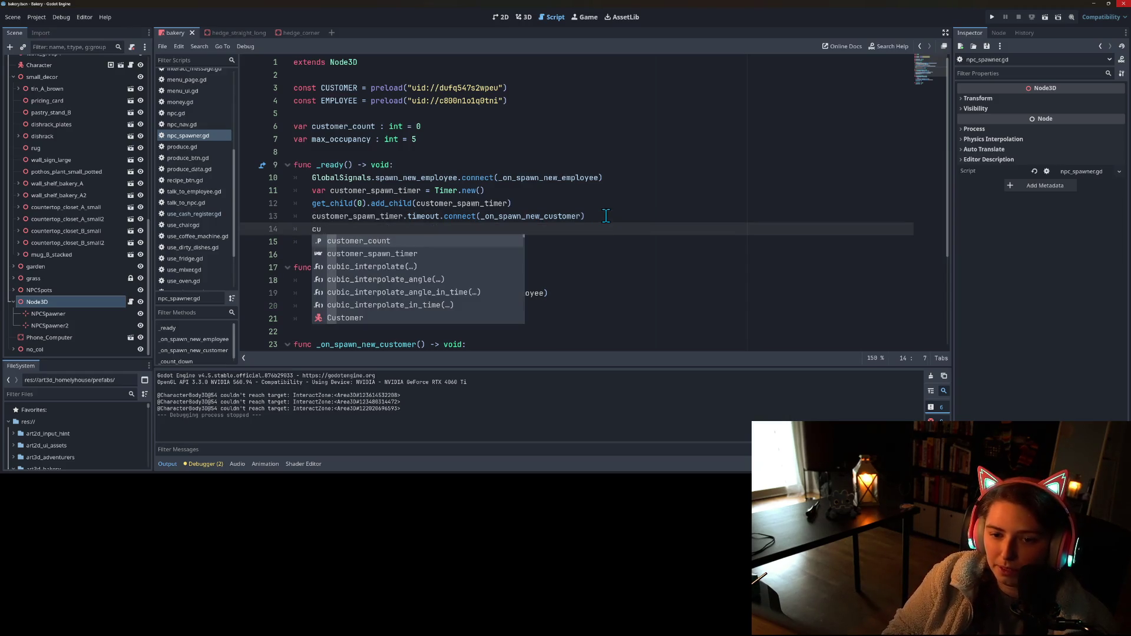
pyautogui.press('Down')
pyautogui.press('Return')
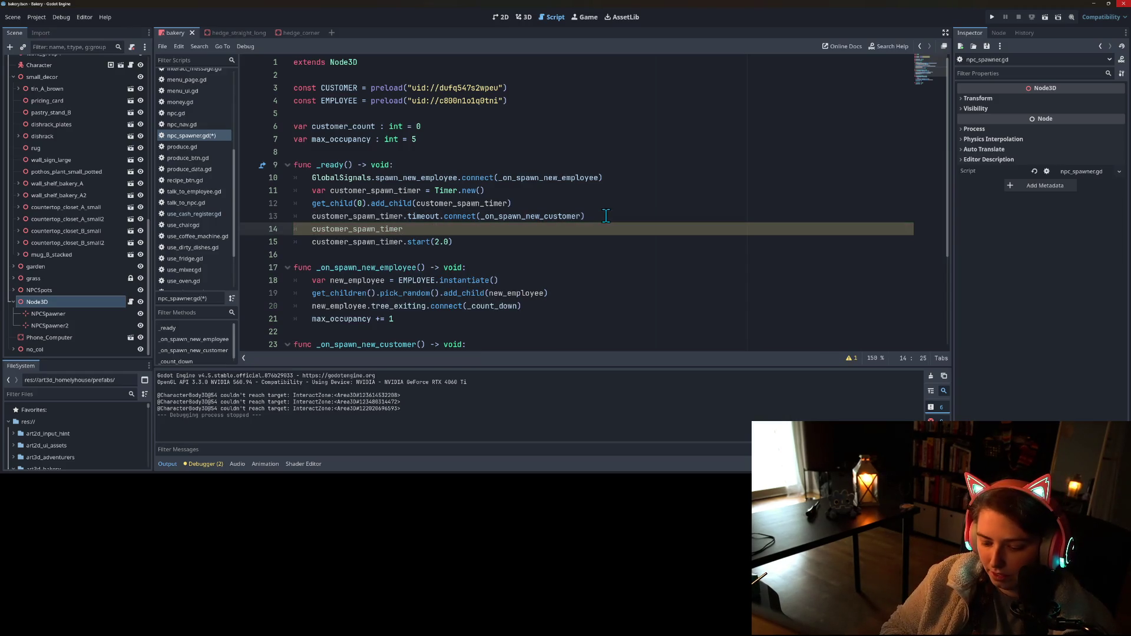
pyautogui.write('.one_shot')
pyautogui.write(' = true')
pyautogui.click(453, 243)
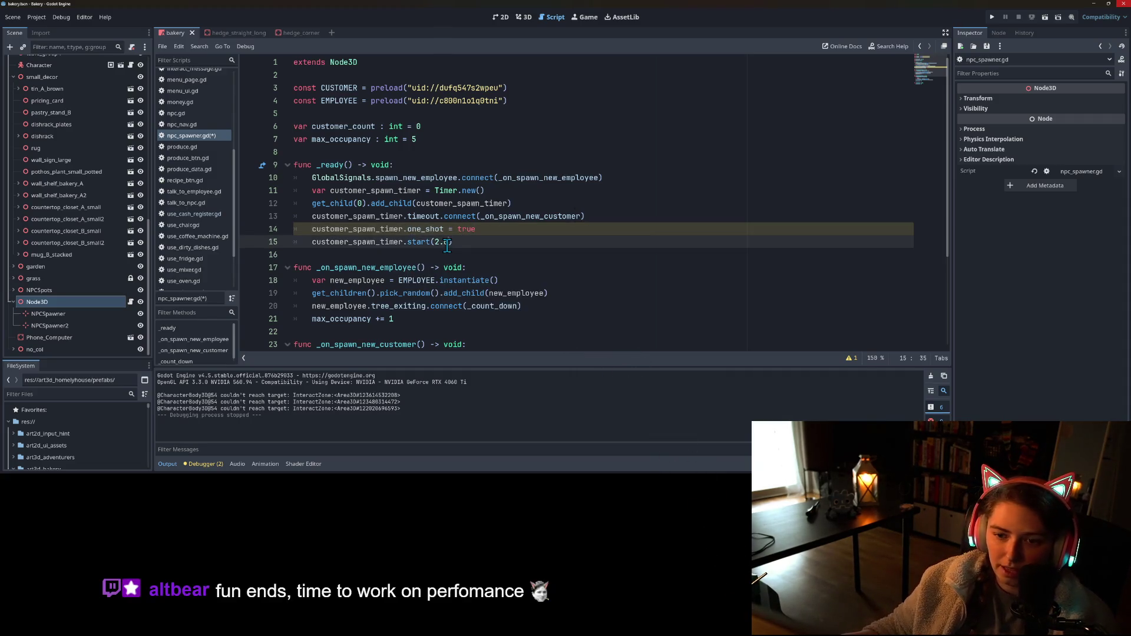
pyautogui.click(533, 230)
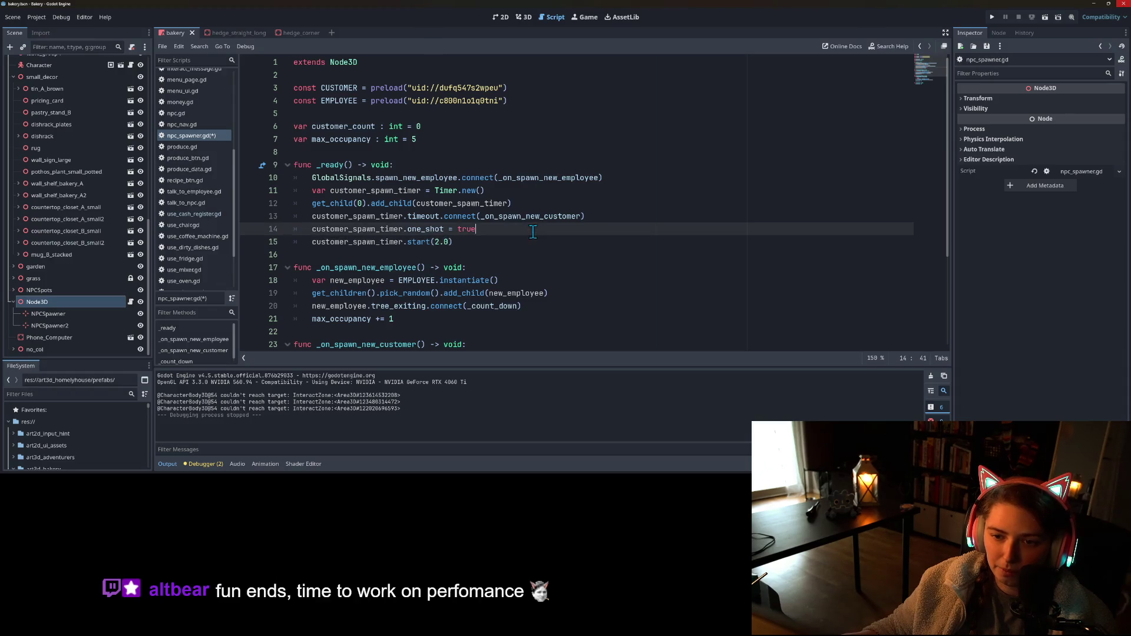
pyautogui.press('Return')
pyautogui.press('Return')
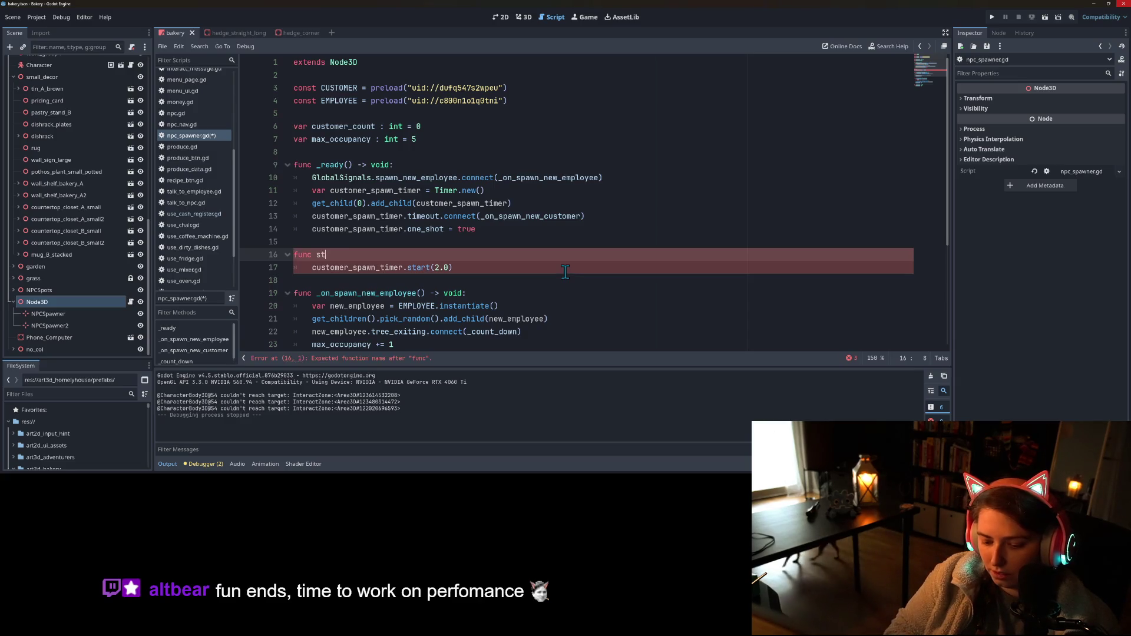
# - Wrap the timer's start(2.0) call in a new 'func start_customer_timer() -> void:' and save
pyautogui.write('start_customer_timer() -')
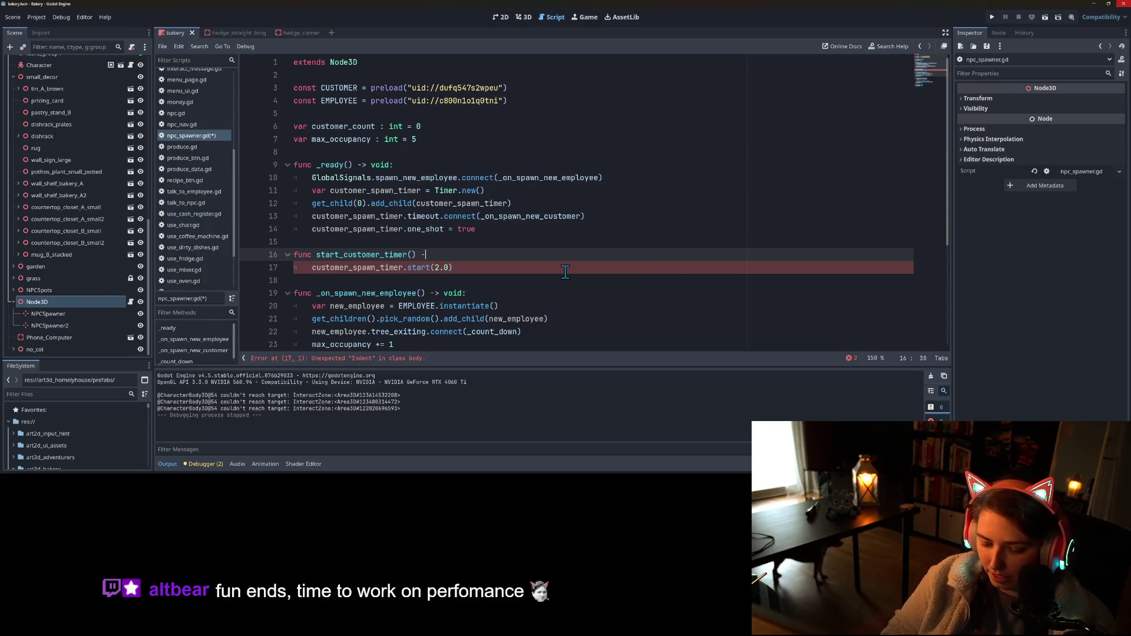
pyautogui.write('> voi')
pyautogui.write('d:')
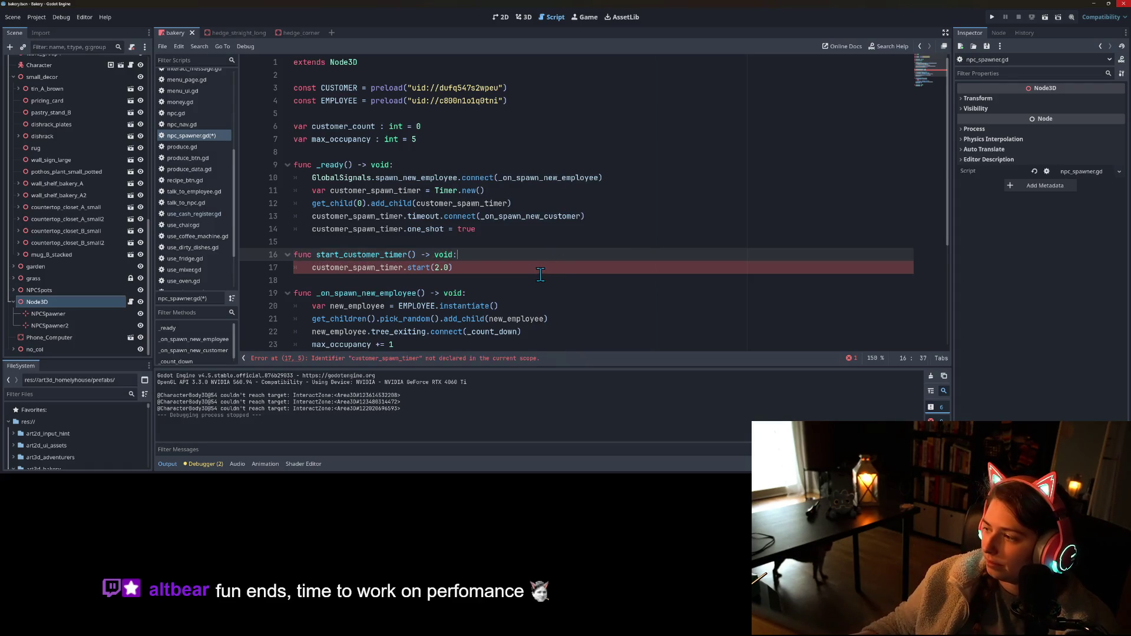
pyautogui.click(511, 291)
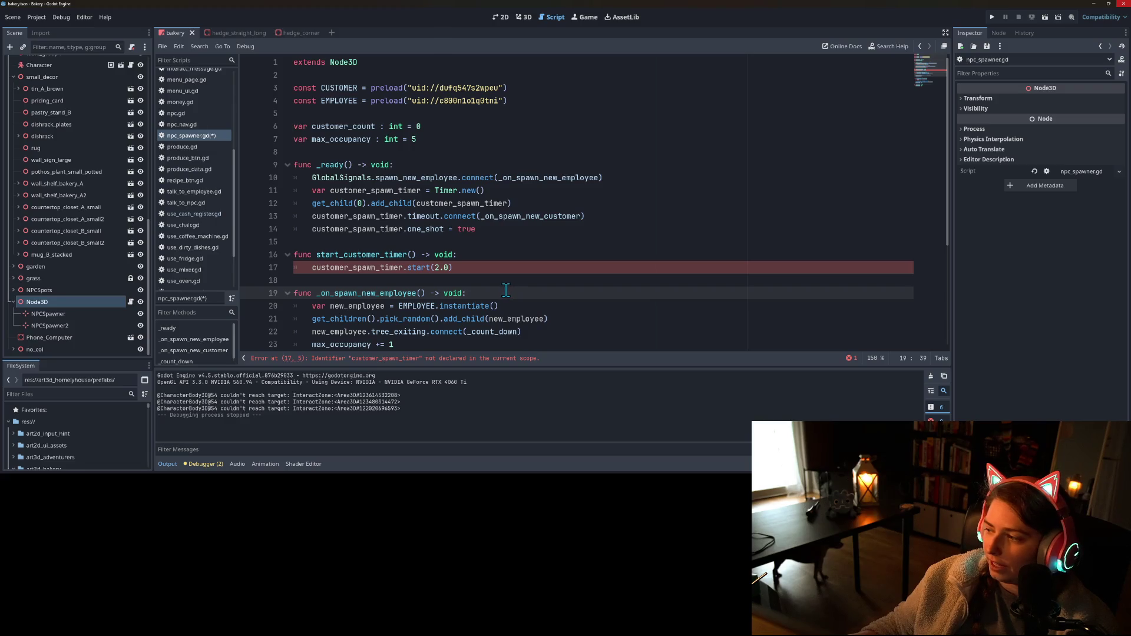
pyautogui.doubleClick(439, 269)
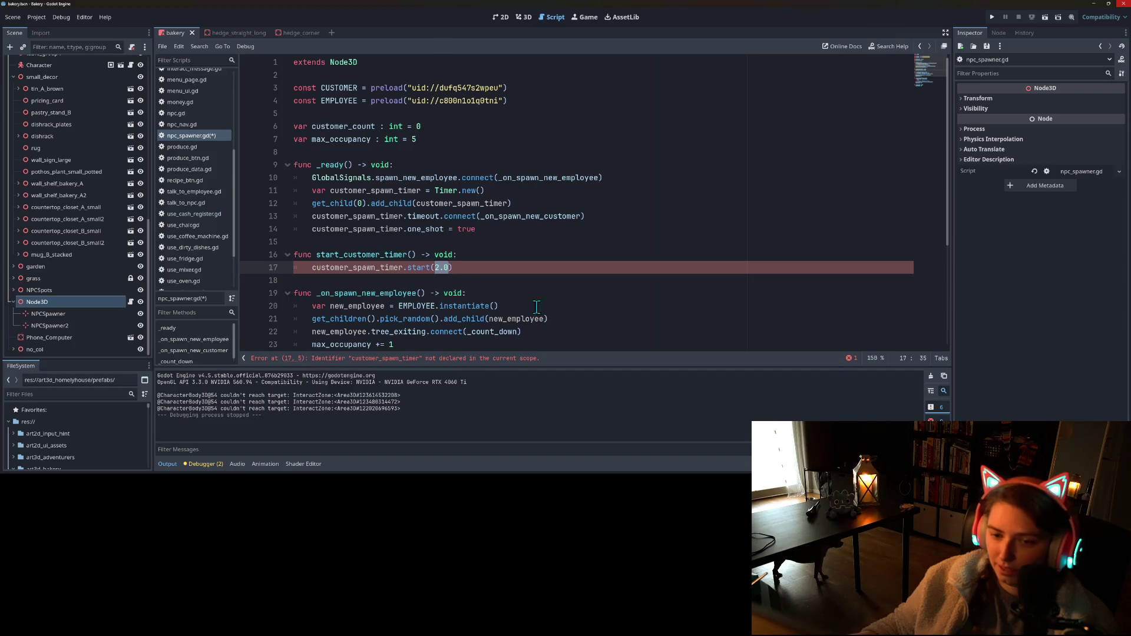
pyautogui.doubleClick(361, 268)
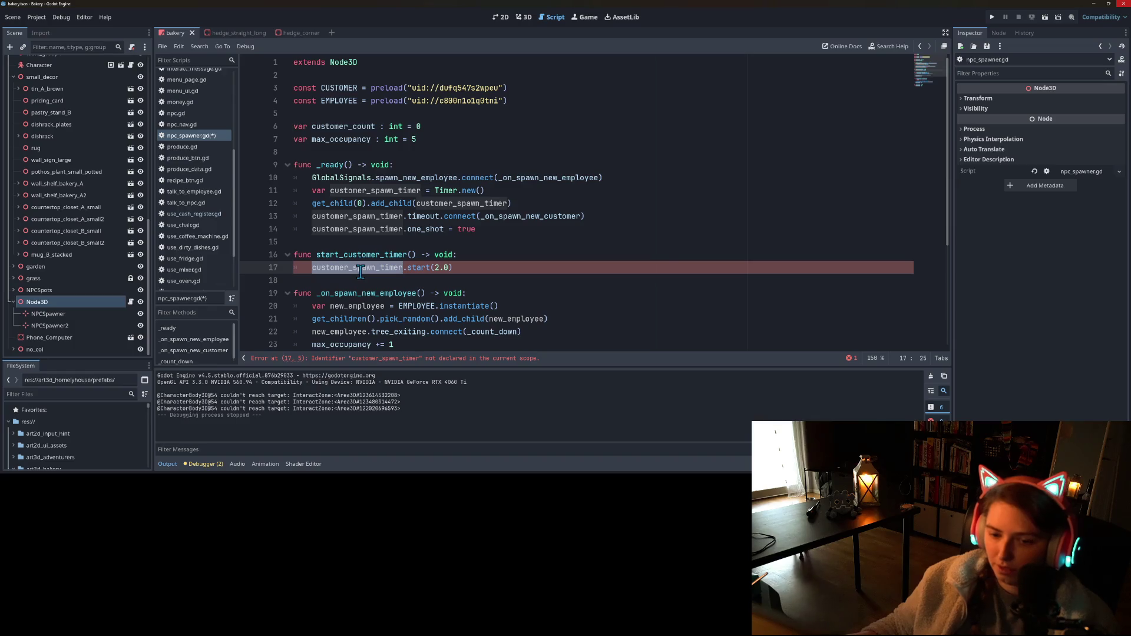
pyautogui.hotkey('ctrl', 's')
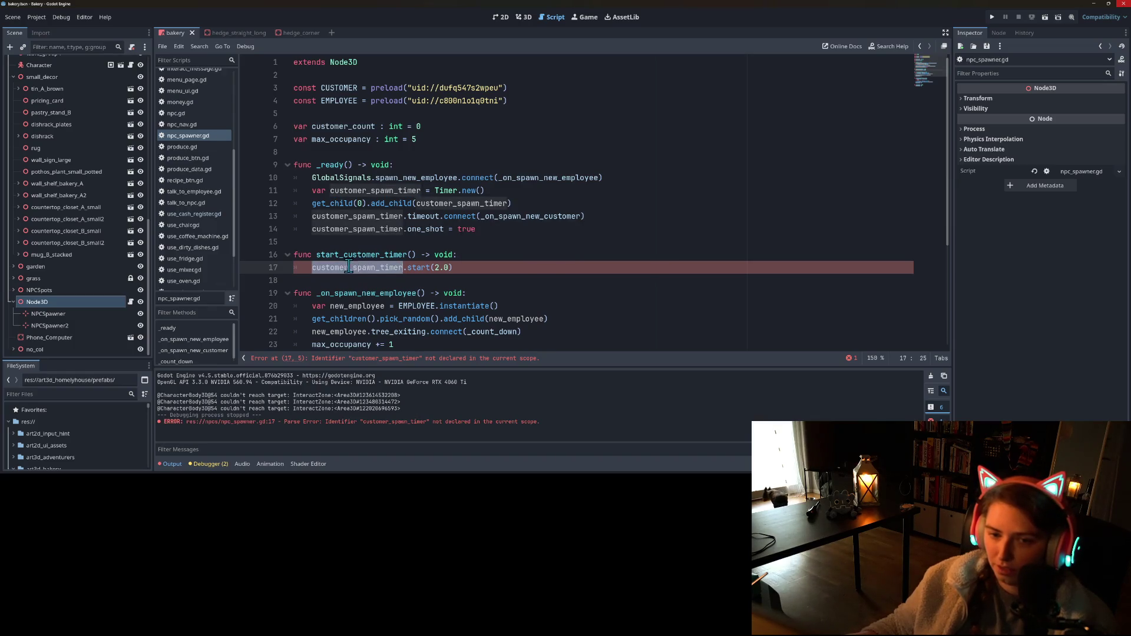
# - Declare customer_spawn_timer as a script-level Timer below max_occupancy, replacing the local declaration
pyautogui.doubleClick(372, 234)
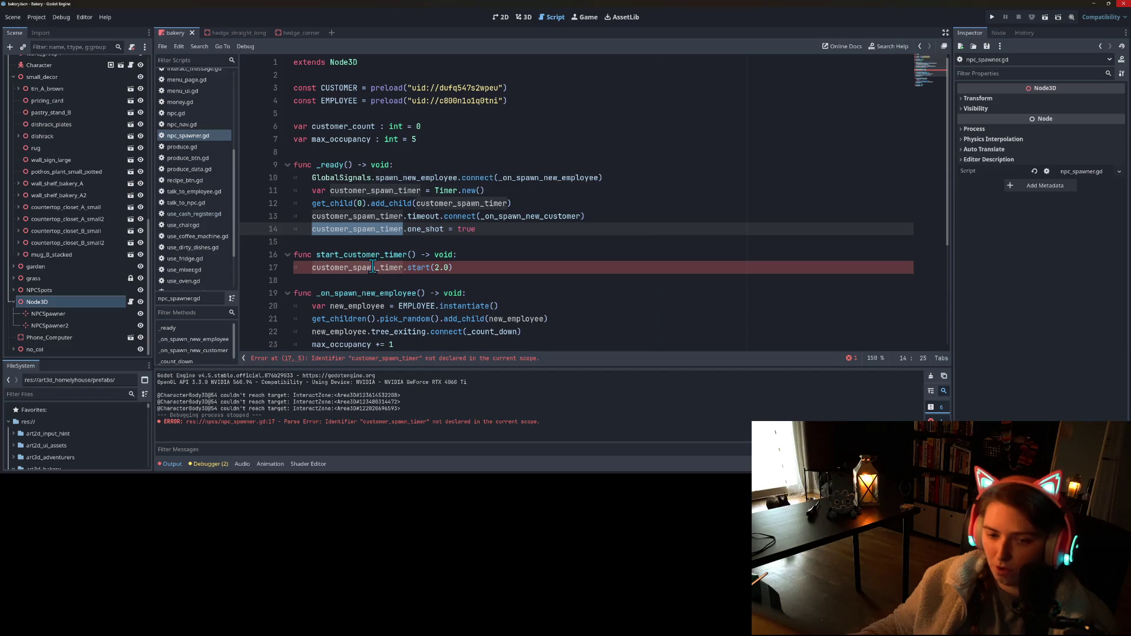
pyautogui.doubleClick(372, 268)
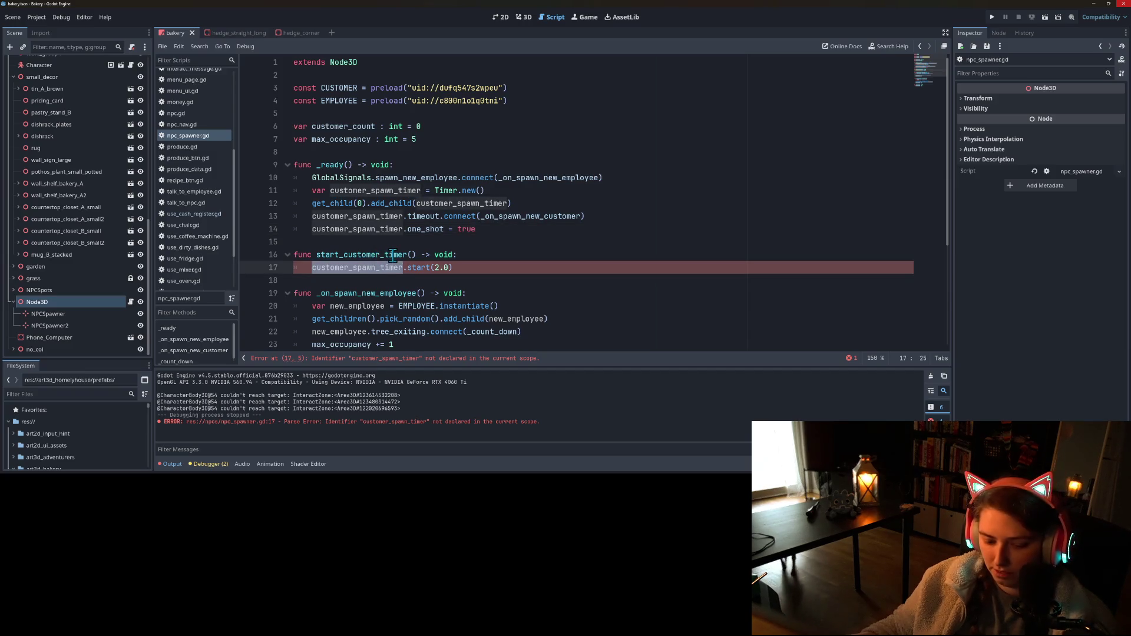
pyautogui.click(417, 136)
pyautogui.press('Return')
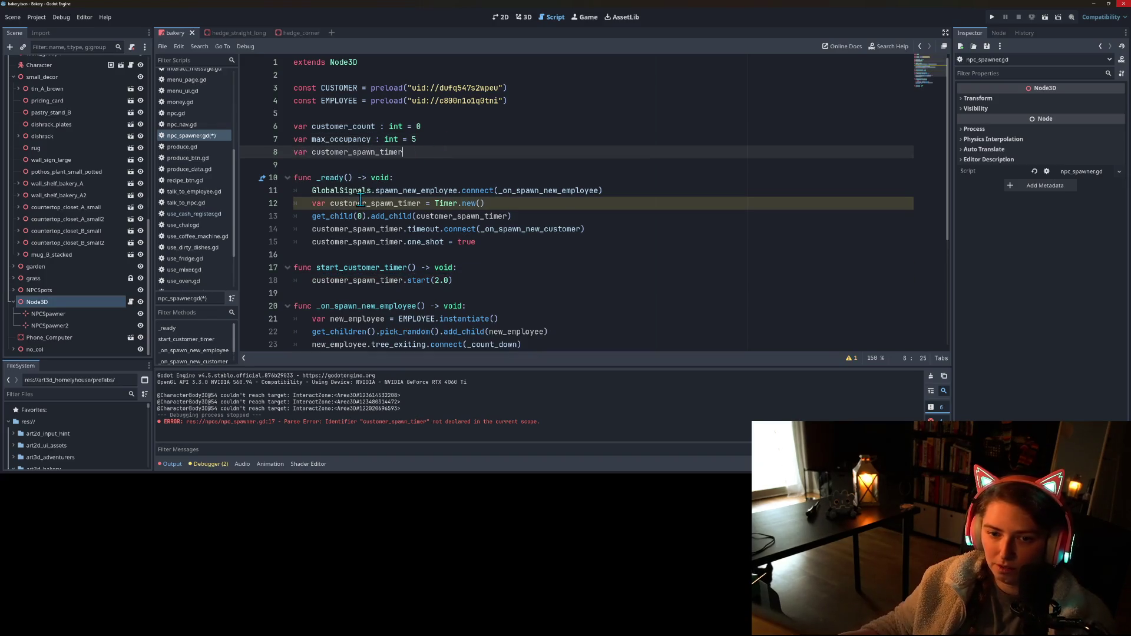
pyautogui.click(316, 203)
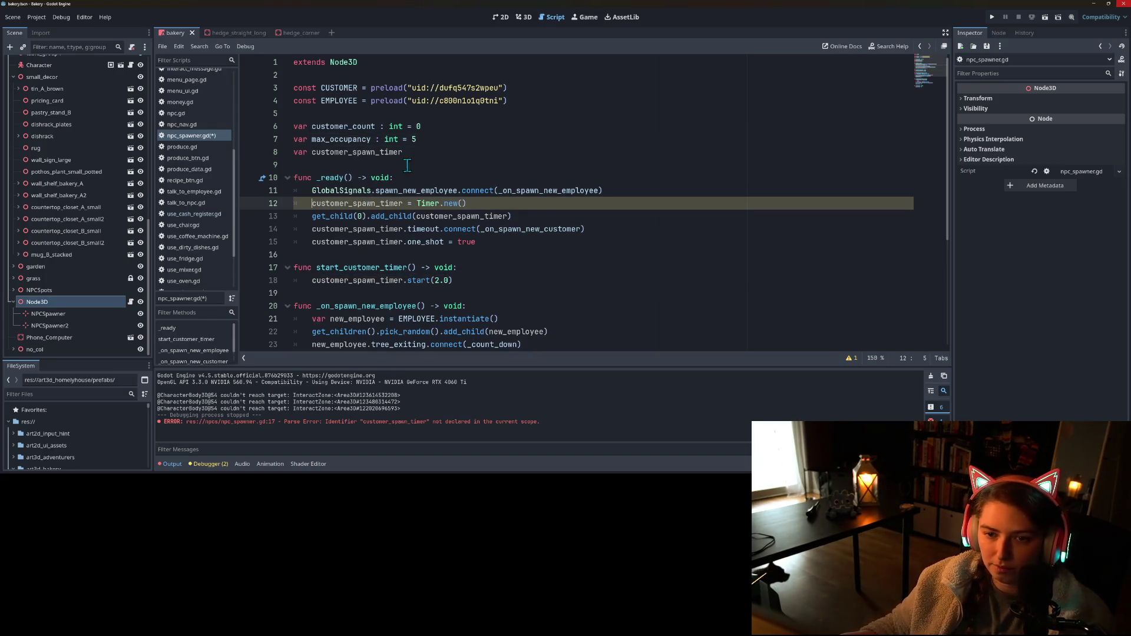
pyautogui.click(418, 152)
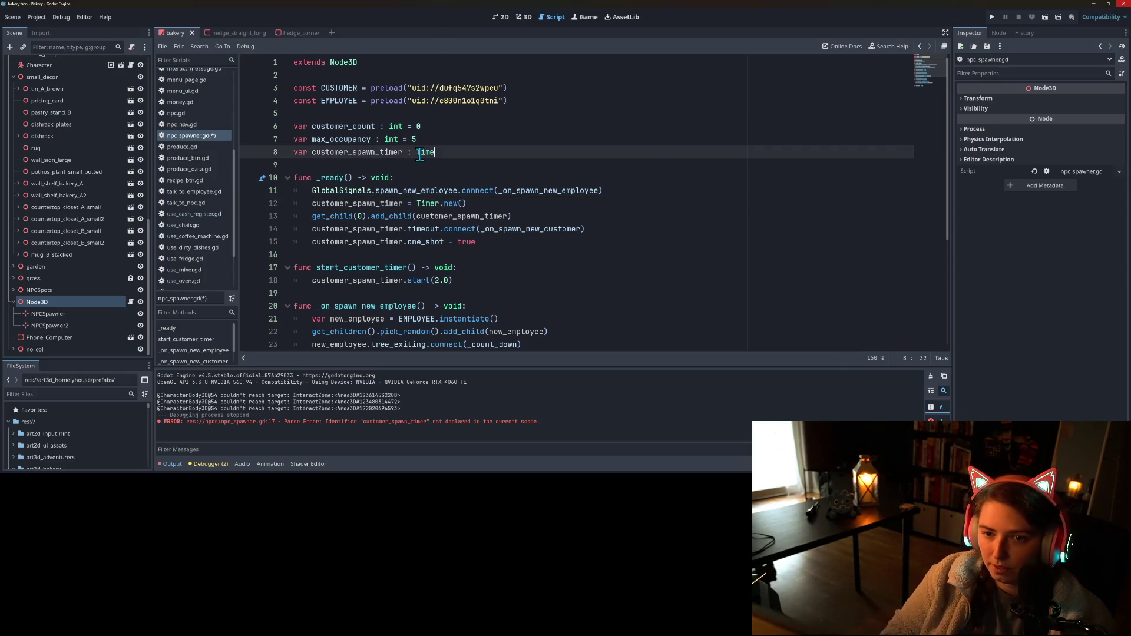
pyautogui.write('r')
pyautogui.click(351, 294)
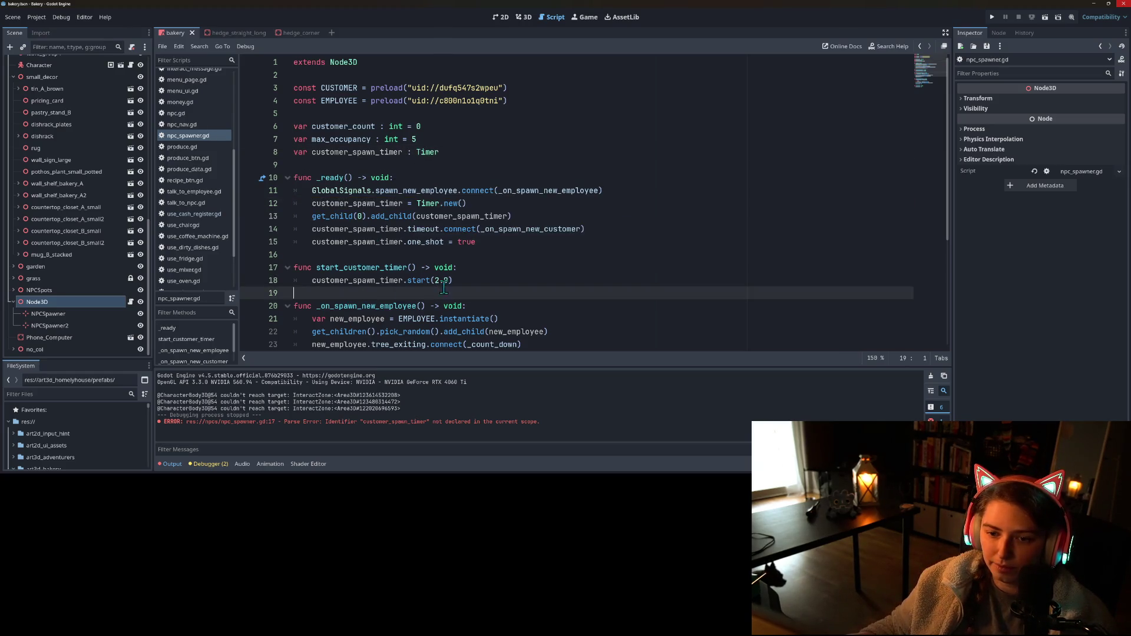
pyautogui.click(446, 280)
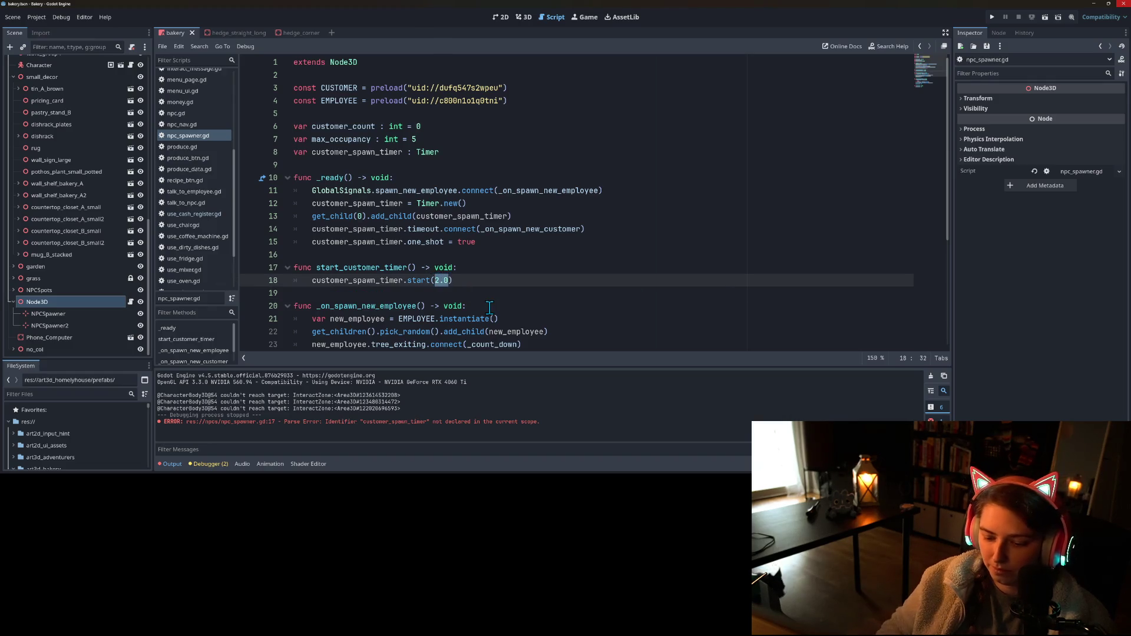
# - Replace the 2.0 delay with randf_range(0.4, 5.0) in start_customer_timer() and save npc_spawner.gd
pyautogui.write('ranf_ra')
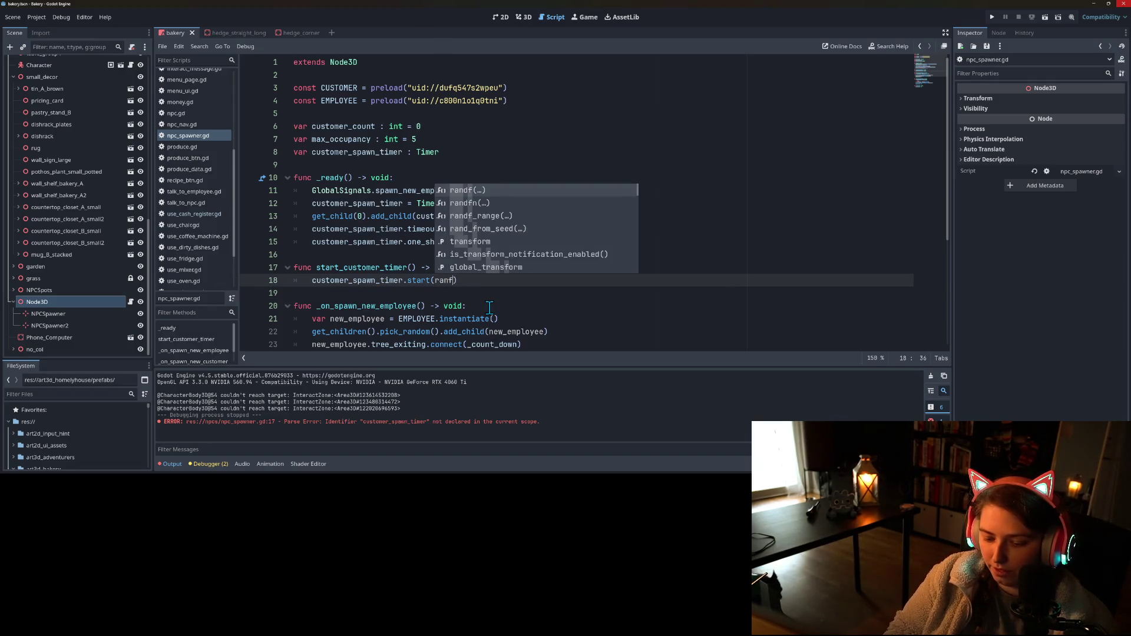
pyautogui.press('Return')
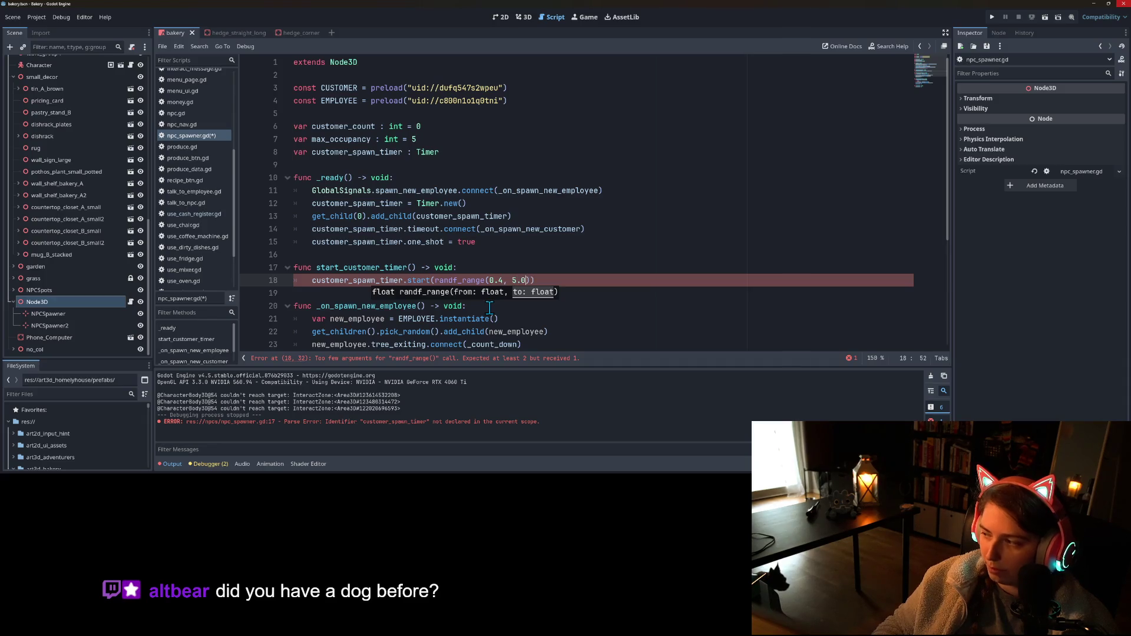
pyautogui.hotkey('ctrl', 's')
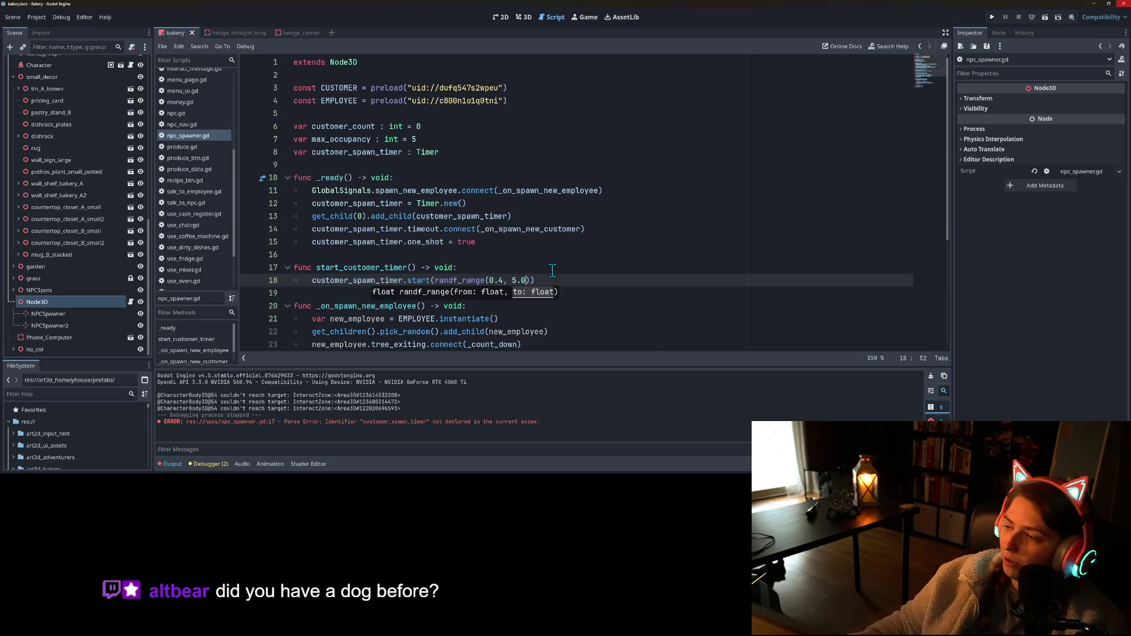
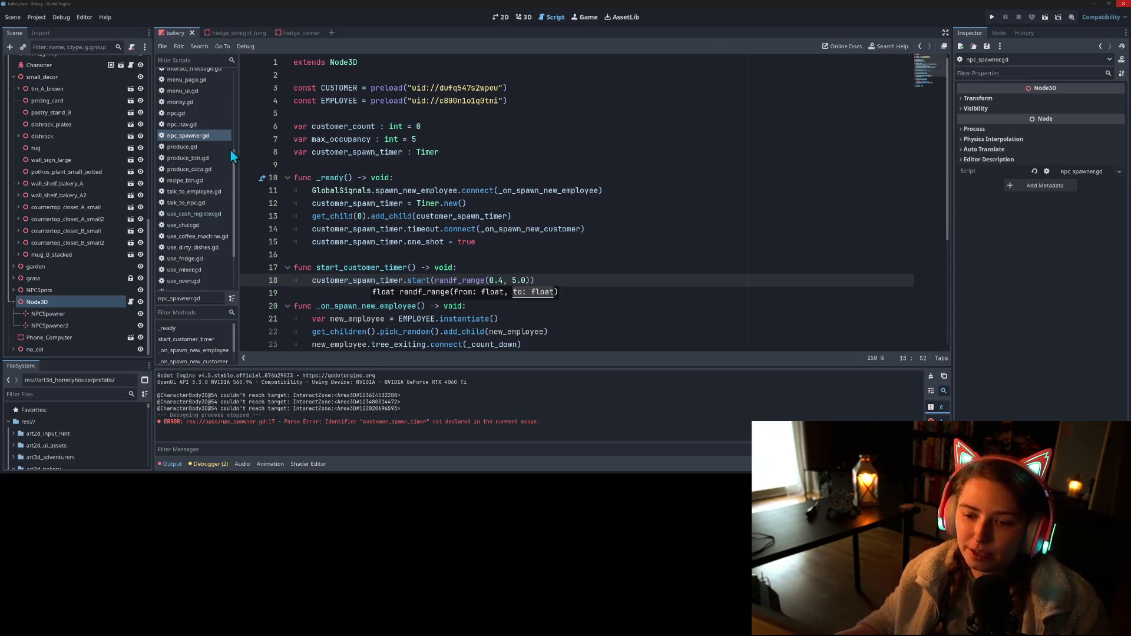
# - Add a new final line to _ready() for the start_customer_timer() call
pyautogui.click(422, 267)
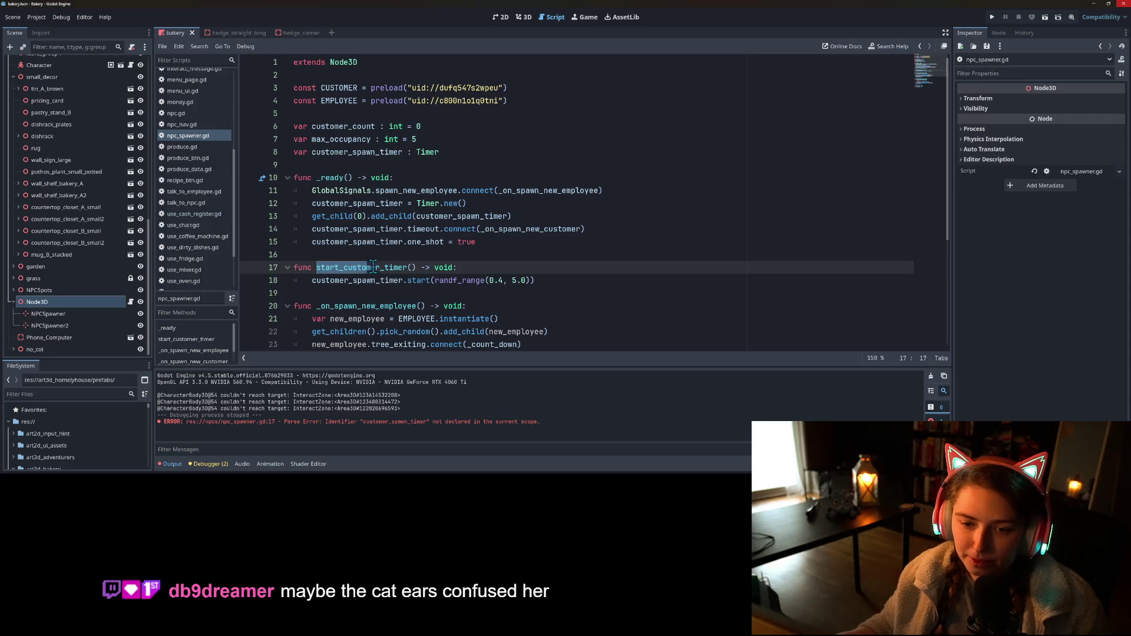
pyautogui.click(505, 251)
pyautogui.press('Up')
pyautogui.press('End')
pyautogui.press('Return')
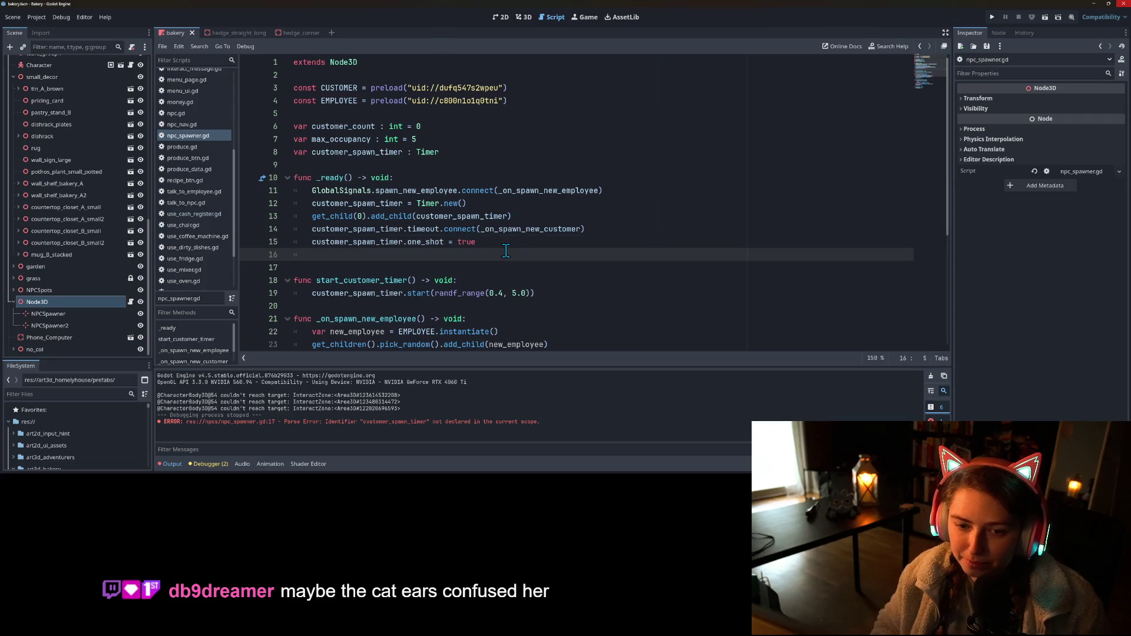
pyautogui.write('start_customer_timer()')
# - Paste start_customer_timer() as the first line of _on_spawn_new_customer()
pyautogui.scroll(-3)
pyautogui.doubleClick(388, 216)
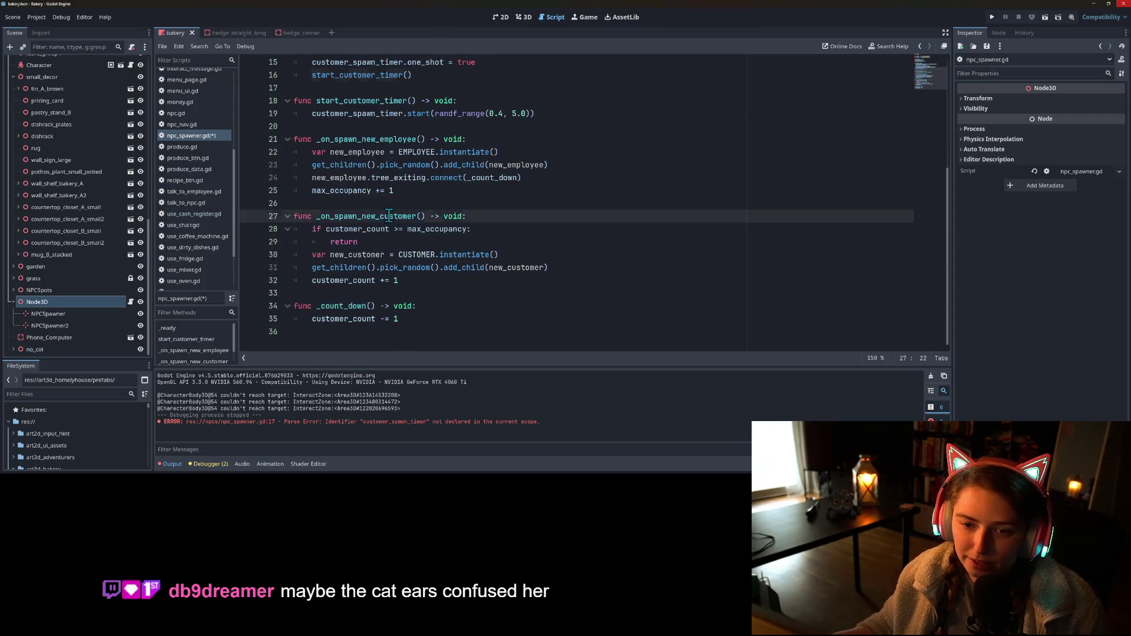
pyautogui.click(385, 235)
pyautogui.click(482, 217)
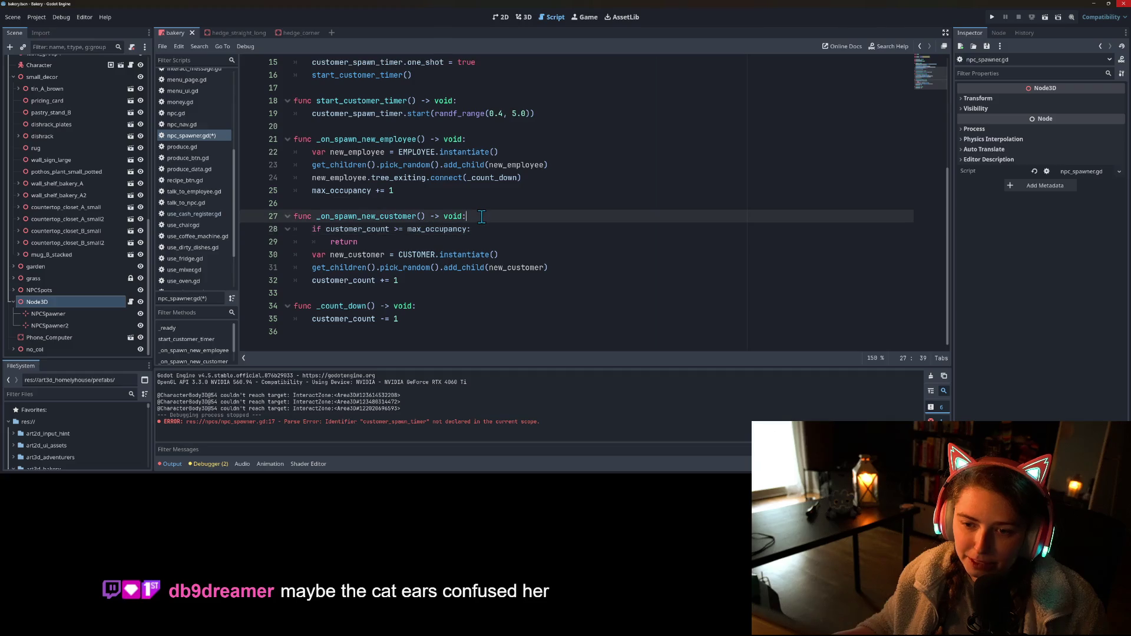
pyautogui.press('Return')
pyautogui.hotkey('ctrl', 'v')
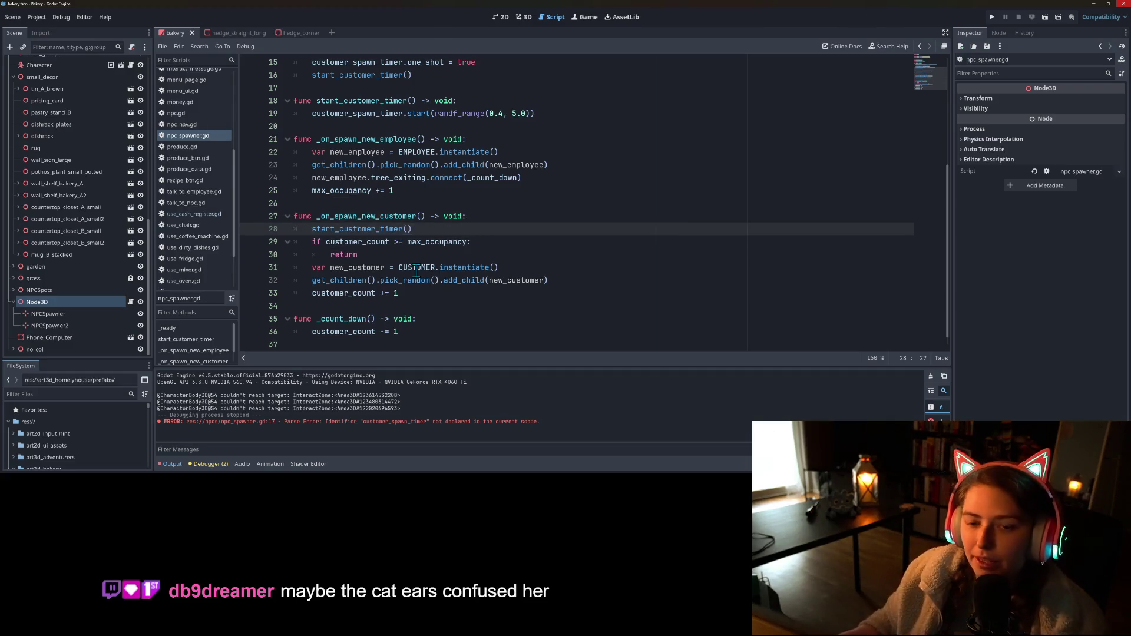
pyautogui.doubleClick(370, 229)
pyautogui.click(437, 230)
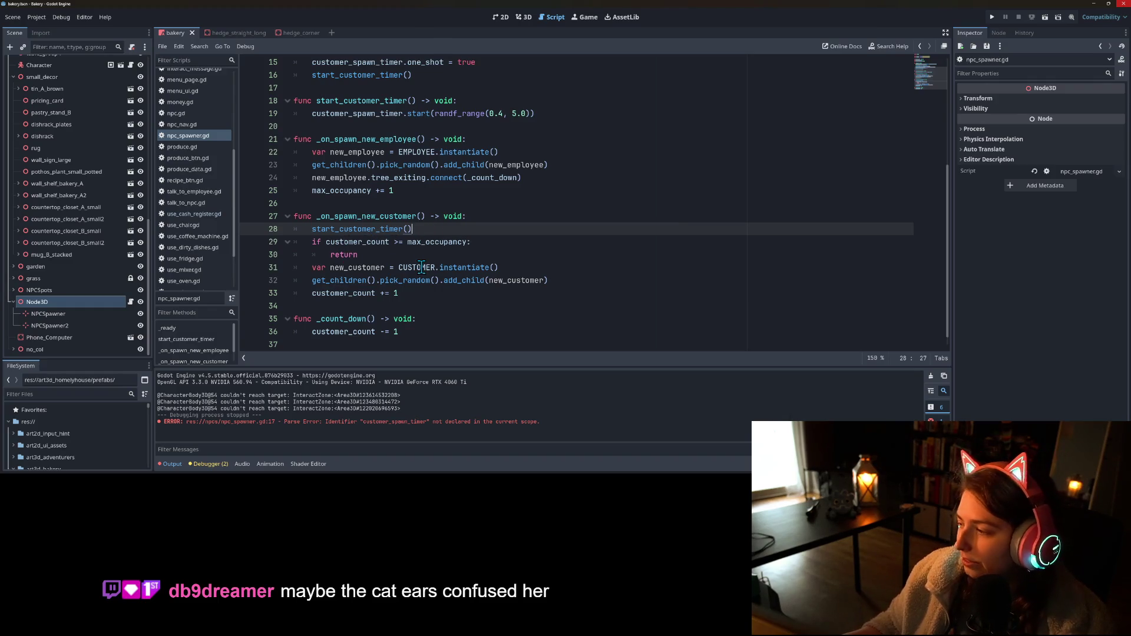
pyautogui.moveTo(422, 266)
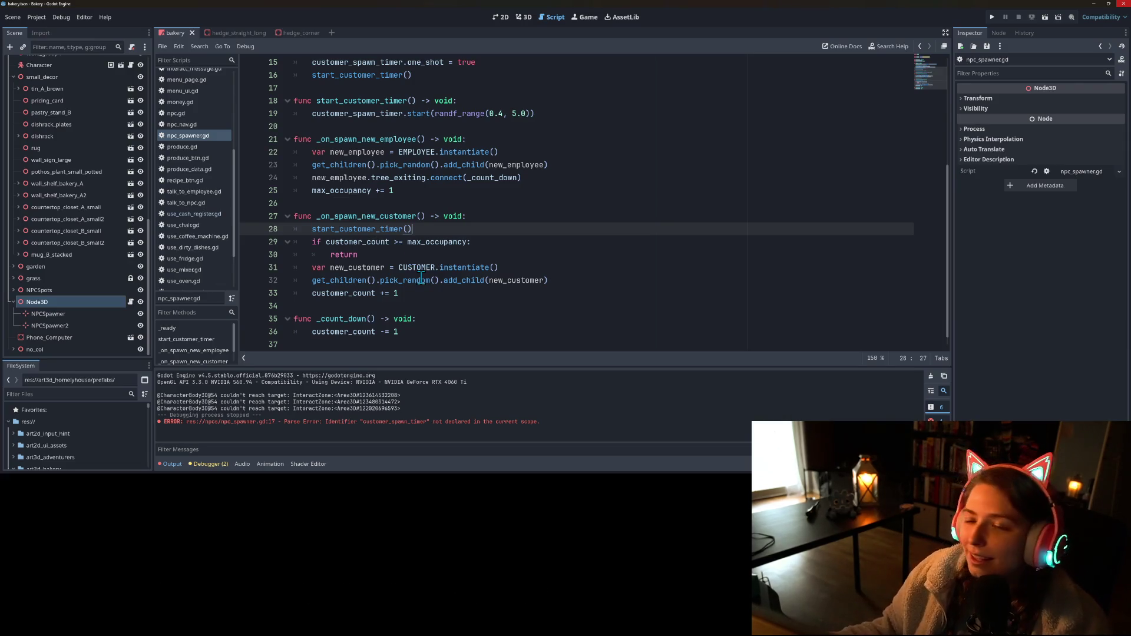
# - Rename the Node3D node in the Scene dock to NPCSpawner
pyautogui.rightClick(52, 302)
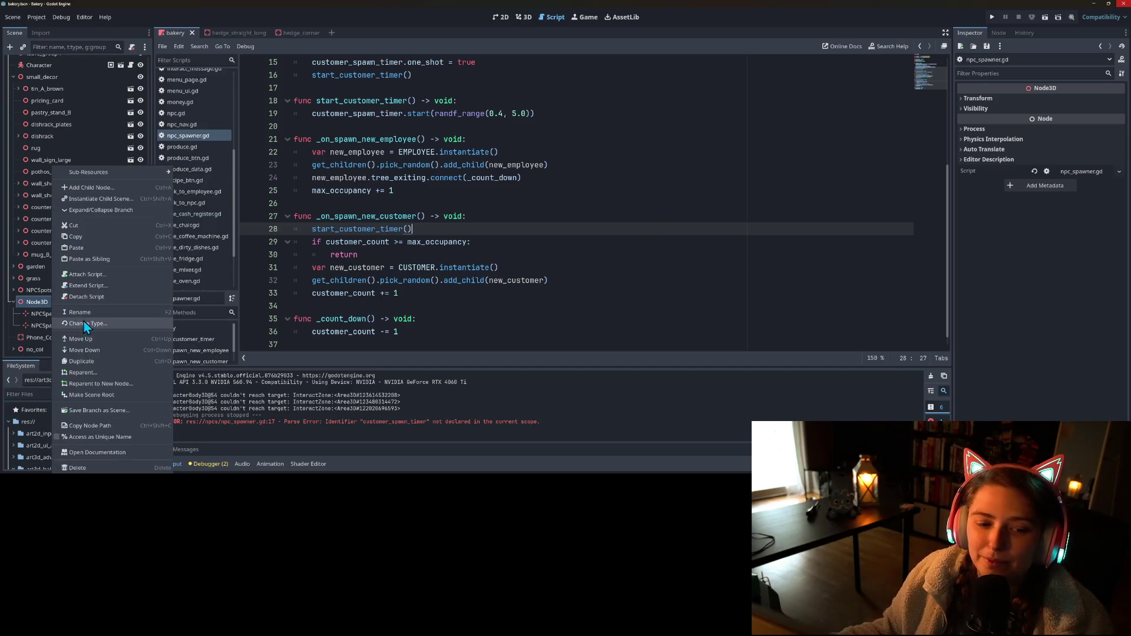
pyautogui.click(88, 313)
pyautogui.write('NPC')
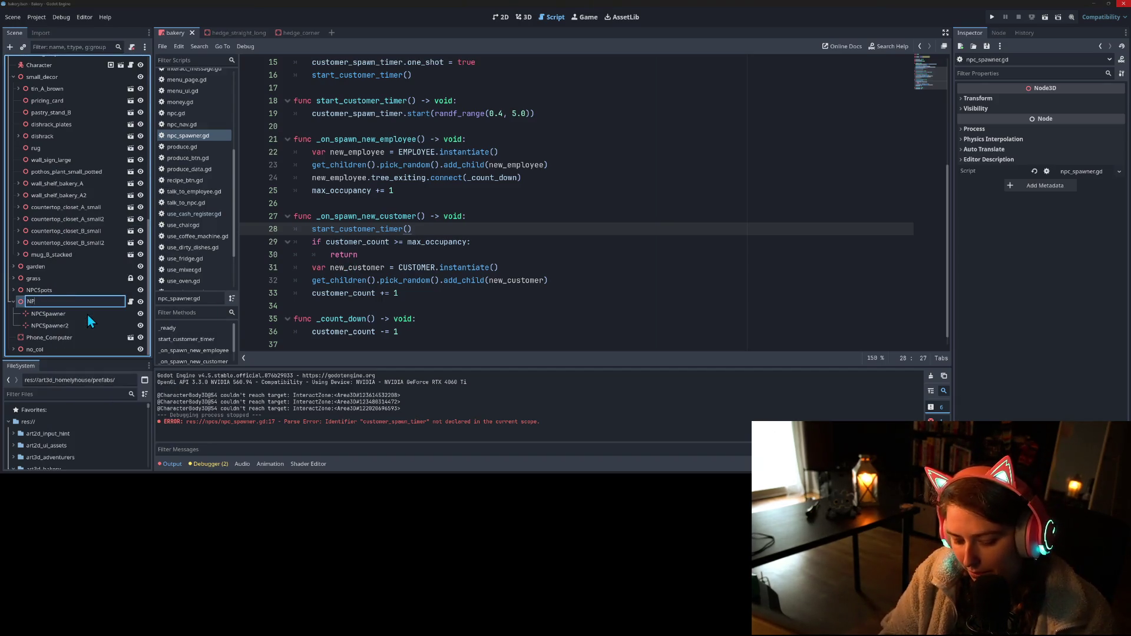
pyautogui.write('Spawn')
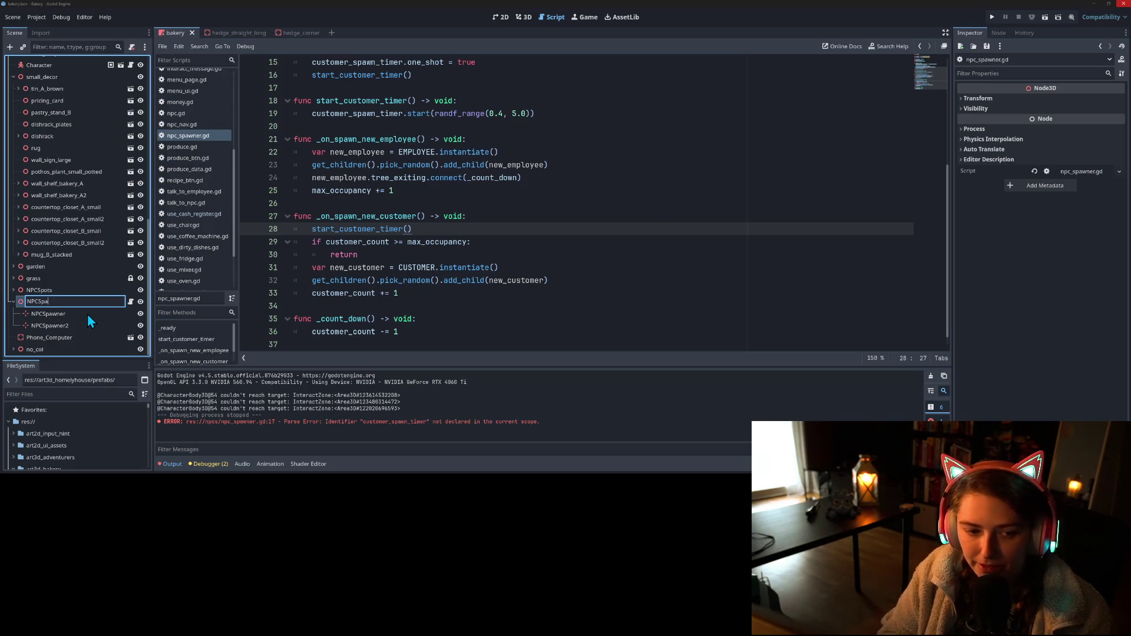
pyautogui.write('er')
pyautogui.press('Return')
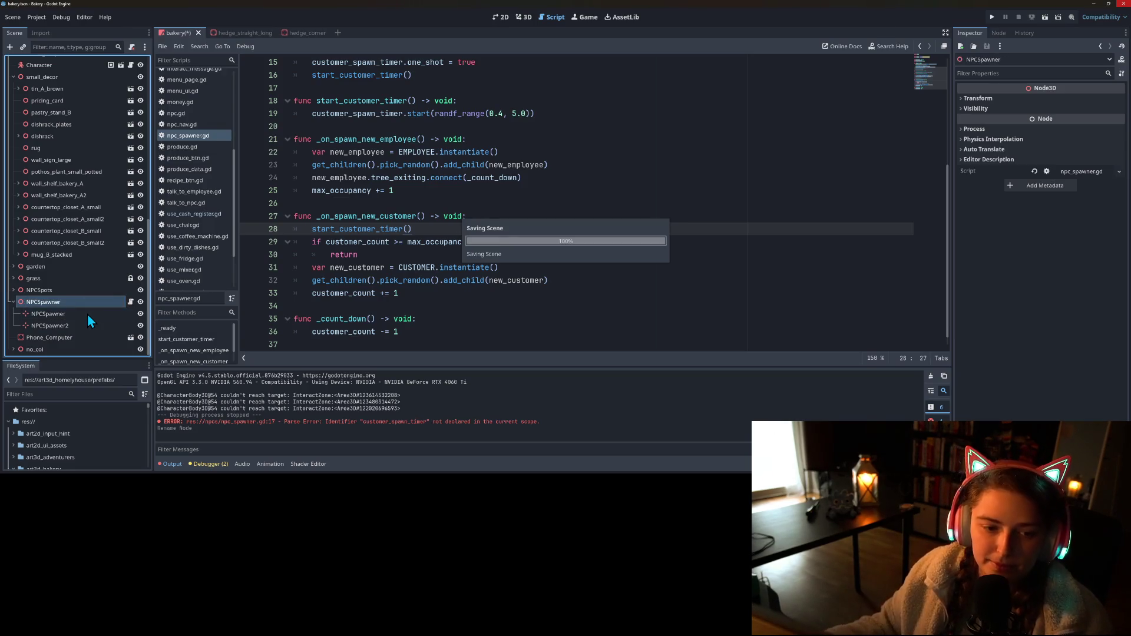
# - Select the child NPCSpawner node, go back to the script, then switch to GitHub Desktop
pyautogui.rightClick(87, 313)
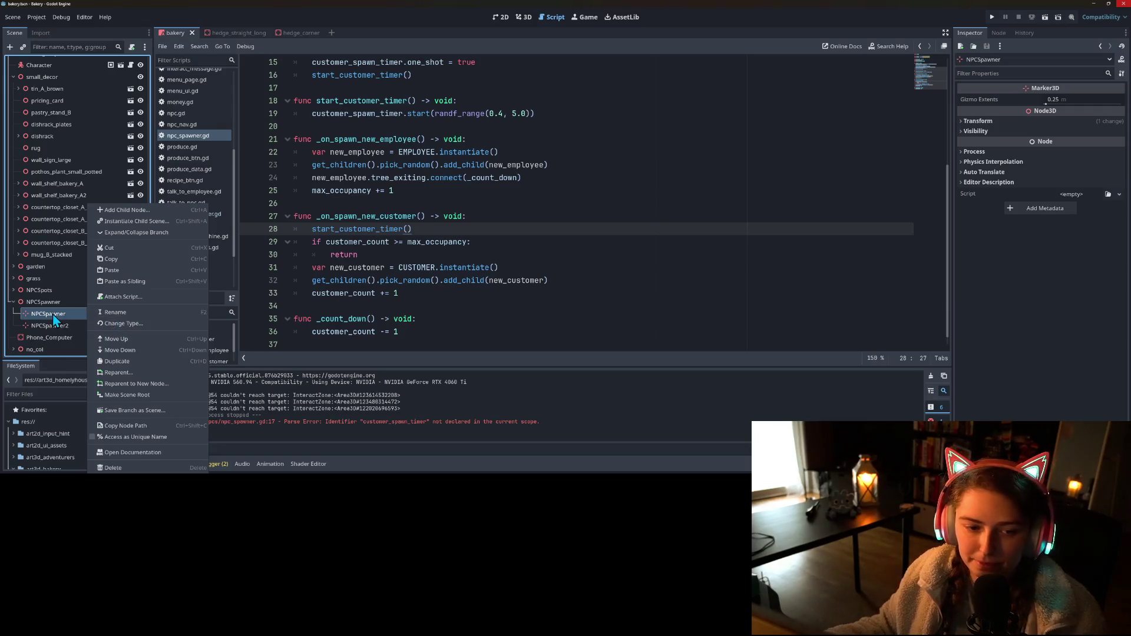
pyautogui.click(66, 320)
pyautogui.press('Return')
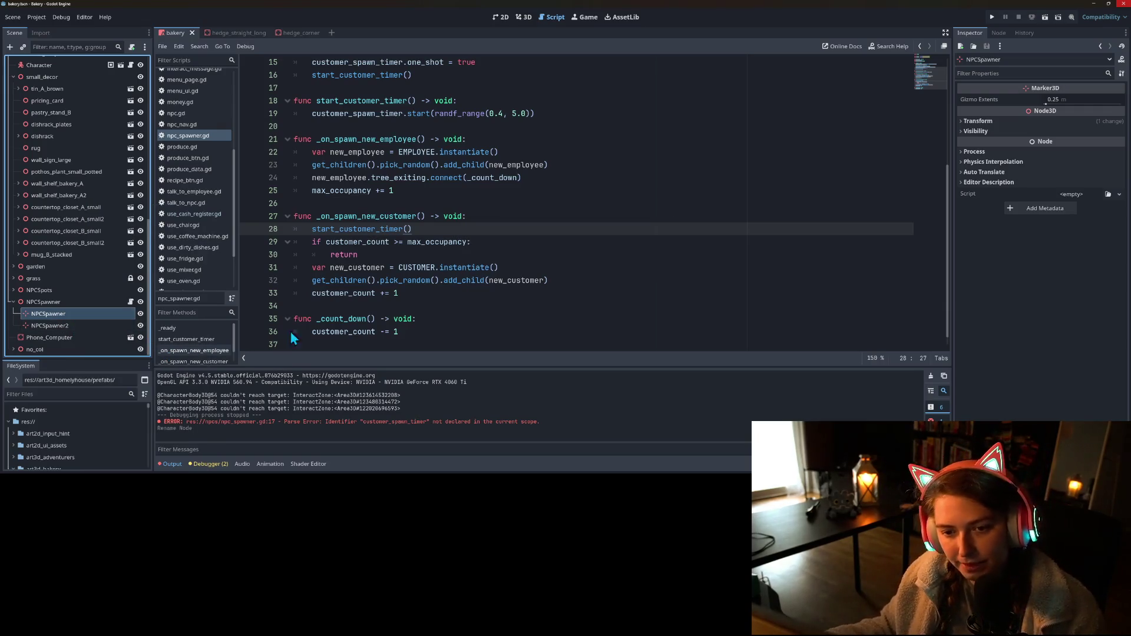
pyautogui.click(570, 236)
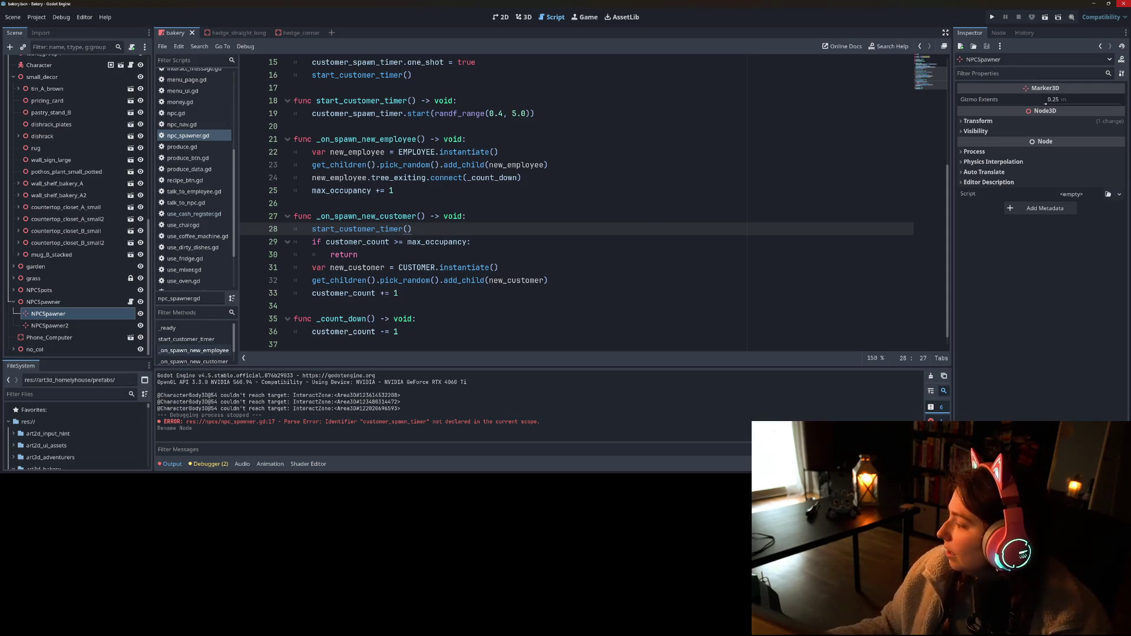
pyautogui.hotkey('alt', 'Tab')
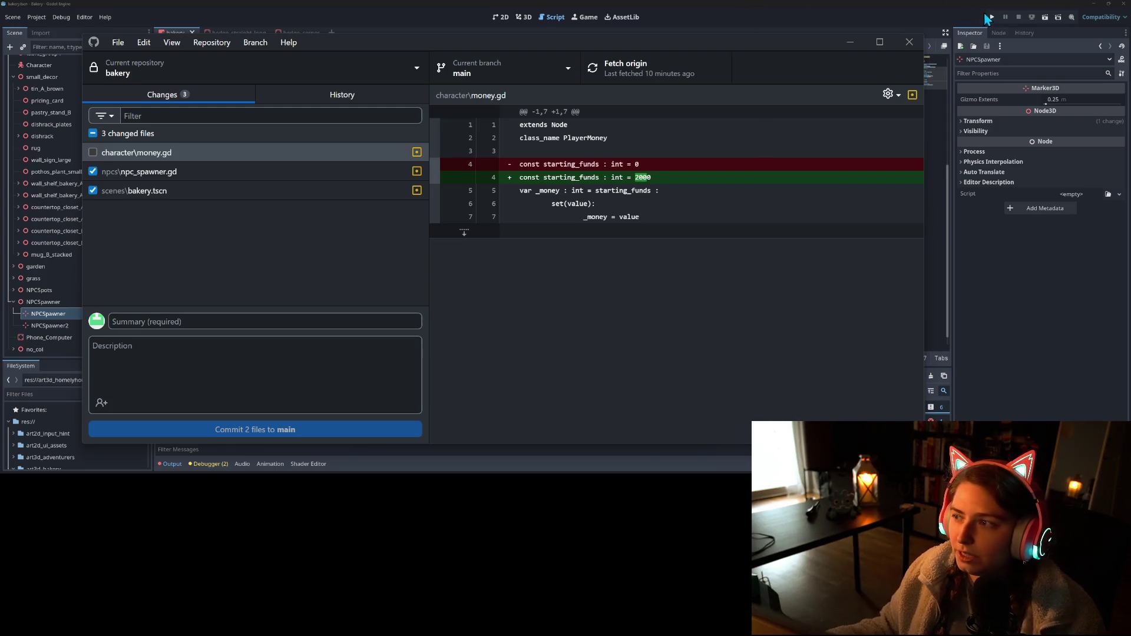
# - Back in Godot, set max_occupancy on line 7 to 50 and run the game
pyautogui.hotkey('alt', 'Tab')
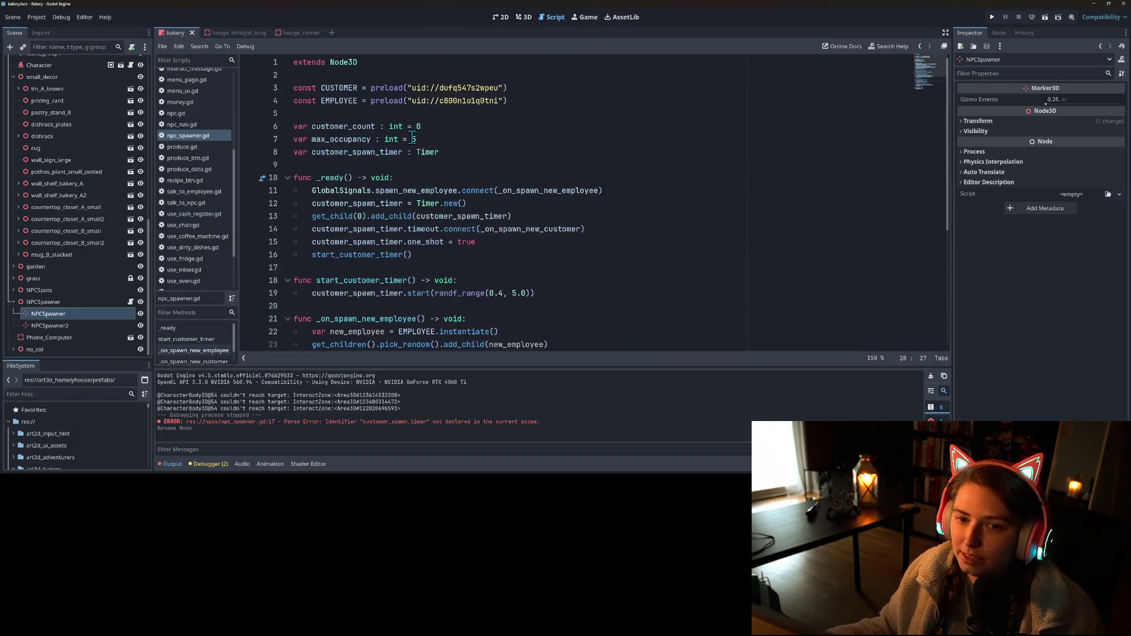
pyautogui.click(415, 140)
pyautogui.write('0')
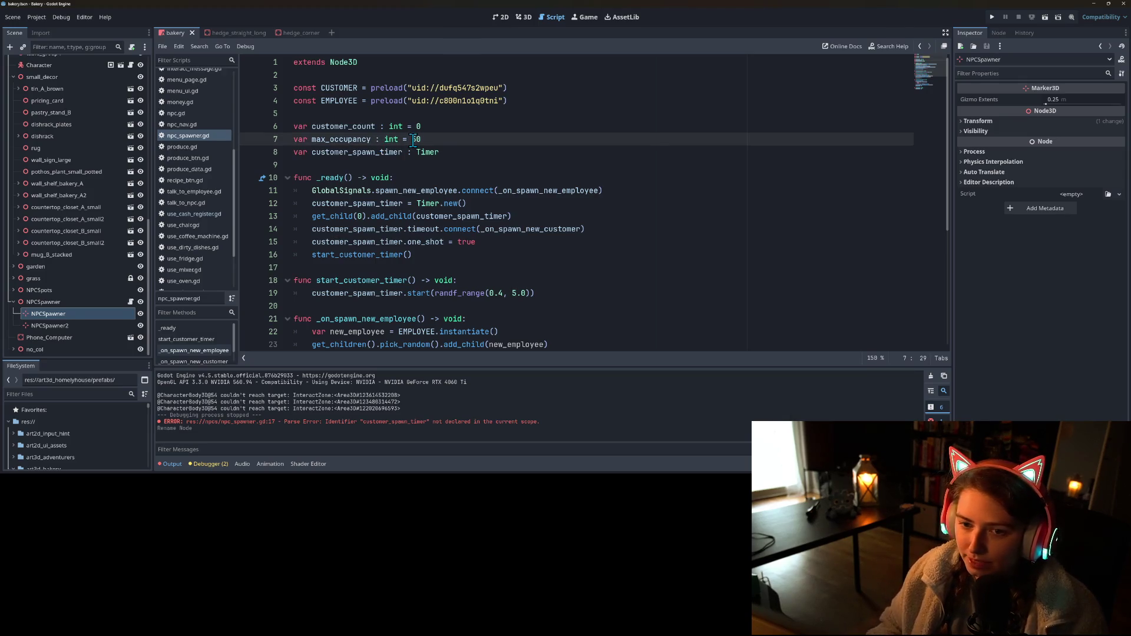
pyautogui.click(991, 18)
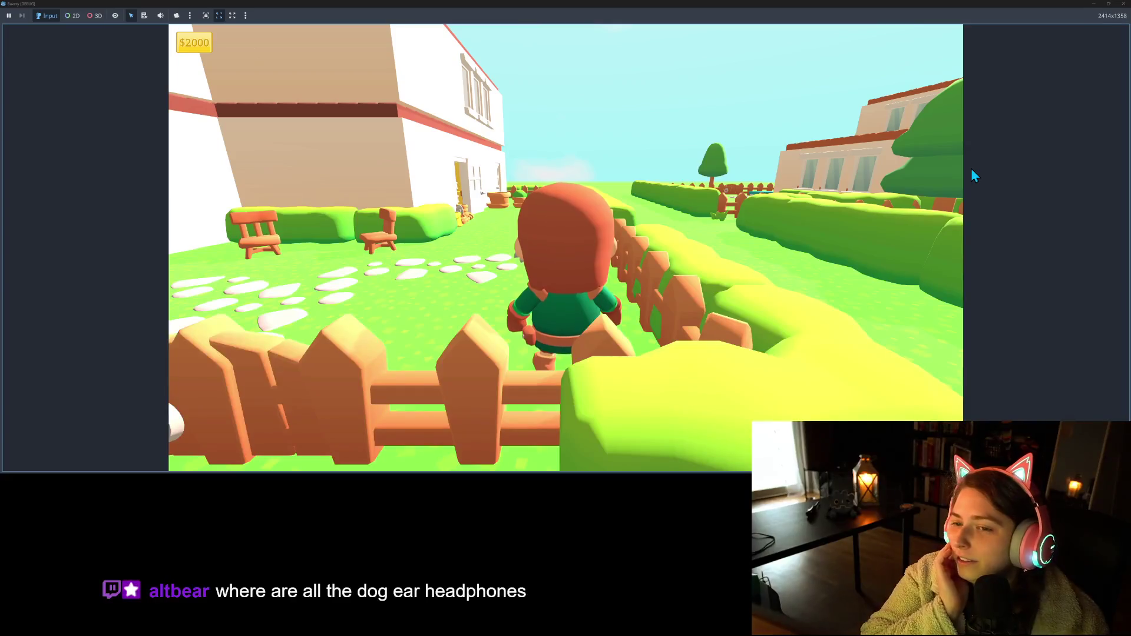
# - Walk through the bakery gate and back into the garden watching customers spawn, then close the game
pyautogui.press('a')
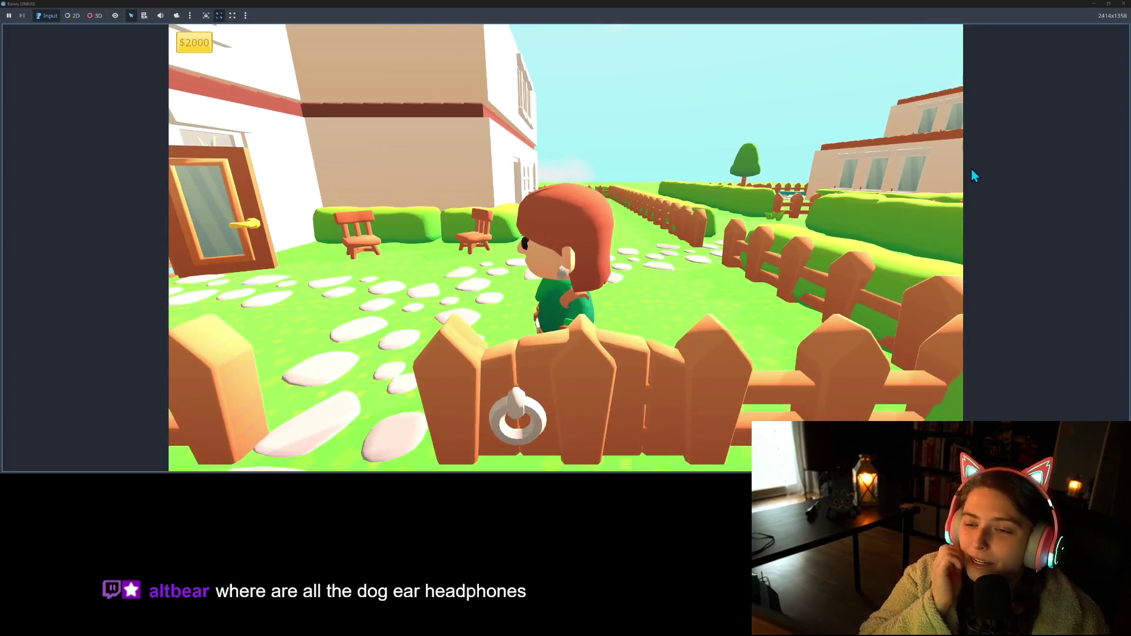
pyautogui.press('s')
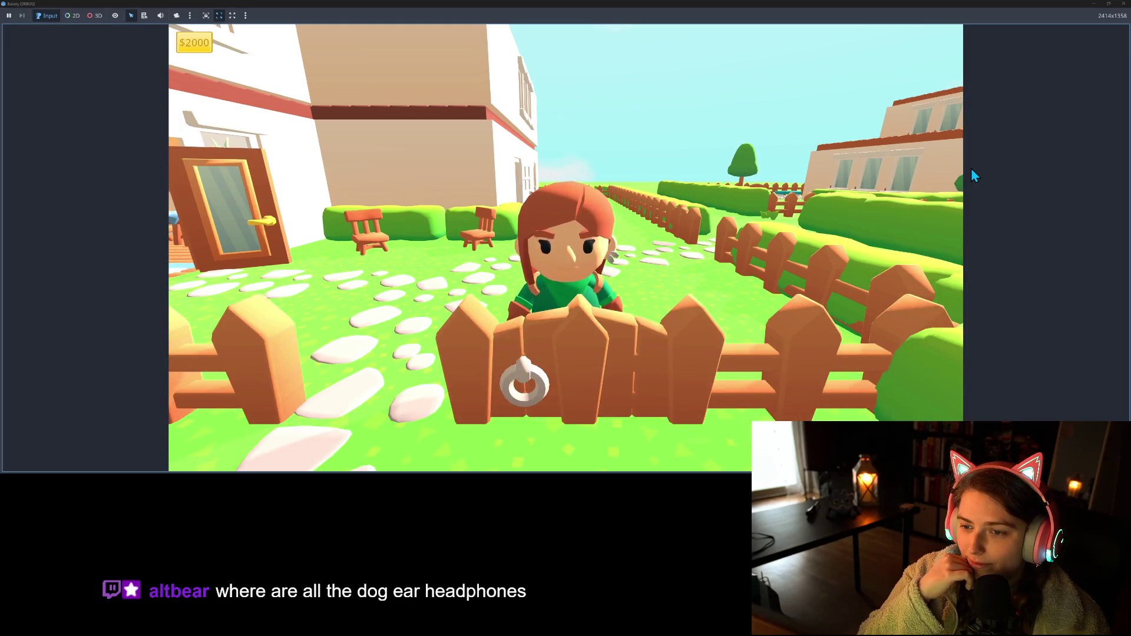
pyautogui.press('s')
pyautogui.press('s')
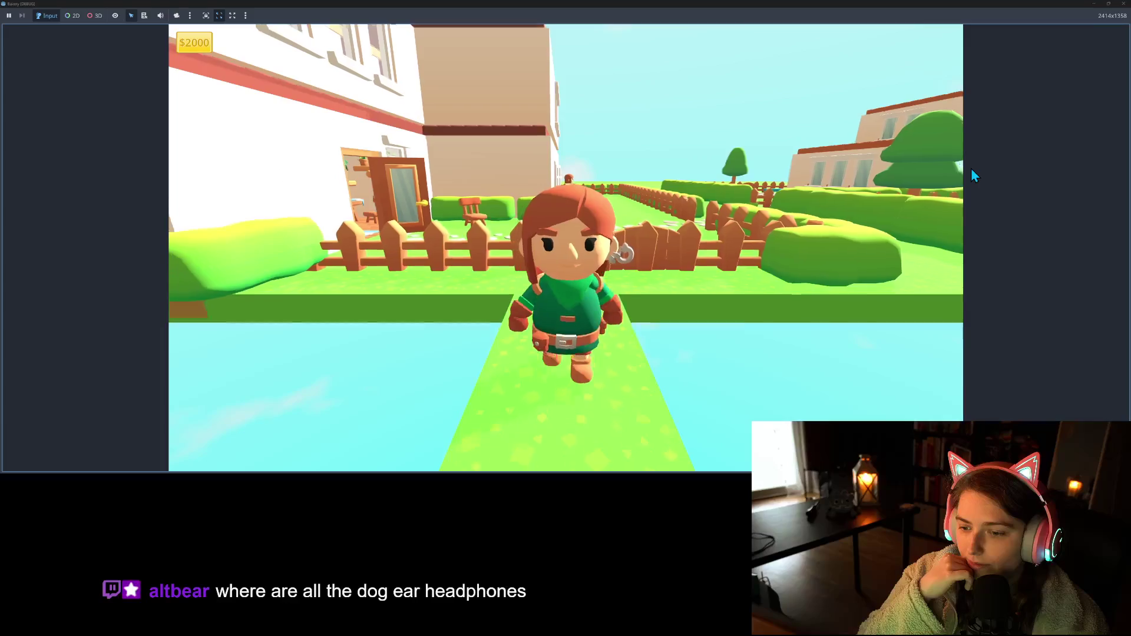
pyautogui.press('w')
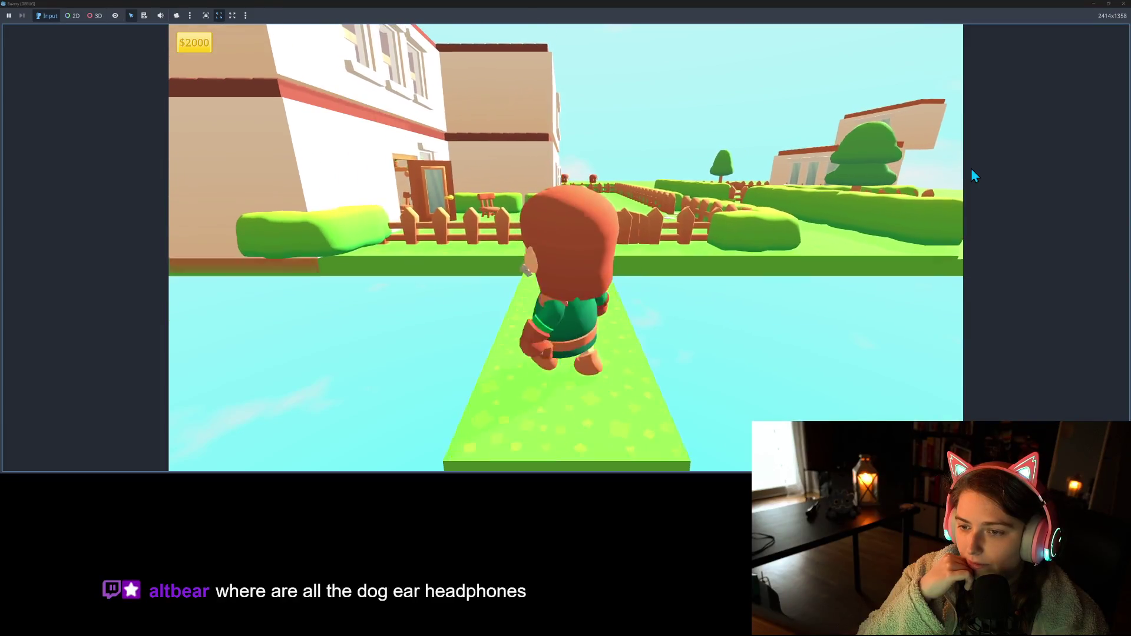
pyautogui.press('a')
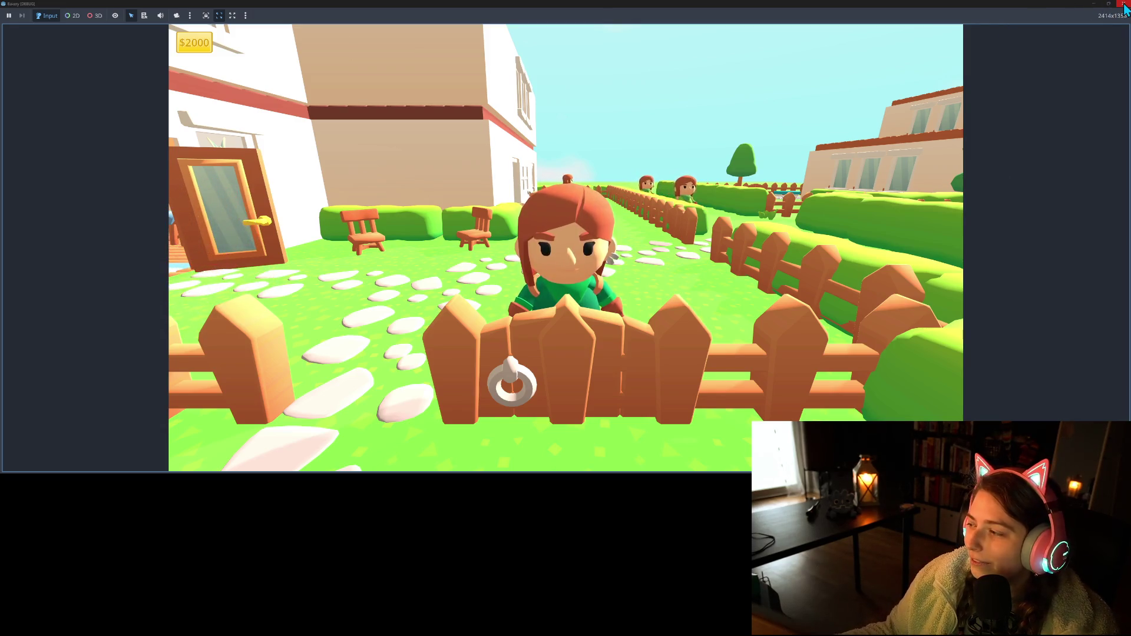
pyautogui.click(1124, 5)
# - Revert max_occupancy from 50 to 5, look over the script, and switch to GitHub Desktop
pyautogui.press('BackSpace')
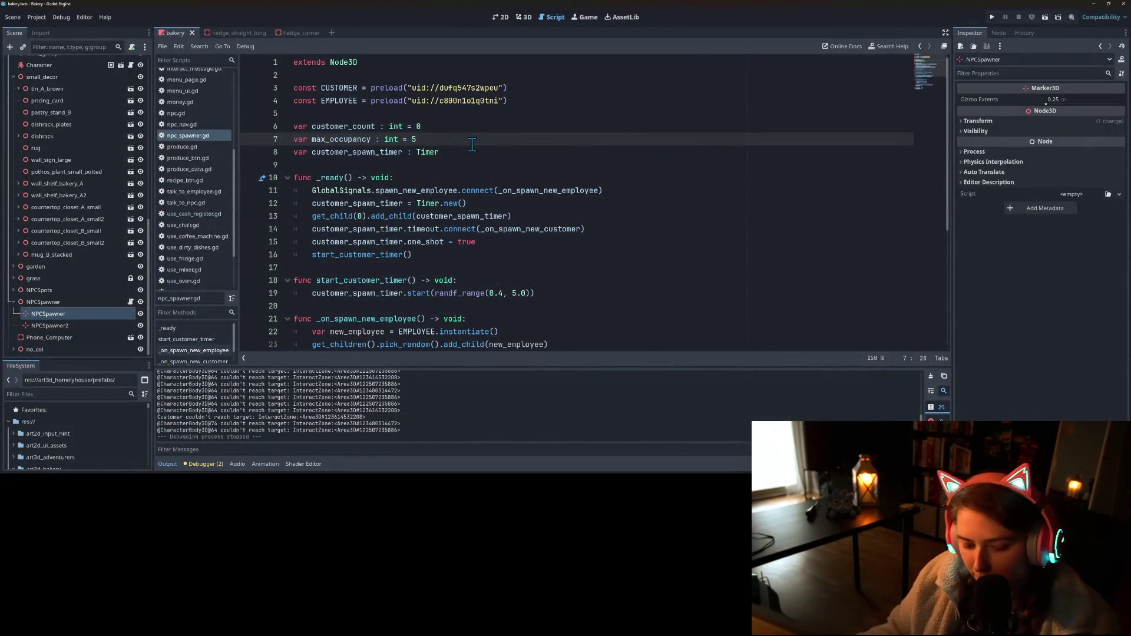
pyautogui.click(475, 191)
pyautogui.scroll(-3)
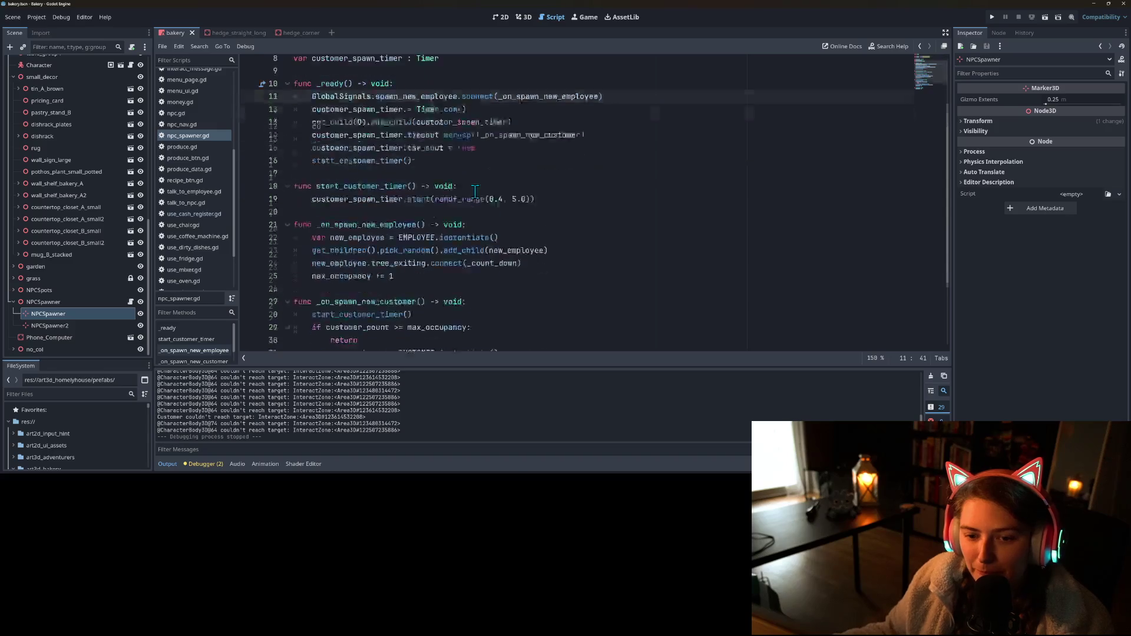
pyautogui.scroll(-3)
pyautogui.scroll(3)
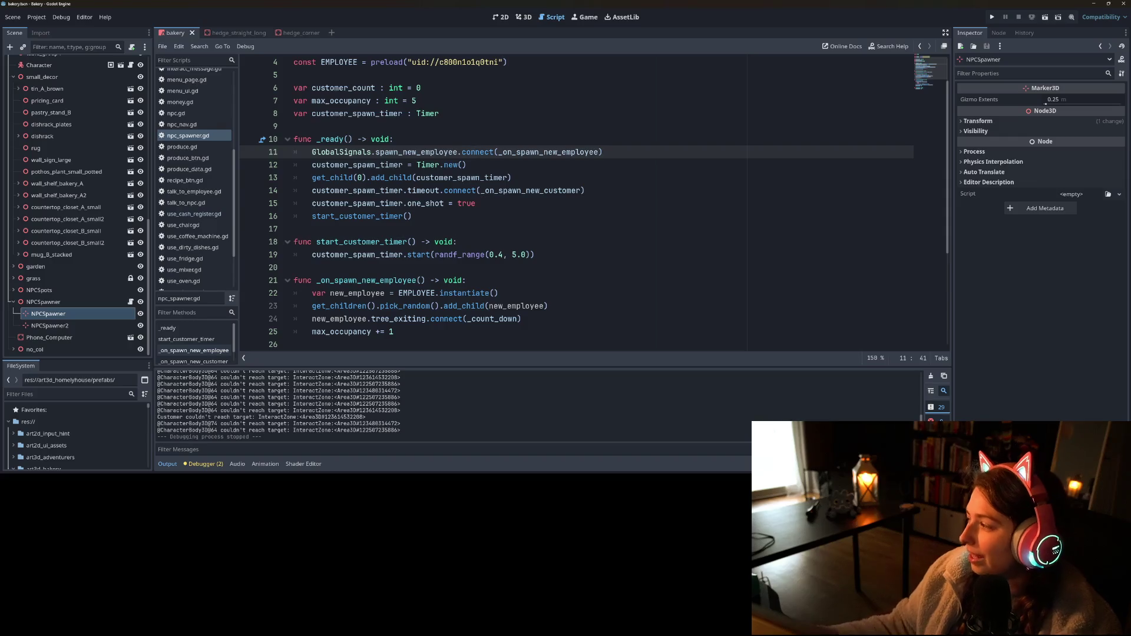
pyautogui.hotkey('alt', 'Tab')
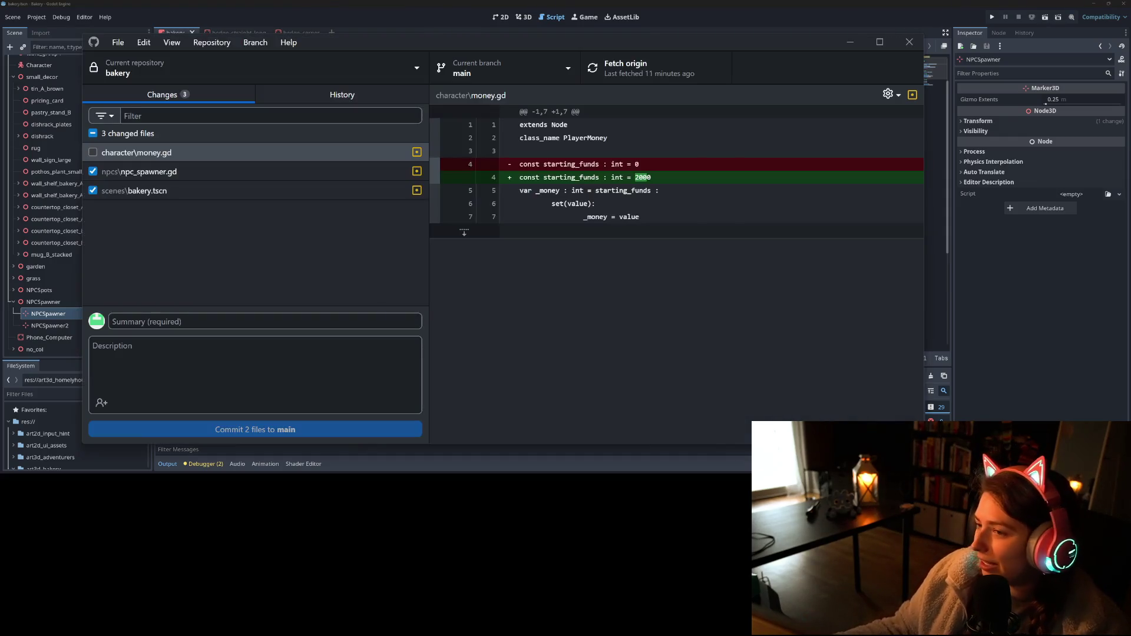
# - Review the npc_spawner.gd and bakery.tscn diffs and write the summary 'Changes dual npc spawners to have mutual parent logic'
pyautogui.click(191, 171)
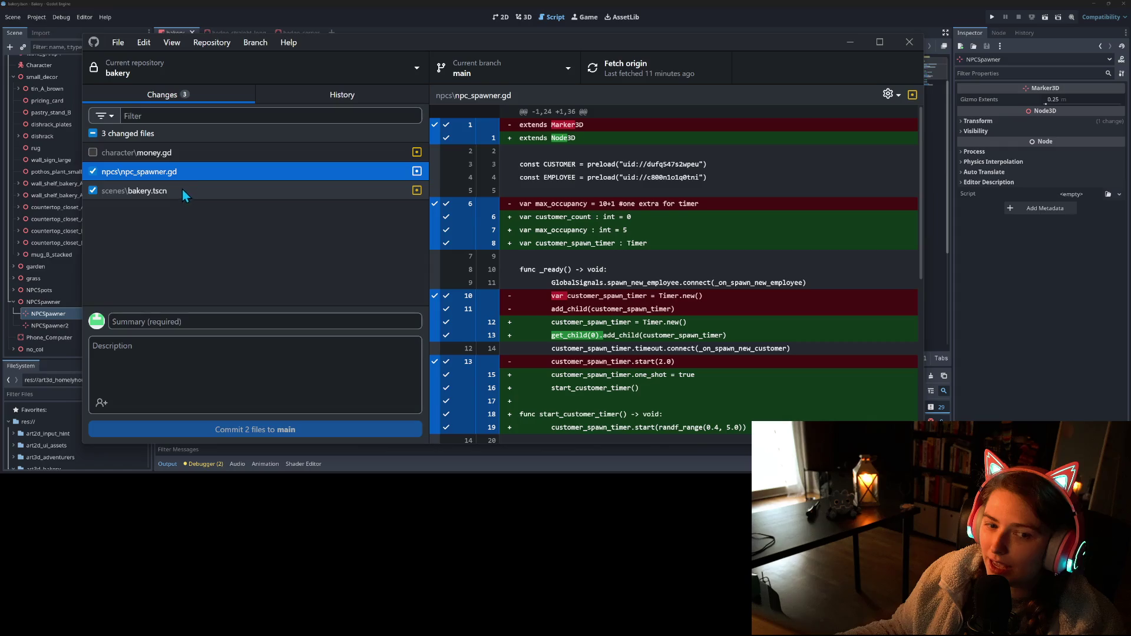
pyautogui.click(181, 189)
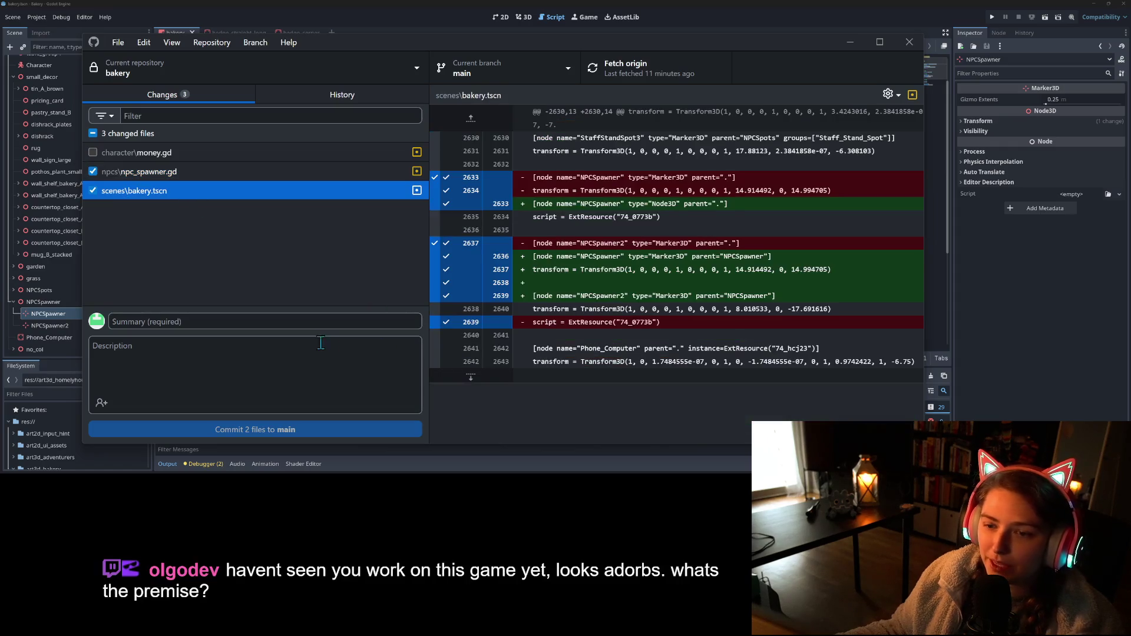
pyautogui.click(316, 326)
pyautogui.write('Change')
pyautogui.write('s dual spawn')
pyautogui.write('ers to have mu')
pyautogui.write('tual ')
pyautogui.write('parent')
pyautogui.write(' logic')
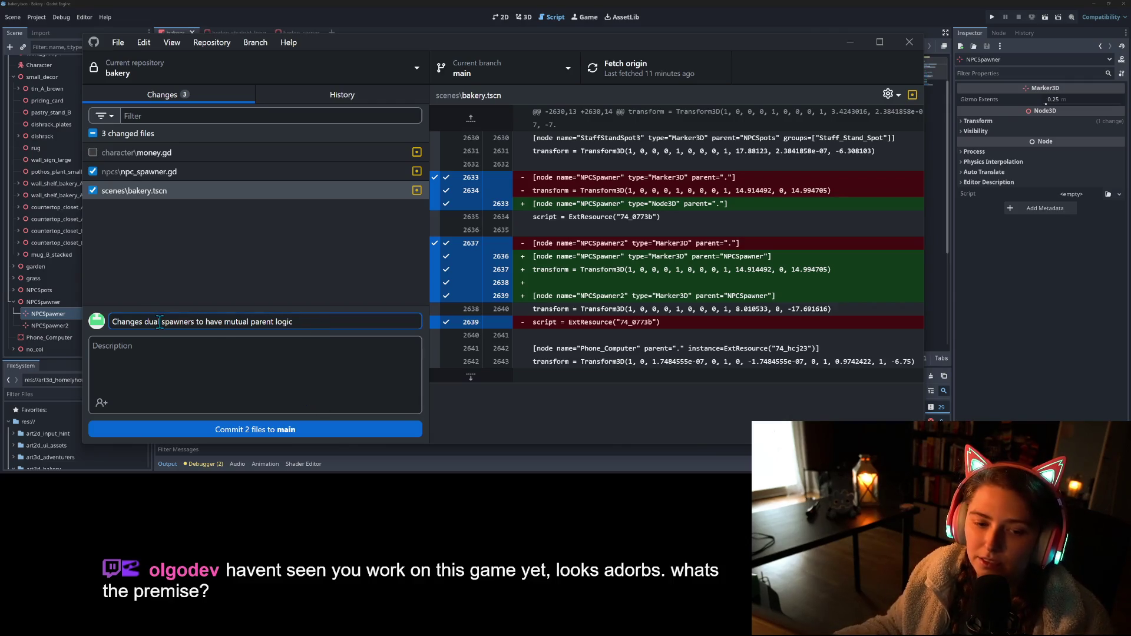
pyautogui.write(' npc')
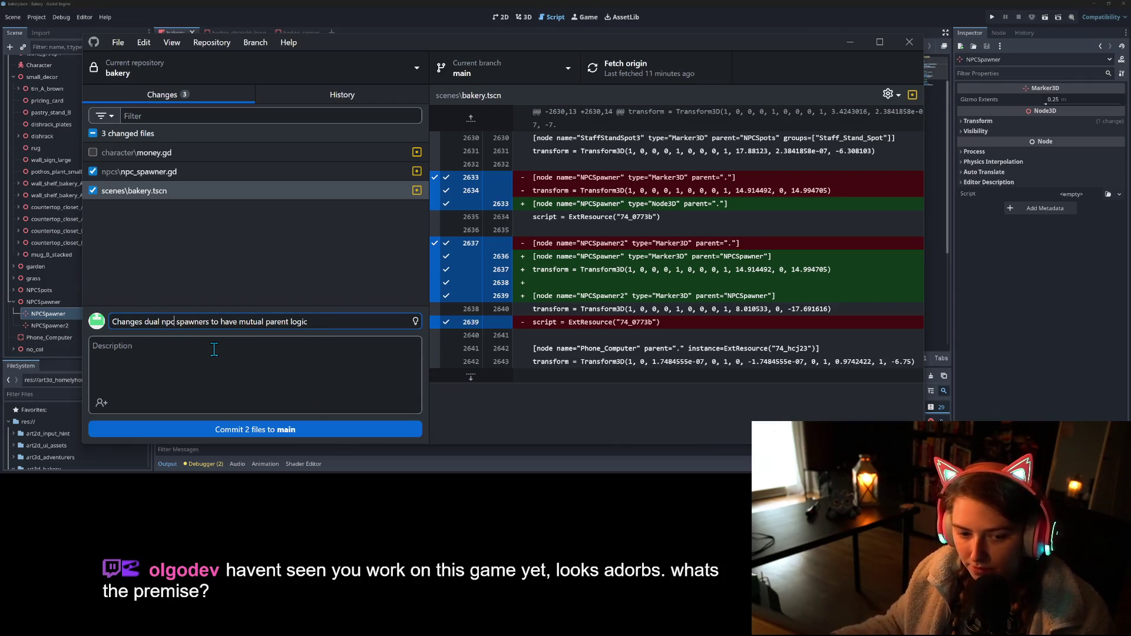
# - Commit the two files to main, push to origin, and minimize GitHub Desktop
pyautogui.click(270, 430)
pyautogui.click(666, 65)
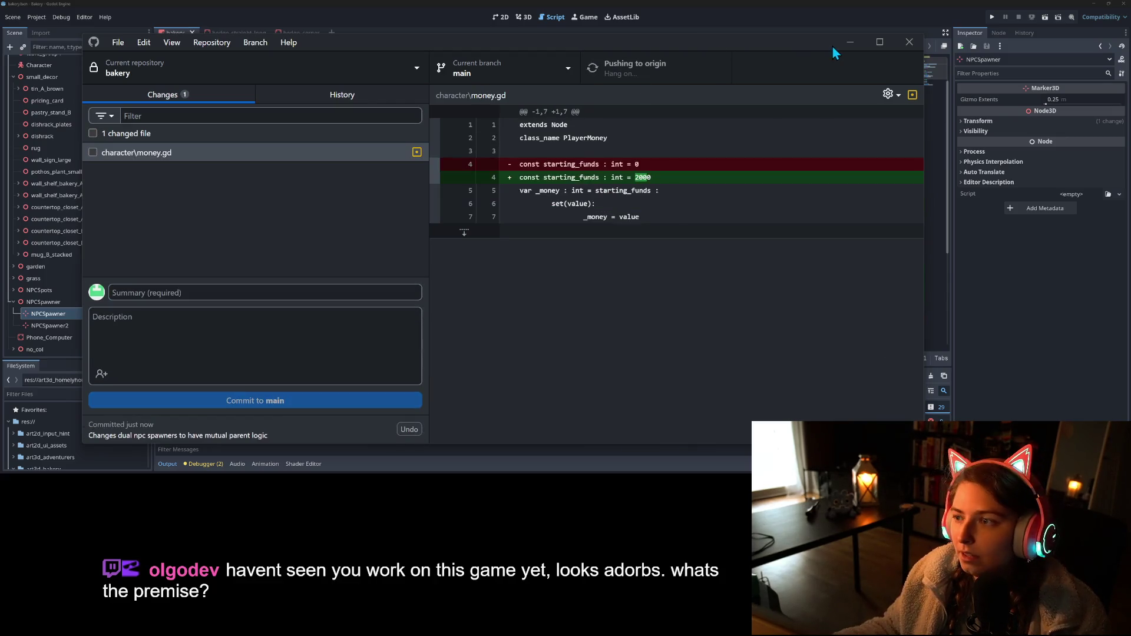
pyautogui.click(848, 42)
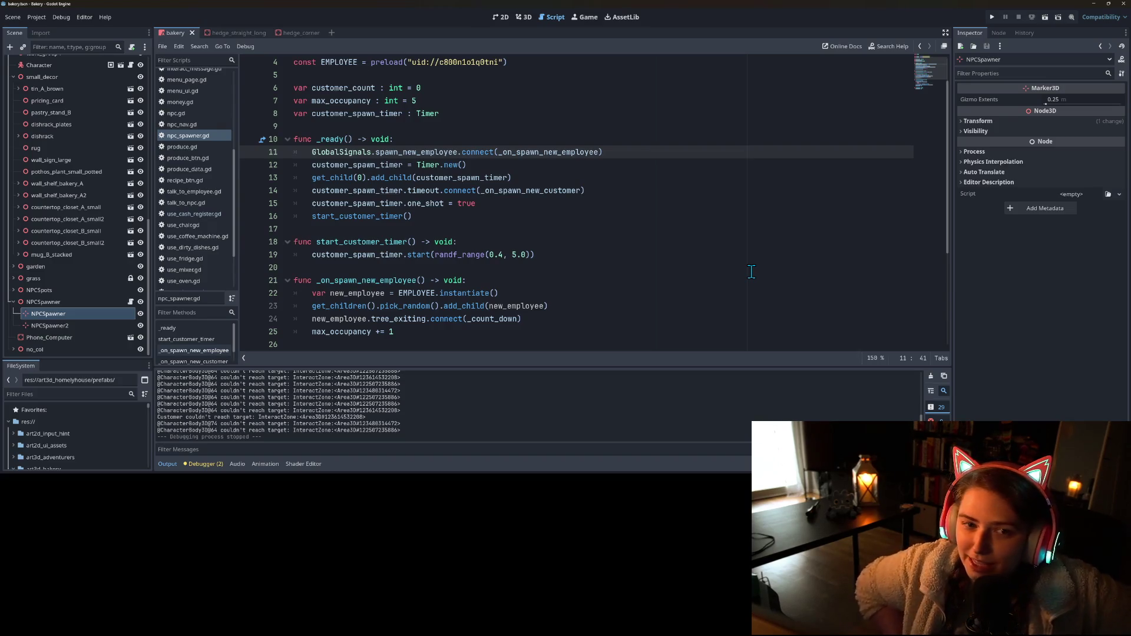
# - Switch to the 3D view and orbit toward the counter, fridge and dining area
pyautogui.click(522, 17)
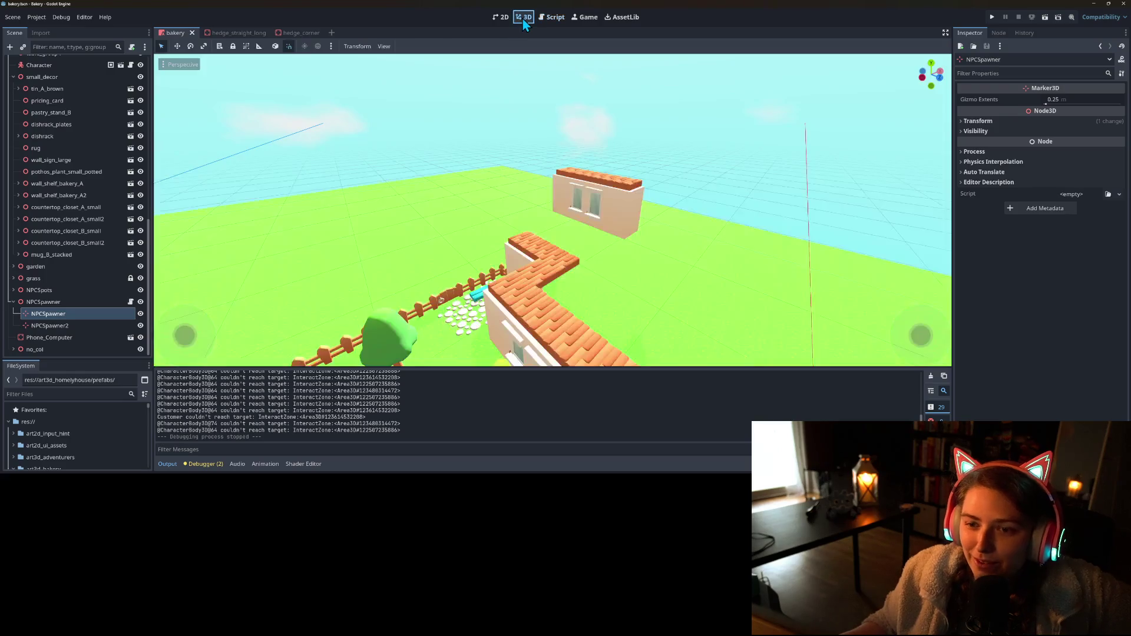
pyautogui.scroll(3)
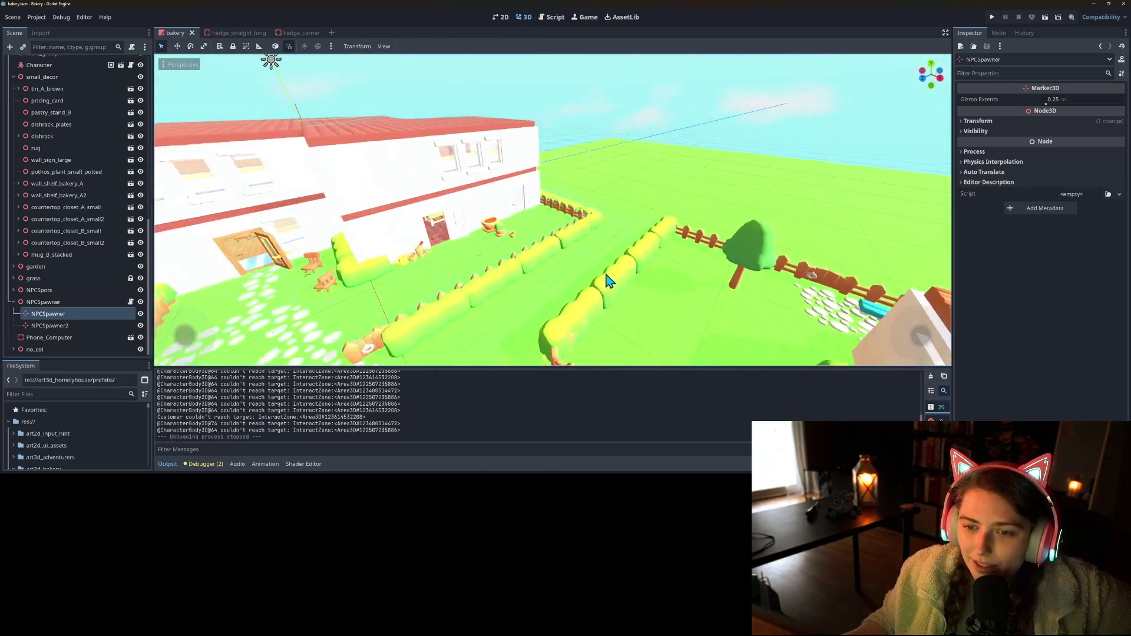
pyautogui.scroll(3)
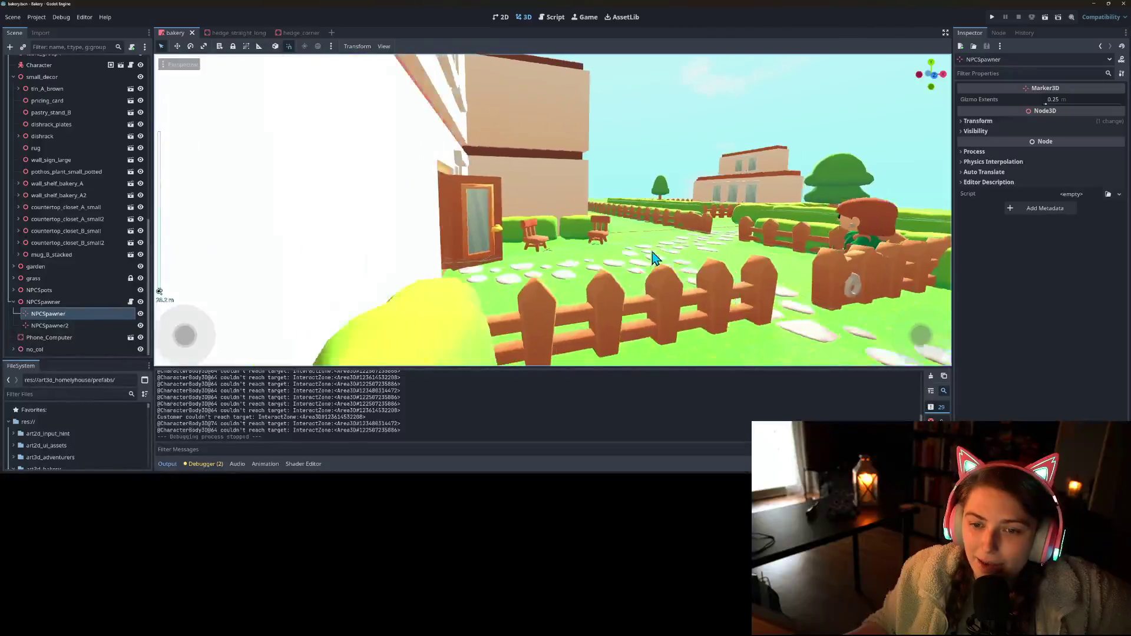
pyautogui.scroll(-3)
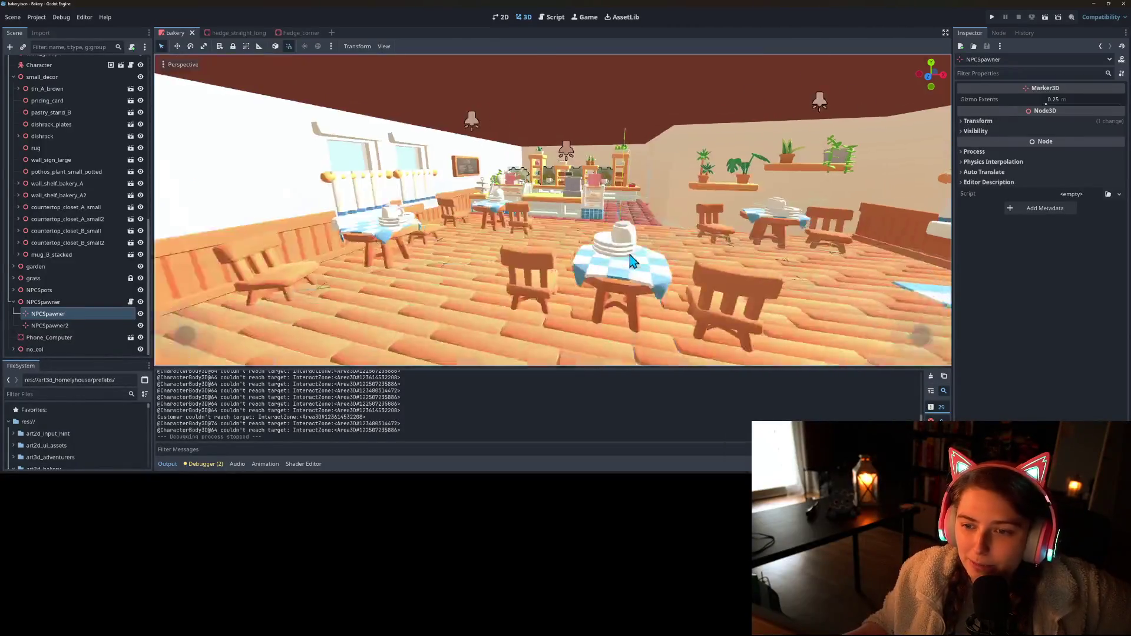
pyautogui.scroll(3)
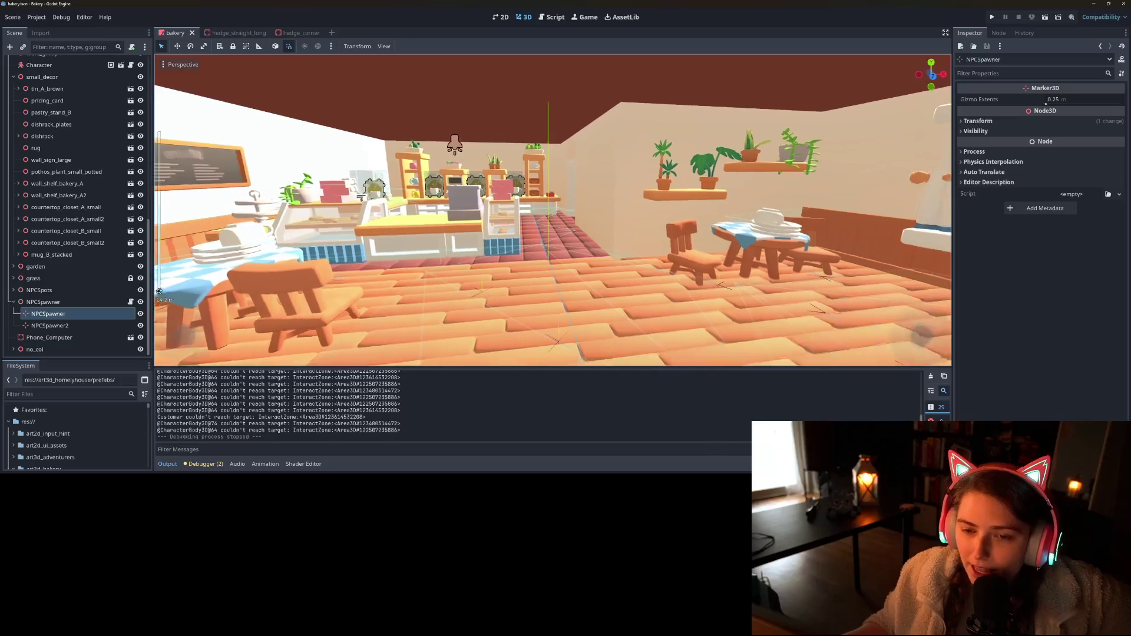
pyautogui.scroll(-3)
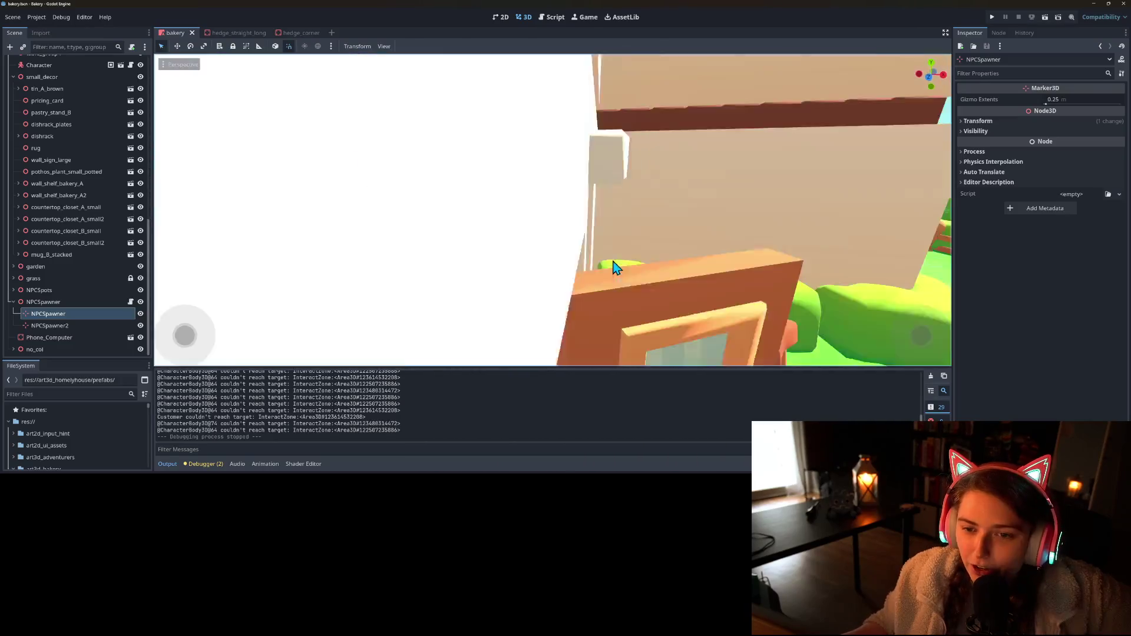
pyautogui.moveTo(598, 260); pyautogui.dragTo(494, 212)
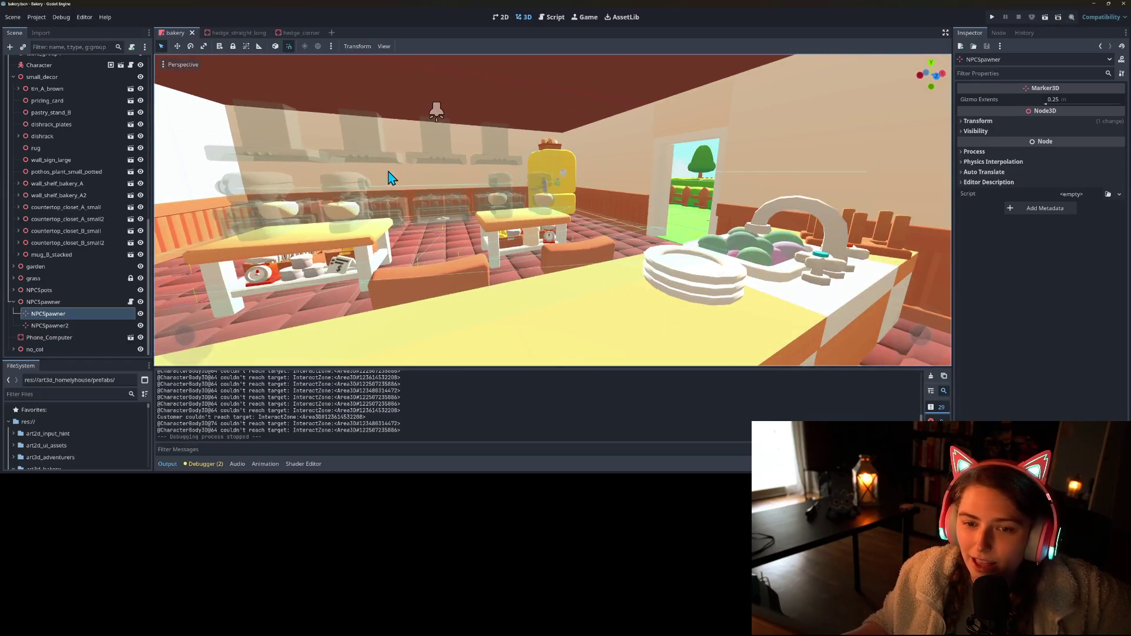
pyautogui.moveTo(394, 239); pyautogui.dragTo(754, 285)
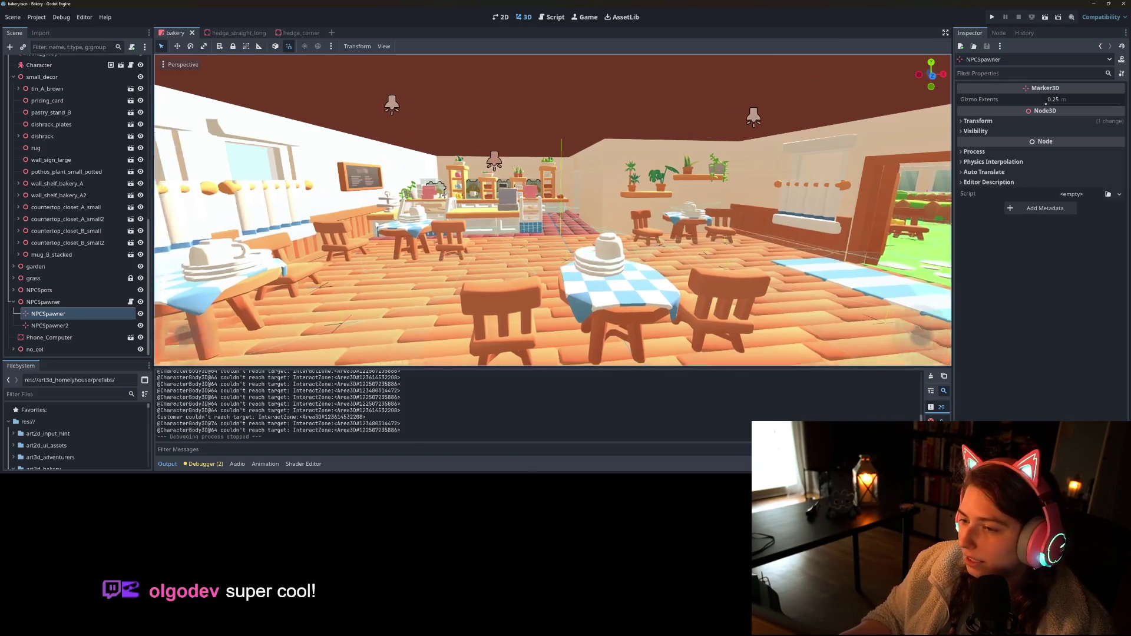
# - Fly the camera around the bakery interior, then swing out to the door and pots
pyautogui.press('w')
pyautogui.press('w')
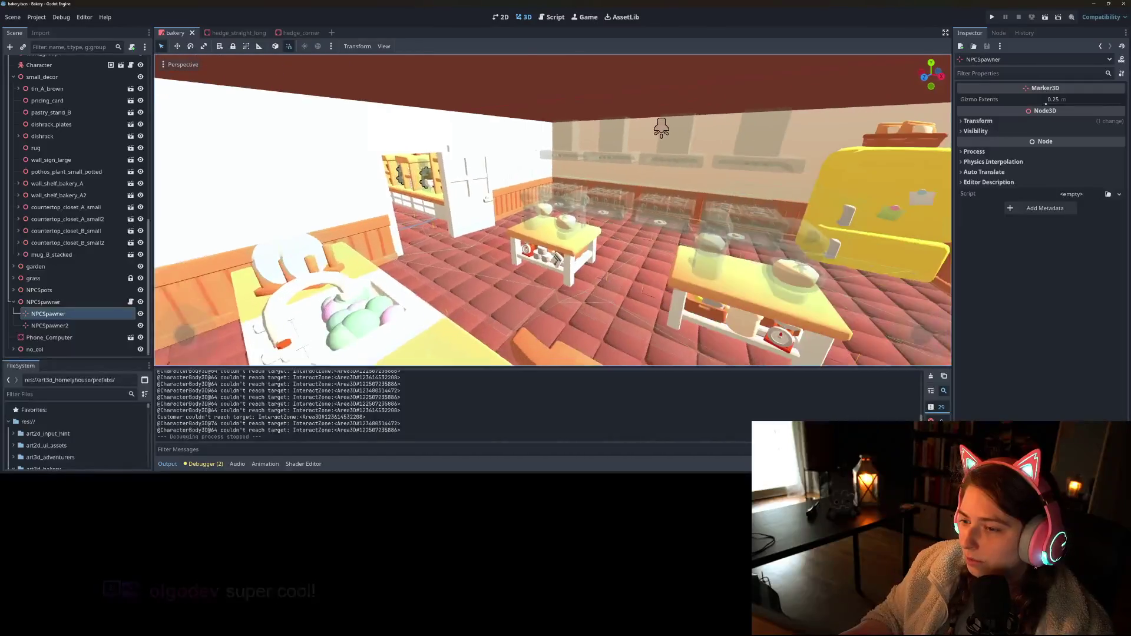
pyautogui.press('s')
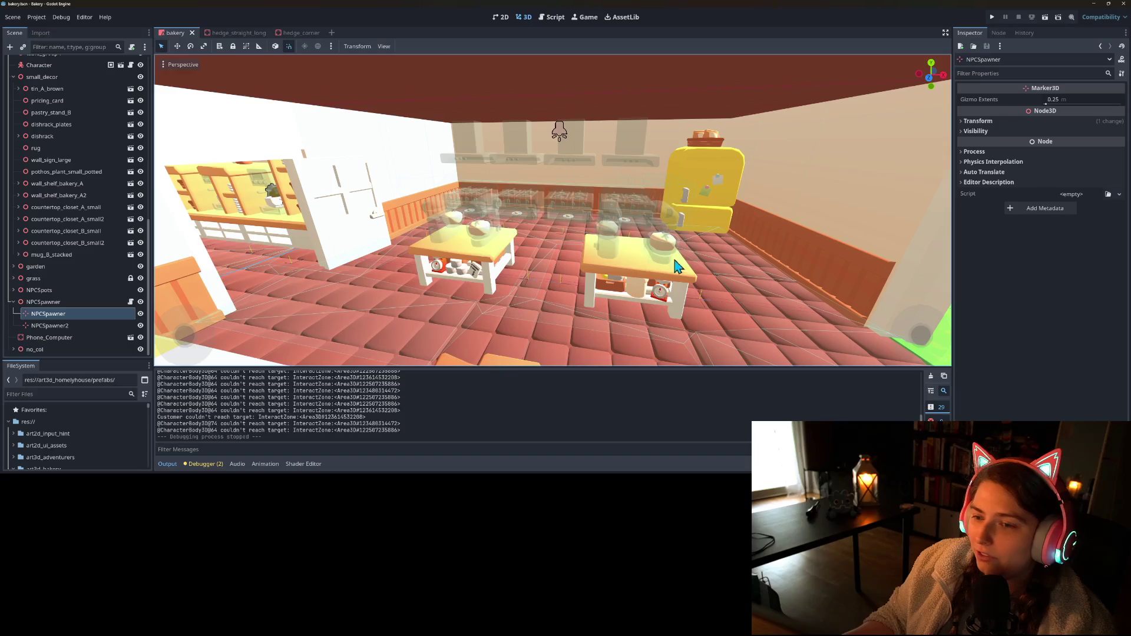
pyautogui.press('w')
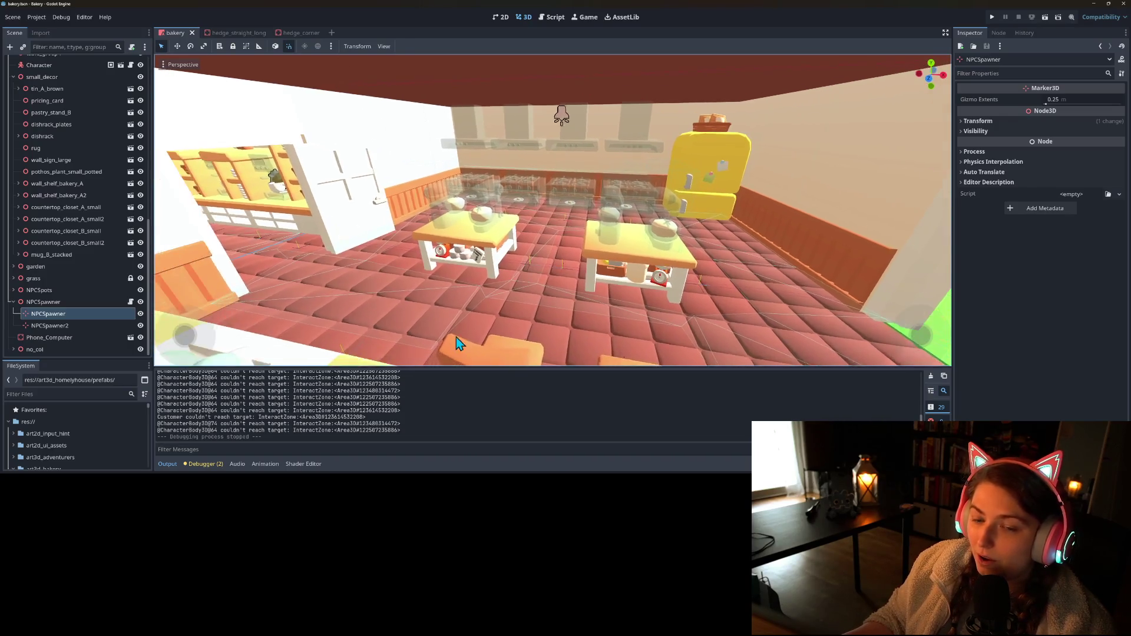
pyautogui.press('w')
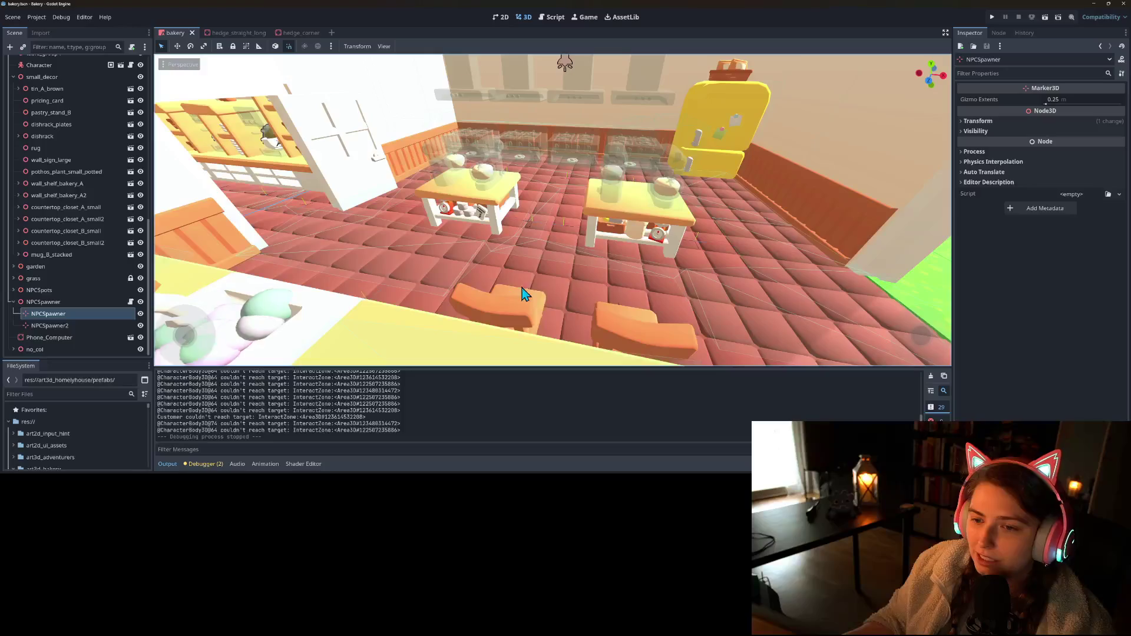
pyautogui.press('s')
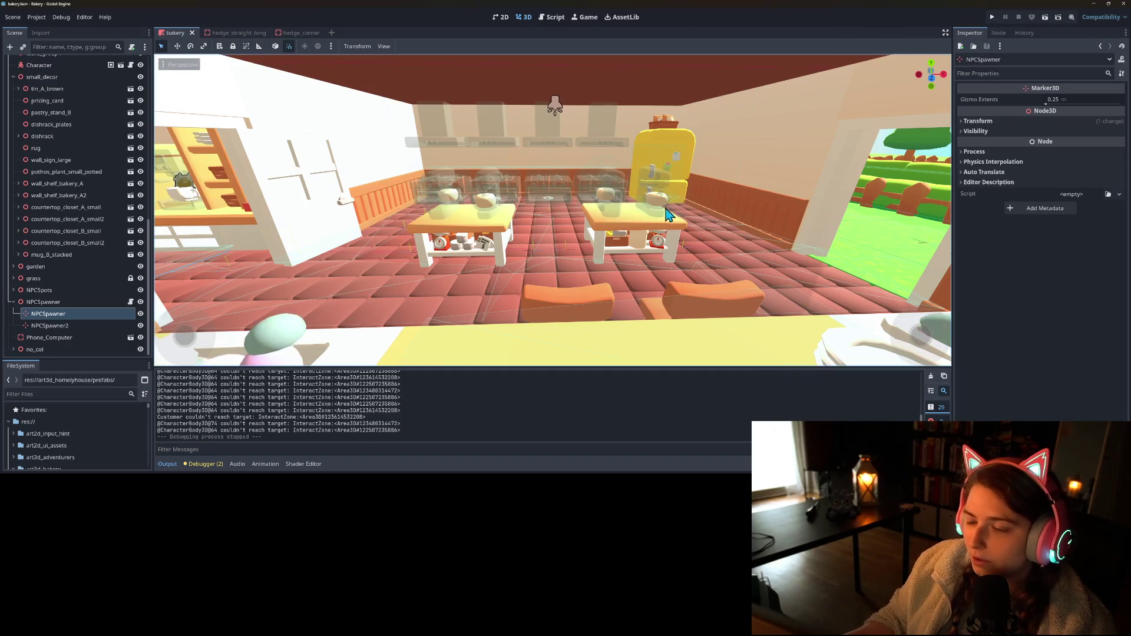
pyautogui.moveTo(719, 220); pyautogui.dragTo(607, 267)
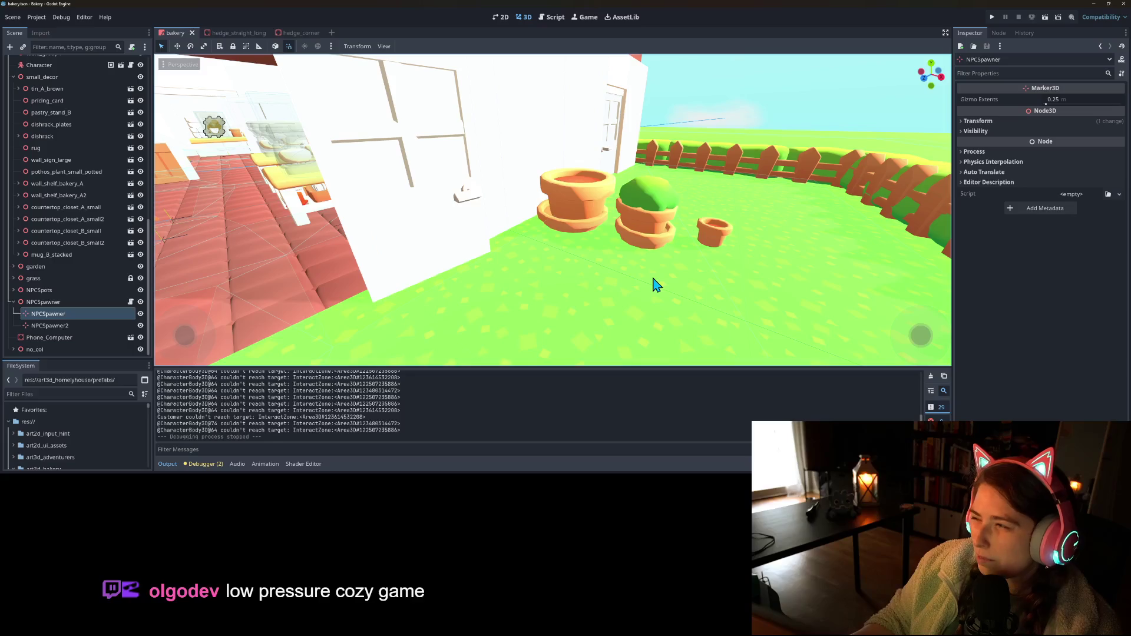
pyautogui.moveTo(660, 294); pyautogui.dragTo(644, 293)
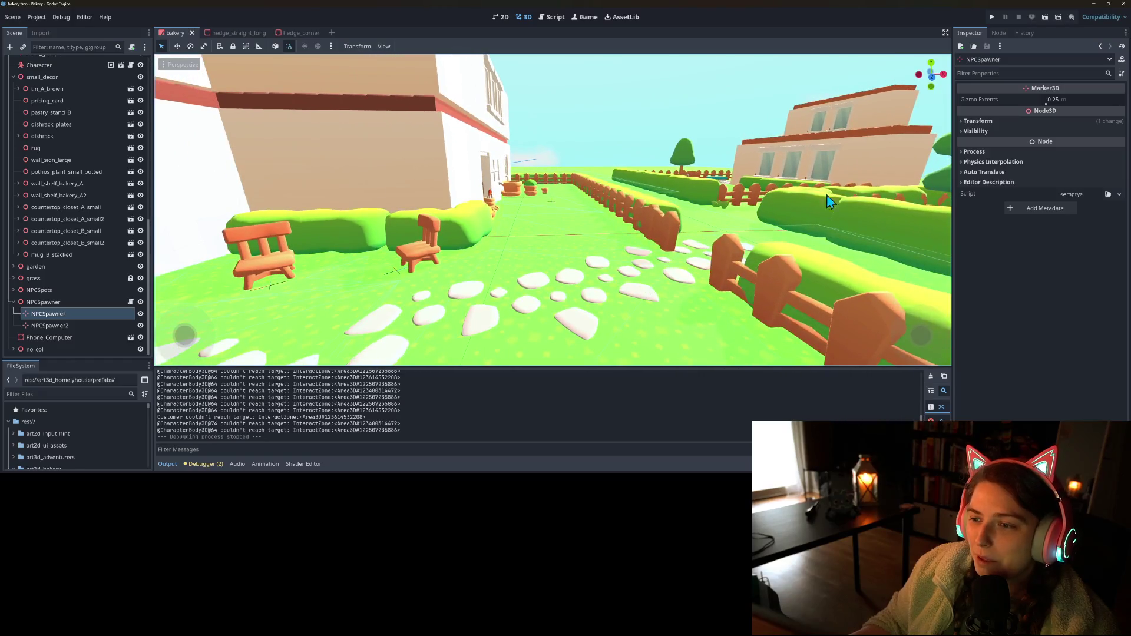
pyautogui.moveTo(837, 227); pyautogui.dragTo(767, 233)
pyautogui.moveTo(500, 348); pyautogui.dragTo(473, 243)
pyautogui.moveTo(576, 309); pyautogui.dragTo(644, 246)
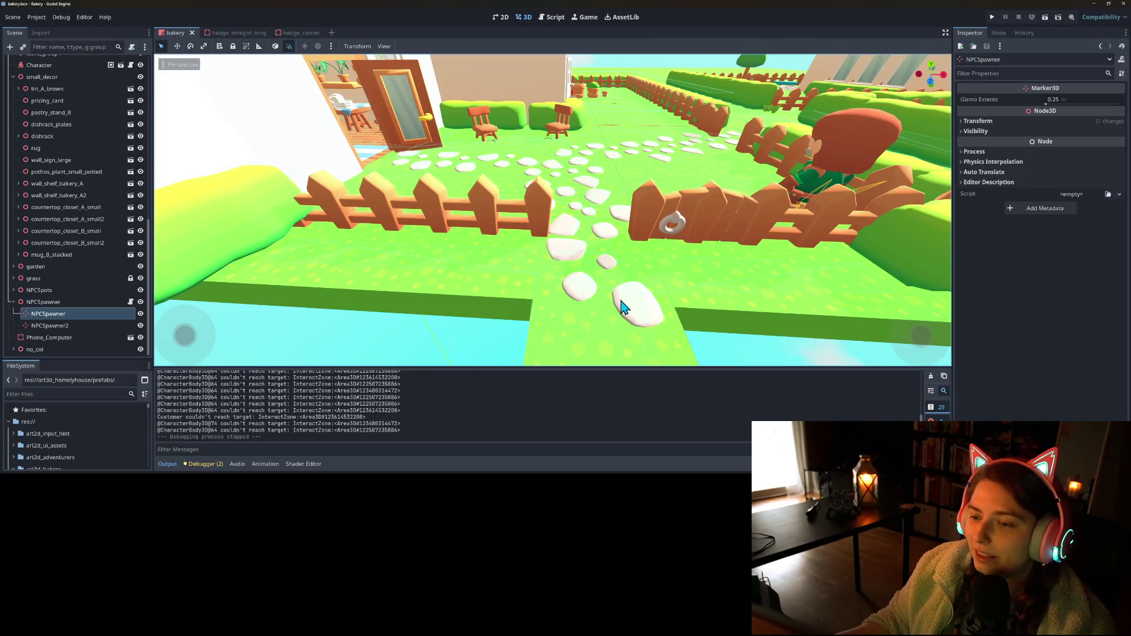
pyautogui.scroll(-3)
pyautogui.moveTo(679, 274); pyautogui.dragTo(684, 221)
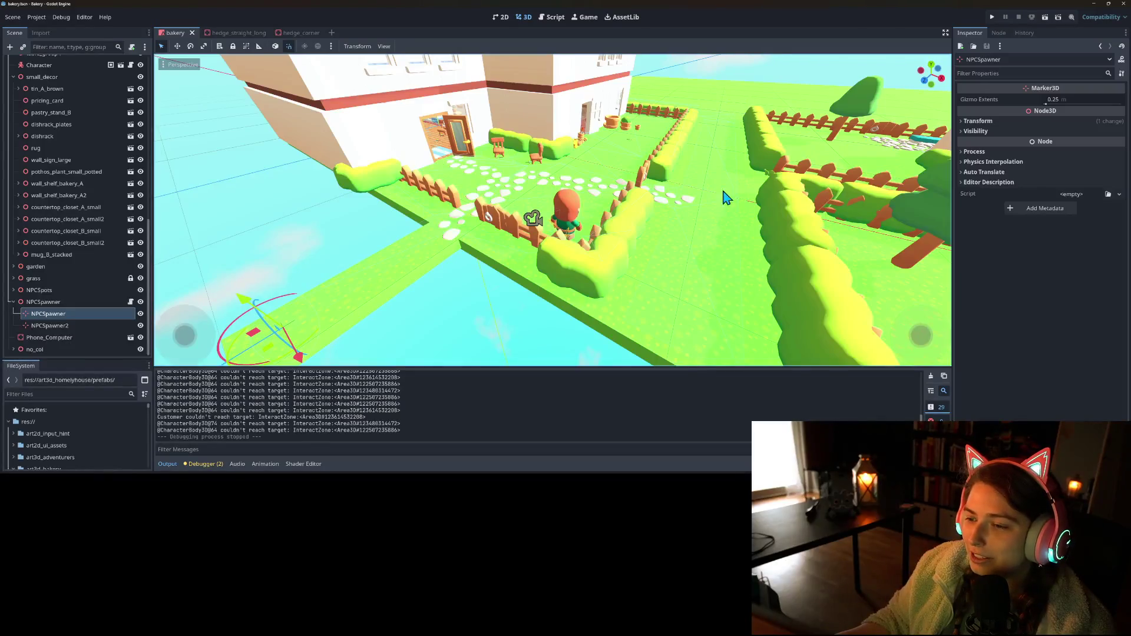
pyautogui.scroll(3)
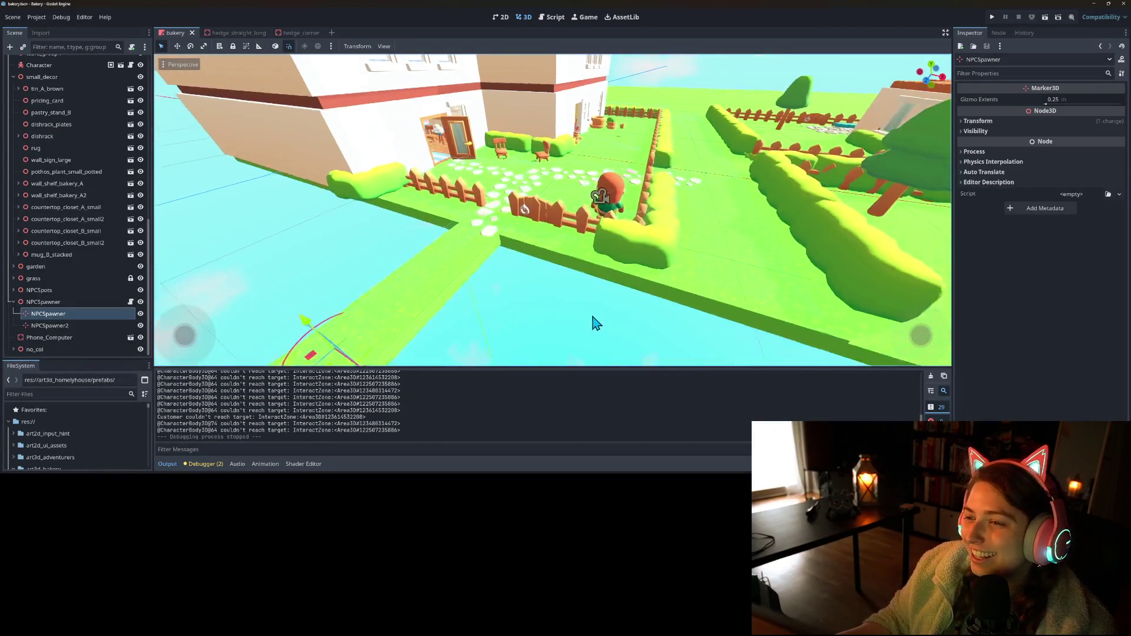
pyautogui.moveTo(630, 323); pyautogui.dragTo(628, 335)
pyautogui.scroll(-3)
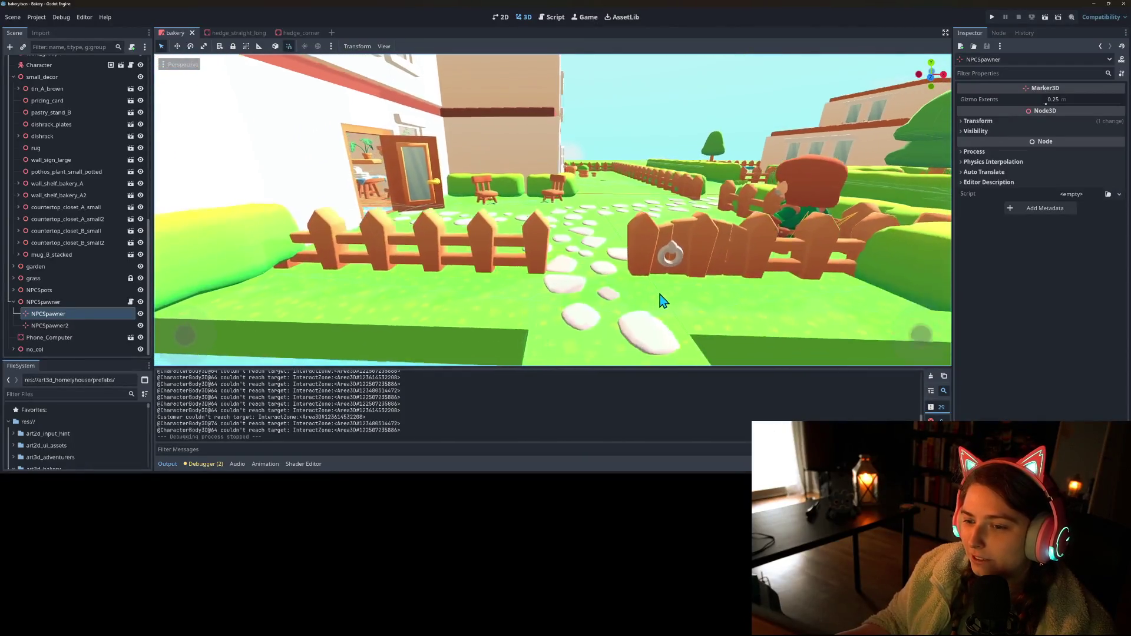
pyautogui.scroll(3)
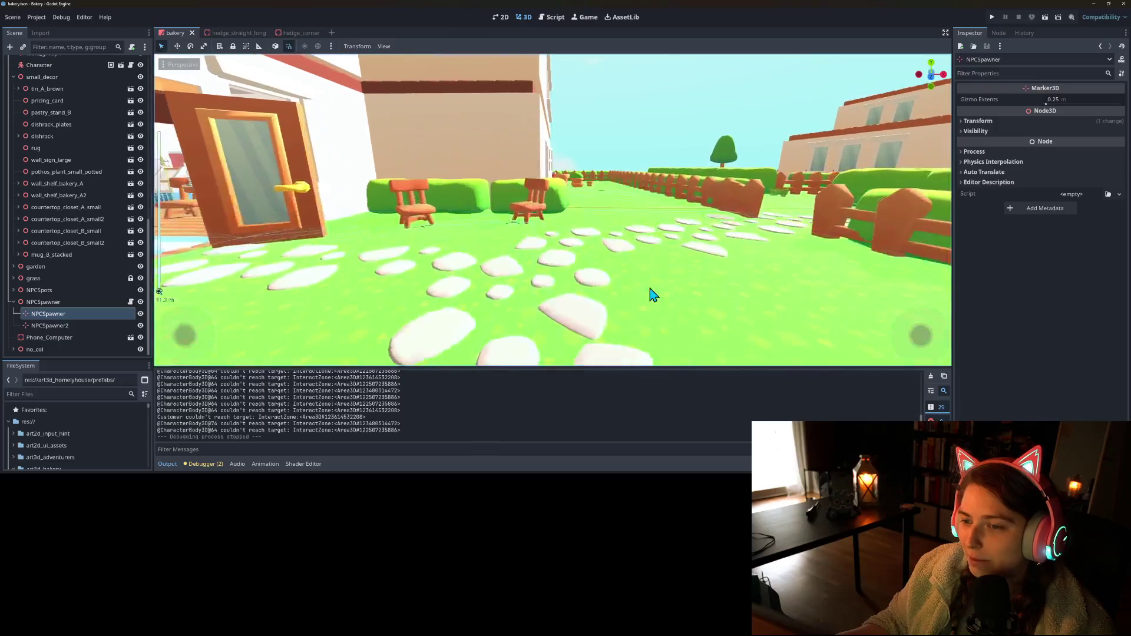
pyautogui.scroll(-3)
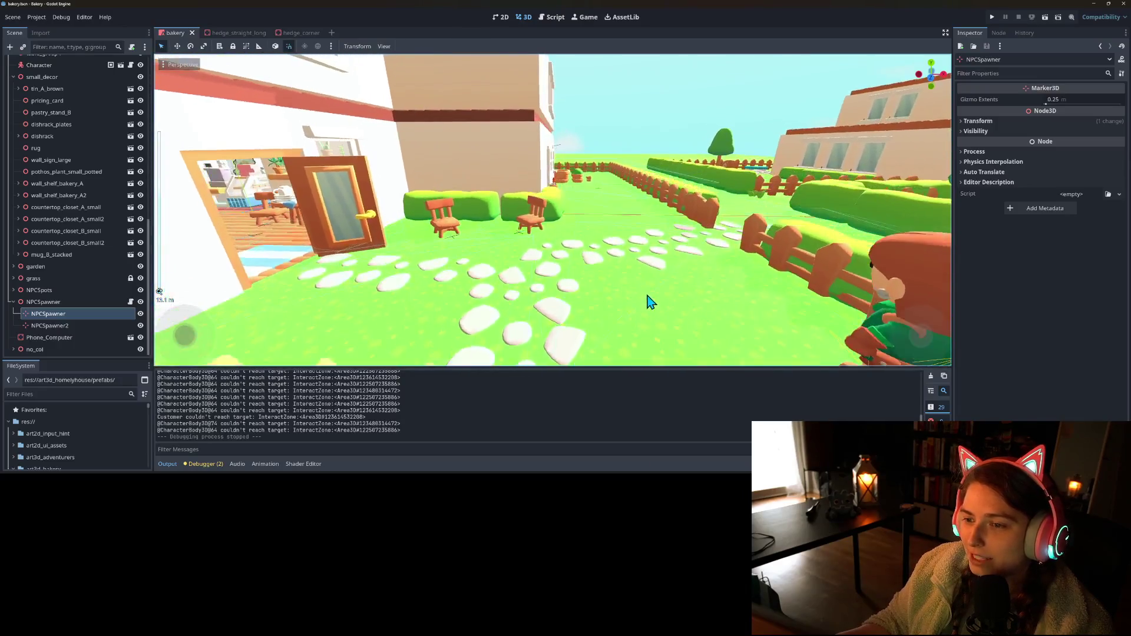
pyautogui.moveTo(648, 303); pyautogui.dragTo(659, 313)
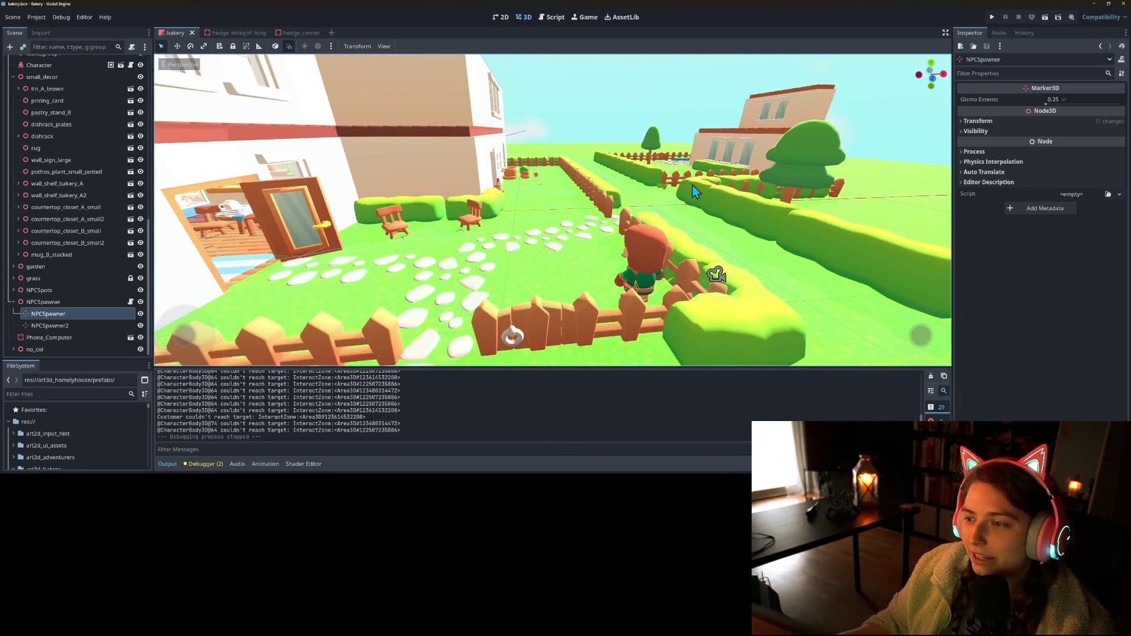
pyautogui.moveTo(778, 294); pyautogui.dragTo(754, 287)
pyautogui.moveTo(815, 234); pyautogui.dragTo(781, 190)
pyautogui.moveTo(636, 238); pyautogui.dragTo(589, 248)
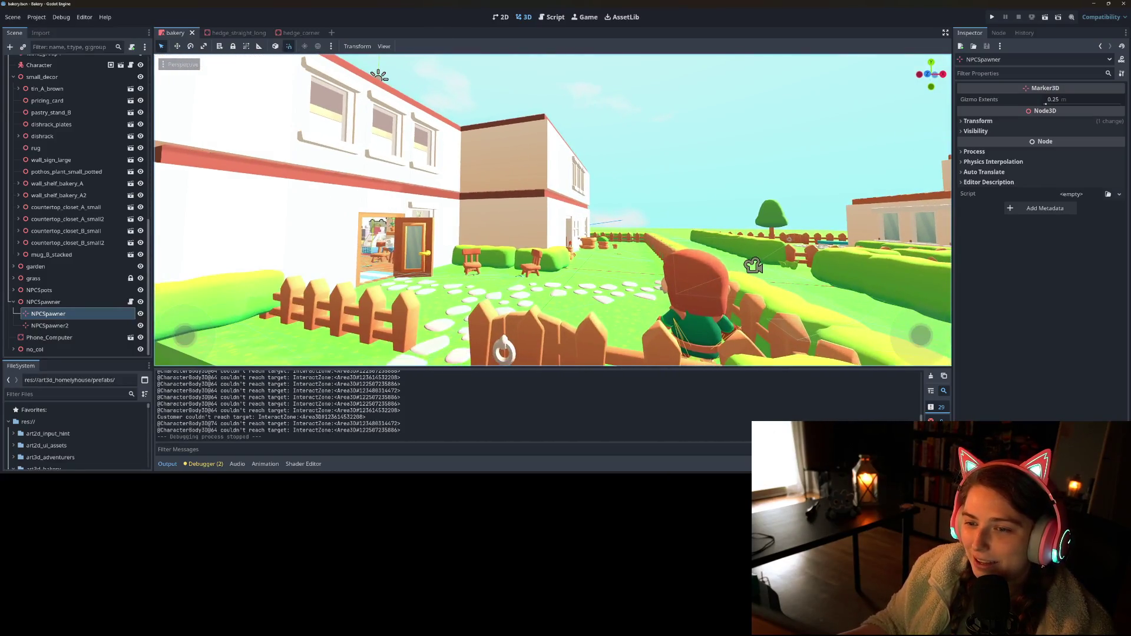
pyautogui.moveTo(690, 282); pyautogui.dragTo(848, 202)
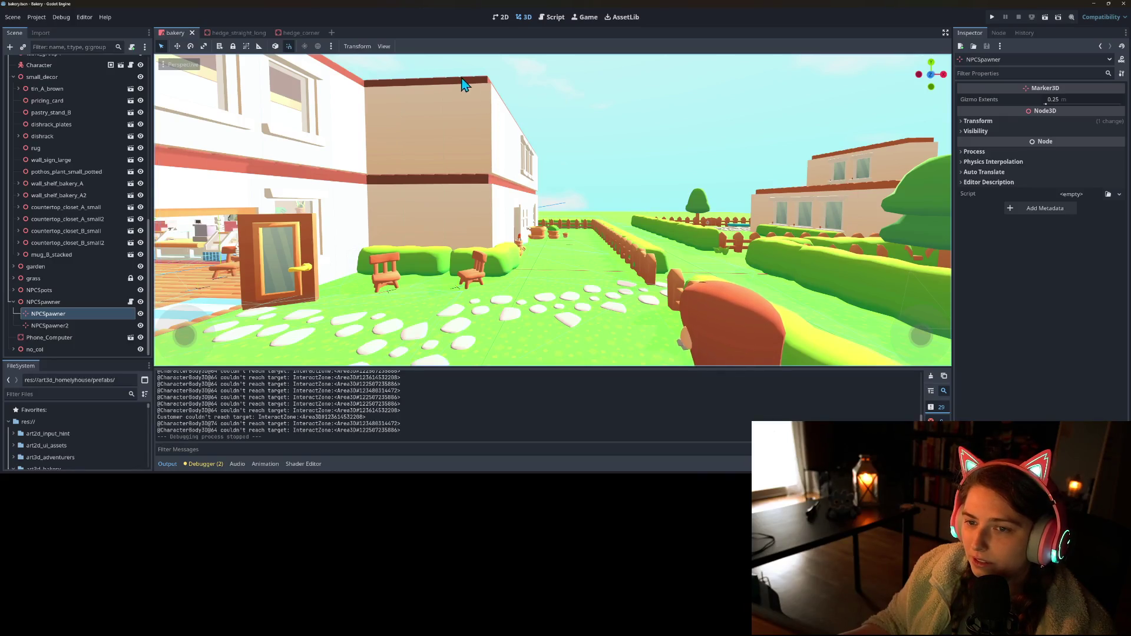
pyautogui.moveTo(496, 96); pyautogui.dragTo(724, 120)
pyautogui.moveTo(719, 159); pyautogui.dragTo(860, 273)
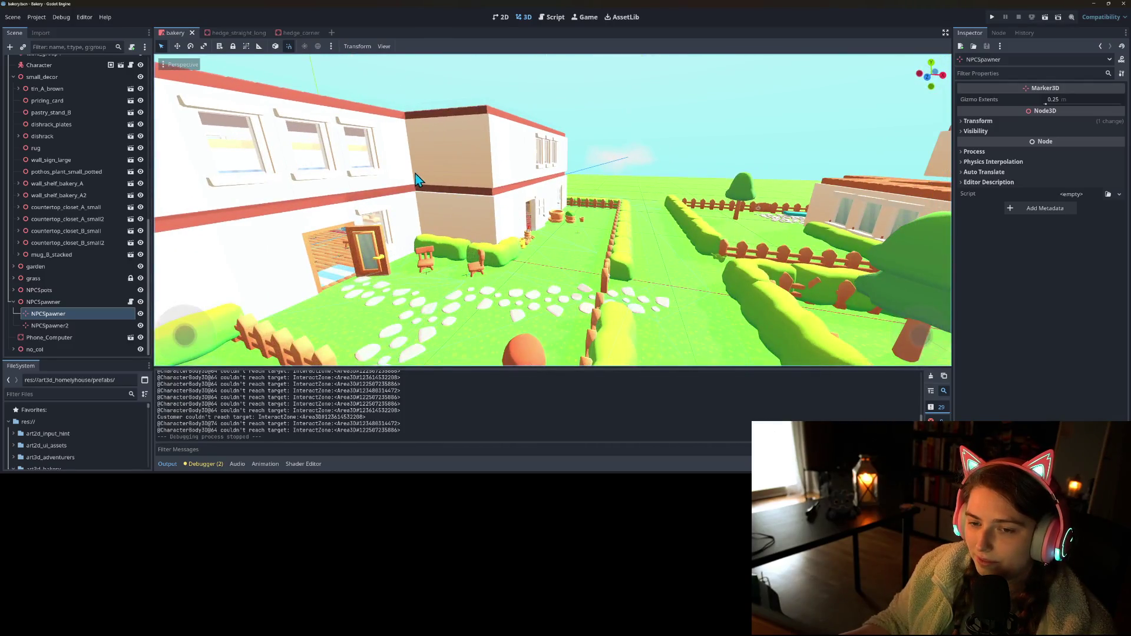
pyautogui.moveTo(795, 255); pyautogui.dragTo(808, 254)
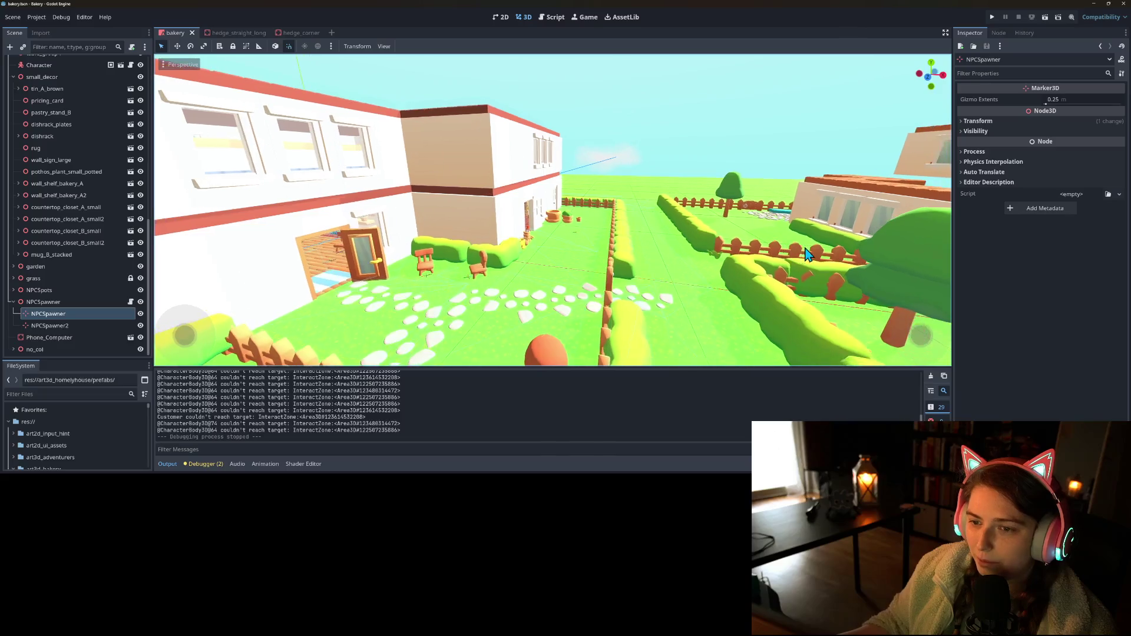
pyautogui.moveTo(422, 179); pyautogui.dragTo(560, 265)
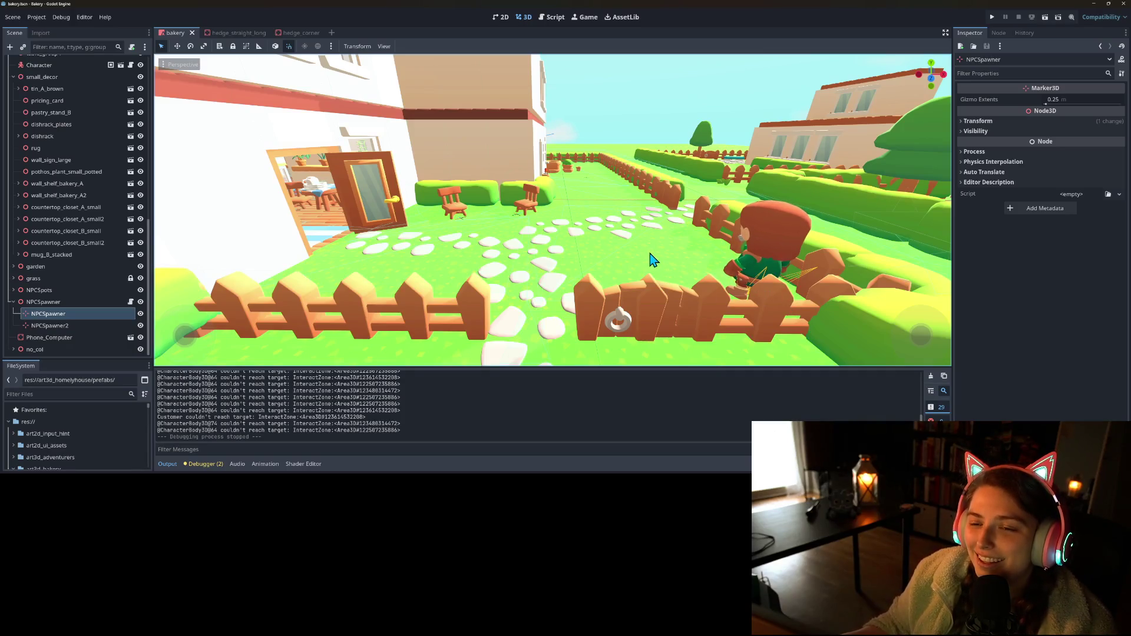
pyautogui.moveTo(185, 335); pyautogui.dragTo(734, 294)
pyautogui.press('w')
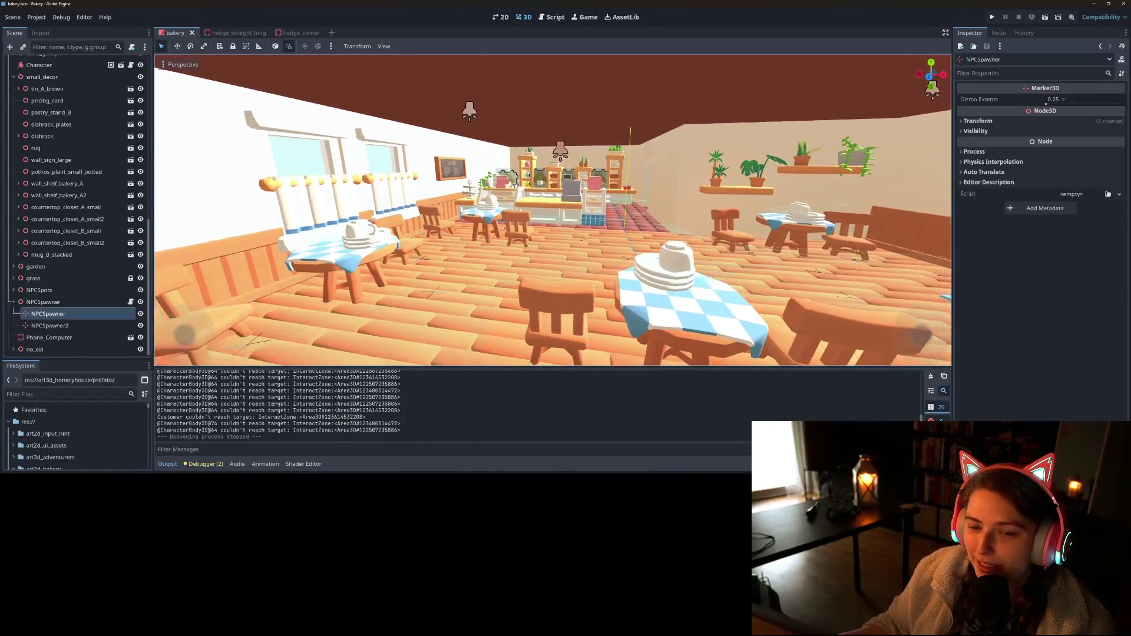
pyautogui.press('w')
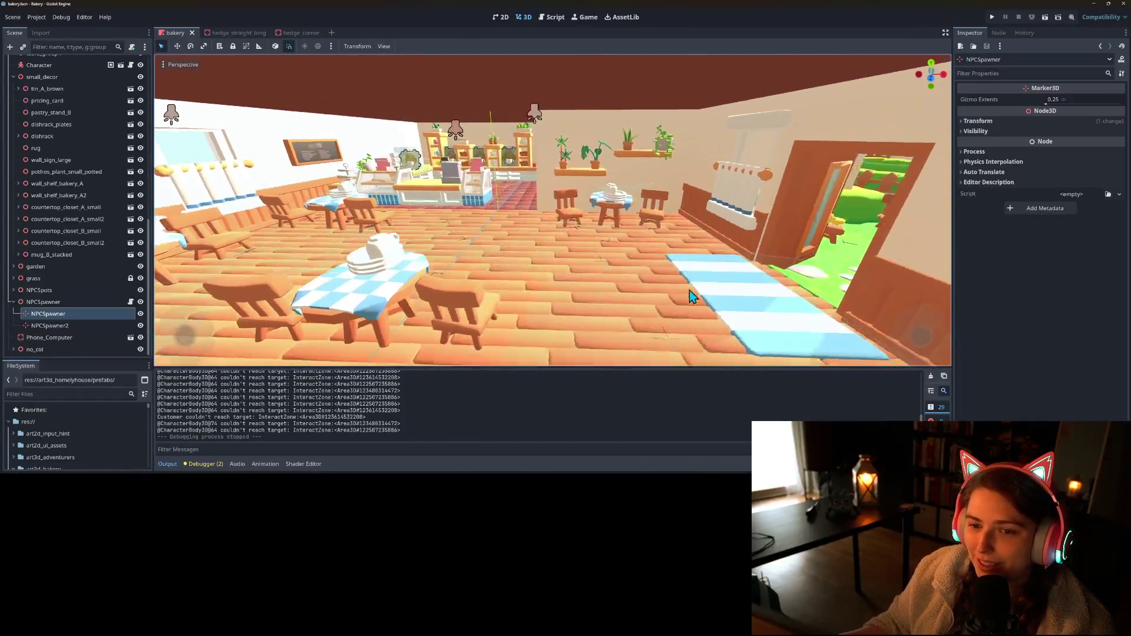
pyautogui.press('w')
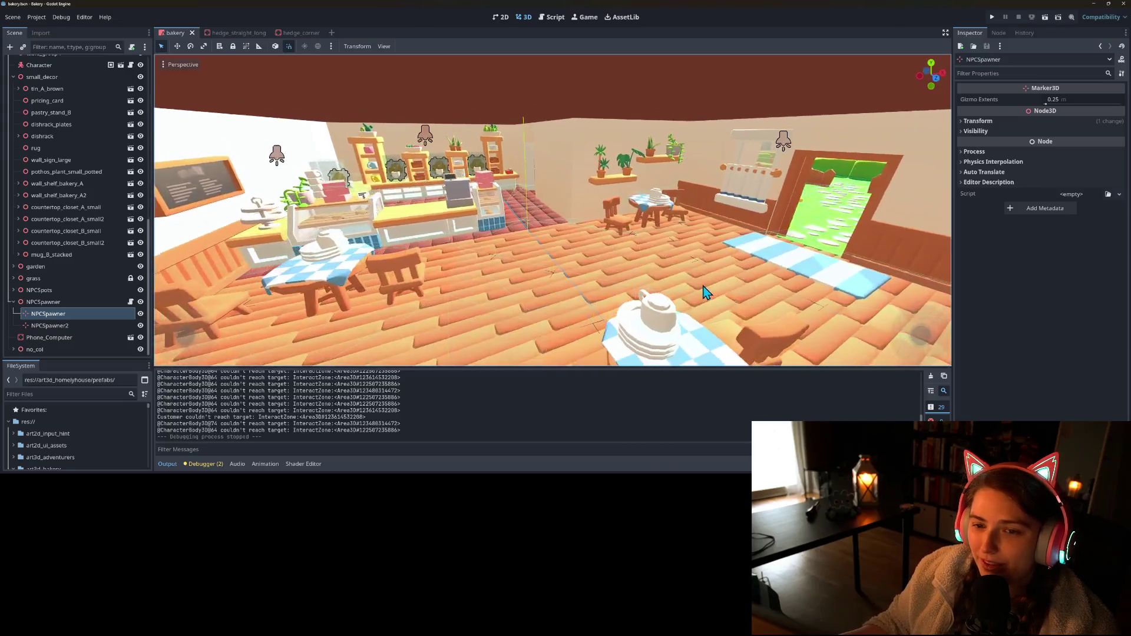
pyautogui.press('w')
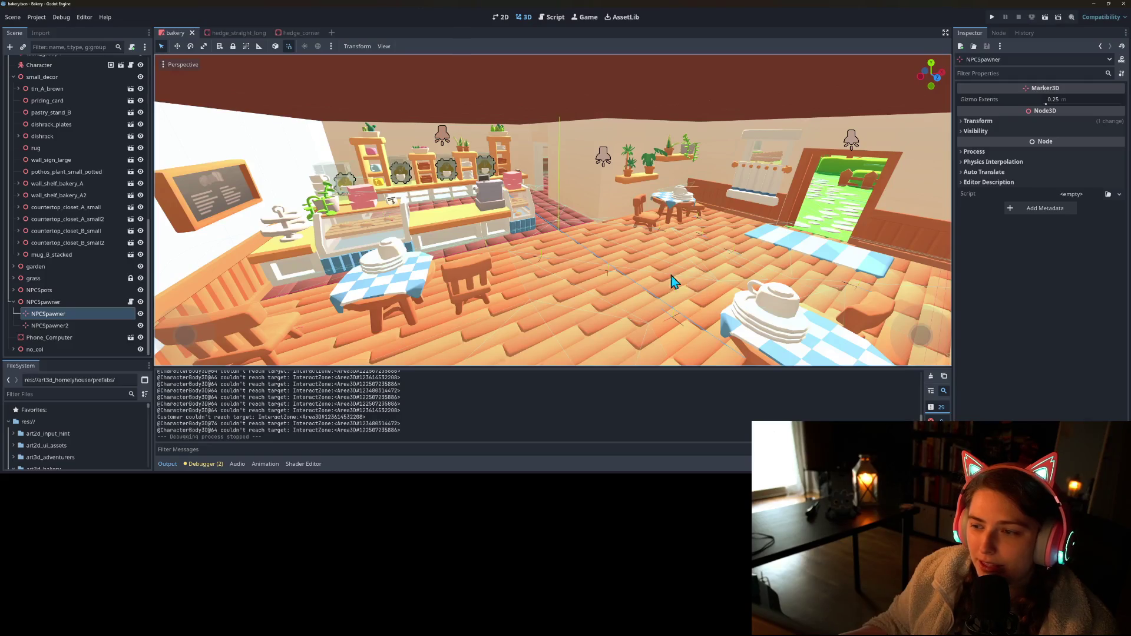
pyautogui.scroll(-3)
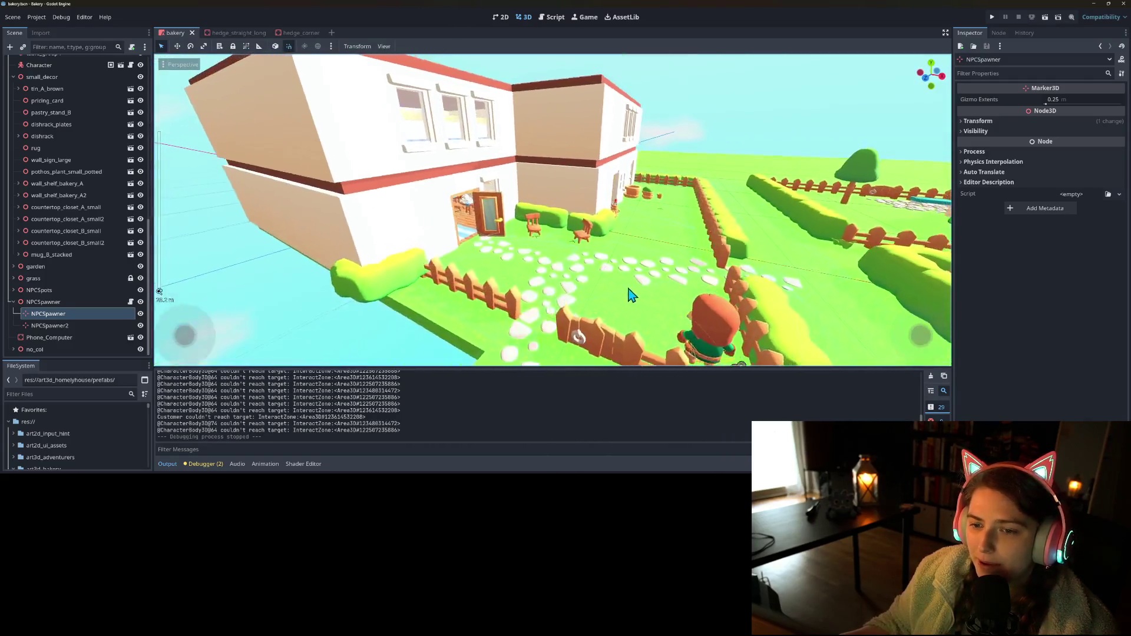
pyautogui.scroll(3)
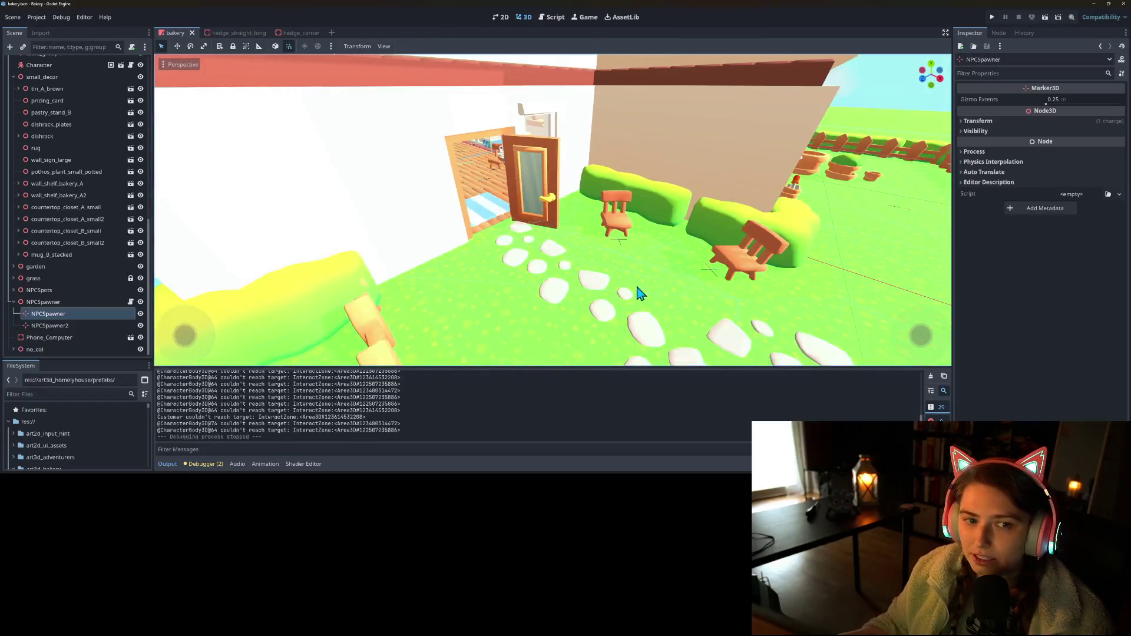
pyautogui.hotkey('alt', 'Tab')
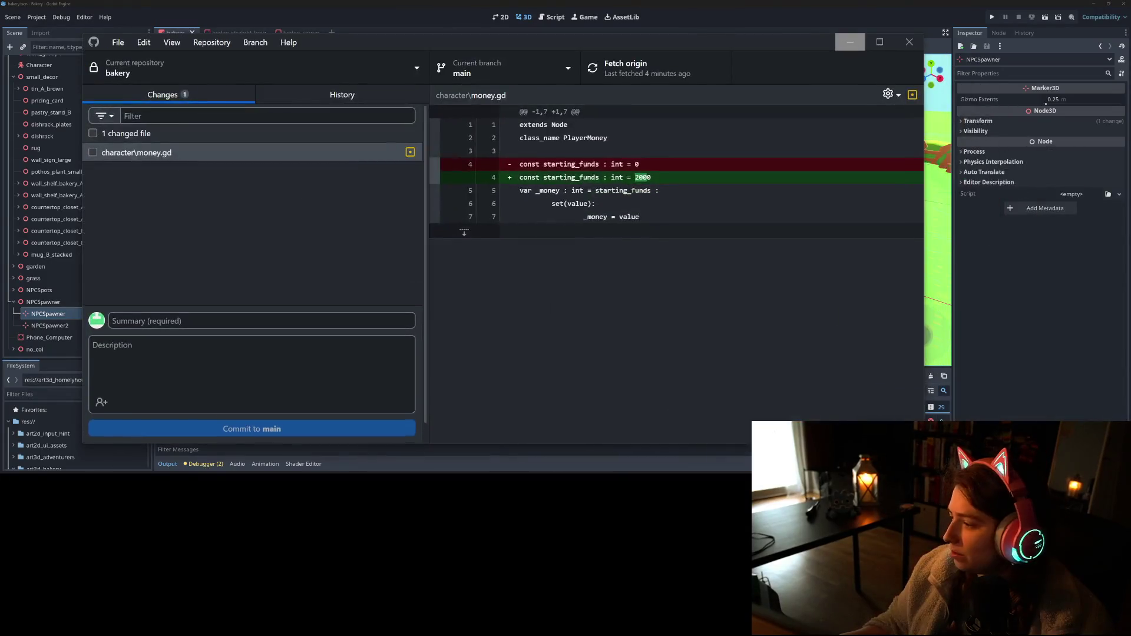
pyautogui.hotkey('alt', 'Tab')
pyautogui.moveTo(619, 303); pyautogui.dragTo(624, 298)
# - Orbit the viewport back toward the bakery door and create a new empty scene tab
pyautogui.scroll(3)
pyautogui.scroll(-3)
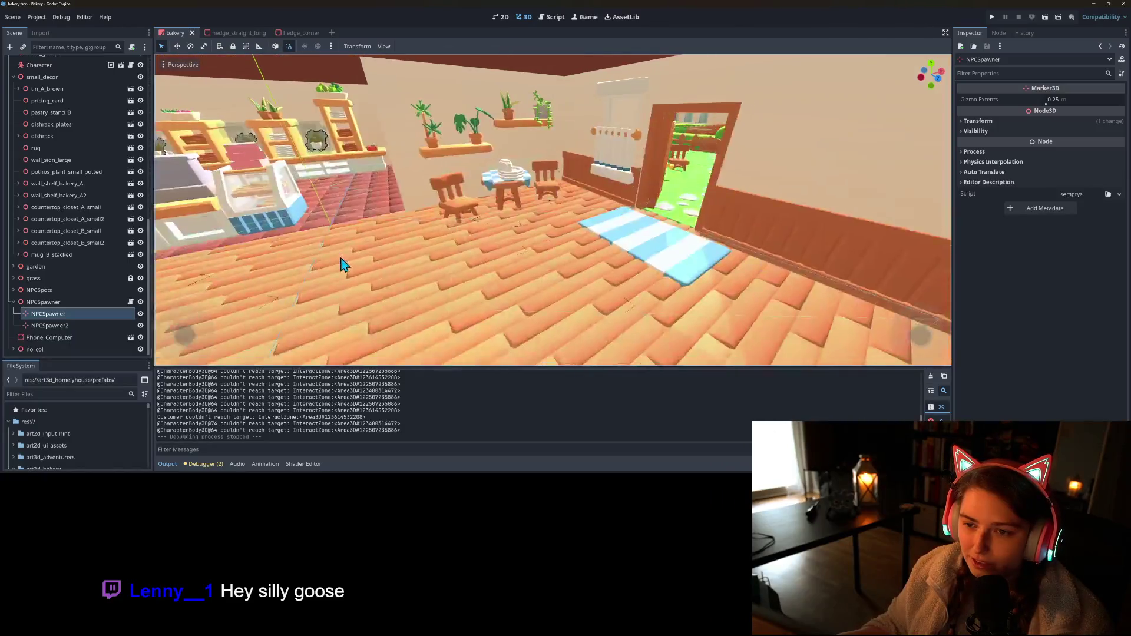
pyautogui.scroll(3)
pyautogui.scroll(-3)
pyautogui.moveTo(295, 263); pyautogui.dragTo(460, 258)
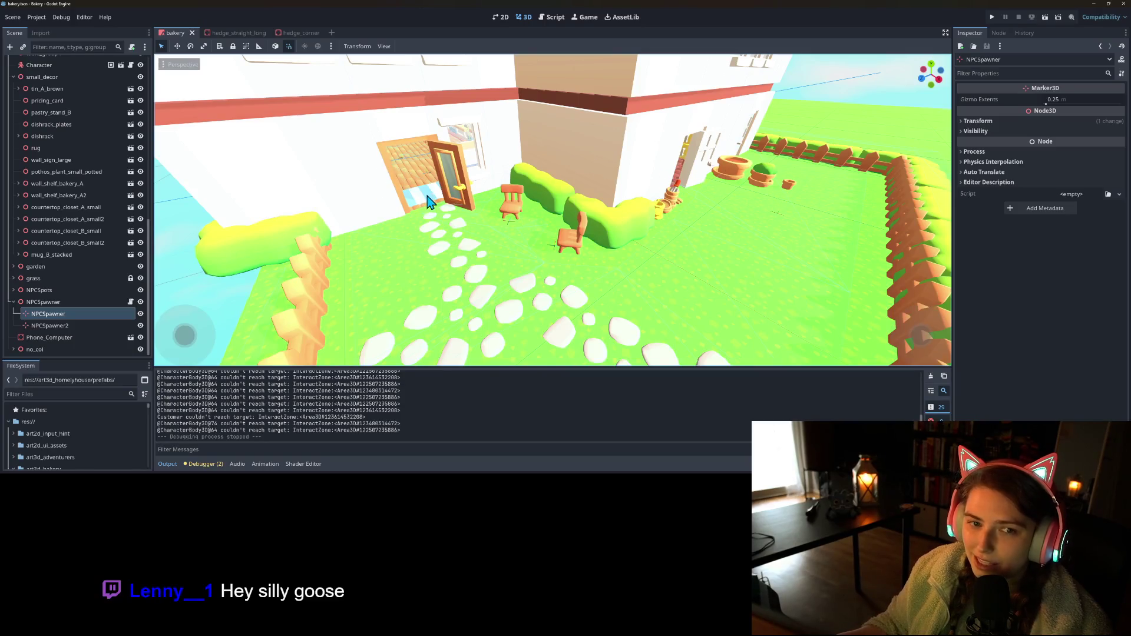
pyautogui.scroll(3)
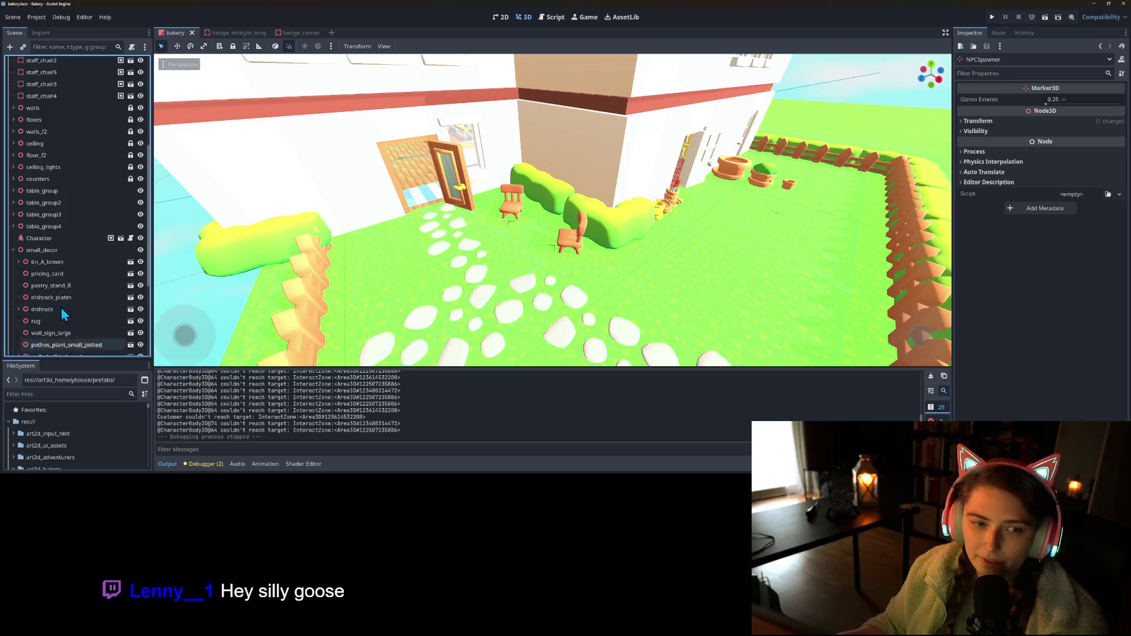
pyautogui.click(332, 33)
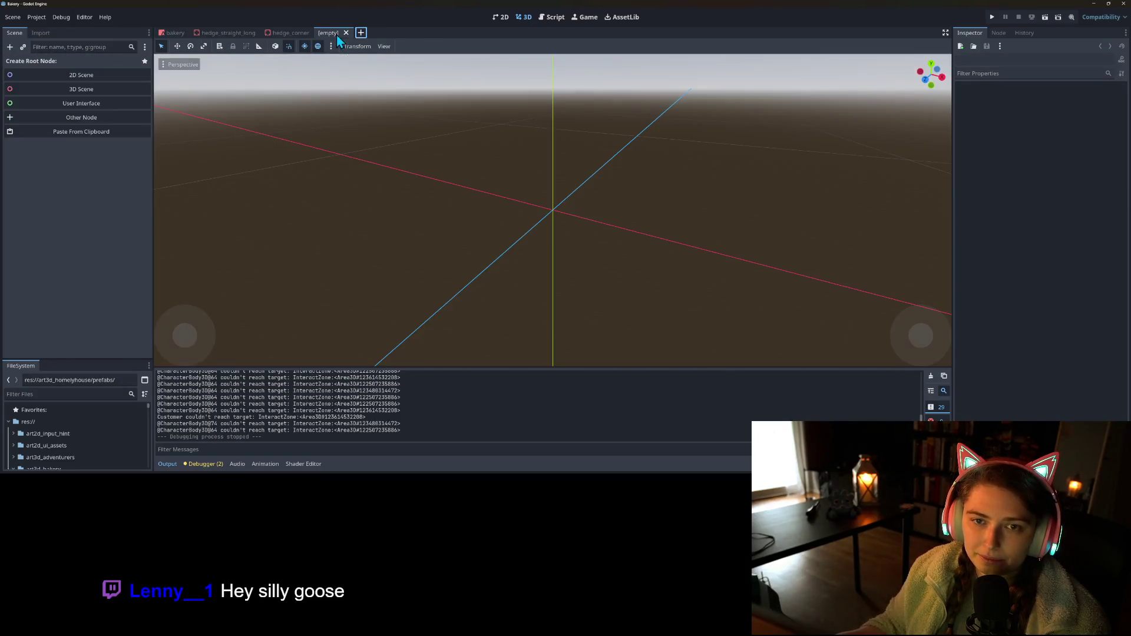
# - Create an Area3D root node and add a CollisionShape3D child under it
pyautogui.click(66, 121)
pyautogui.write('area')
pyautogui.press('Return')
pyautogui.rightClick(85, 62)
pyautogui.click(101, 69)
pyautogui.write('llisionsh')
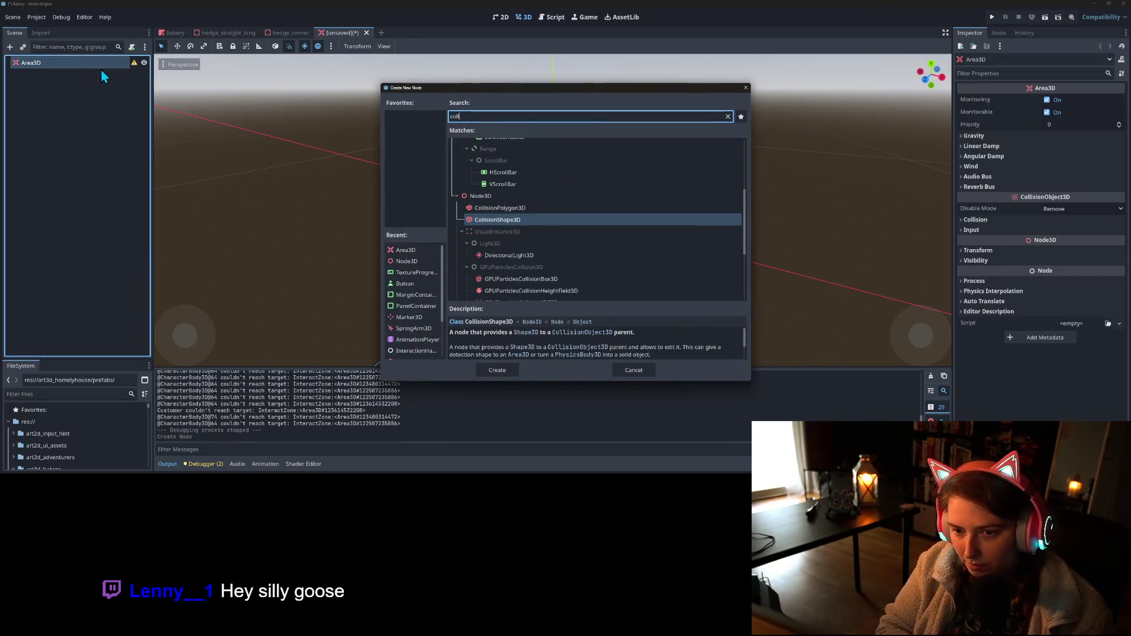
pyautogui.press('Return')
pyautogui.click(105, 63)
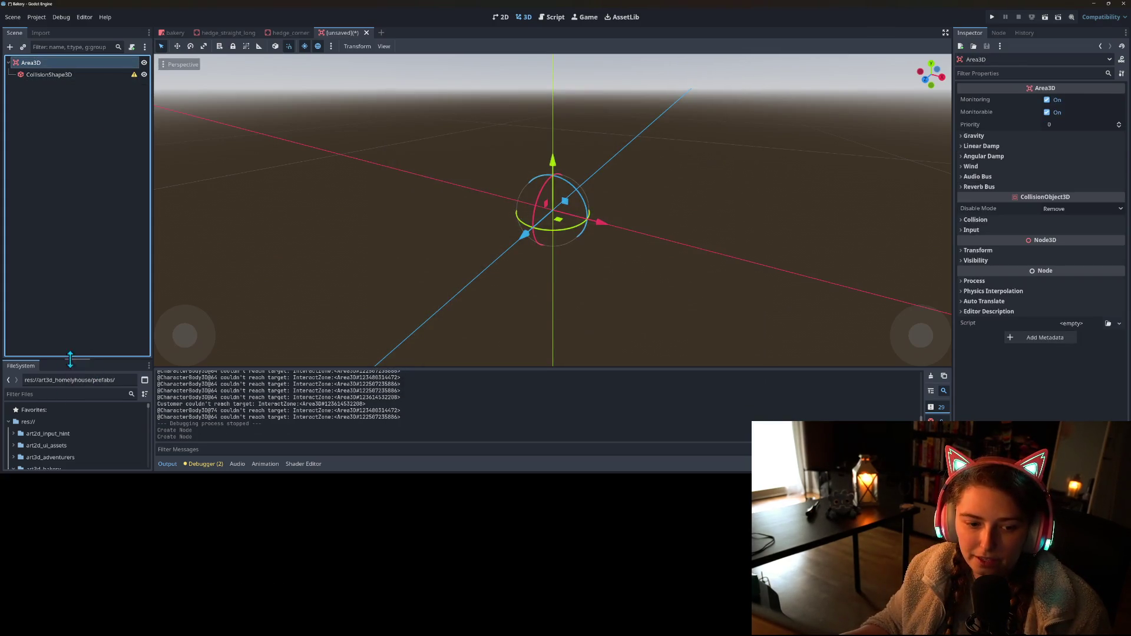
# - Filter the FileSystem for 'npc' and open navigating_npc.tscn
pyautogui.moveTo(70, 359); pyautogui.dragTo(73, 212)
pyautogui.click(76, 248)
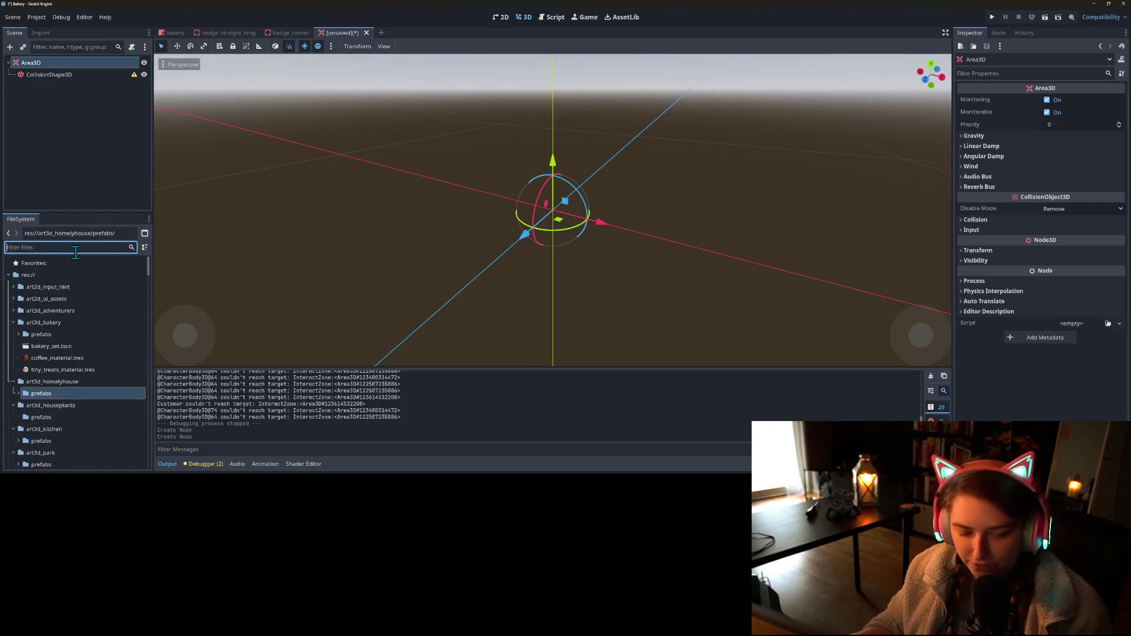
pyautogui.write('npc')
pyautogui.click(57, 349)
pyautogui.doubleClick(62, 322)
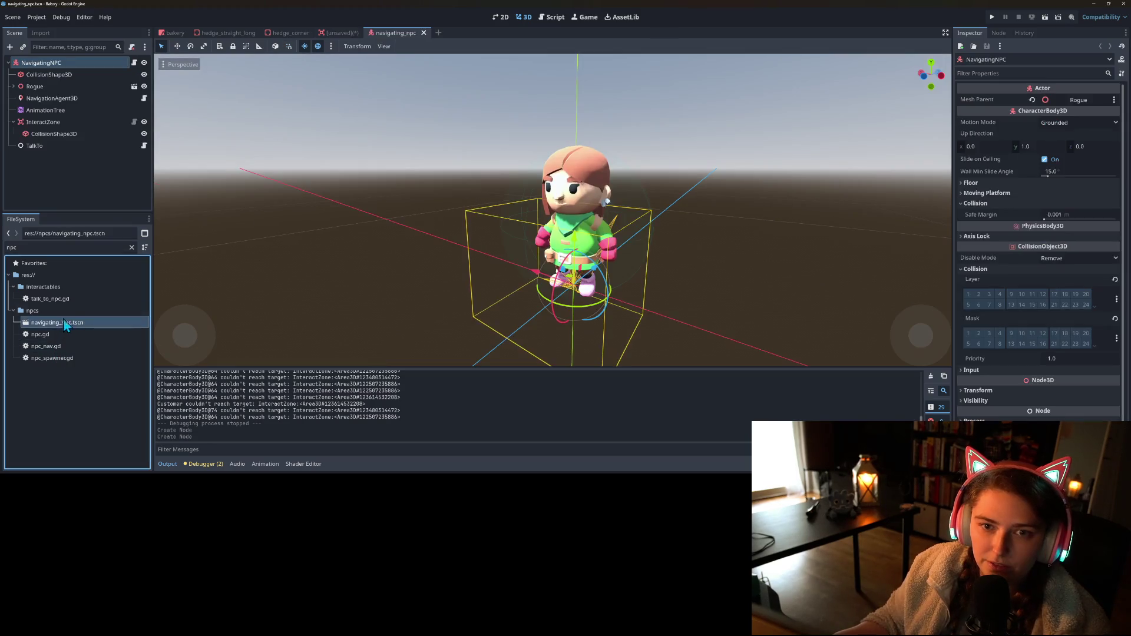
# - Re-enable the NPC's CollisionShape3D, put NavigatingNPC on collision layer and mask 4, and save
pyautogui.click(35, 74)
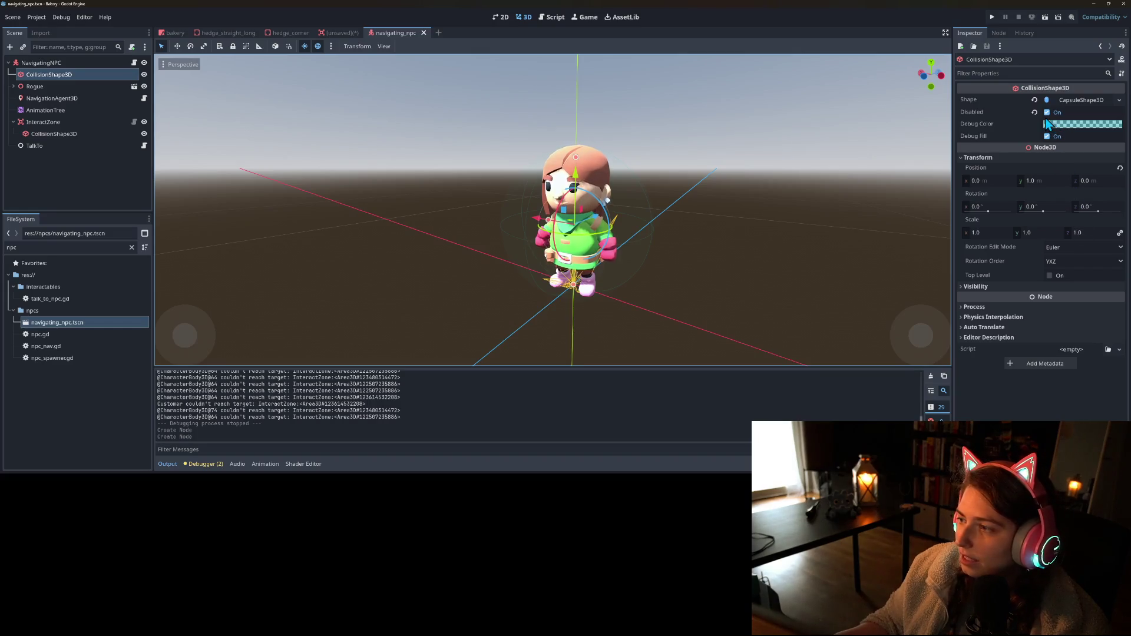
pyautogui.click(1047, 113)
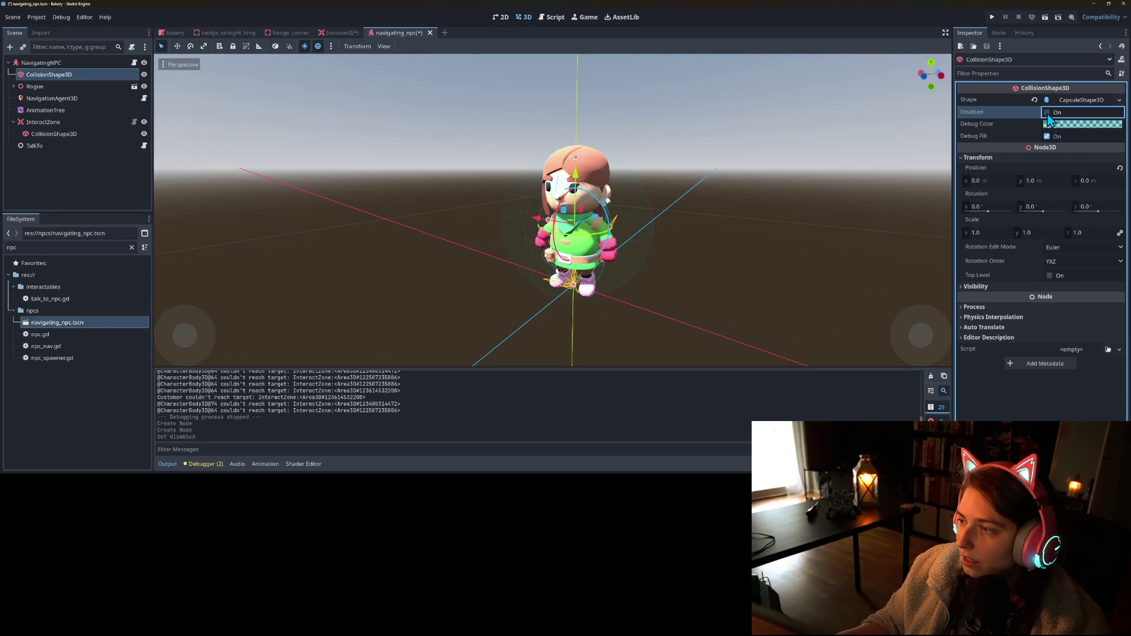
pyautogui.click(30, 63)
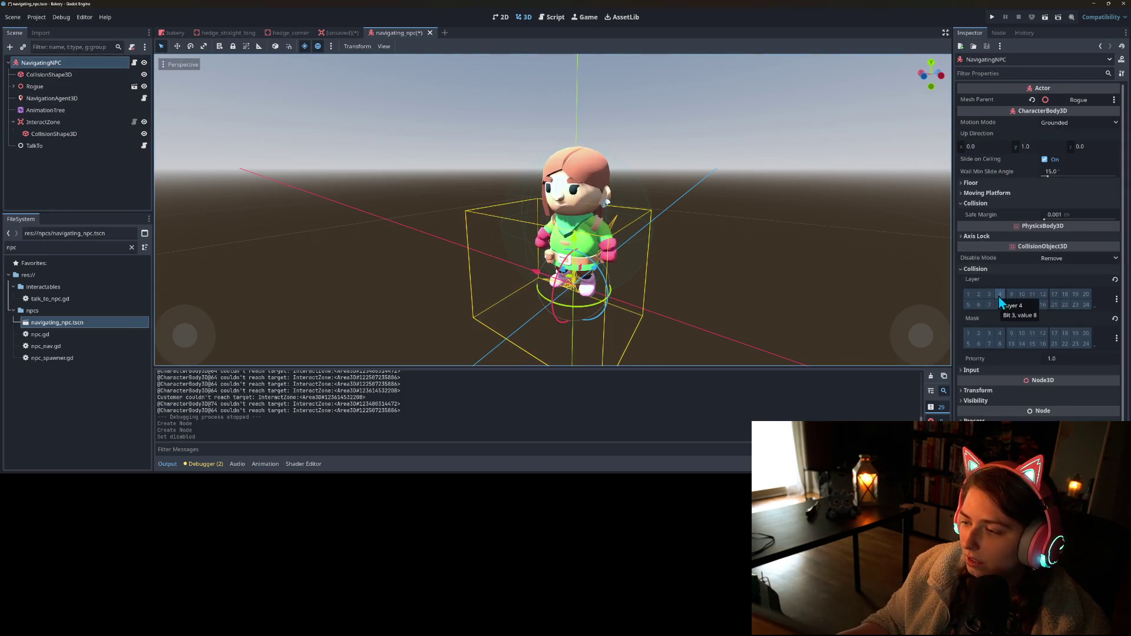
pyautogui.click(989, 294)
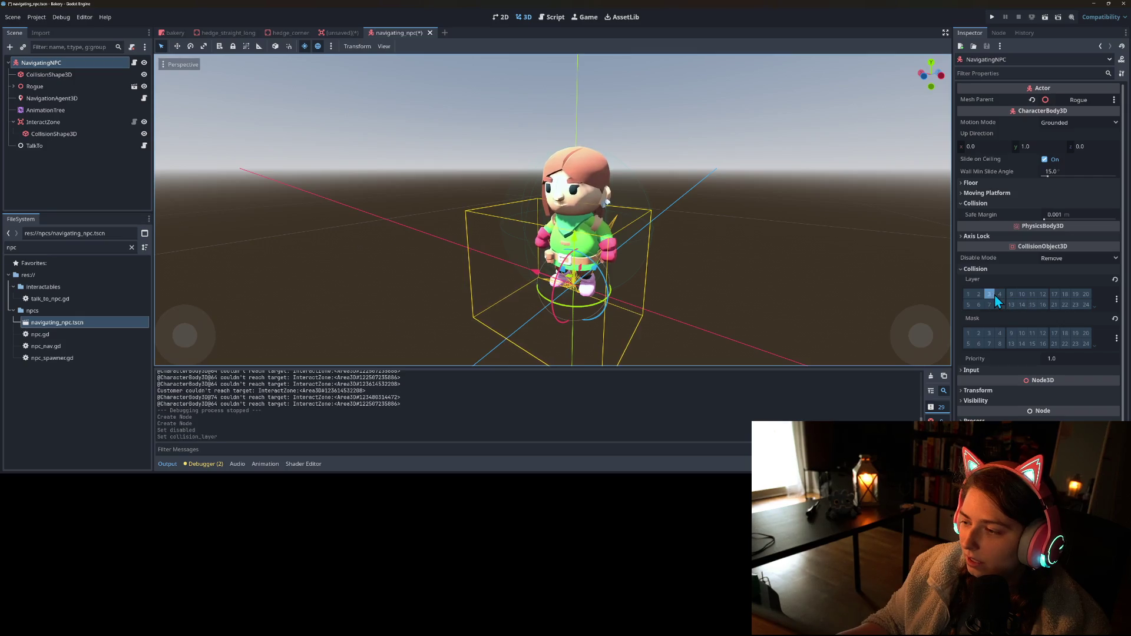
pyautogui.click(1001, 333)
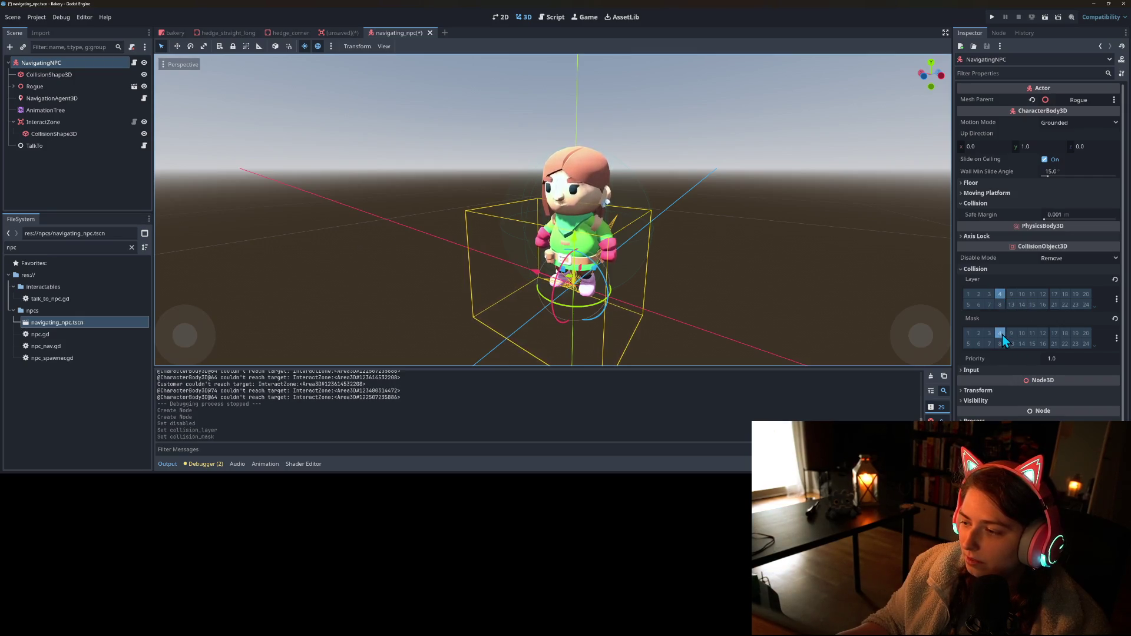
pyautogui.hotkey('ctrl', 's')
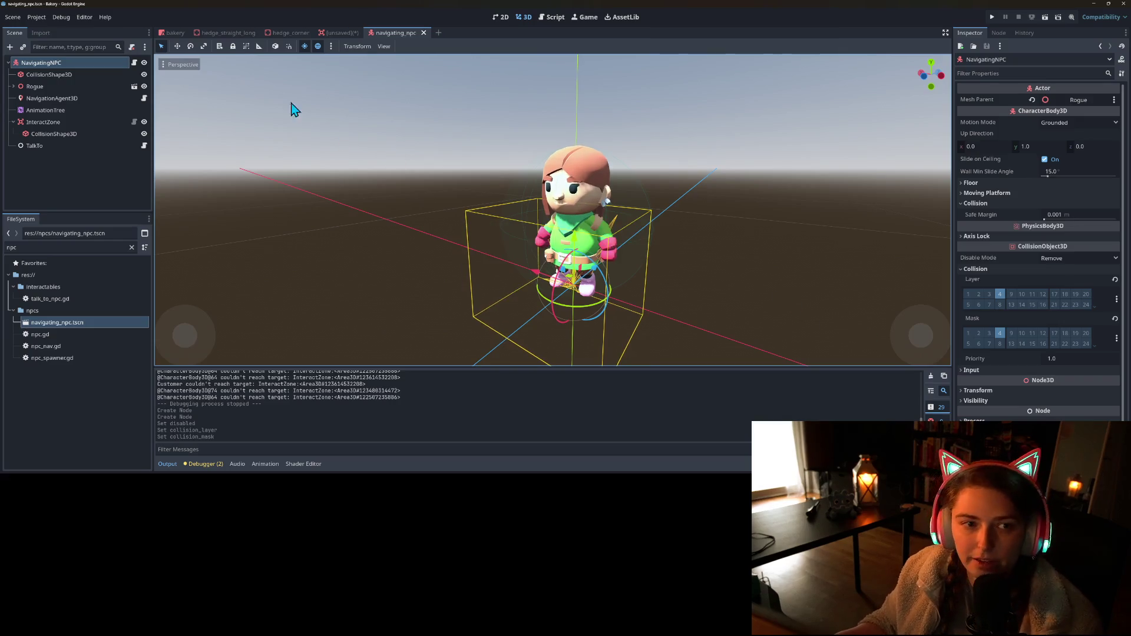
# - Check the Project Settings, re-toggle the NPC's layer 4, and save navigating_npc.tscn again
pyautogui.click(36, 17)
pyautogui.click(40, 30)
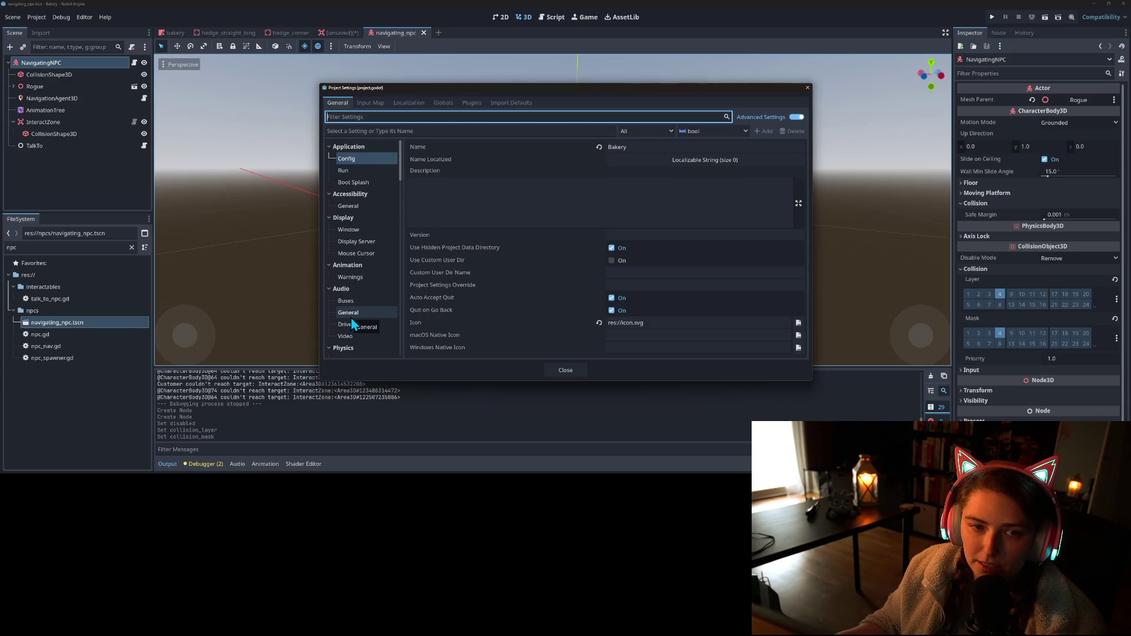
pyautogui.click(564, 372)
pyautogui.click(999, 295)
pyautogui.click(999, 294)
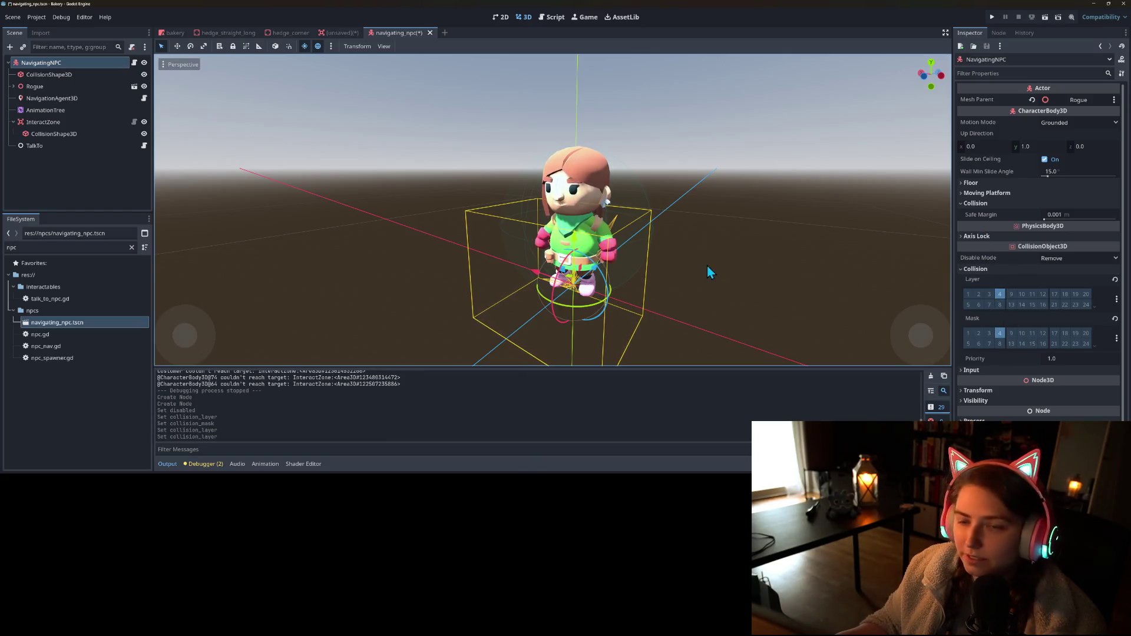
pyautogui.hotkey('ctrl', 's')
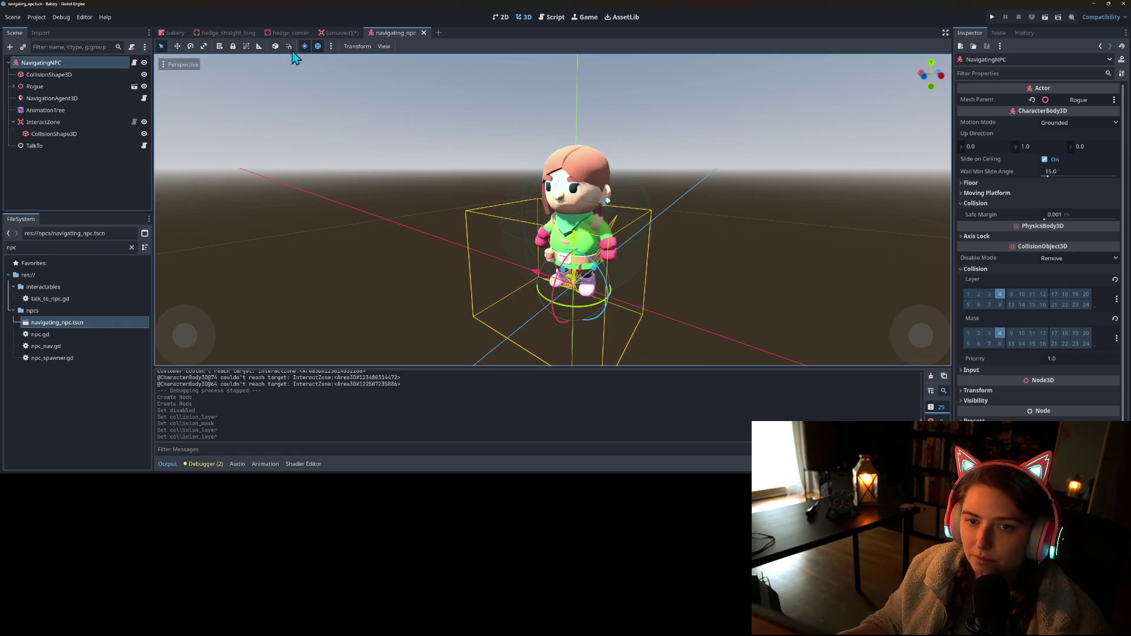
# - In the new scene, move the Area3D's collision layer and mask from 1 to 4
pyautogui.click(351, 33)
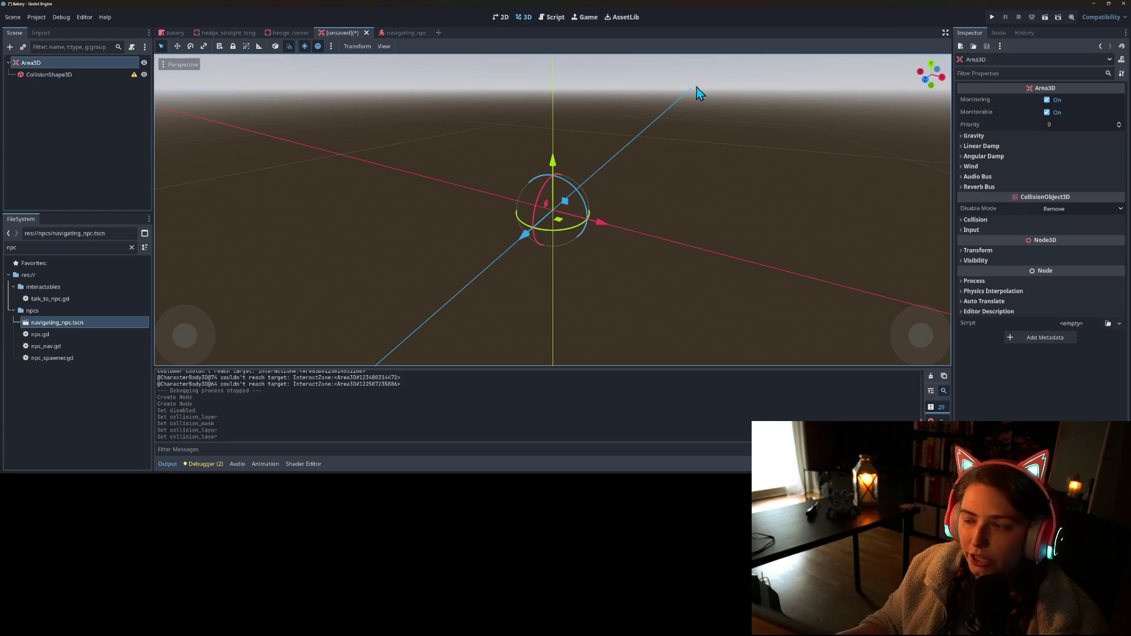
pyautogui.click(395, 33)
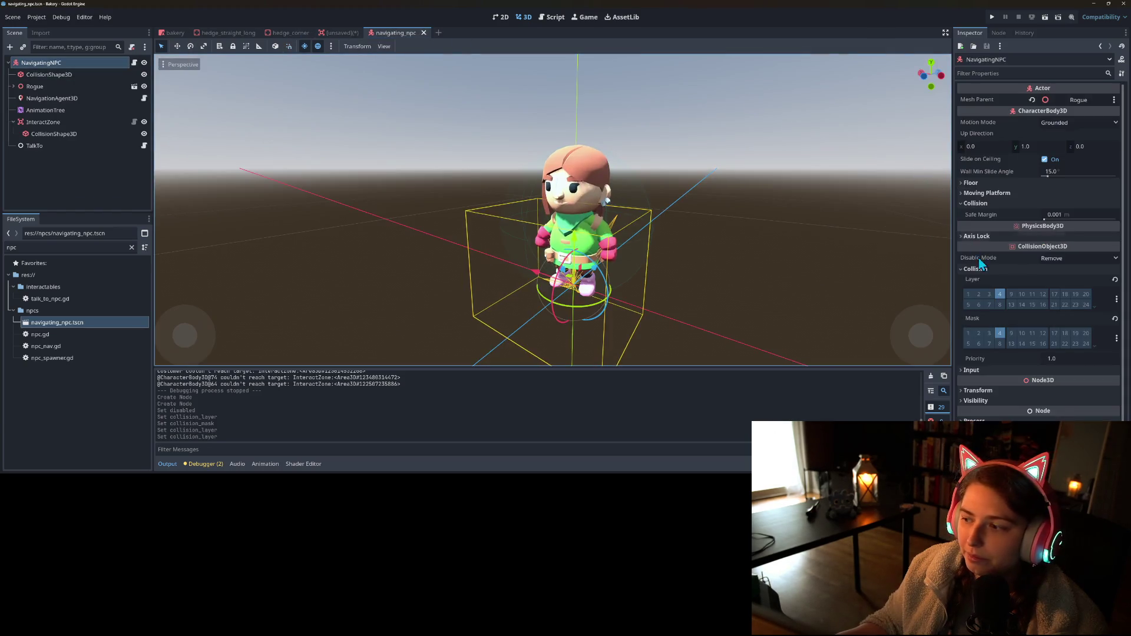
pyautogui.click(334, 34)
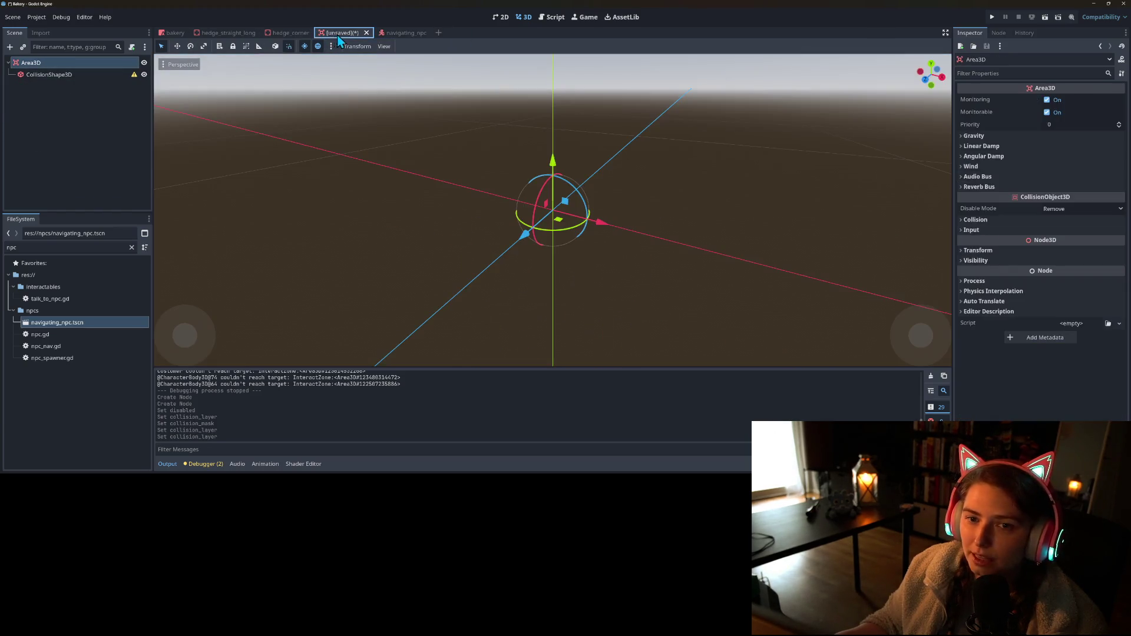
pyautogui.click(1021, 222)
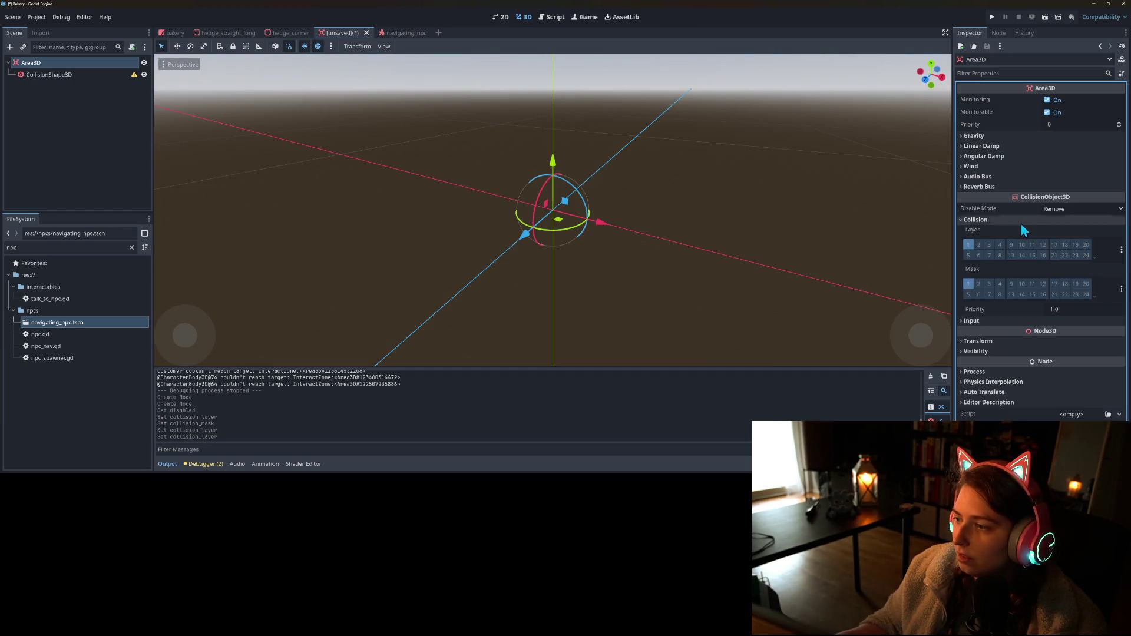
pyautogui.click(999, 244)
pyautogui.click(999, 283)
pyautogui.click(968, 284)
pyautogui.click(969, 245)
pyautogui.click(36, 17)
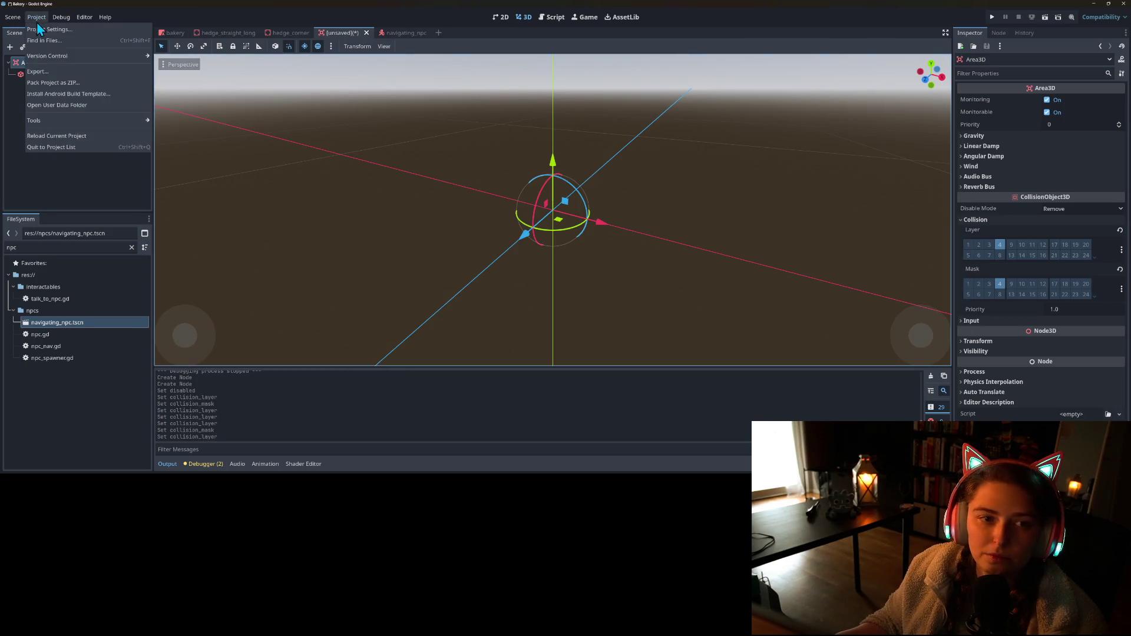
# - In Project Settings, label 3D Physics layer 4 as 'NPCs' under Layer Names, then close the settings
pyautogui.click(65, 30)
pyautogui.scroll(-3)
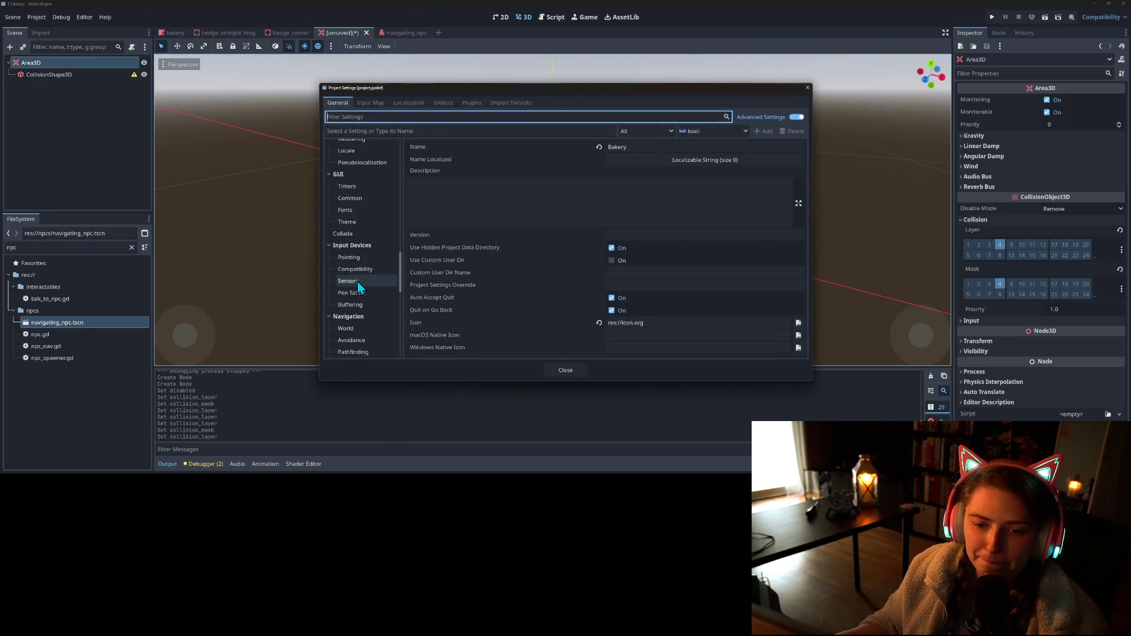
pyautogui.scroll(-3)
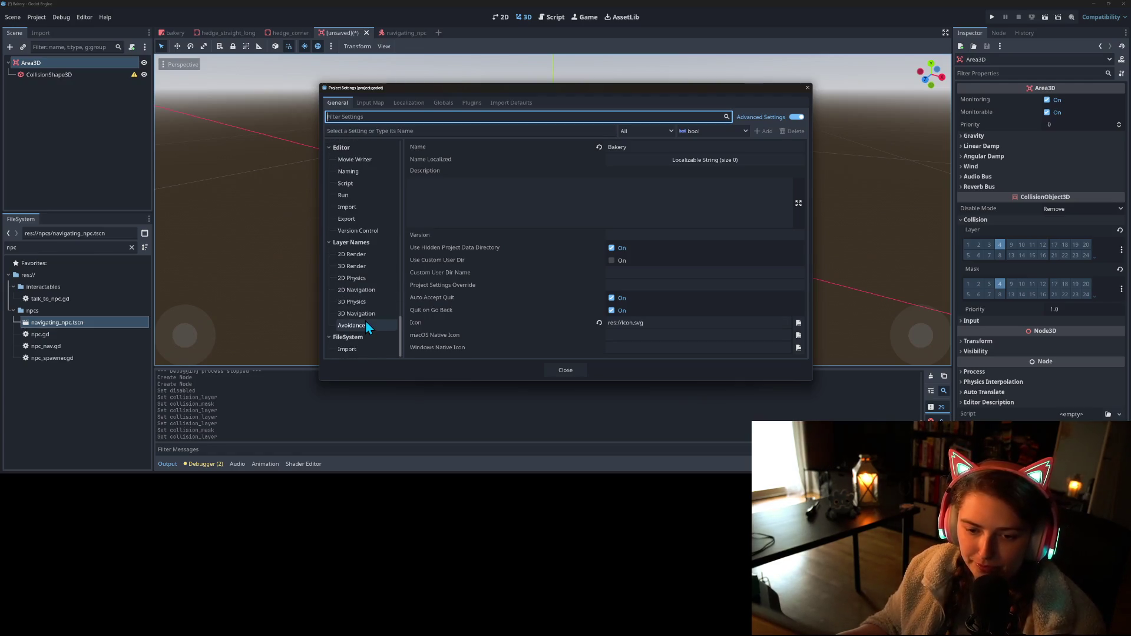
pyautogui.click(353, 301)
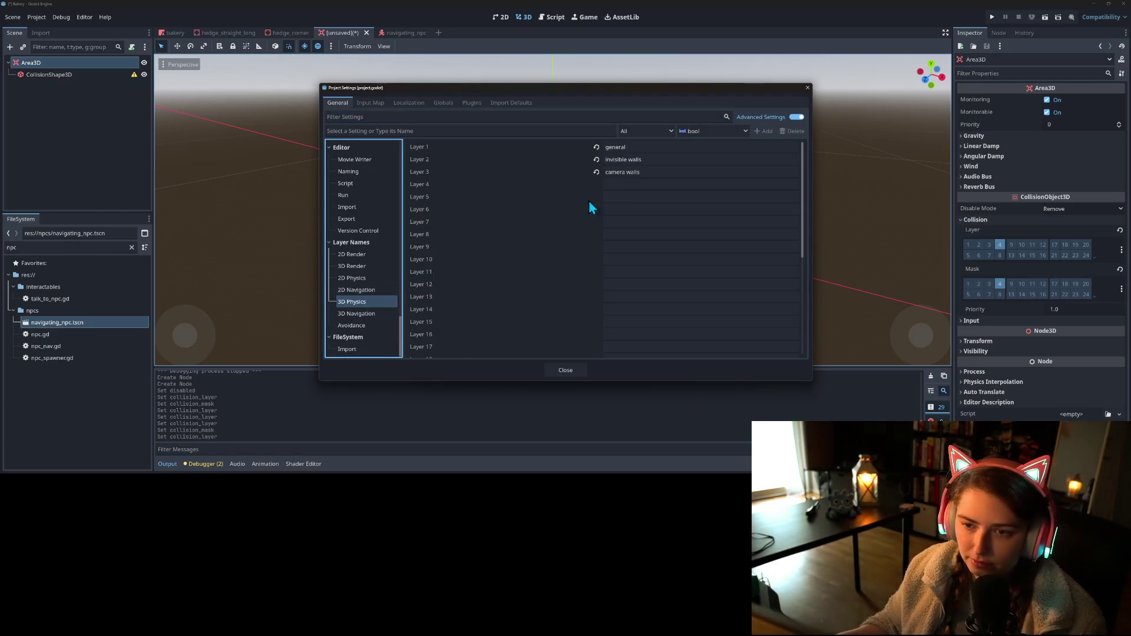
pyautogui.click(640, 183)
pyautogui.write('NPC')
pyautogui.write('s')
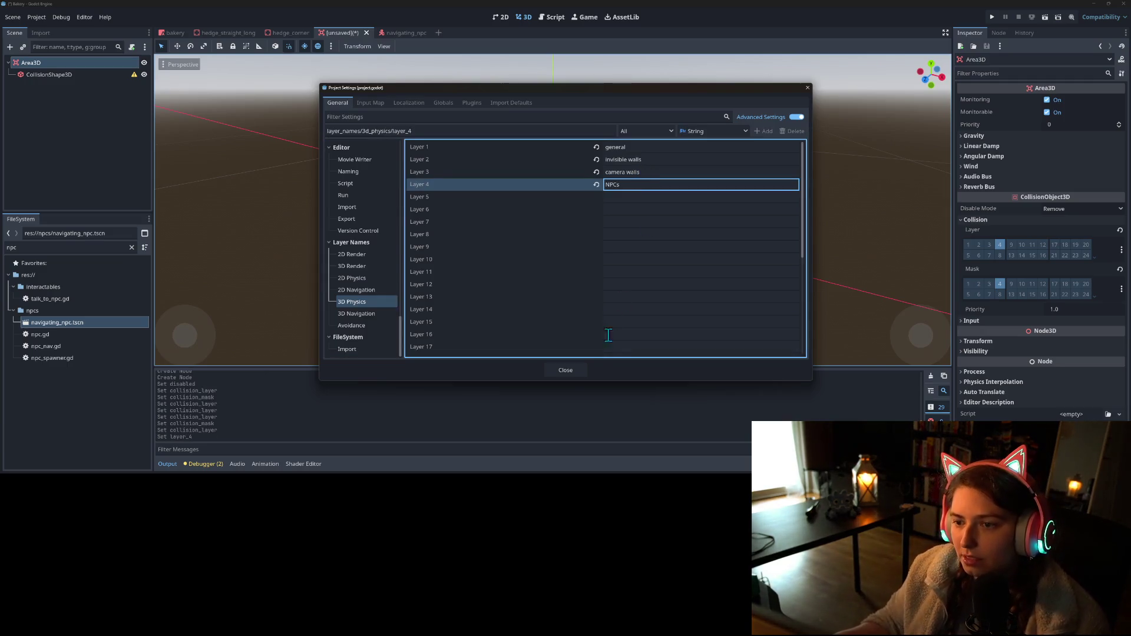
pyautogui.click(560, 369)
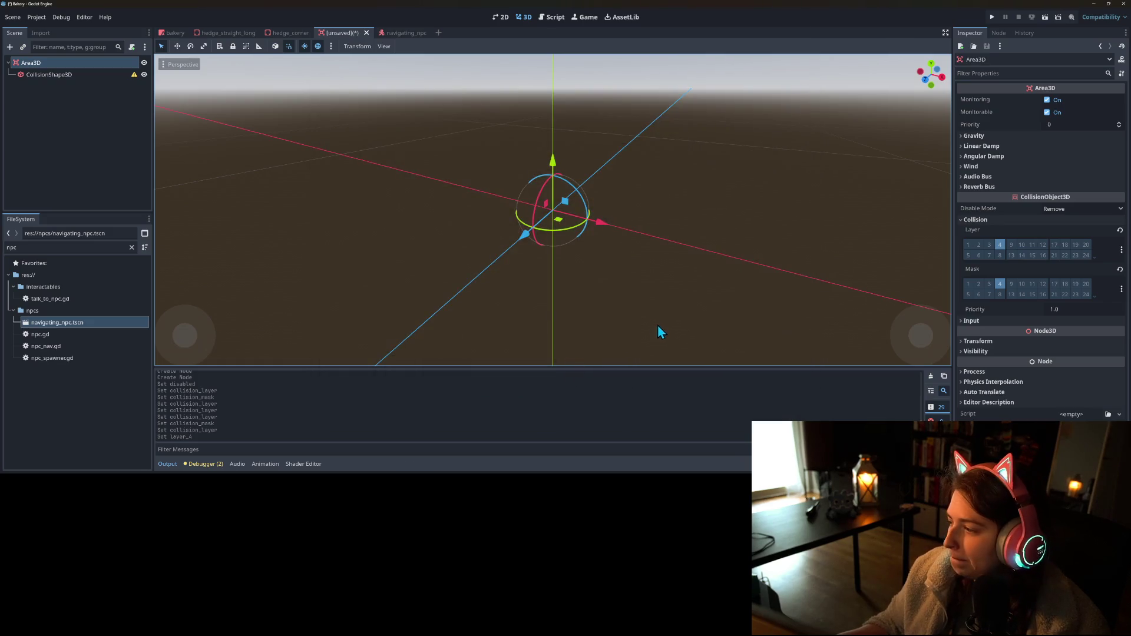
# - Give the CollisionShape3D node a new BoxShape3D shape
pyautogui.moveTo(553, 293); pyautogui.dragTo(565, 283)
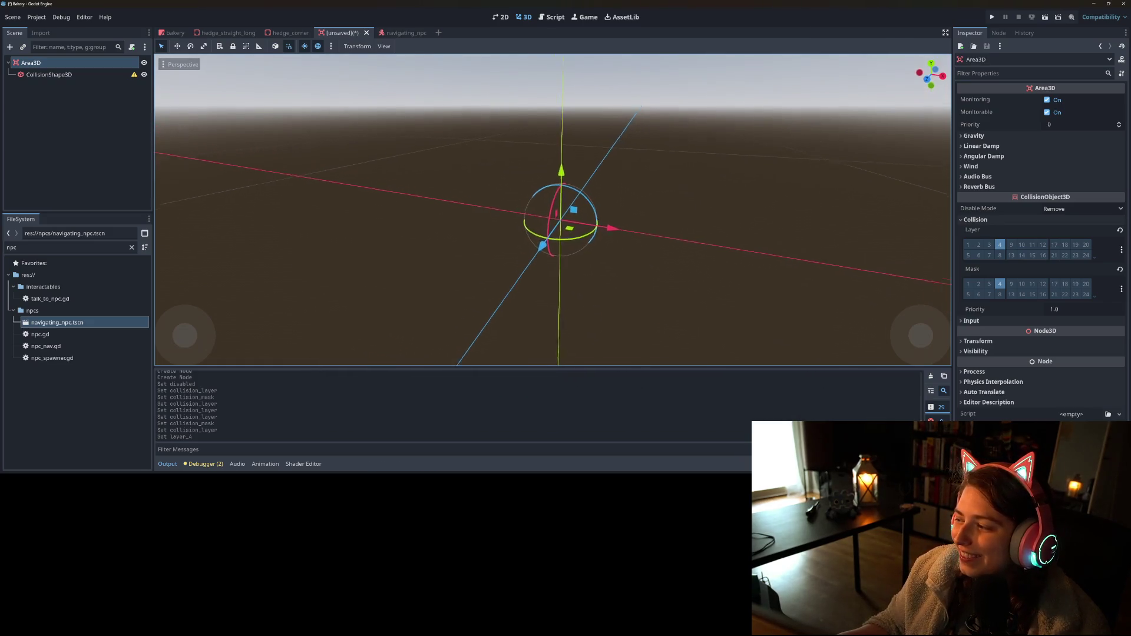
pyautogui.click(80, 75)
pyautogui.rightClick(81, 75)
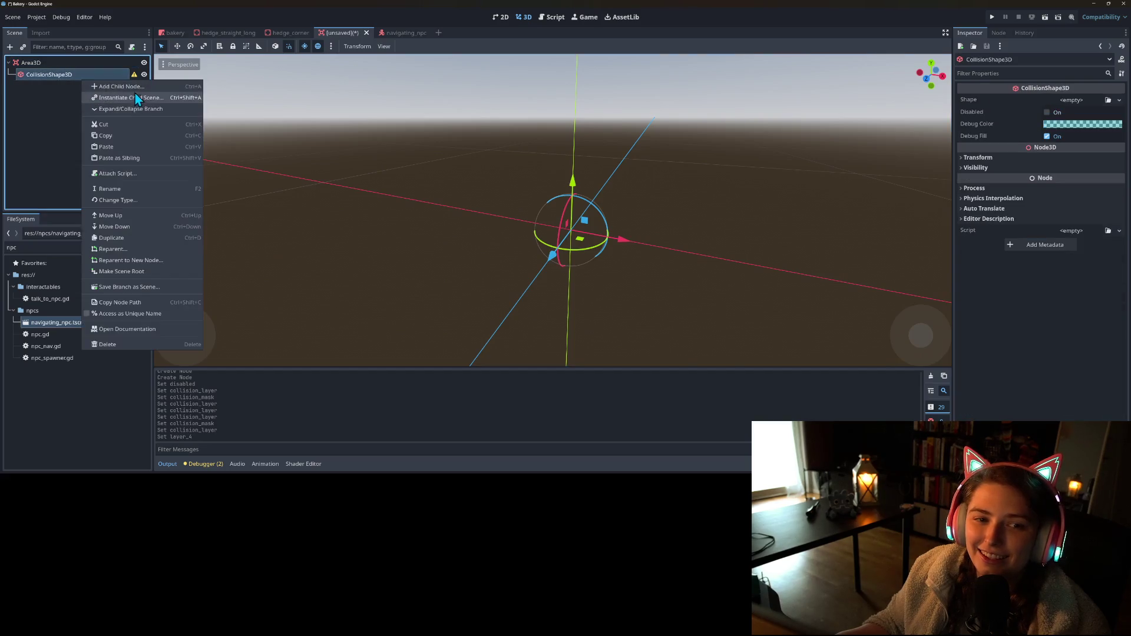
pyautogui.click(106, 87)
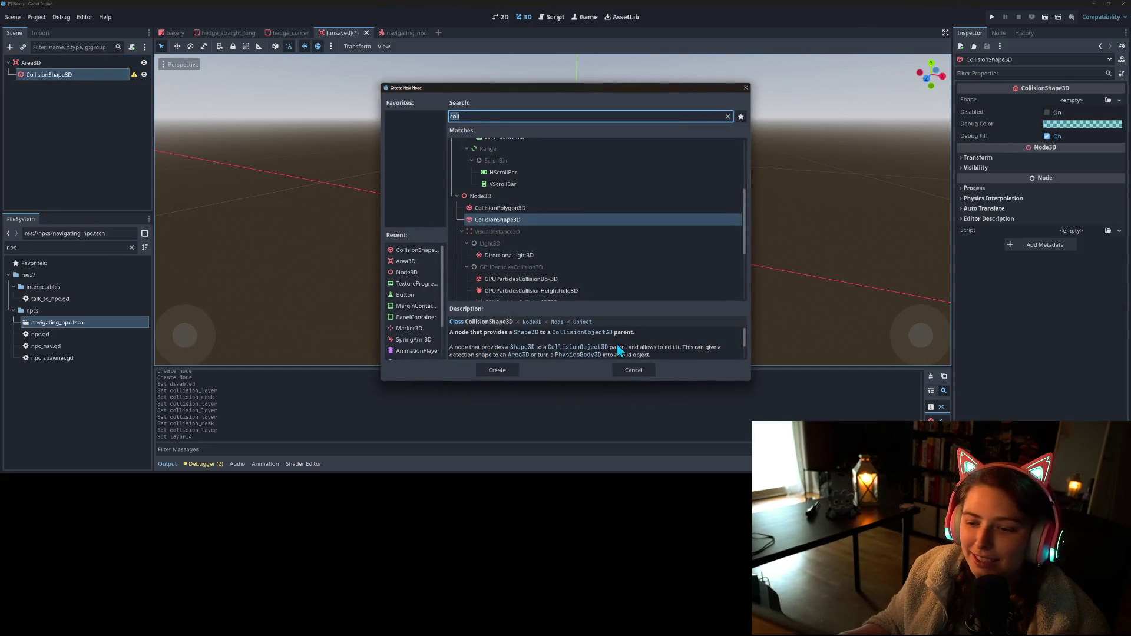
pyautogui.click(628, 369)
pyautogui.click(1119, 100)
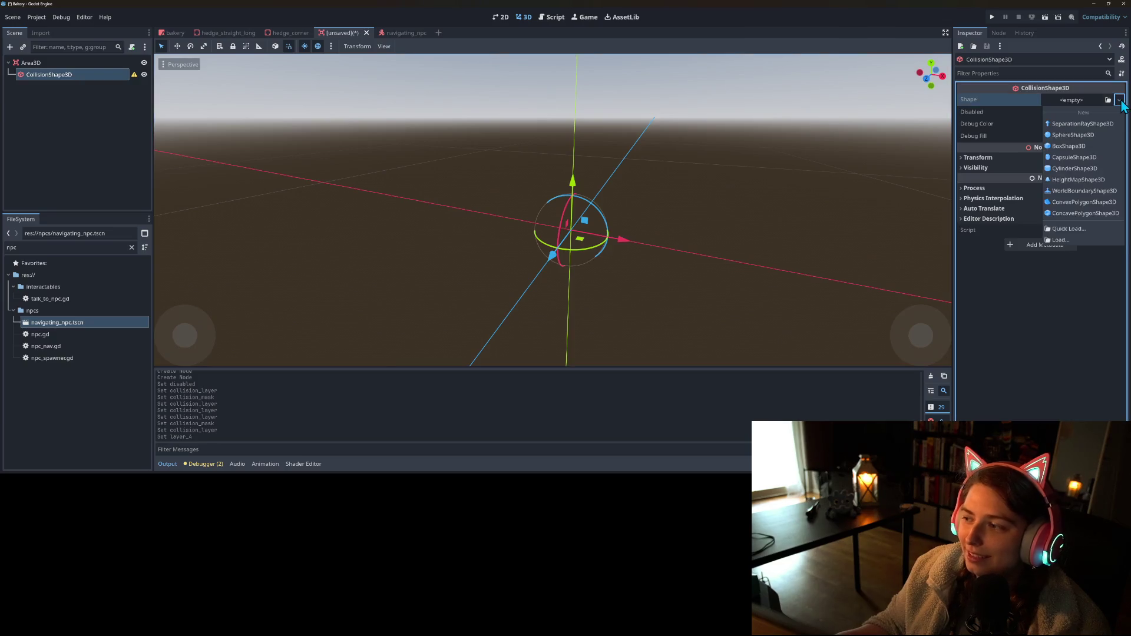
pyautogui.click(1066, 145)
# - Resize the box in front view to 2.0 wide, 2.0 high and 1.0 deep
pyautogui.moveTo(905, 209); pyautogui.dragTo(790, 239)
pyautogui.press('KP_1')
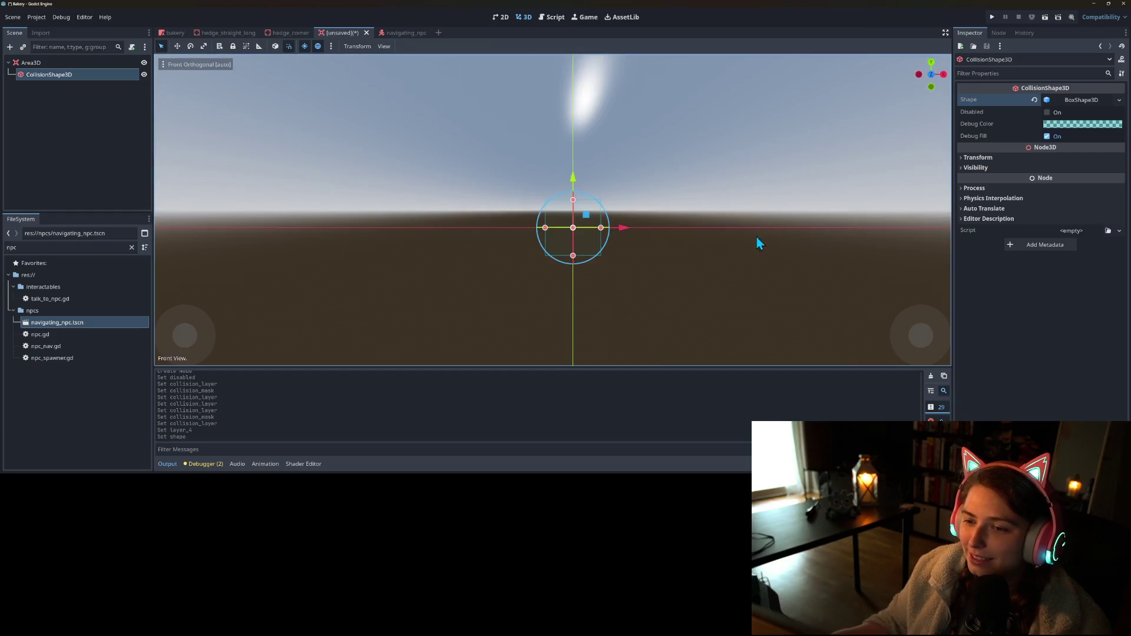
pyautogui.moveTo(572, 200); pyautogui.dragTo(573, 144)
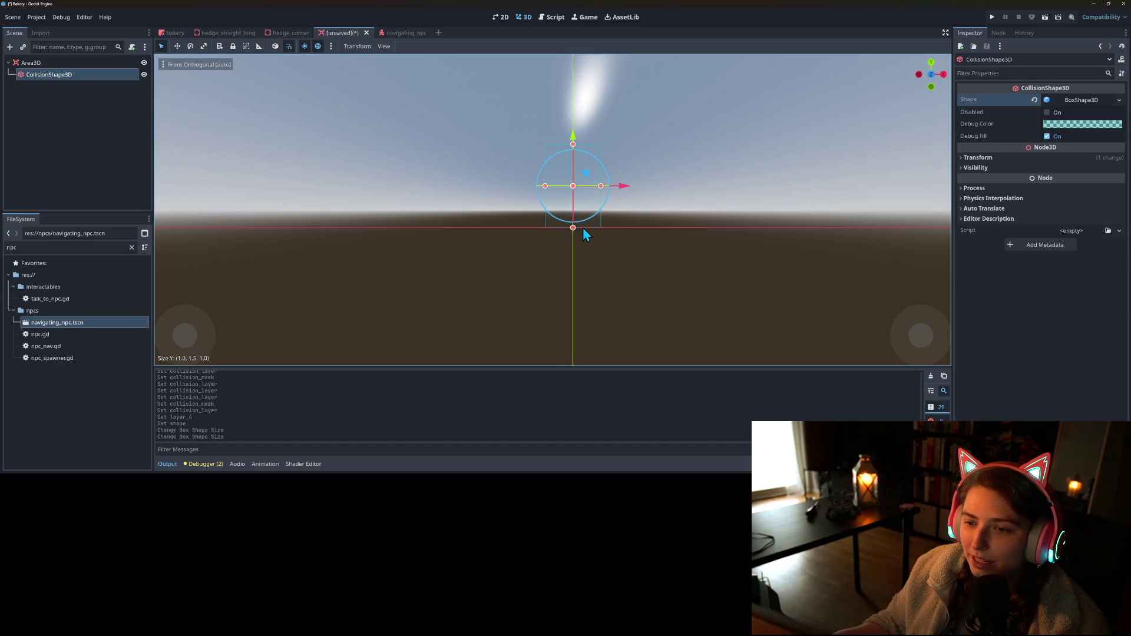
pyautogui.moveTo(601, 203); pyautogui.dragTo(617, 222)
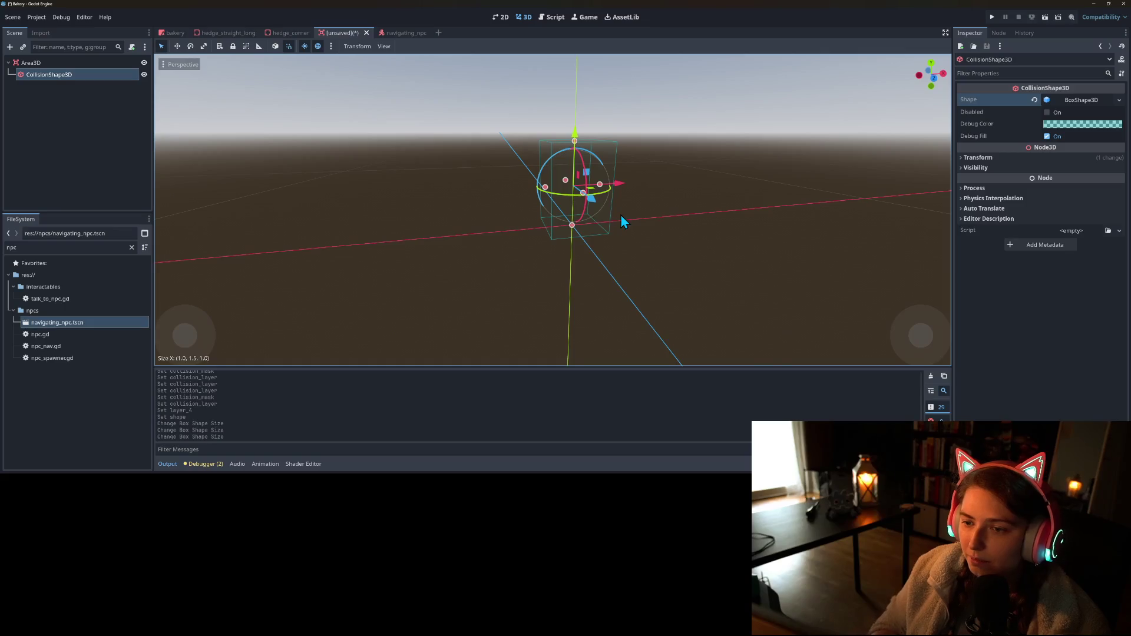
pyautogui.press('KP_1')
pyautogui.moveTo(615, 188); pyautogui.dragTo(629, 187)
pyautogui.moveTo(533, 189); pyautogui.dragTo(528, 193)
pyautogui.moveTo(575, 142); pyautogui.dragTo(577, 126)
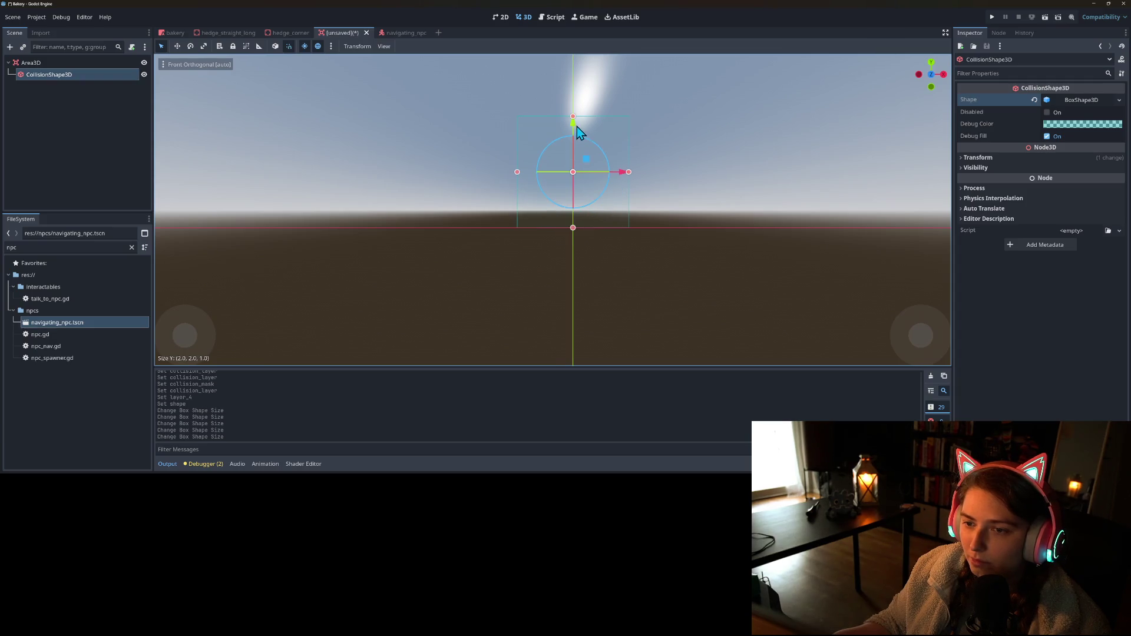
pyautogui.moveTo(577, 230); pyautogui.dragTo(682, 257)
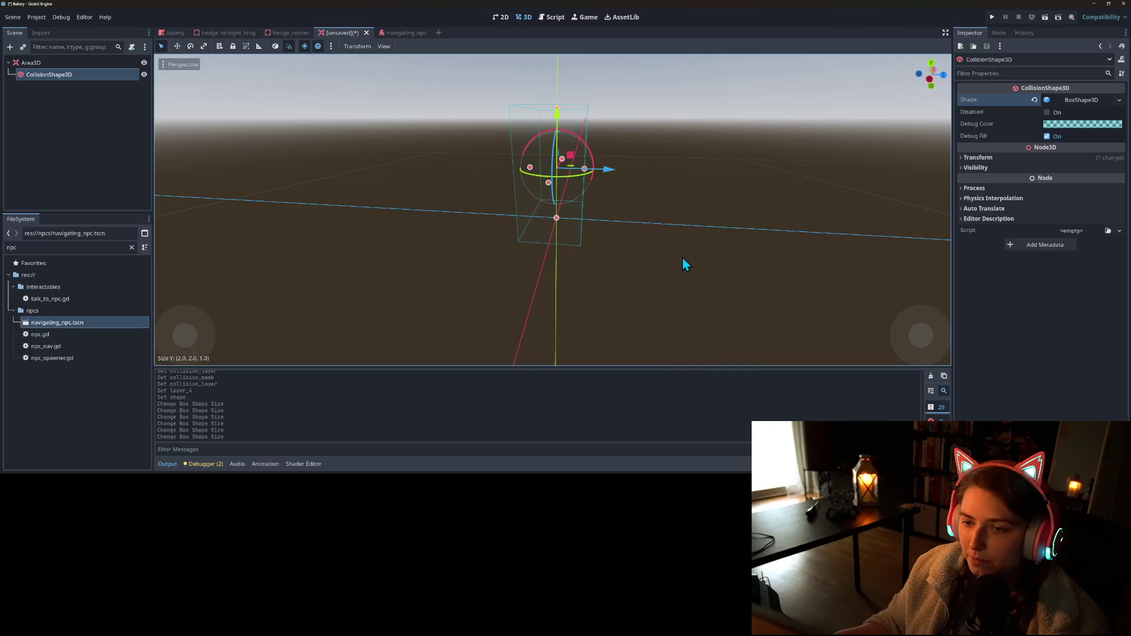
# - Cancel saving the scene for now and bring up the Area3D node's context menu
pyautogui.hotkey('ctrl', 's')
pyautogui.click(642, 371)
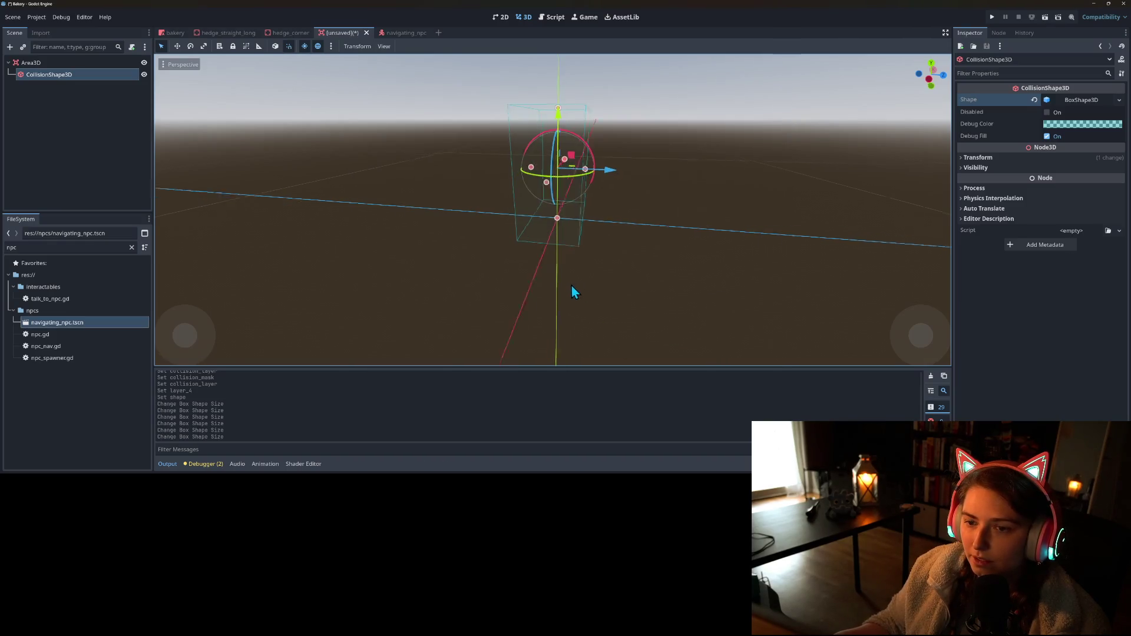
pyautogui.moveTo(573, 293); pyautogui.dragTo(436, 301)
pyautogui.rightClick(96, 62)
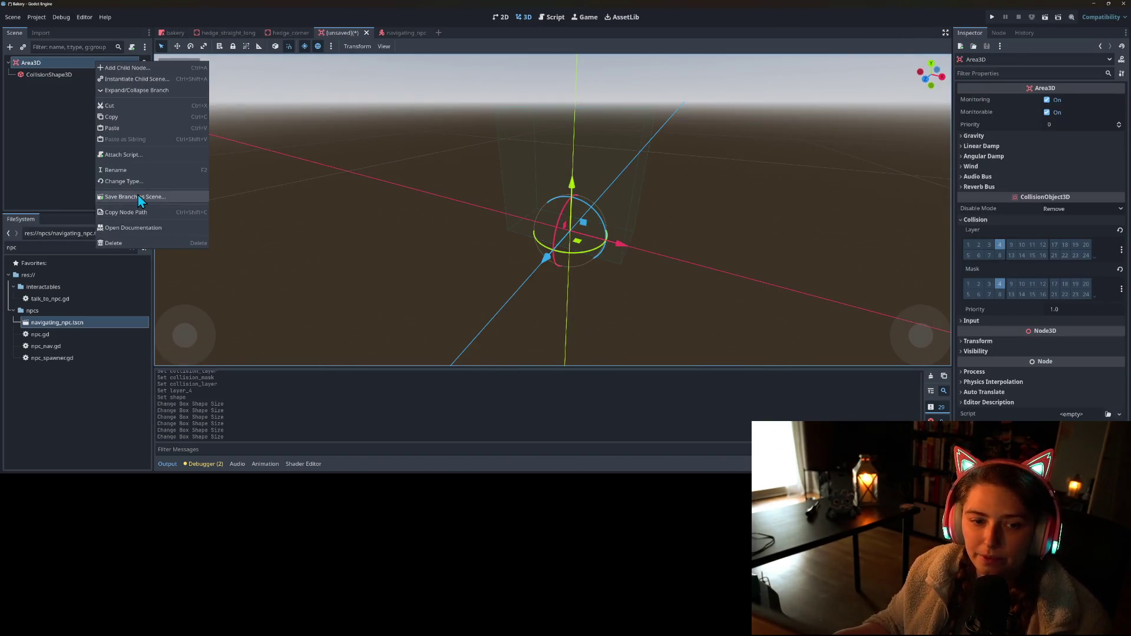
# - Rename the Area3D root node to QueueEntryZone
pyautogui.click(135, 169)
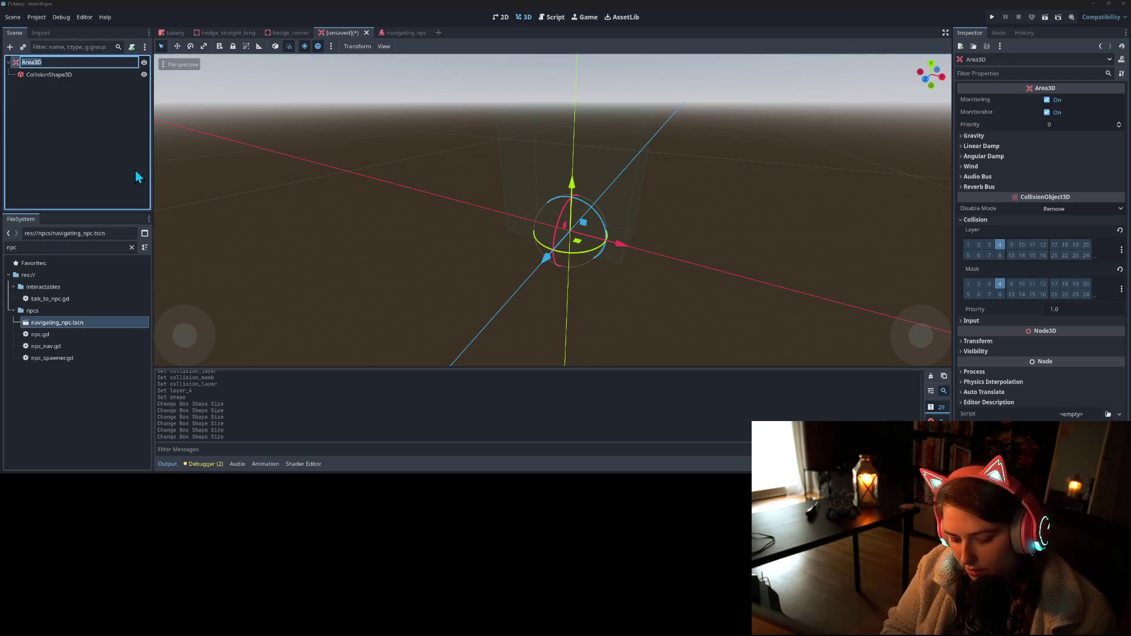
pyautogui.write('Join')
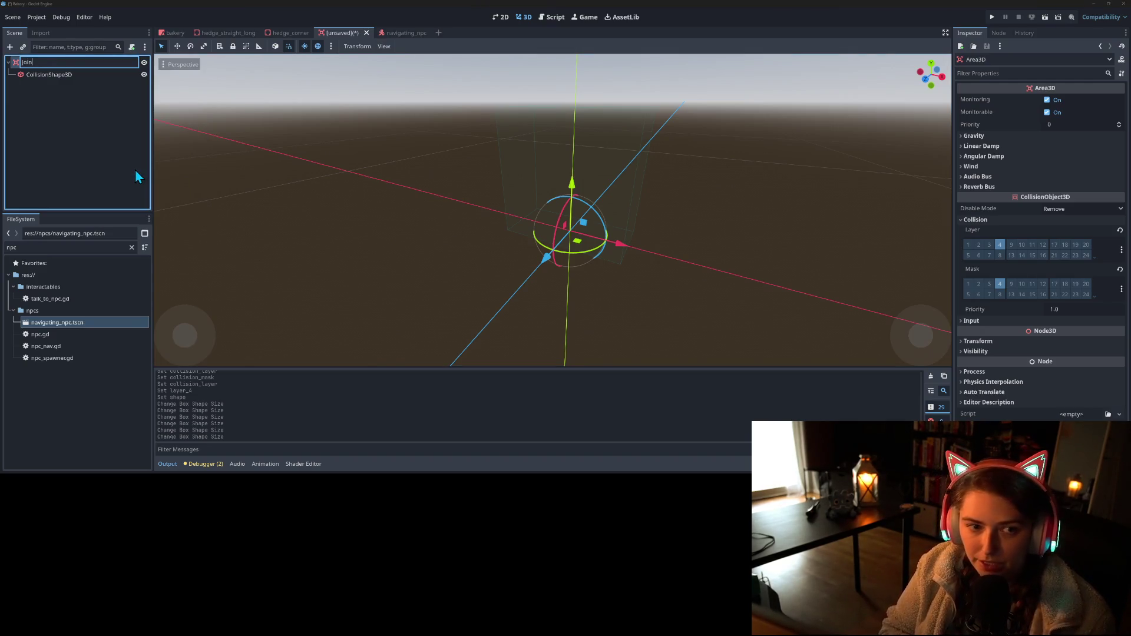
pyautogui.press('BackSpace')
pyautogui.press('BackSpace')
pyautogui.write('QueueEntr')
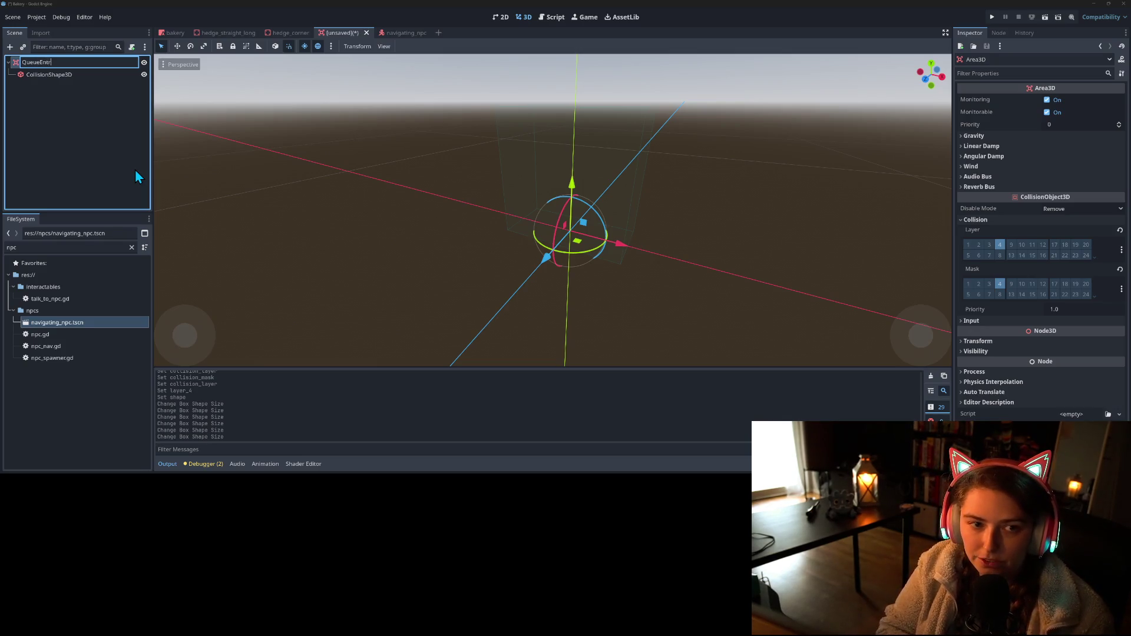
pyautogui.write('yZone')
pyautogui.press('Return')
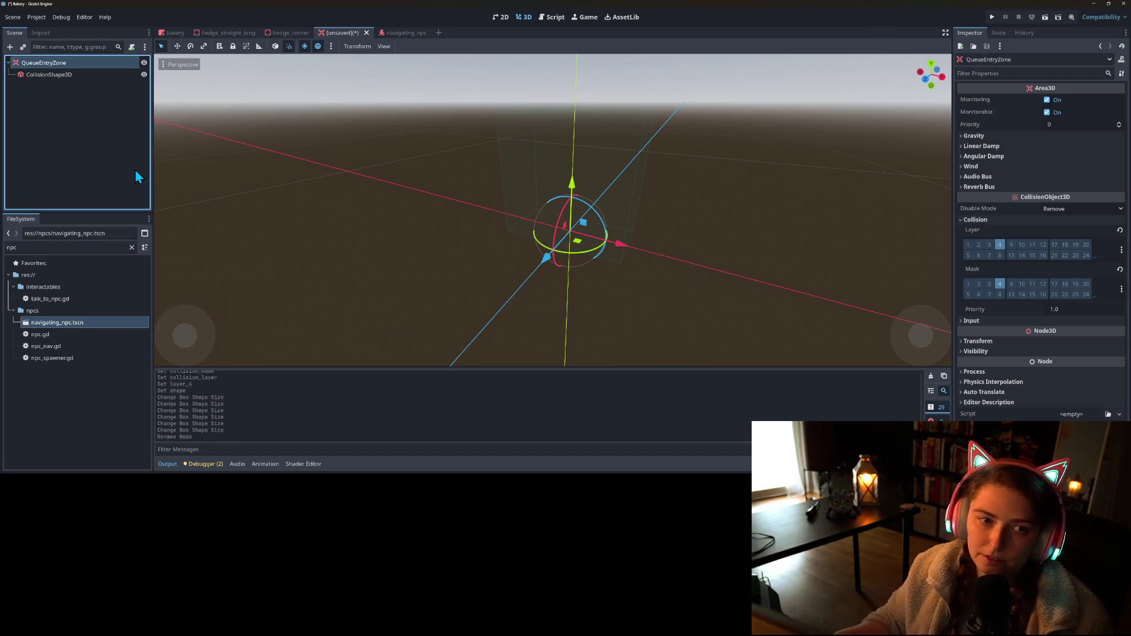
# - Attach a new script, queue_entry_zone.gd, saved in the res://npcs folder
pyautogui.rightClick(70, 62)
pyautogui.click(113, 157)
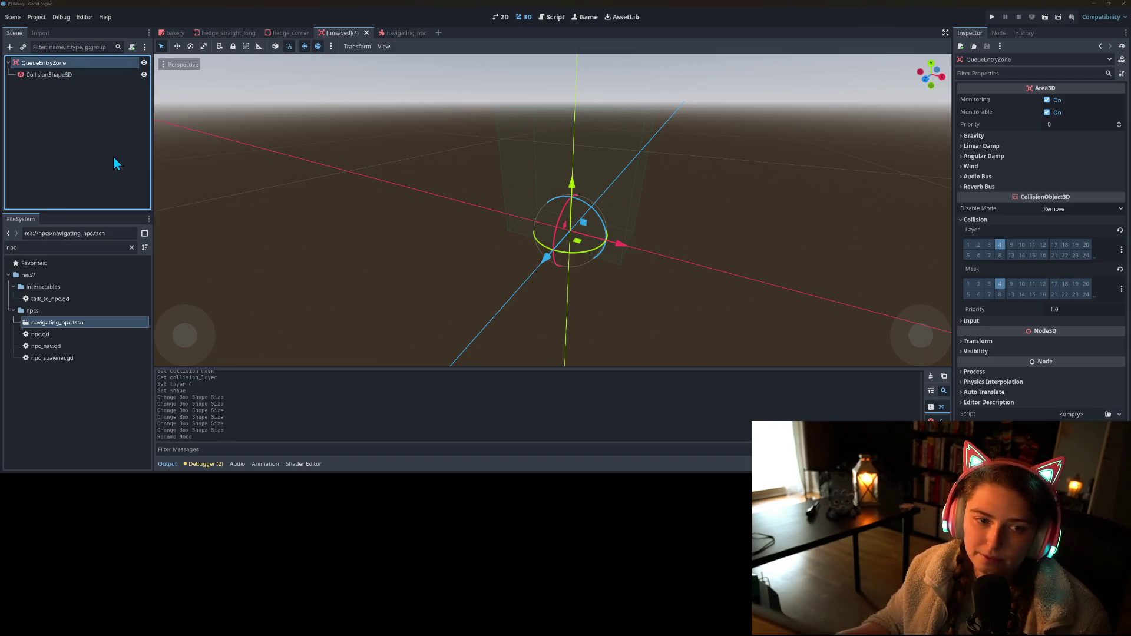
pyautogui.click(653, 227)
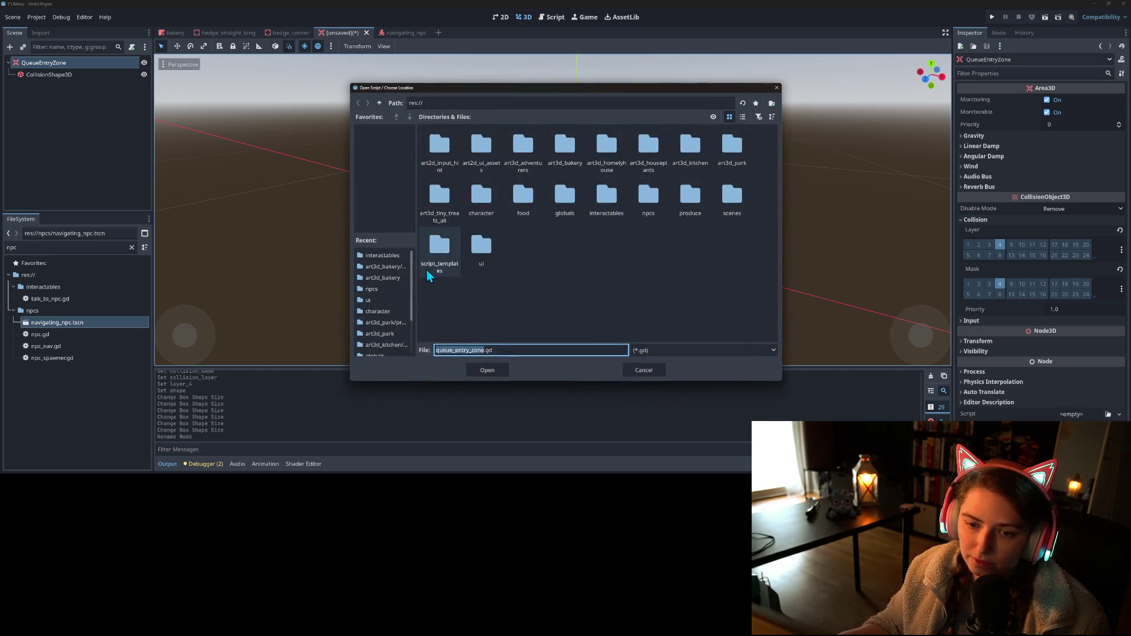
pyautogui.click(398, 257)
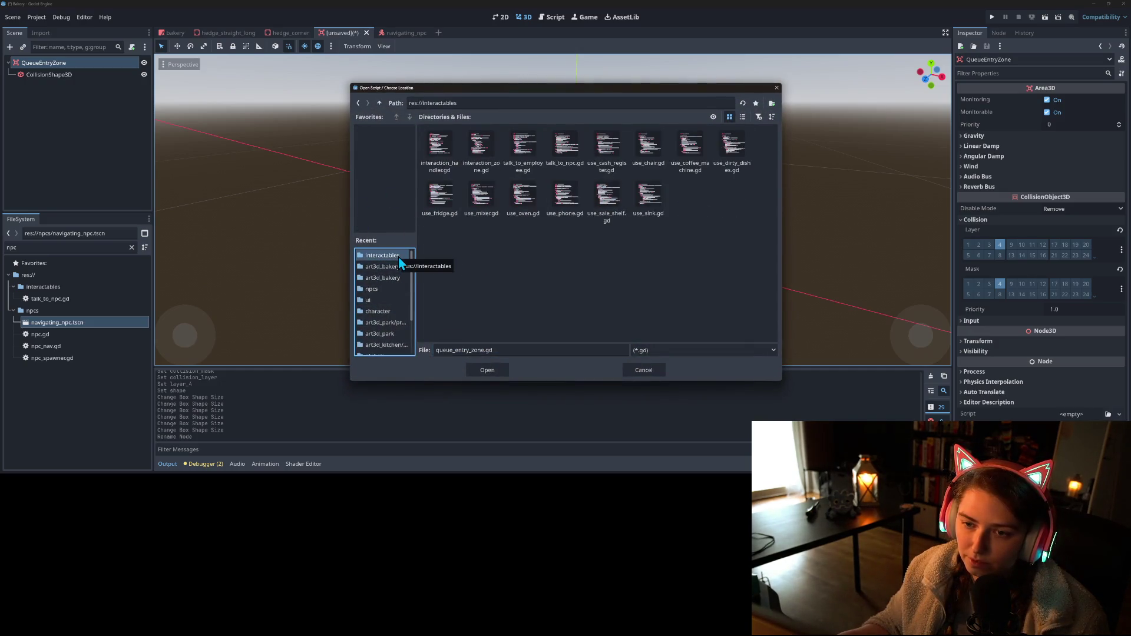
pyautogui.click(380, 103)
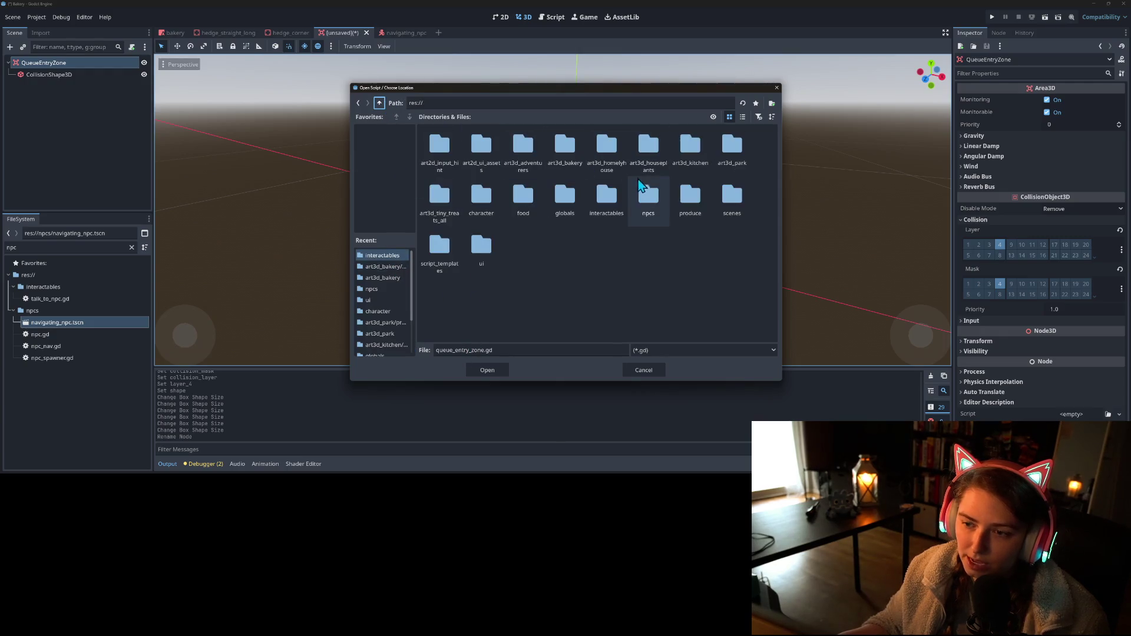
pyautogui.click(641, 204)
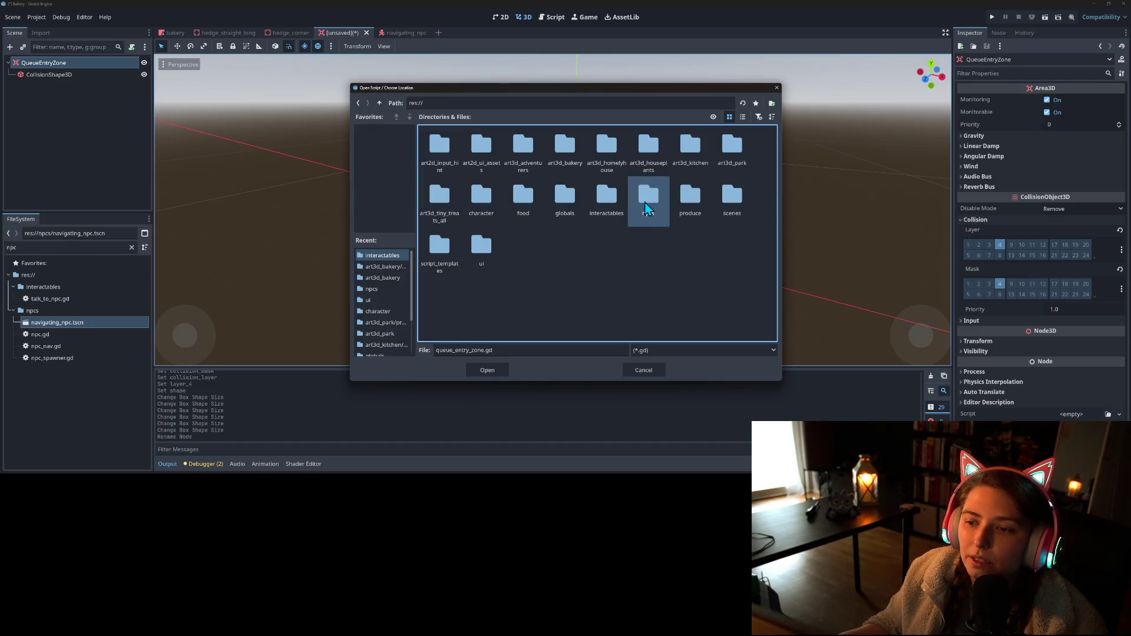
pyautogui.doubleClick(642, 204)
pyautogui.click(475, 370)
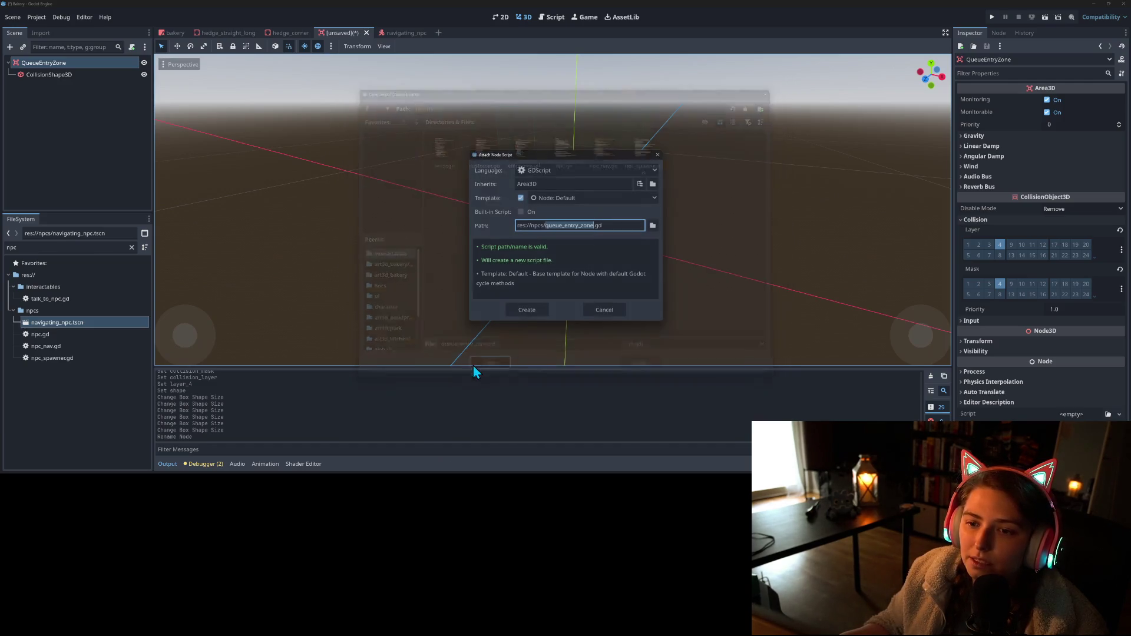
pyautogui.click(524, 311)
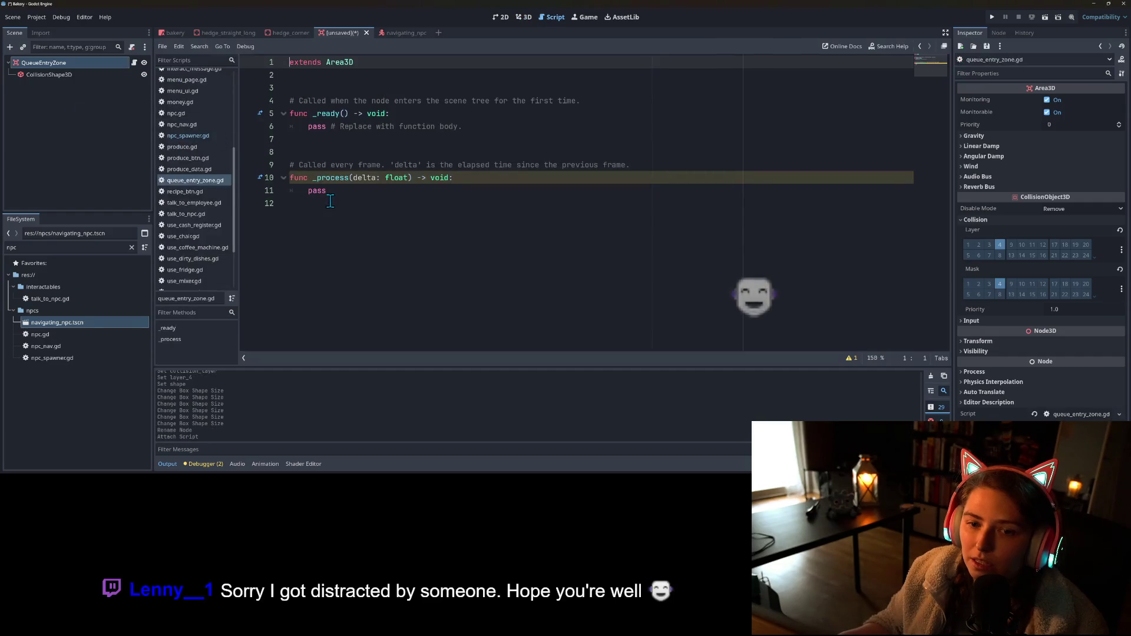
# - Delete the template code below 'extends Area3D' in queue_entry_zone.gd
pyautogui.moveTo(334, 190); pyautogui.dragTo(292, 76)
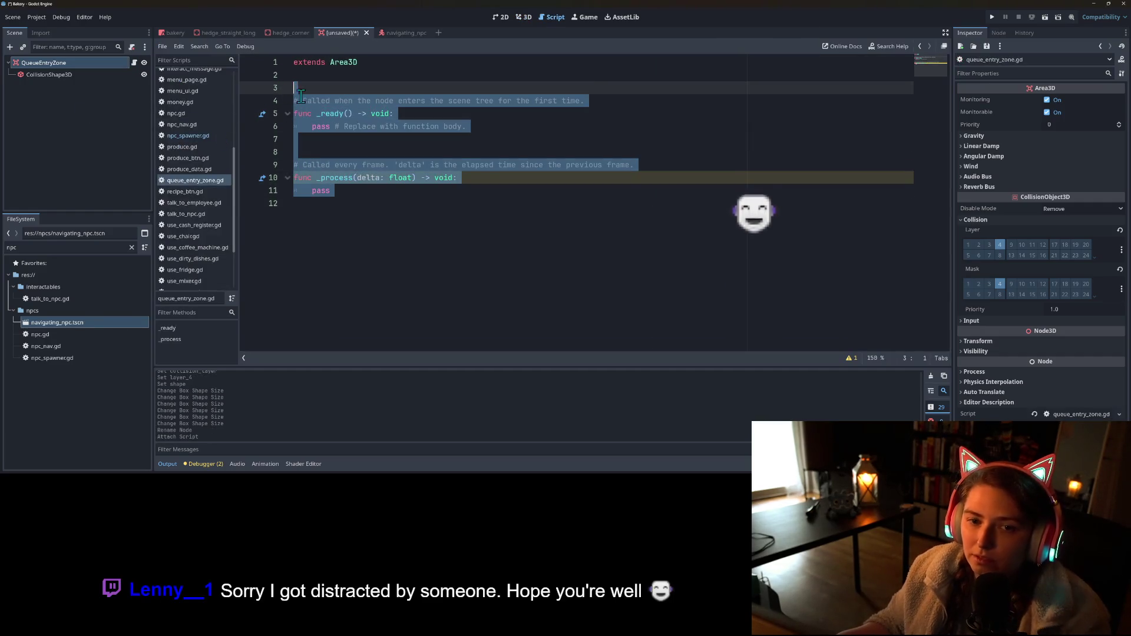
pyautogui.press('BackSpace')
pyautogui.press('Return')
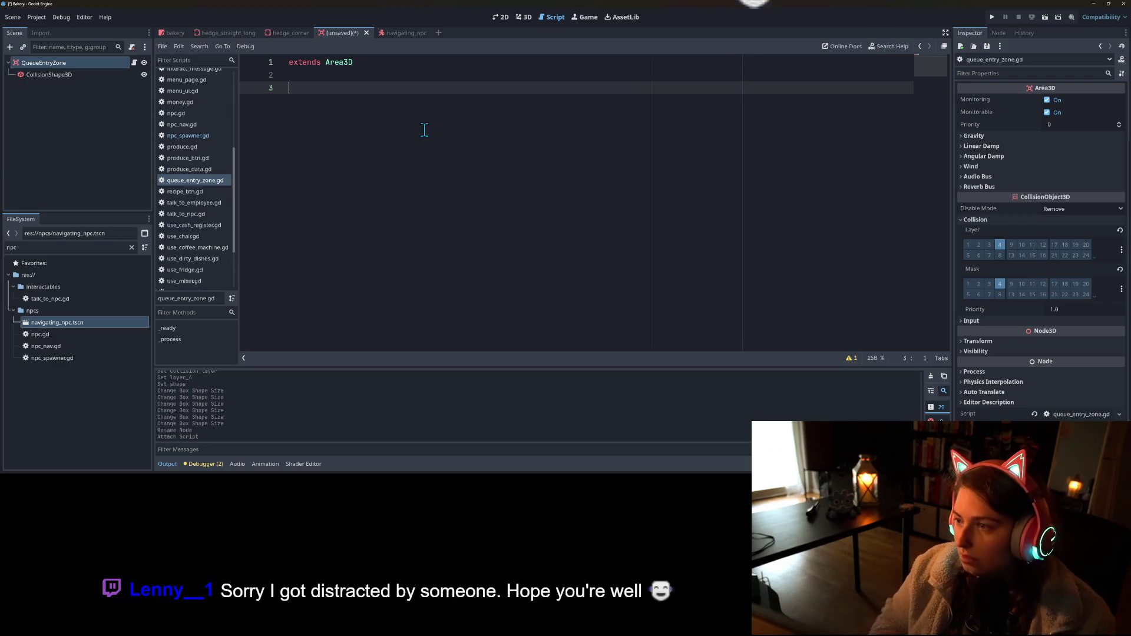
# - Connect QueueEntryZone's body_entered signal to a new _on_body_entered method
pyautogui.click(999, 33)
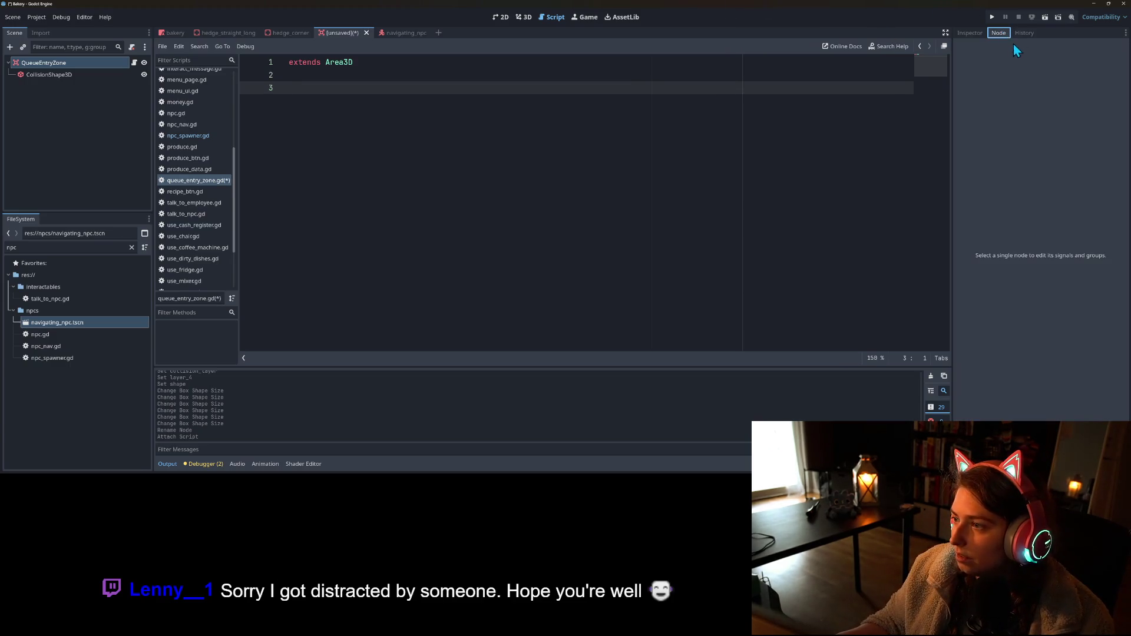
pyautogui.click(47, 74)
pyautogui.click(44, 62)
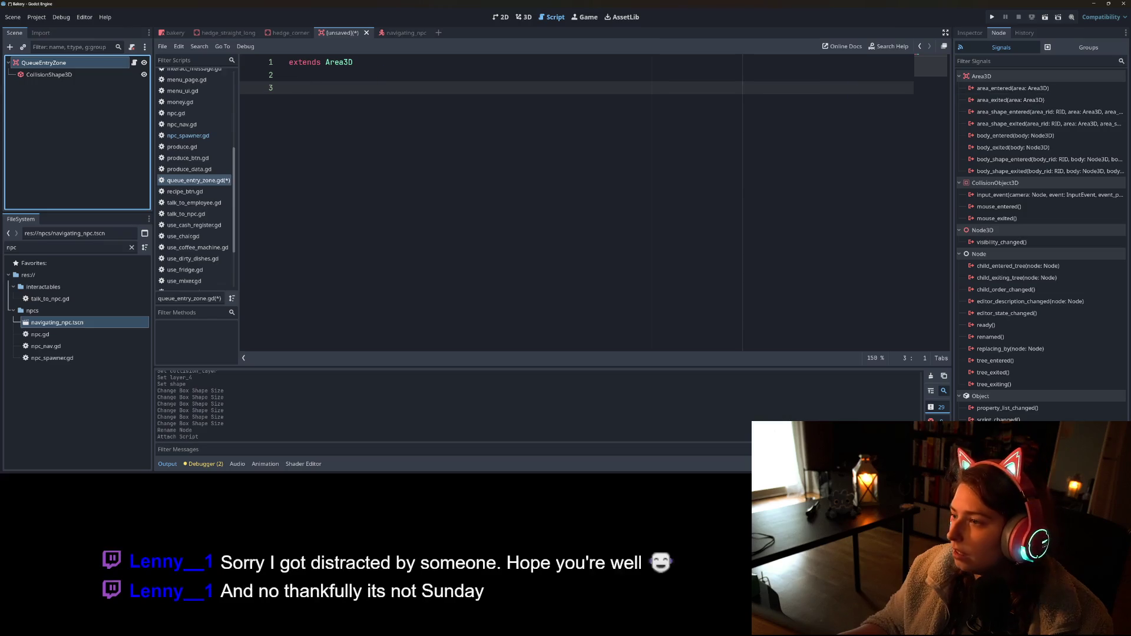
pyautogui.rightClick(1028, 139)
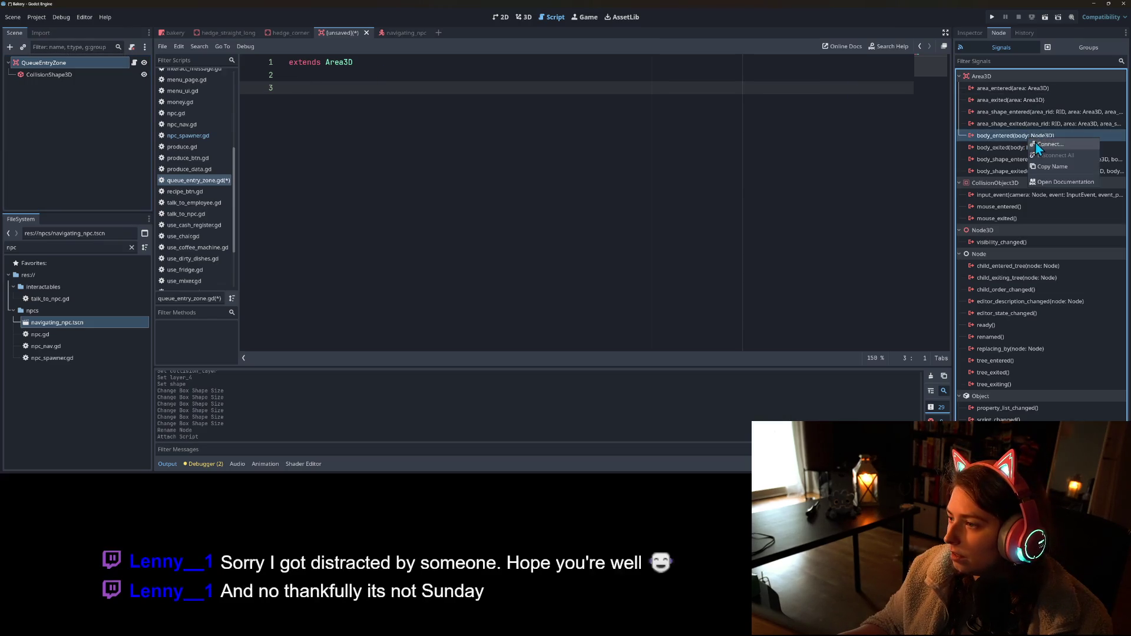
pyautogui.click(1048, 144)
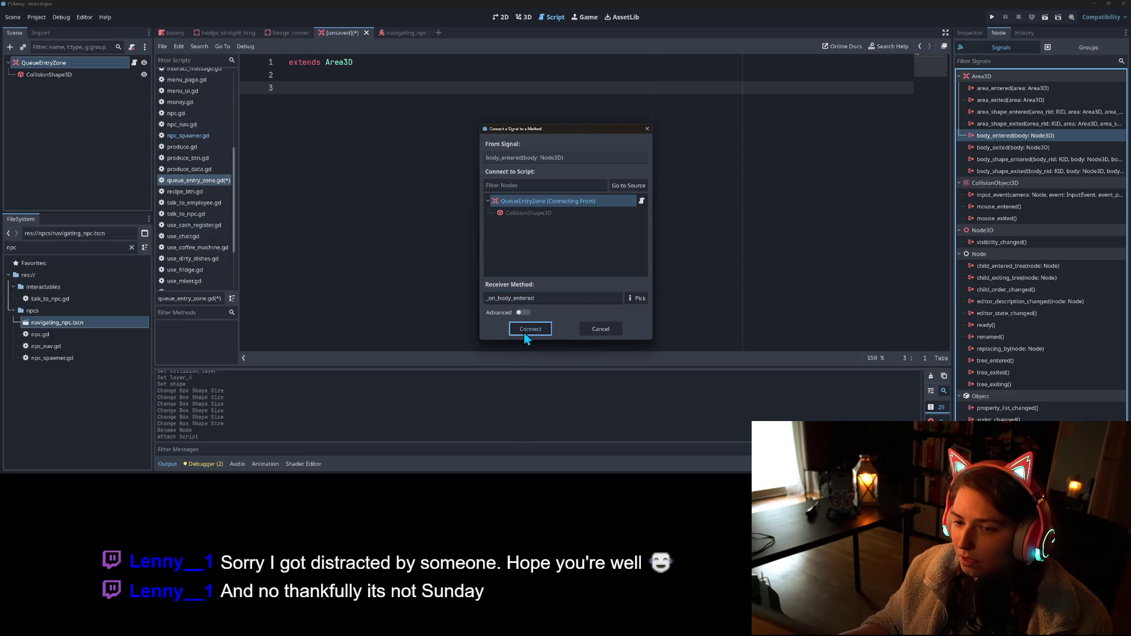
pyautogui.click(522, 331)
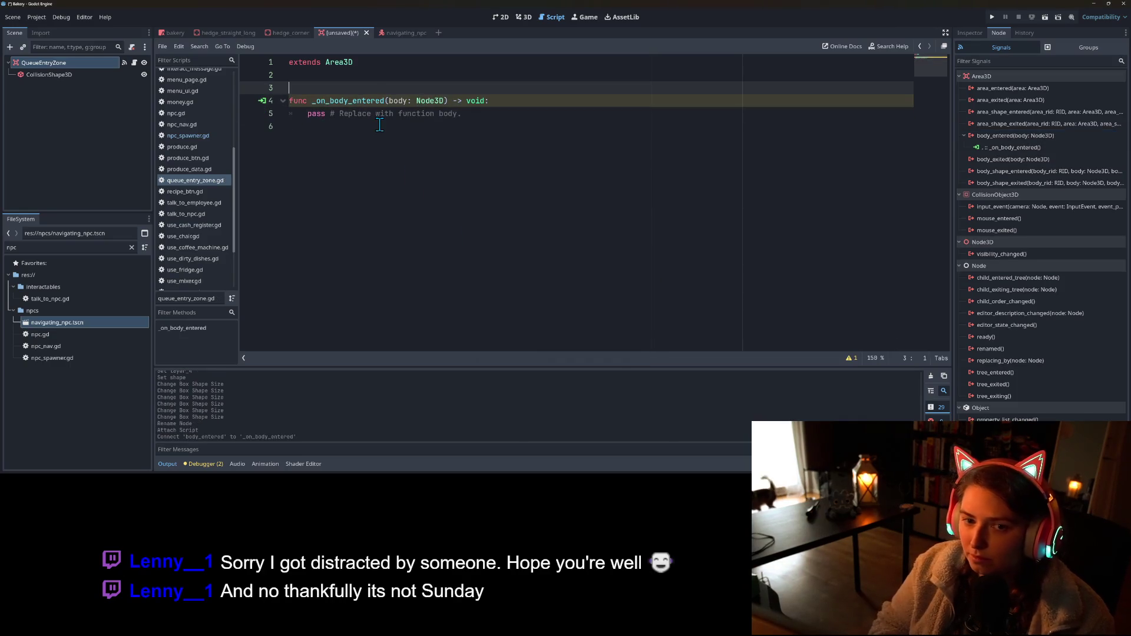
# - Replace pass with 'if body is Customer:' calling _get_in_line_for_drink
pyautogui.press('BackSpace')
pyautogui.press('BackSpace')
pyautogui.moveTo(308, 100); pyautogui.dragTo(507, 102)
pyautogui.write('if bo')
pyautogui.write('dy is Customer')
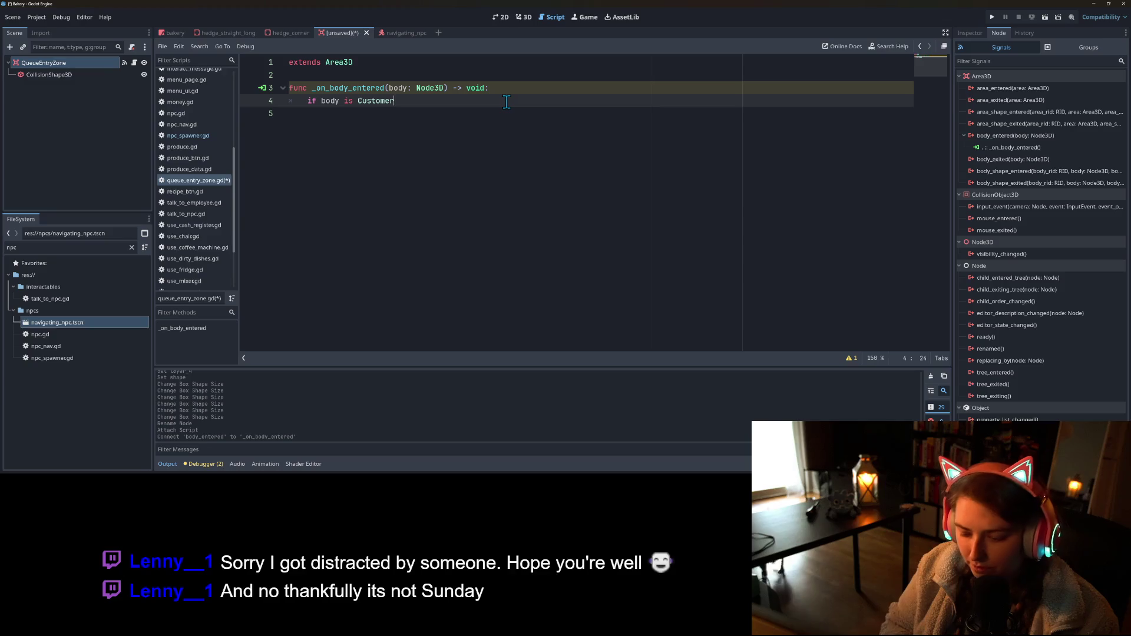
pyautogui.write(':')
pyautogui.press('Return')
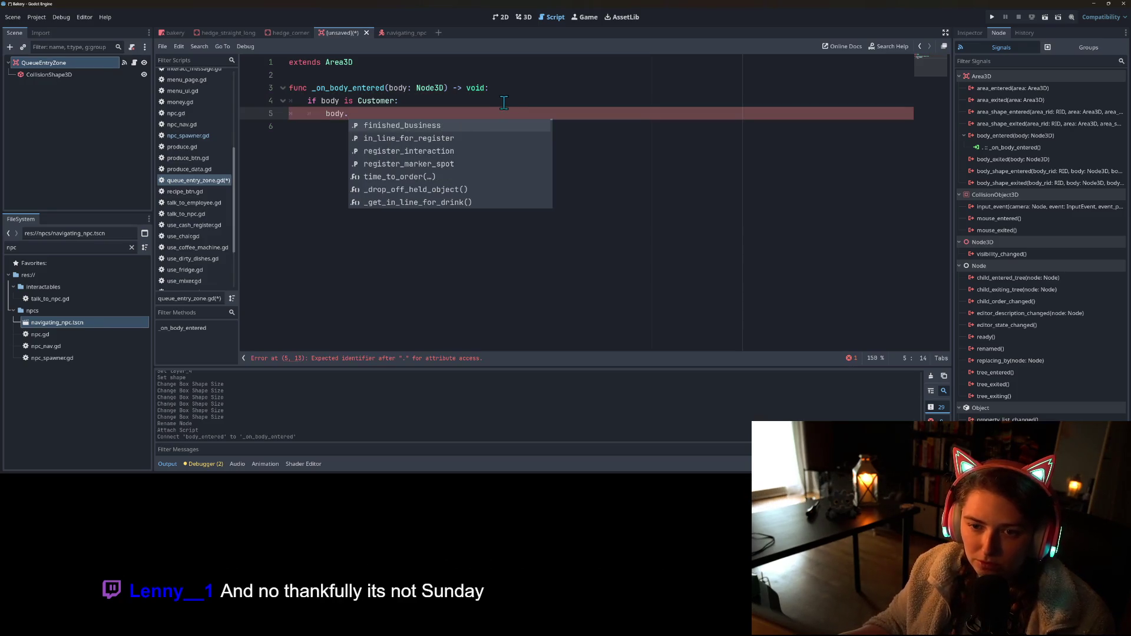
pyautogui.scroll(-3)
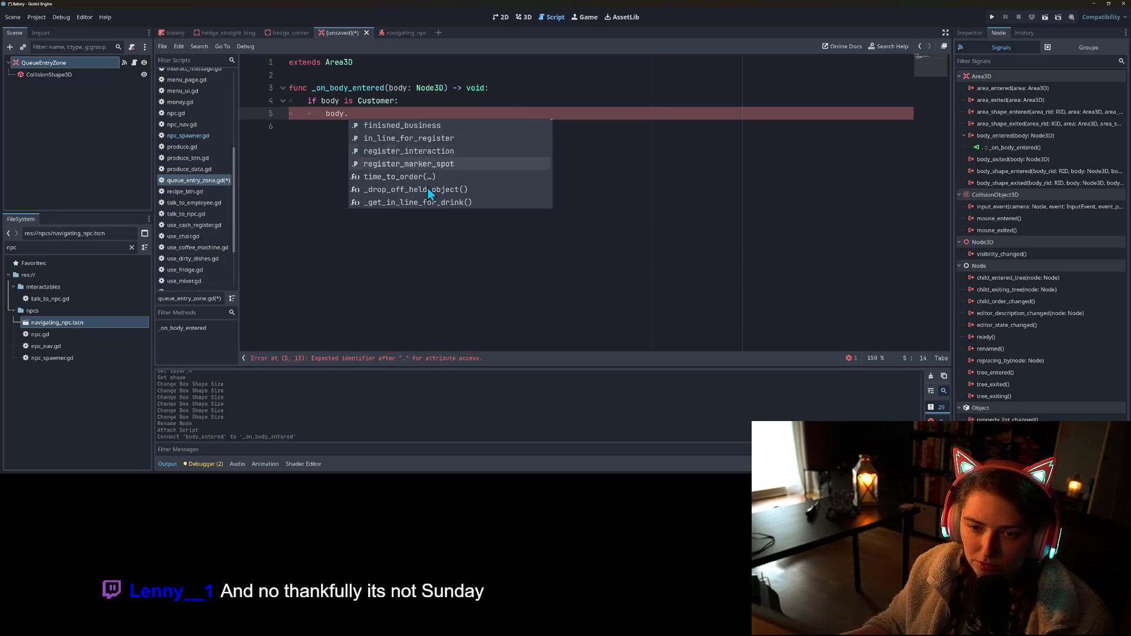
pyautogui.doubleClick(447, 164)
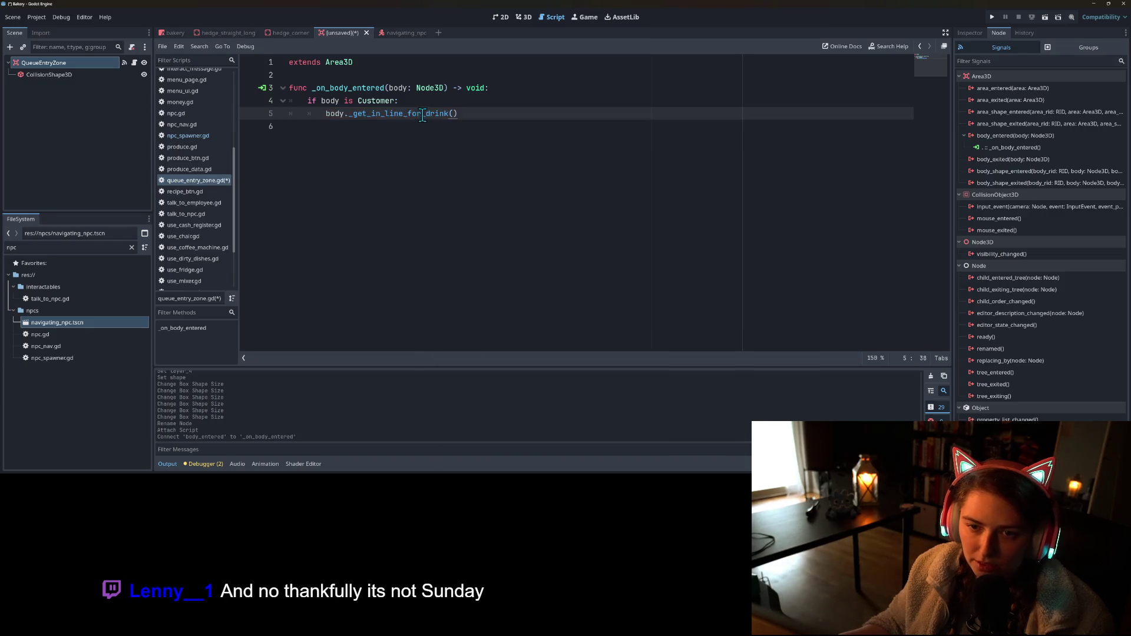
# - Jump to _get_in_line_for_drink's definition in customer.gd and review its join_queue call
pyautogui.click(422, 113)
pyautogui.scroll(-3)
pyautogui.scroll(3)
pyautogui.click(410, 229)
pyautogui.click(445, 190)
pyautogui.click(438, 203)
pyautogui.click(447, 229)
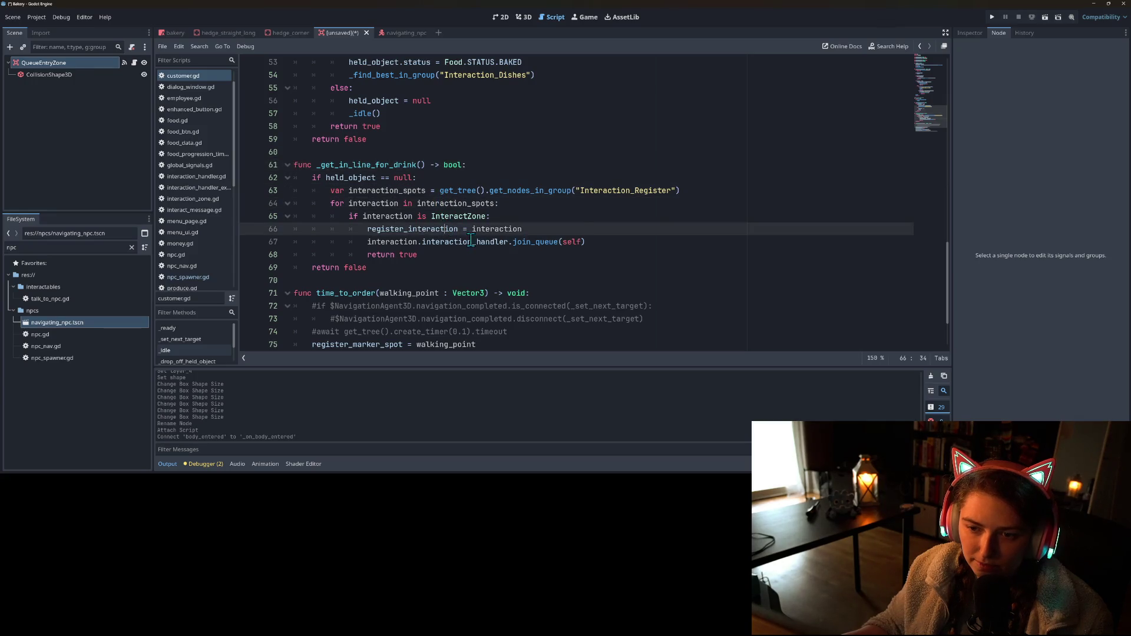
# - Rename _get_in_line_for_drink to the public get_in_line_for_drink in customer.gd
pyautogui.click(472, 241)
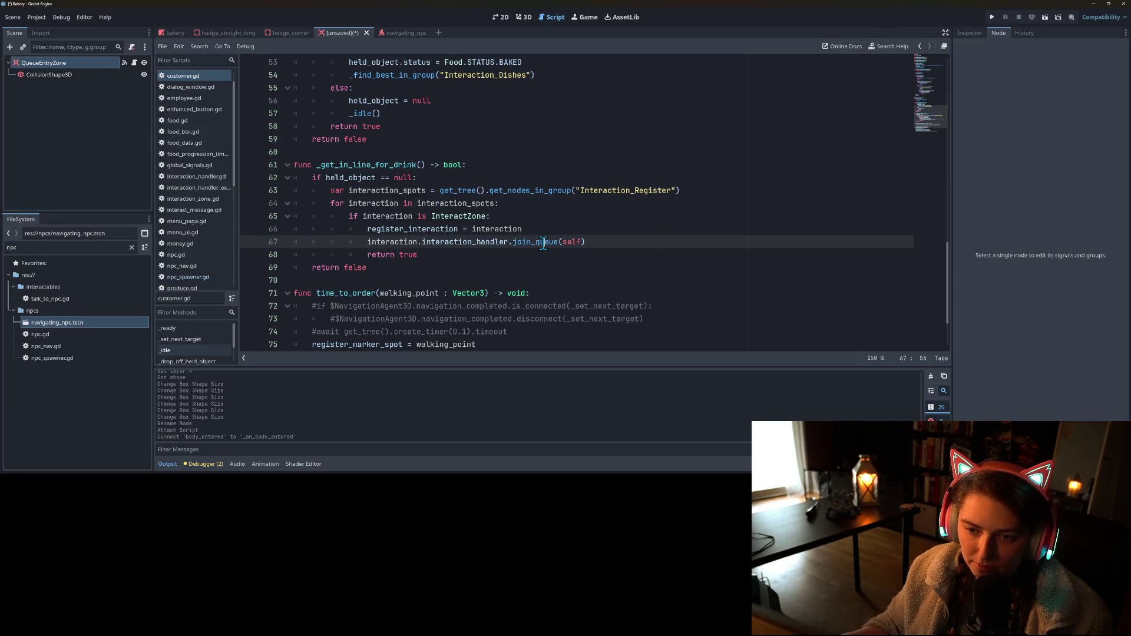
pyautogui.scroll(-3)
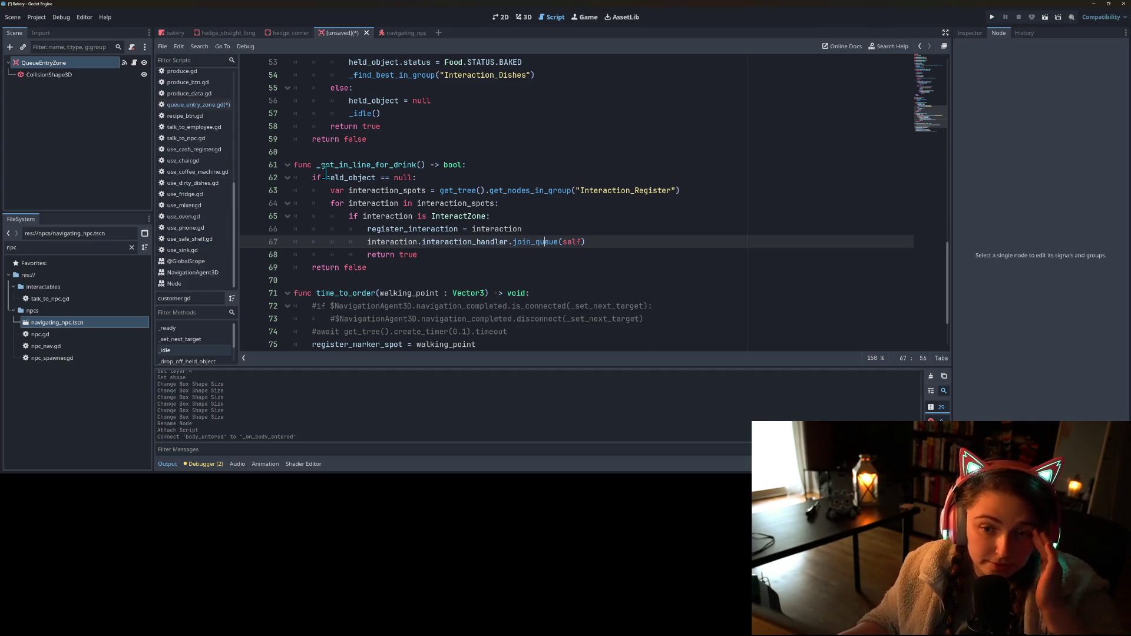
pyautogui.doubleClick(323, 166)
pyautogui.click(327, 175)
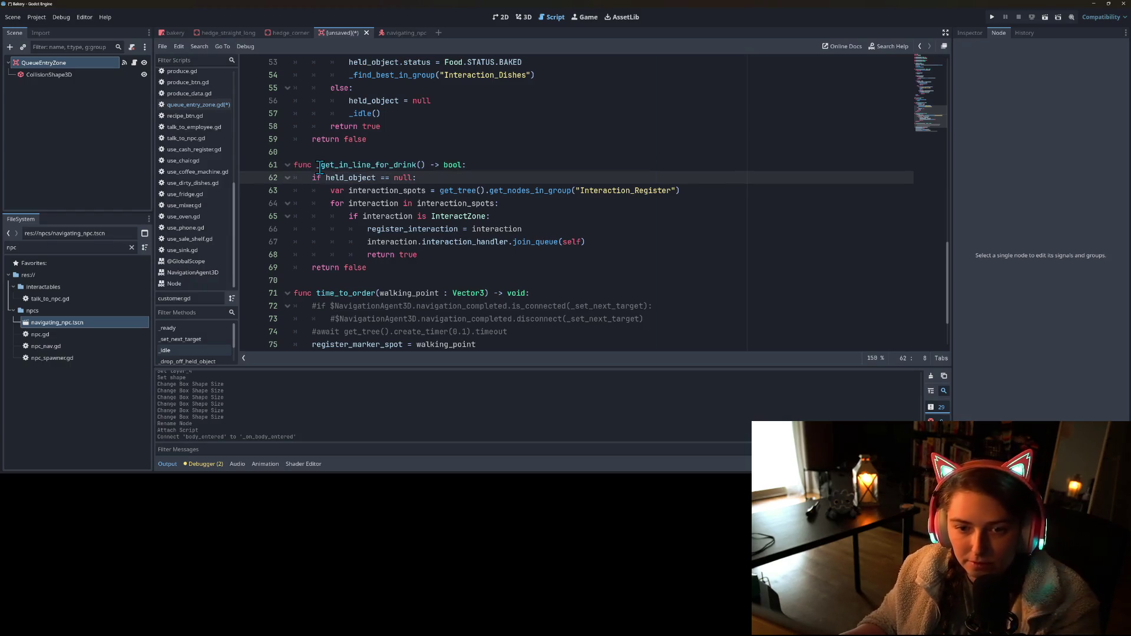
pyautogui.click(319, 166)
pyautogui.press('BackSpace')
pyautogui.doubleClick(354, 165)
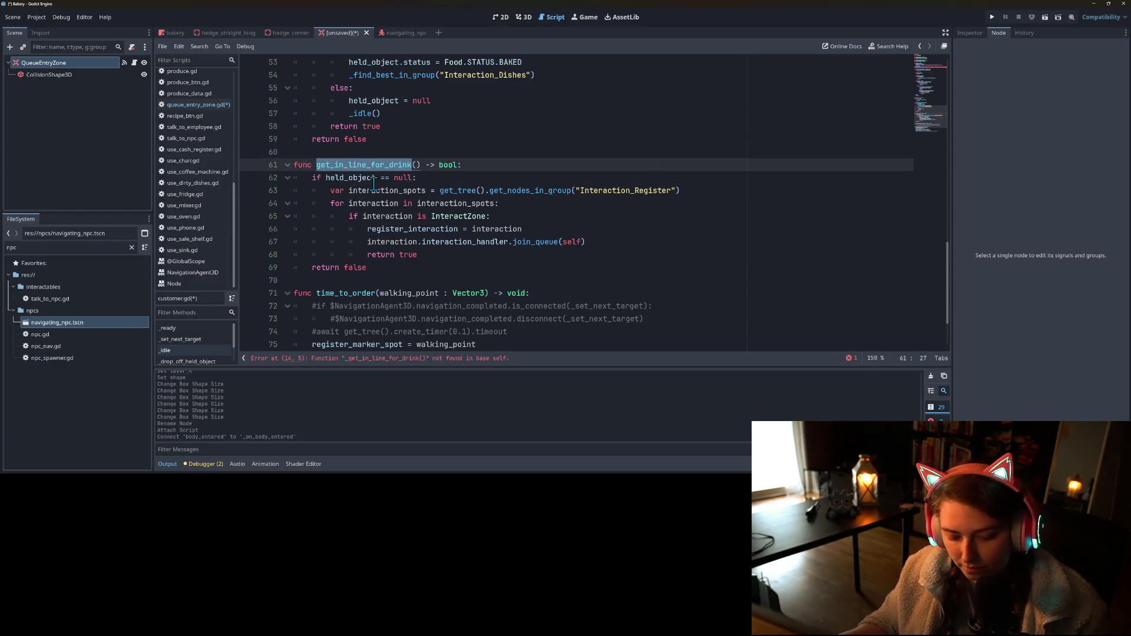
# - Delete the leftover call on line 14 and check in_line_for_register on line 23
pyautogui.scroll(3)
pyautogui.moveTo(432, 230); pyautogui.dragTo(313, 231)
pyautogui.press('BackSpace')
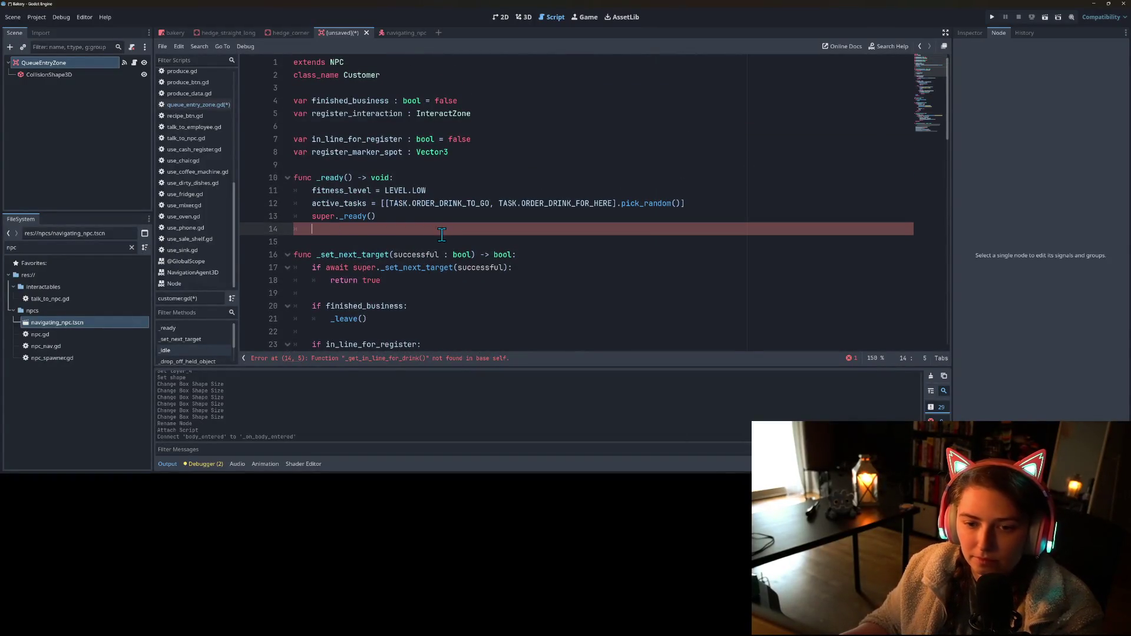
pyautogui.scroll(-3)
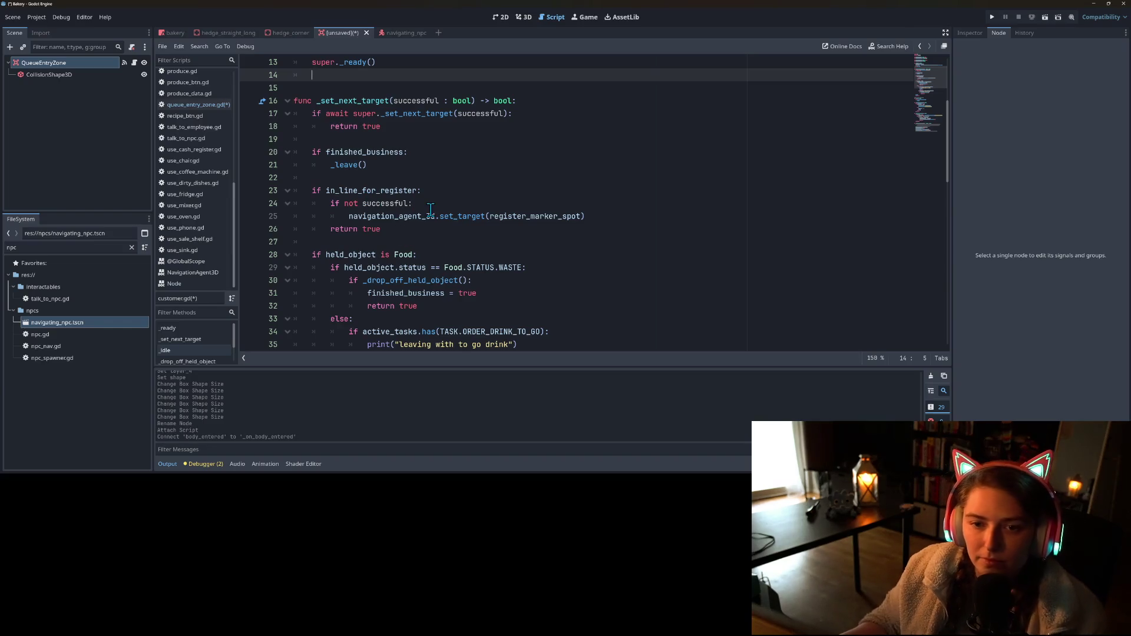
pyautogui.doubleClick(360, 191)
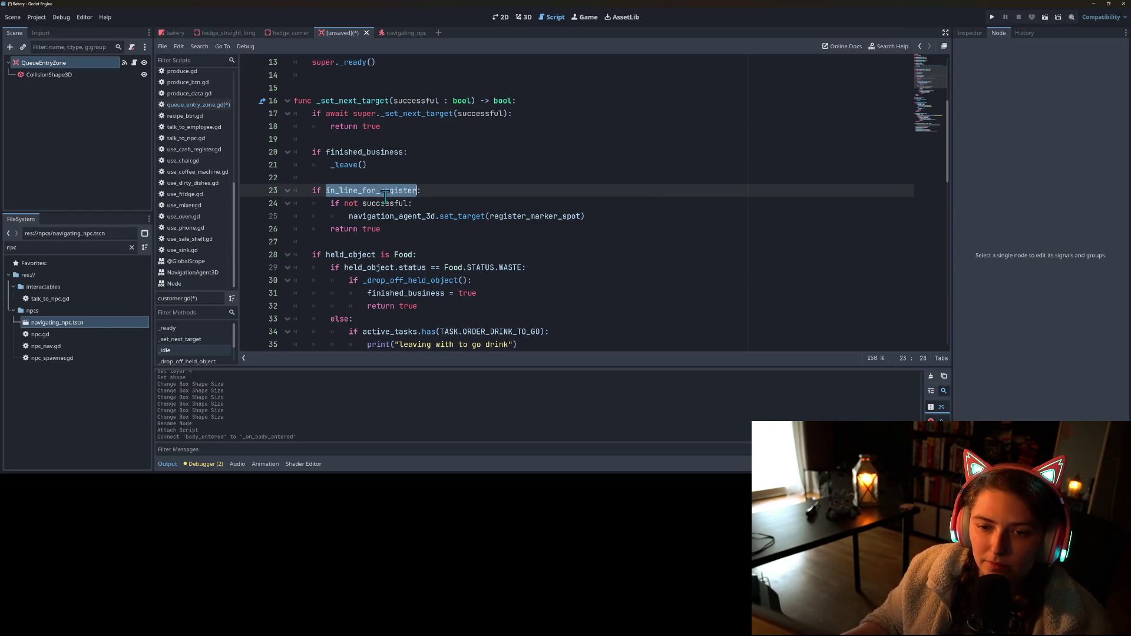
pyautogui.hotkey('ctrl', 's')
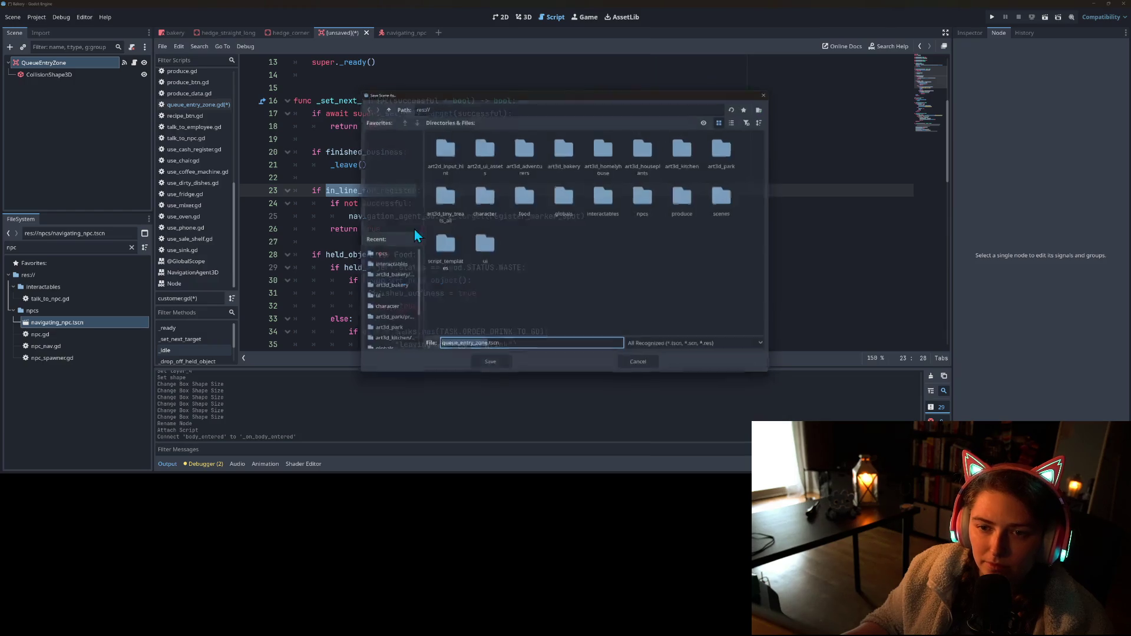
pyautogui.click(644, 371)
# - Add a _set_next_target(true) call inside _ready
pyautogui.scroll(-3)
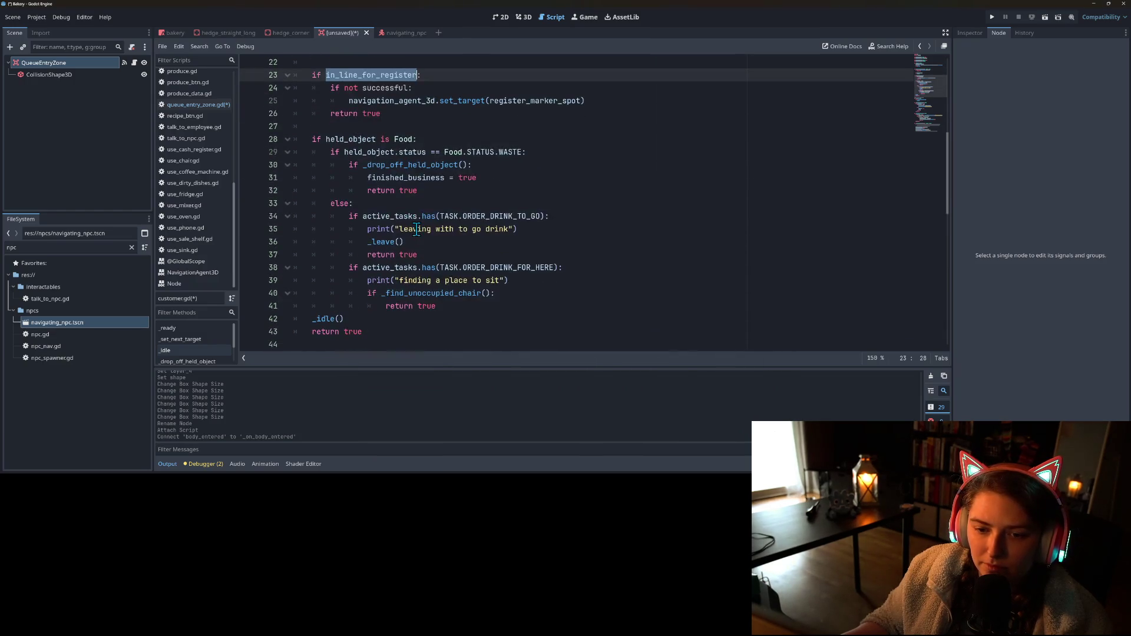
pyautogui.scroll(3)
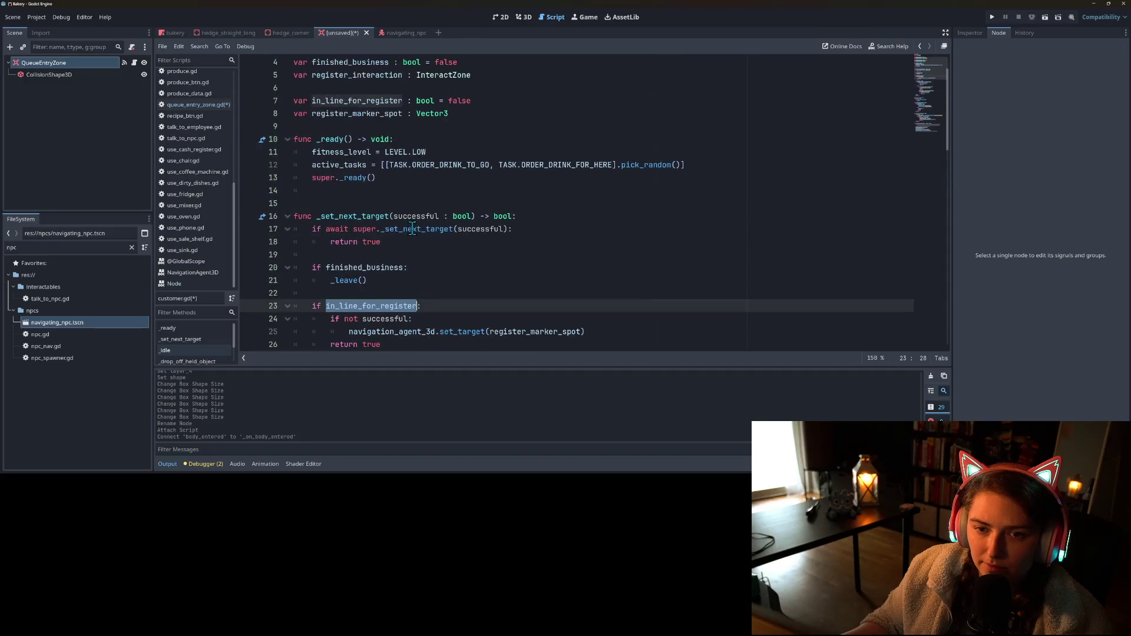
pyautogui.doubleClick(366, 216)
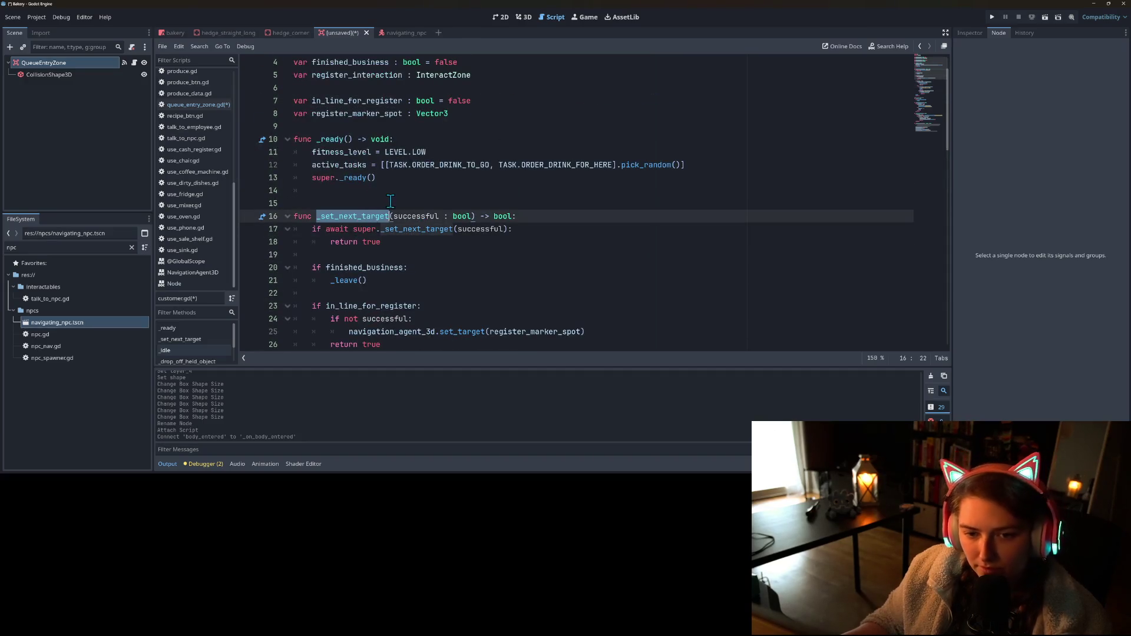
pyautogui.click(366, 188)
pyautogui.hotkey('ctrl', 'v')
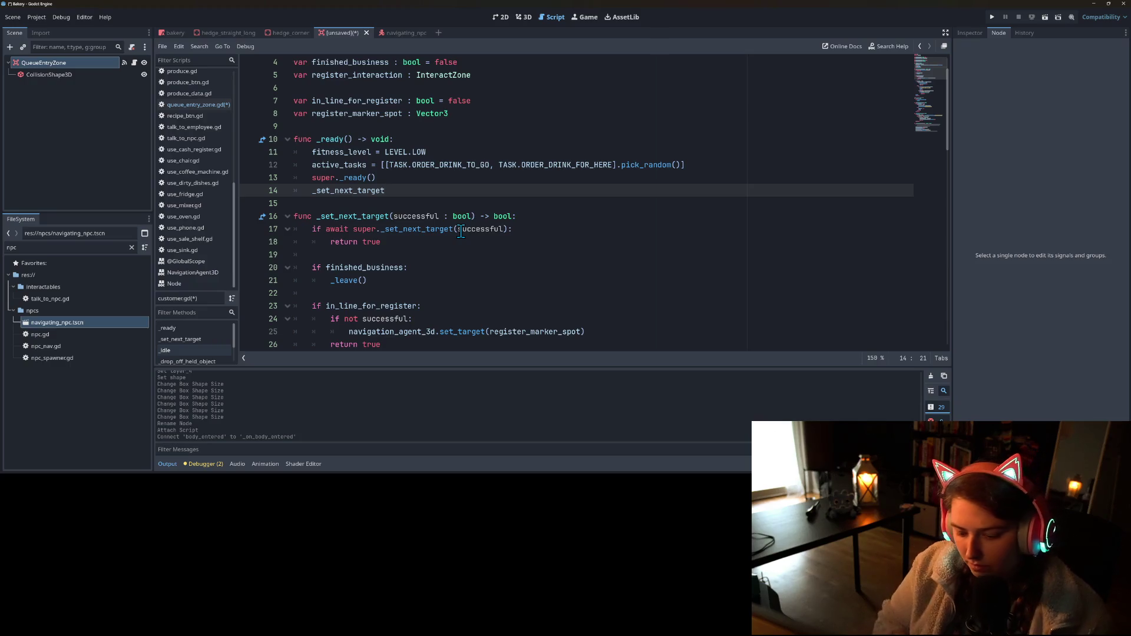
pyautogui.write('true')
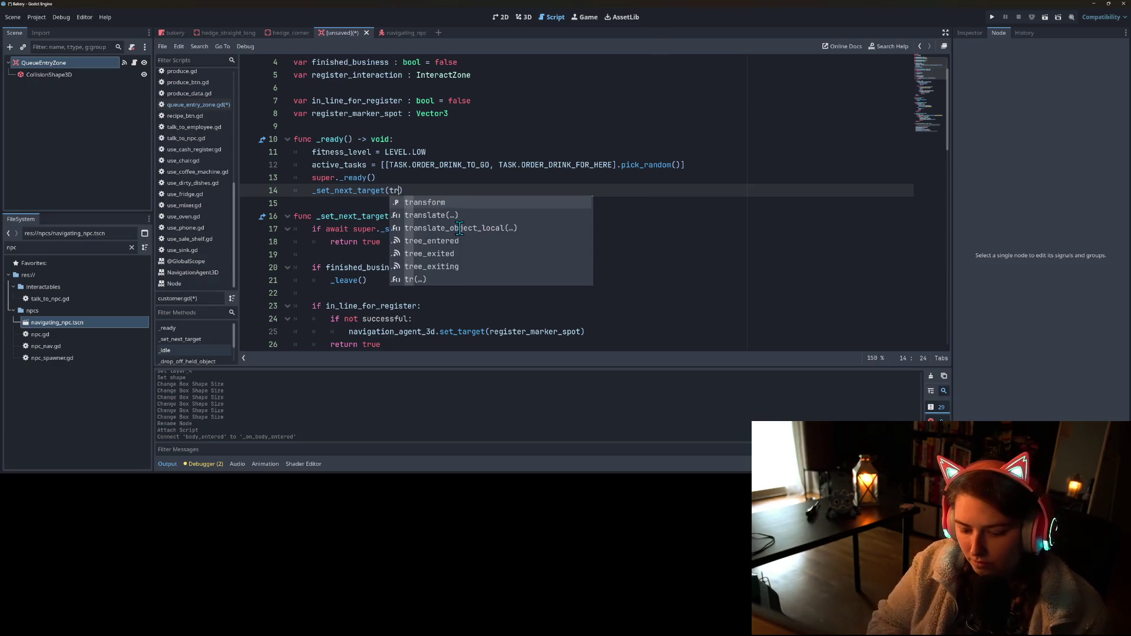
pyautogui.hotkey('ctrl', 's')
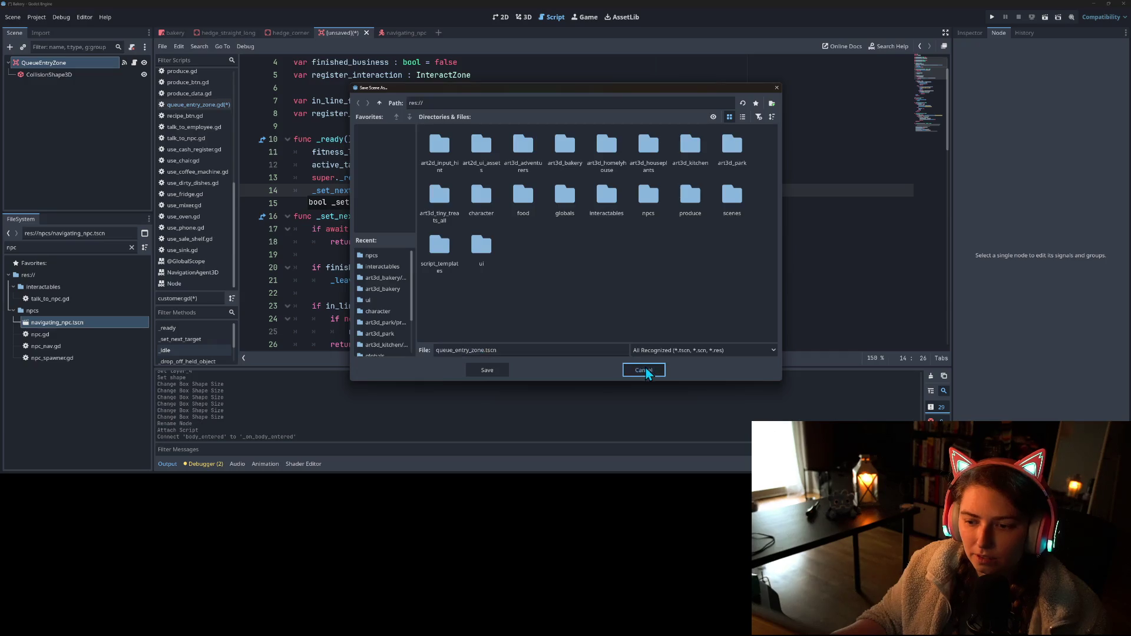
pyautogui.click(648, 369)
pyautogui.press('BackSpace')
pyautogui.press('BackSpace')
pyautogui.press('BackSpace')
pyautogui.write('fa')
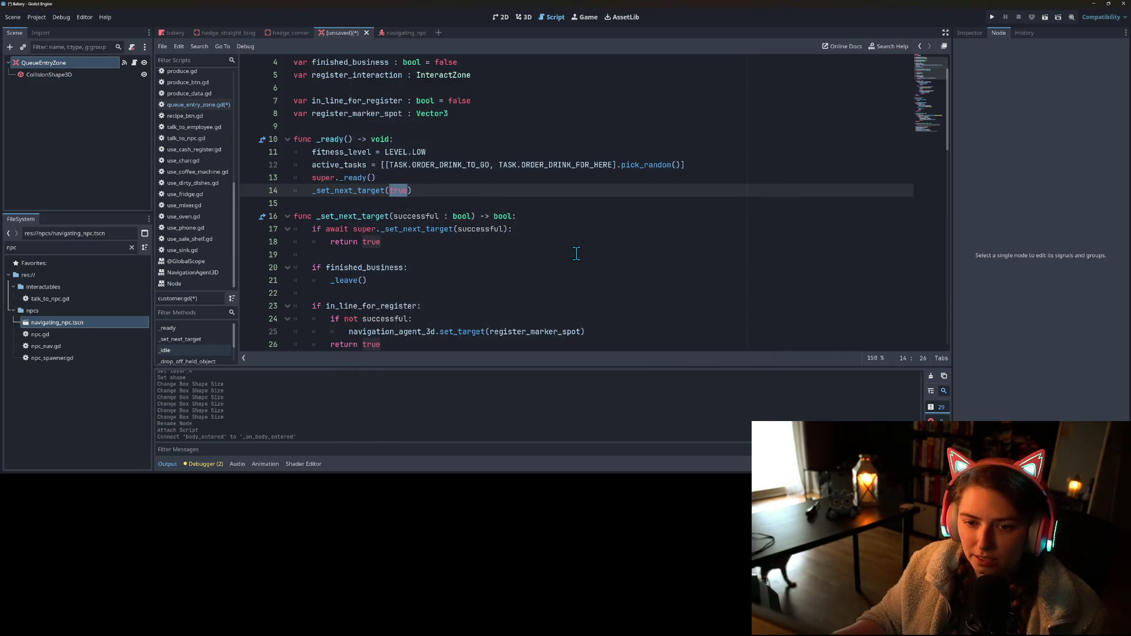
pyautogui.press('BackSpace')
pyautogui.press('BackSpace')
pyautogui.write('tr')
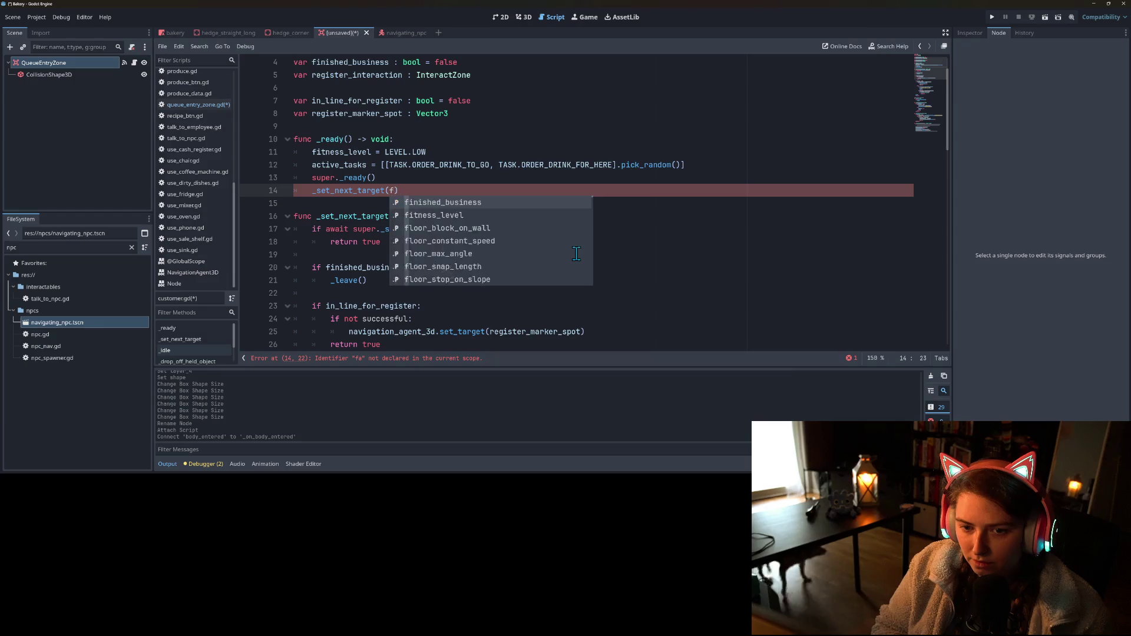
pyautogui.write('ue')
pyautogui.hotkey('ctrl', 's')
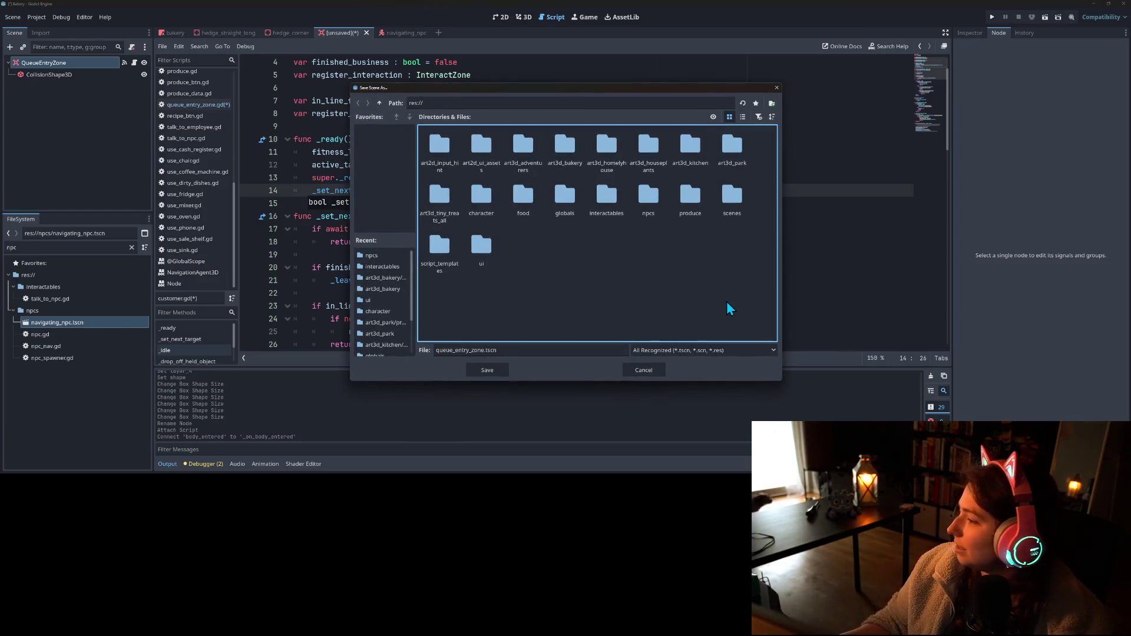
pyautogui.click(647, 369)
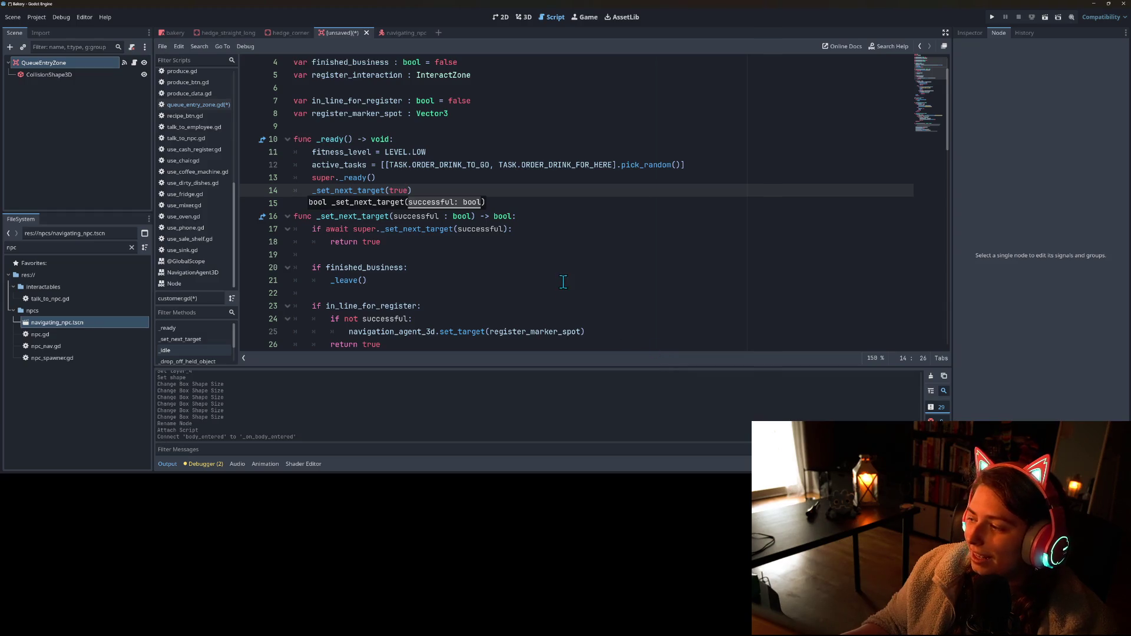
# - Save the zone scene as queue_entry_zone.tscn in the npcs folder
pyautogui.hotkey('ctrl', 's')
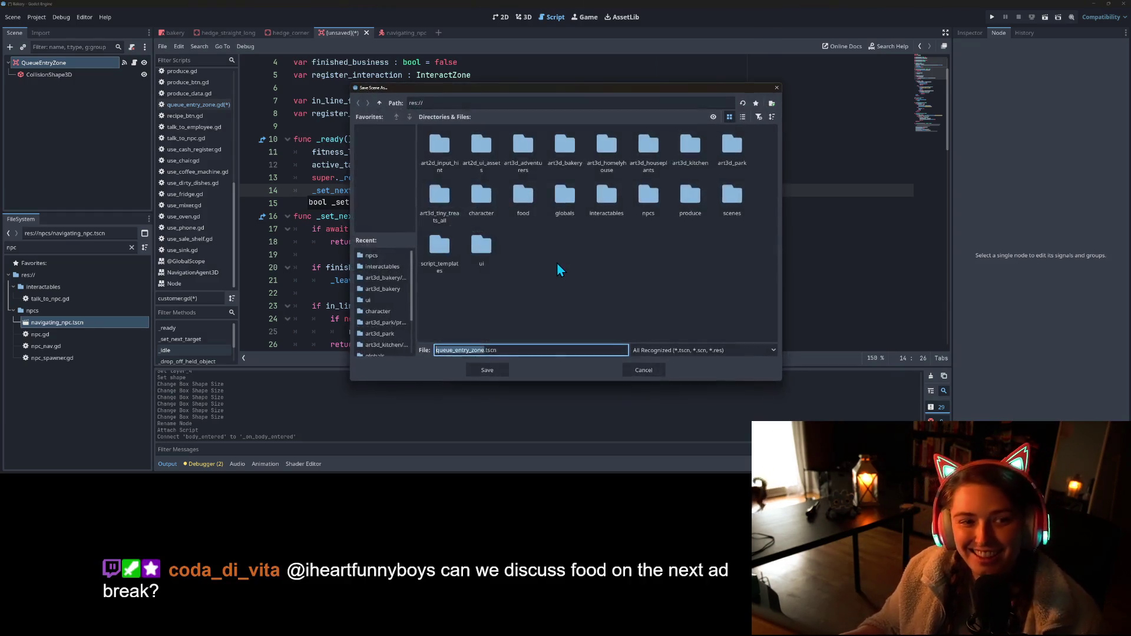
pyautogui.doubleClick(638, 202)
pyautogui.click(485, 370)
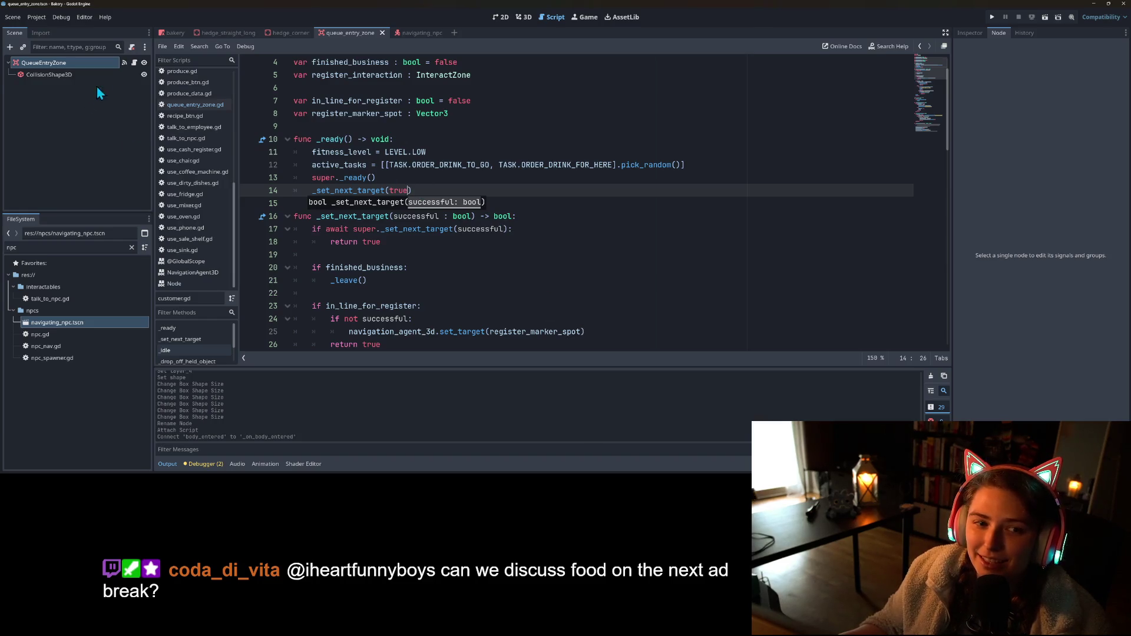
# - Update the call on line 5 of queue_entry_zone.gd to get_in_line_for_drink and save
pyautogui.click(135, 63)
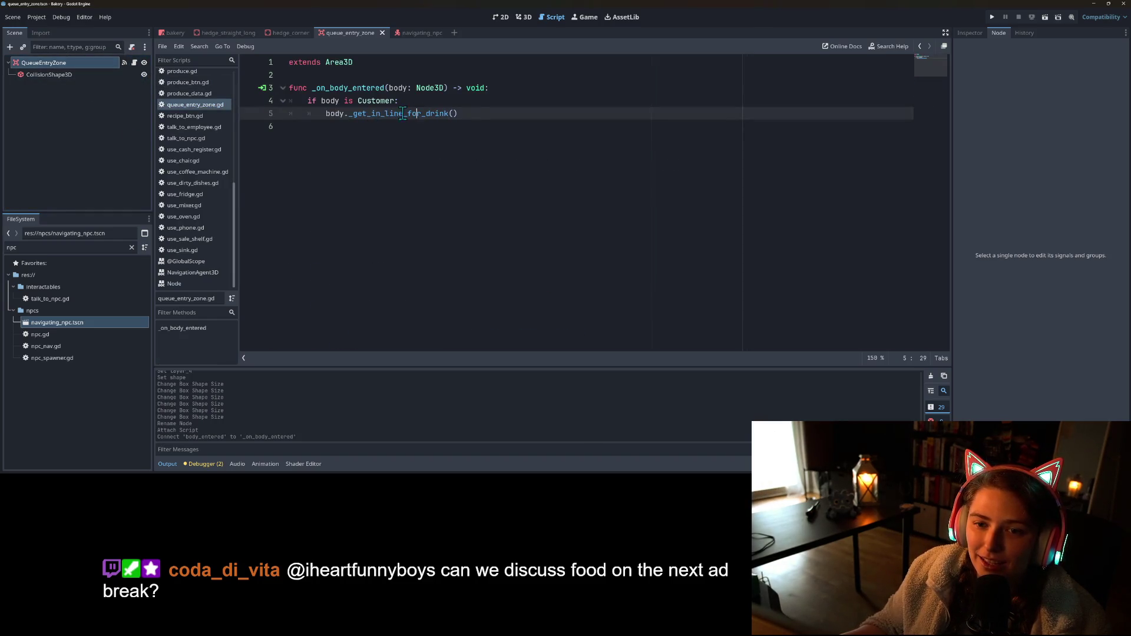
pyautogui.press('Delete')
pyautogui.hotkey('ctrl', 's')
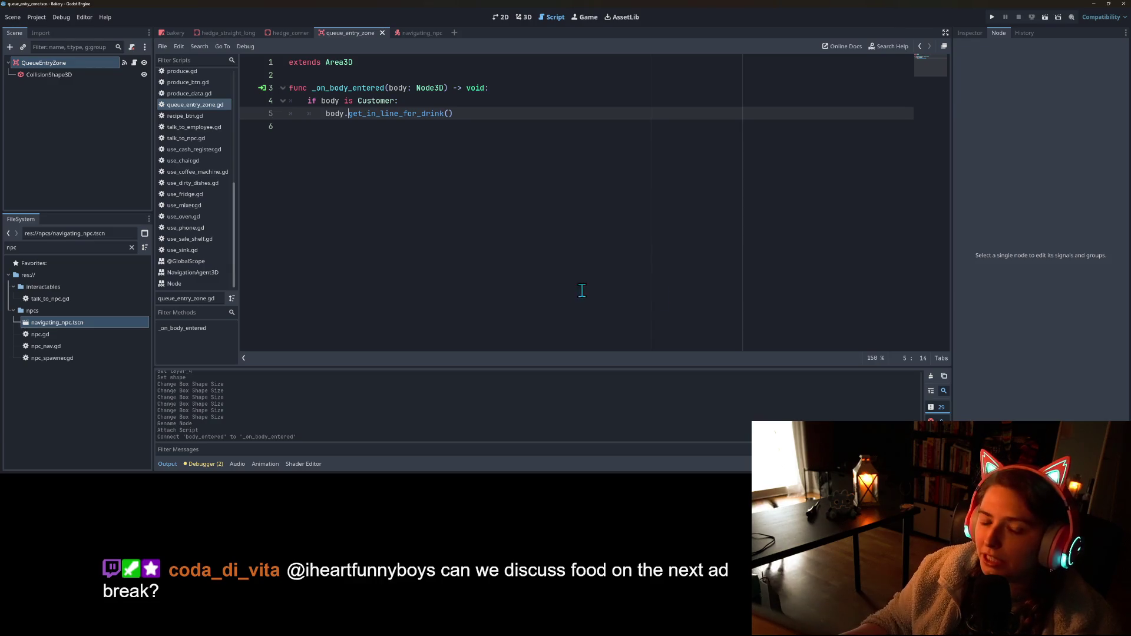
# - Follow the get_in_line_for_drink call to its definition in customer.gd
pyautogui.click(403, 115)
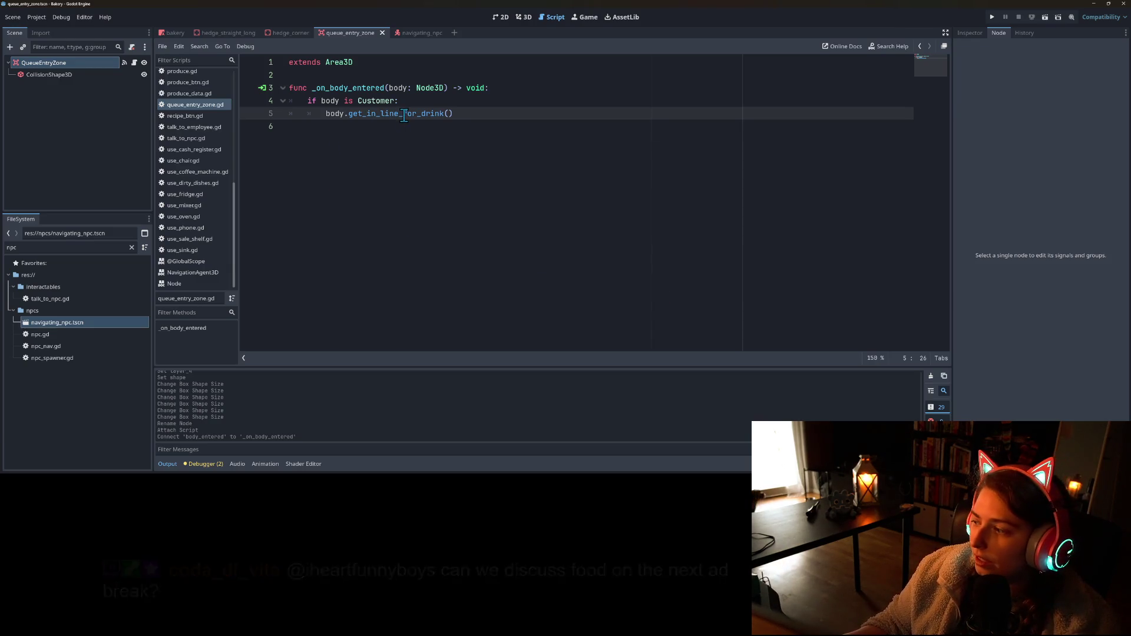
pyautogui.click(478, 115)
pyautogui.click(409, 138)
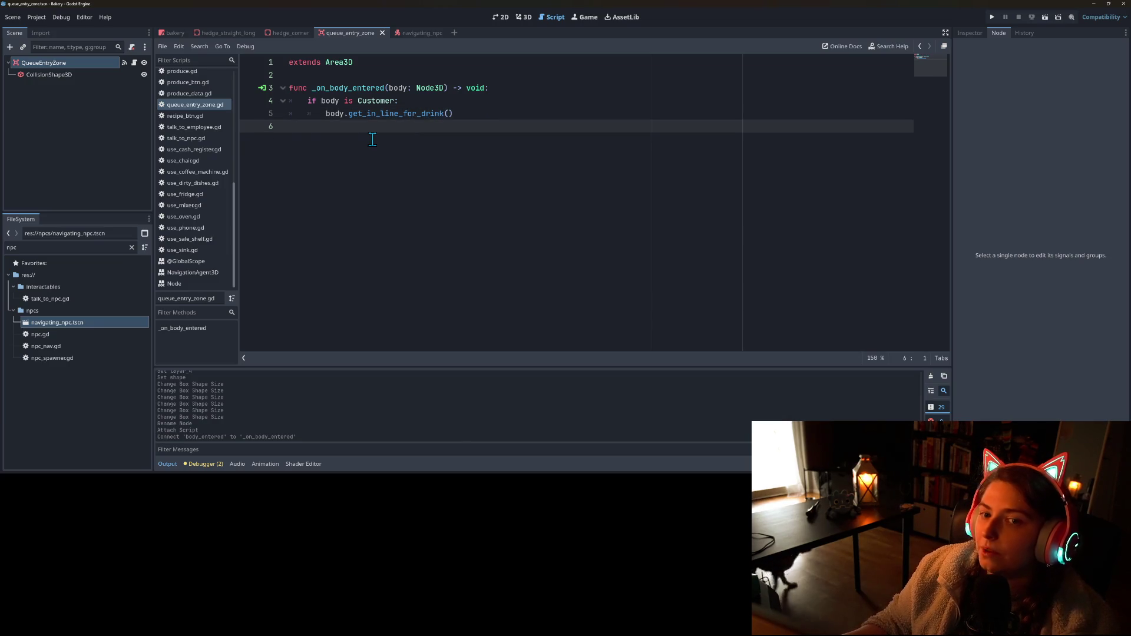
pyautogui.click(396, 112)
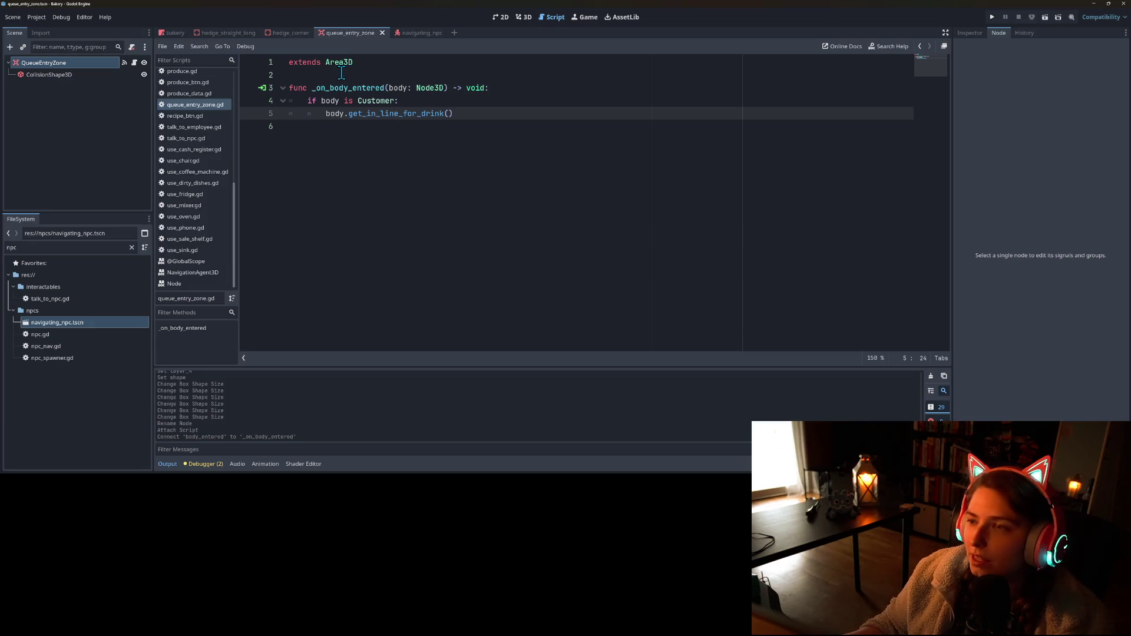
pyautogui.click(341, 72)
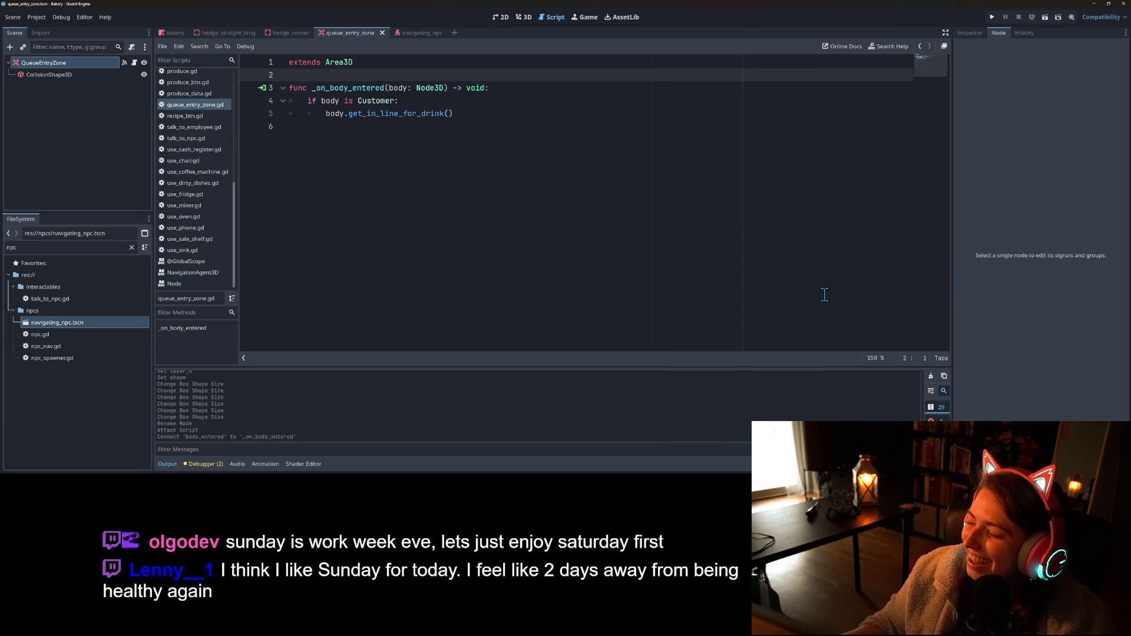
pyautogui.doubleClick(387, 112)
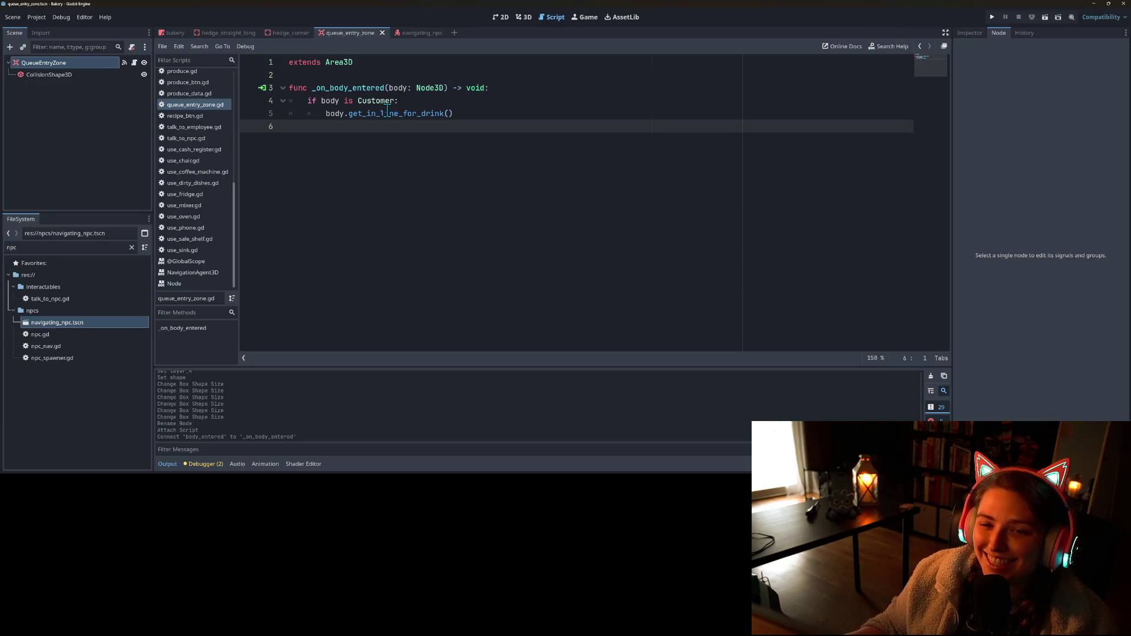
pyautogui.click(388, 118)
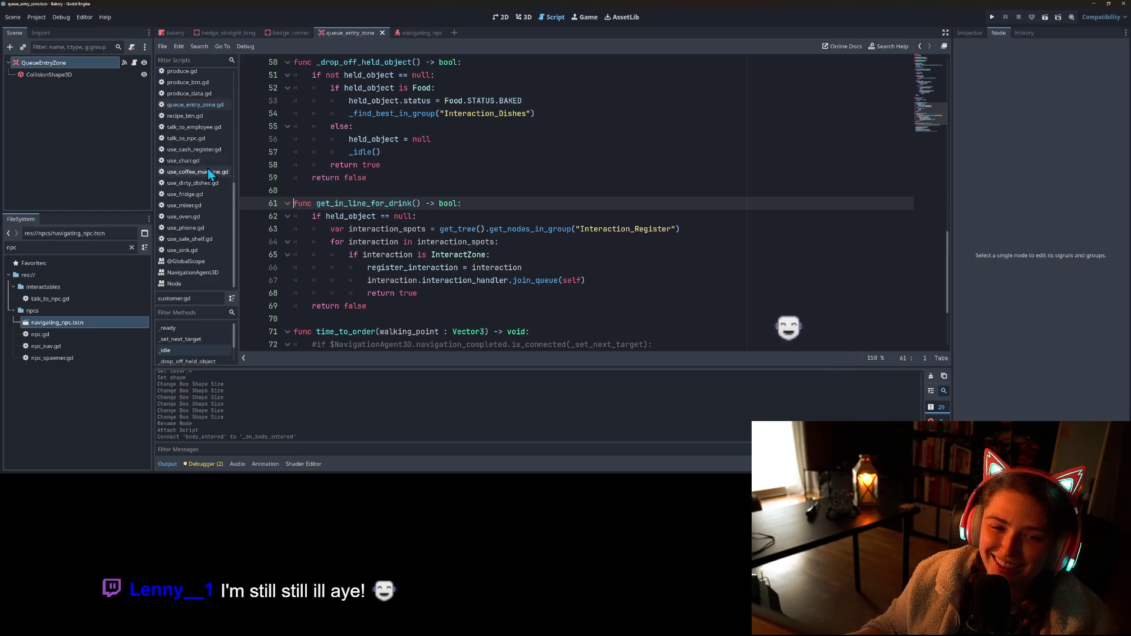
# - Open use_cash_register.gd and locate customer_queue in the join_queue function
pyautogui.click(206, 151)
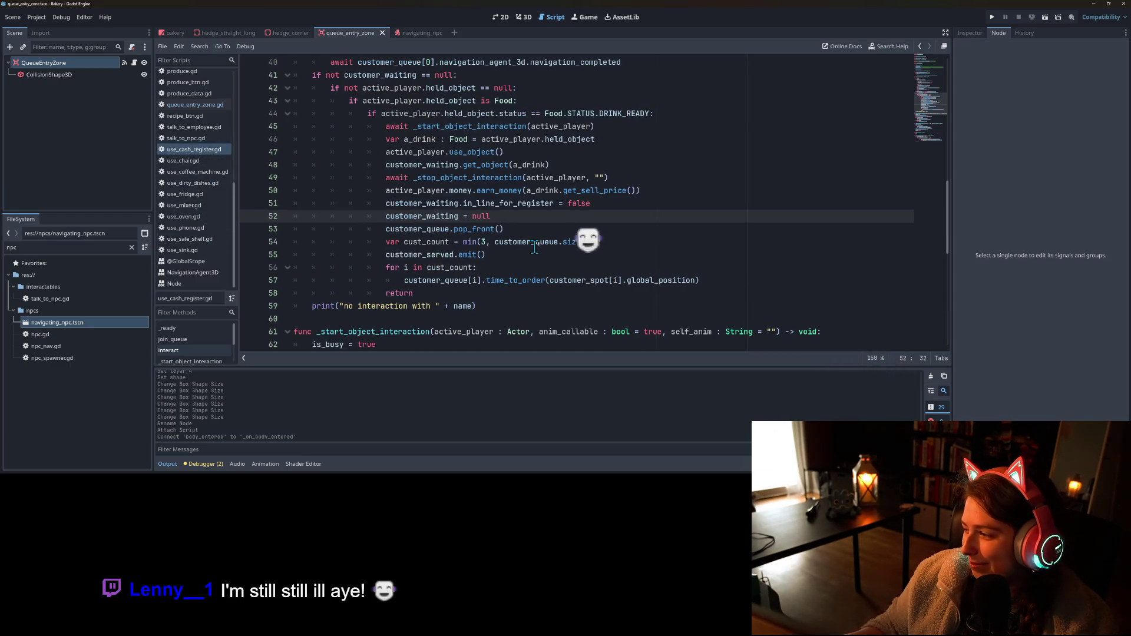
pyautogui.moveTo(535, 247)
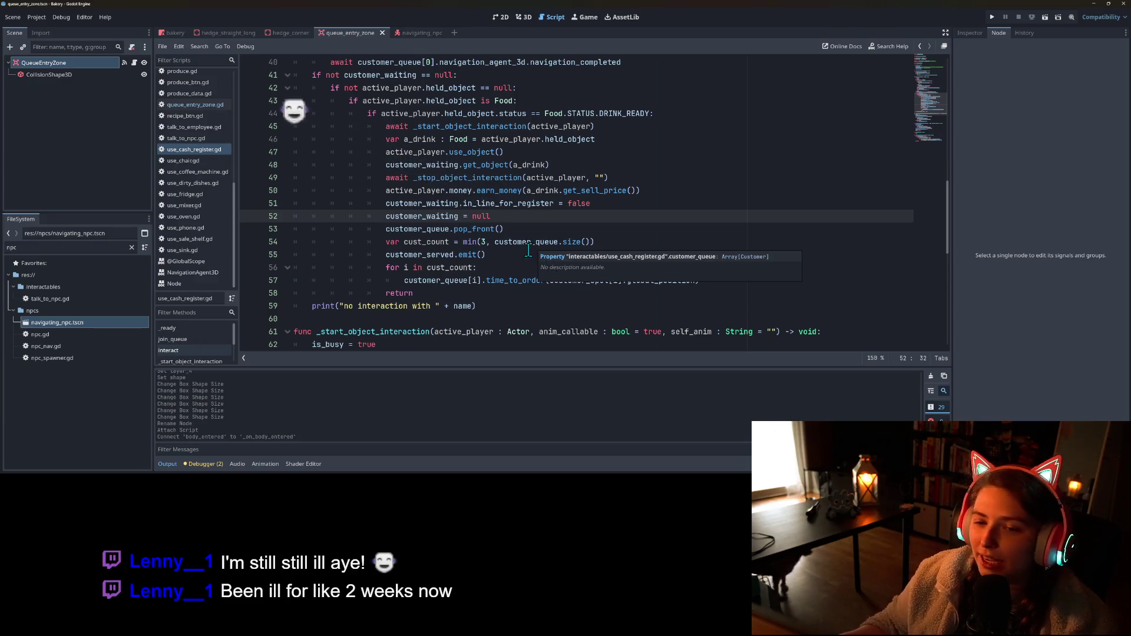
pyautogui.scroll(-3)
pyautogui.scroll(-3)
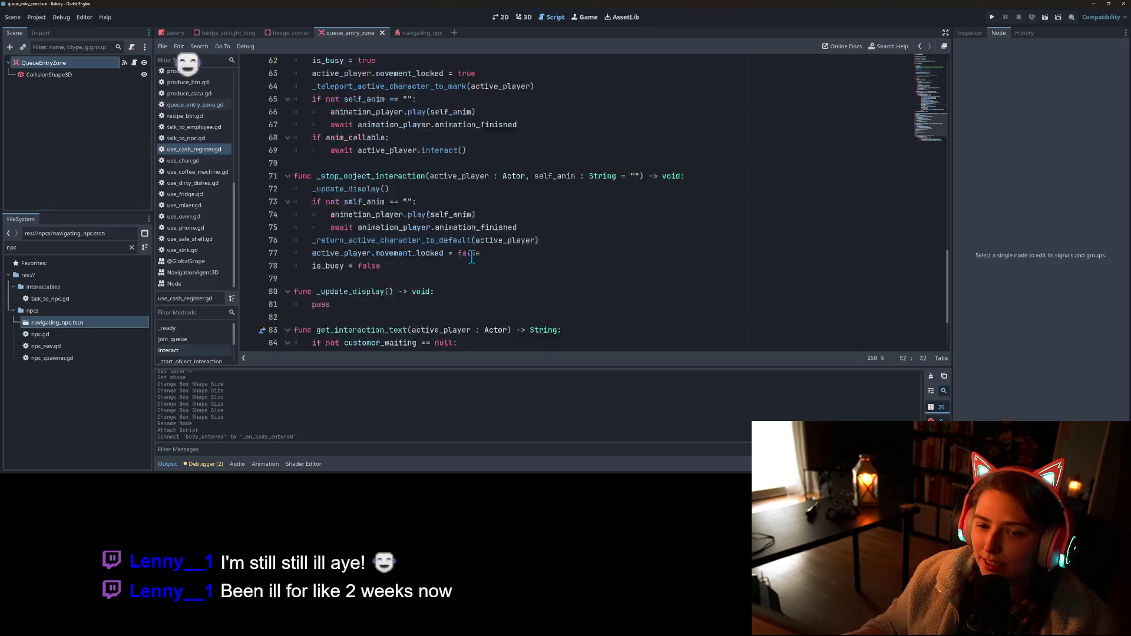
pyautogui.scroll(3)
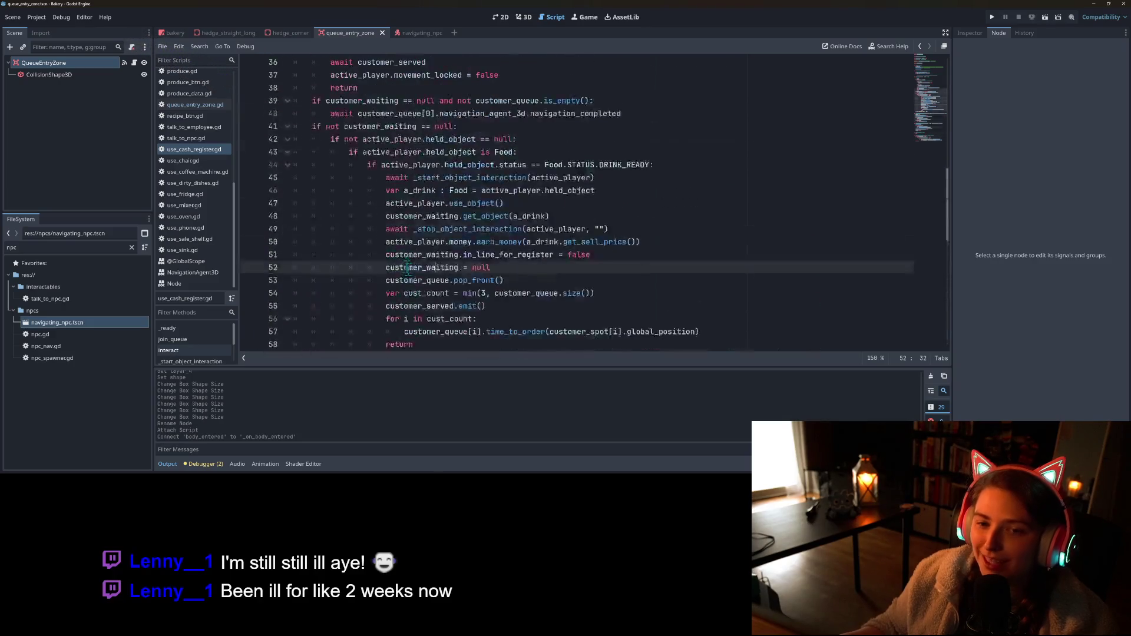
pyautogui.scroll(3)
pyautogui.doubleClick(356, 230)
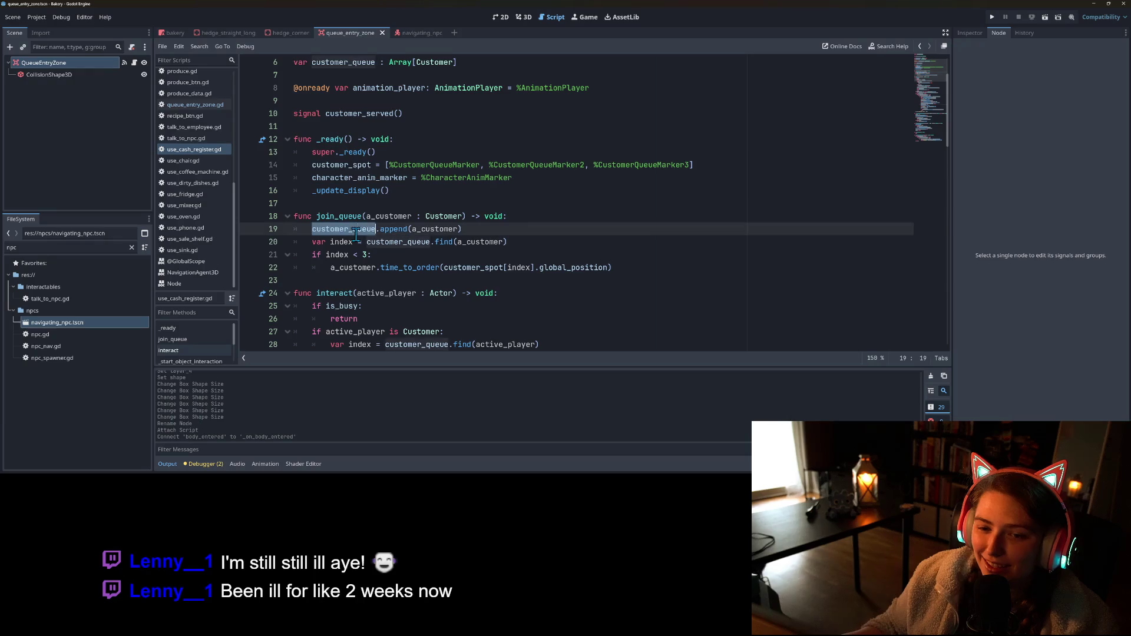
pyautogui.click(339, 230)
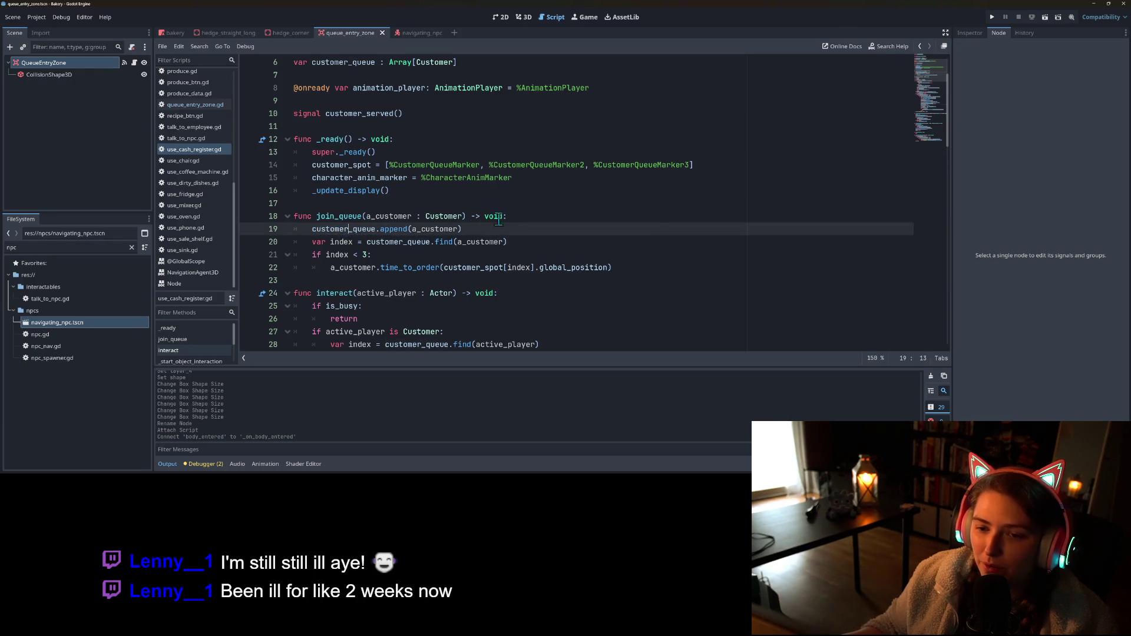
# - Add an 'if not customer_queue.has(a_customer):' check at the start of join_queue
pyautogui.click(542, 213)
pyautogui.press('Return')
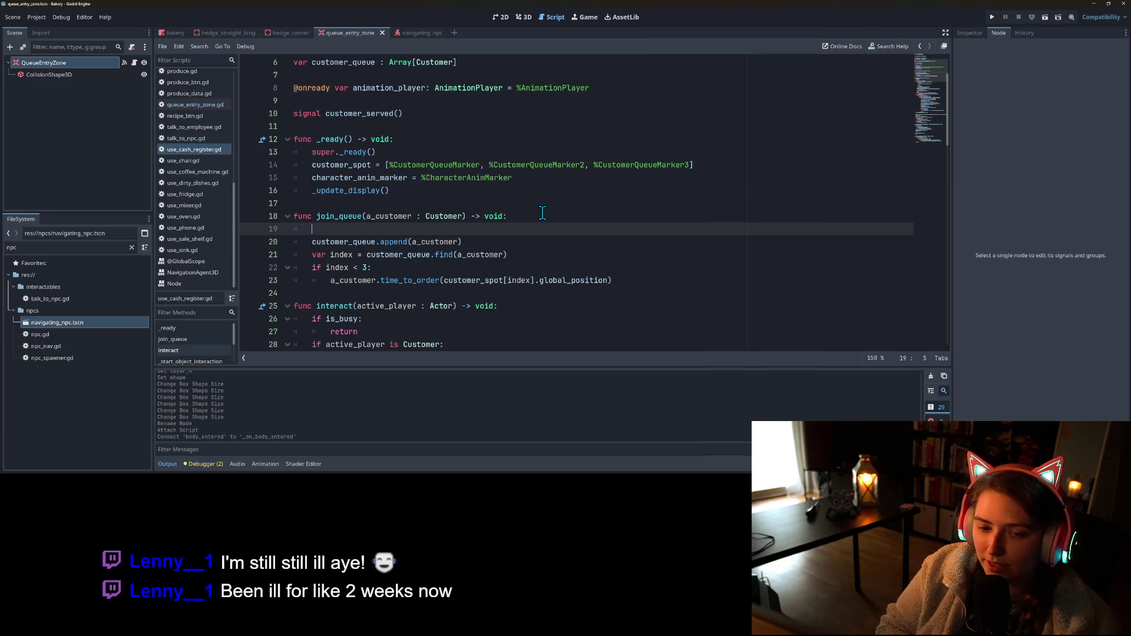
pyautogui.write('if not a_customer.')
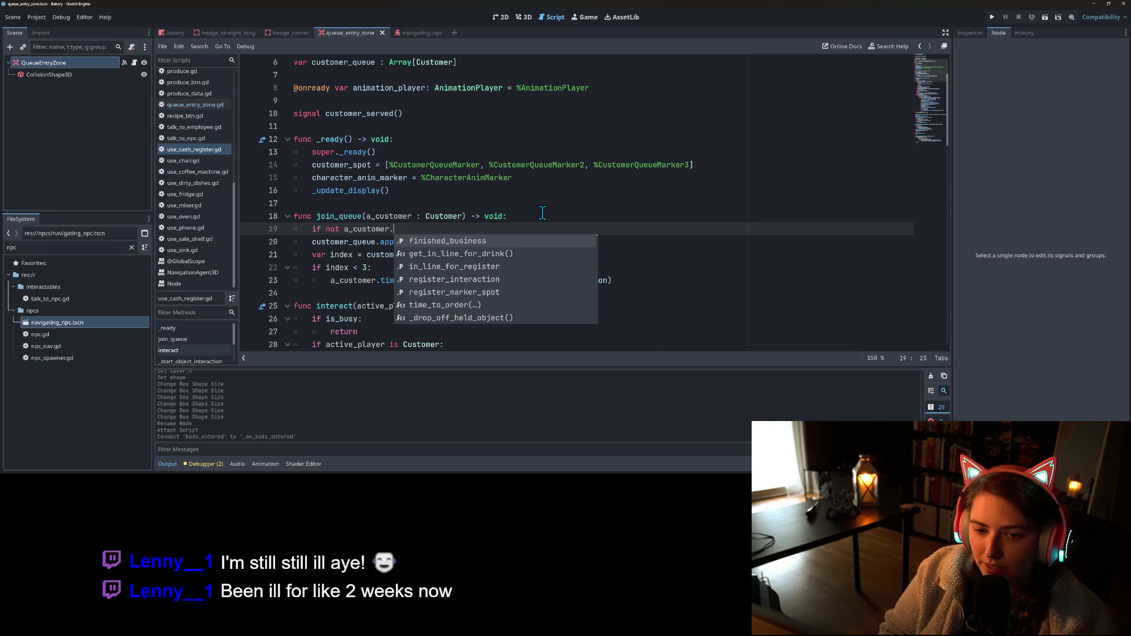
pyautogui.press('BackSpace')
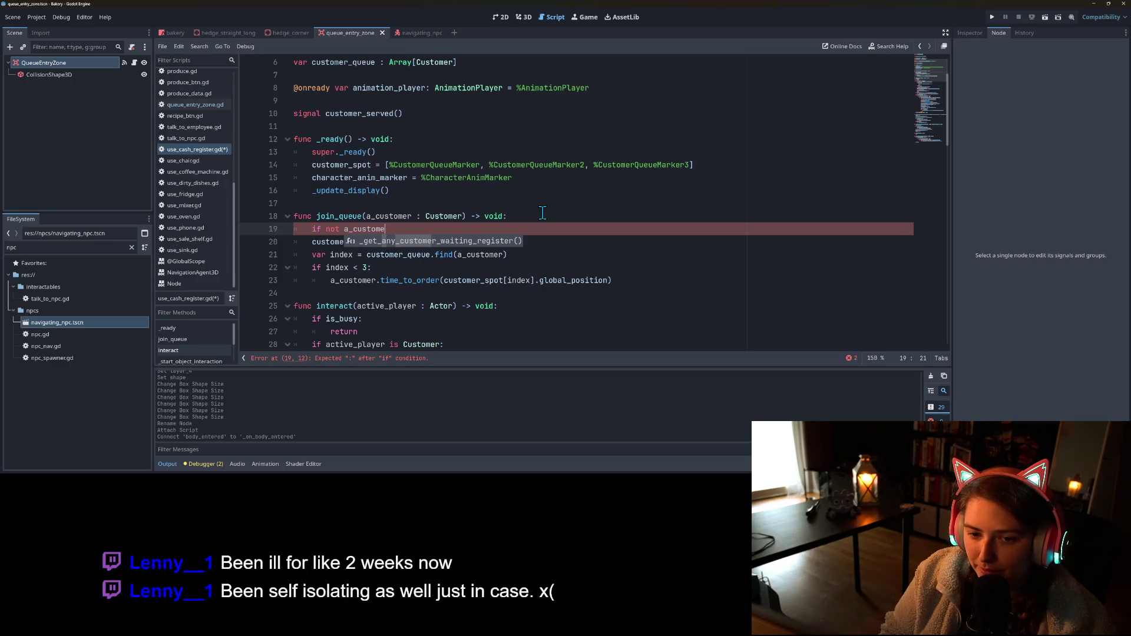
pyautogui.press('BackSpace')
pyautogui.press('BackSpace')
pyautogui.press('BackSpace')
pyautogui.write('cu')
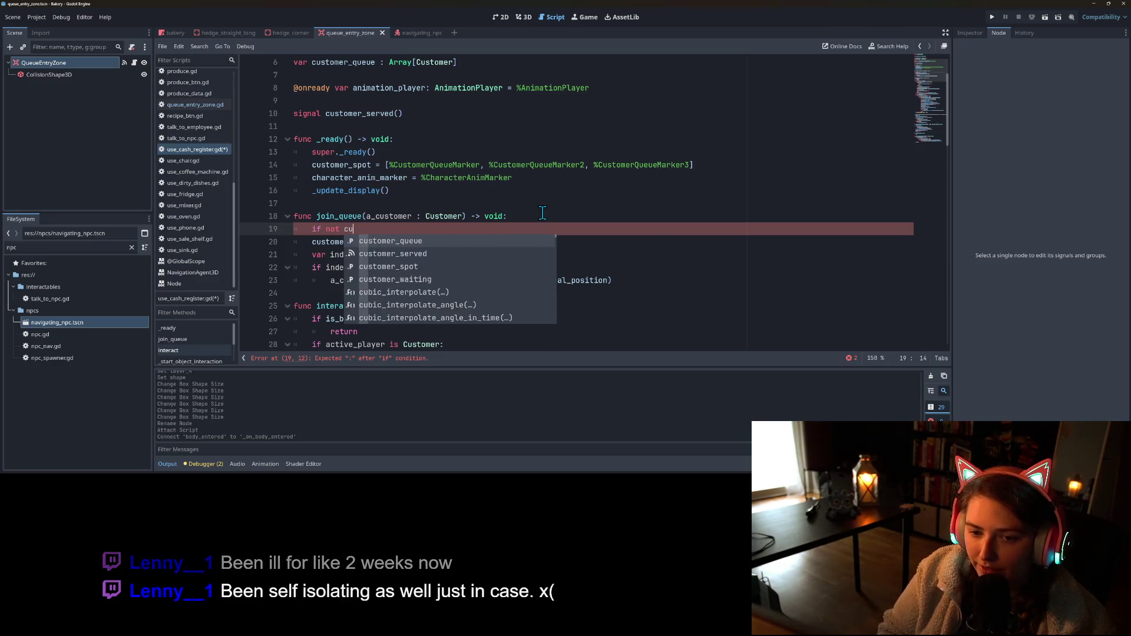
pyautogui.press('Return')
pyautogui.write('.has')
pyautogui.write('(a')
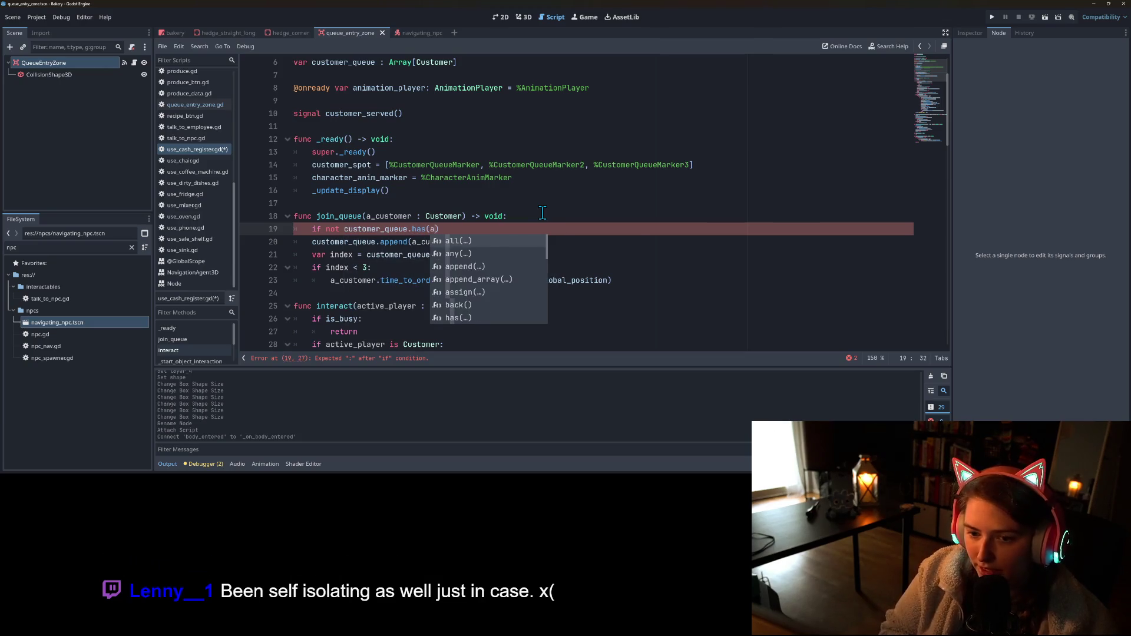
pyautogui.press('Down')
pyautogui.press('Return')
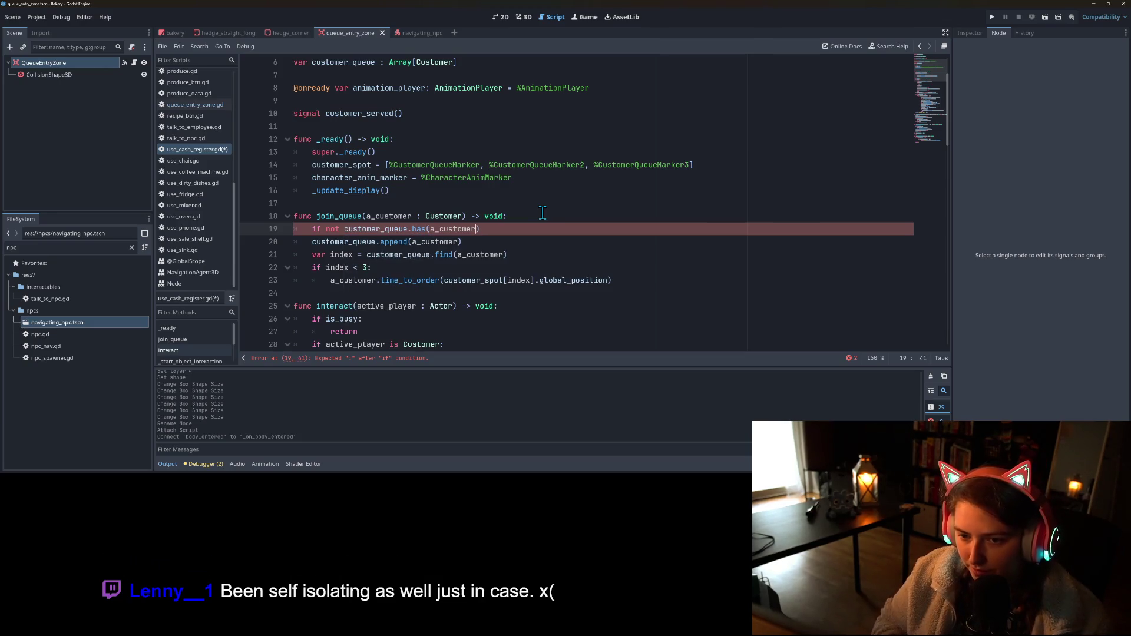
# - Indent lines 20–23 under the new check and save the cash register script
pyautogui.moveTo(309, 246); pyautogui.dragTo(365, 281)
pyautogui.press('Tab')
pyautogui.click(480, 257)
pyautogui.hotkey('ctrl', 's')
pyautogui.click(389, 234)
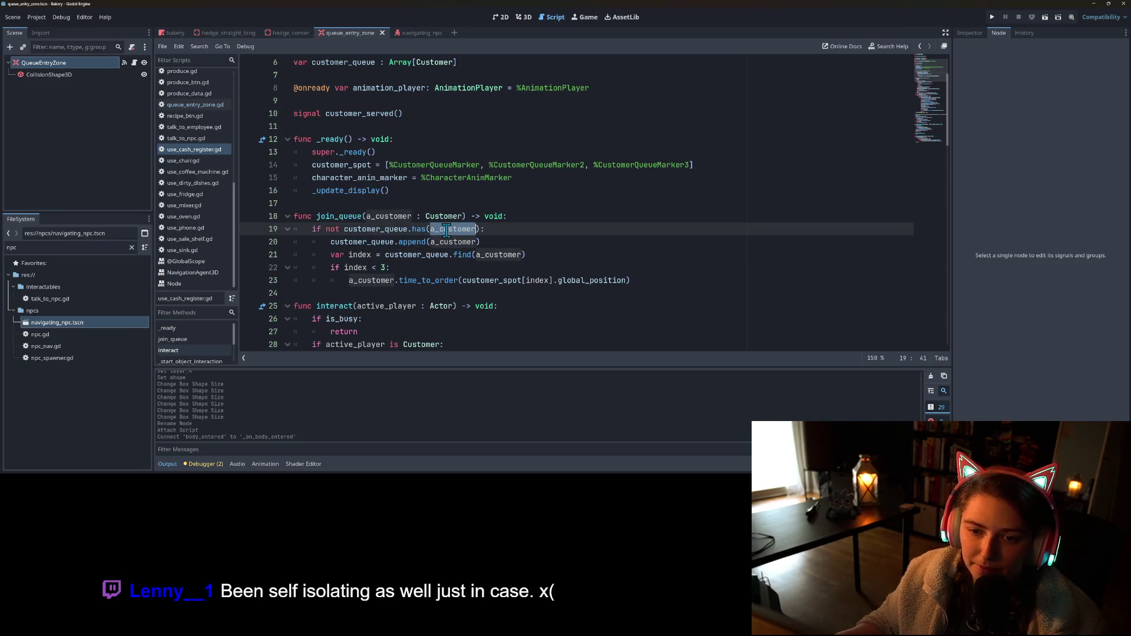
# - Back in queue_entry_zone.gd, start a new line under the Customer check
pyautogui.click(195, 105)
pyautogui.click(414, 99)
pyautogui.press('Return')
# - Nest the get_in_line_for_drink call under 'if not body.finished_business:', save, and show the bakery scene
pyautogui.write('if not bod')
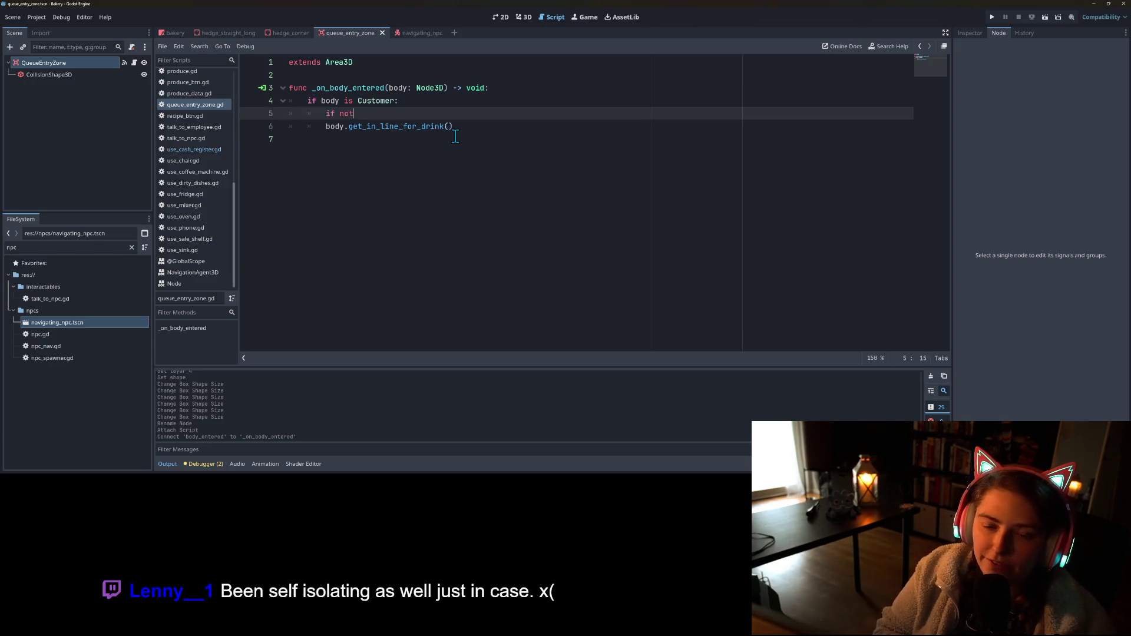
pyautogui.write('y.f')
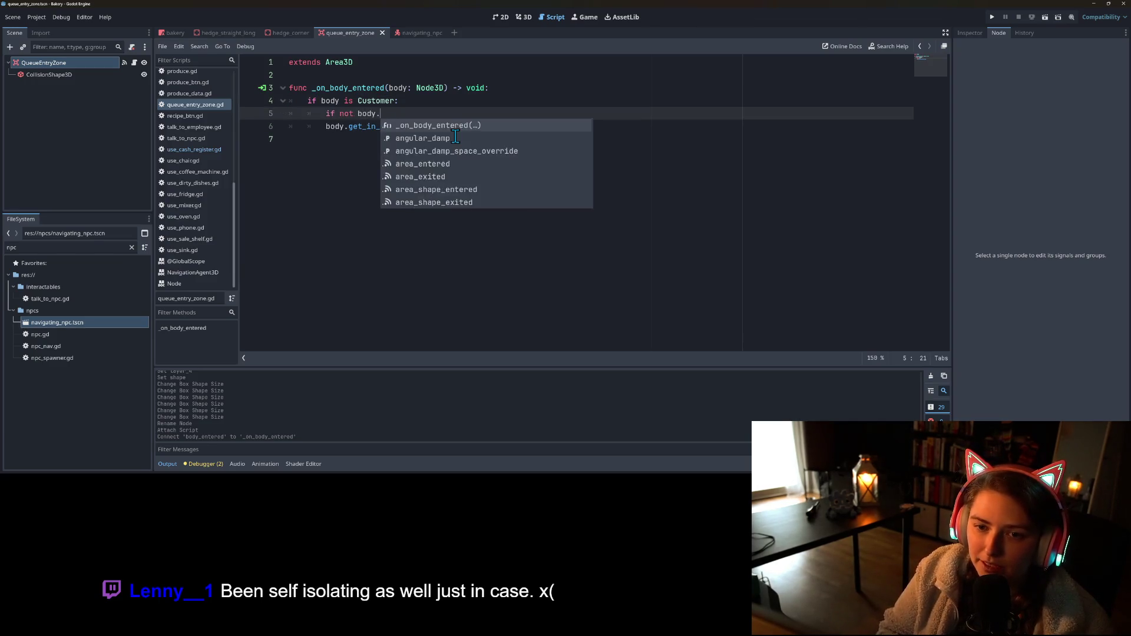
pyautogui.press('Return')
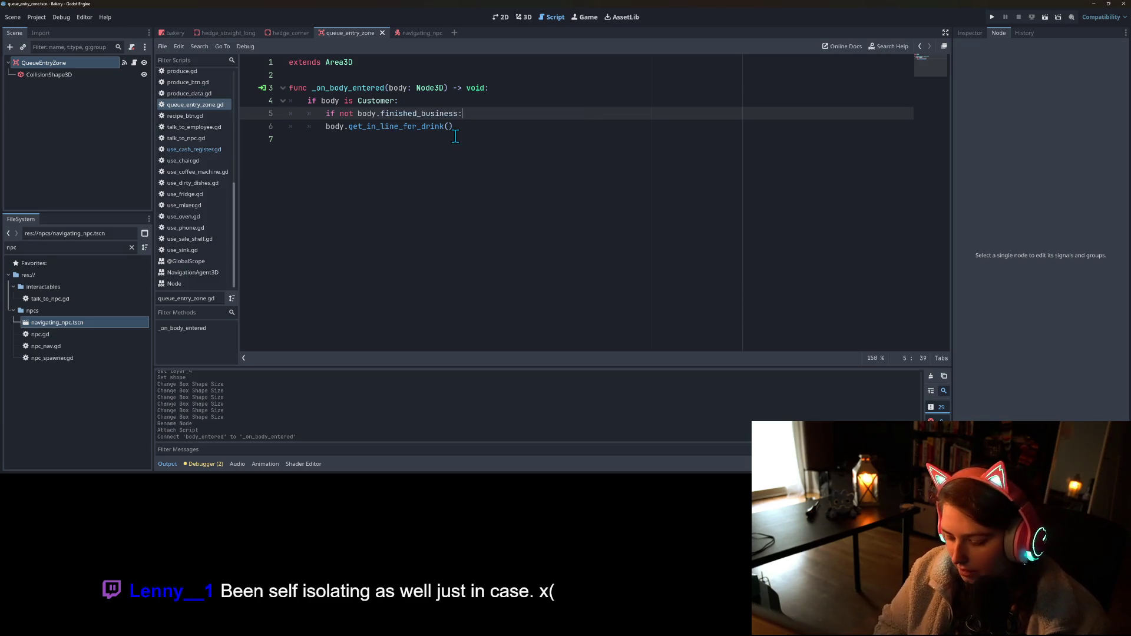
pyautogui.write(':')
pyautogui.press('Down')
pyautogui.press('Home')
pyautogui.press('Tab')
pyautogui.hotkey('ctrl', 's')
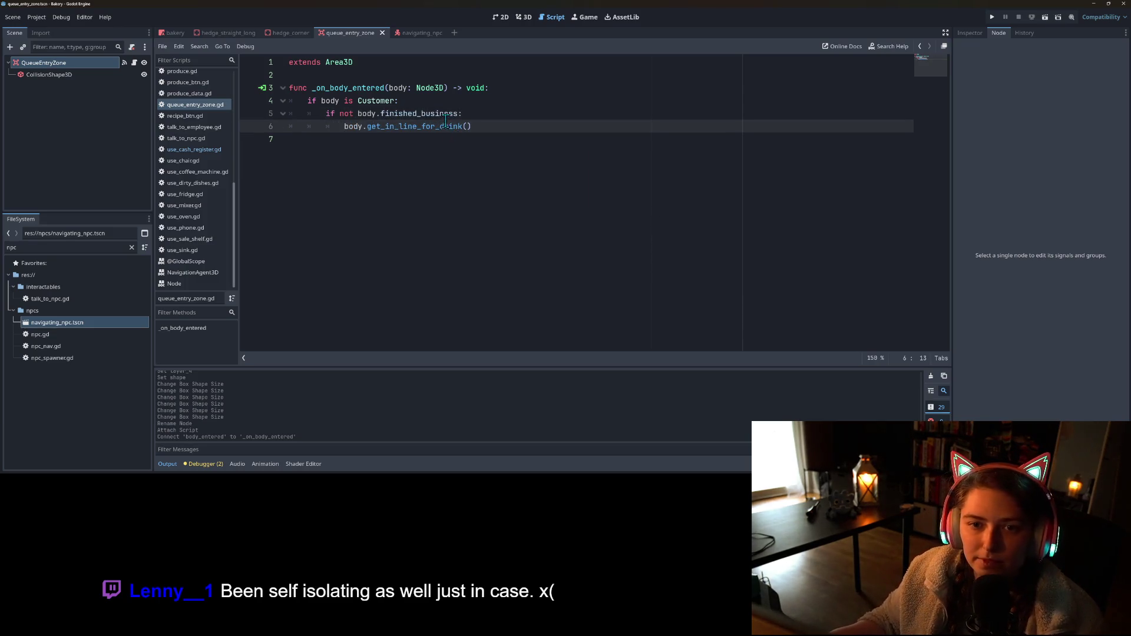
pyautogui.click(174, 33)
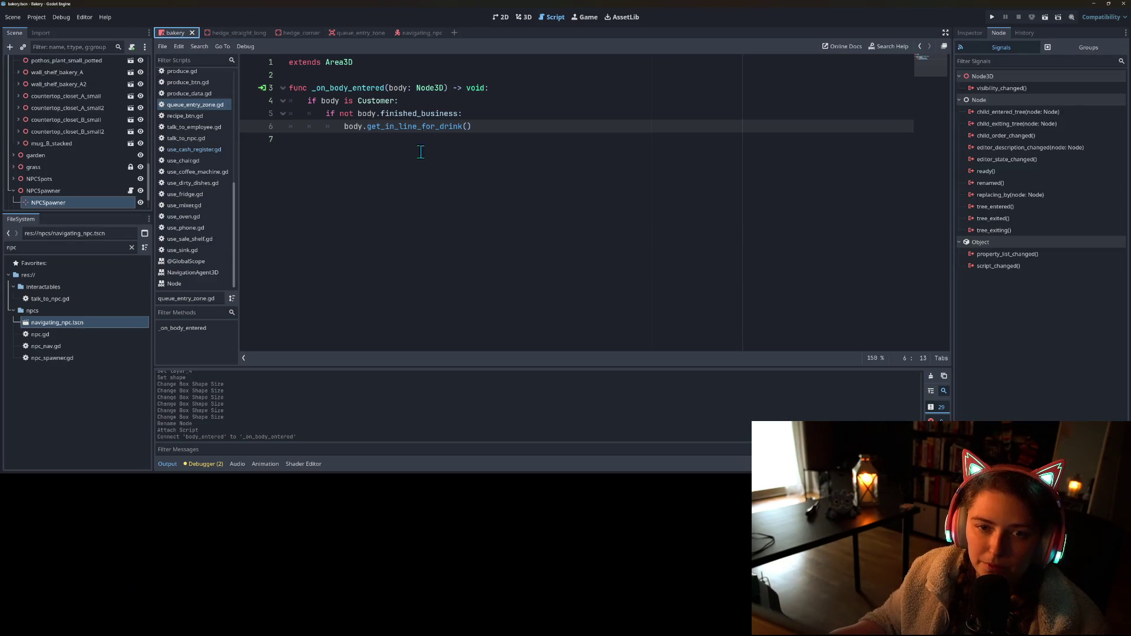
# - Close the hedge_straight_long and hedge_corner scene tabs
pyautogui.click(243, 34)
pyautogui.click(263, 33)
pyautogui.click(223, 34)
pyautogui.click(245, 33)
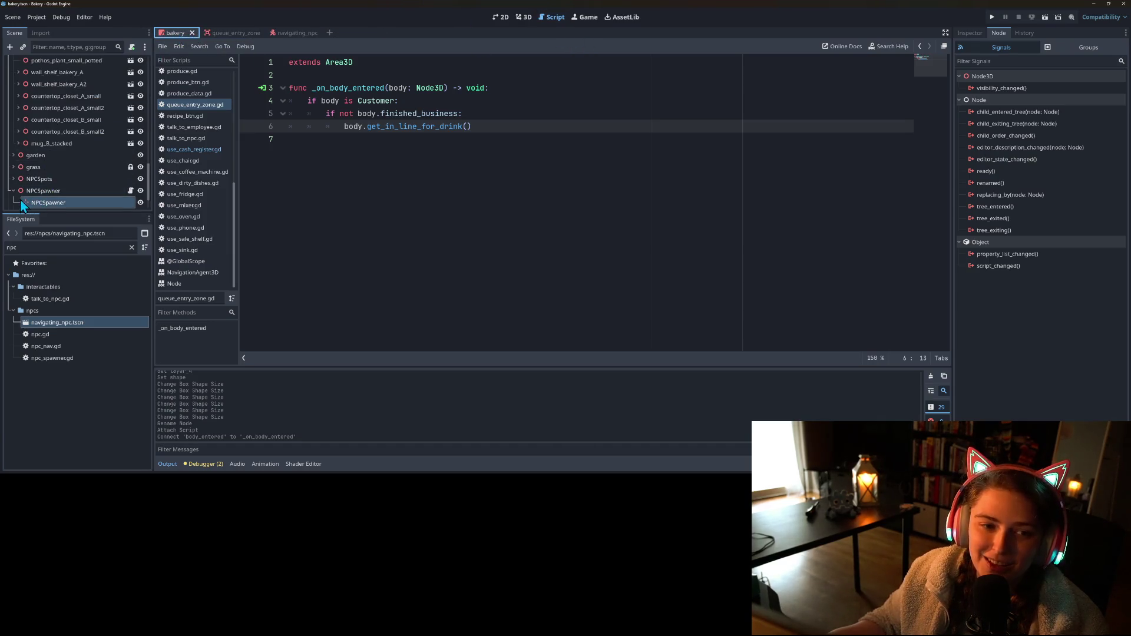
# - Select the wall_door node under the walls group and zoom to the front door in 3D
pyautogui.scroll(3)
pyautogui.scroll(3)
pyautogui.scroll(-3)
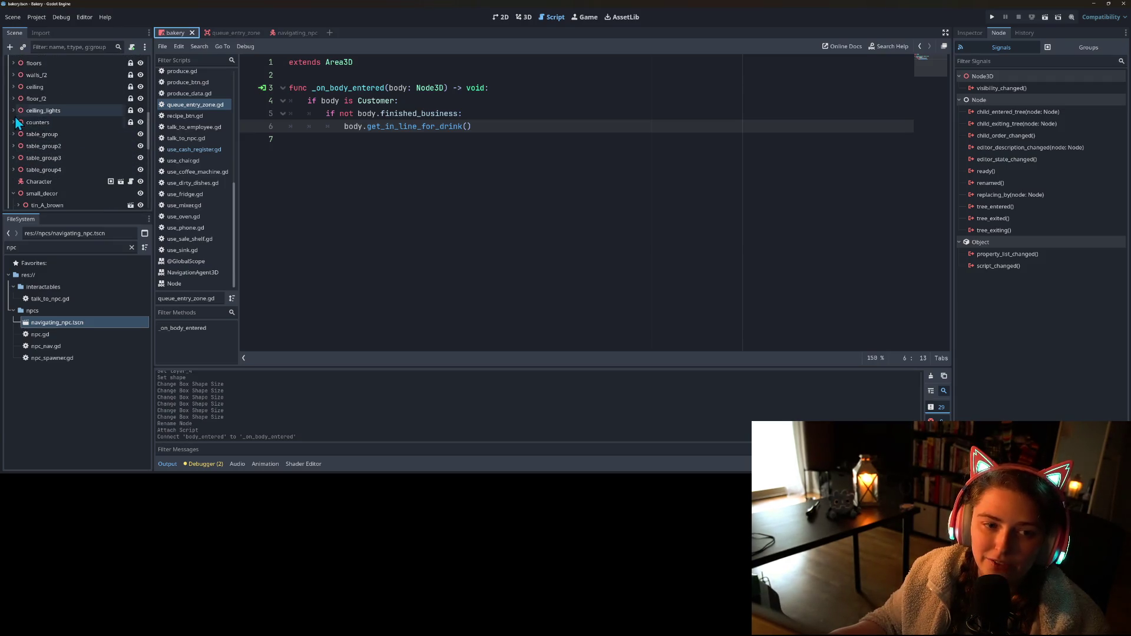
pyautogui.scroll(3)
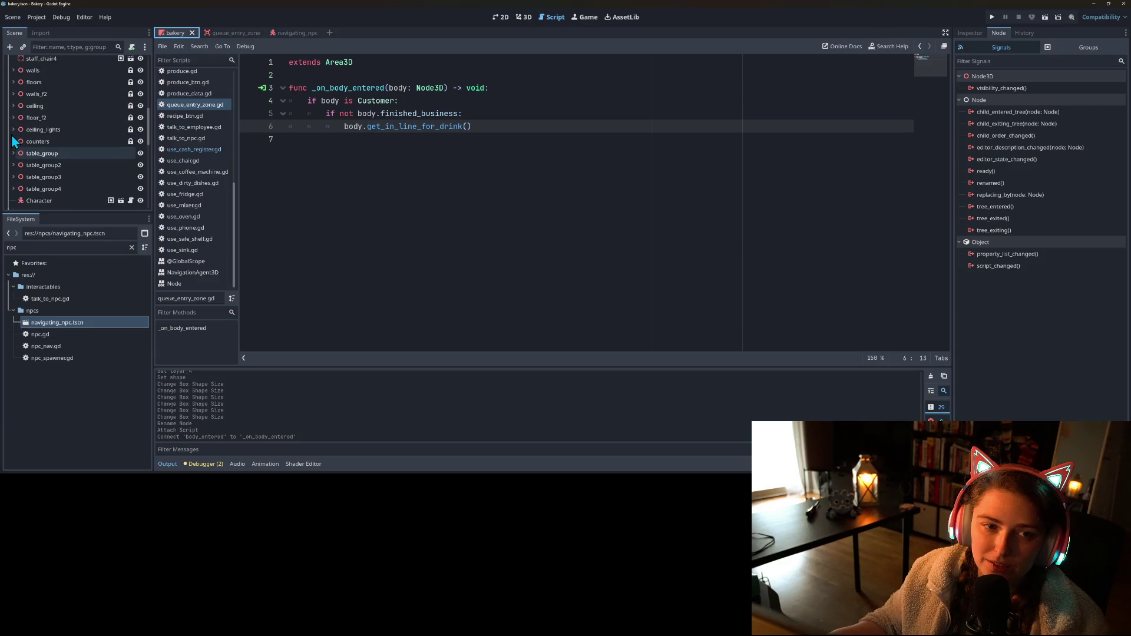
pyautogui.click(12, 90)
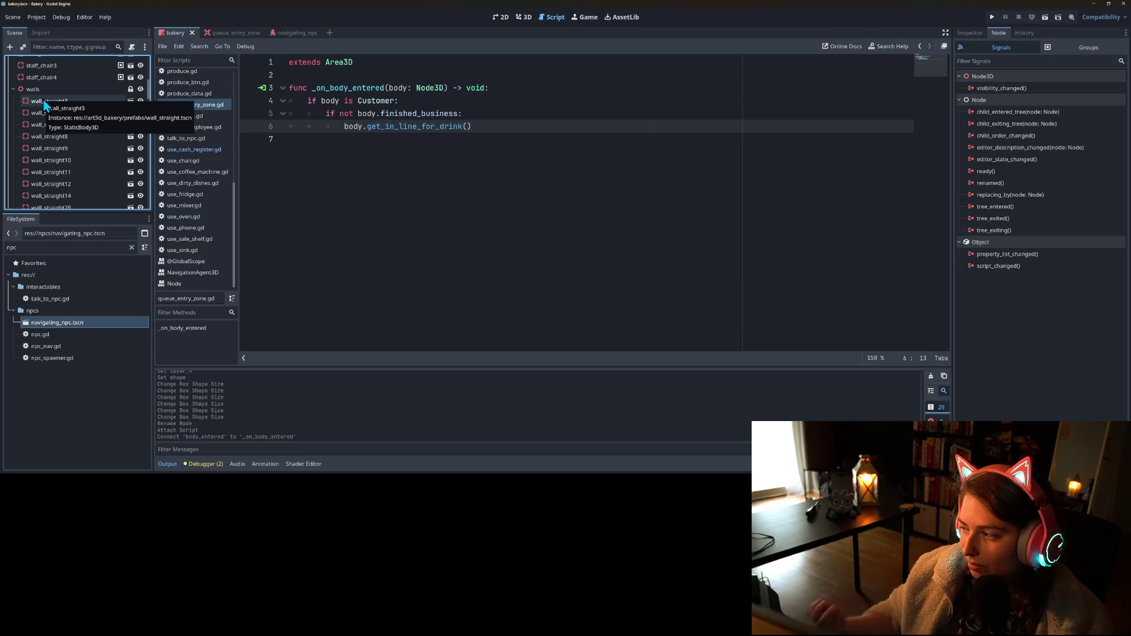
pyautogui.scroll(-3)
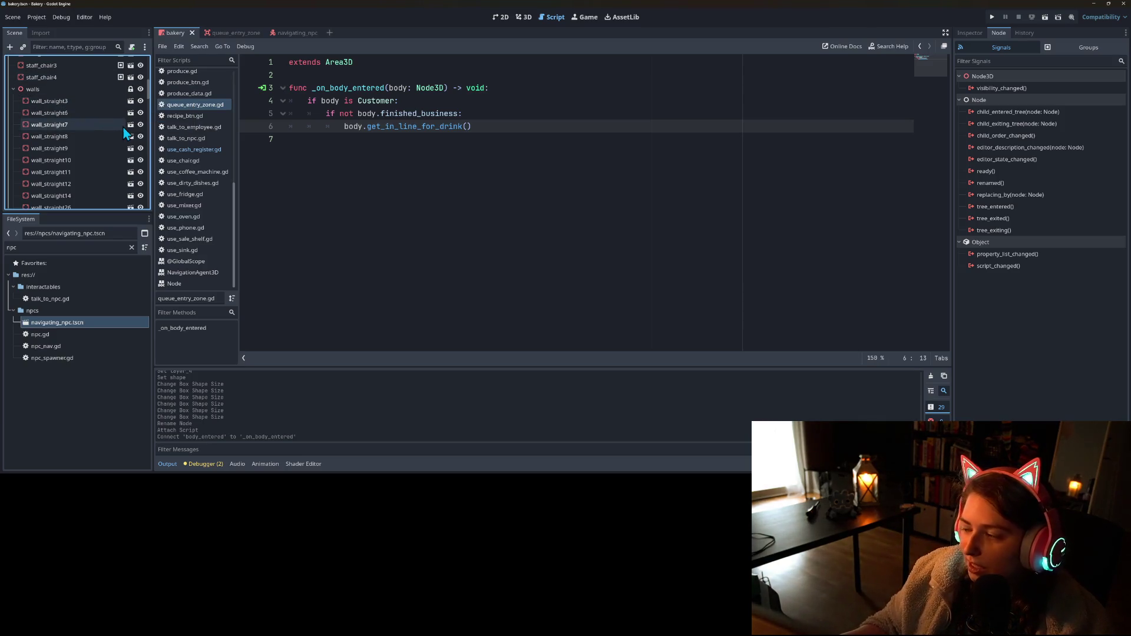
pyautogui.scroll(-3)
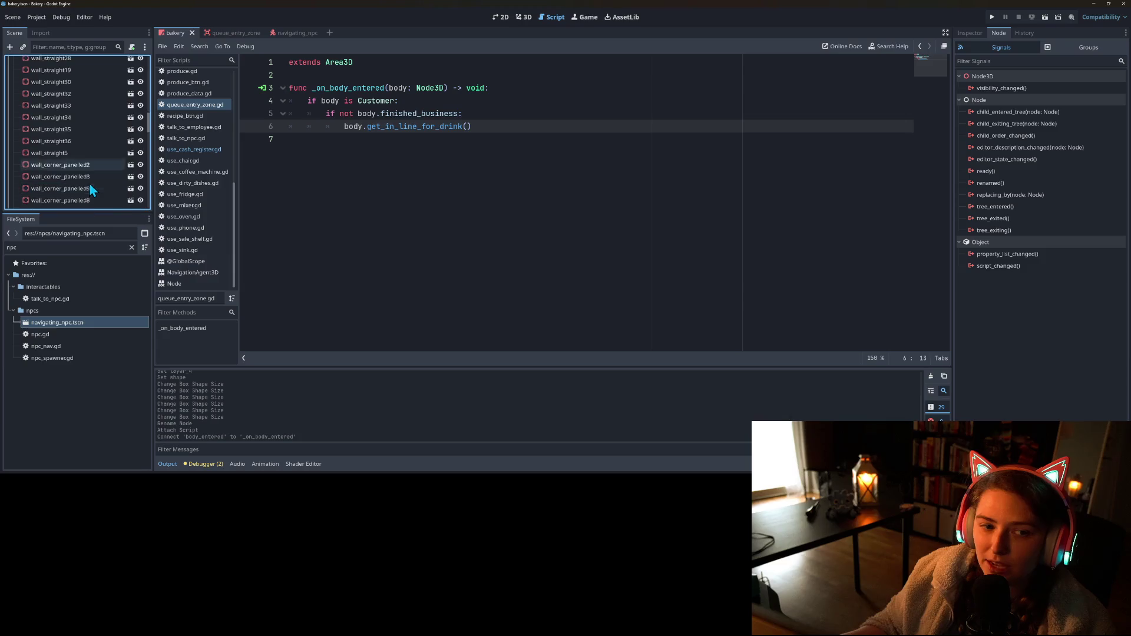
pyautogui.click(92, 157)
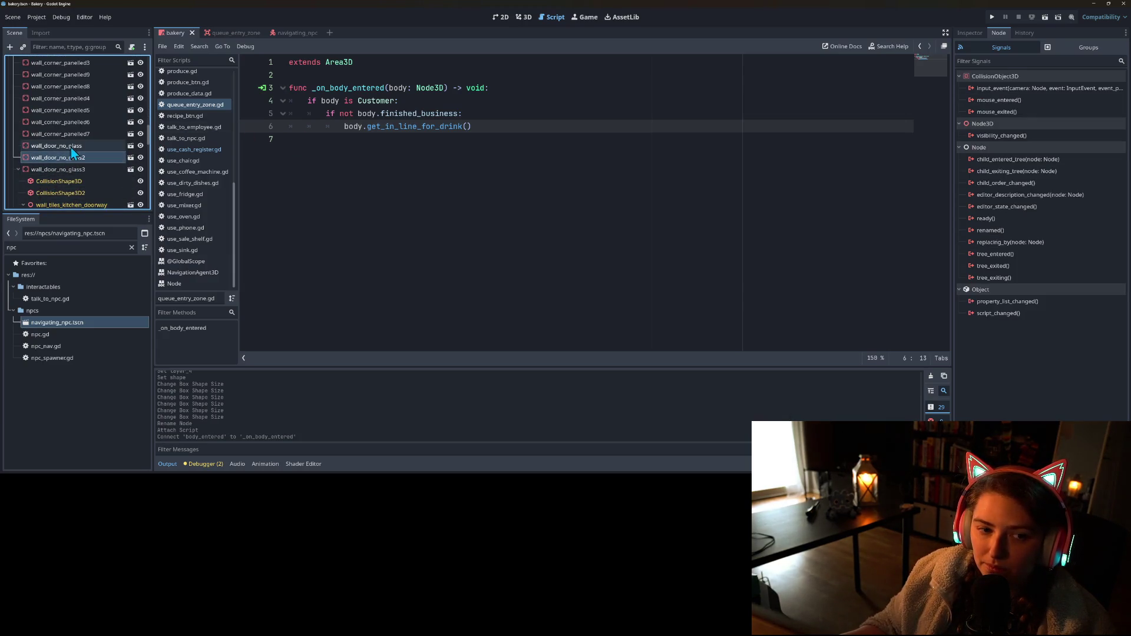
pyautogui.scroll(-3)
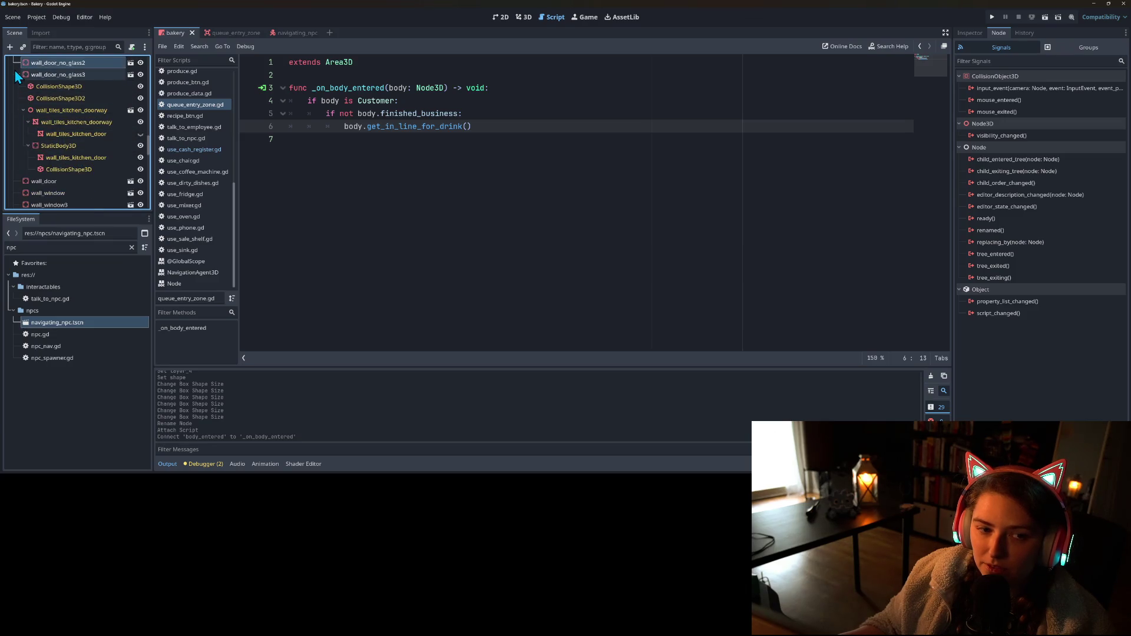
pyautogui.click(16, 71)
pyautogui.click(52, 89)
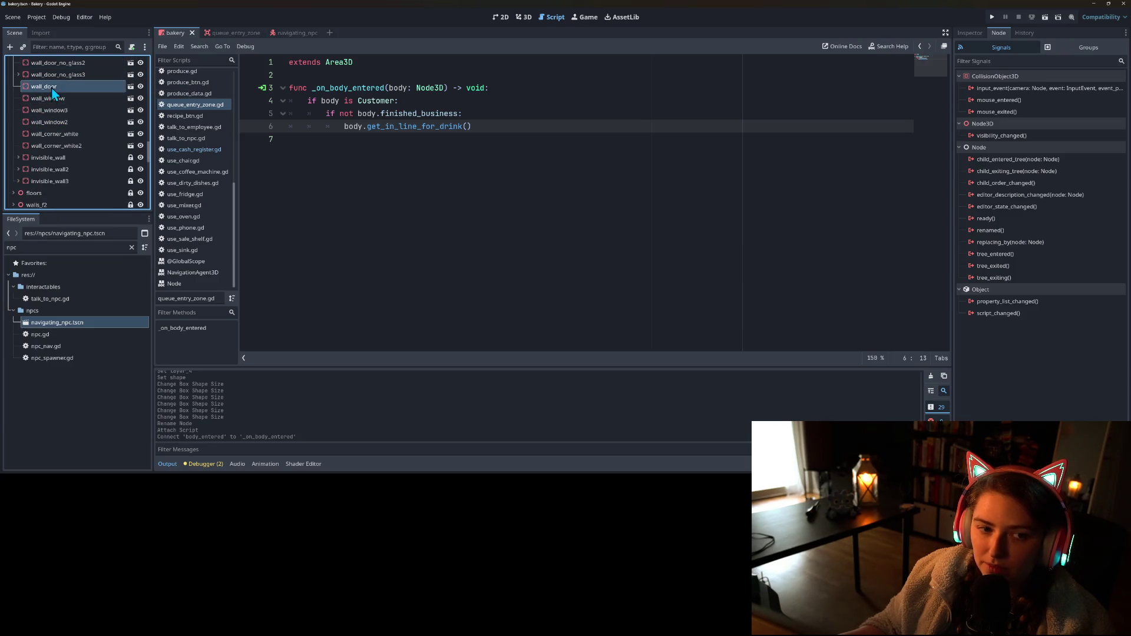
pyautogui.click(524, 17)
pyautogui.scroll(3)
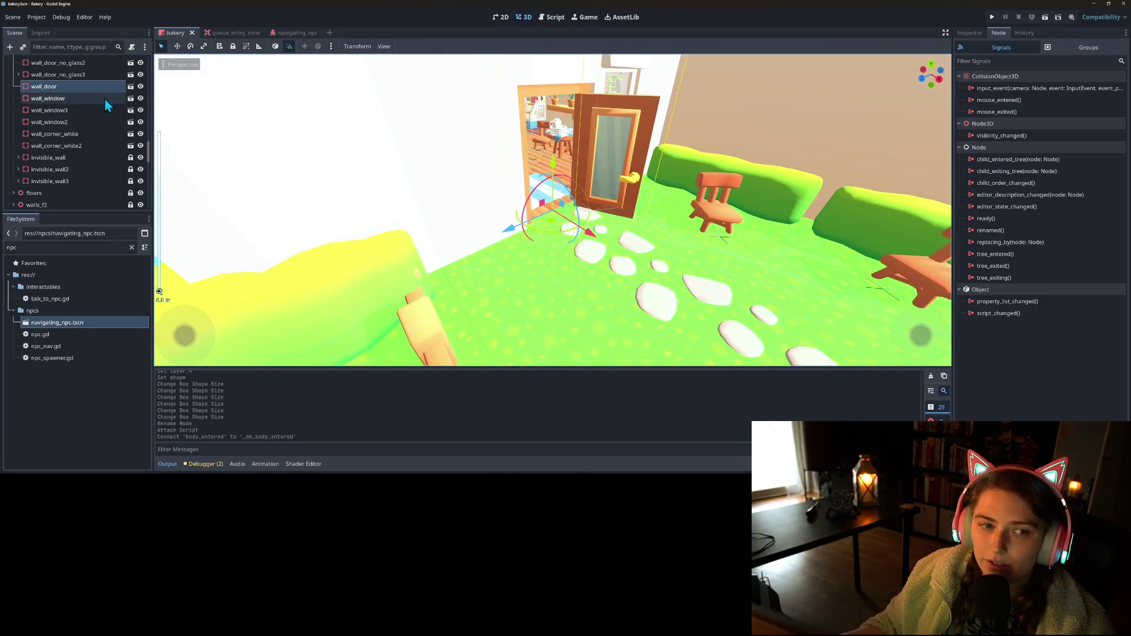
# - Instance queue_entry_zone.tscn as a child of wall_door and frame it in the viewport
pyautogui.rightClick(98, 84)
pyautogui.click(128, 101)
pyautogui.write('que')
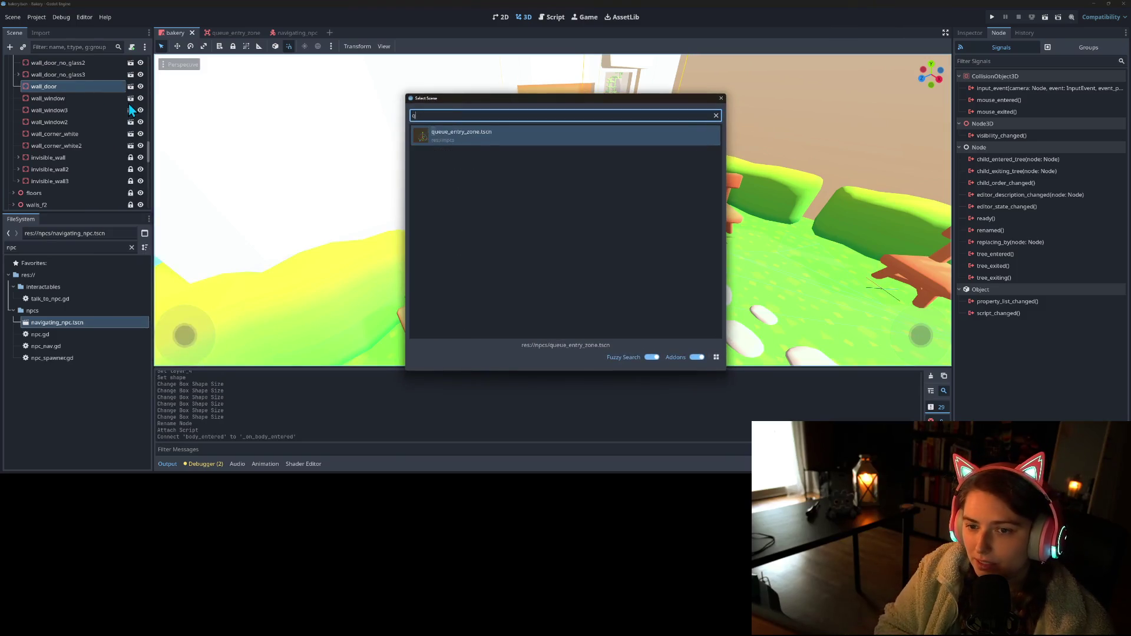
pyautogui.press('Return')
pyautogui.press('f')
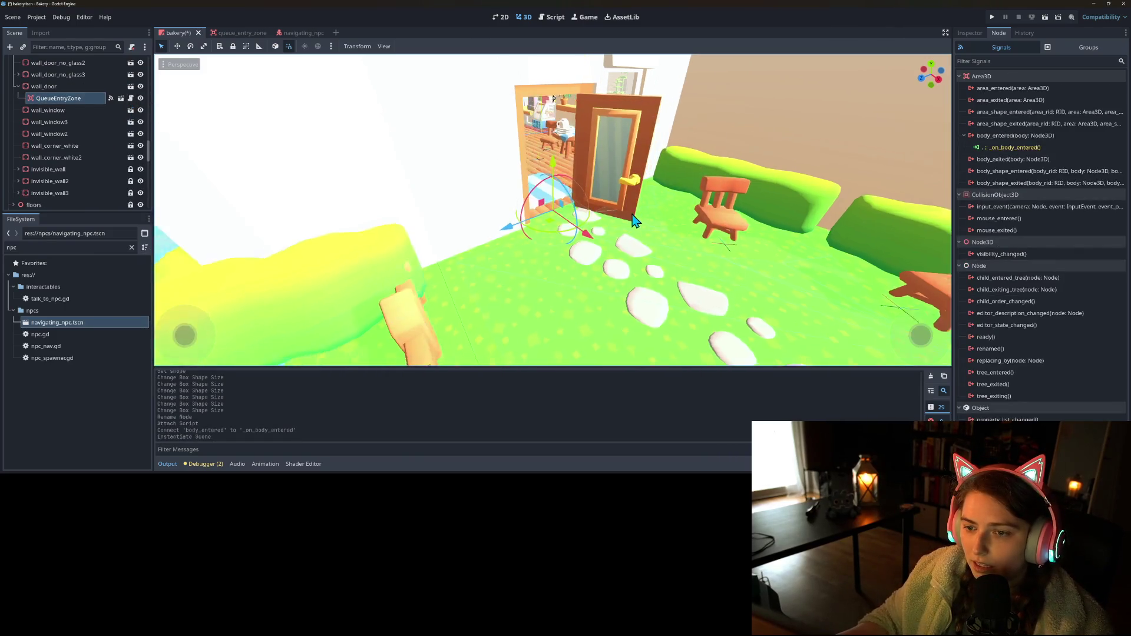
pyautogui.moveTo(580, 235); pyautogui.dragTo(631, 227)
pyautogui.scroll(3)
# - Turn on Editable Children for QueueEntryZone and frame its CollisionShape3D
pyautogui.rightClick(69, 101)
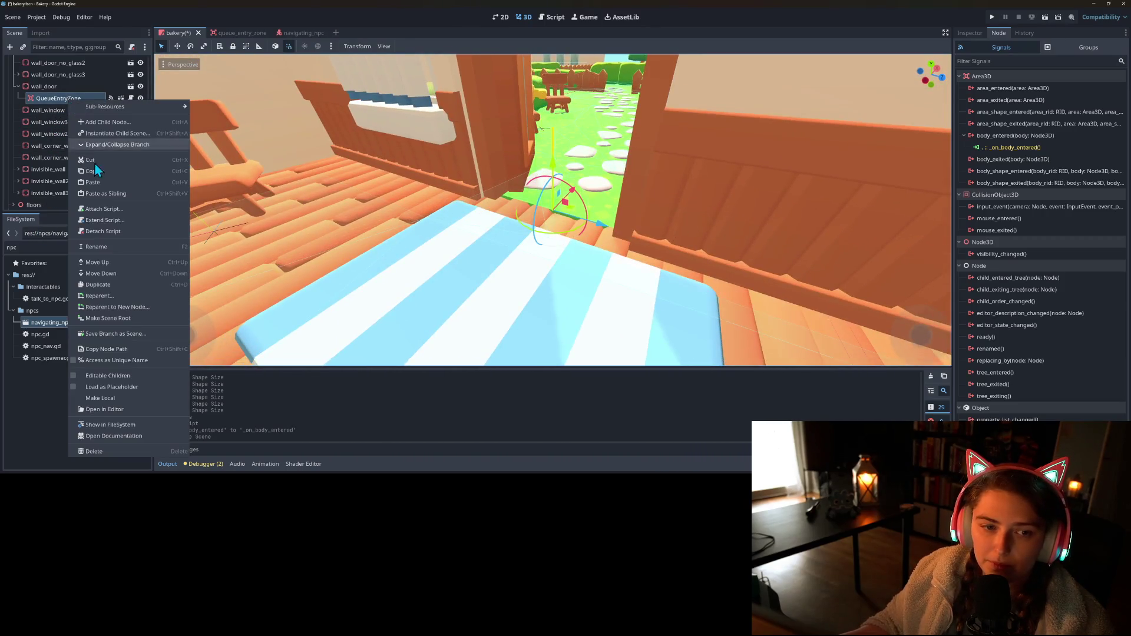
pyautogui.click(108, 375)
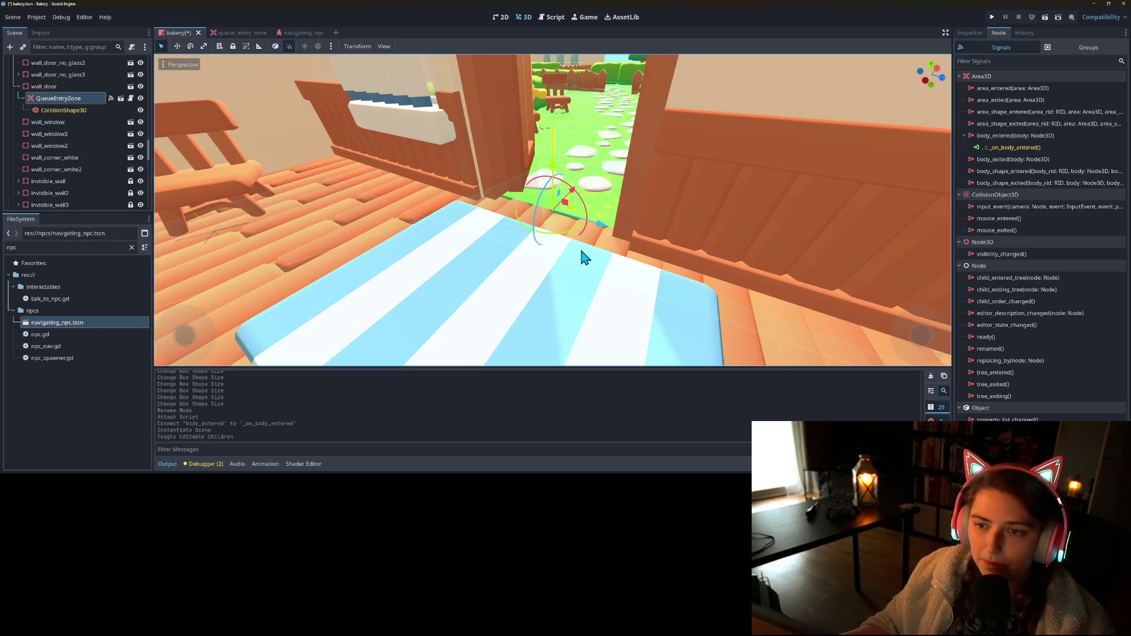
pyautogui.scroll(-3)
pyautogui.click(73, 110)
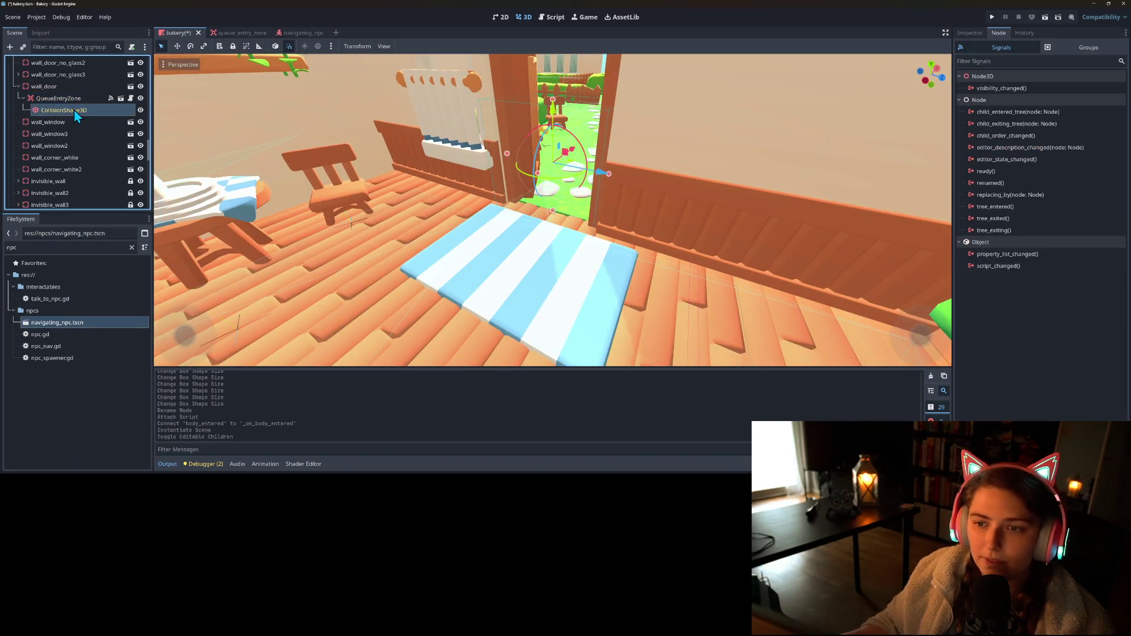
pyautogui.scroll(3)
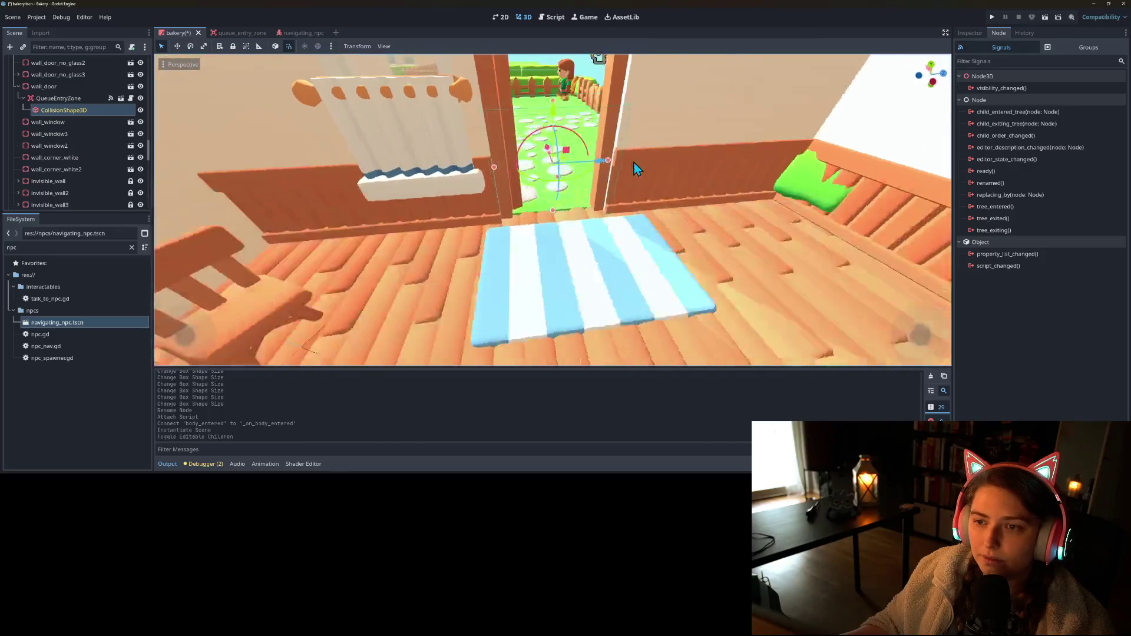
pyautogui.press('f')
# - Switch Editable Children back off, confirm the revert, and view QueueEntryZone's properties
pyautogui.rightClick(47, 99)
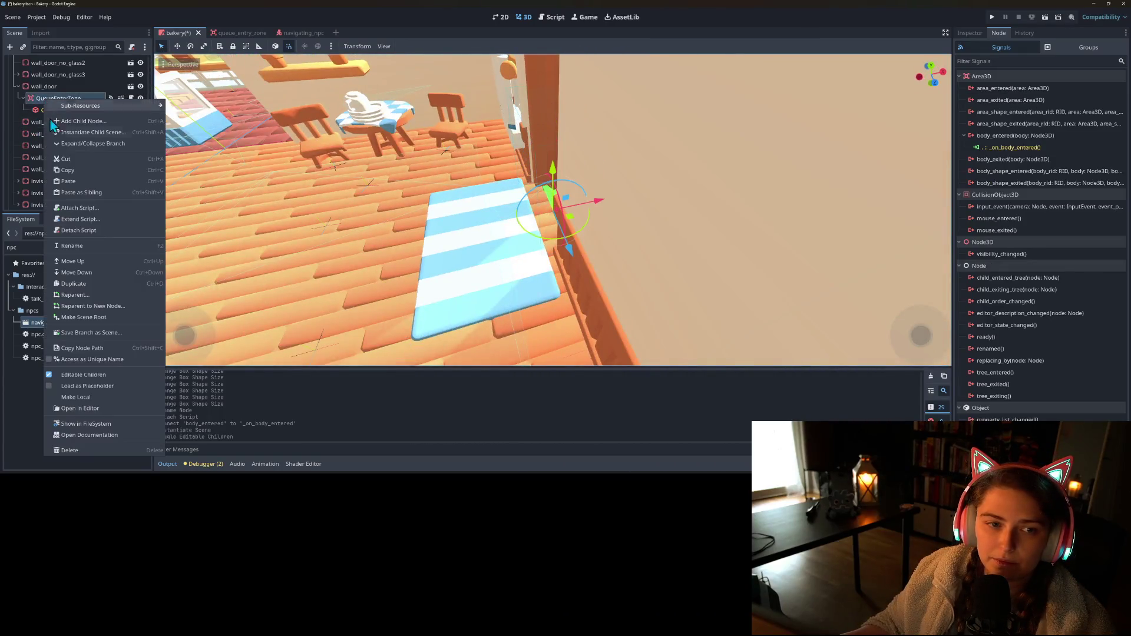
pyautogui.click(93, 376)
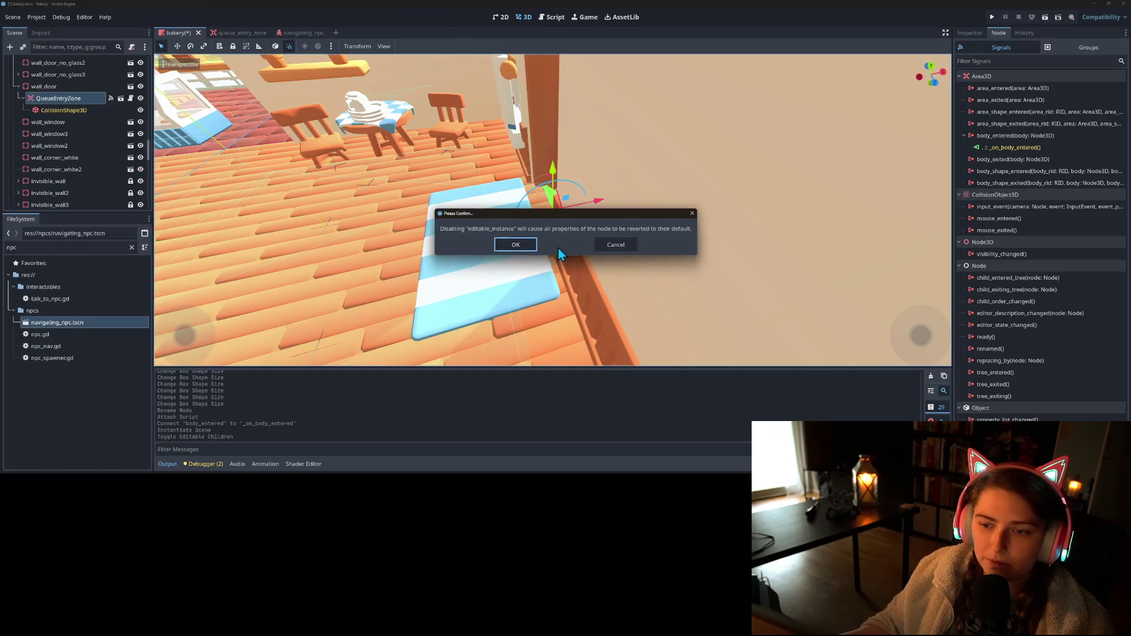
pyautogui.click(524, 247)
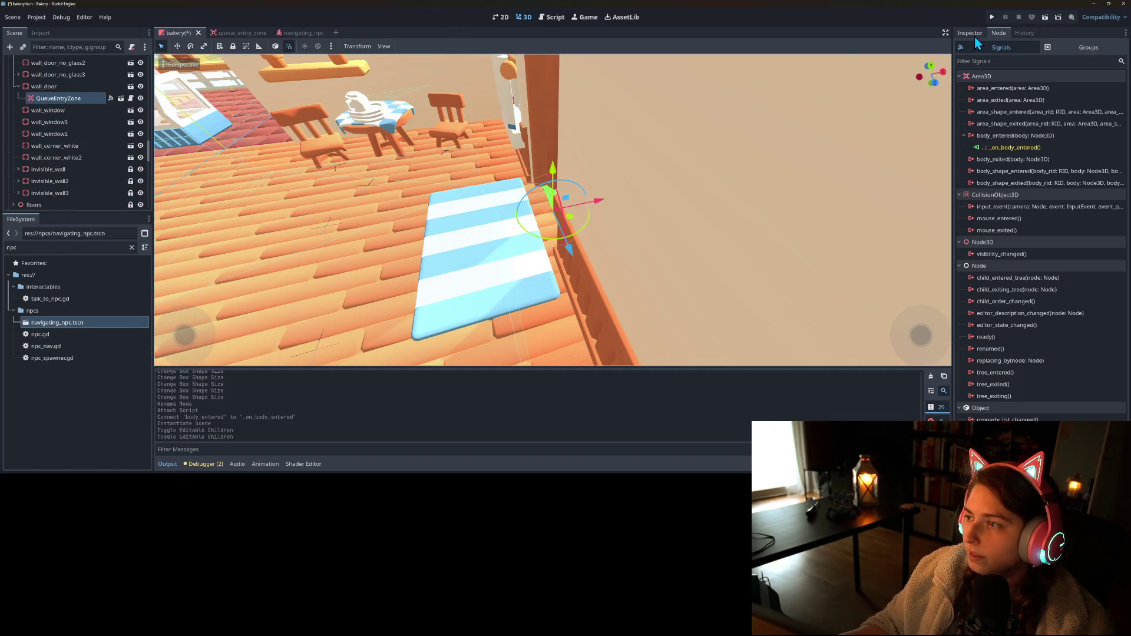
pyautogui.click(970, 33)
pyautogui.scroll(-3)
pyautogui.scroll(3)
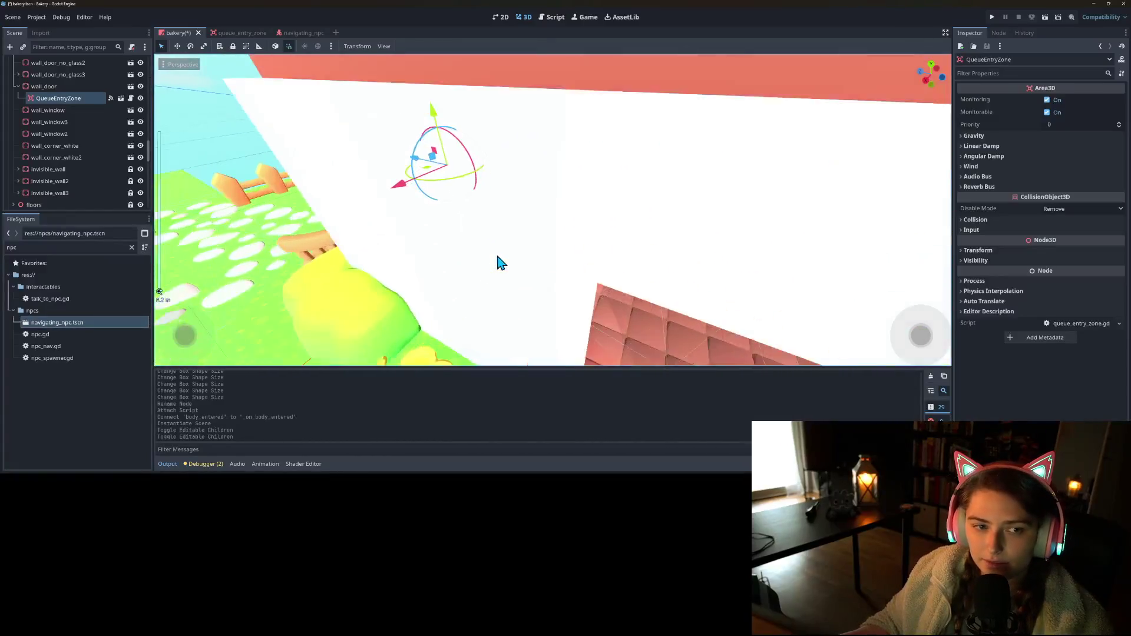
# - Reselect the QueueEntryZone under wall_door and frame it beside the door
pyautogui.click(52, 146)
pyautogui.click(59, 97)
pyautogui.press('f')
pyautogui.moveTo(387, 241); pyautogui.dragTo(307, 252)
pyautogui.click(56, 88)
pyautogui.click(58, 98)
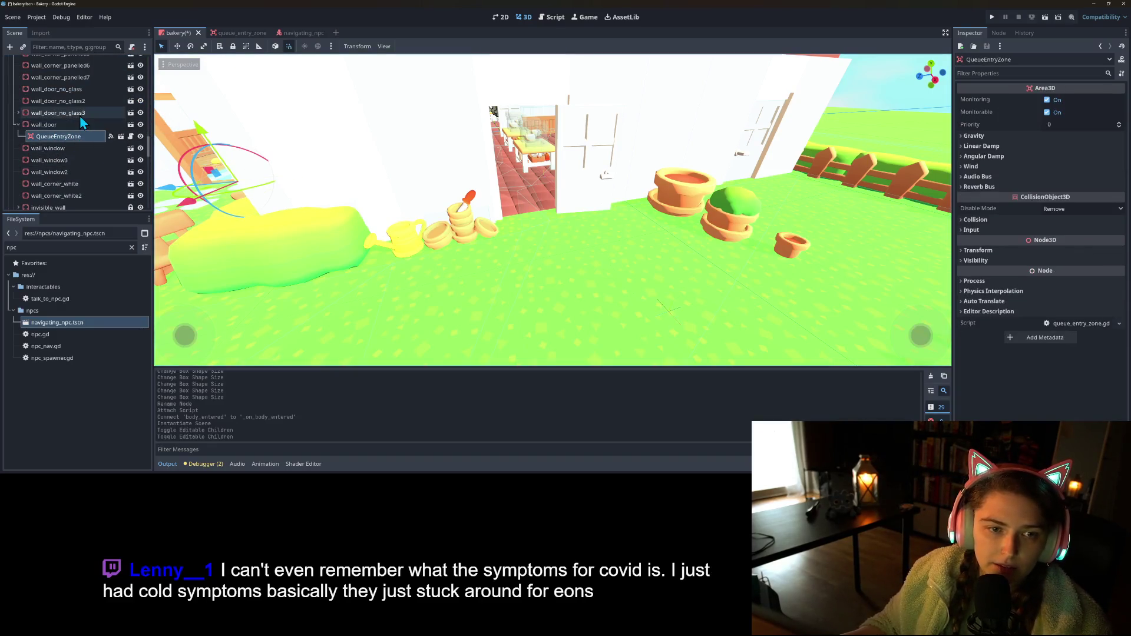
# - Paste QueueEntryZone under wall_door_no_glass2 and save the bakery scene
pyautogui.click(79, 116)
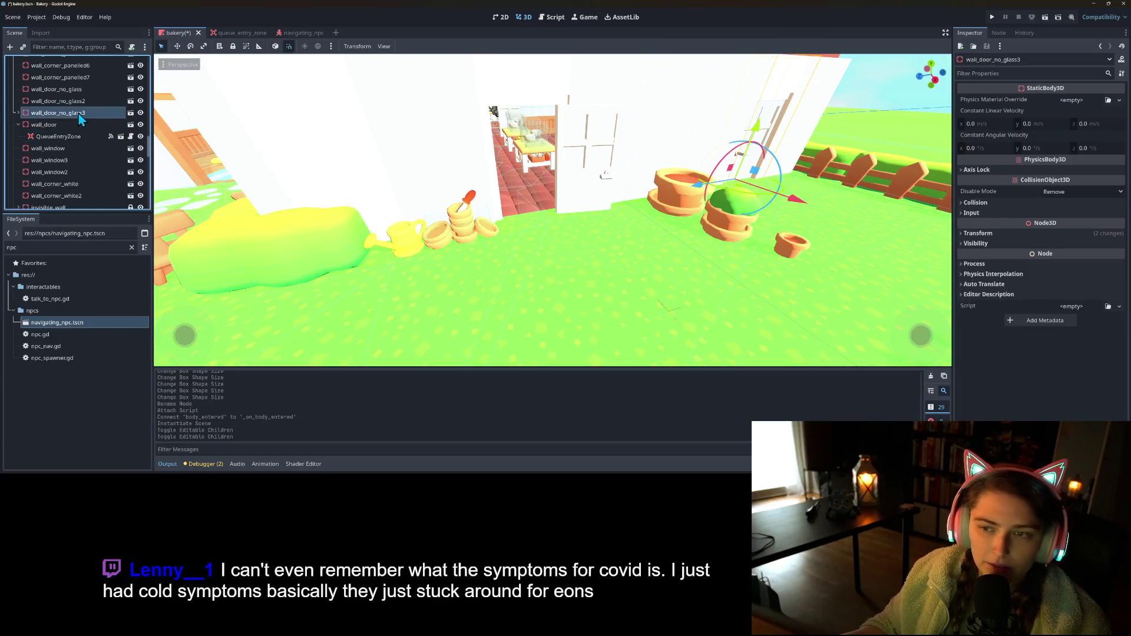
pyautogui.click(79, 101)
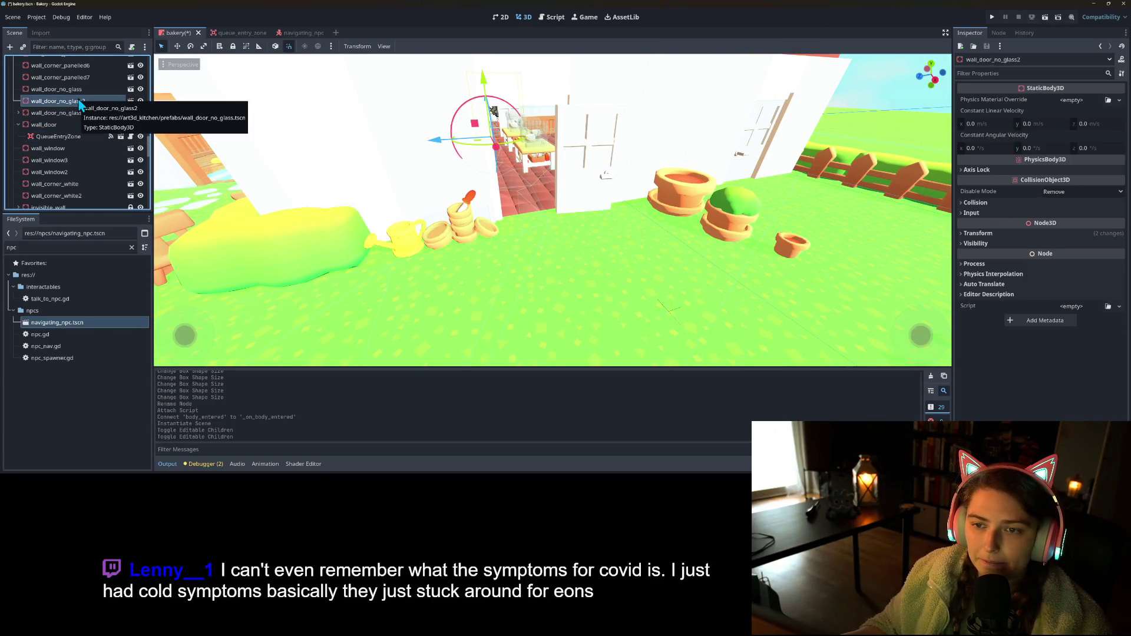
pyautogui.hotkey('ctrl', 'v')
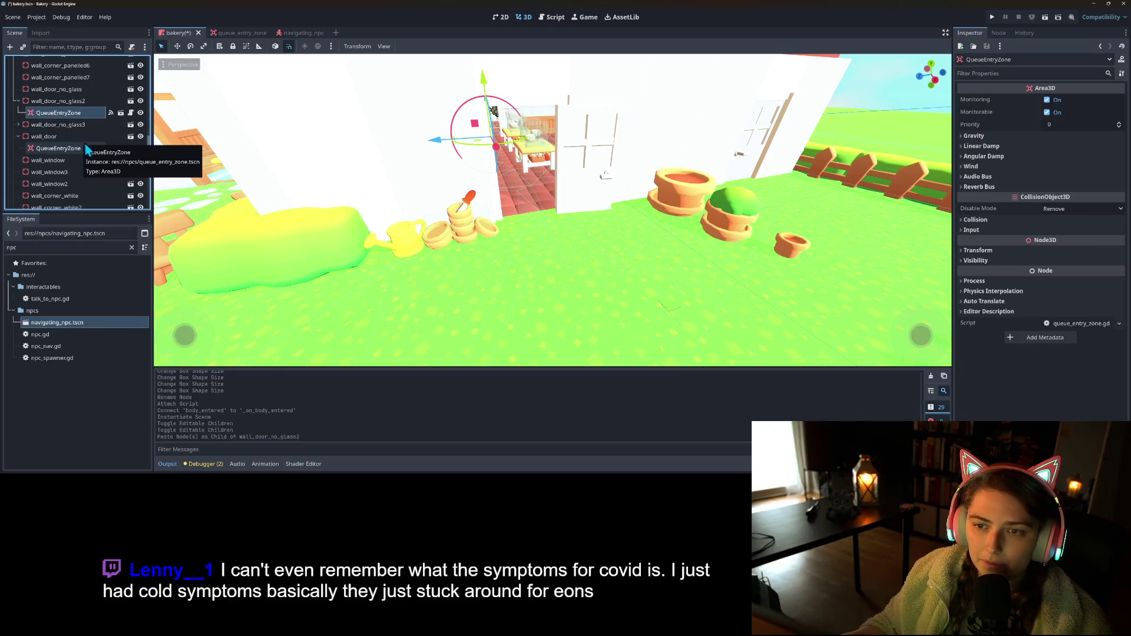
pyautogui.press('f')
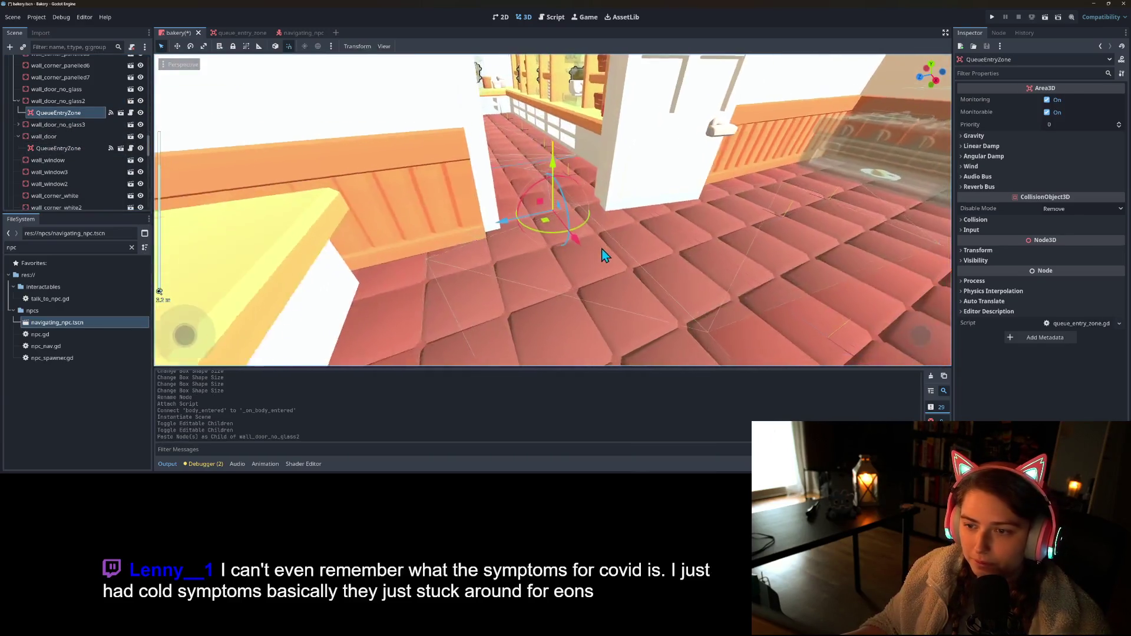
pyautogui.hotkey('ctrl', 's')
pyautogui.scroll(-3)
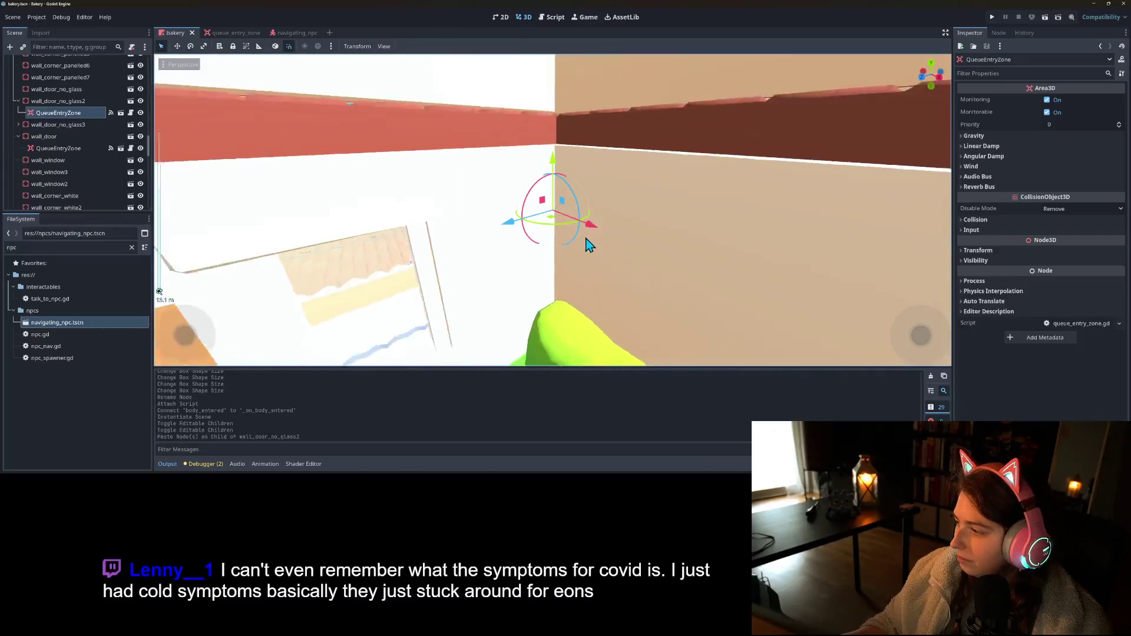
pyautogui.moveTo(581, 252); pyautogui.dragTo(604, 235)
pyautogui.scroll(-3)
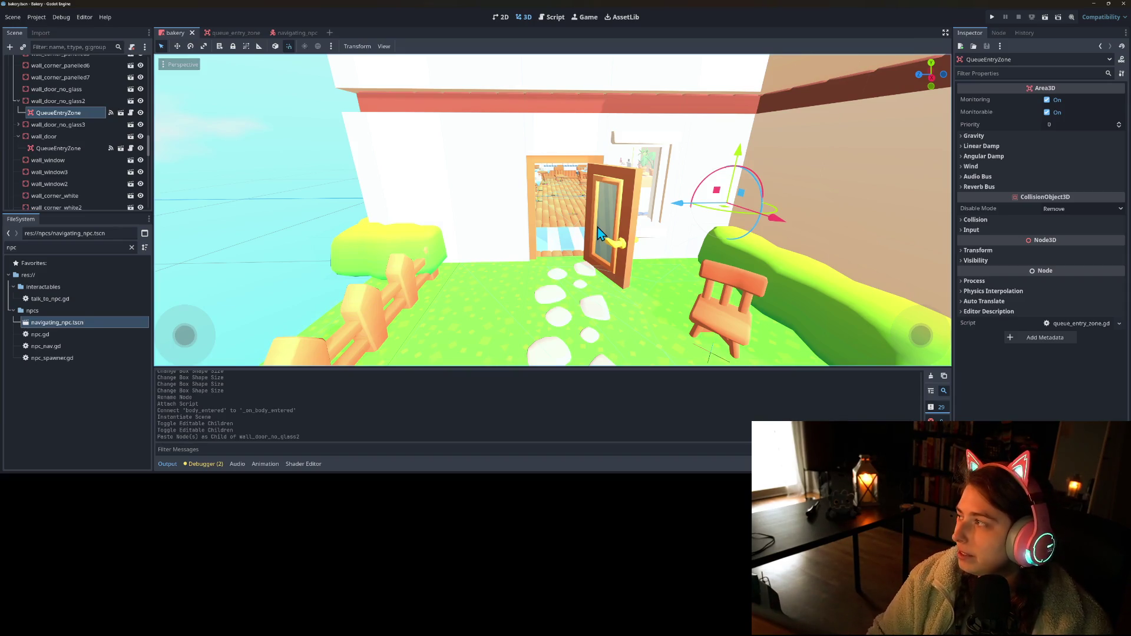
pyautogui.moveTo(444, 313); pyautogui.dragTo(512, 314)
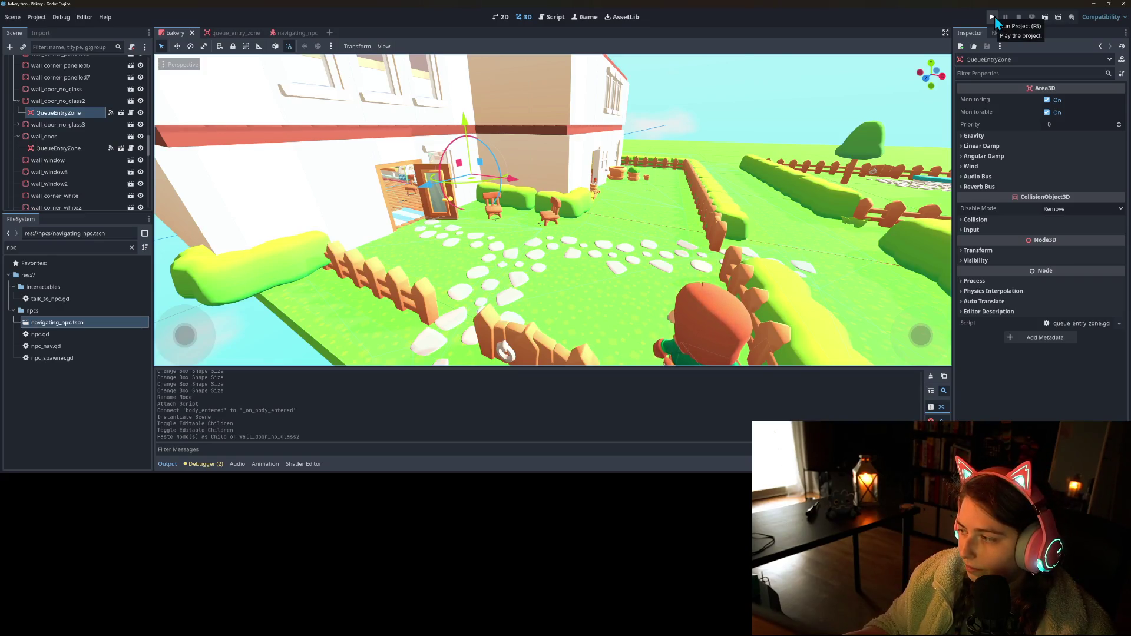
# - Run the game and walk the player through the door into the café
pyautogui.click(994, 16)
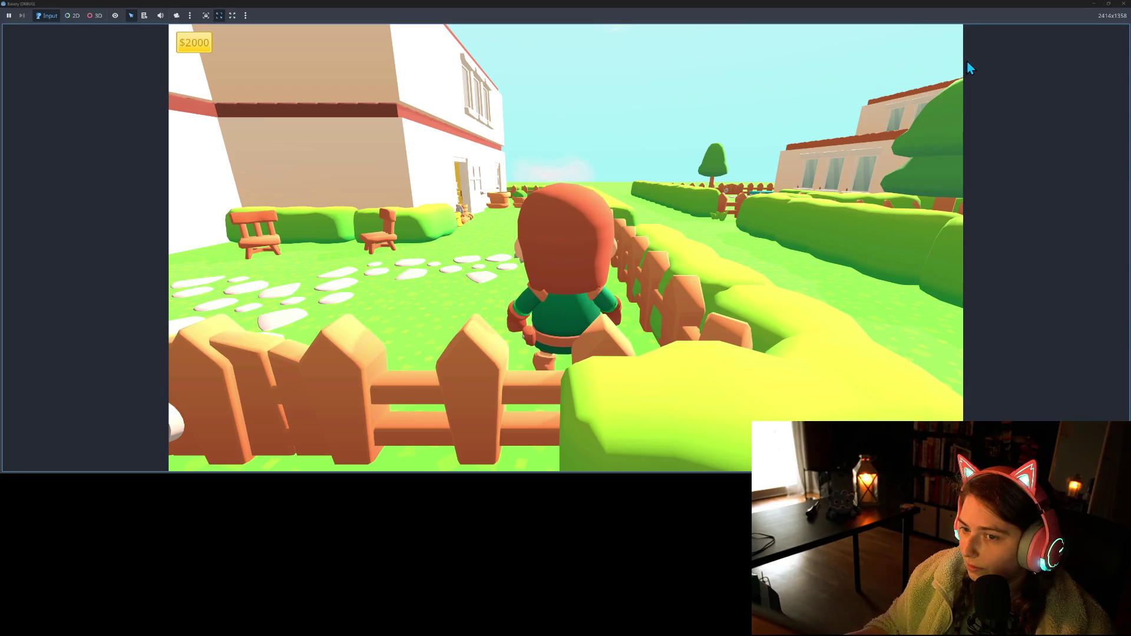
pyautogui.press('a')
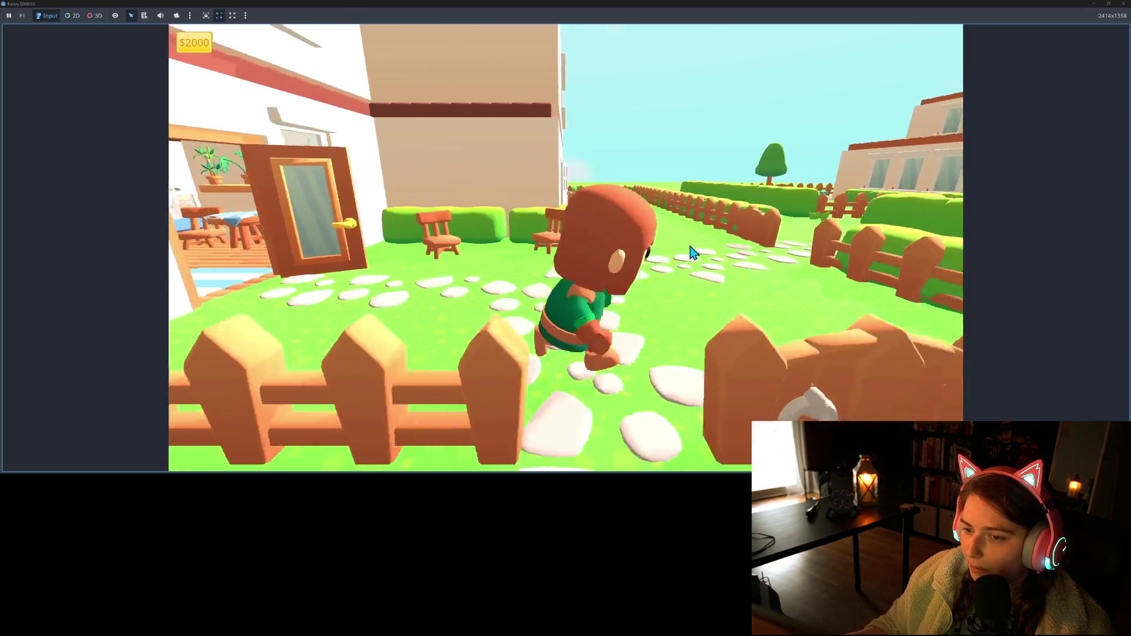
pyautogui.press('a')
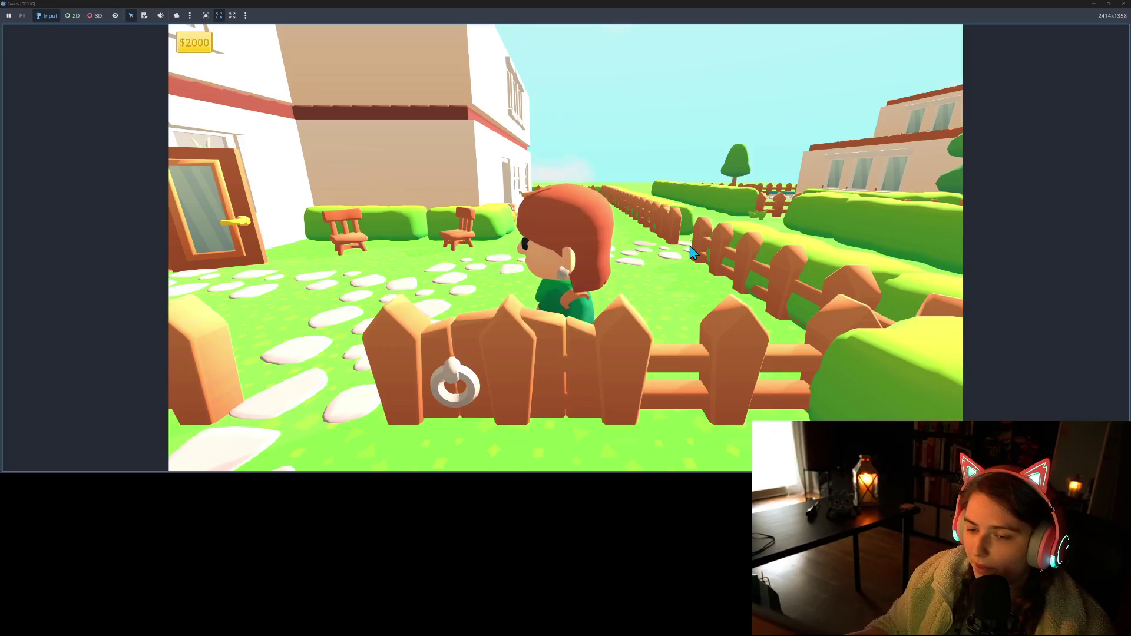
pyautogui.press('a')
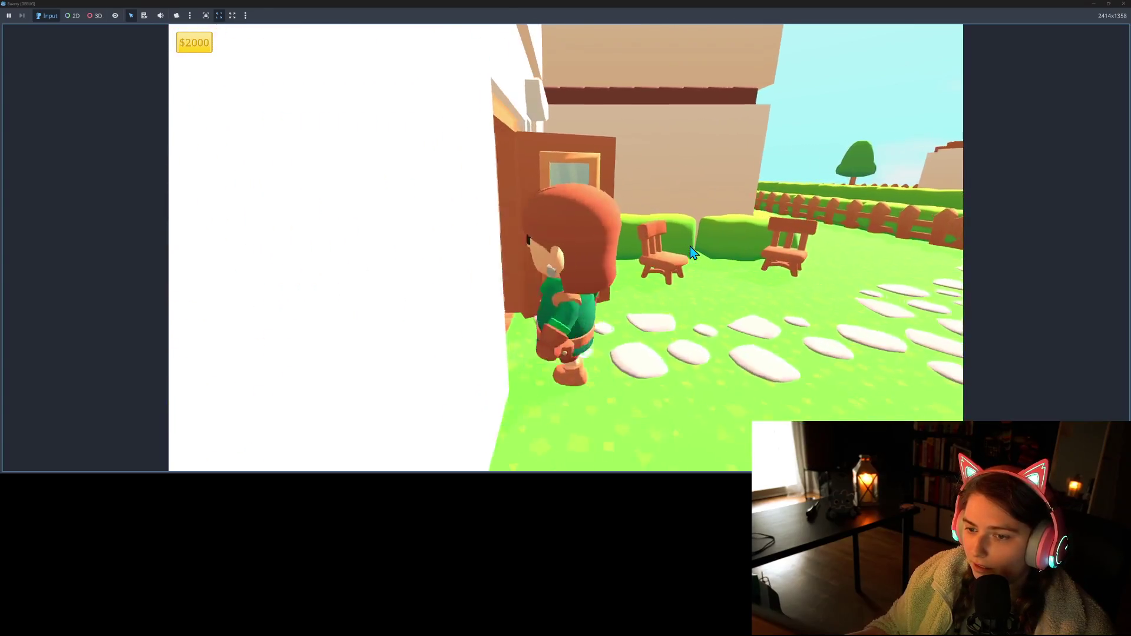
pyautogui.press('a')
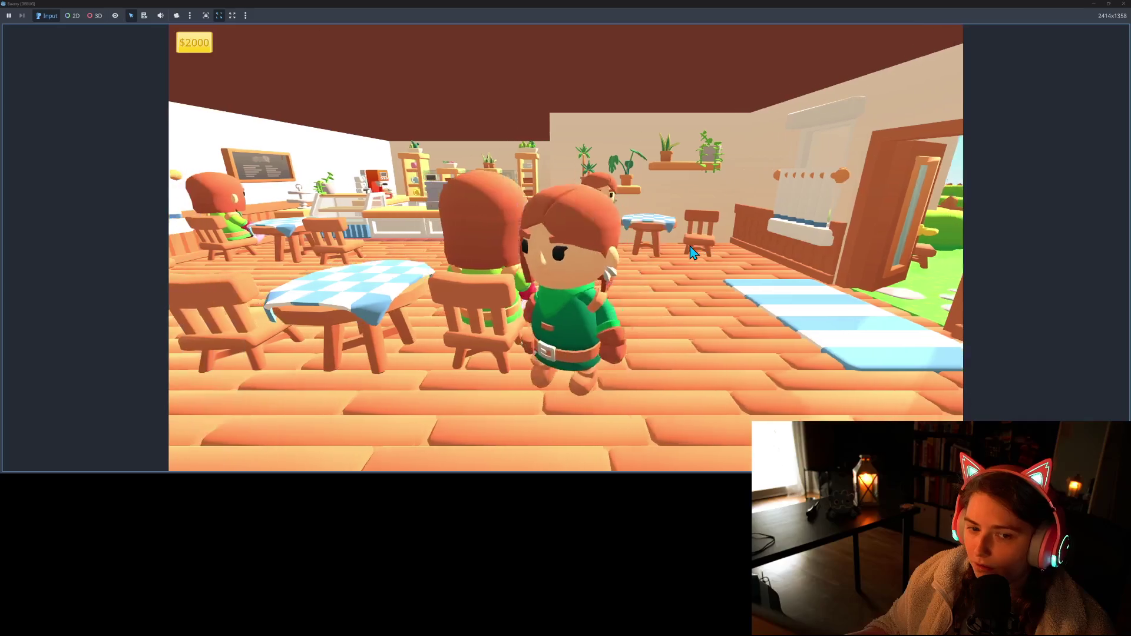
pyautogui.press('w')
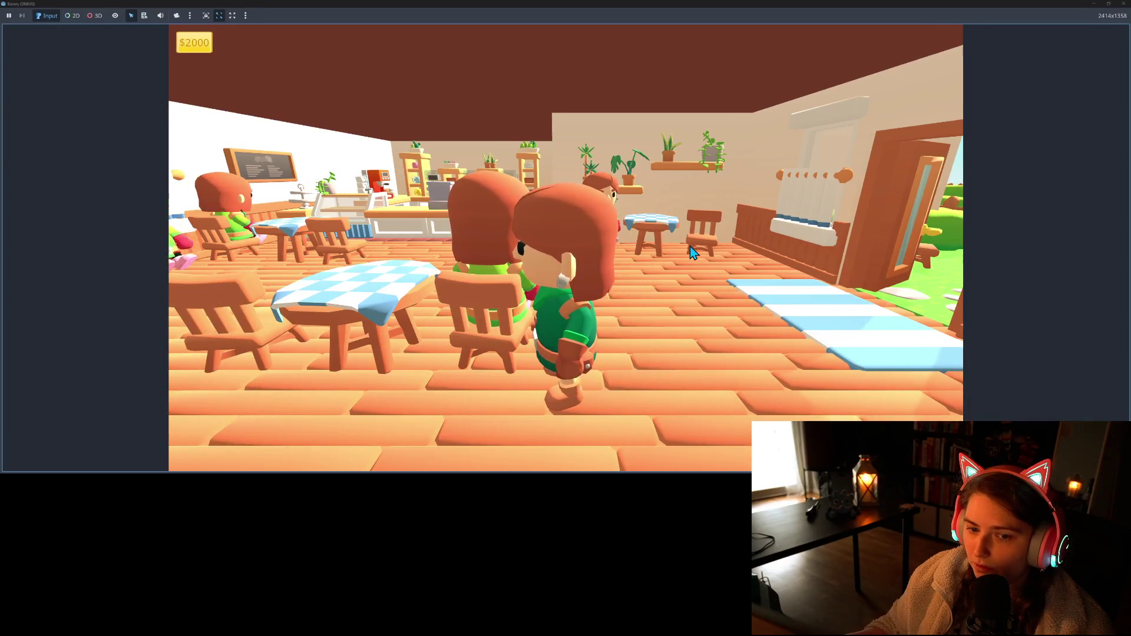
# - Walk the player around the café and out into the garden, then stop the game with F8
pyautogui.press('d')
pyautogui.press('s')
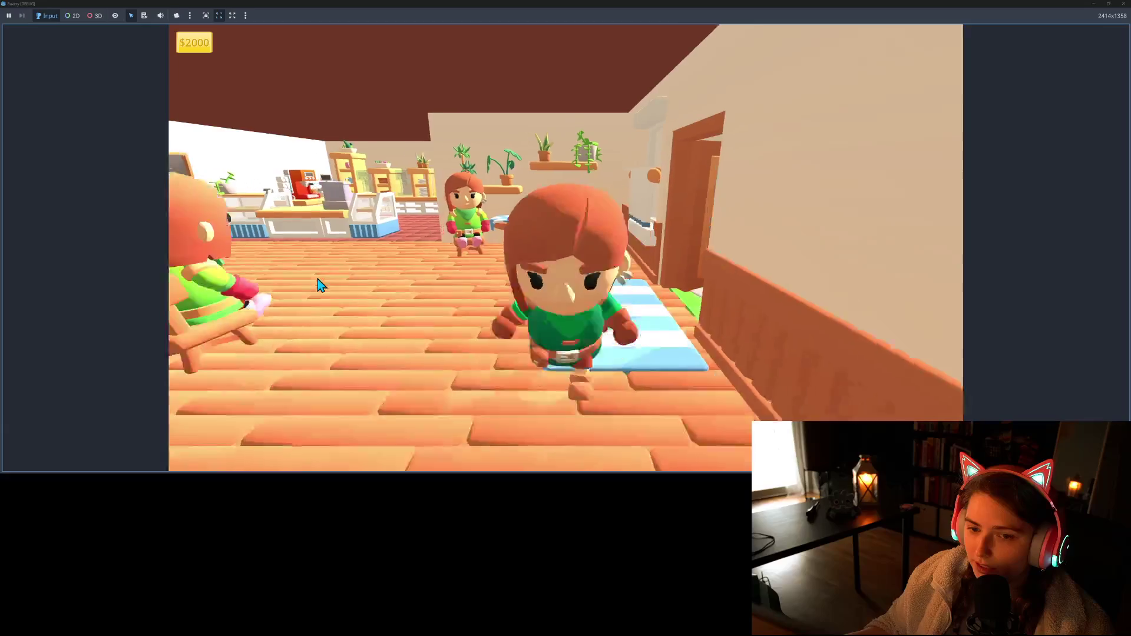
pyautogui.press('w')
pyautogui.press('a')
pyautogui.press('w')
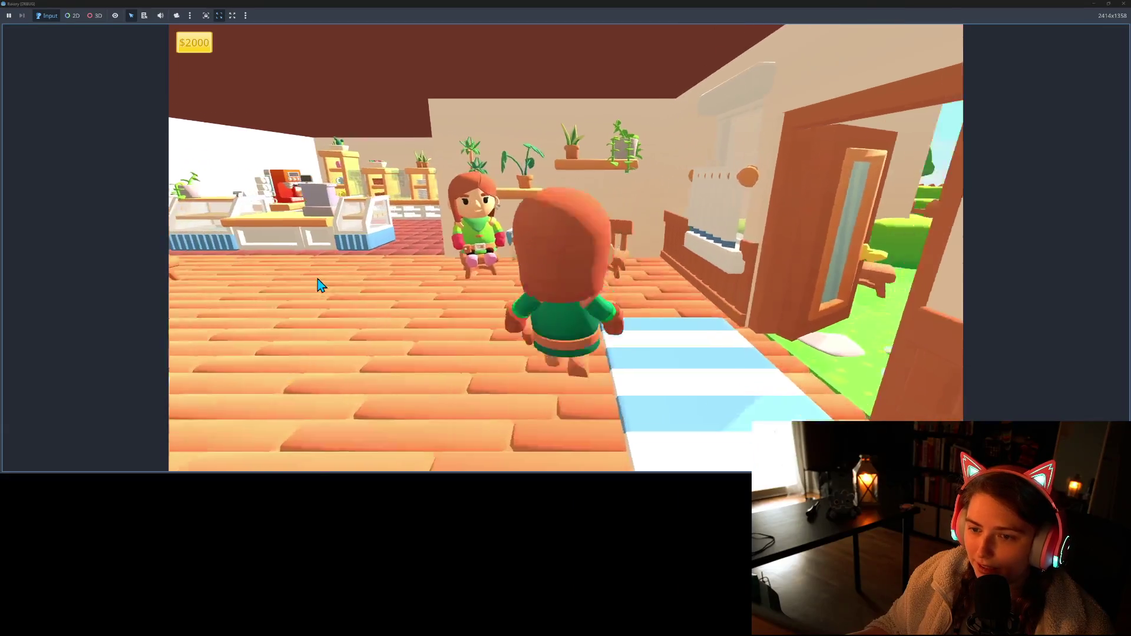
pyautogui.press('w')
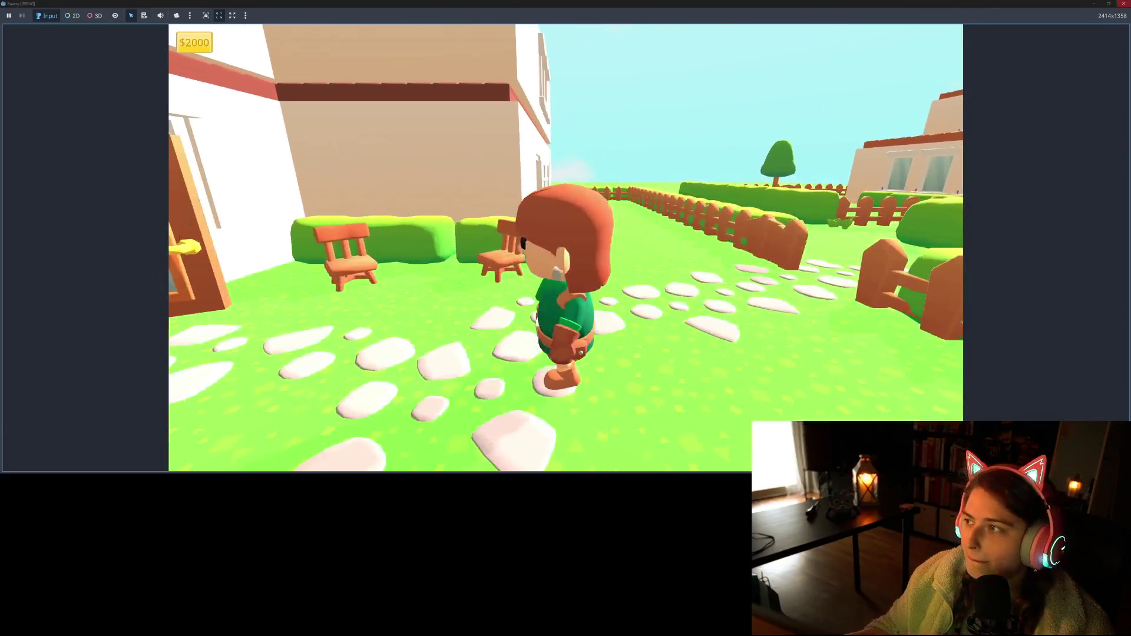
pyautogui.press('F8')
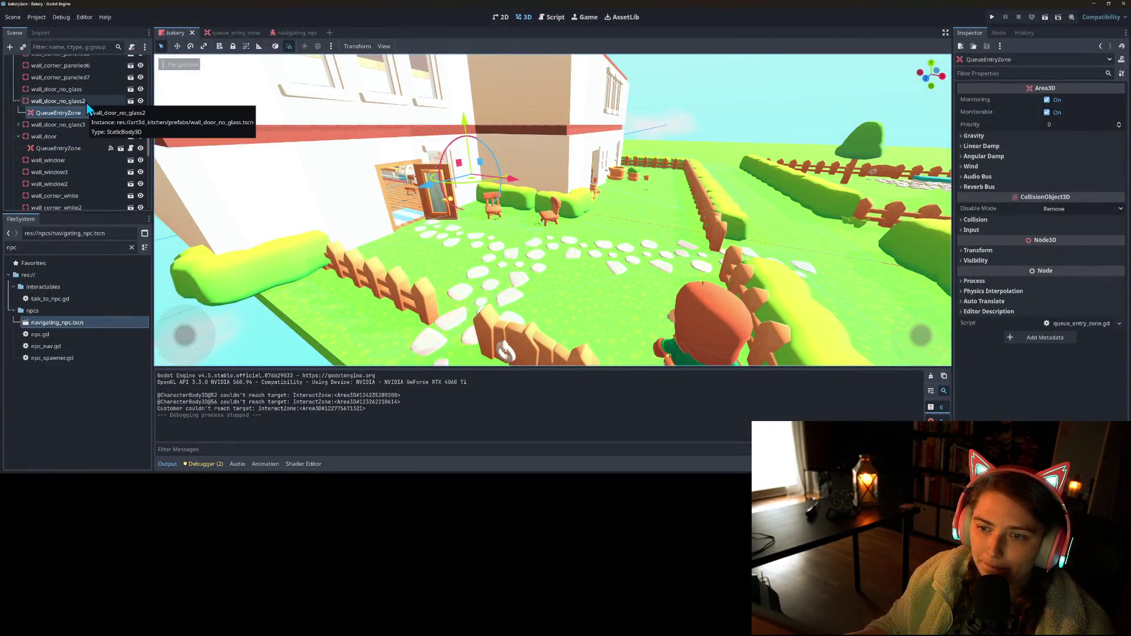
# - Bring up queue_entry_zone.gd in the Script editor
pyautogui.moveTo(660, 265); pyautogui.dragTo(672, 276)
pyautogui.scroll(3)
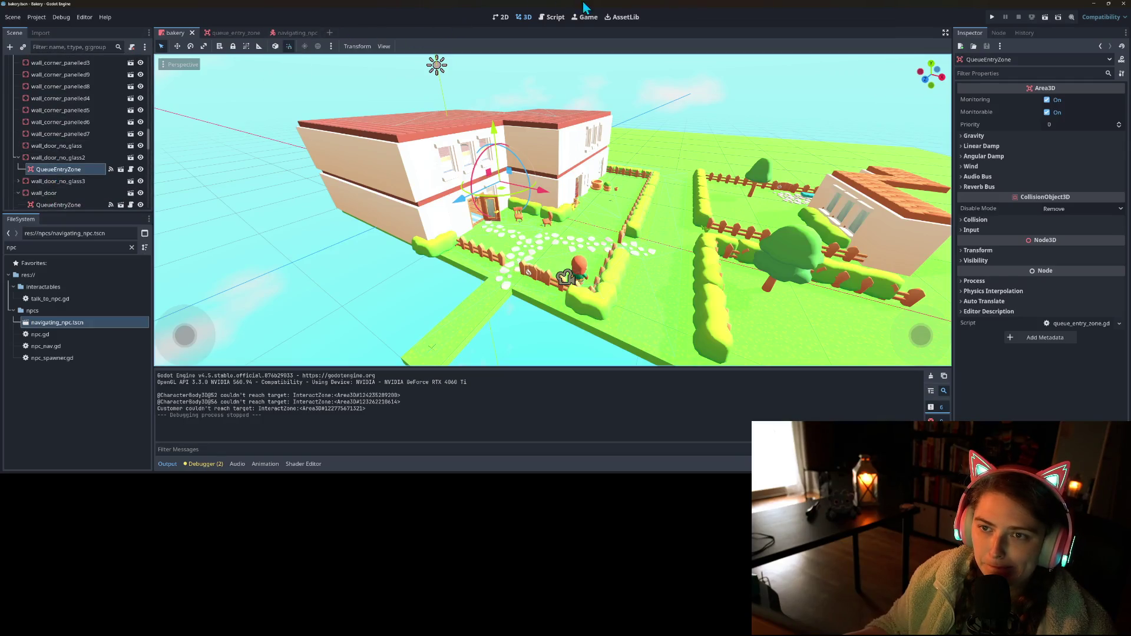
pyautogui.click(551, 18)
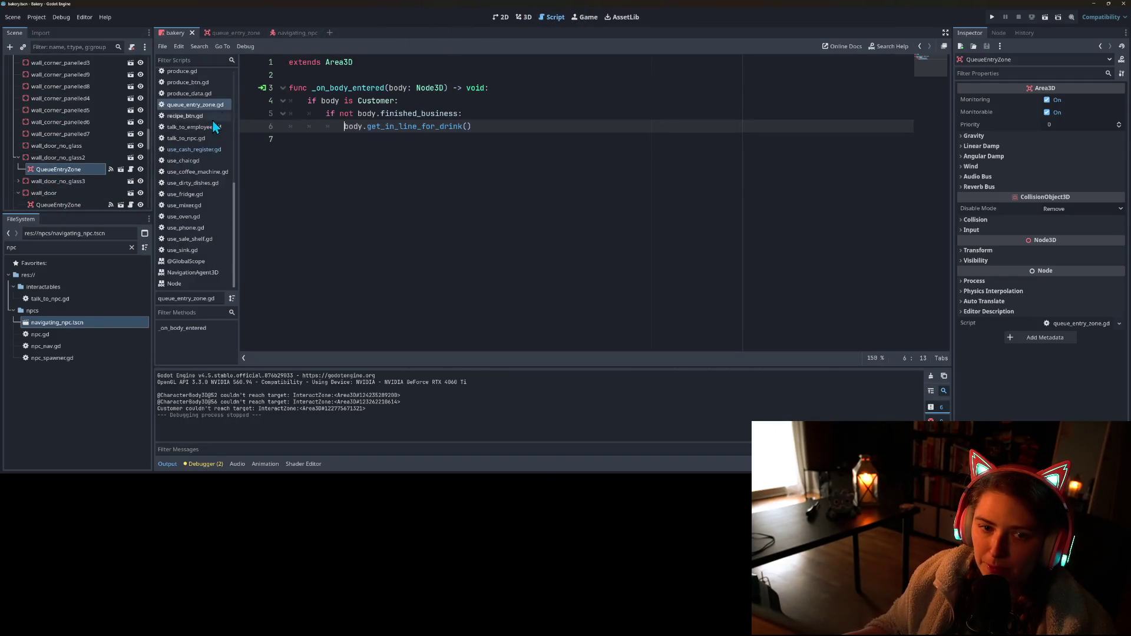
# - Open customer.gd and review the chair check and return lines around 41–47
pyautogui.scroll(3)
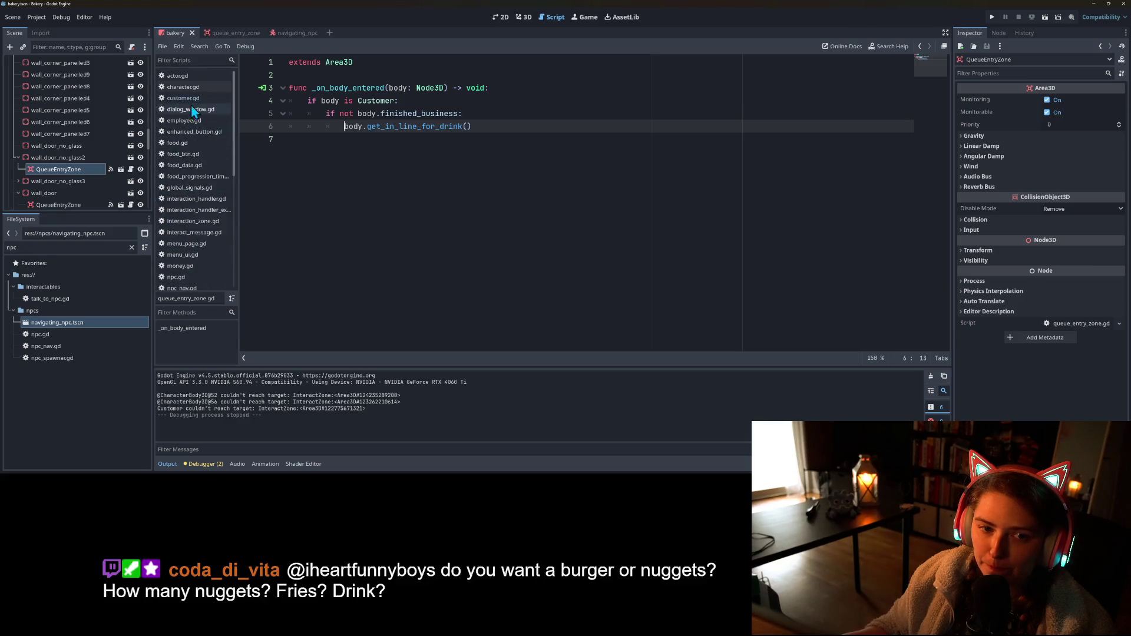
pyautogui.click(412, 126)
pyautogui.scroll(3)
pyautogui.scroll(-3)
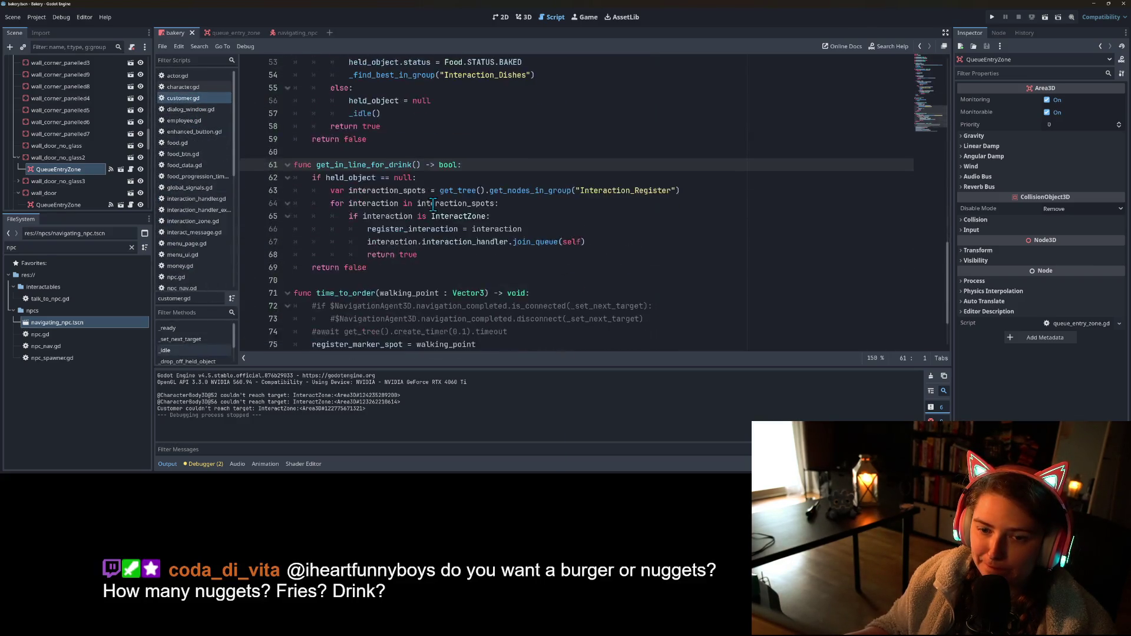
pyautogui.scroll(3)
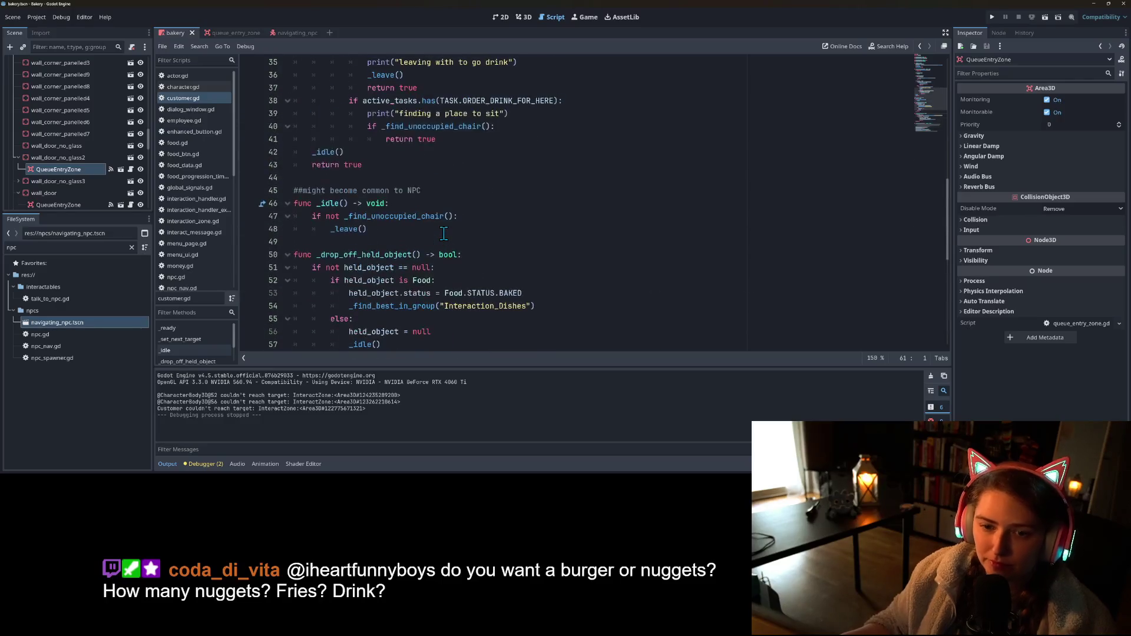
pyautogui.scroll(3)
pyautogui.click(436, 254)
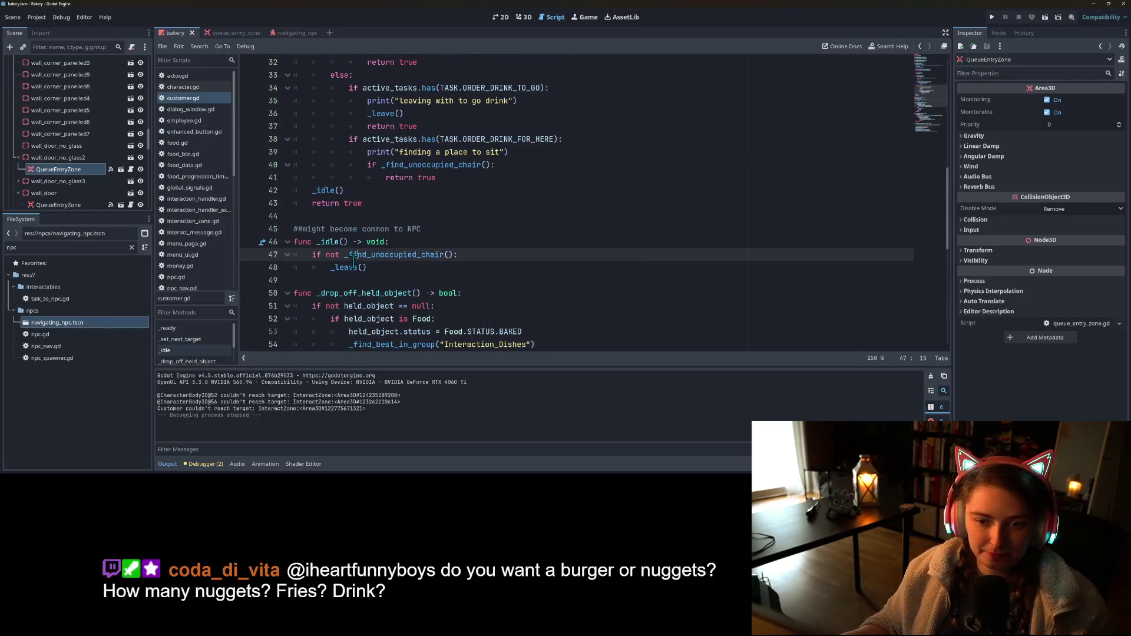
pyautogui.press('Down')
pyautogui.press('Down')
pyautogui.press('Down')
pyautogui.click(458, 254)
pyautogui.scroll(3)
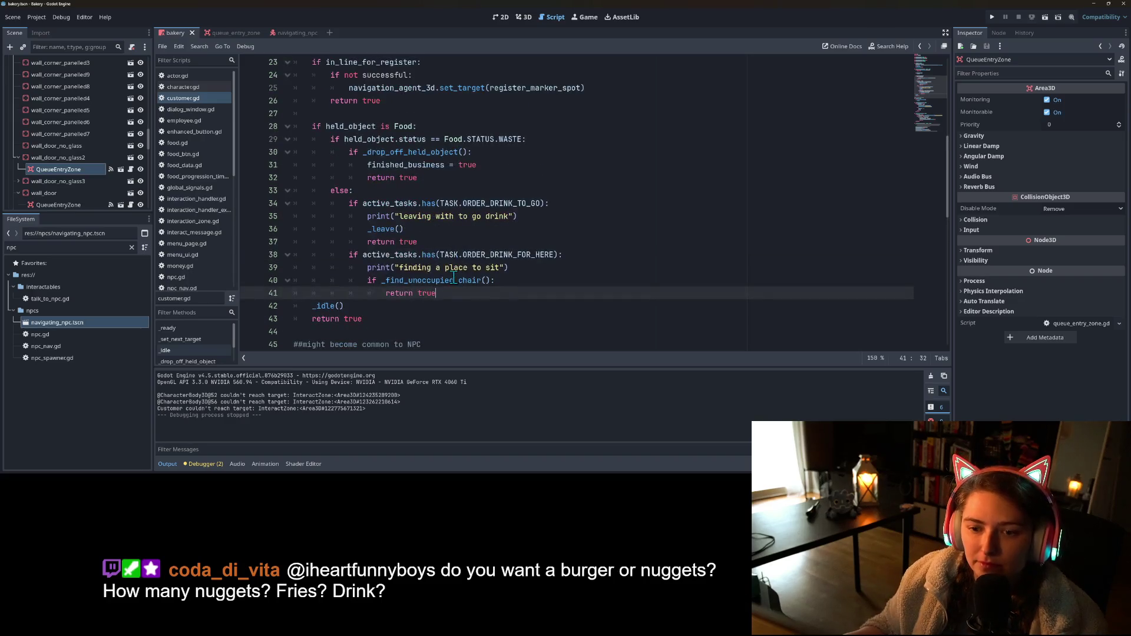
pyautogui.scroll(3)
# - Review the _set_next_target override on lines 16–26, including register_marker_spot
pyautogui.click(415, 258)
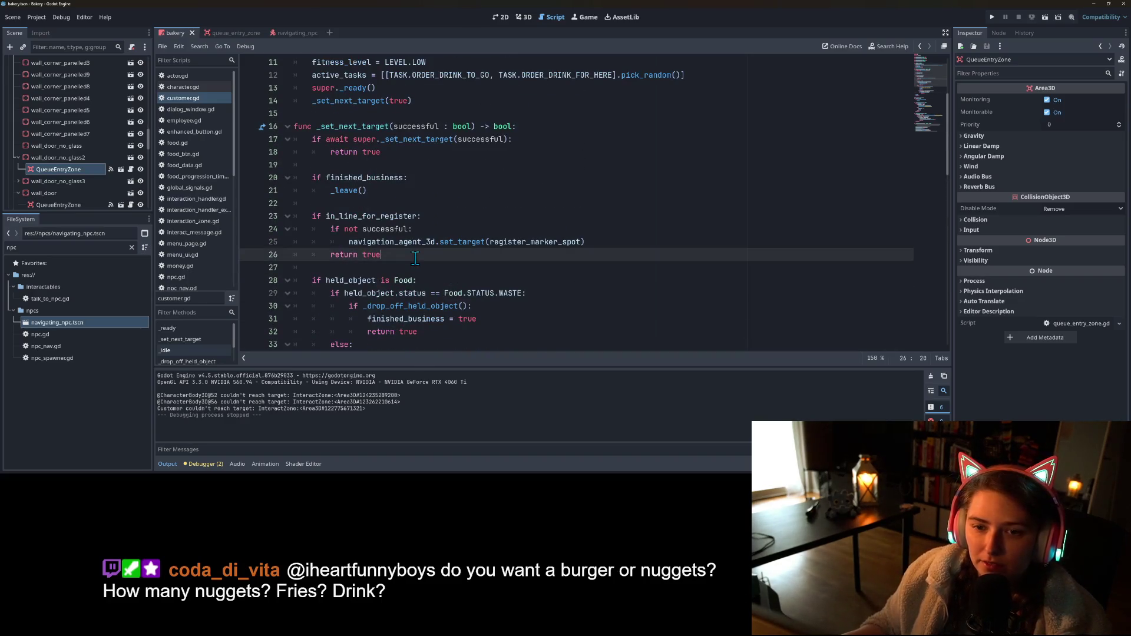
pyautogui.scroll(3)
pyautogui.click(504, 269)
pyautogui.click(412, 286)
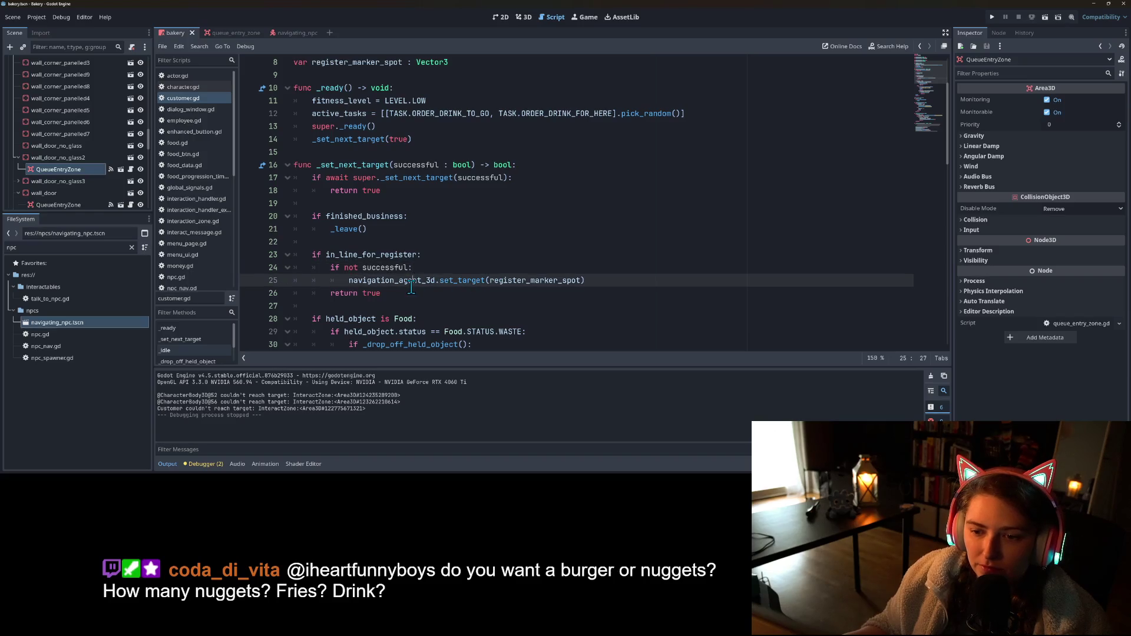
pyautogui.doubleClick(533, 280)
pyautogui.scroll(3)
pyautogui.click(412, 267)
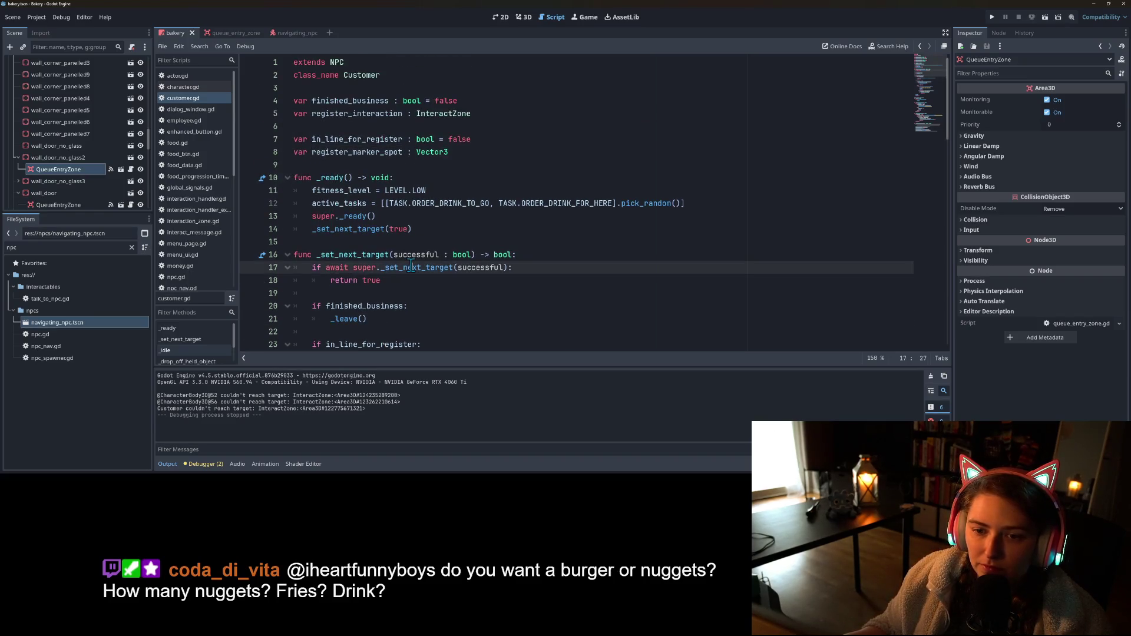
pyautogui.click(421, 253)
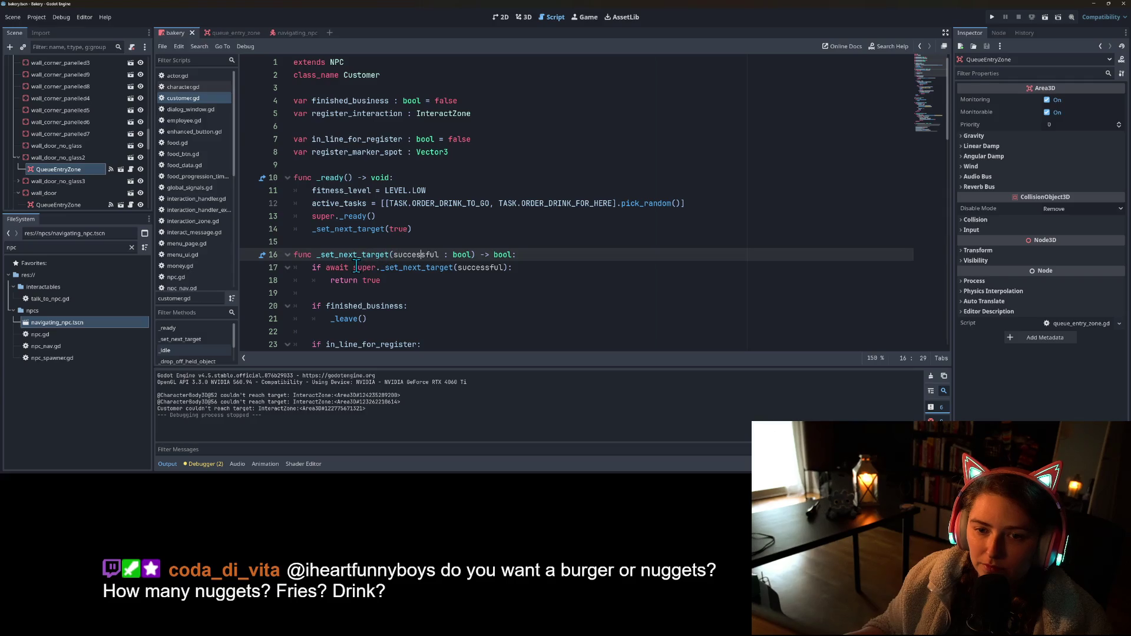
# - Replace _set_next_target(true) in _ready with _set_next_target(false) and relaunch the game
pyautogui.click(358, 218)
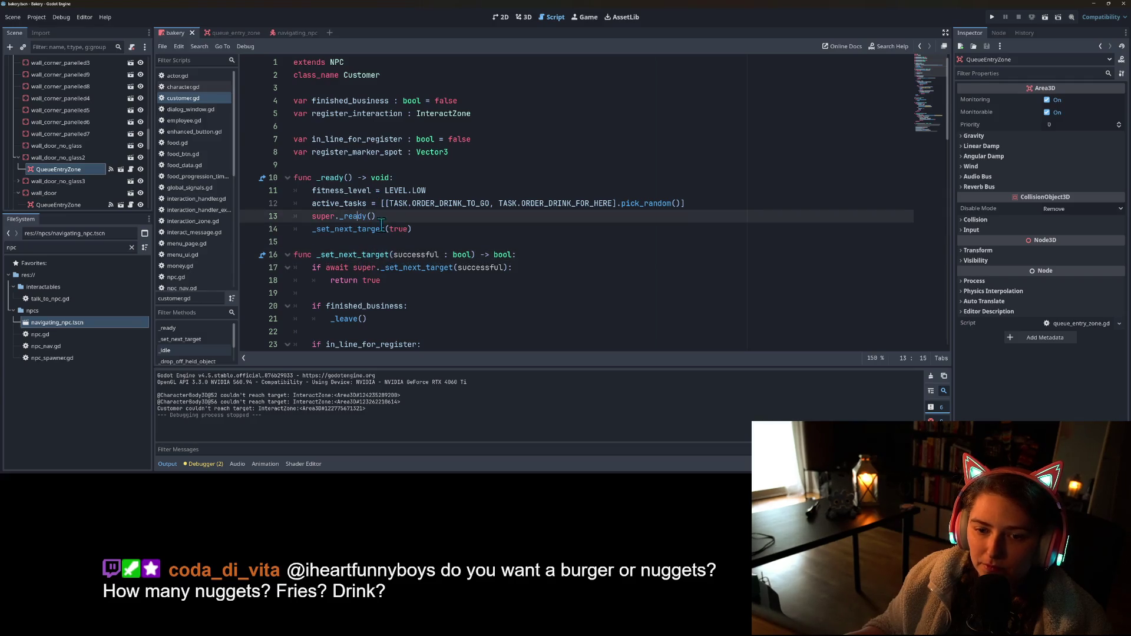
pyautogui.moveTo(310, 230); pyautogui.dragTo(417, 229)
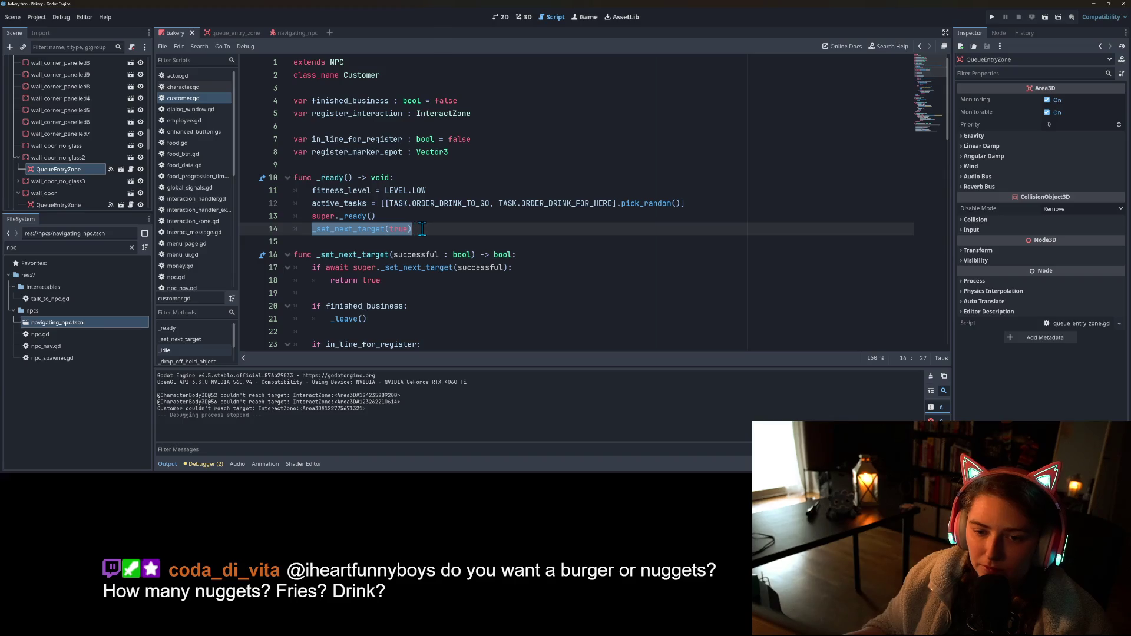
pyautogui.press('BackSpace')
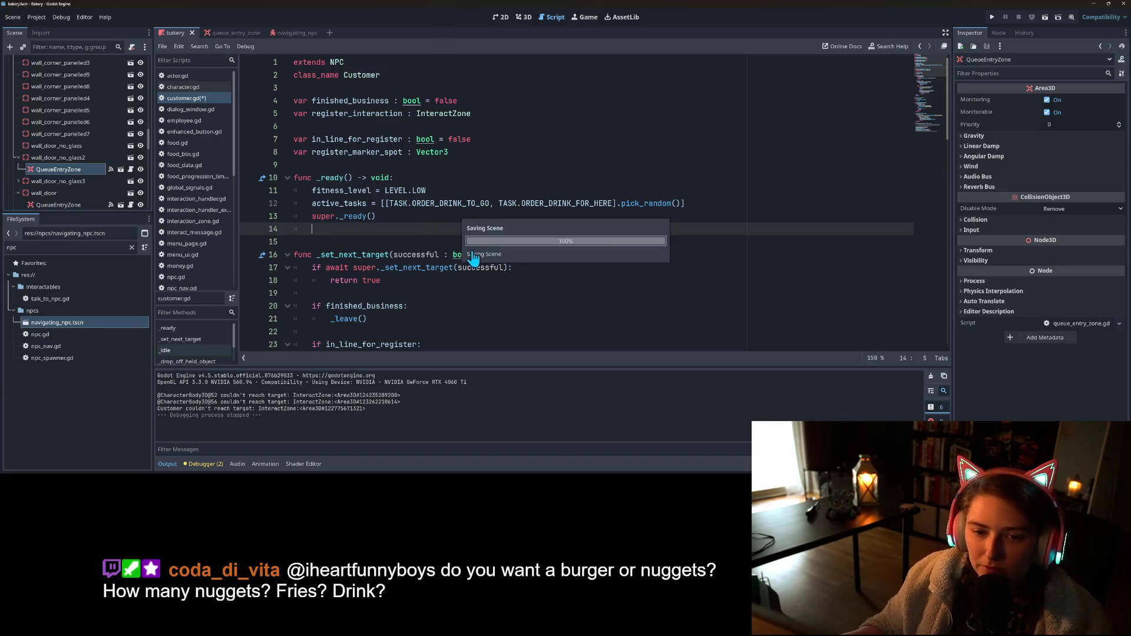
pyautogui.scroll(-3)
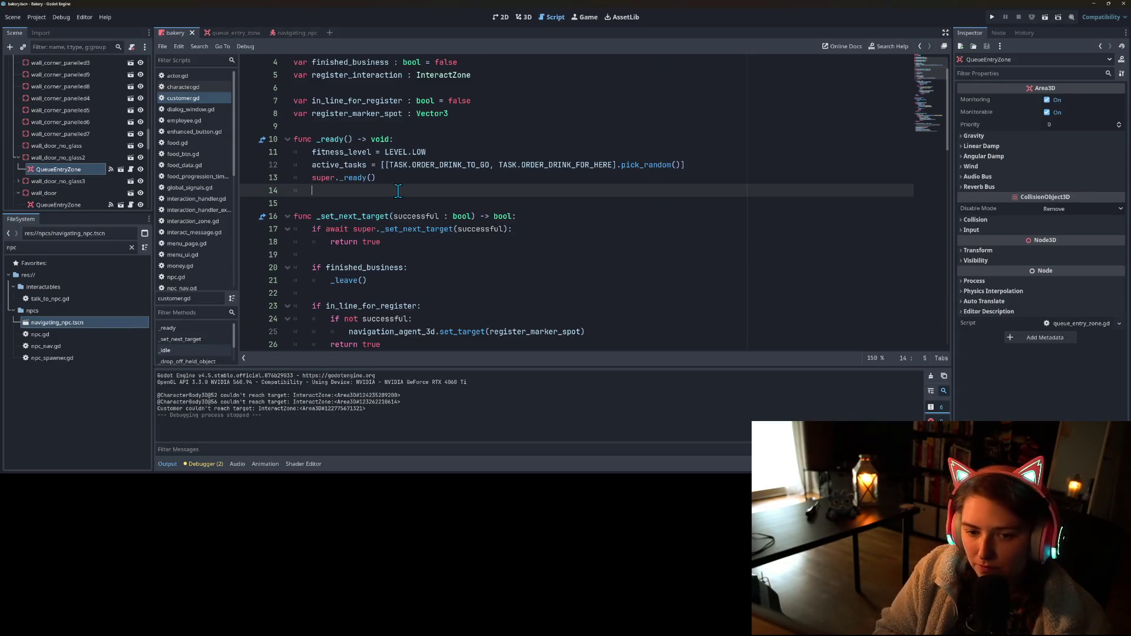
pyautogui.write('_se')
pyautogui.press('Return')
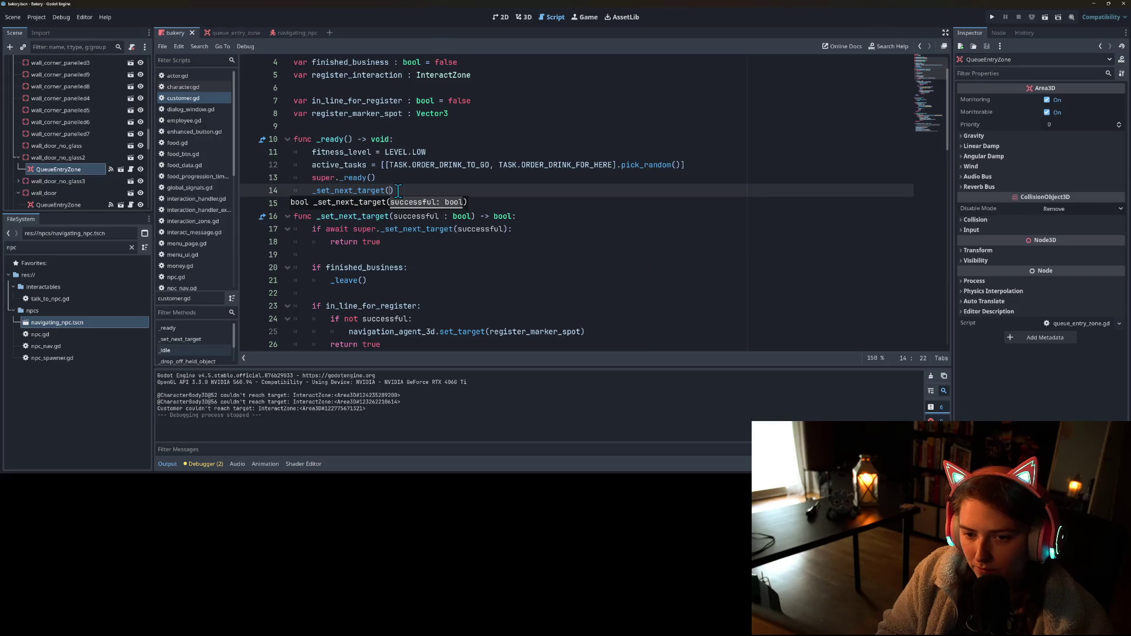
pyautogui.click(993, 17)
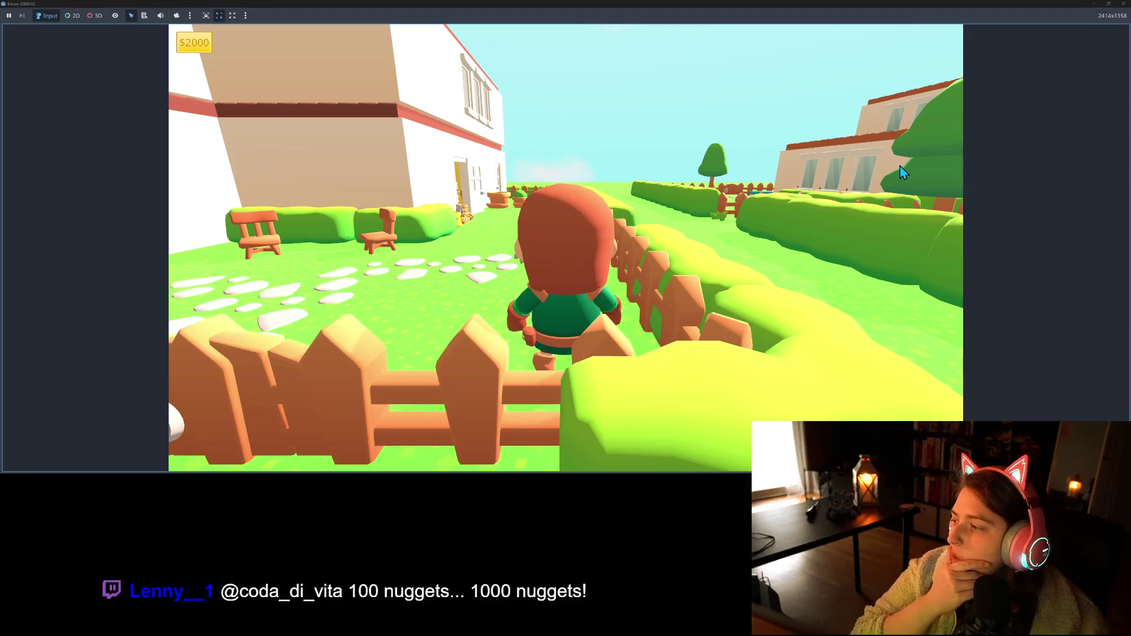
# - Walk the player along the fence, past the green NPC and through the gate into the bakery
pyautogui.press('a')
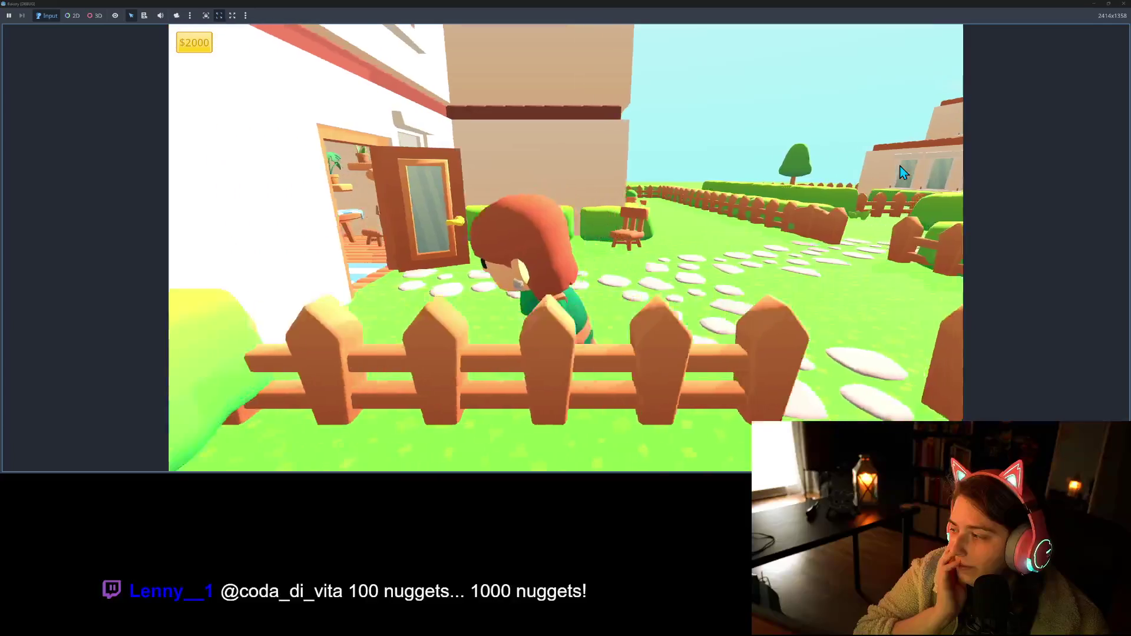
pyautogui.press('s')
pyautogui.press('w')
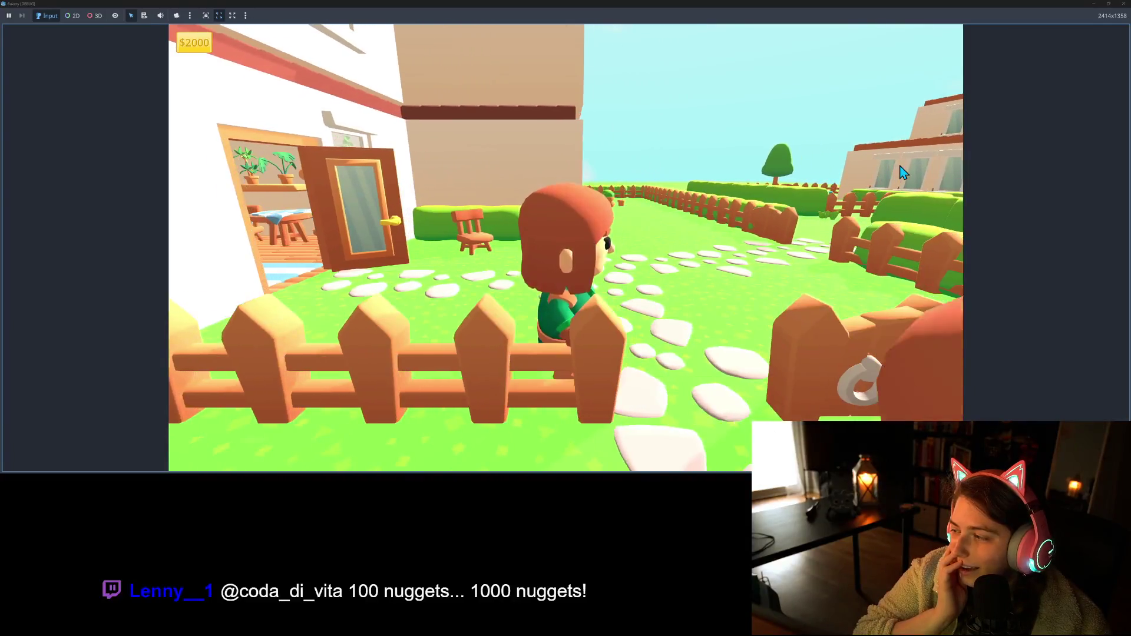
pyautogui.press('w')
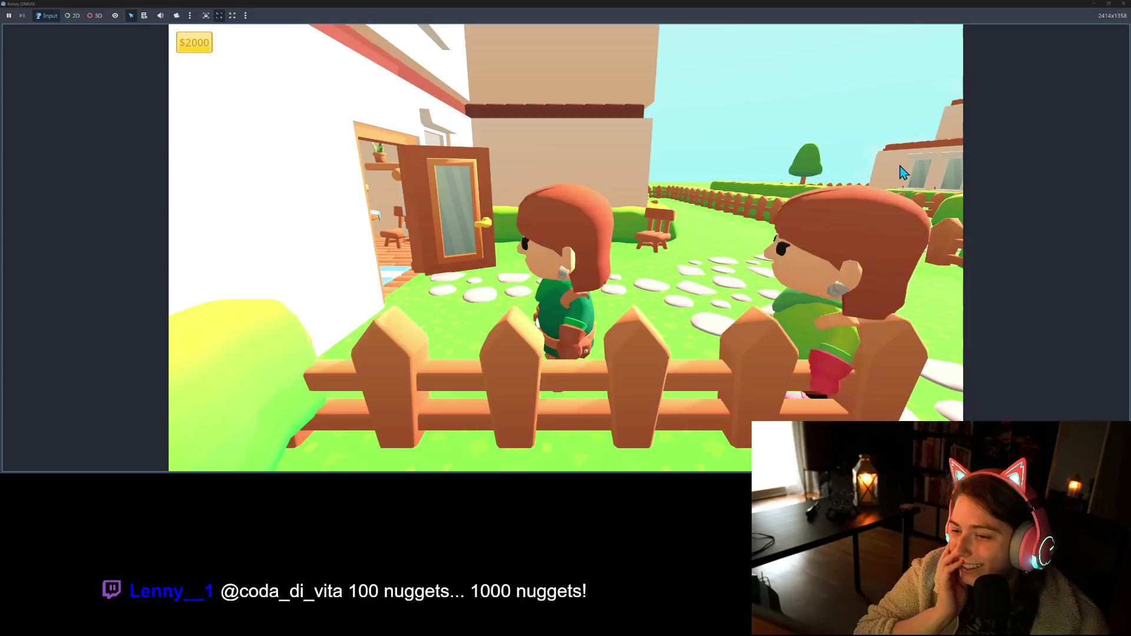
pyautogui.press('w')
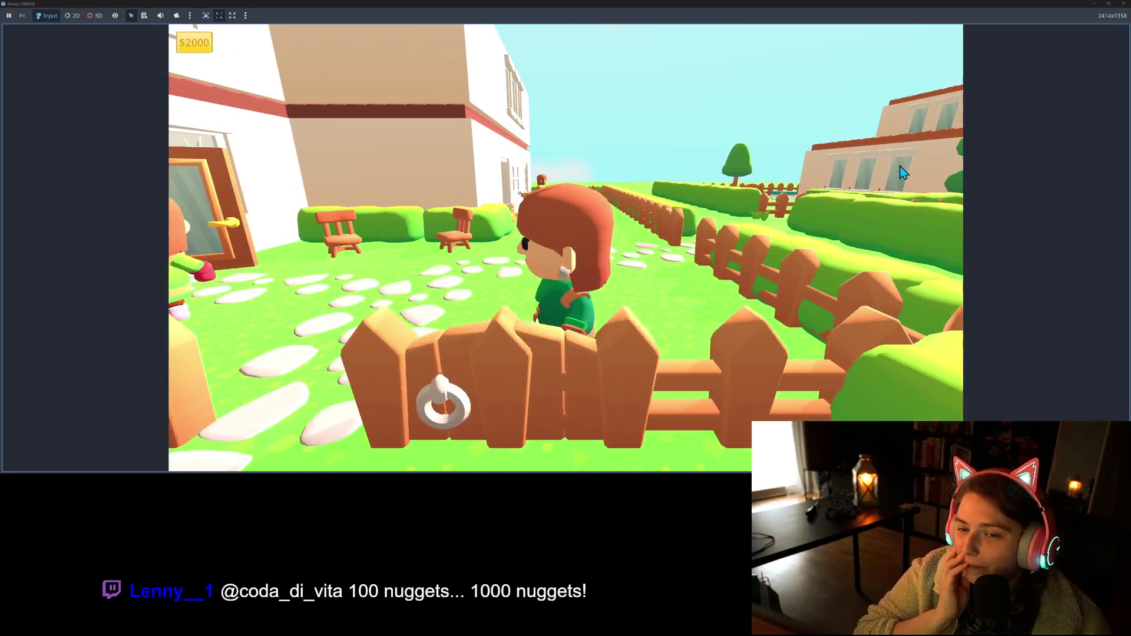
pyautogui.press('w')
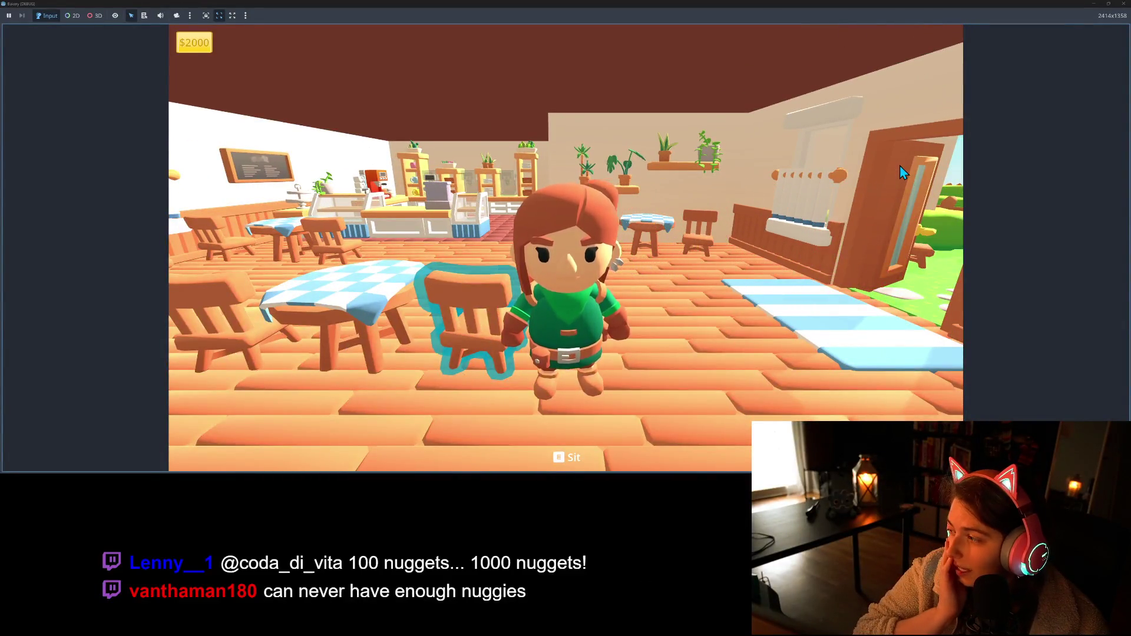
# - Move the player around the café chairs and back out through the café door
pyautogui.press('w')
pyautogui.press('s')
pyautogui.press('a')
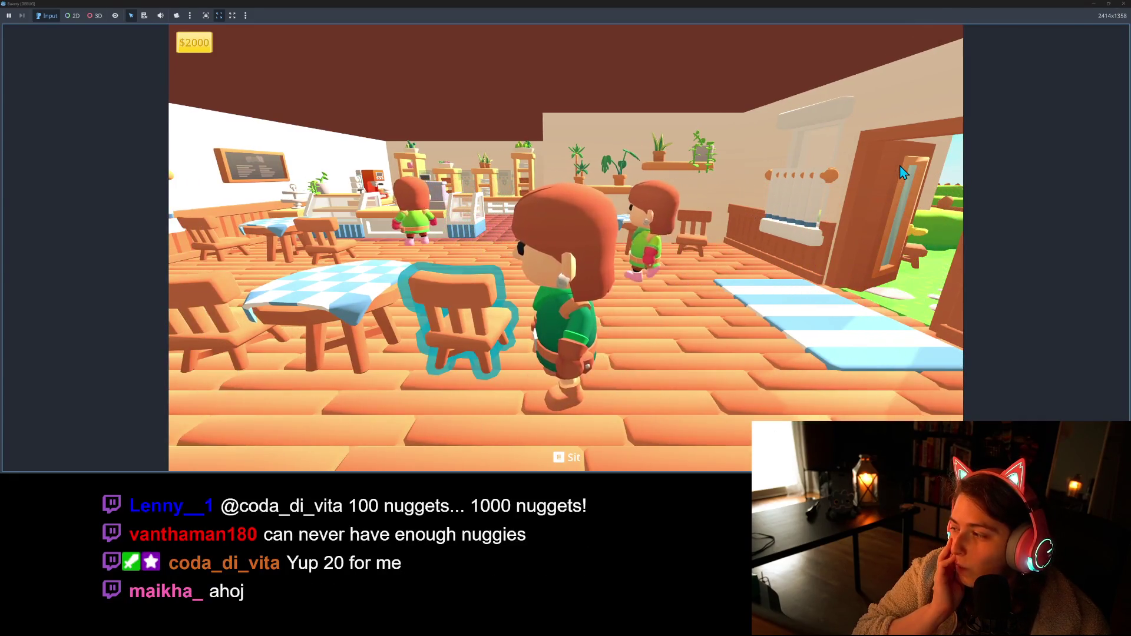
pyautogui.press('s')
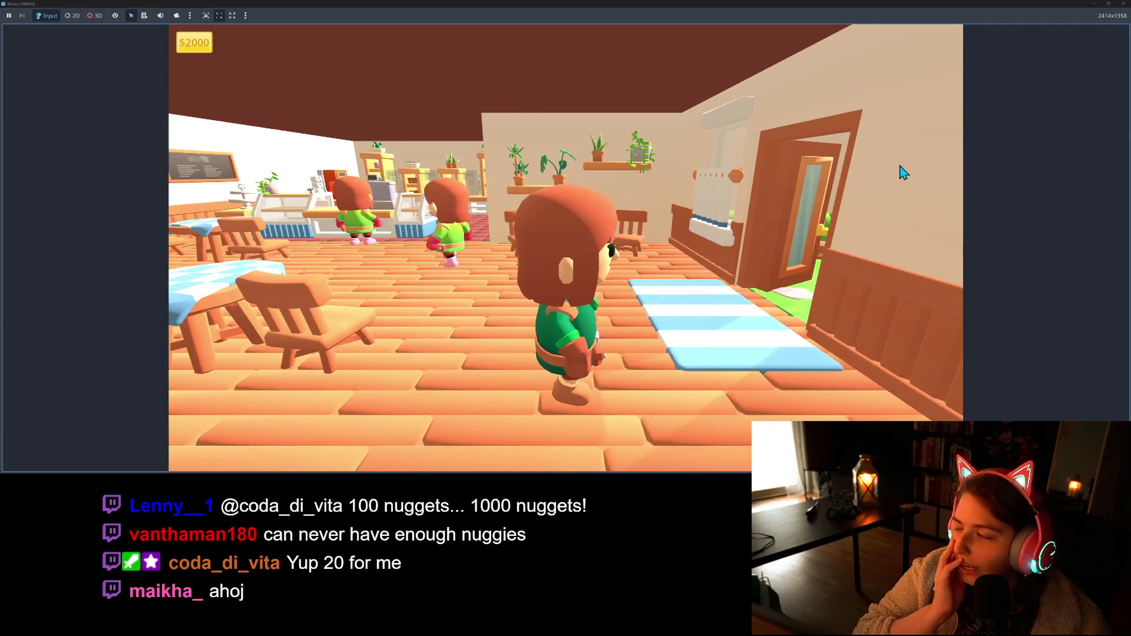
pyautogui.press('s')
pyautogui.press('a')
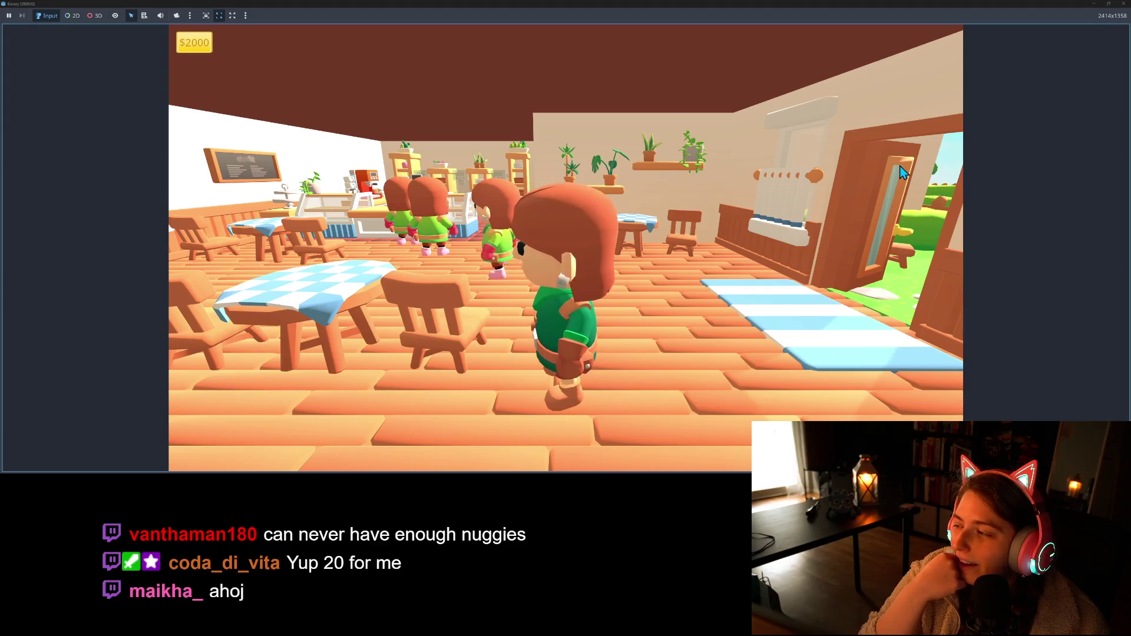
pyautogui.press('w')
pyautogui.press('s')
pyautogui.press('a')
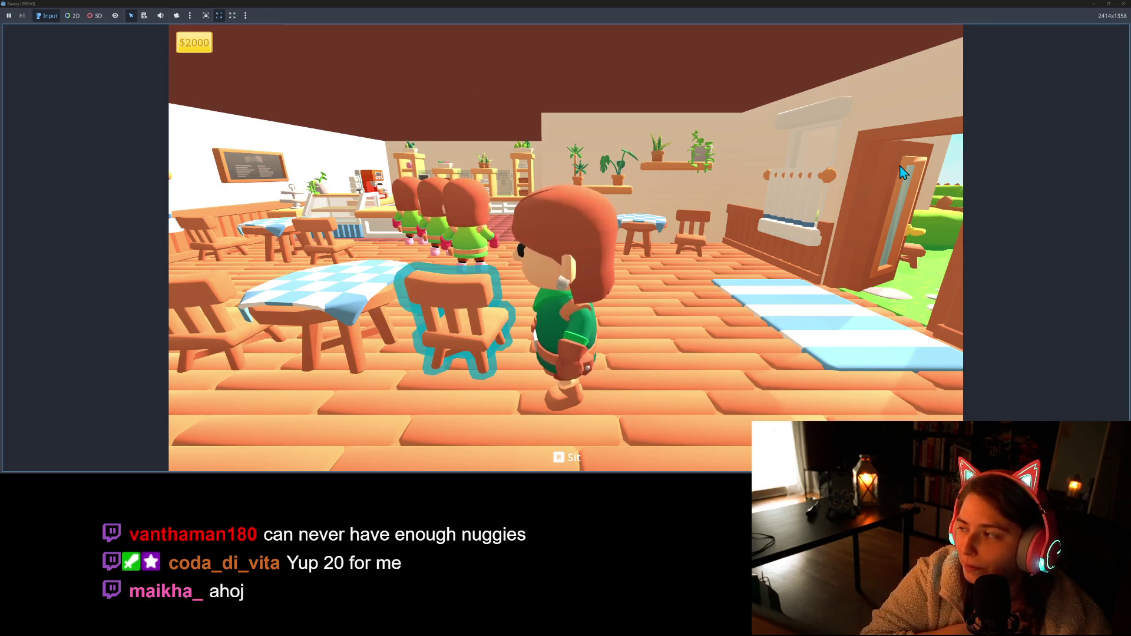
pyautogui.press('d')
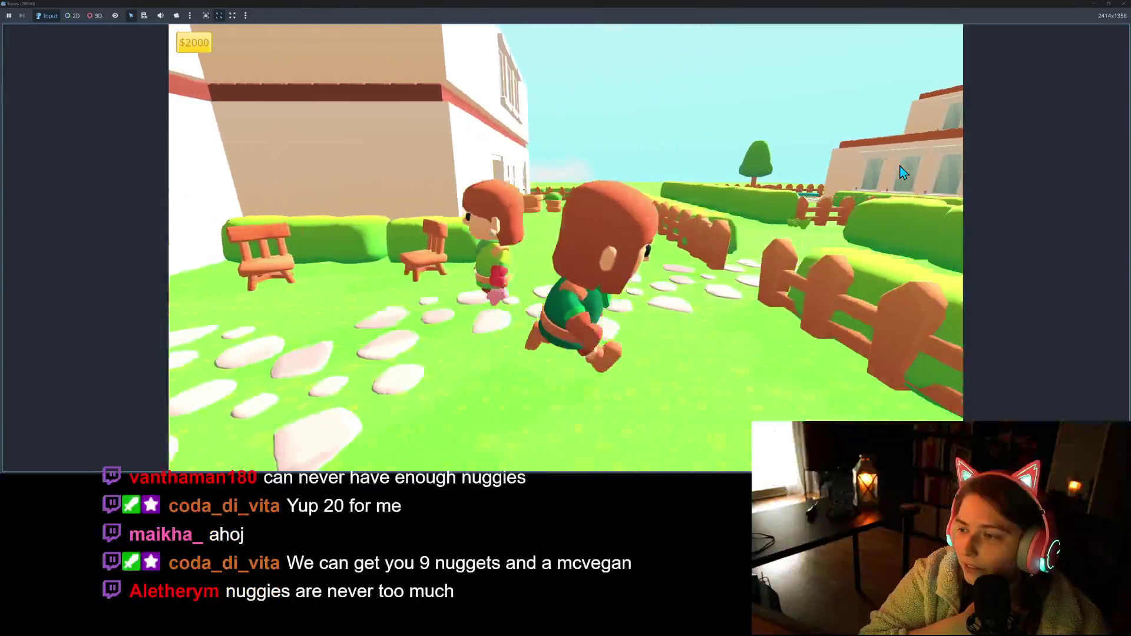
# - Playtest the bakery, walking the player along the garden fence and in through the bakery doorway
pyautogui.press('a')
pyautogui.press('d')
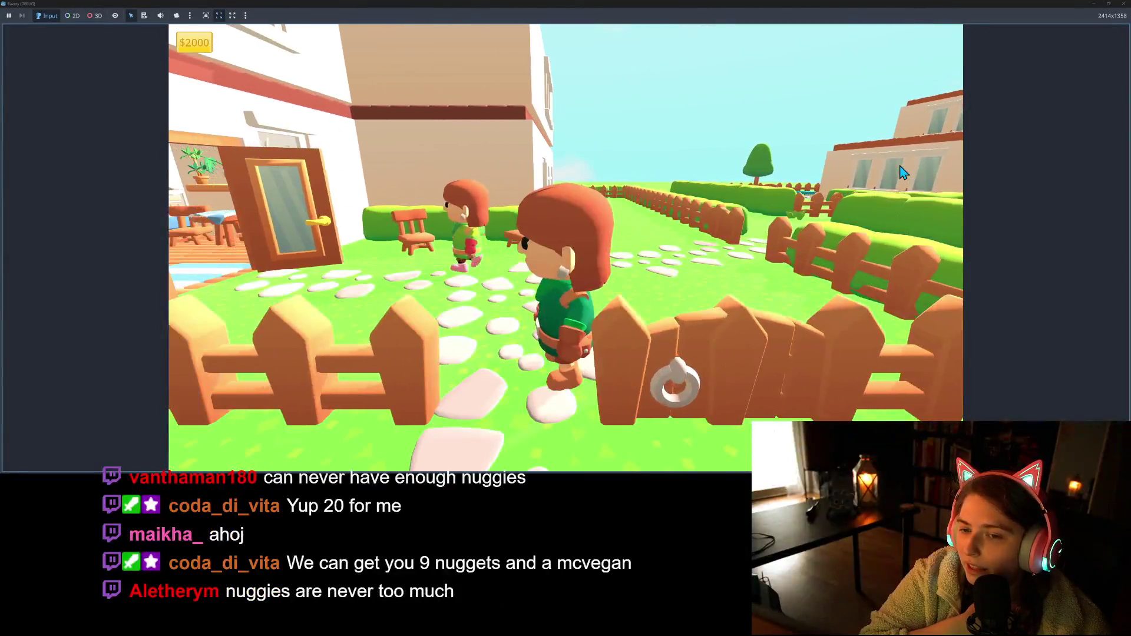
pyautogui.press('a')
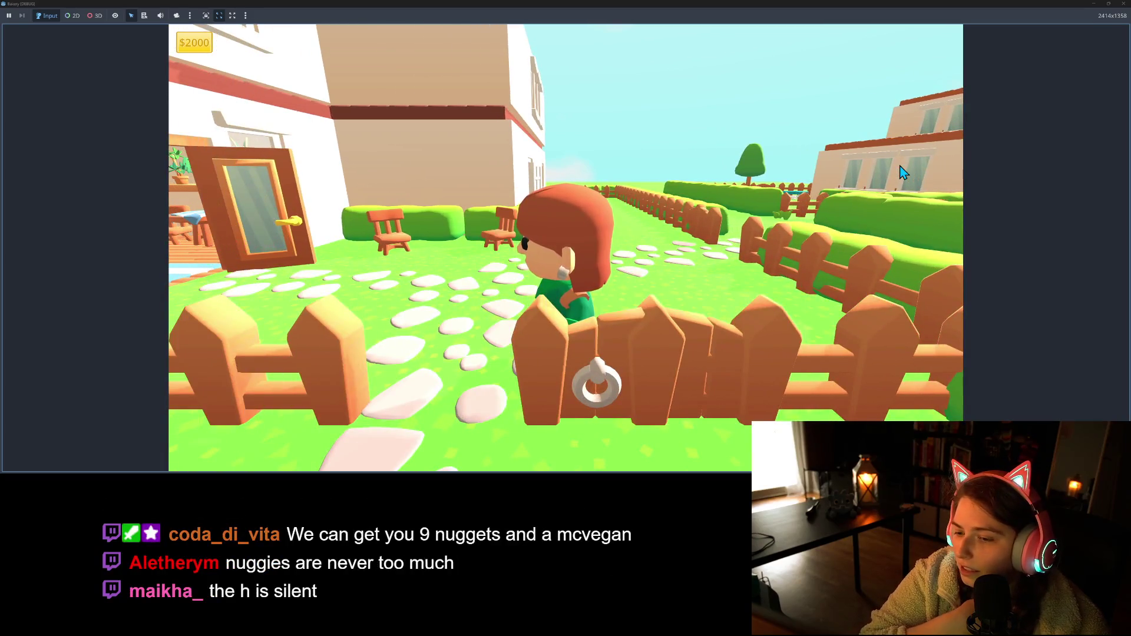
pyautogui.press('d')
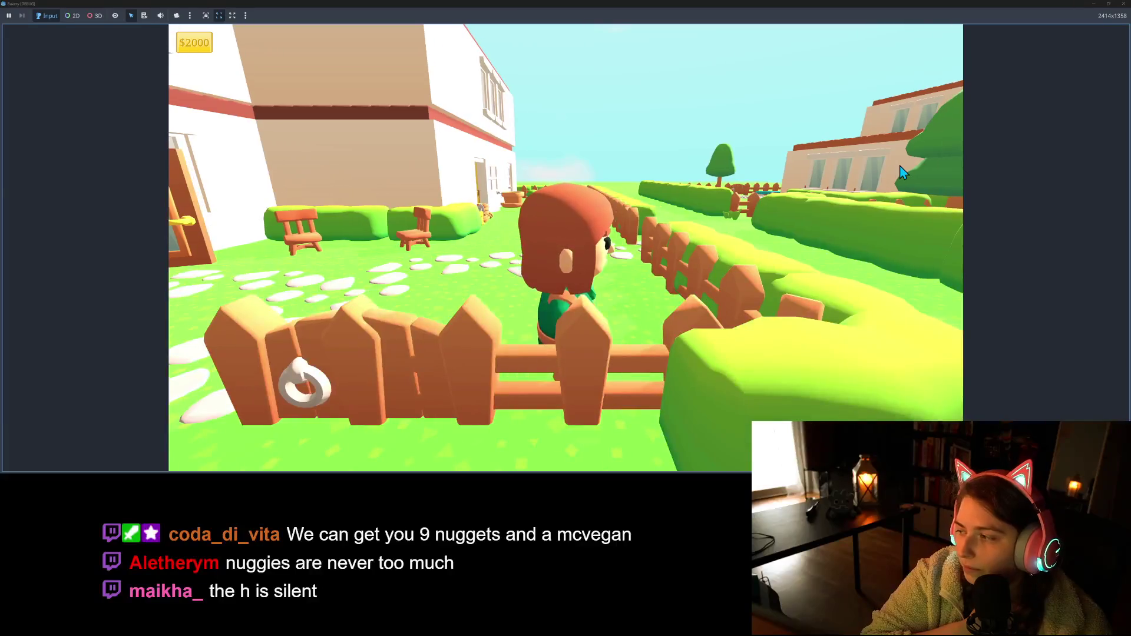
pyautogui.press('w')
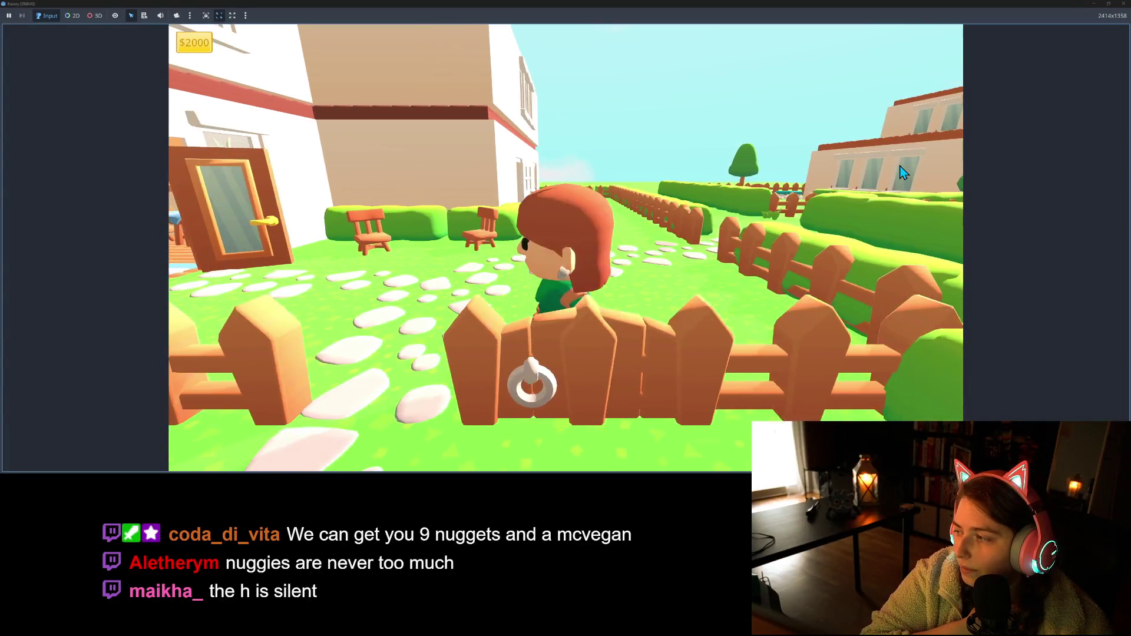
pyautogui.press('d')
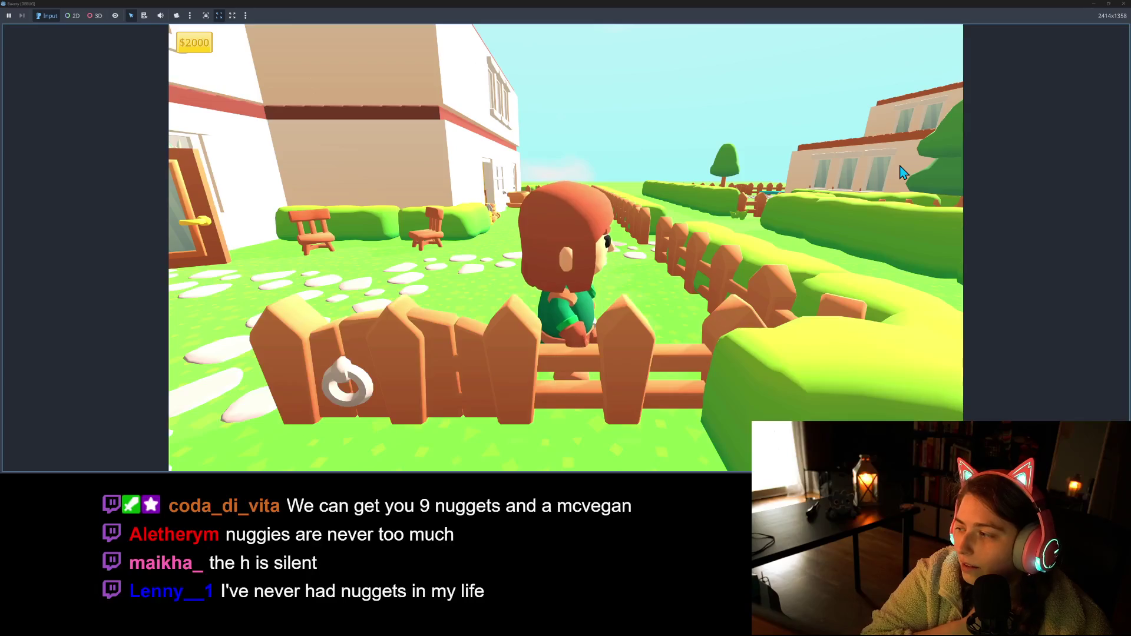
pyautogui.press('w')
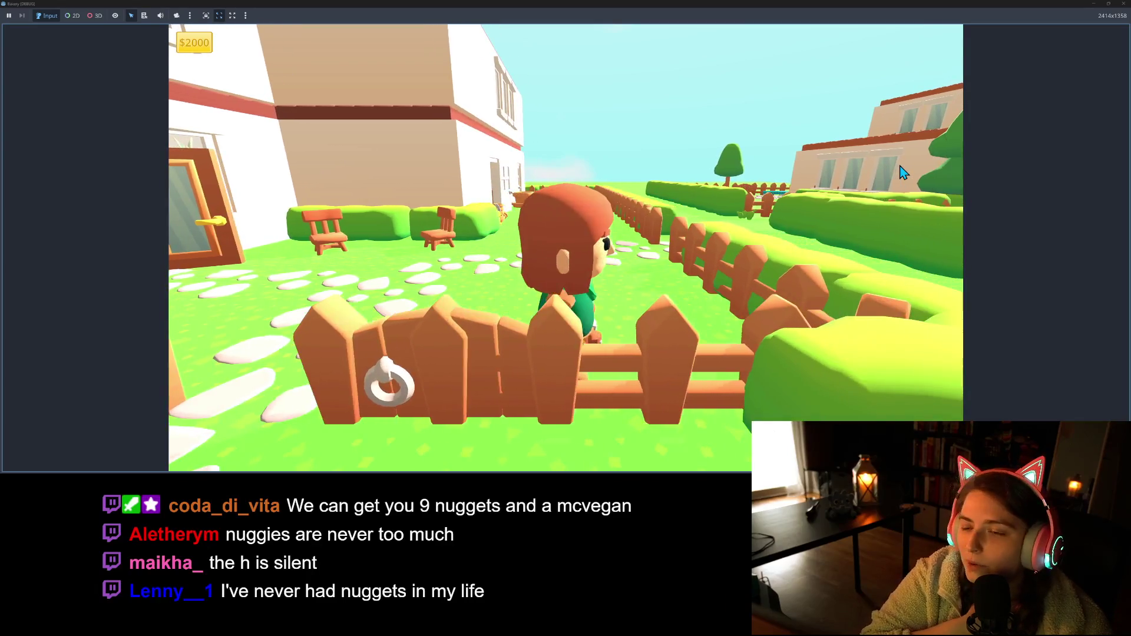
pyautogui.press('a')
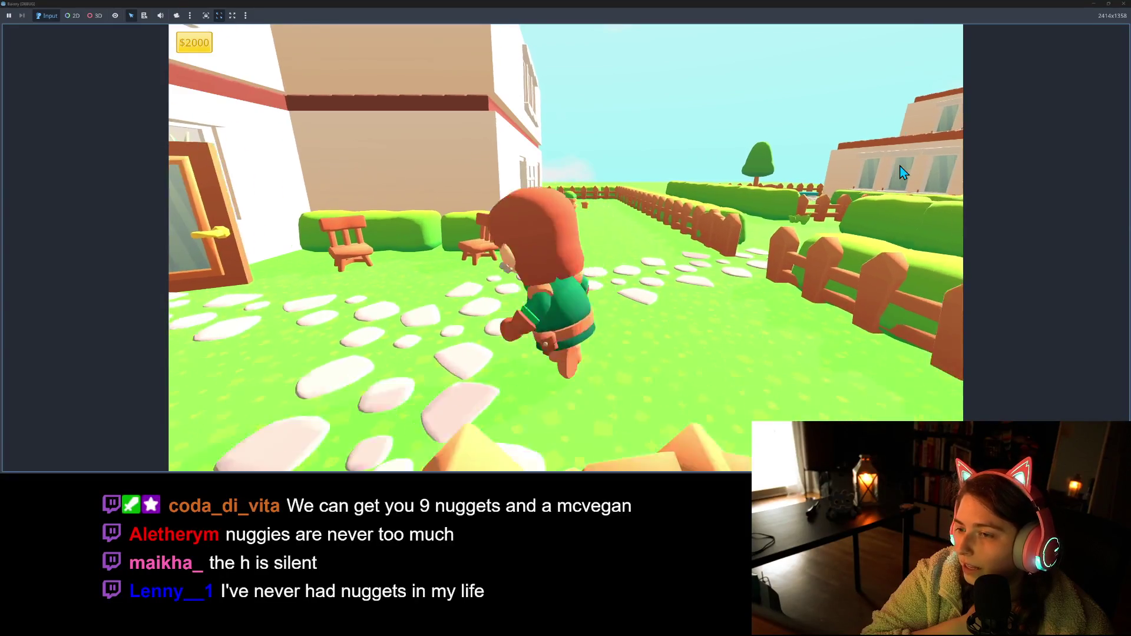
pyautogui.press('d')
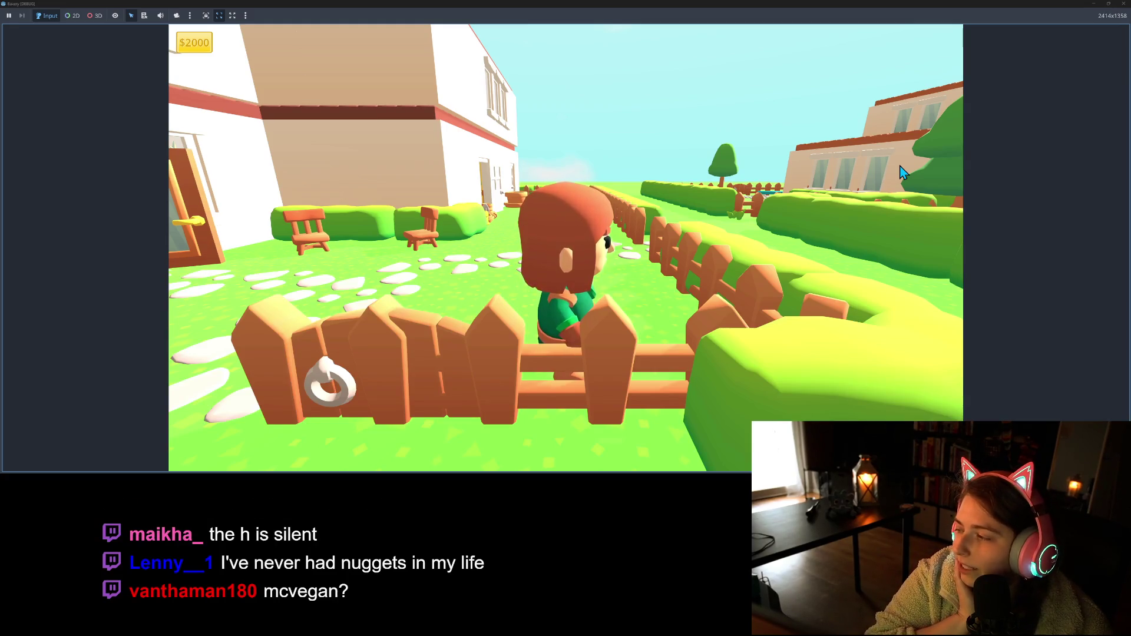
pyautogui.press('w')
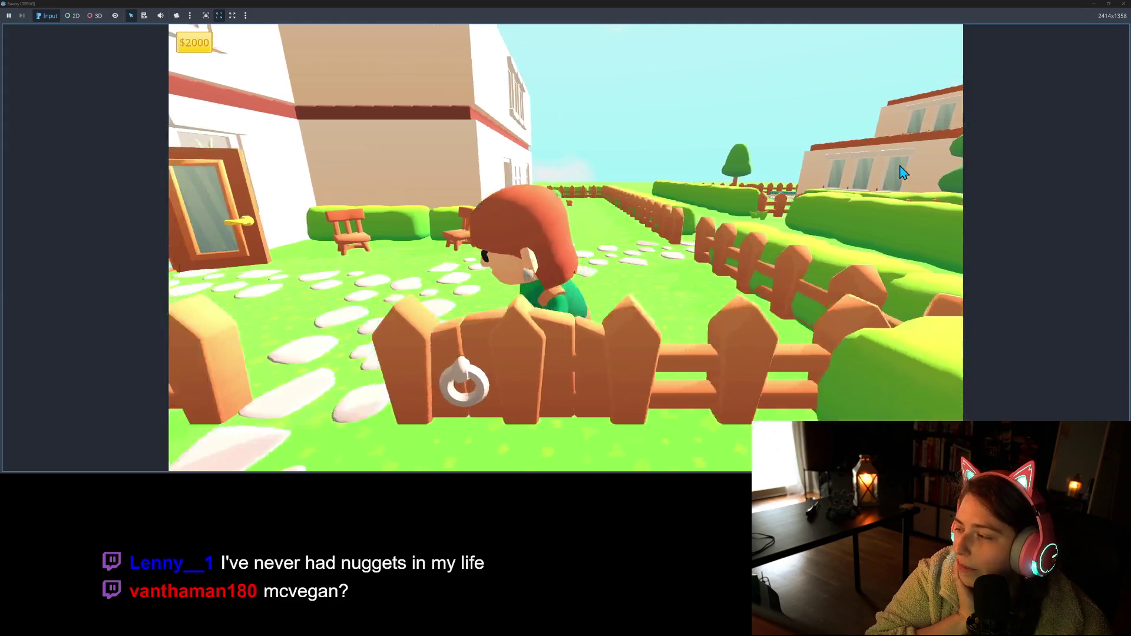
pyautogui.press('s')
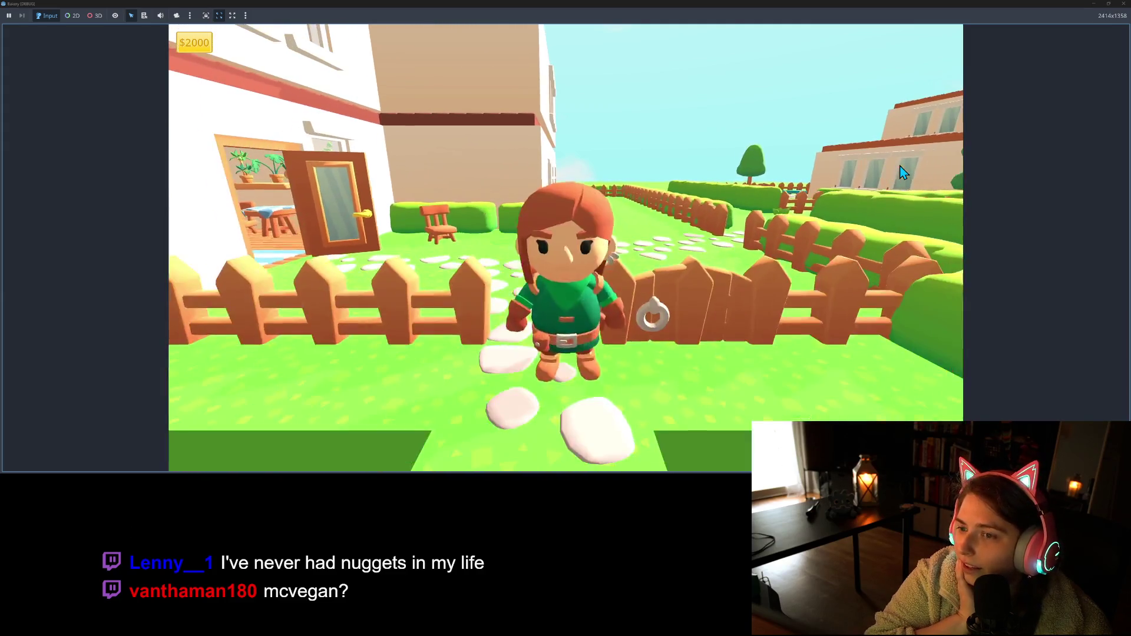
pyautogui.press('w')
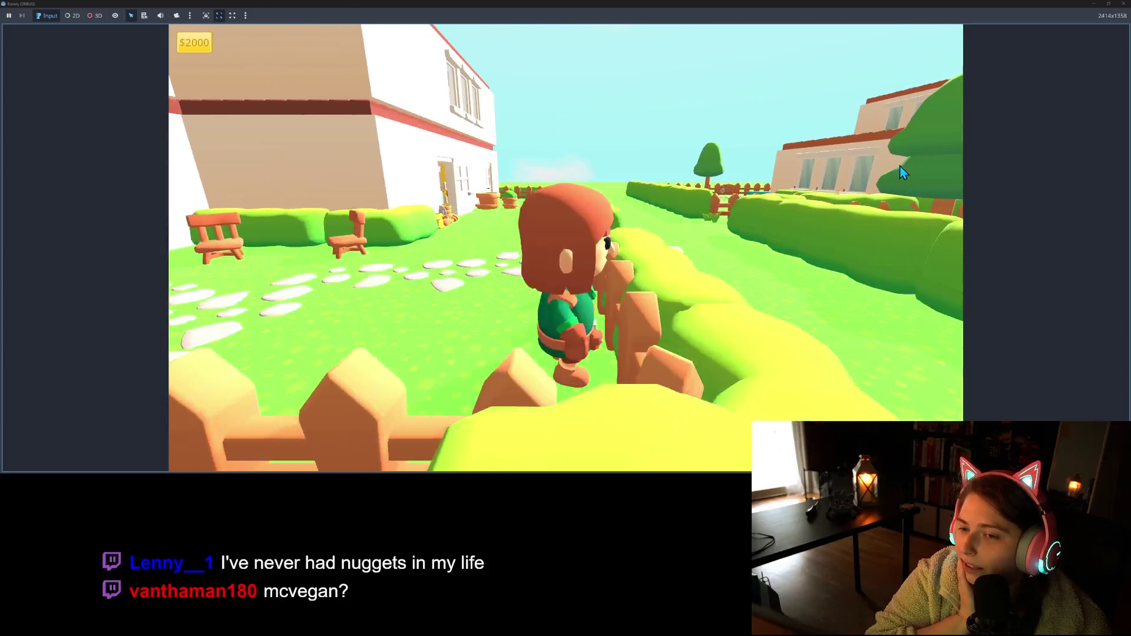
pyautogui.press('w')
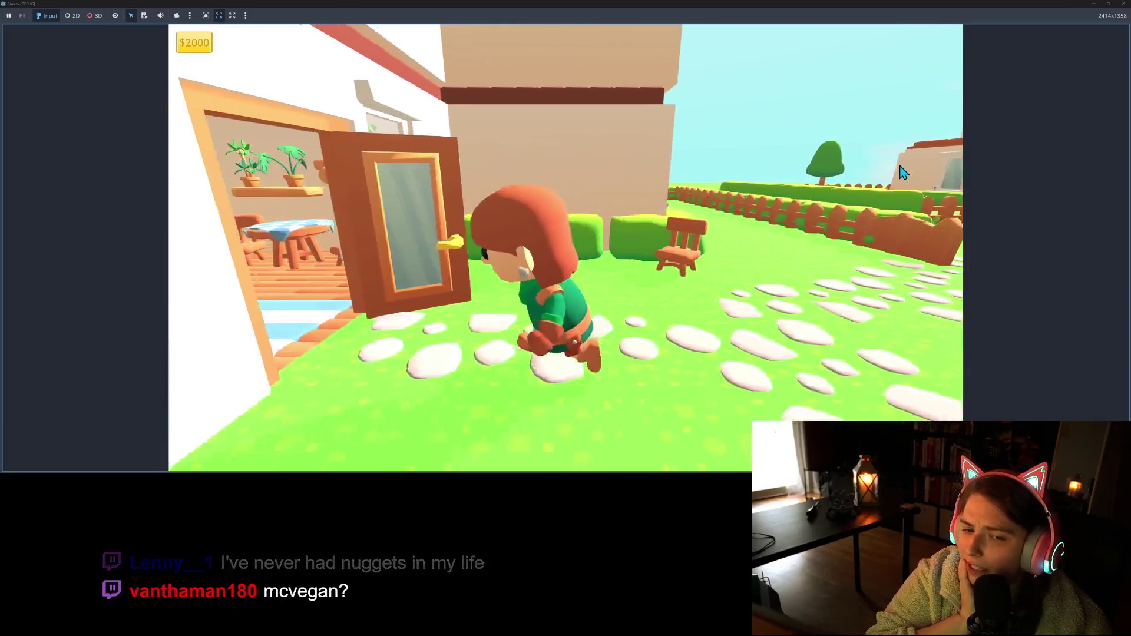
pyautogui.press('w')
pyautogui.press('w')
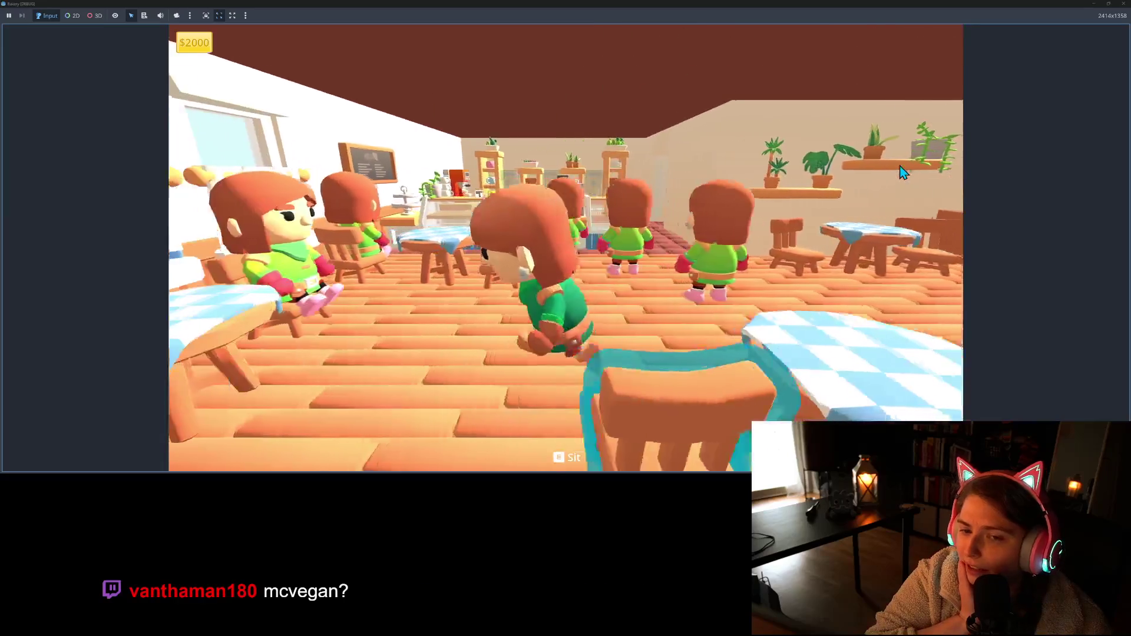
pyautogui.press('w')
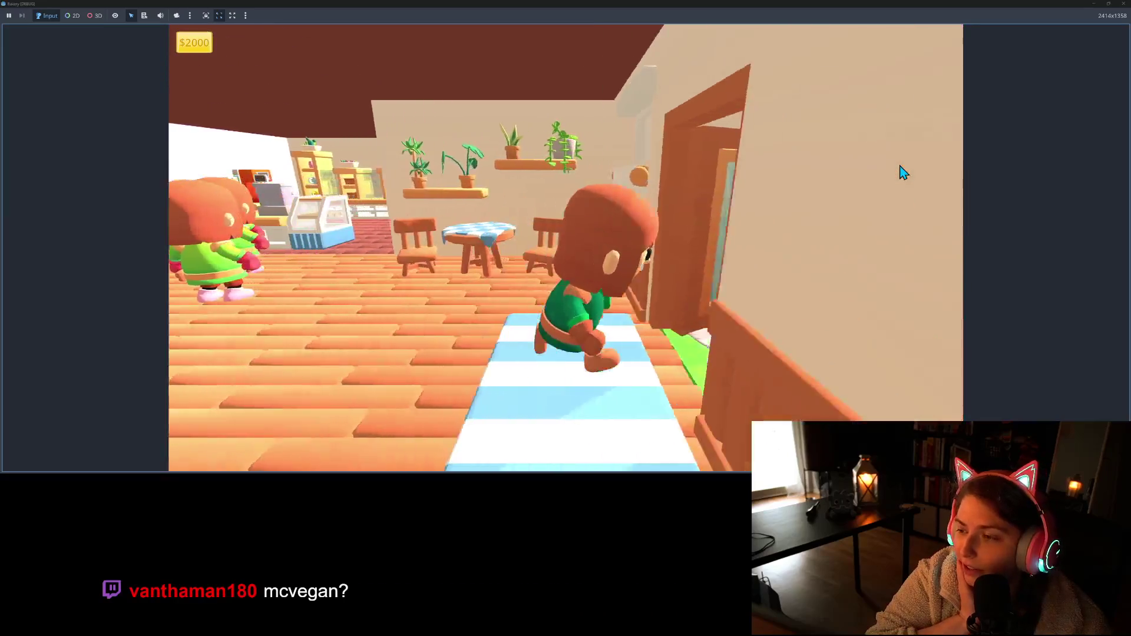
# - Roam the player outside along the fence, the path and past the white building
pyautogui.press('a')
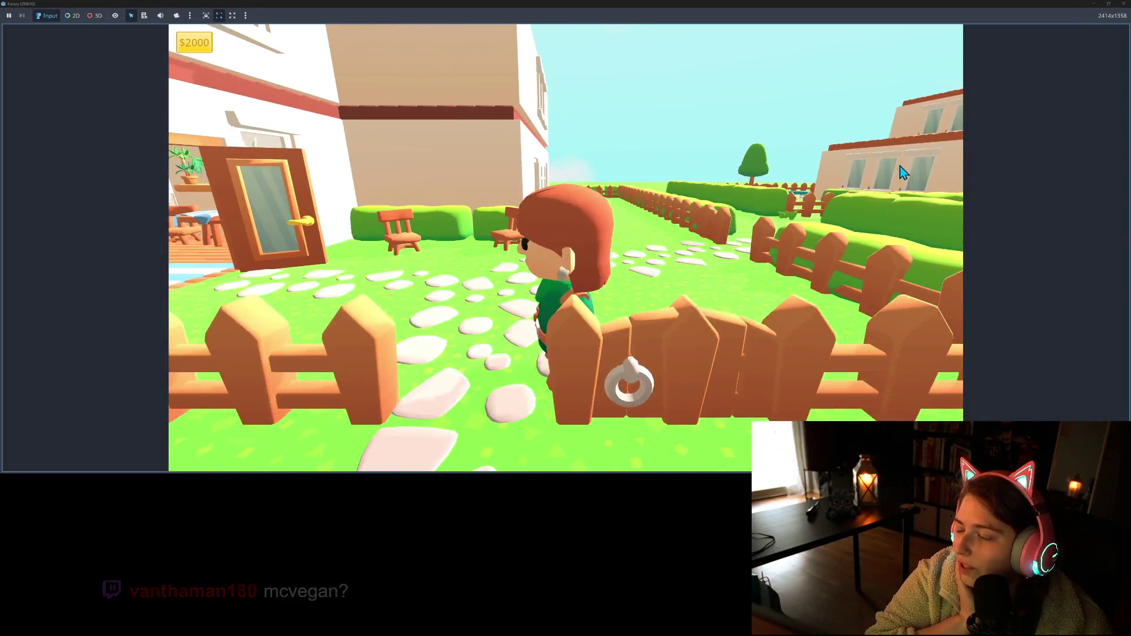
pyautogui.press('d')
pyautogui.press('d')
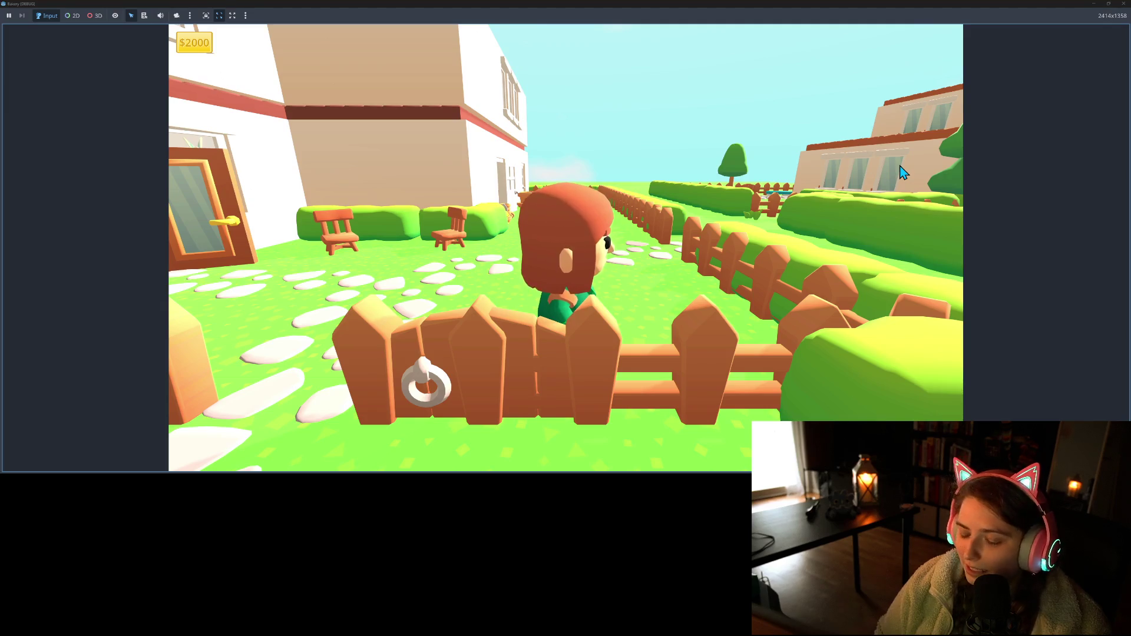
pyautogui.press('d')
pyautogui.press('a')
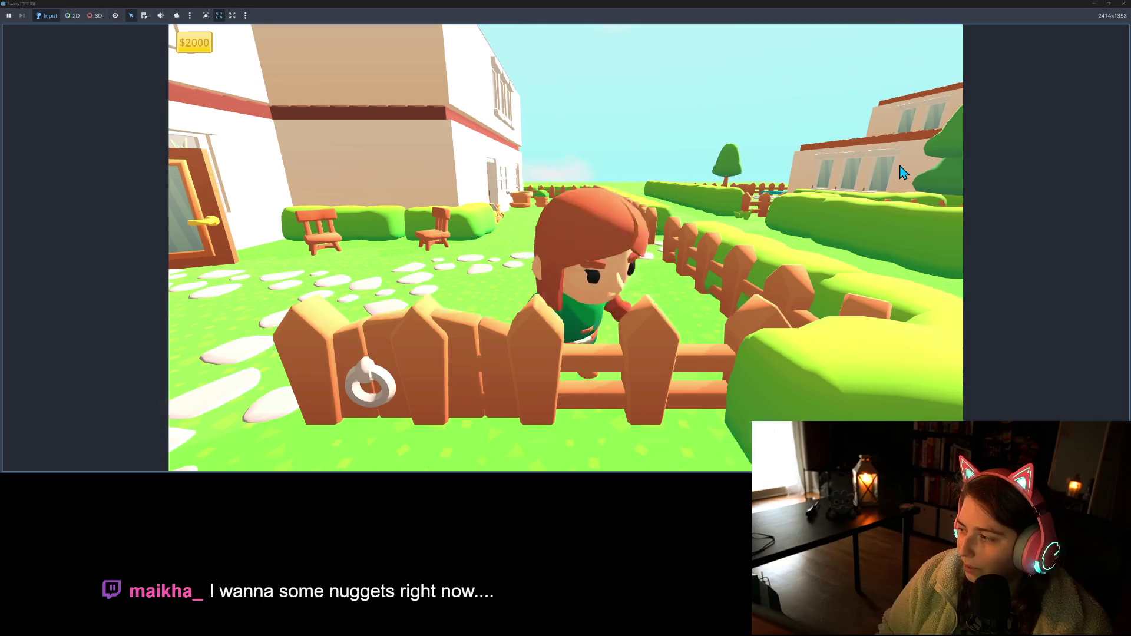
pyautogui.press('w')
pyautogui.press('s')
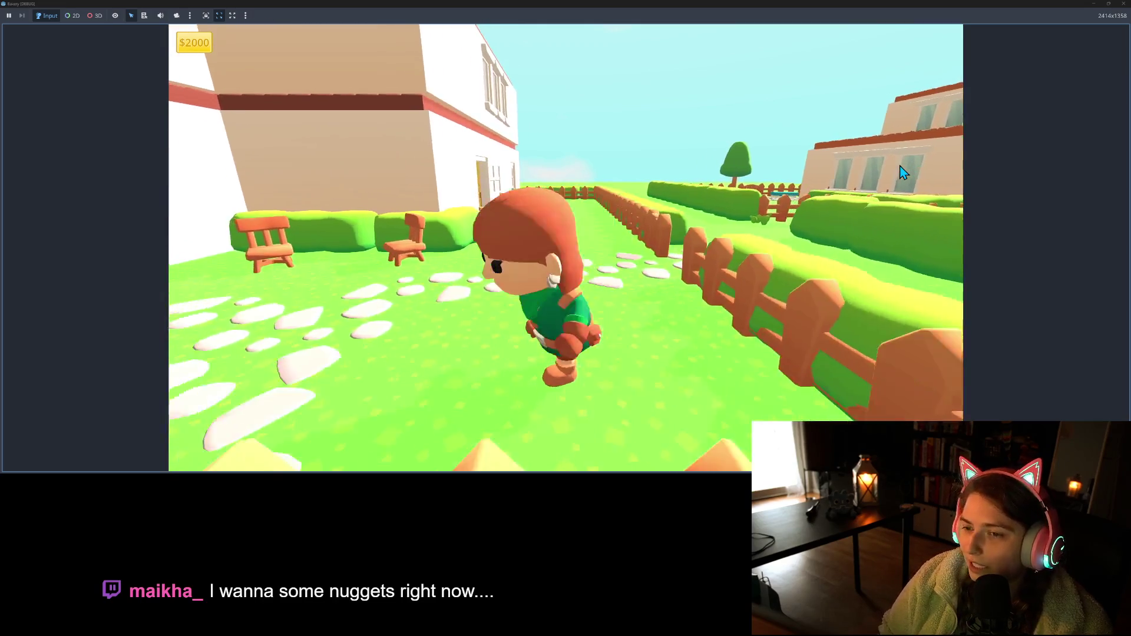
pyautogui.press('w')
pyautogui.press('a')
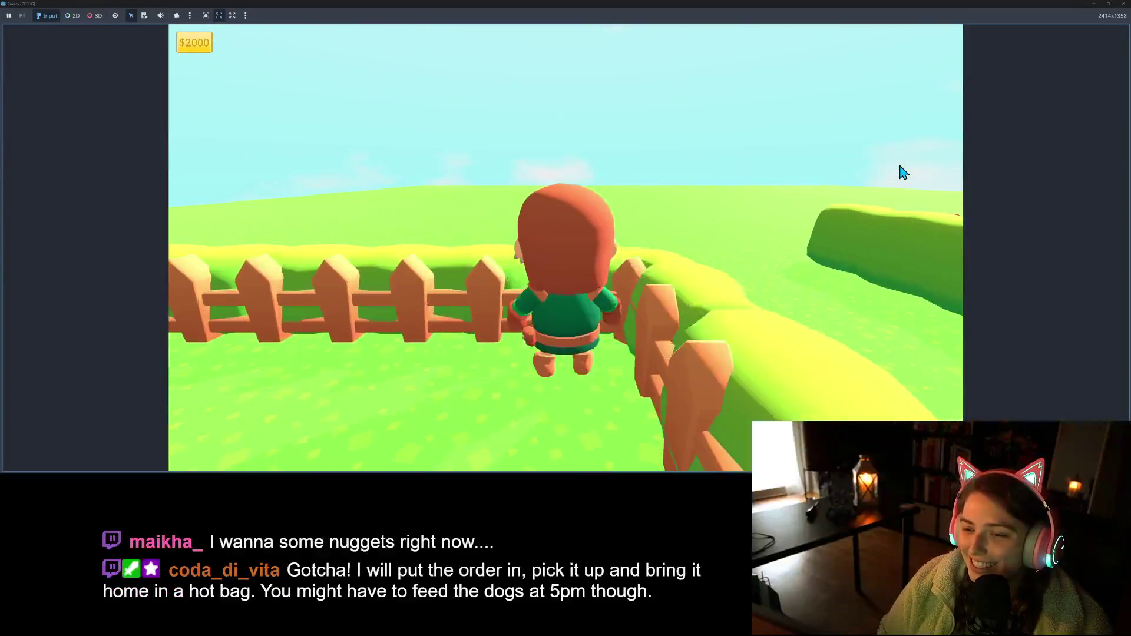
pyautogui.press('s')
pyautogui.press('s')
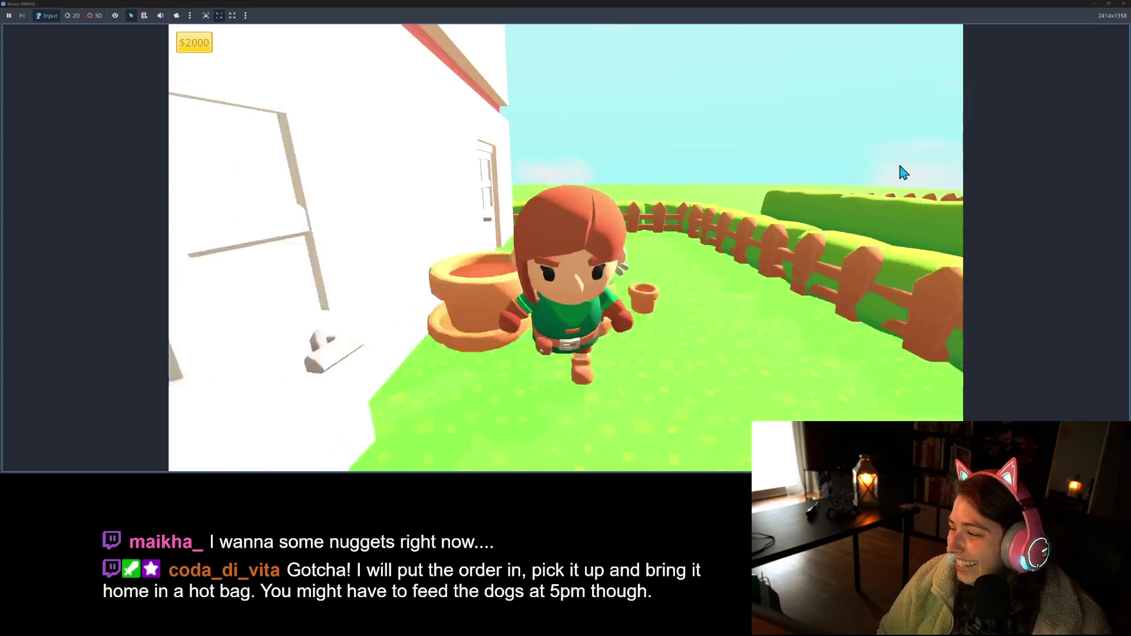
pyautogui.press('s')
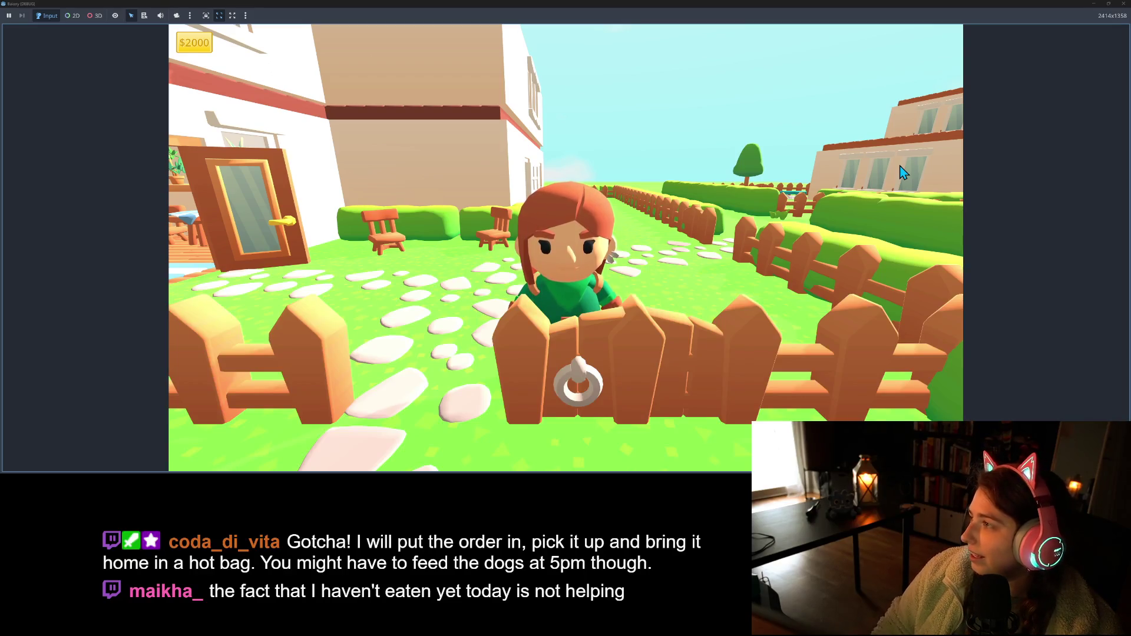
pyautogui.press('w')
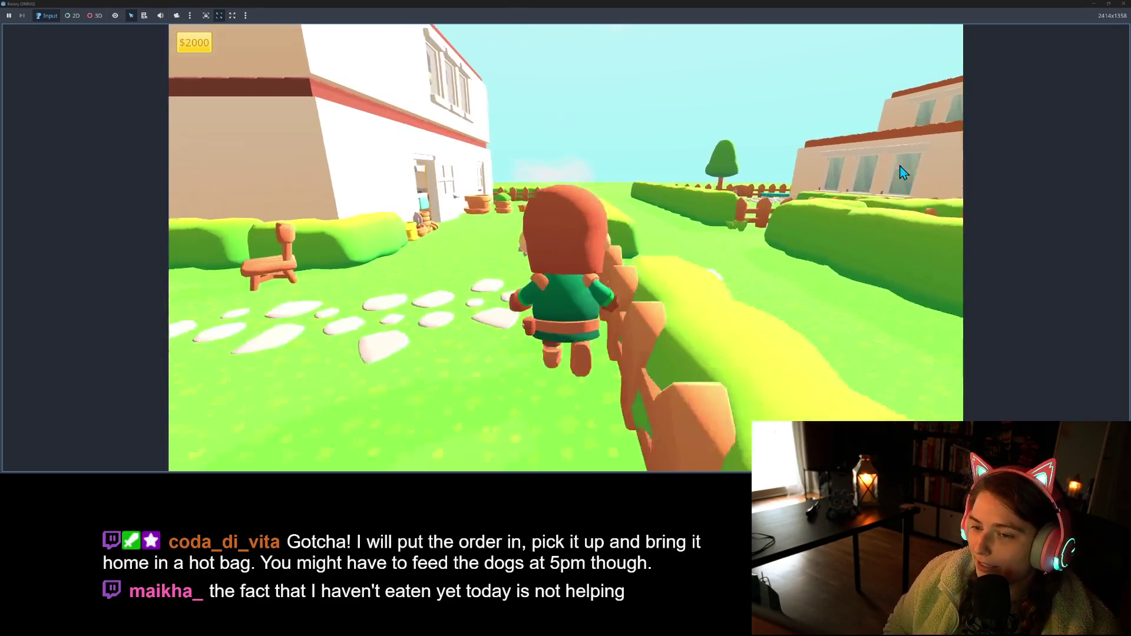
pyautogui.press('w')
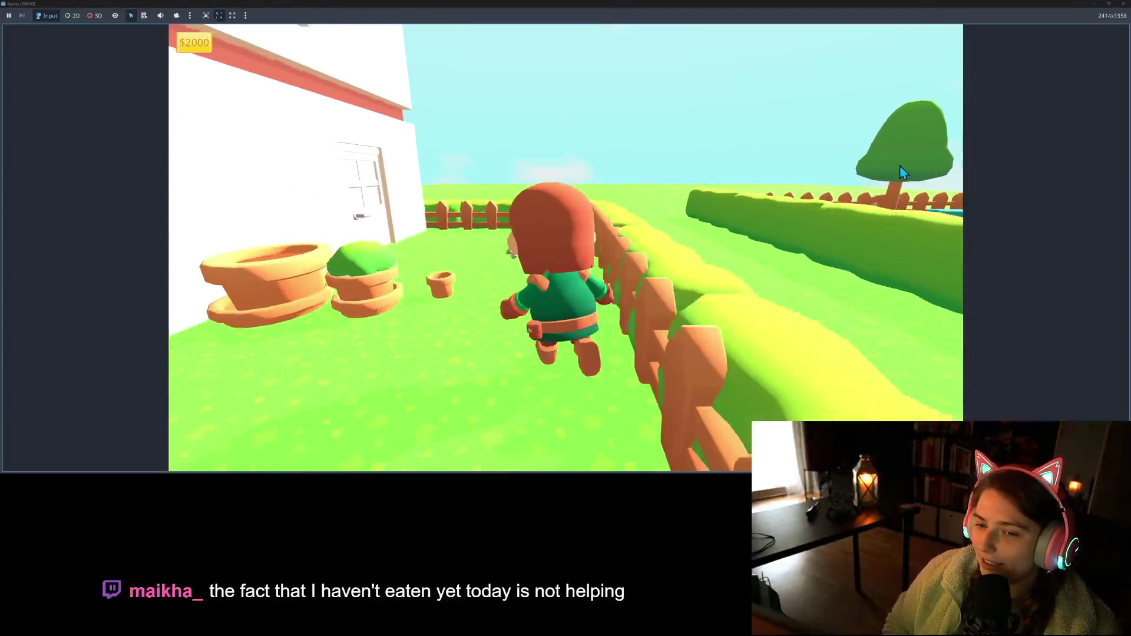
pyautogui.press('s')
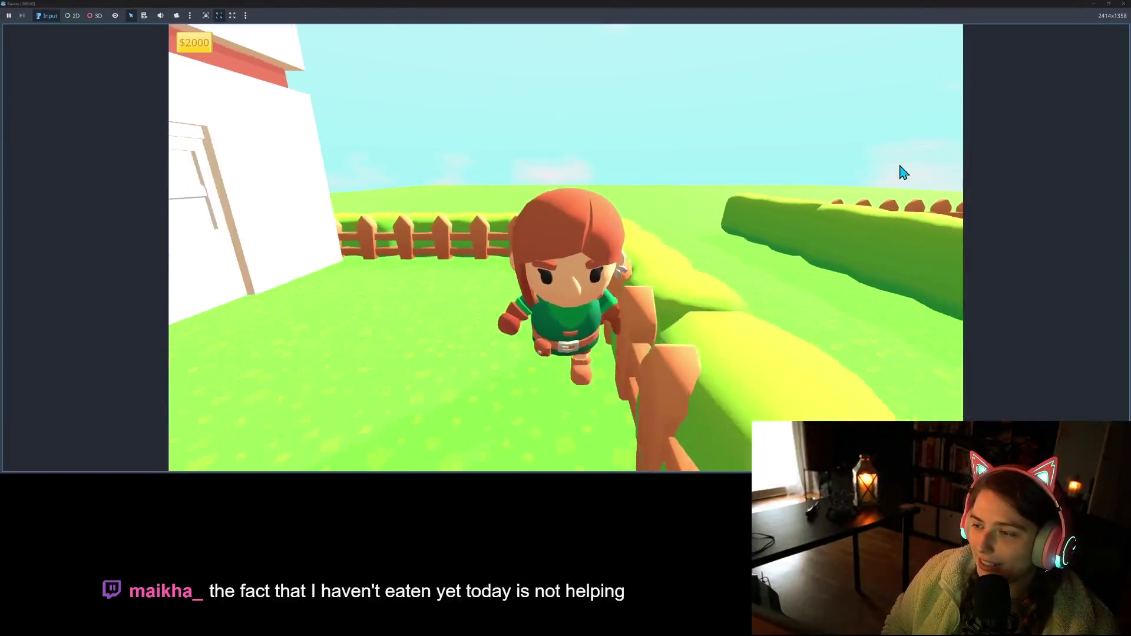
pyautogui.press('s')
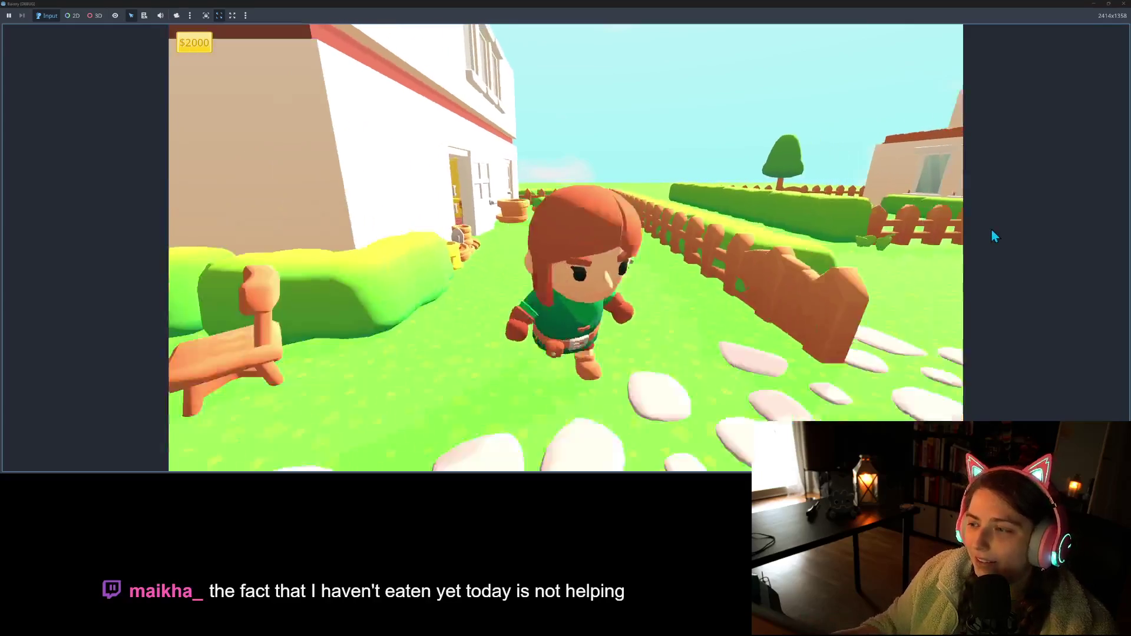
pyautogui.press('d')
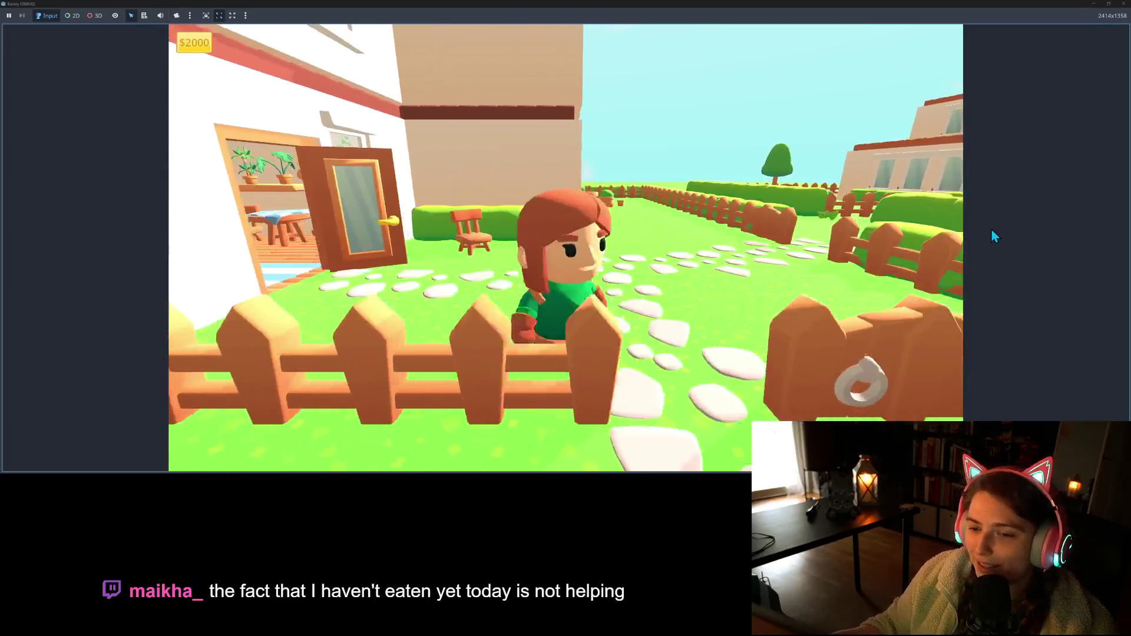
pyautogui.press('w')
pyautogui.press('a')
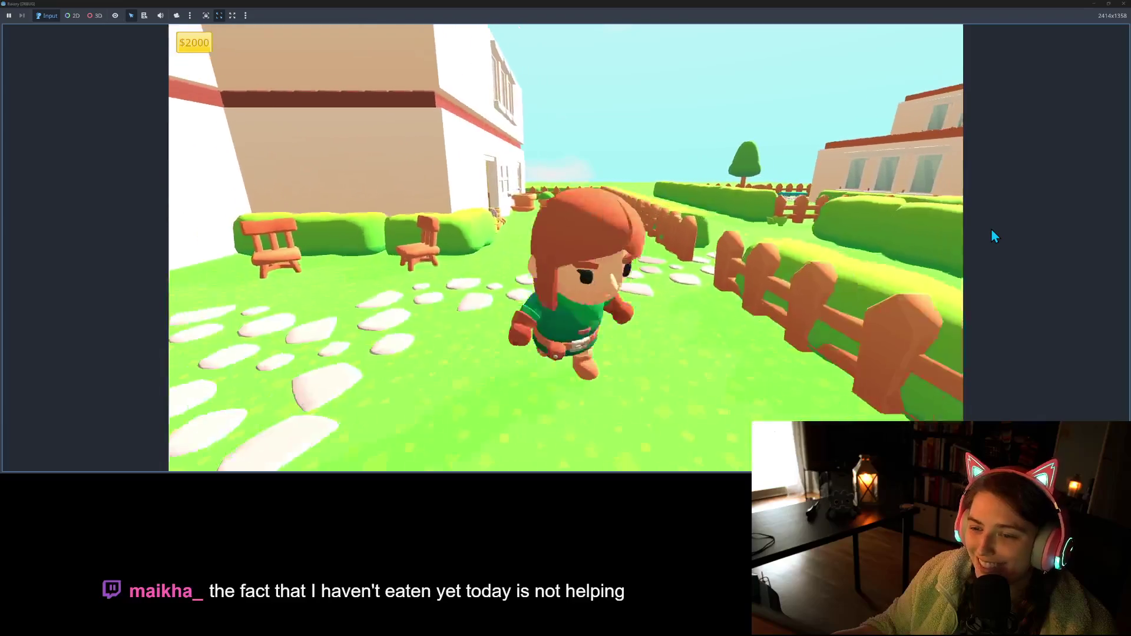
pyautogui.press('w')
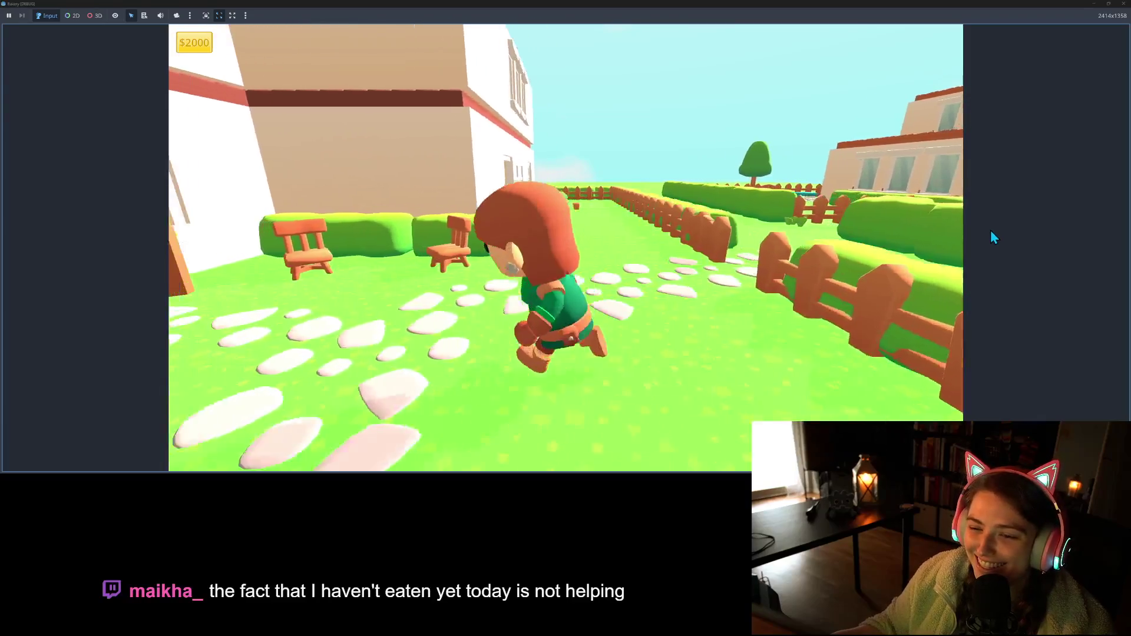
# - Walk back inside up to the queued customers, exit through the door, and stop the game
pyautogui.press('w')
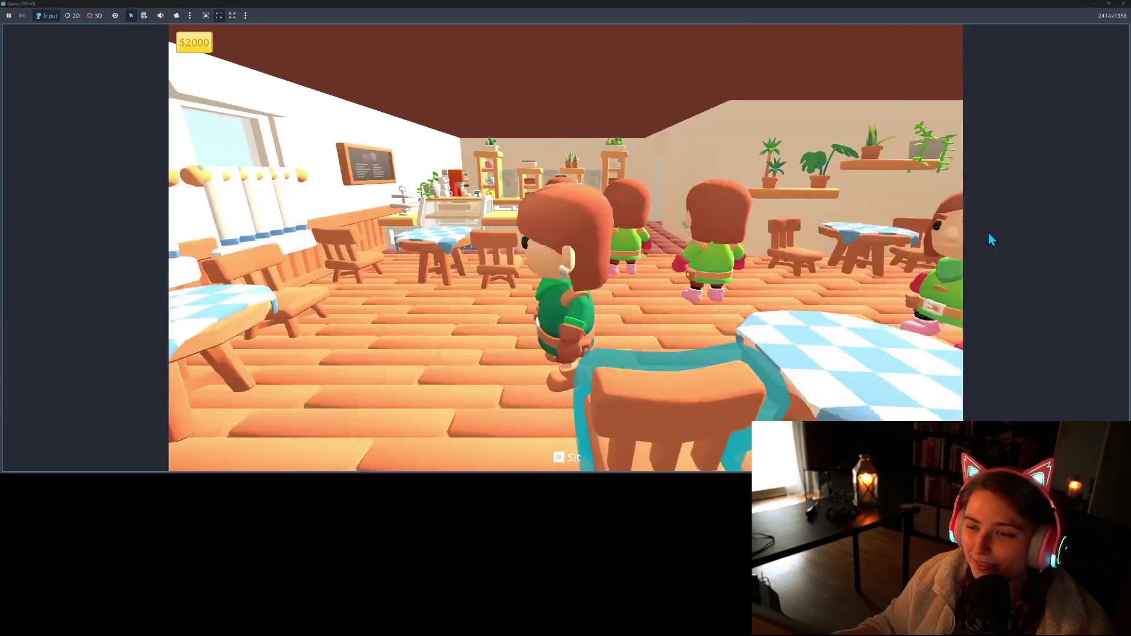
pyautogui.press('a')
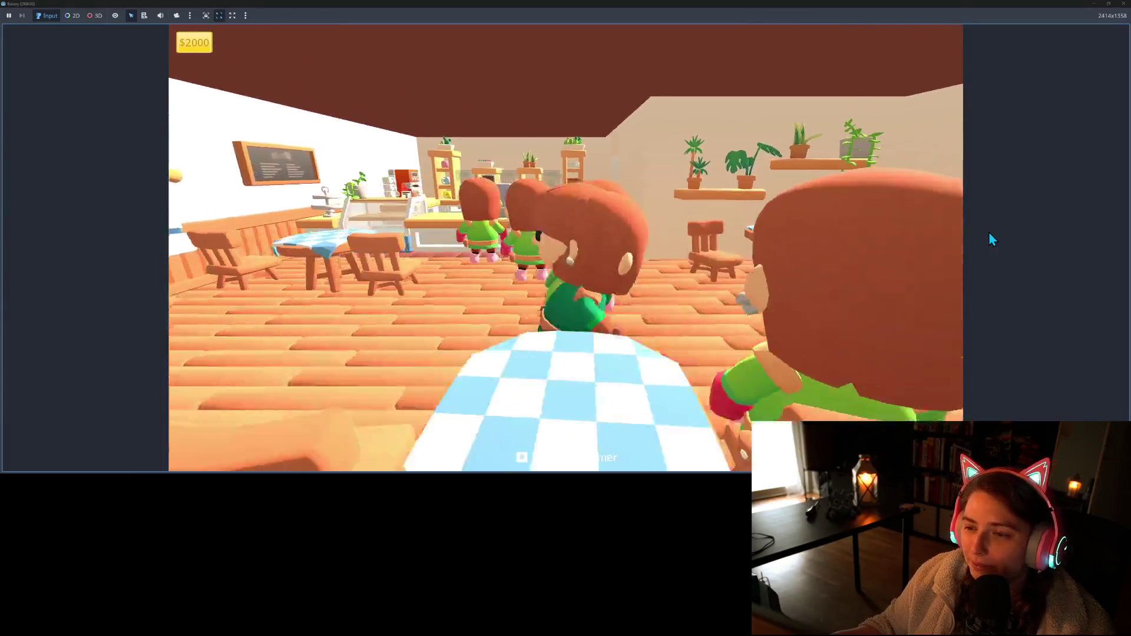
pyautogui.press('d')
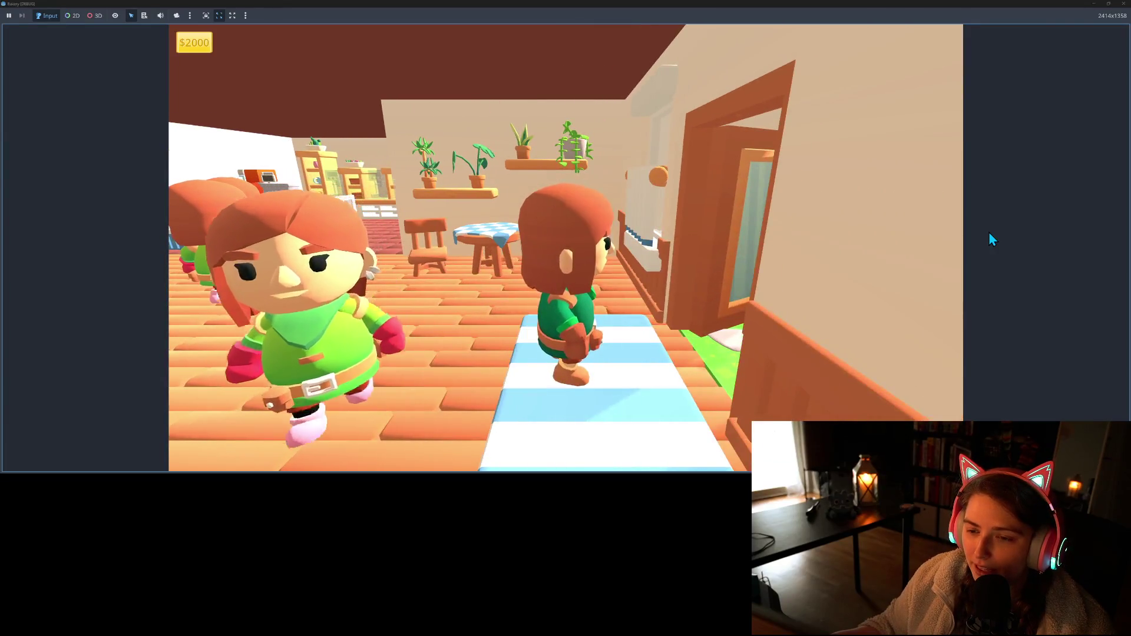
pyautogui.press('a')
pyautogui.press('s')
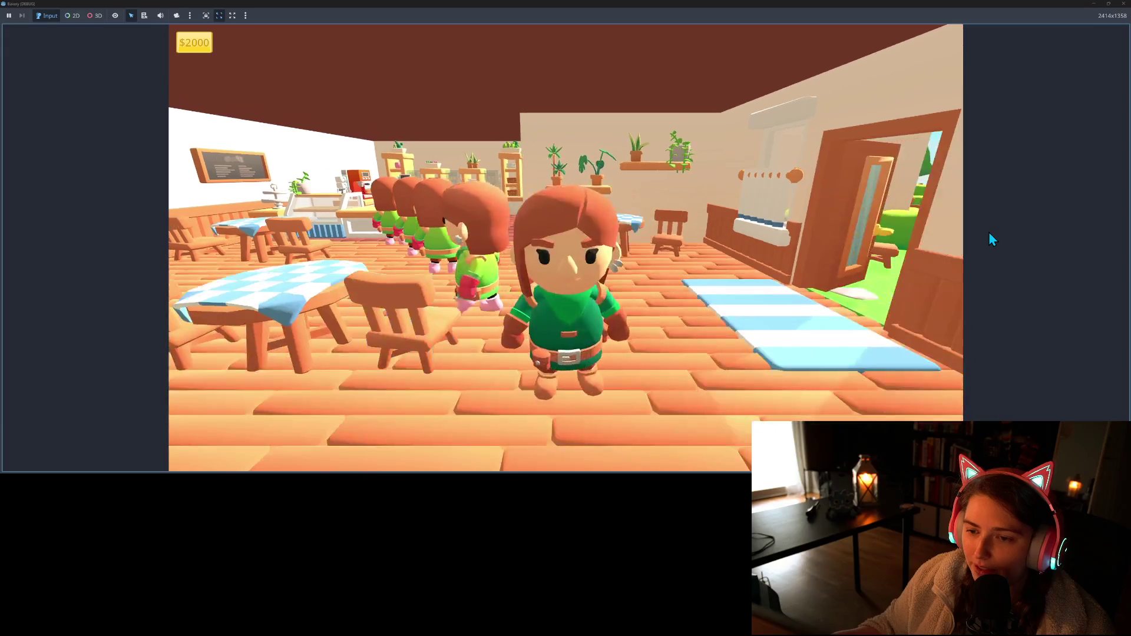
pyautogui.press('d')
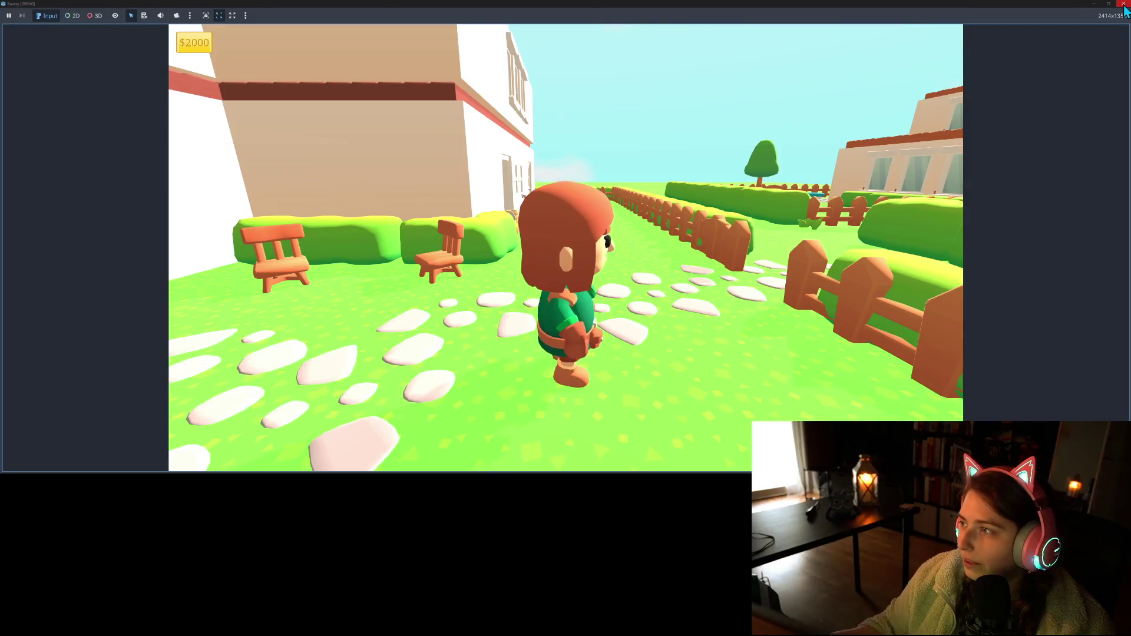
pyautogui.click(1124, 3)
# - In GitHub Desktop, inspect the diffs of use_cash_register.gd, customer.gd and navigating_npc.tscn
pyautogui.click(516, 229)
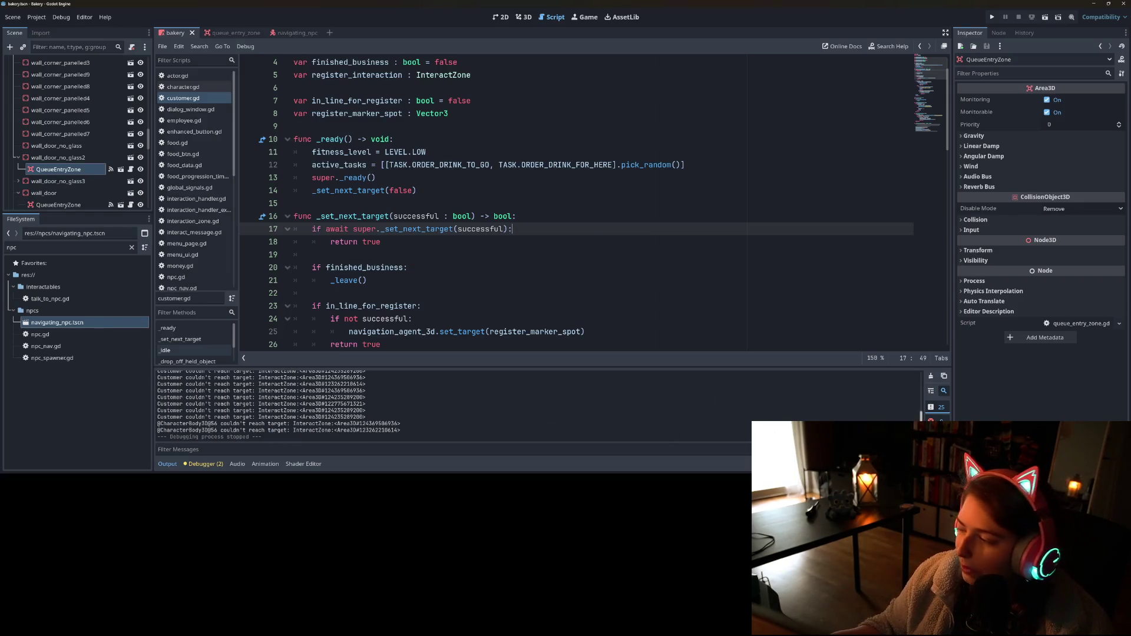
pyautogui.hotkey('alt', 'Tab')
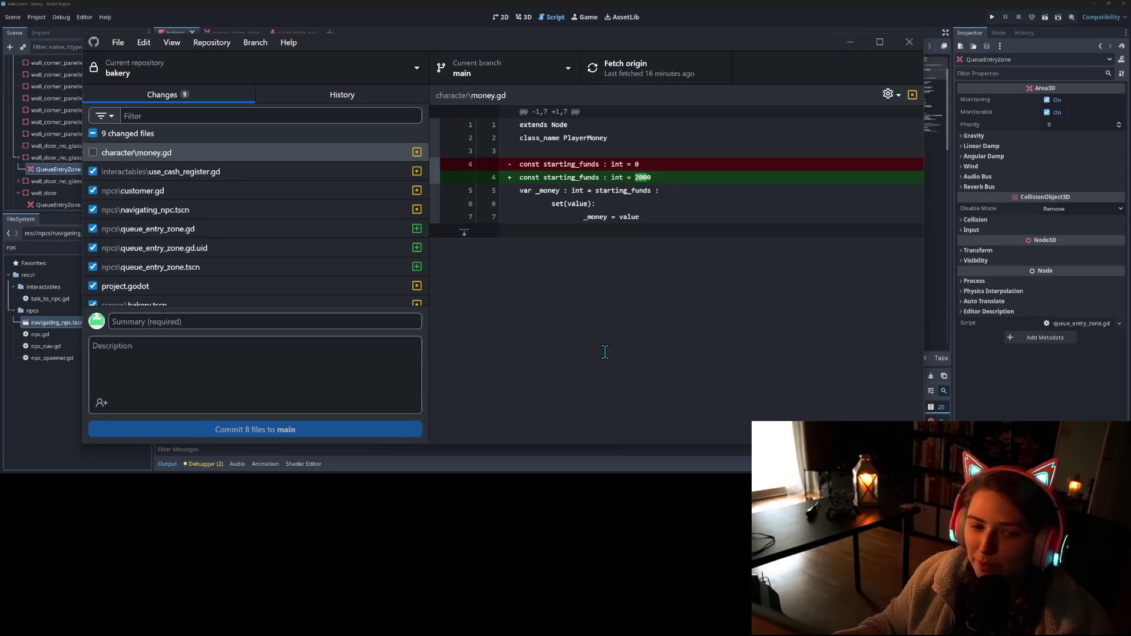
pyautogui.scroll(-3)
pyautogui.click(221, 164)
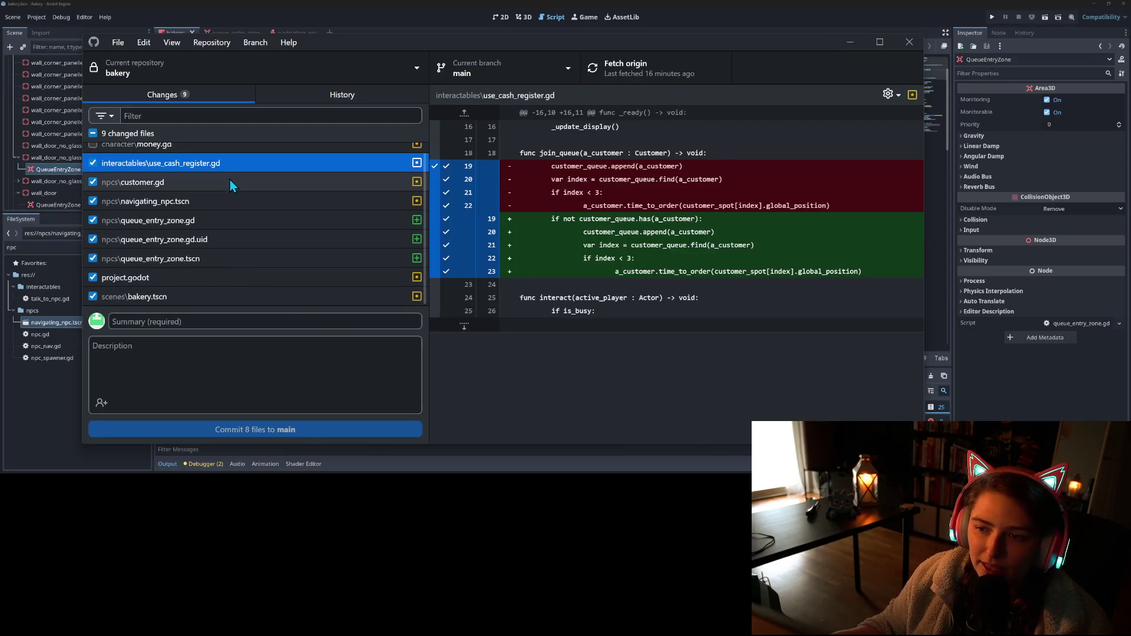
pyautogui.click(230, 182)
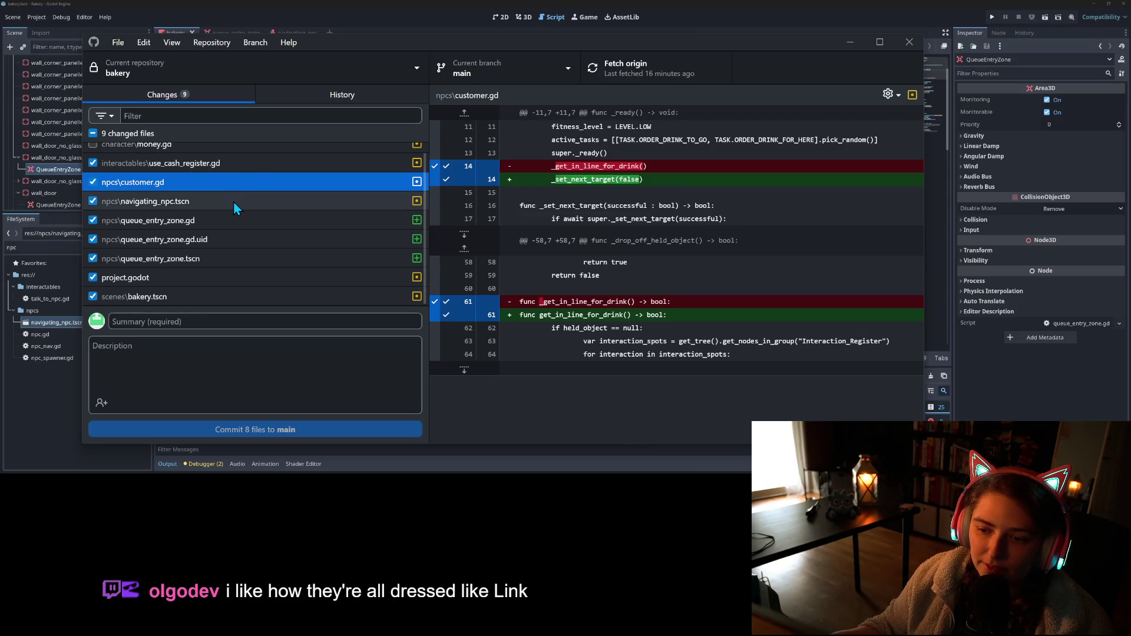
pyautogui.click(233, 202)
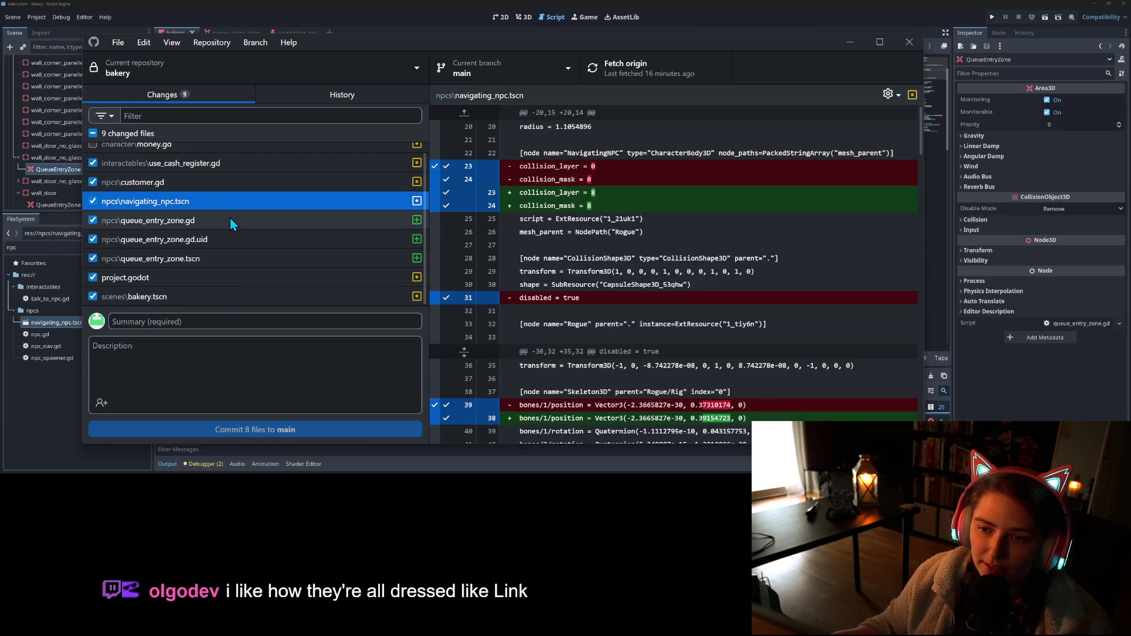
# - Inspect the queue_entry_zone files, bakery.tscn and project.godot, then begin the summary 'Adds zone to add customer to quewu'
pyautogui.click(230, 220)
pyautogui.click(225, 239)
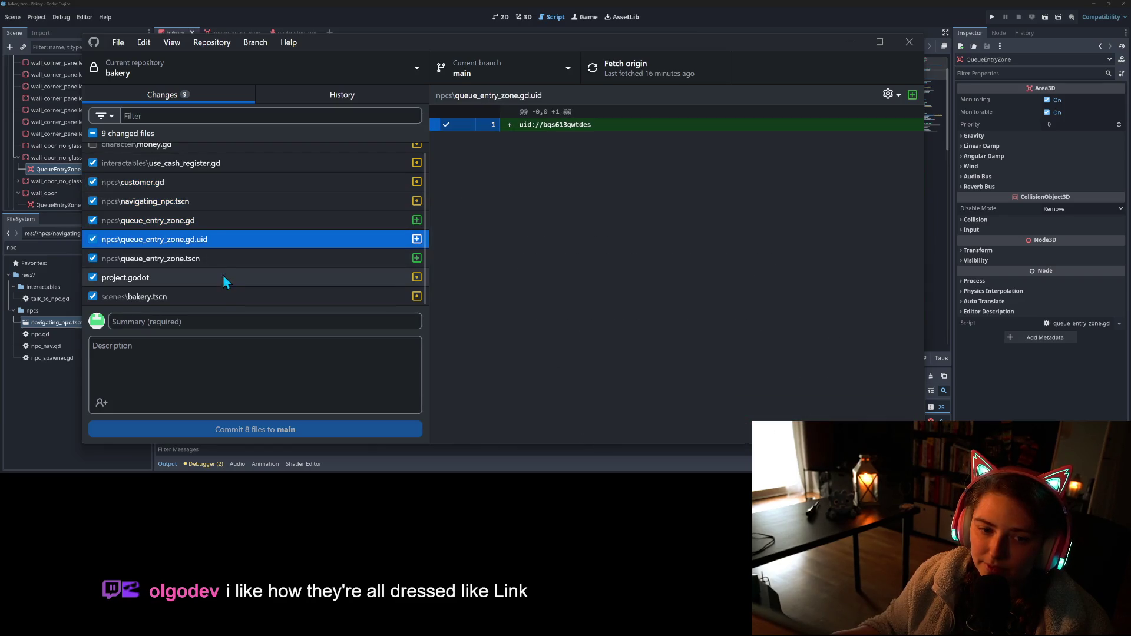
pyautogui.click(227, 259)
pyautogui.click(219, 296)
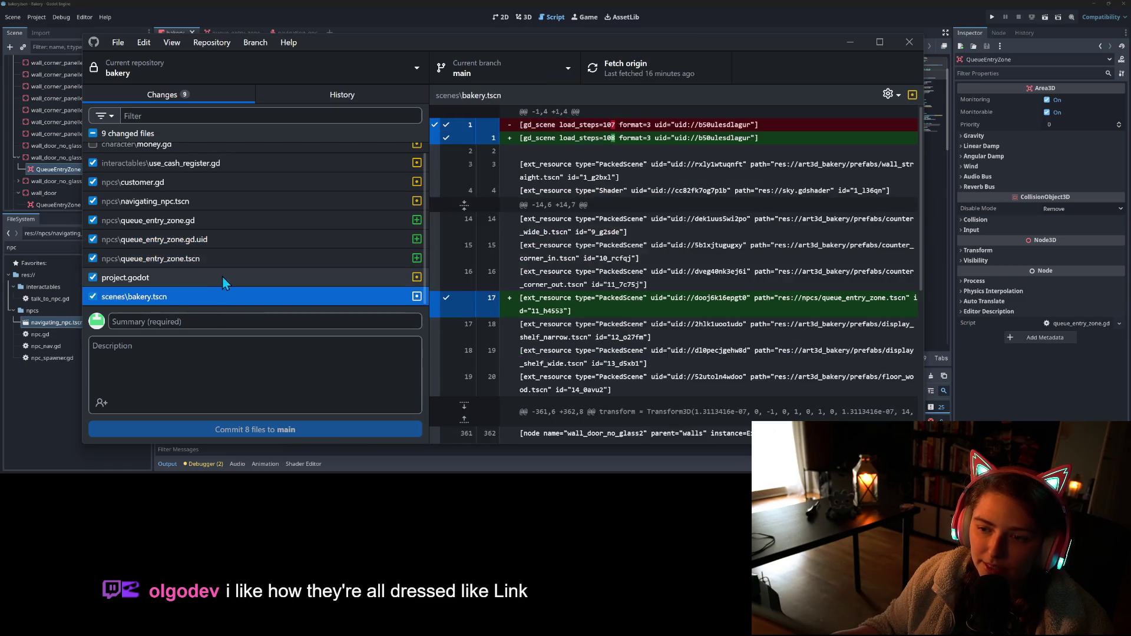
pyautogui.click(221, 276)
pyautogui.click(273, 317)
pyautogui.write('Adds ')
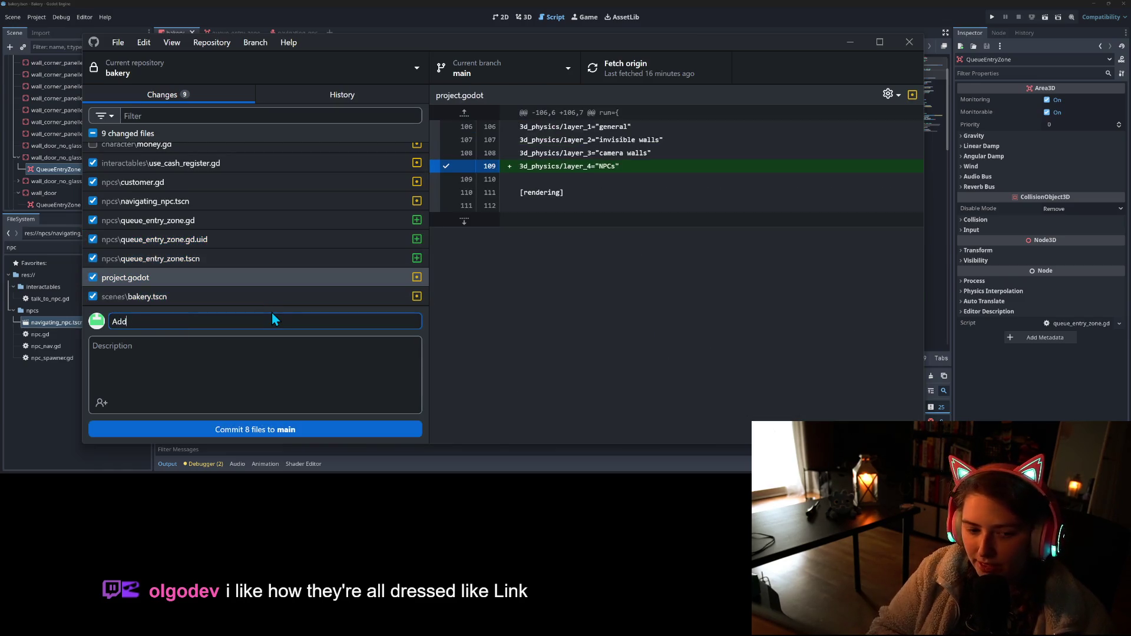
pyautogui.write('zone to ')
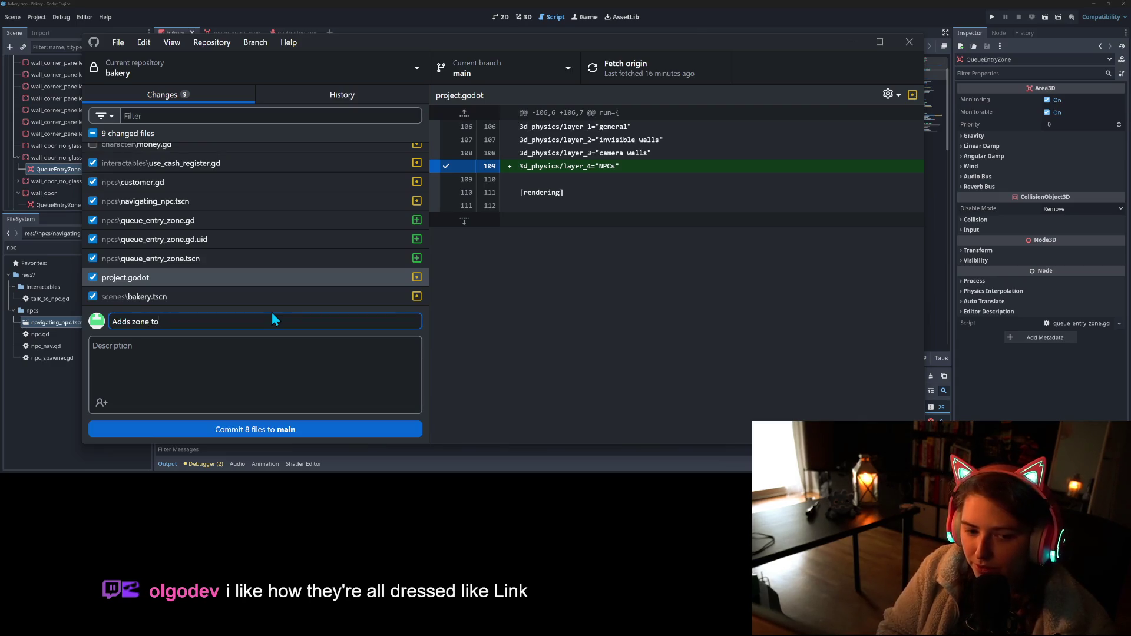
pyautogui.write('add customer')
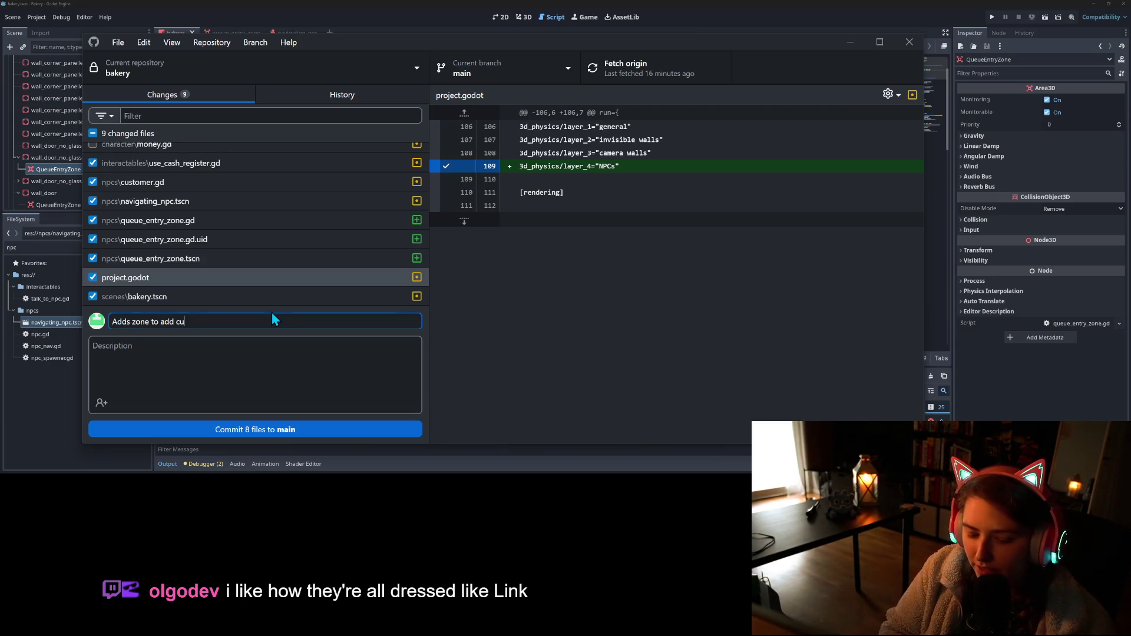
pyautogui.write(' to quewu')
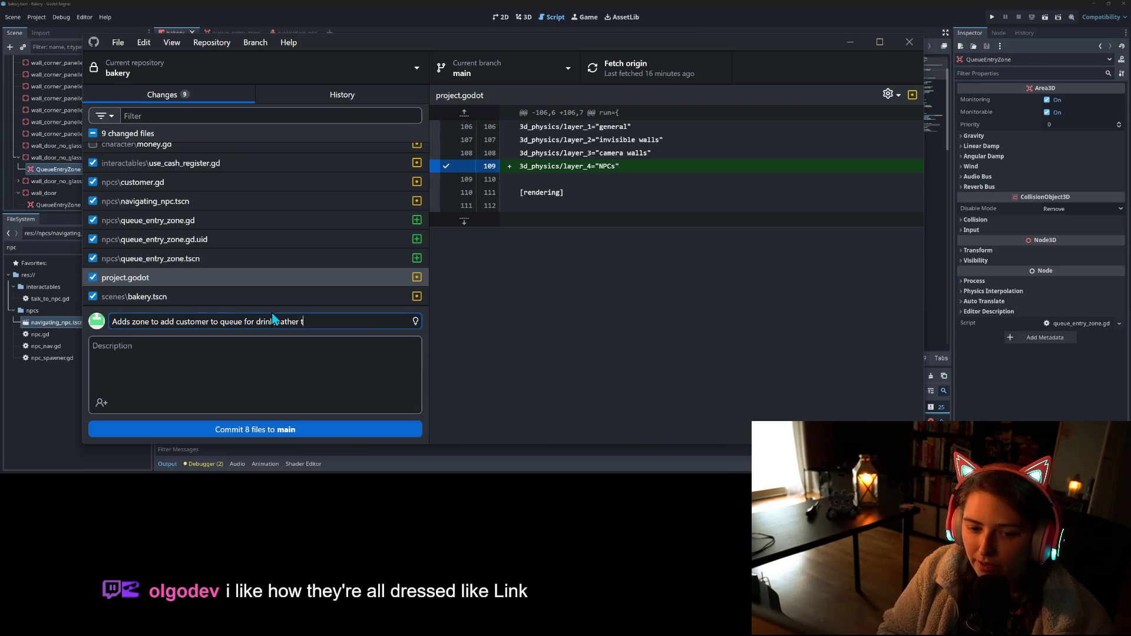
# - Complete the summary with 'them joining queue on spawn' and 'in bakery door', commit 8 files to main, and fetch origin
pyautogui.write('the')
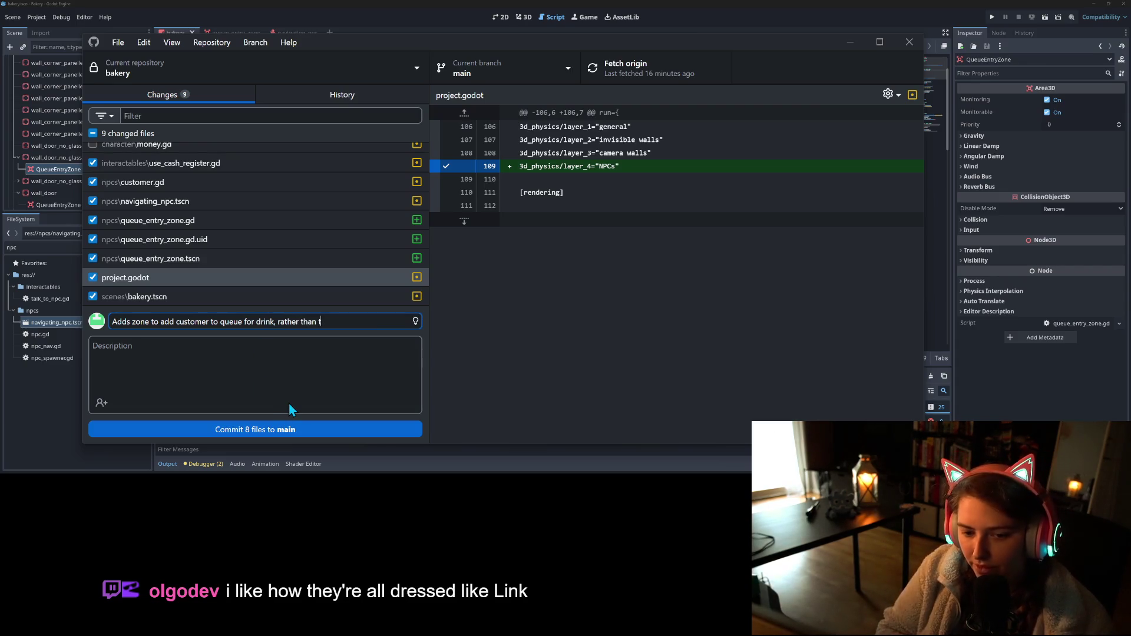
pyautogui.write('m ')
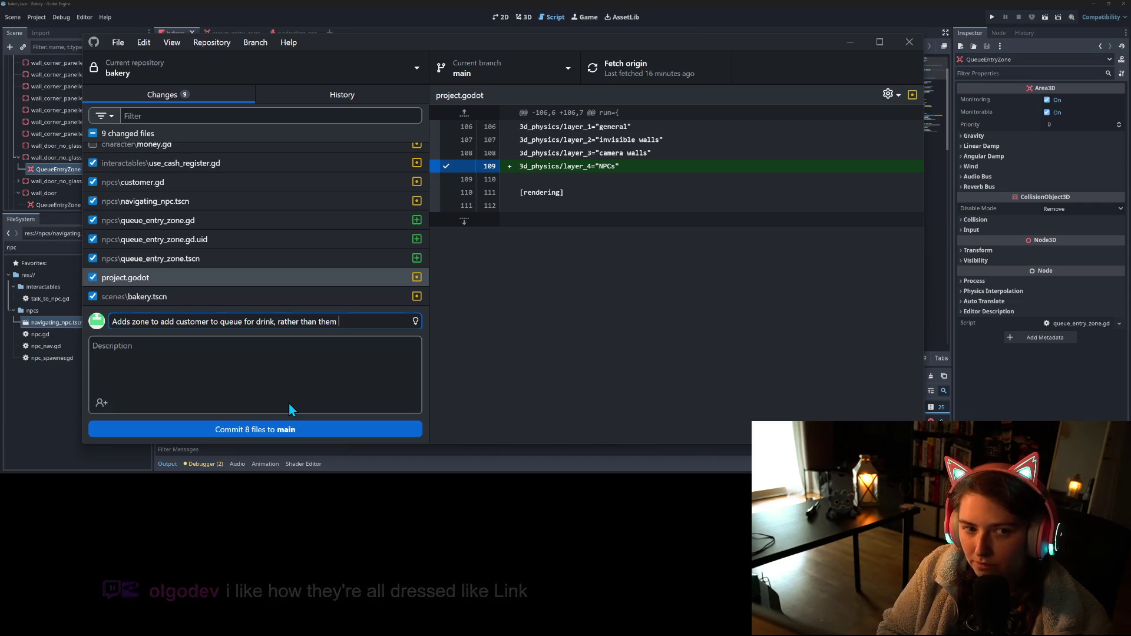
pyautogui.write('join')
pyautogui.write('ing ')
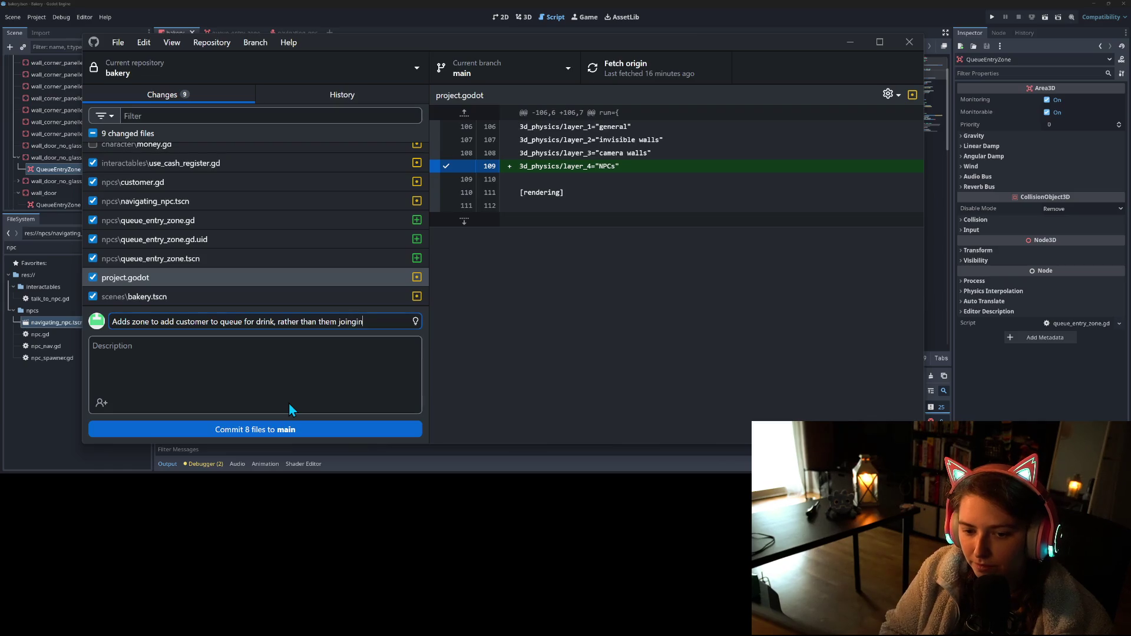
pyautogui.write('queue on spa')
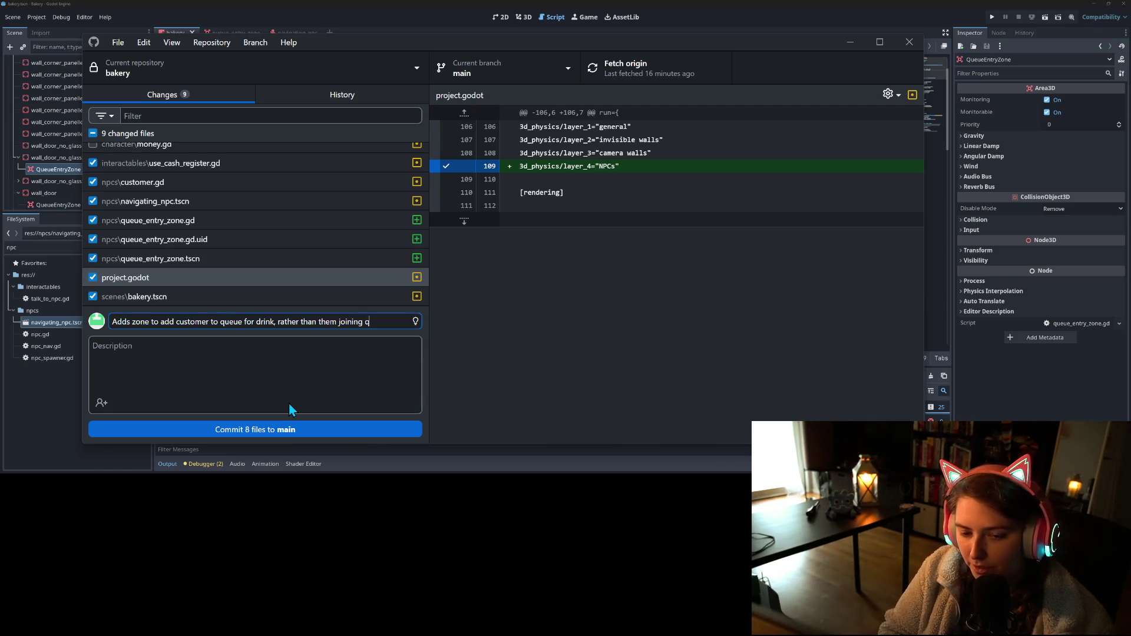
pyautogui.write('wn')
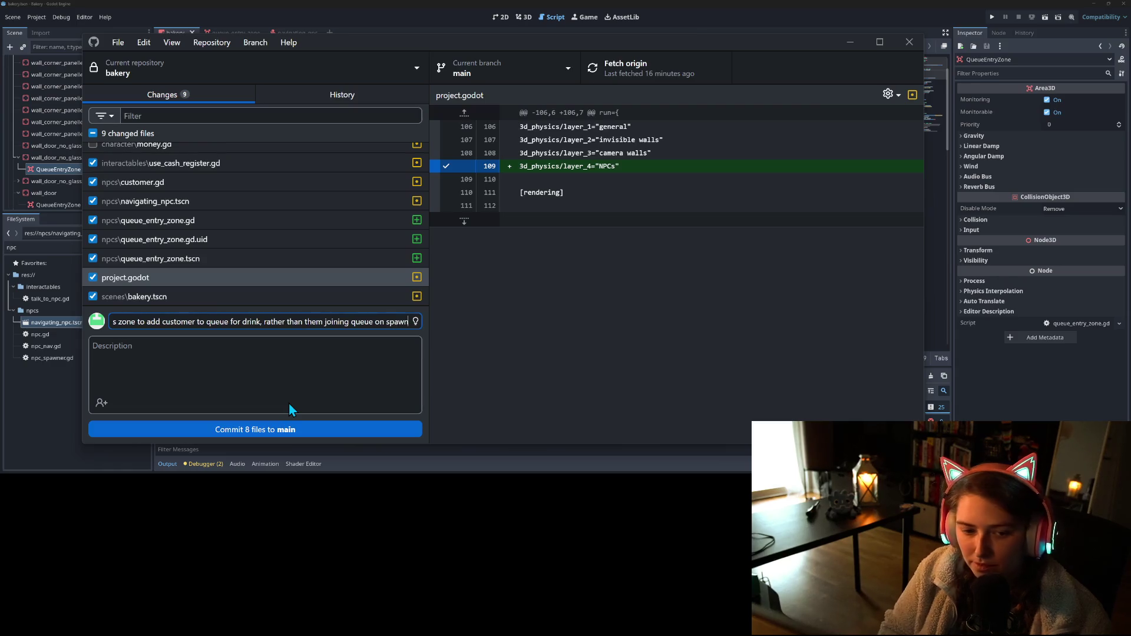
pyautogui.click(135, 321)
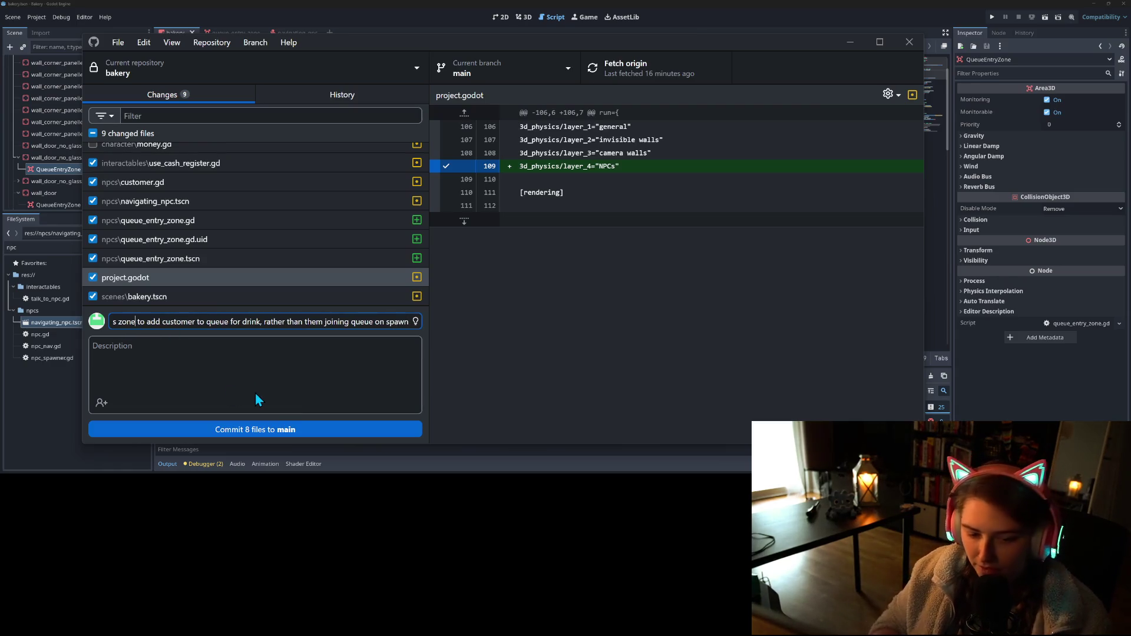
pyautogui.write('in baker')
pyautogui.write('y door')
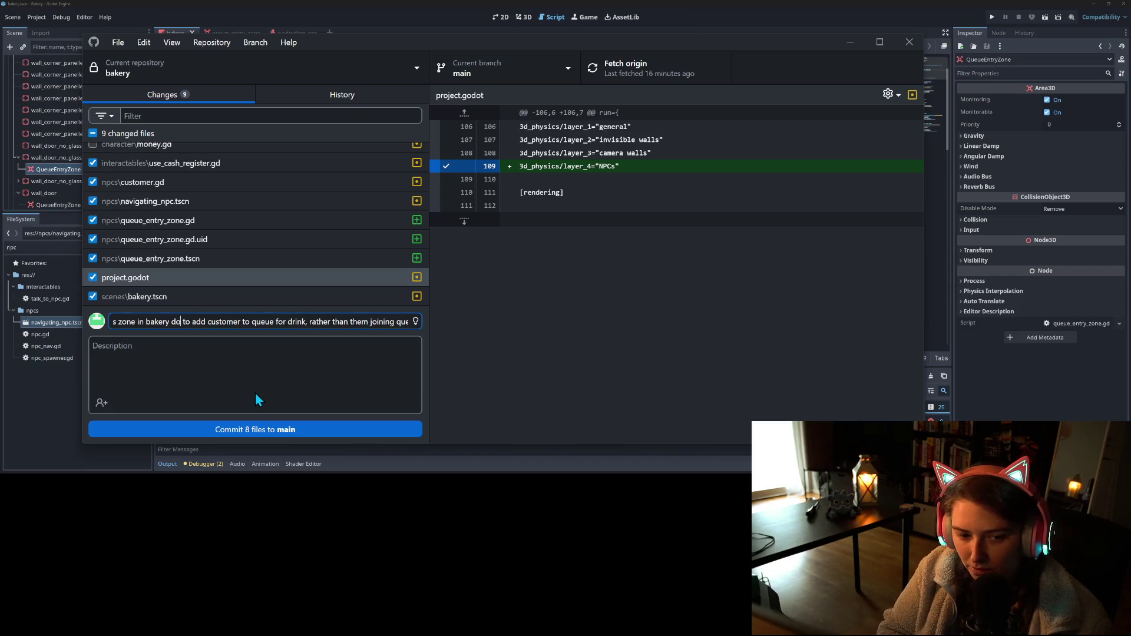
pyautogui.click(290, 429)
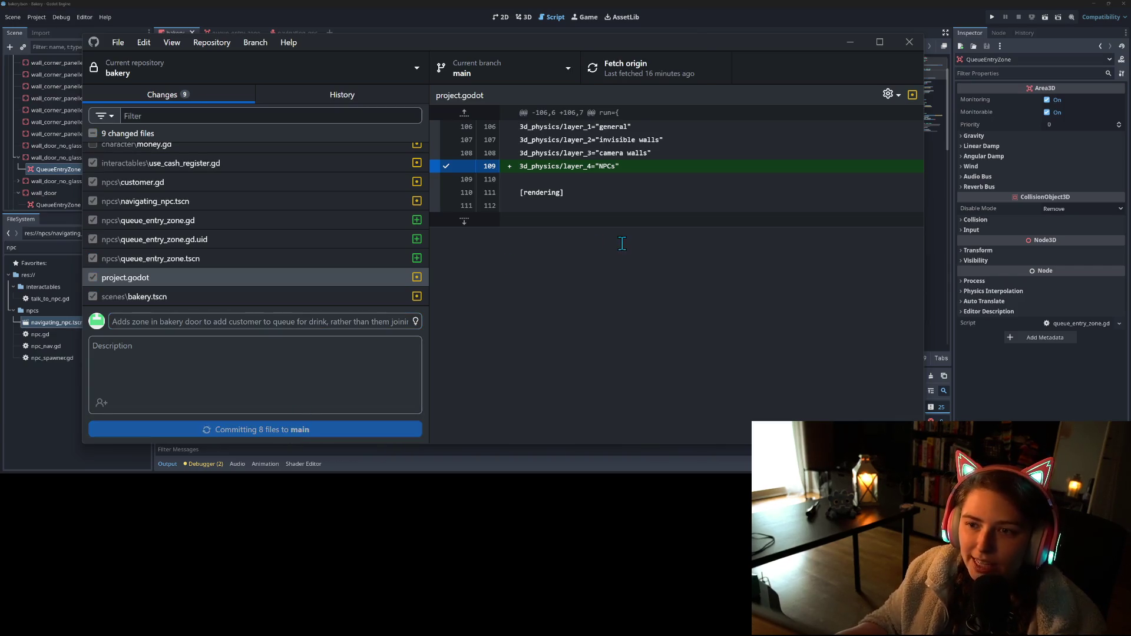
pyautogui.click(655, 73)
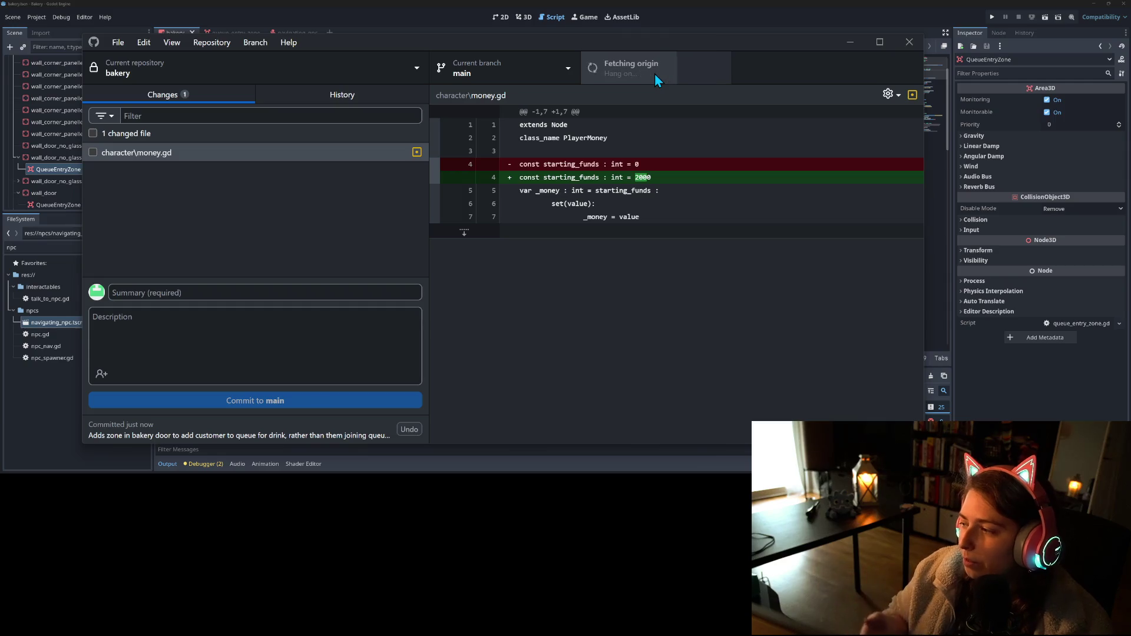
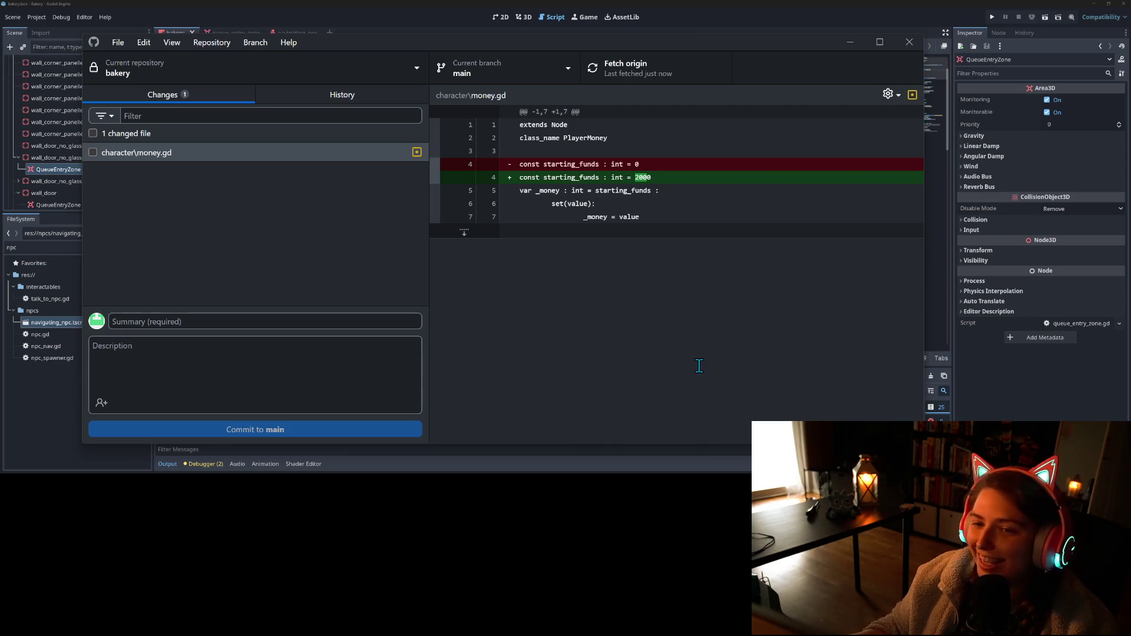
# - Review money.gd's starting funds change from 0 to 2000, then return to line 25 of customer.gd
pyautogui.click(325, 257)
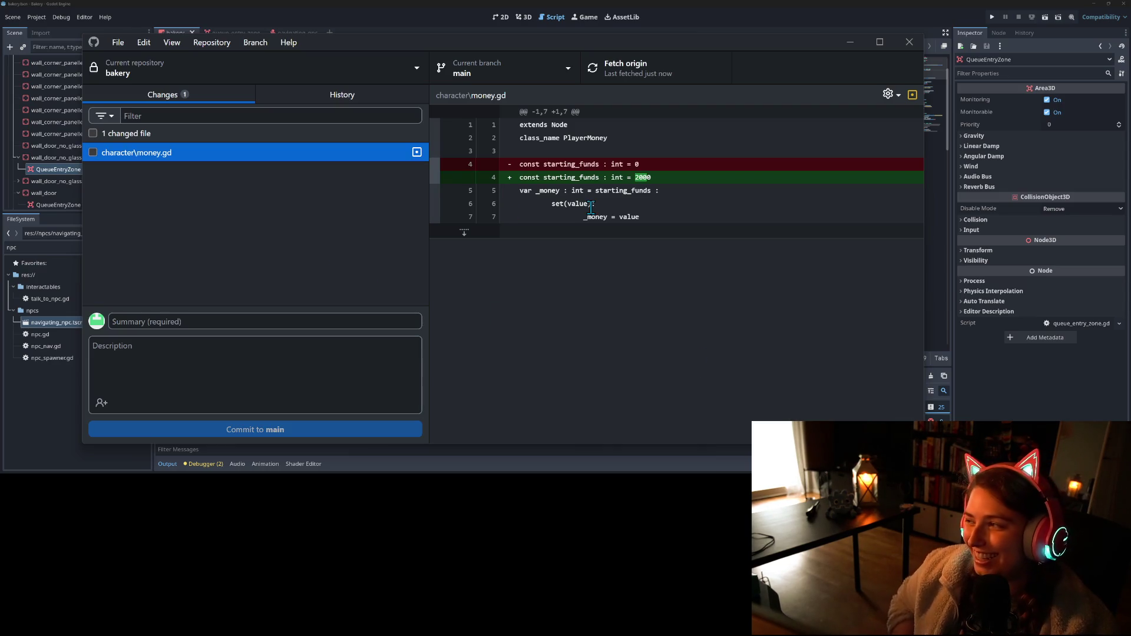
pyautogui.click(703, 9)
pyautogui.click(505, 332)
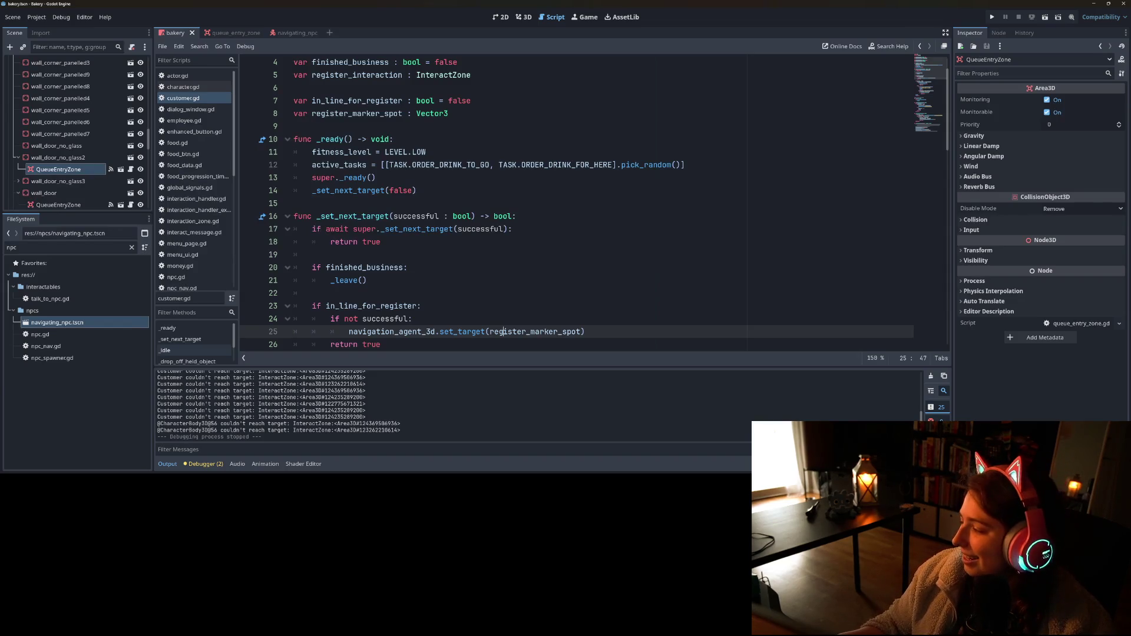
# - Switch to the browser's itch.io Tiny Treats page, then go to the bakery Trello board
pyautogui.hotkey('alt', 'Tab')
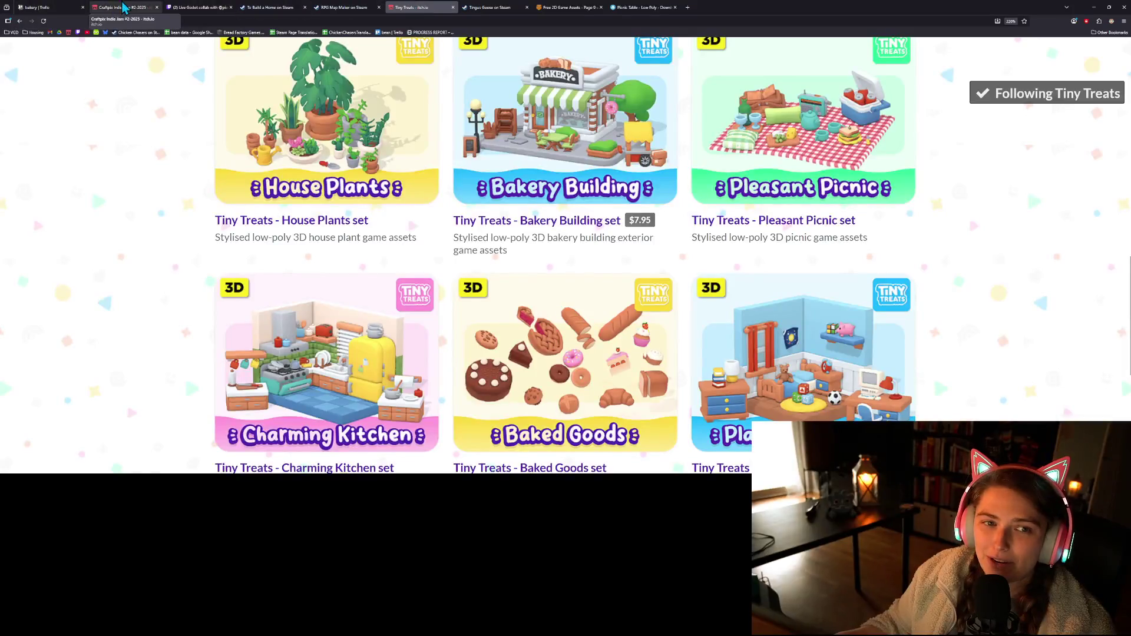
pyautogui.click(44, 8)
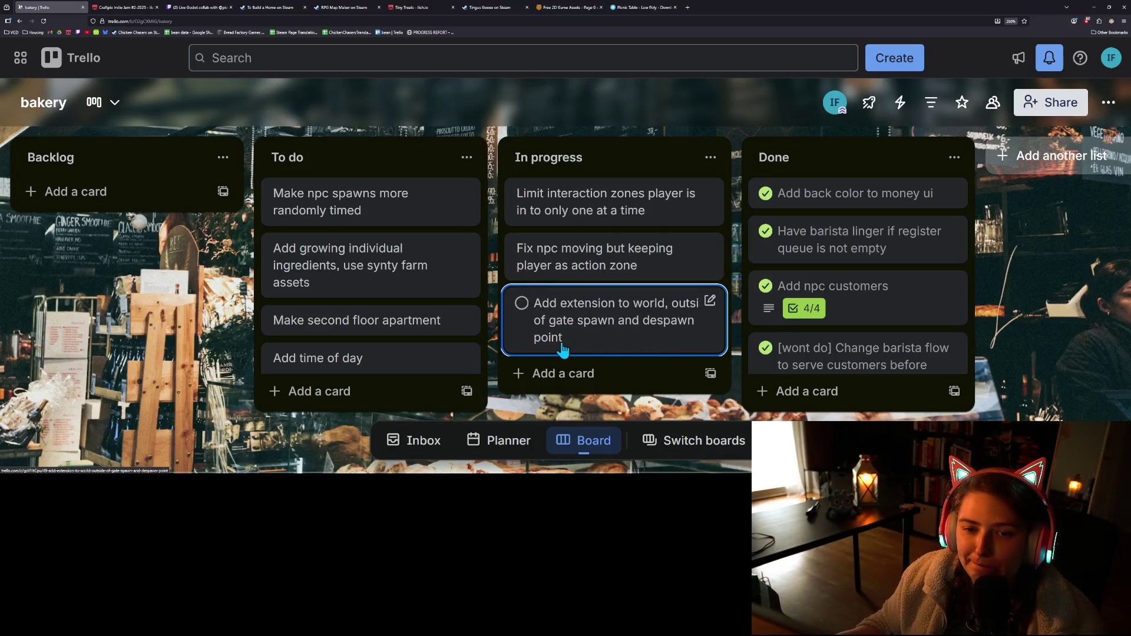
# - Move the 'Make npc spawns more randomly timed' card to the top of Done, then minimize the browser
pyautogui.moveTo(372, 223); pyautogui.dragTo(814, 211)
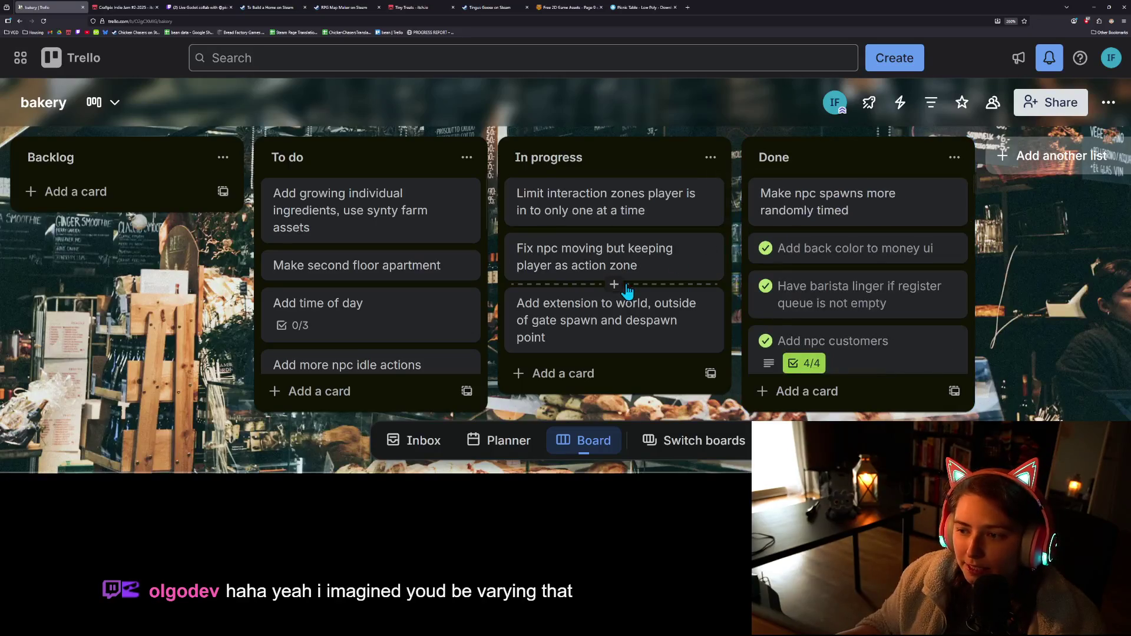
pyautogui.scroll(-3)
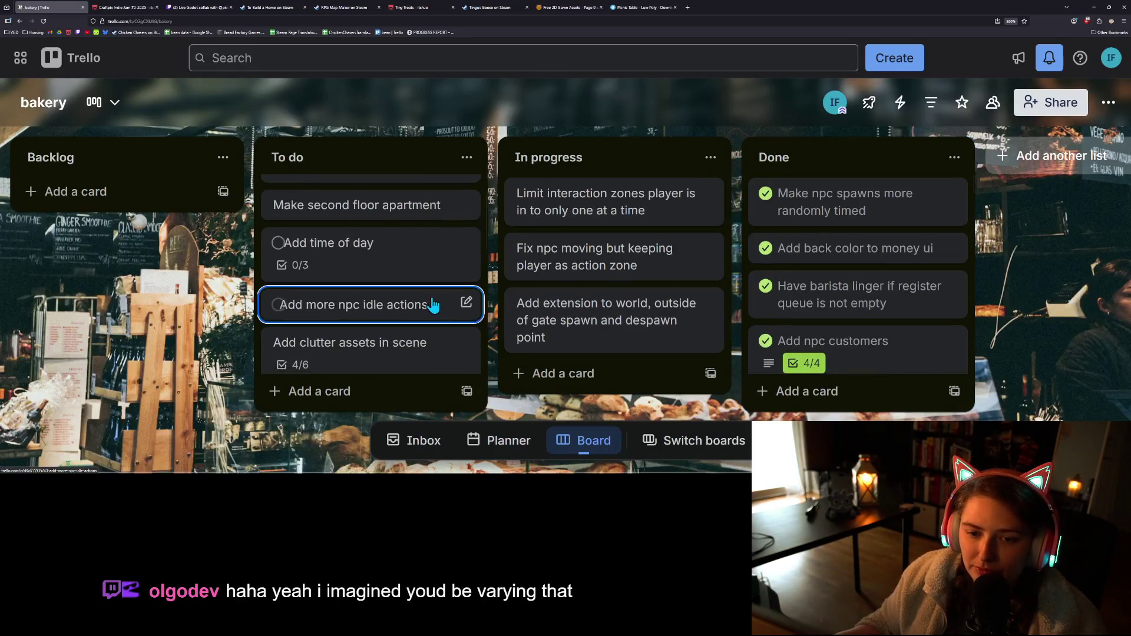
pyautogui.scroll(-3)
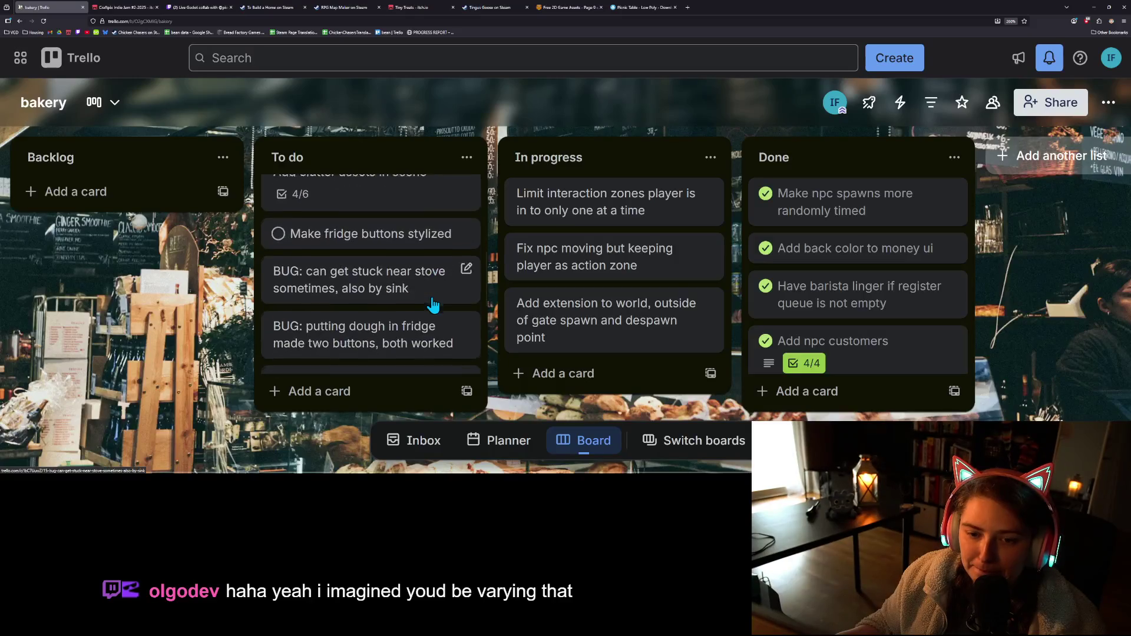
pyautogui.scroll(-3)
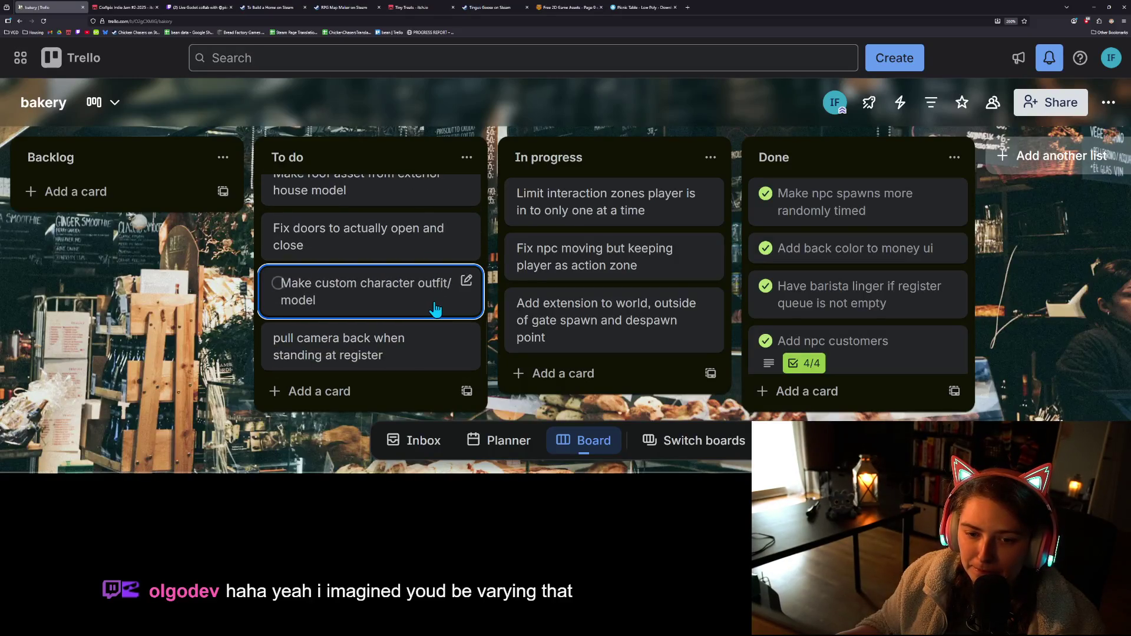
pyautogui.scroll(3)
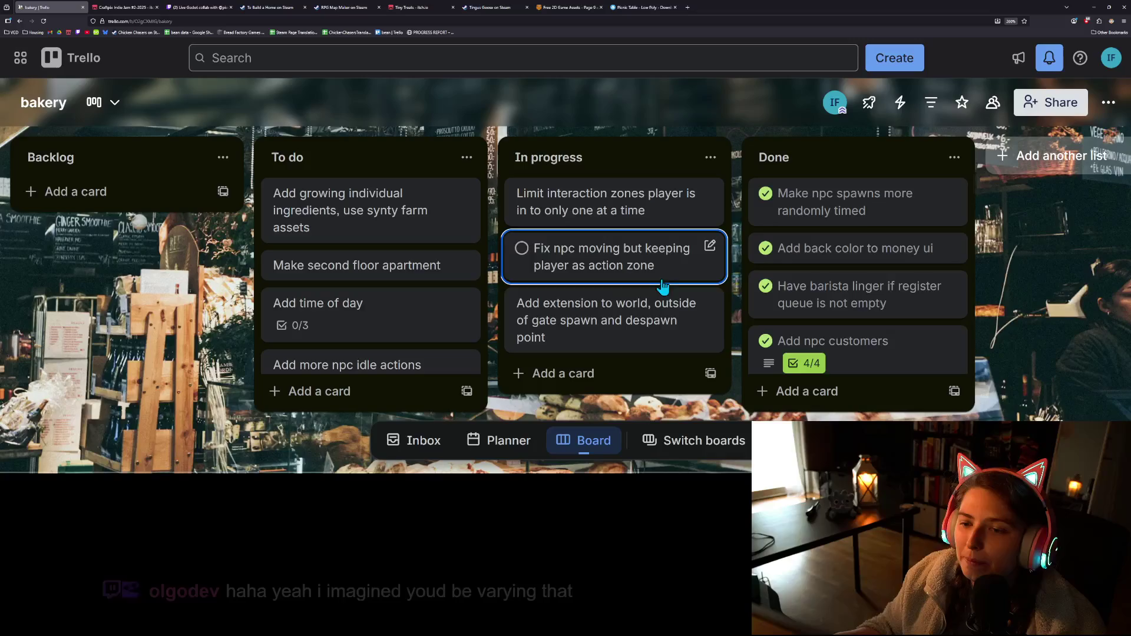
pyautogui.click(1094, 7)
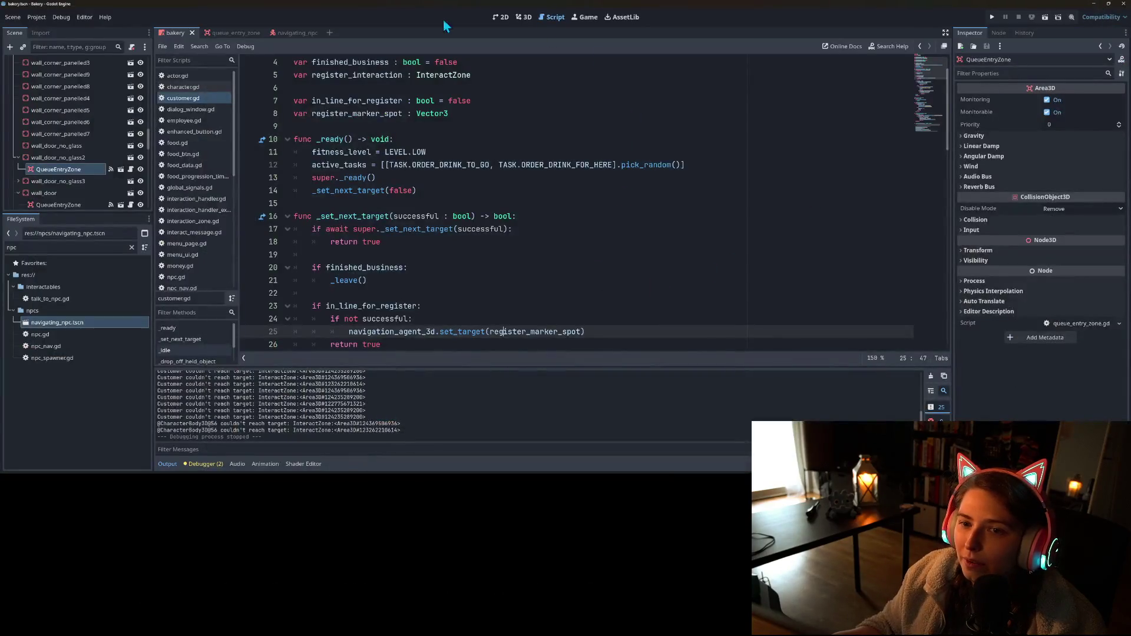
# - Open the navigating_npc scene in 3D and orbit to inspect the NPC's sides
pyautogui.click(289, 34)
pyautogui.click(522, 18)
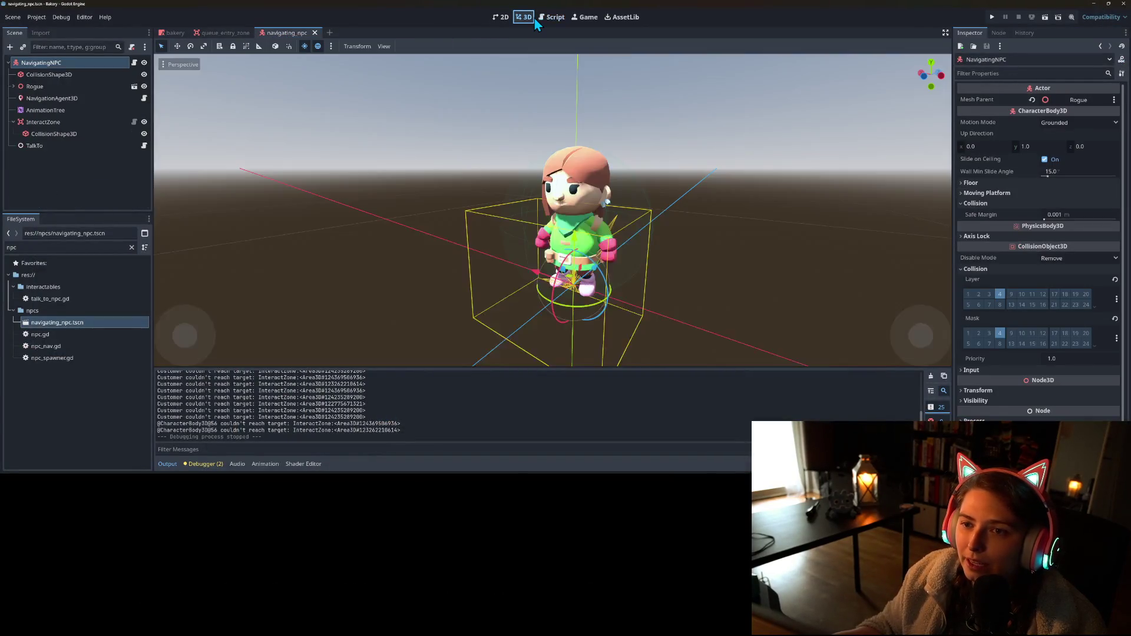
pyautogui.scroll(3)
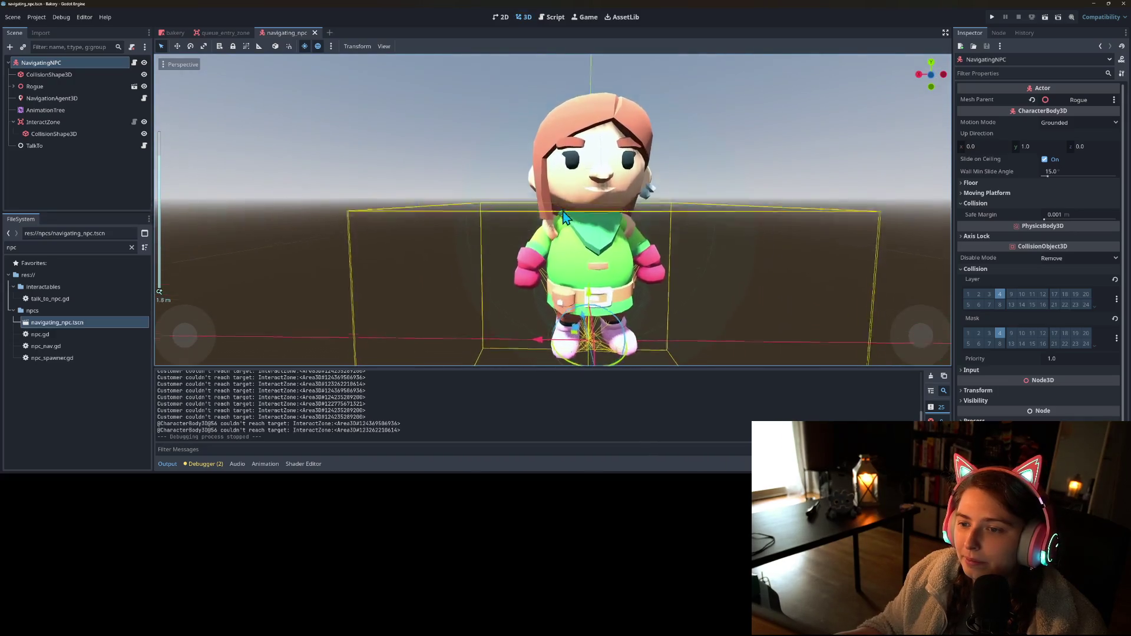
pyautogui.moveTo(572, 236); pyautogui.dragTo(616, 250)
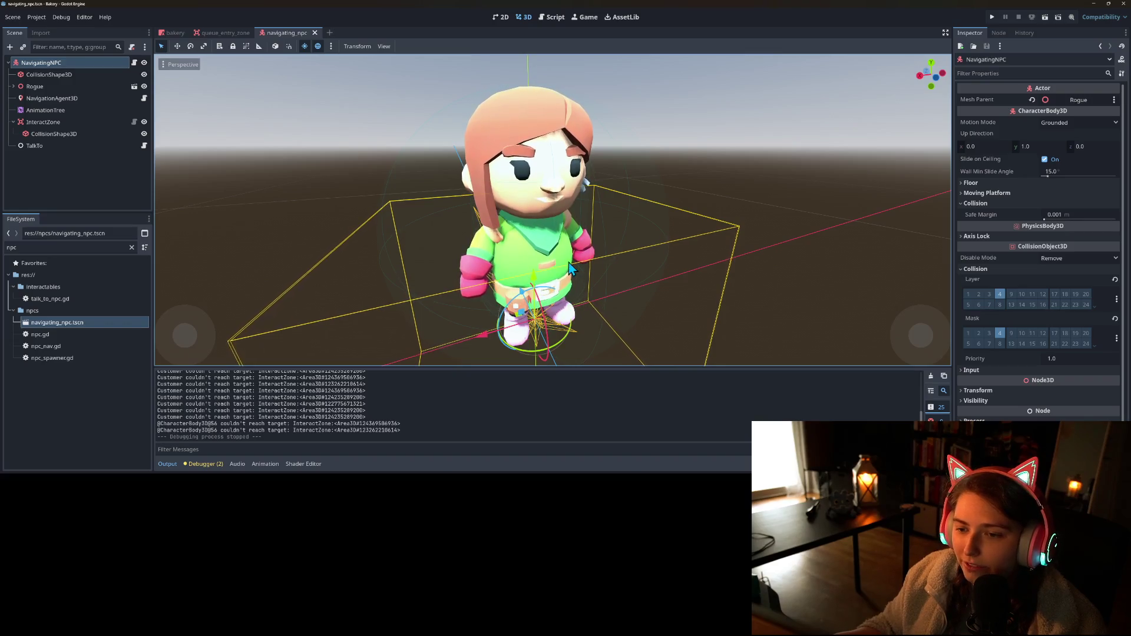
pyautogui.moveTo(580, 284); pyautogui.dragTo(589, 277)
pyautogui.scroll(-3)
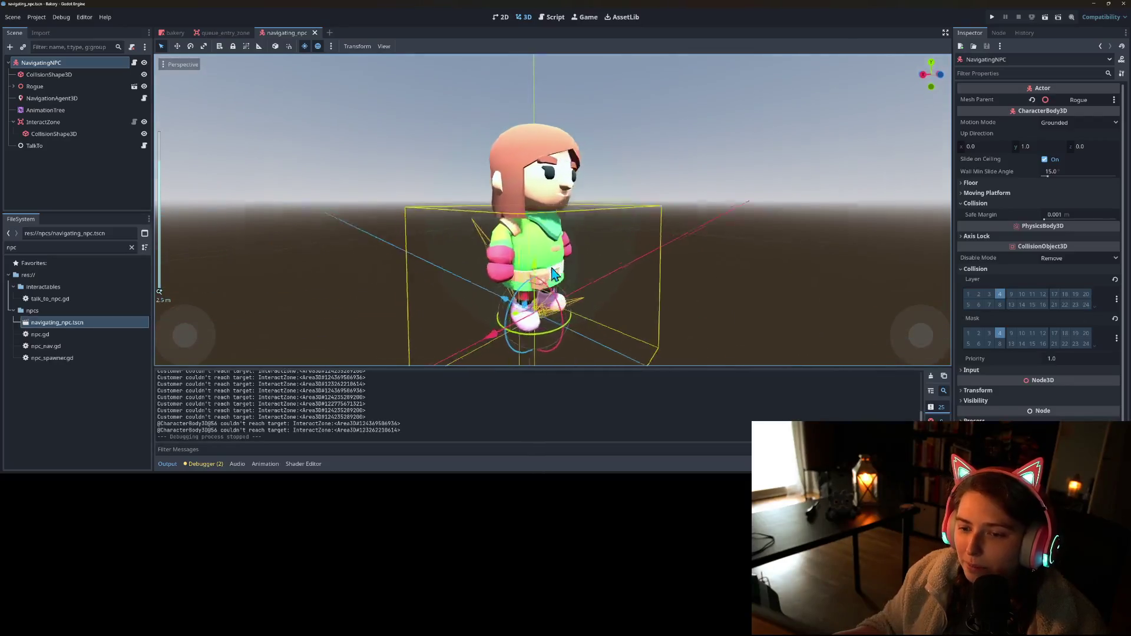
pyautogui.scroll(3)
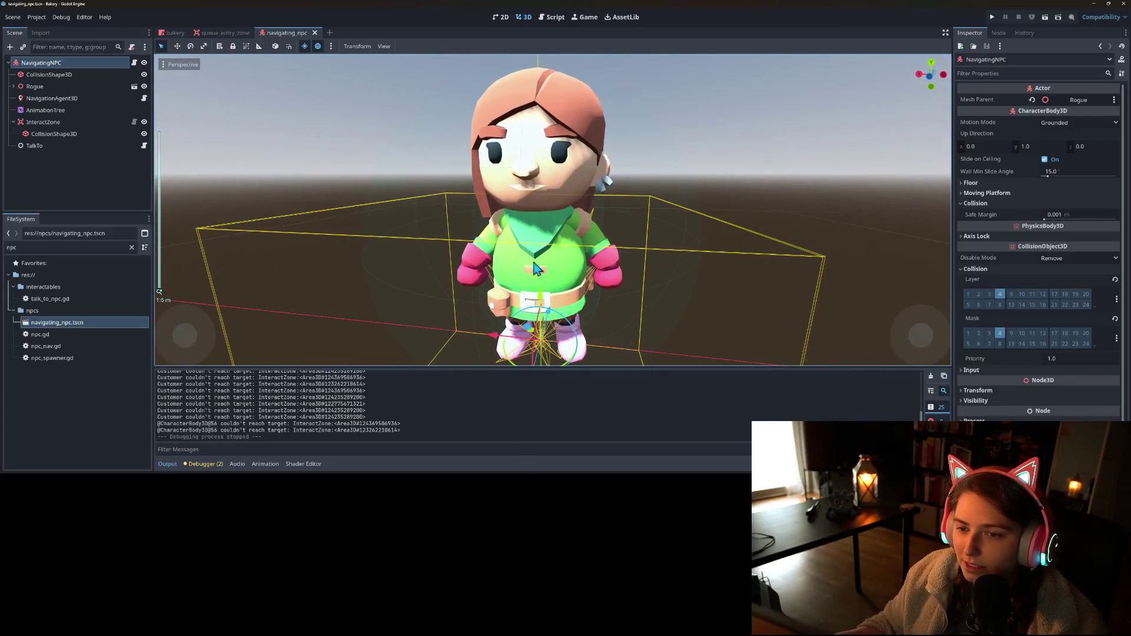
pyautogui.moveTo(589, 289); pyautogui.dragTo(499, 131)
pyautogui.scroll(-3)
pyautogui.scroll(3)
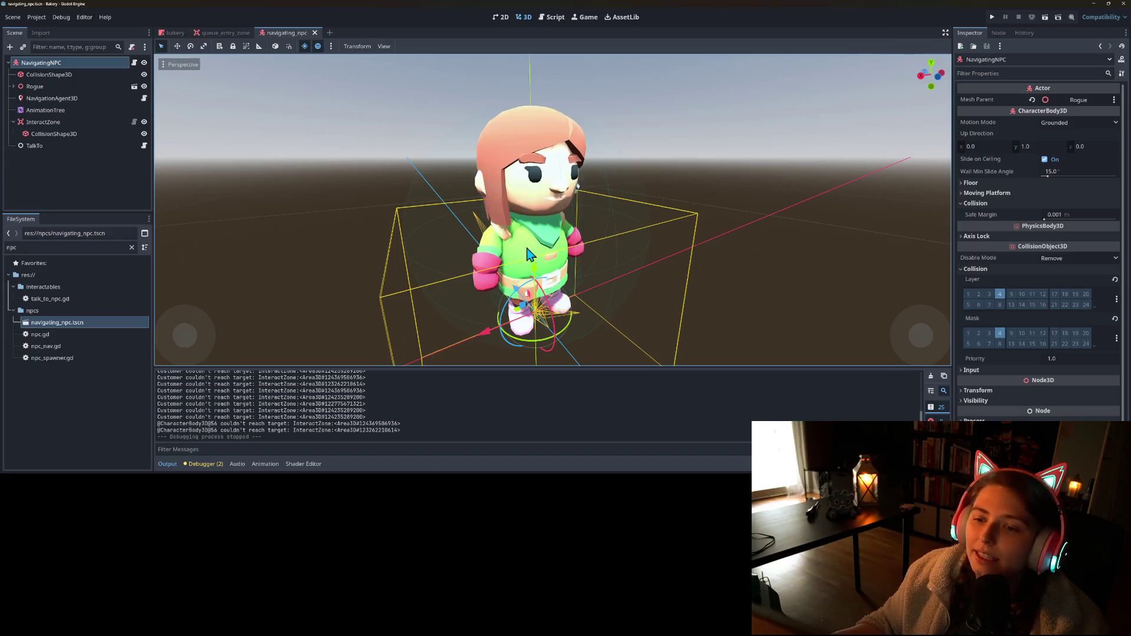
# - Snap to the NPC's front view, orbit around it, then switch to the bakery scene
pyautogui.press('KP_1')
pyautogui.moveTo(513, 261); pyautogui.dragTo(532, 229)
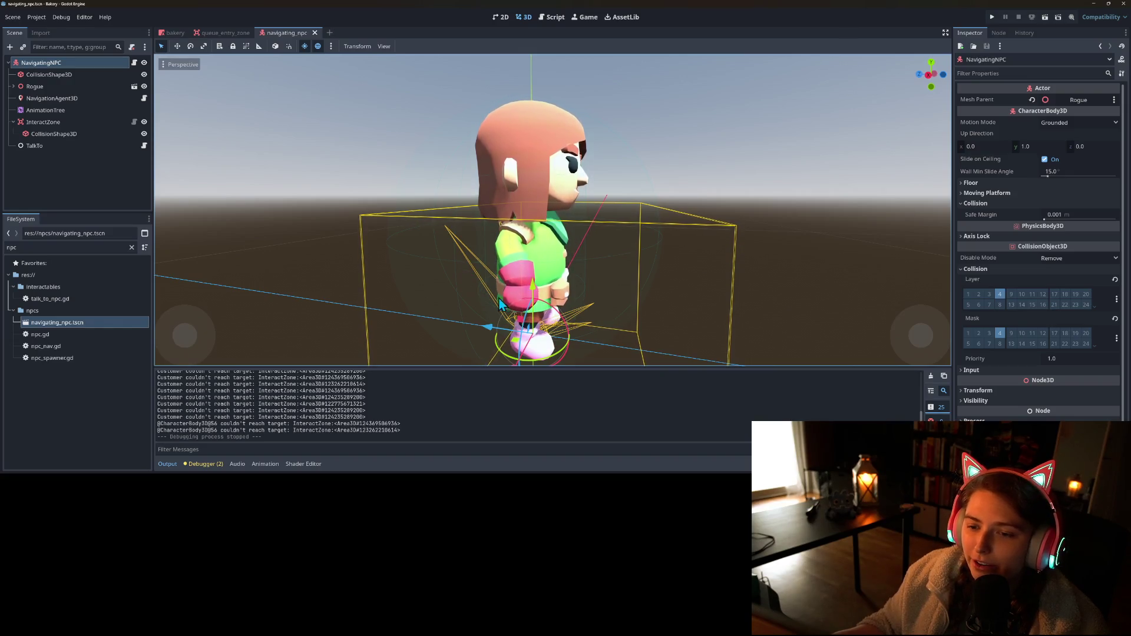
pyautogui.moveTo(469, 260); pyautogui.dragTo(576, 328)
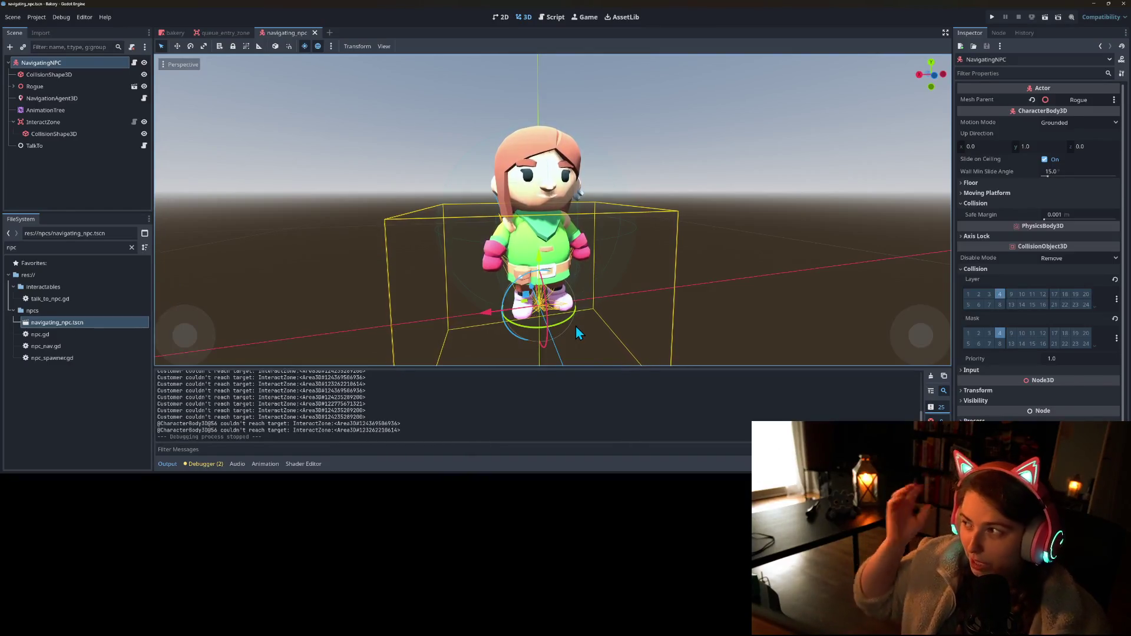
pyautogui.moveTo(575, 328); pyautogui.dragTo(612, 314)
pyautogui.scroll(3)
pyautogui.scroll(-3)
pyautogui.scroll(3)
pyautogui.scroll(3)
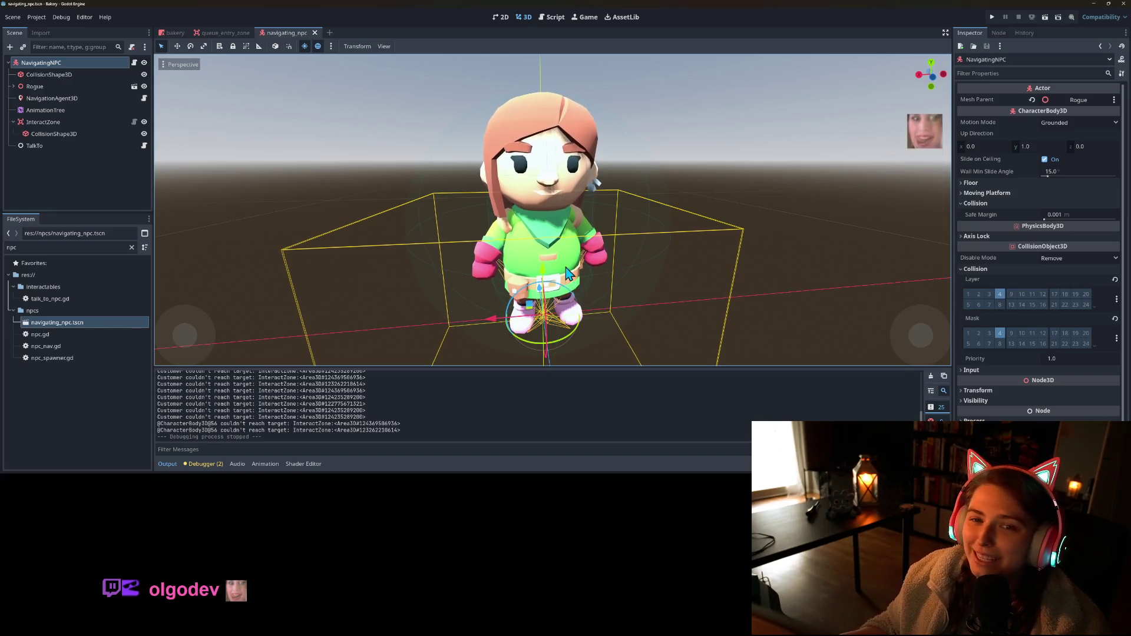
pyautogui.moveTo(631, 299); pyautogui.dragTo(684, 295)
pyautogui.scroll(-3)
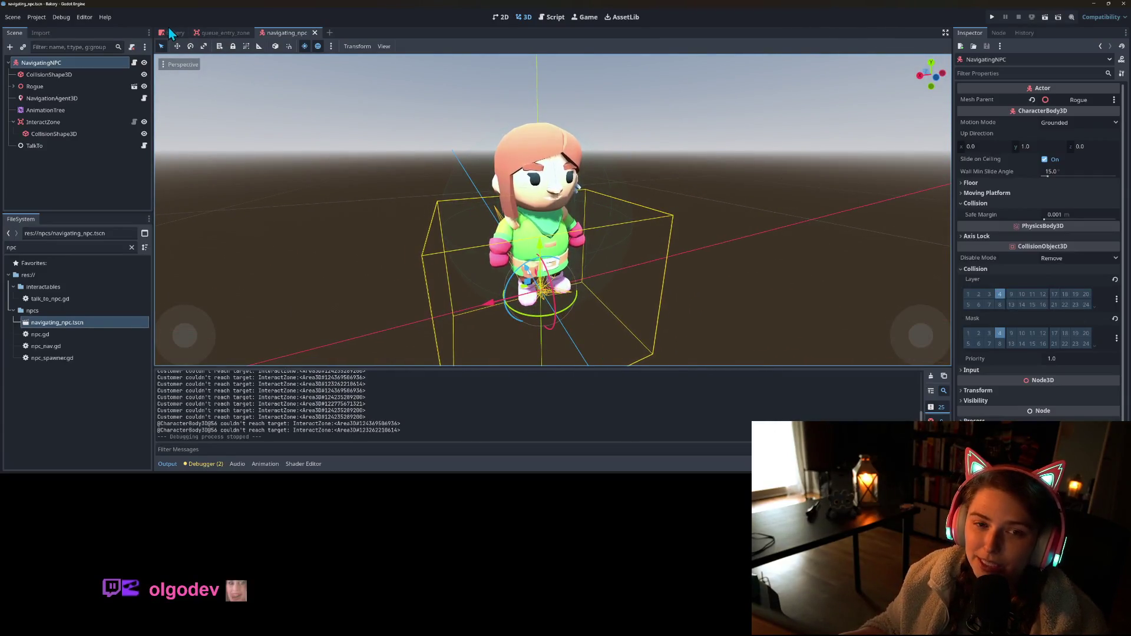
pyautogui.click(175, 33)
pyautogui.scroll(-3)
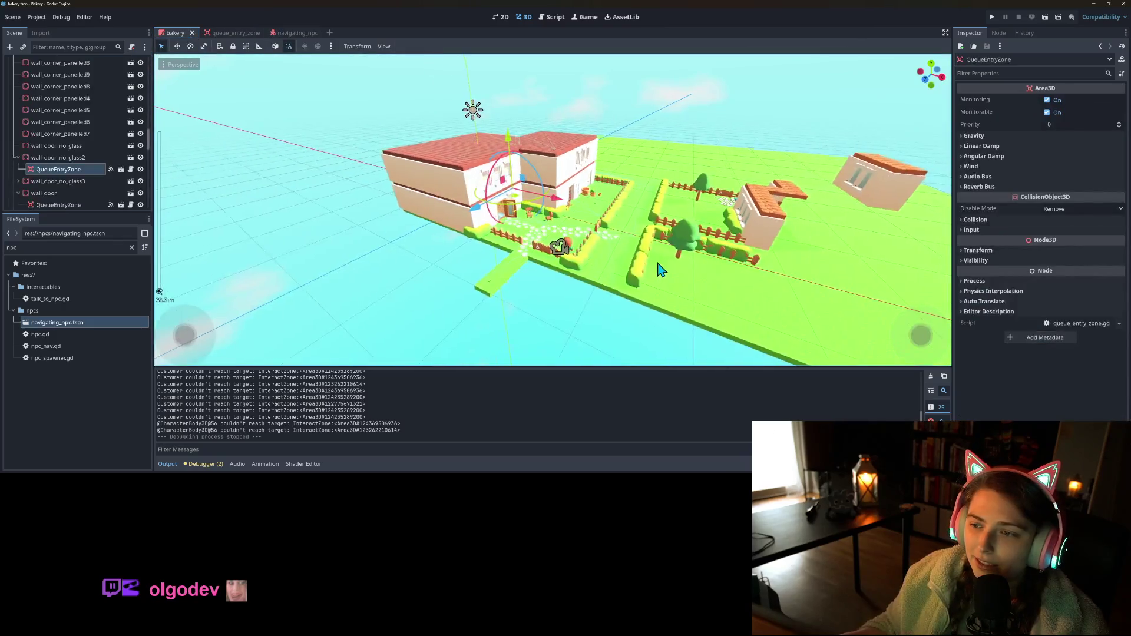
# - Orbit toward the house, select fence_straight_long6, and save the bakery scene
pyautogui.scroll(3)
pyautogui.scroll(-3)
pyautogui.scroll(3)
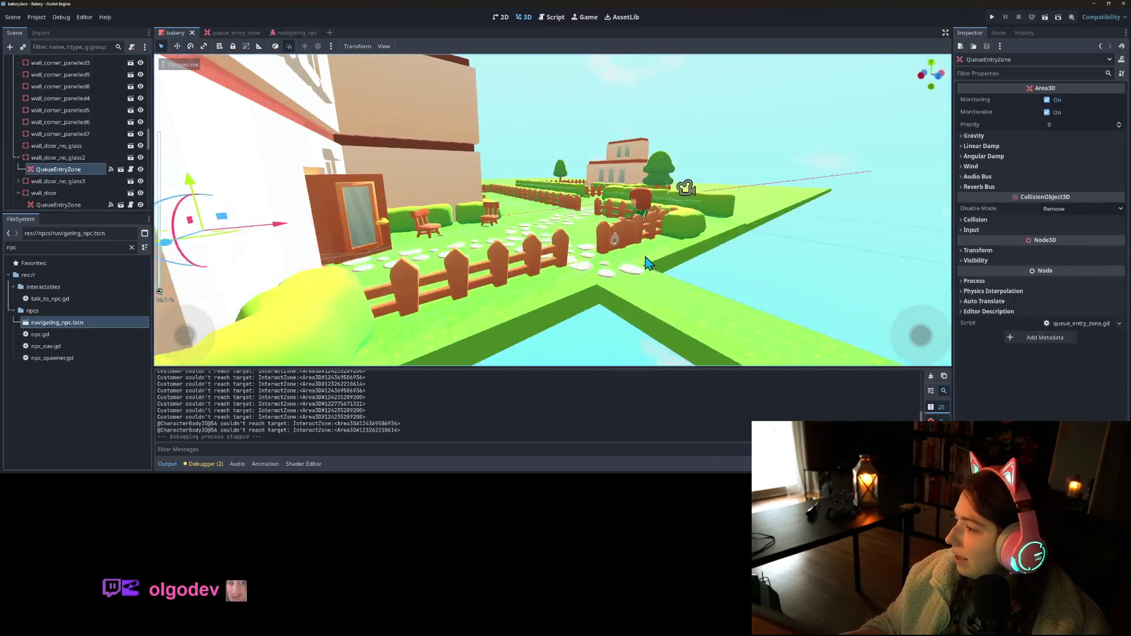
pyautogui.scroll(3)
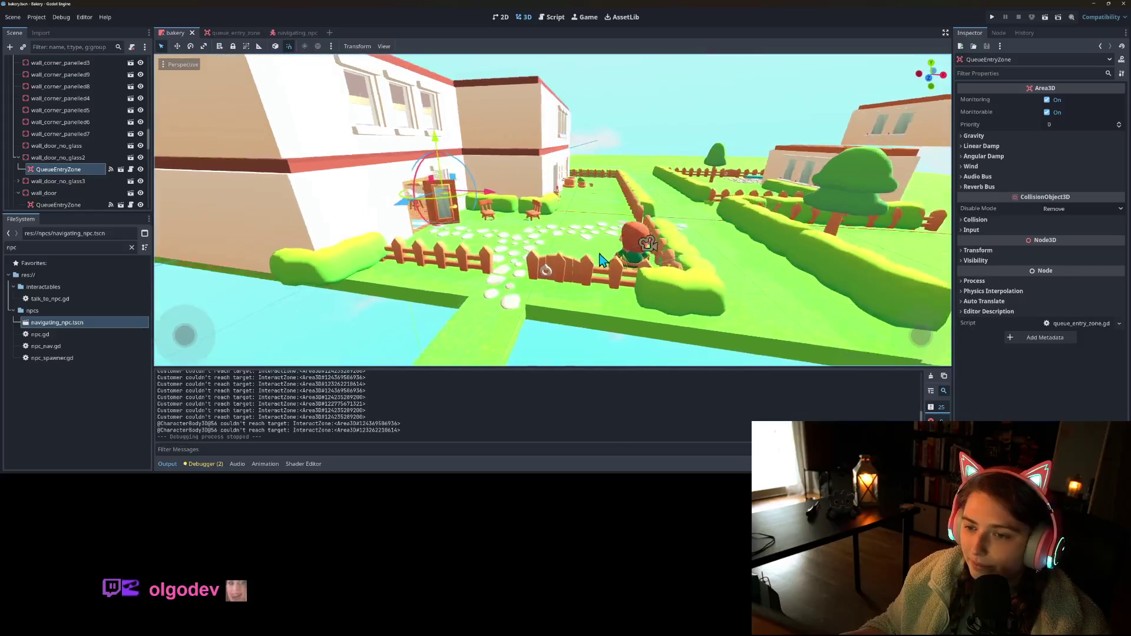
pyautogui.scroll(3)
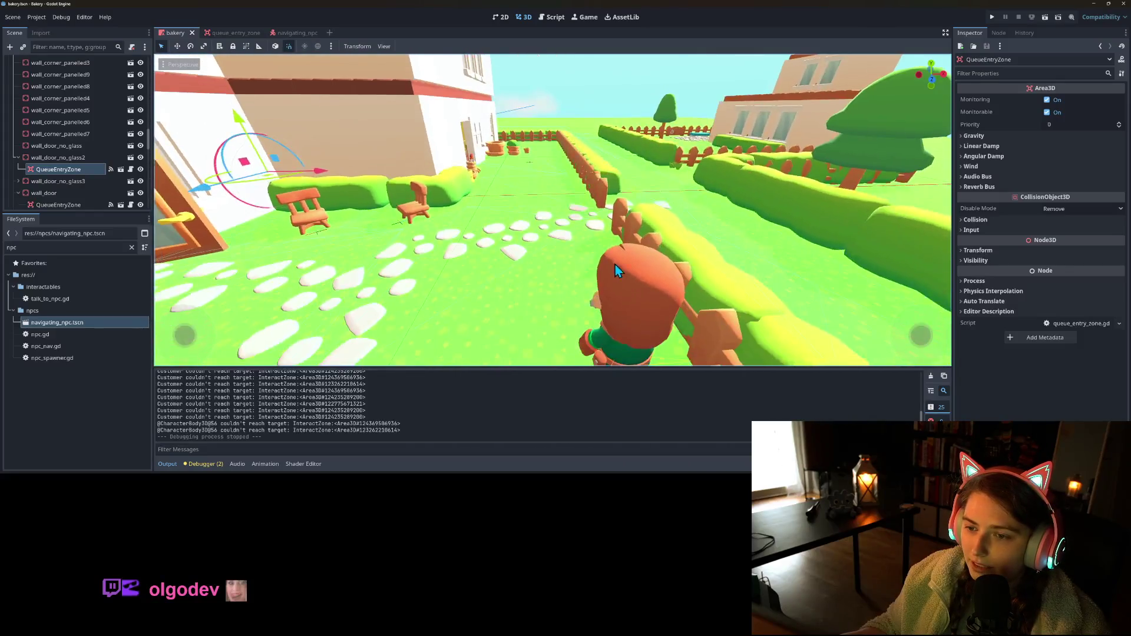
pyautogui.scroll(3)
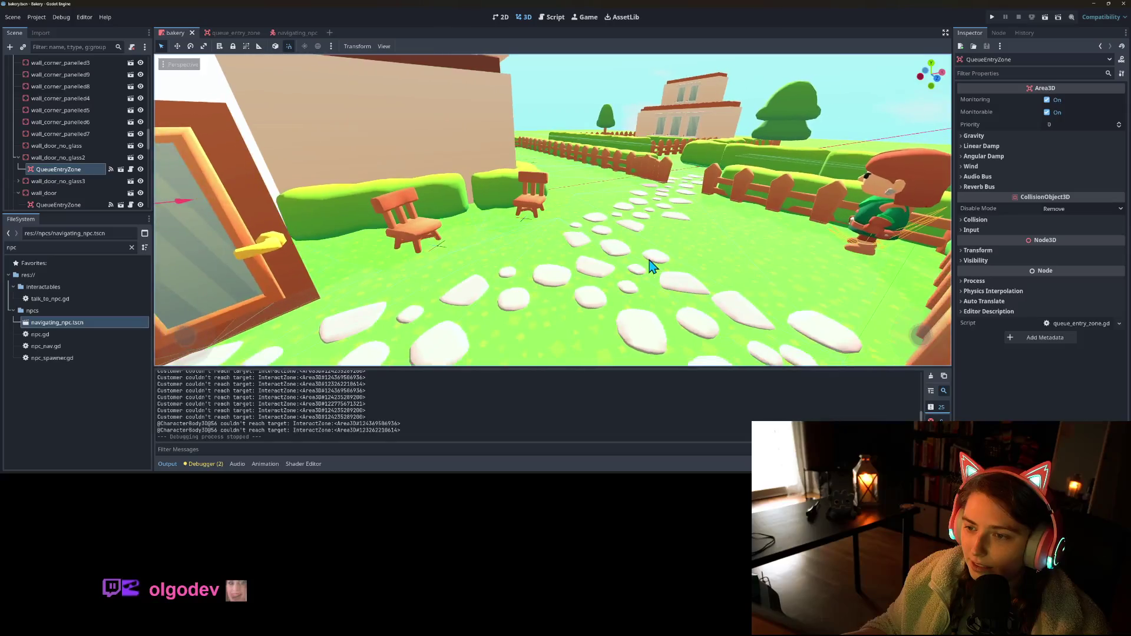
pyautogui.moveTo(633, 274); pyautogui.dragTo(636, 285)
pyautogui.click(526, 252)
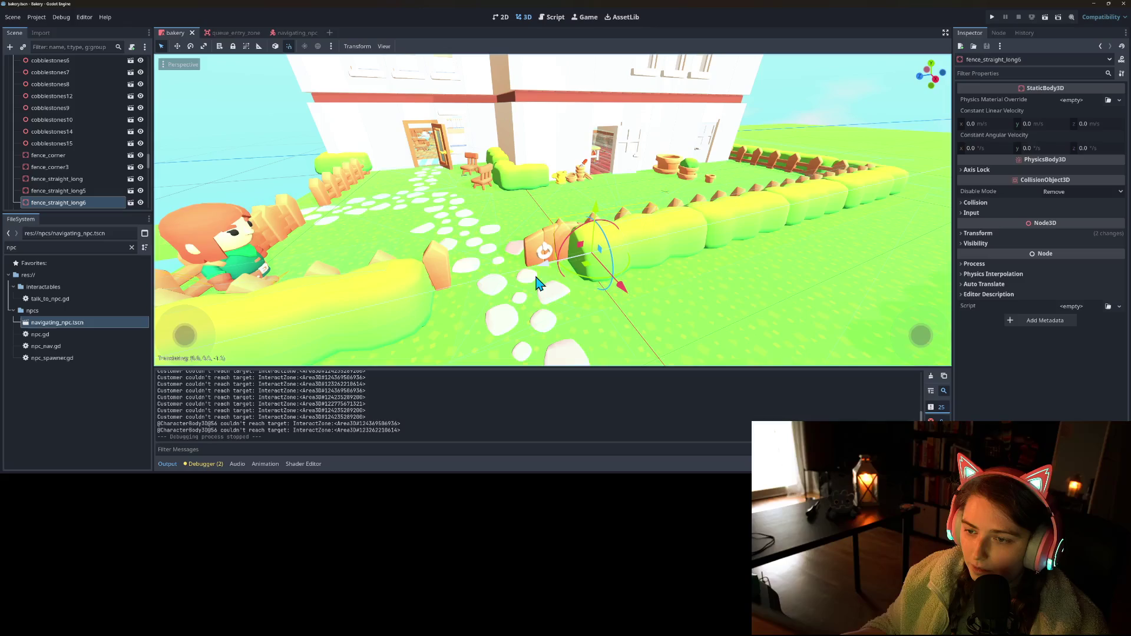
pyautogui.hotkey('ctrl', 's')
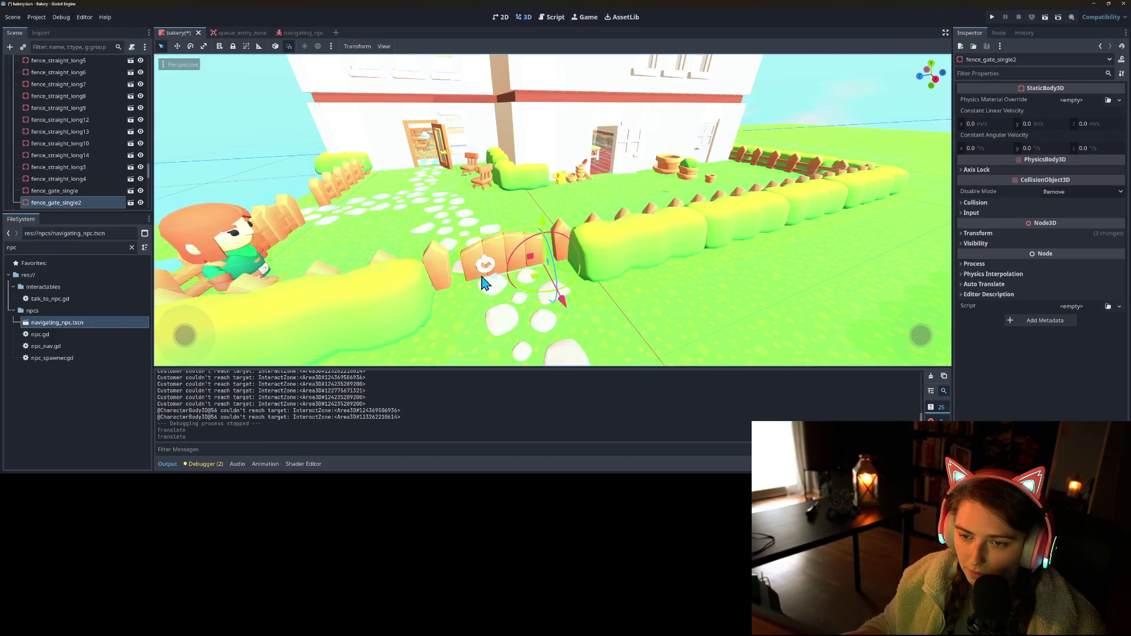
# - Slide fence_gate_single about 2.2 m left along X and save the scene
pyautogui.scroll(-3)
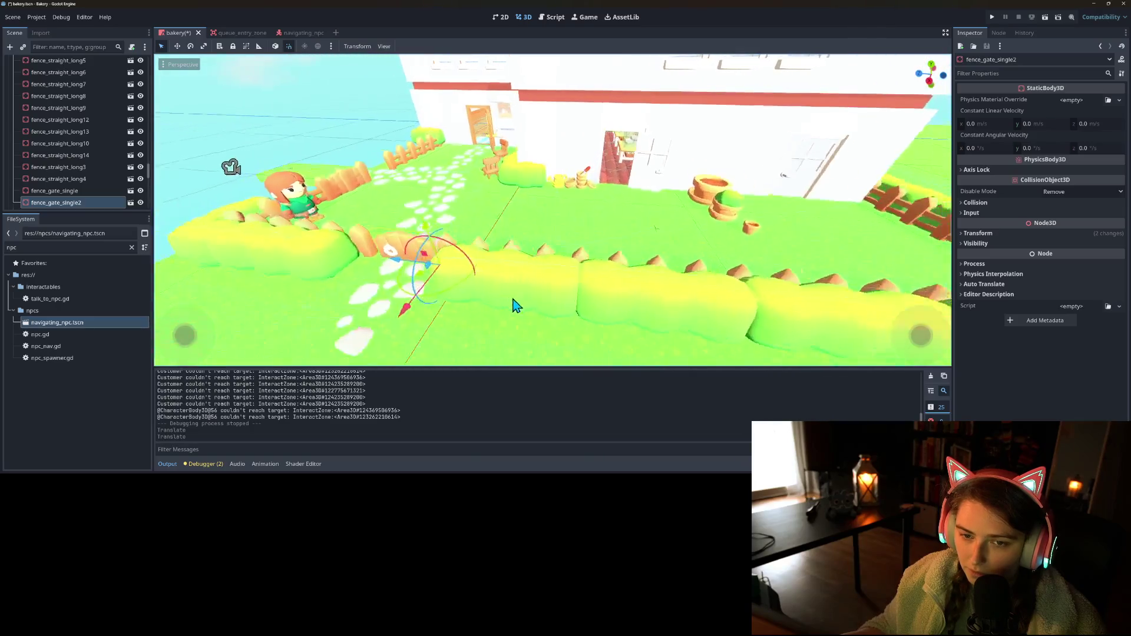
pyautogui.press('w')
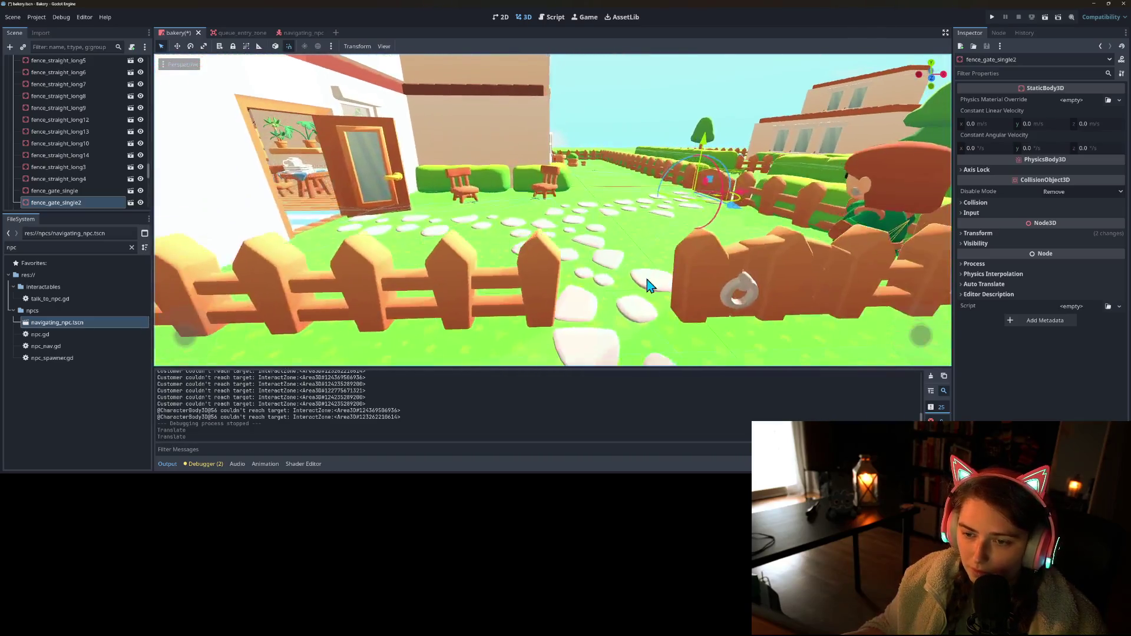
pyautogui.press('f')
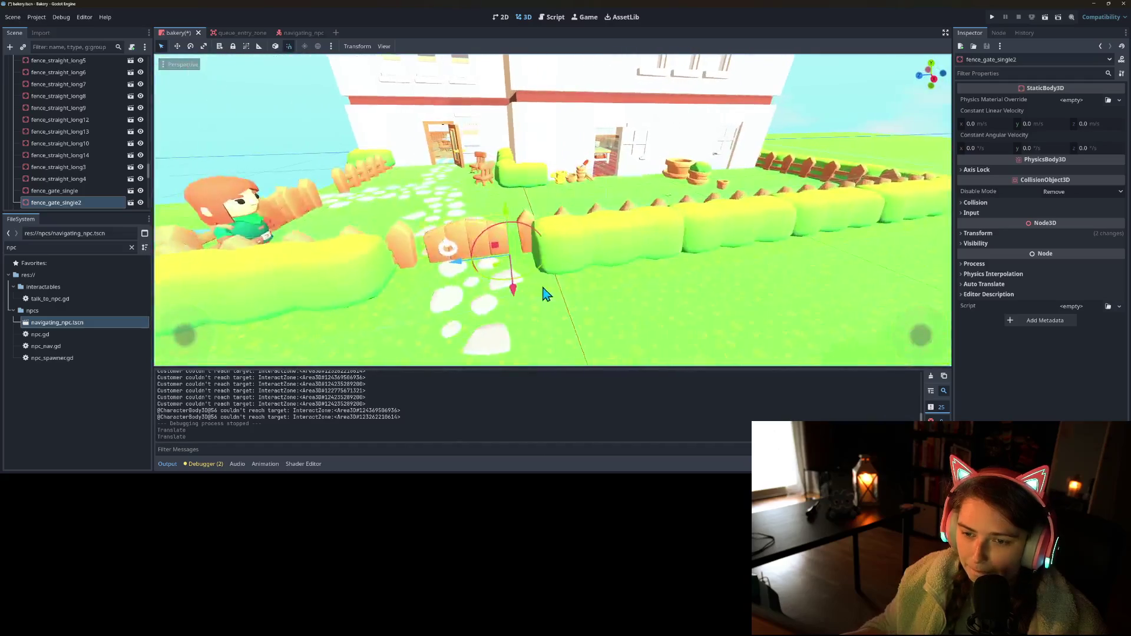
pyautogui.scroll(-3)
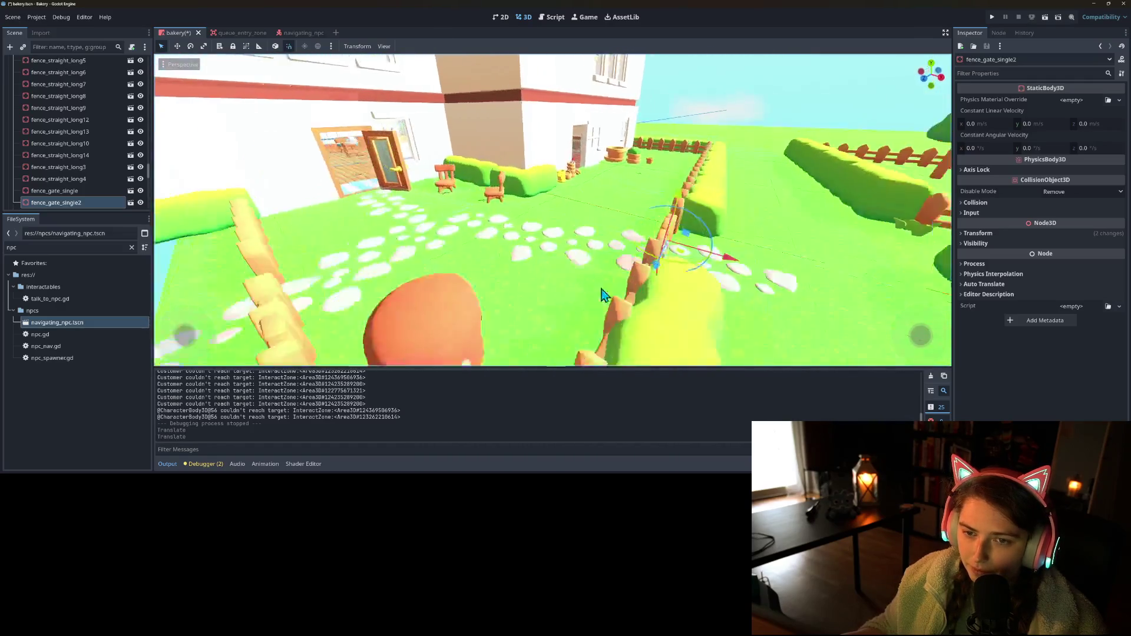
pyautogui.moveTo(654, 284); pyautogui.dragTo(642, 285)
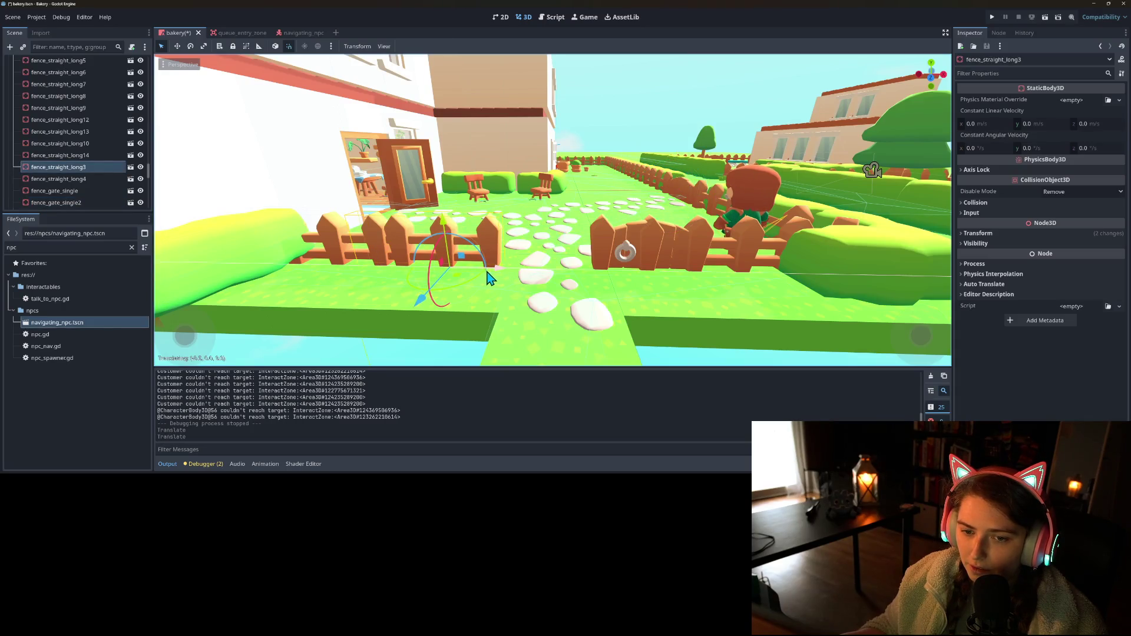
pyautogui.click(627, 232)
pyautogui.moveTo(706, 263); pyautogui.dragTo(635, 278)
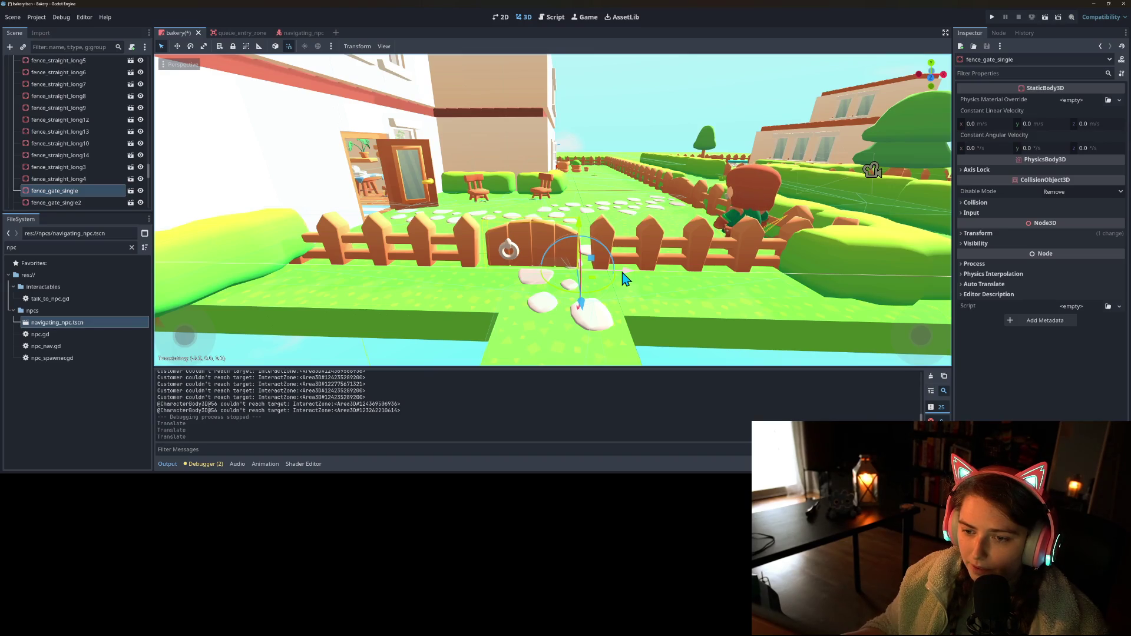
pyautogui.scroll(-3)
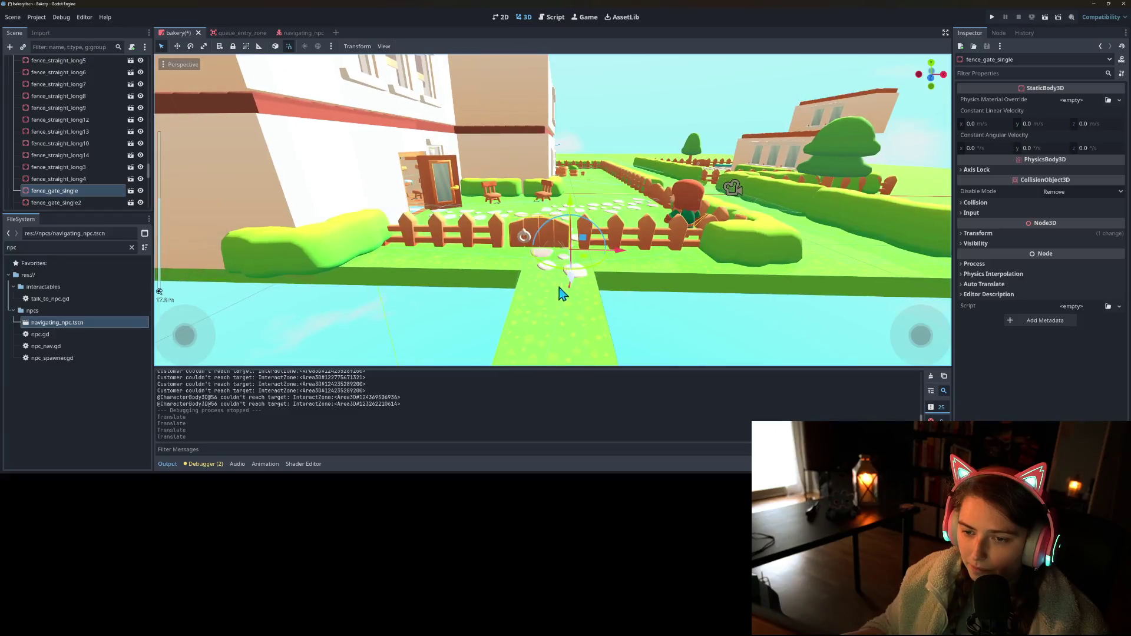
pyautogui.scroll(3)
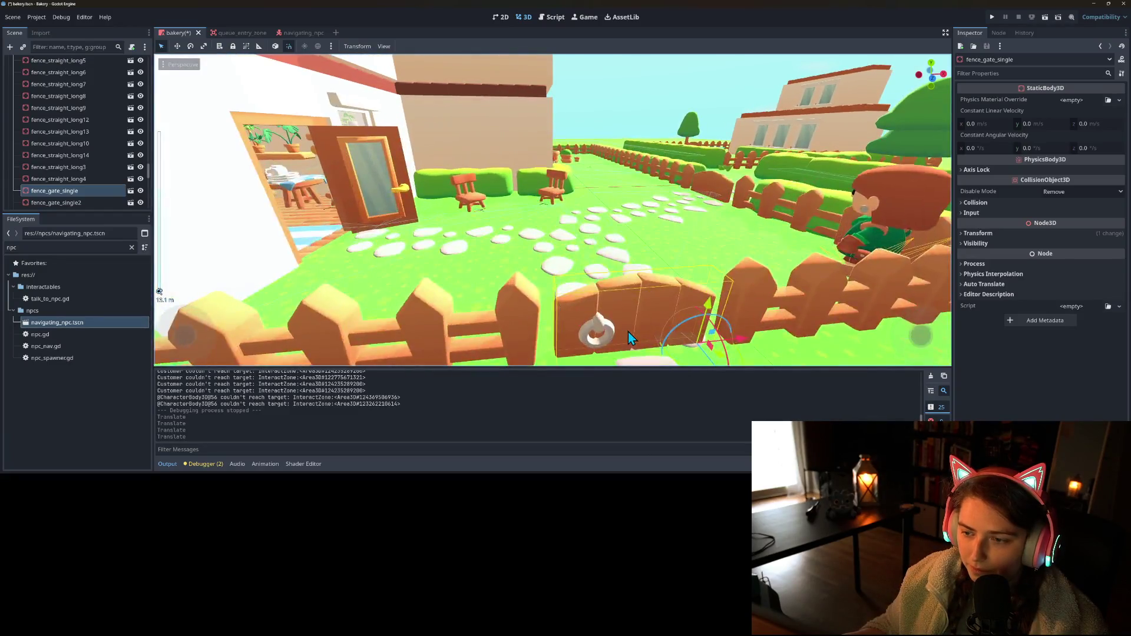
pyautogui.moveTo(622, 329); pyautogui.dragTo(620, 328)
pyautogui.hotkey('ctrl', 's')
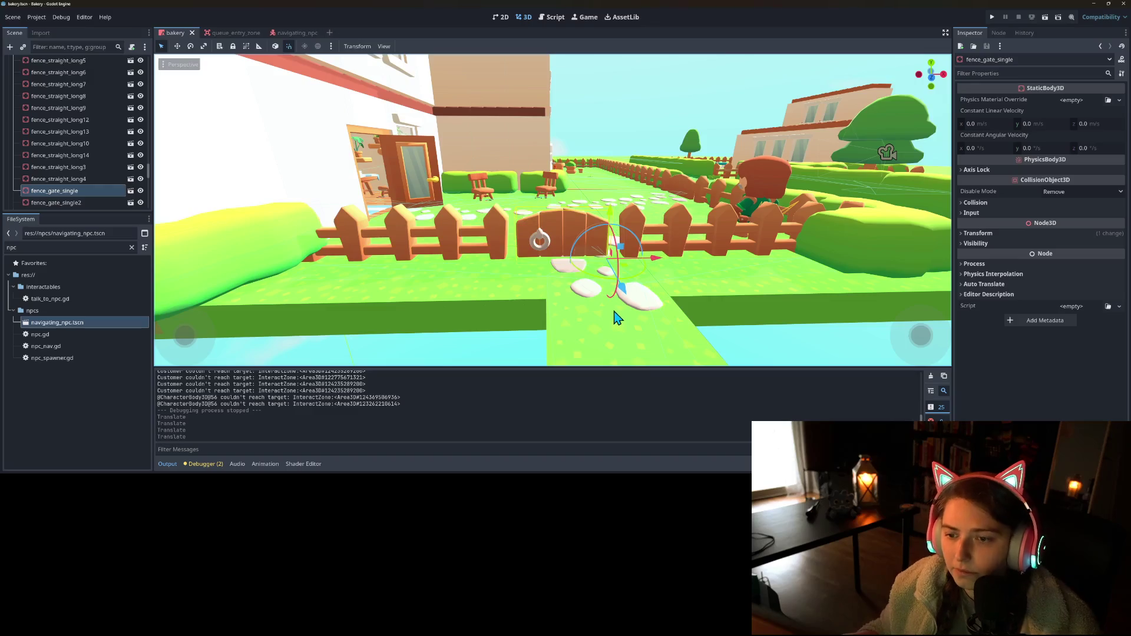
# - Switch to GitHub Desktop and view the bakery.tscn changes
pyautogui.scroll(3)
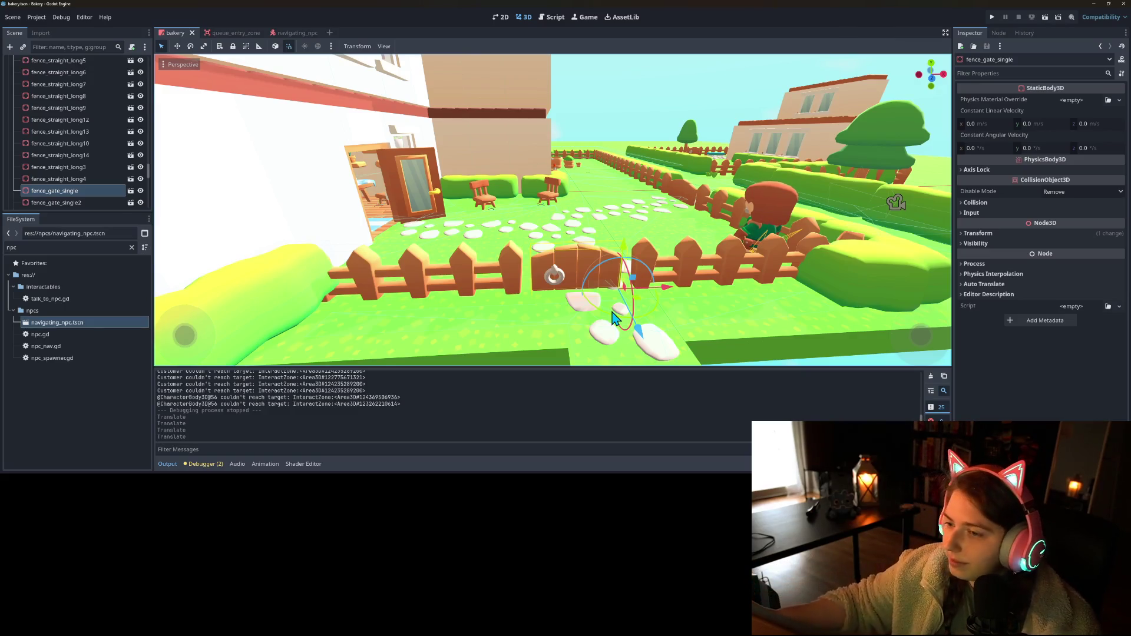
pyautogui.scroll(-3)
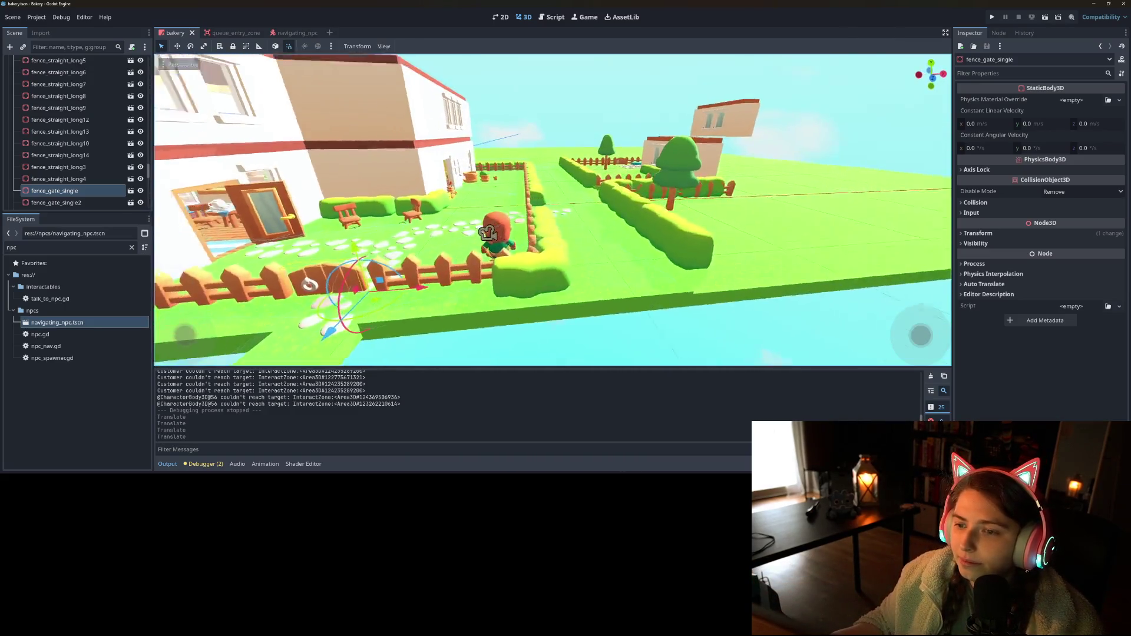
pyautogui.scroll(3)
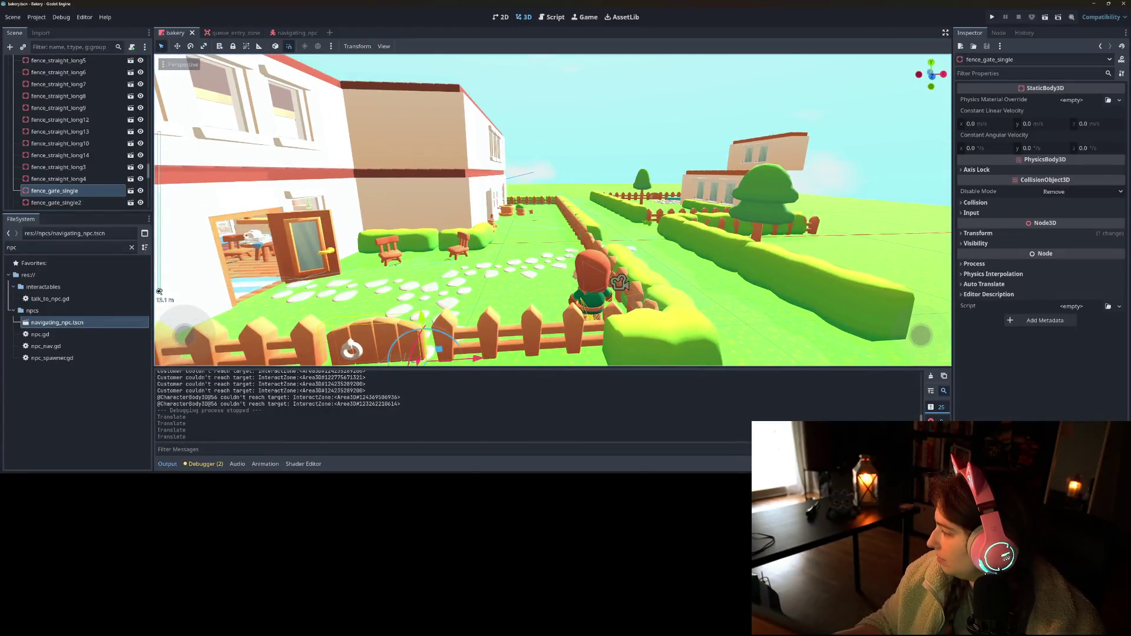
pyautogui.hotkey('alt', 'Tab')
pyautogui.click(351, 172)
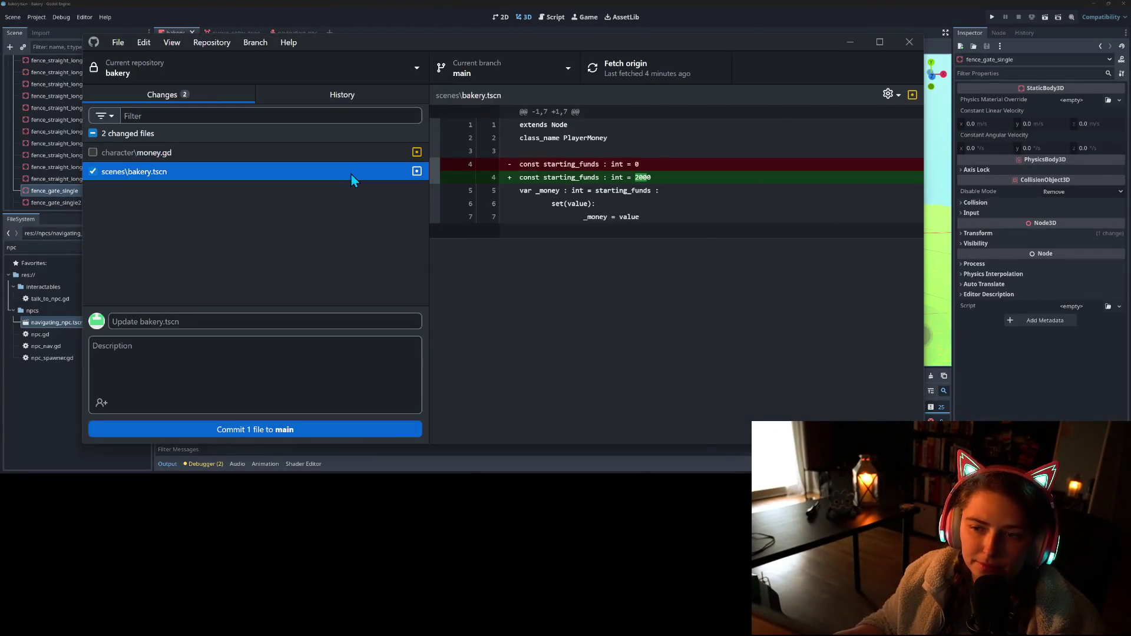
# - Commit bakery.tscn to main as 'moved fence and gate slightly', then return to Godot
pyautogui.scroll(-3)
pyautogui.click(323, 339)
pyautogui.write('moved fence and')
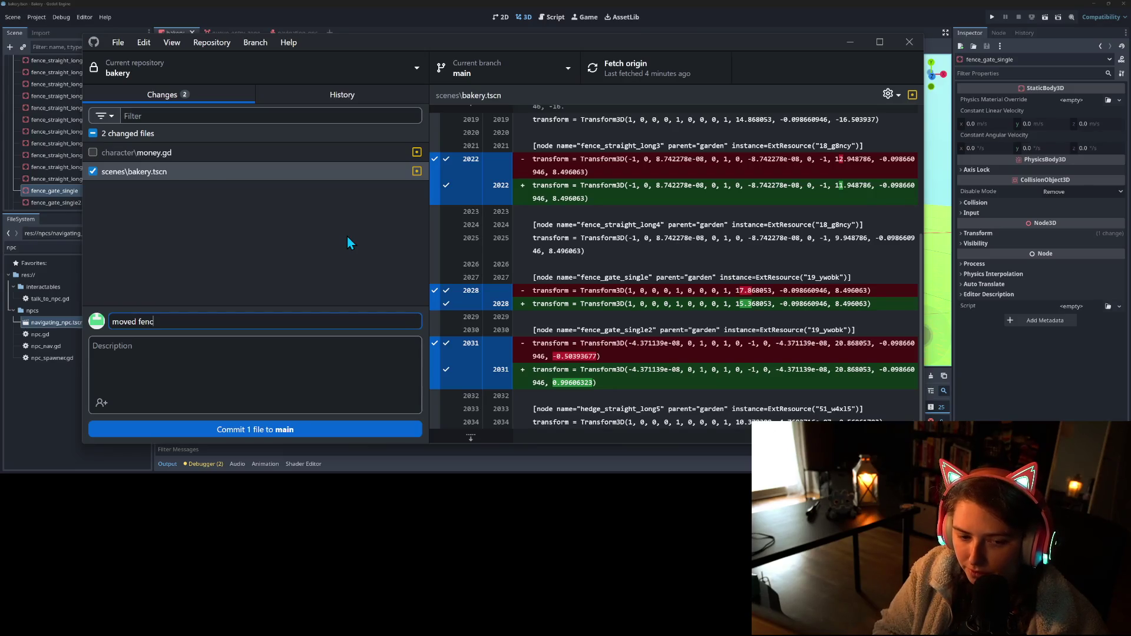
pyautogui.write(' gate slightly')
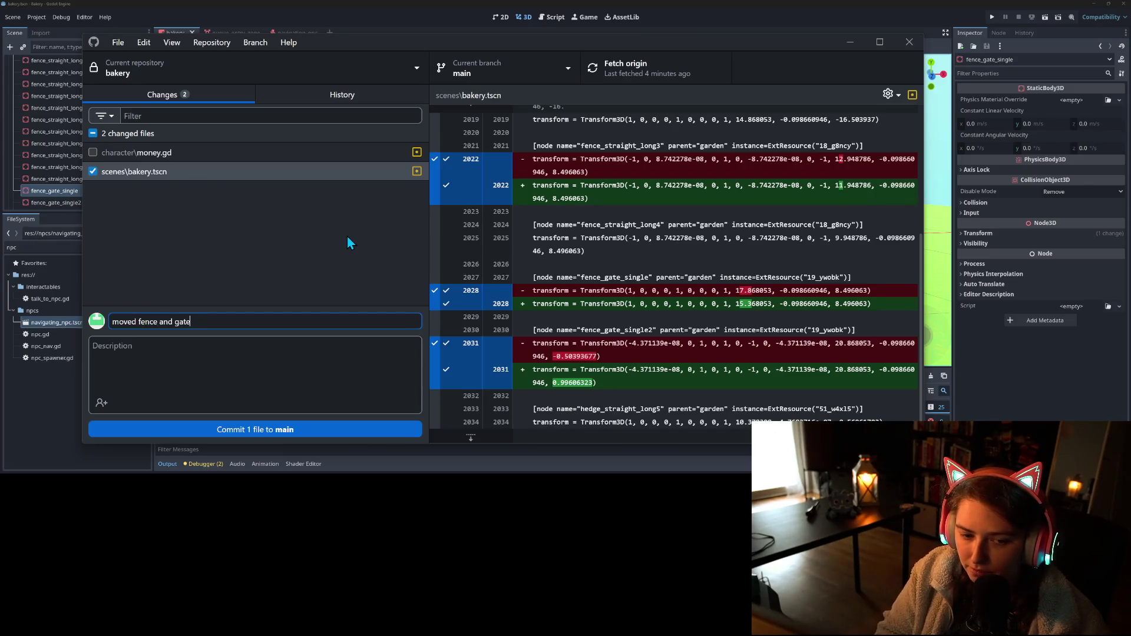
pyautogui.click(321, 422)
pyautogui.click(751, 7)
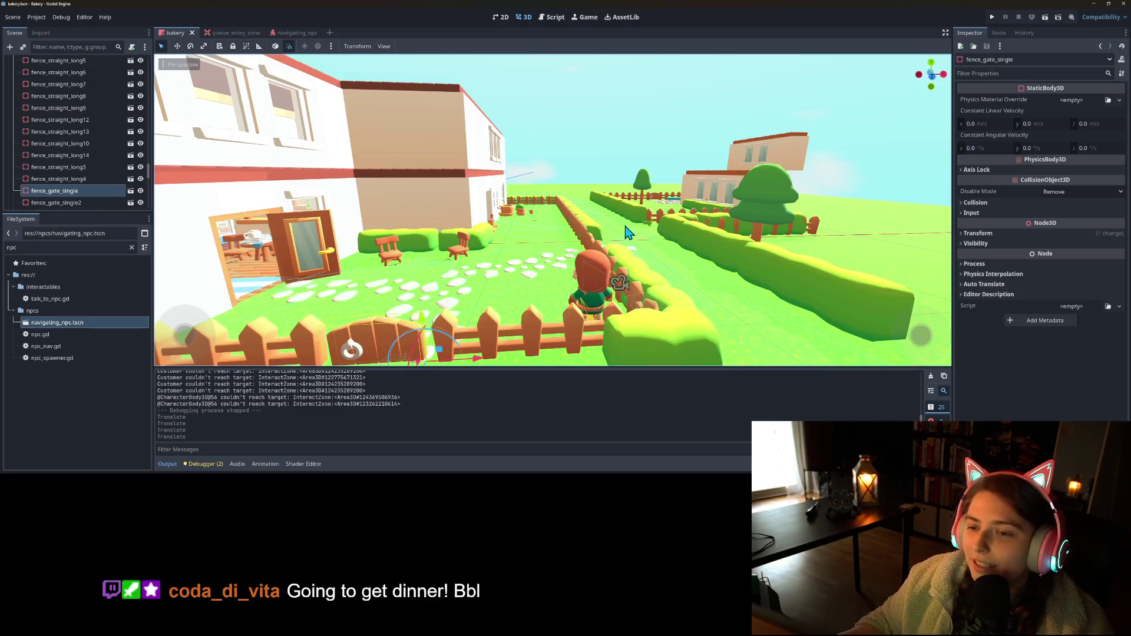
# - Orbit the 3D view down toward the garden hedges and house corner
pyautogui.scroll(-3)
pyautogui.moveTo(627, 242); pyautogui.dragTo(620, 256)
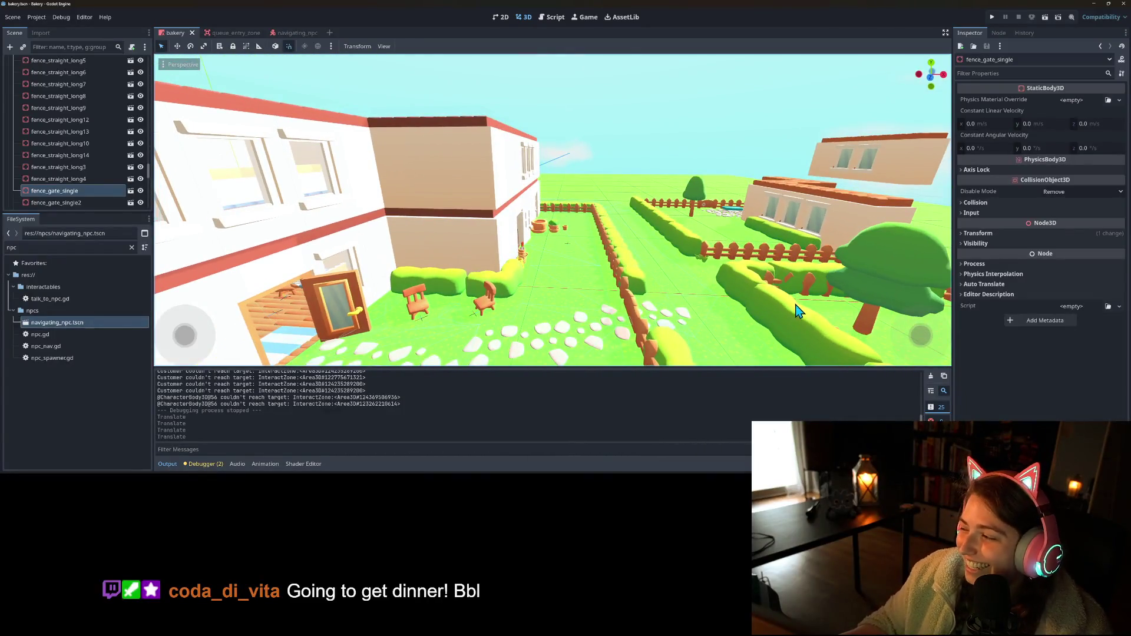
pyautogui.moveTo(755, 301); pyautogui.dragTo(682, 287)
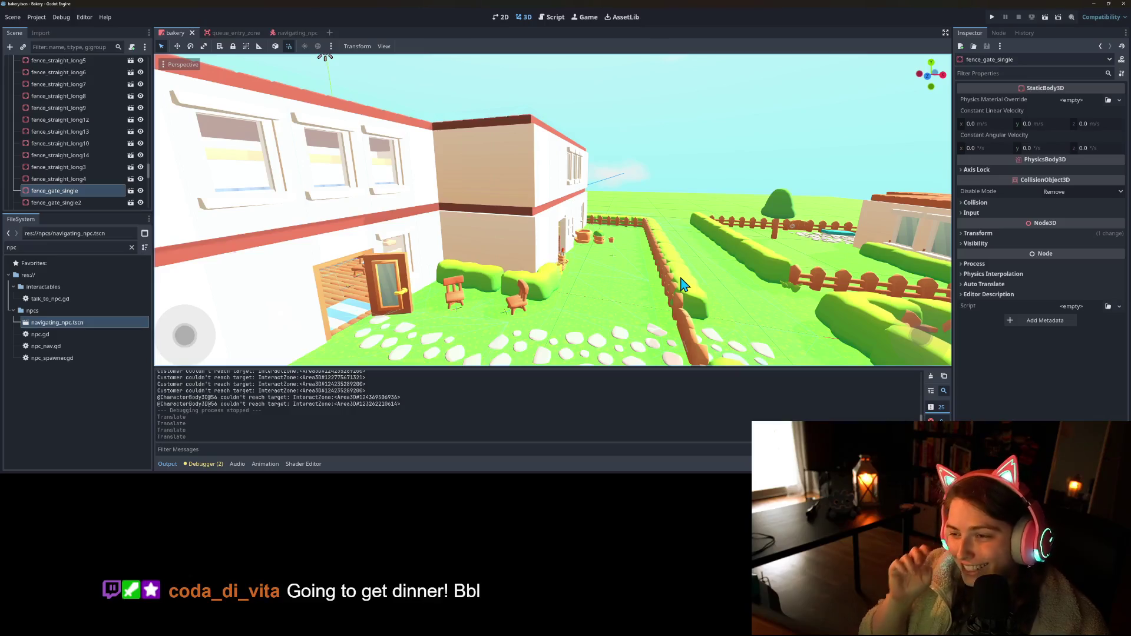
pyautogui.moveTo(756, 227); pyautogui.dragTo(538, 262)
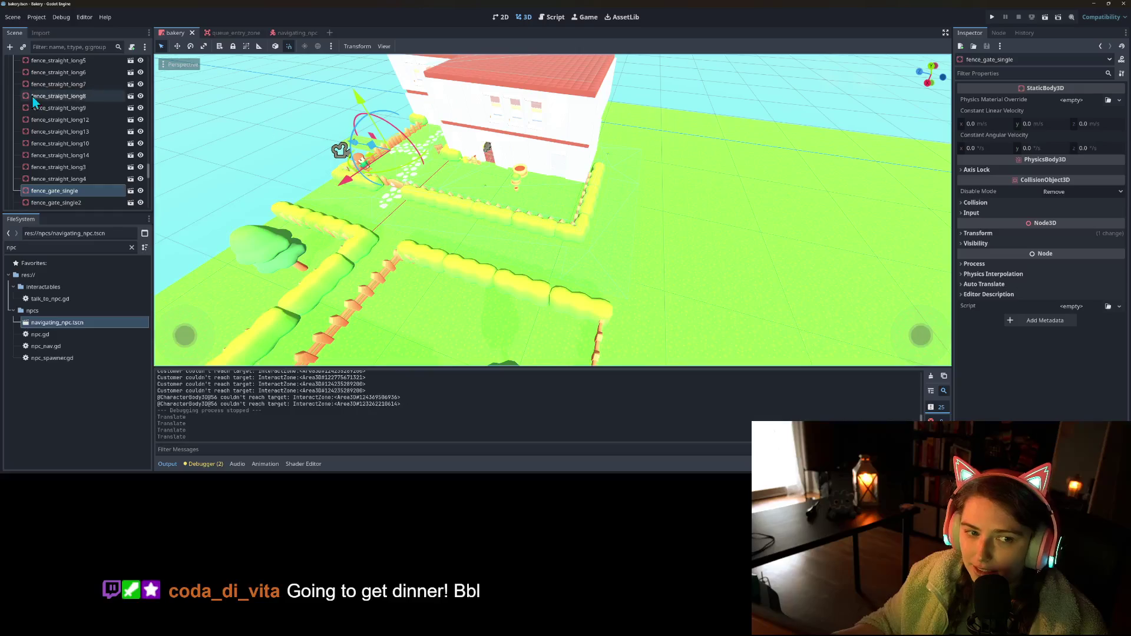
# - Collapse the garden group in the Scene dock and expand the no_col node
pyautogui.scroll(3)
pyautogui.moveTo(74, 213); pyautogui.dragTo(74, 392)
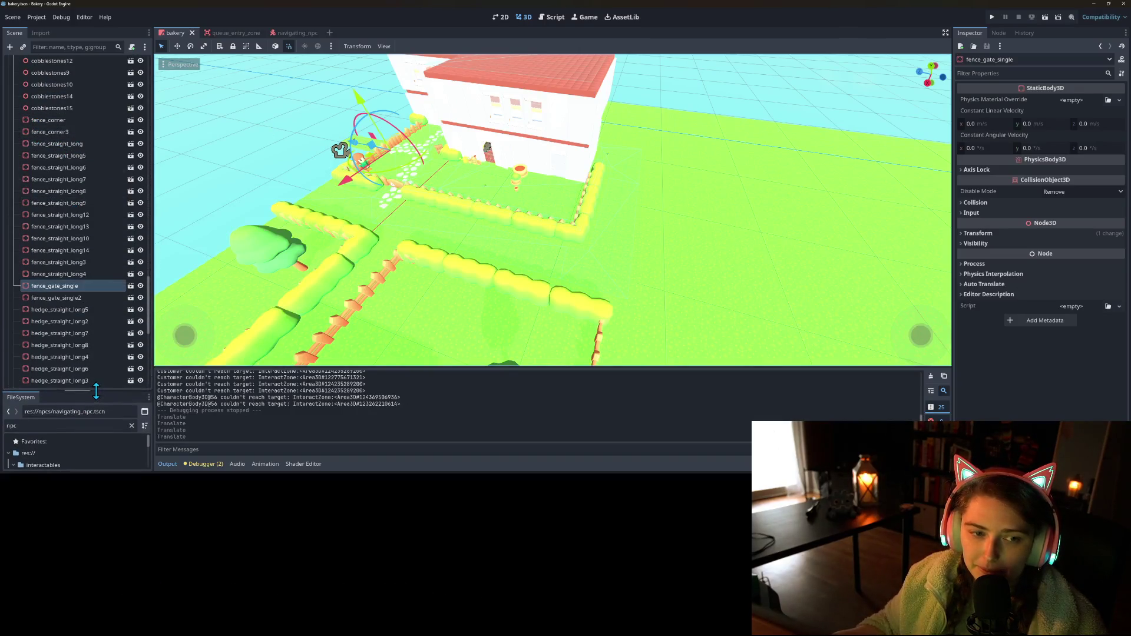
pyautogui.scroll(3)
pyautogui.click(13, 136)
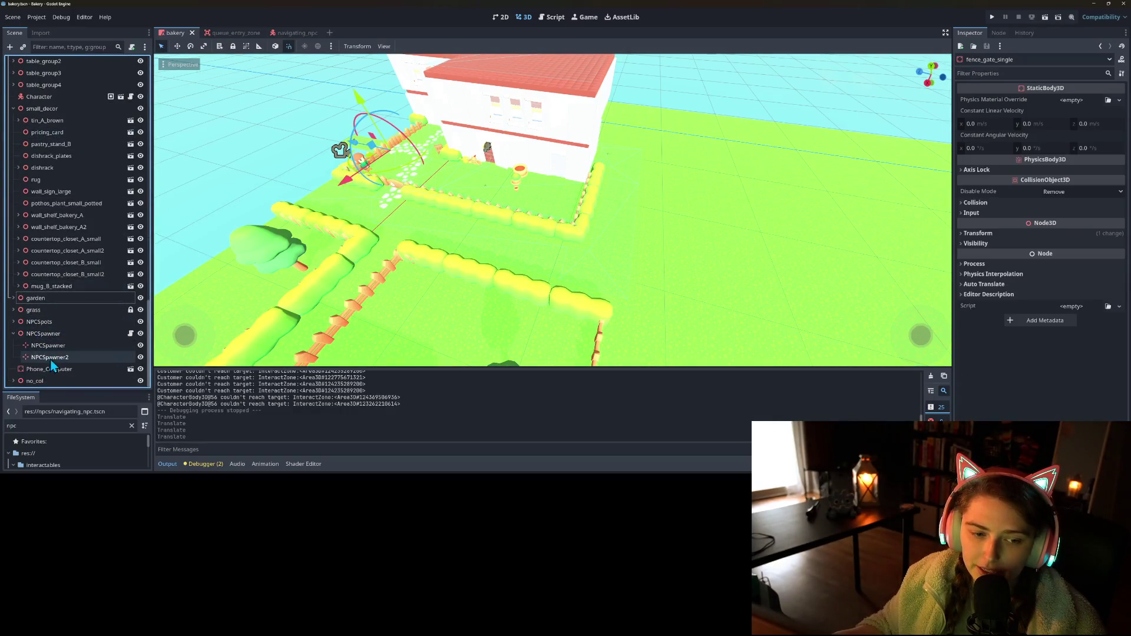
pyautogui.click(27, 382)
pyautogui.scroll(-3)
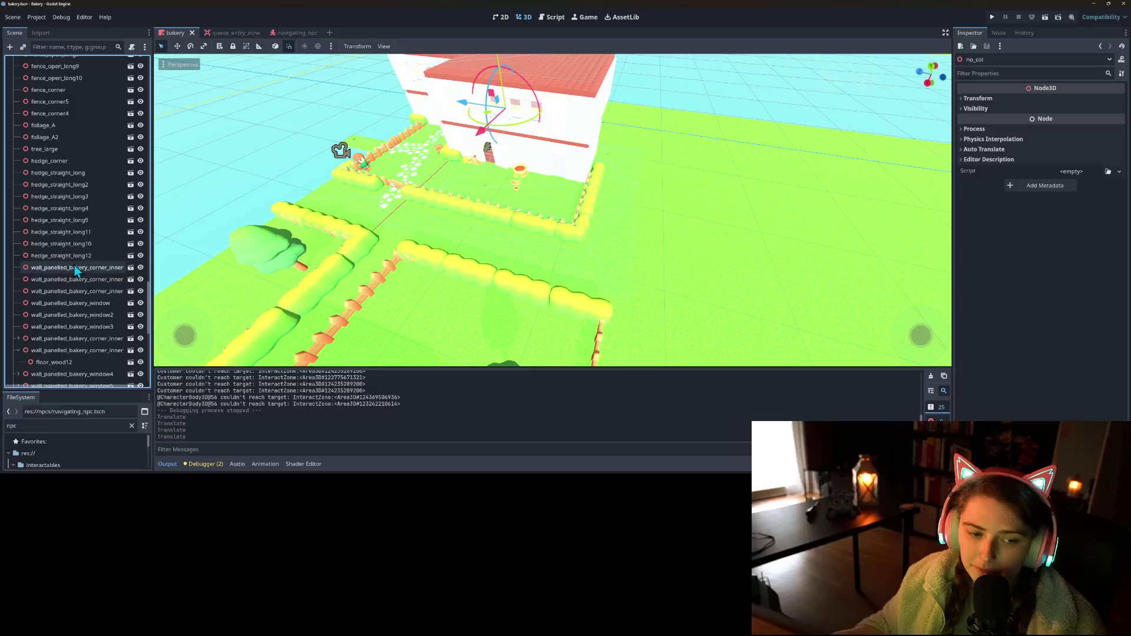
pyautogui.rightClick(37, 180)
# - Add a MultiMeshInstance3D child under no_col
pyautogui.click(91, 182)
pyautogui.write('coll')
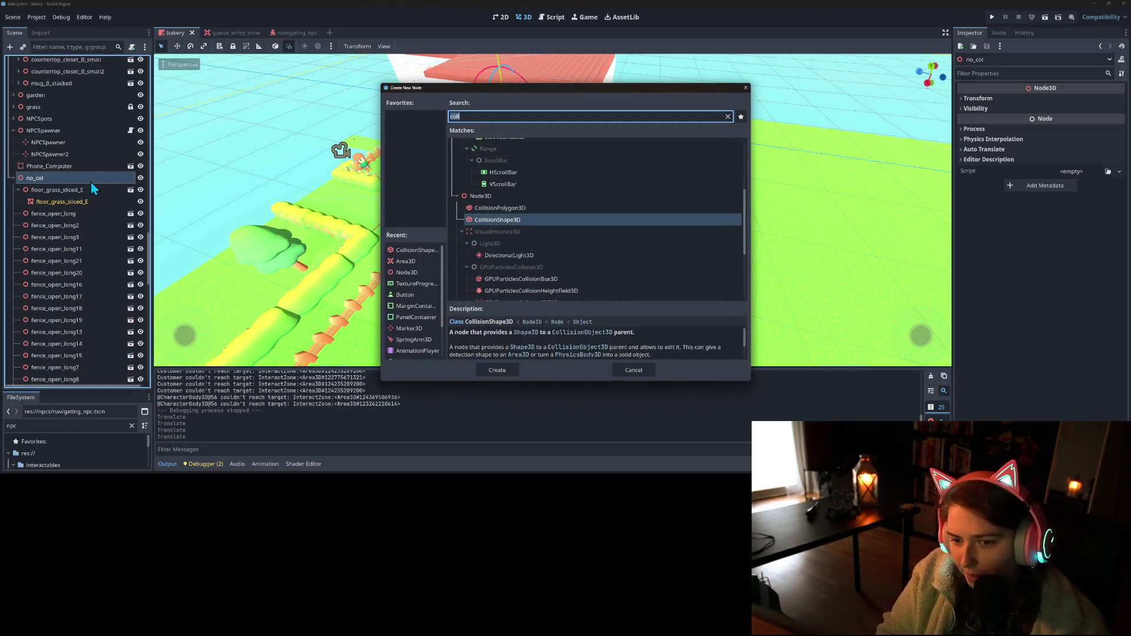
pyautogui.write('mesh')
pyautogui.press('Down')
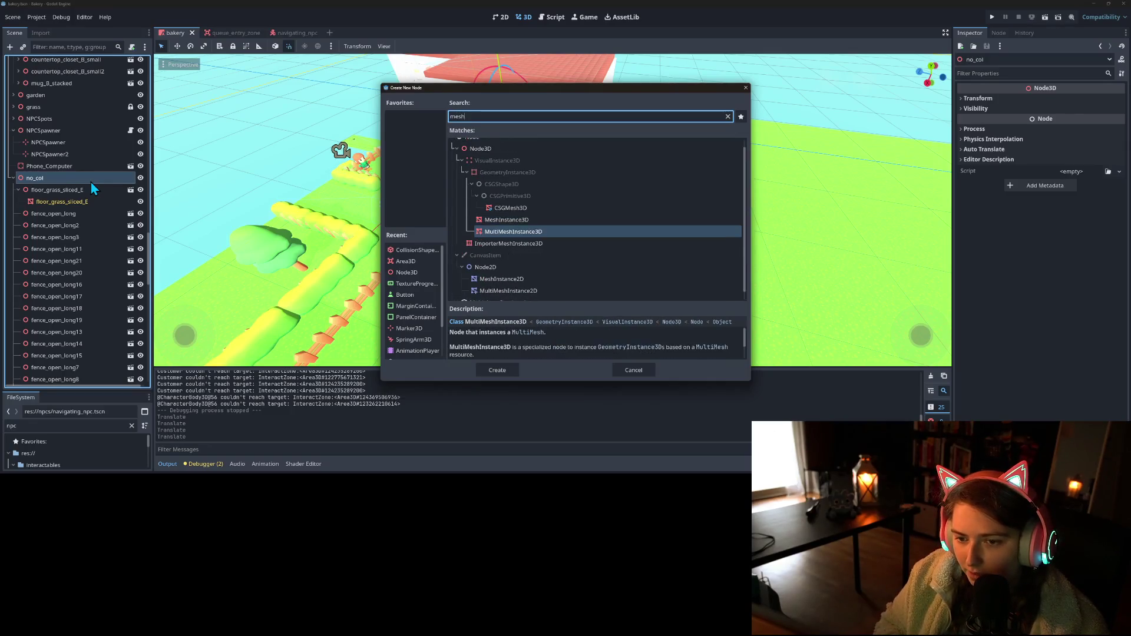
pyautogui.press('Return')
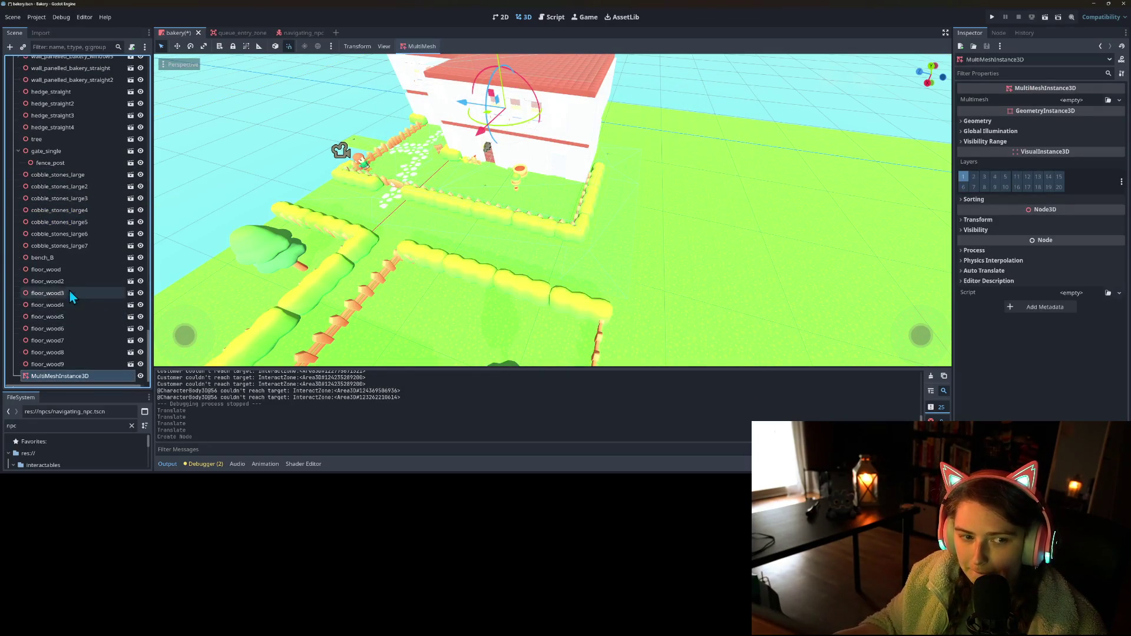
pyautogui.scroll(3)
pyautogui.scroll(3)
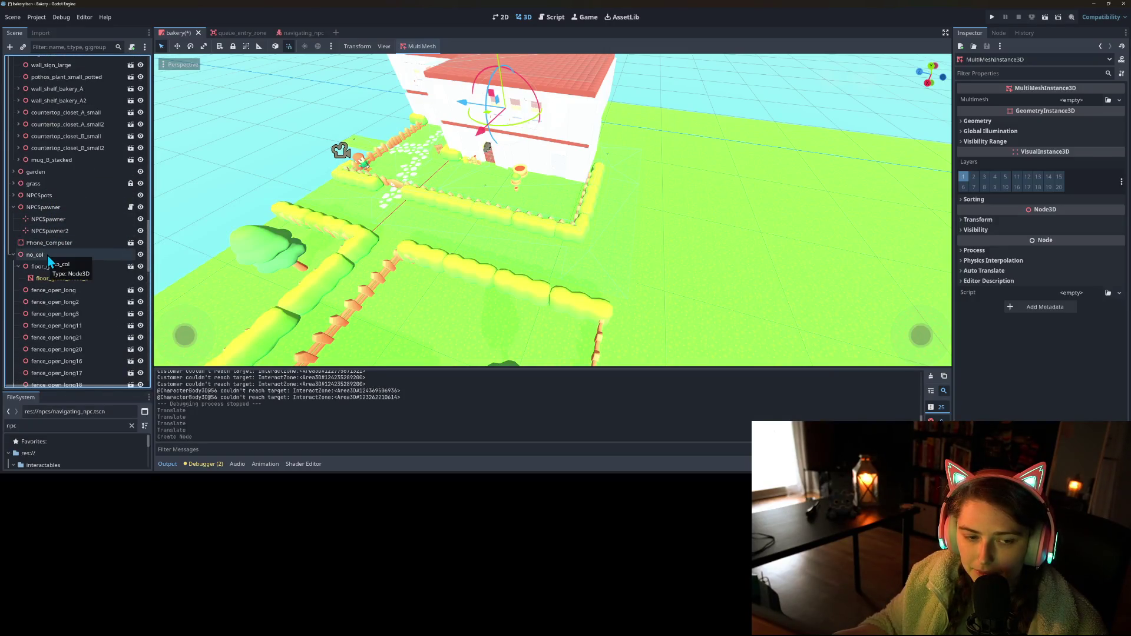
# - Add a MeshInstance3D child under no_col
pyautogui.rightClick(47, 254)
pyautogui.click(79, 208)
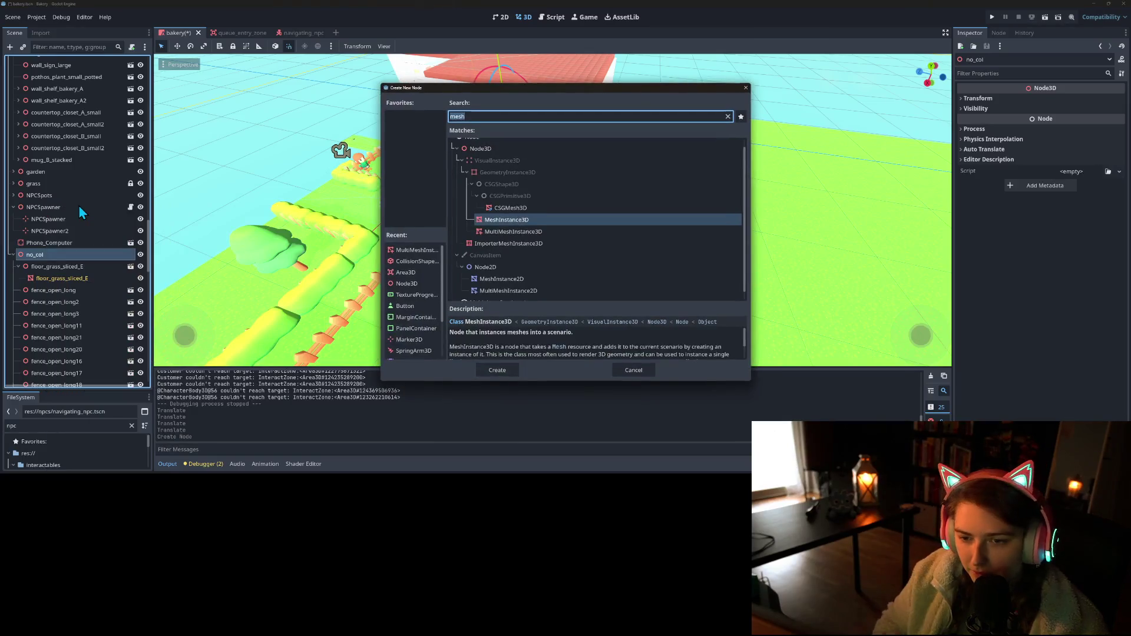
pyautogui.press('Up')
pyautogui.press('Down')
pyautogui.press('Return')
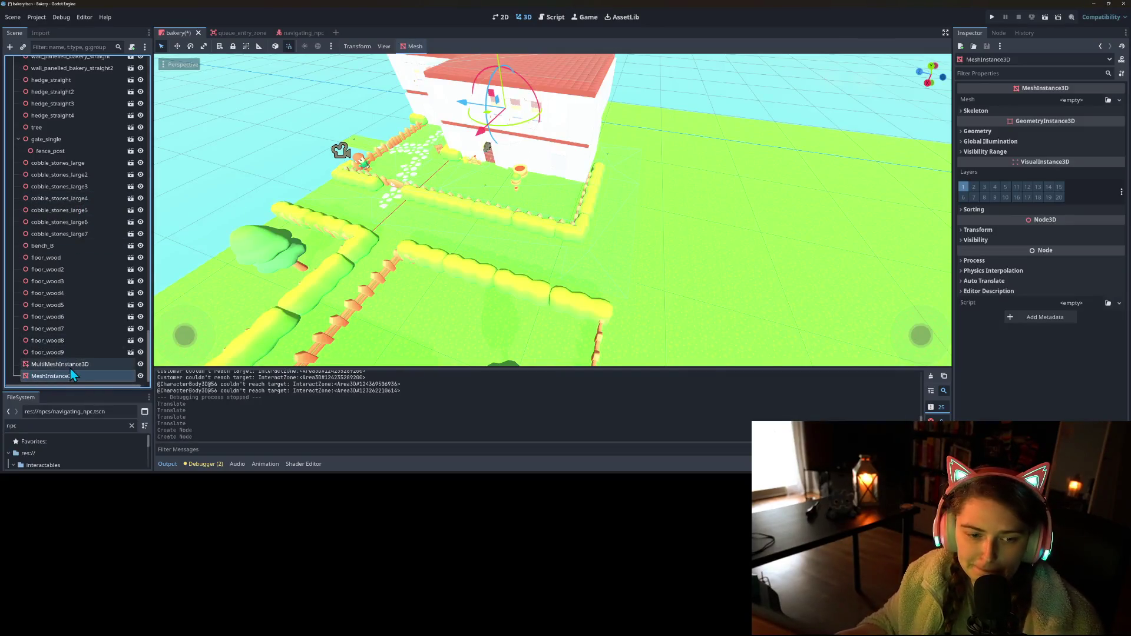
# - Move both new mesh nodes off the bakery wall onto the grass, then select the MeshInstance3D
pyautogui.click(72, 366)
pyautogui.moveTo(498, 135); pyautogui.dragTo(673, 304)
pyautogui.scroll(3)
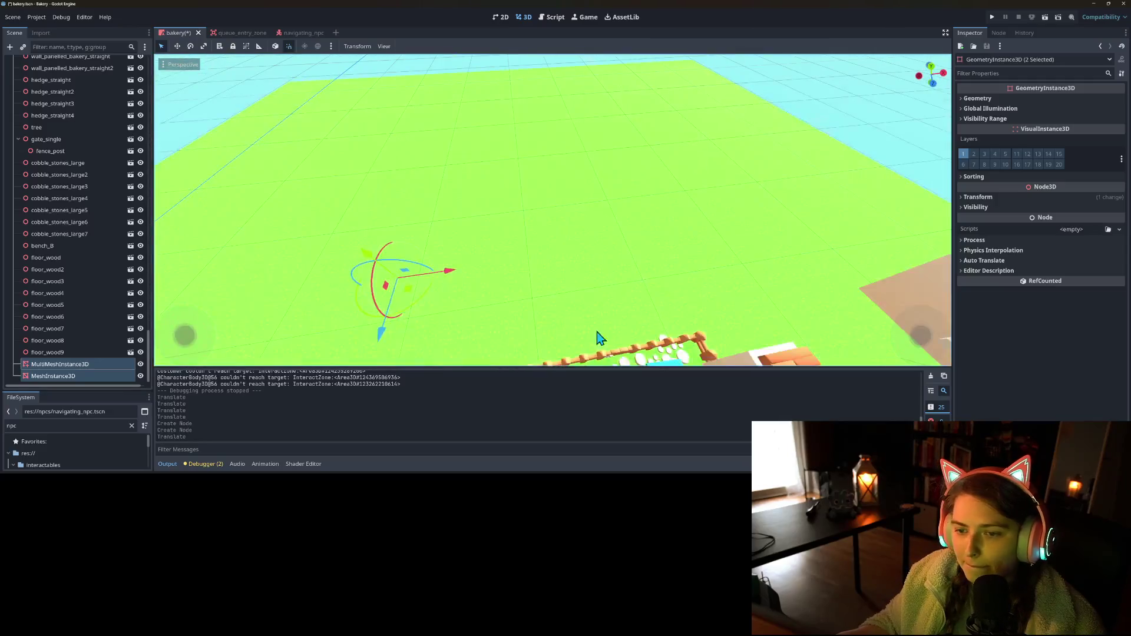
pyautogui.scroll(3)
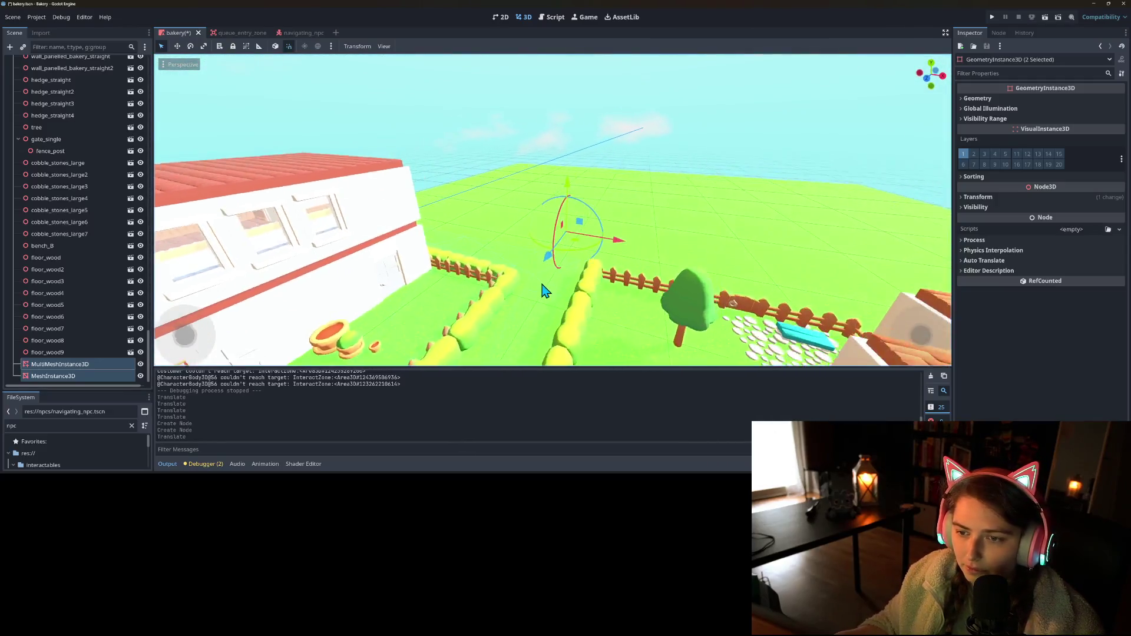
pyautogui.click(68, 378)
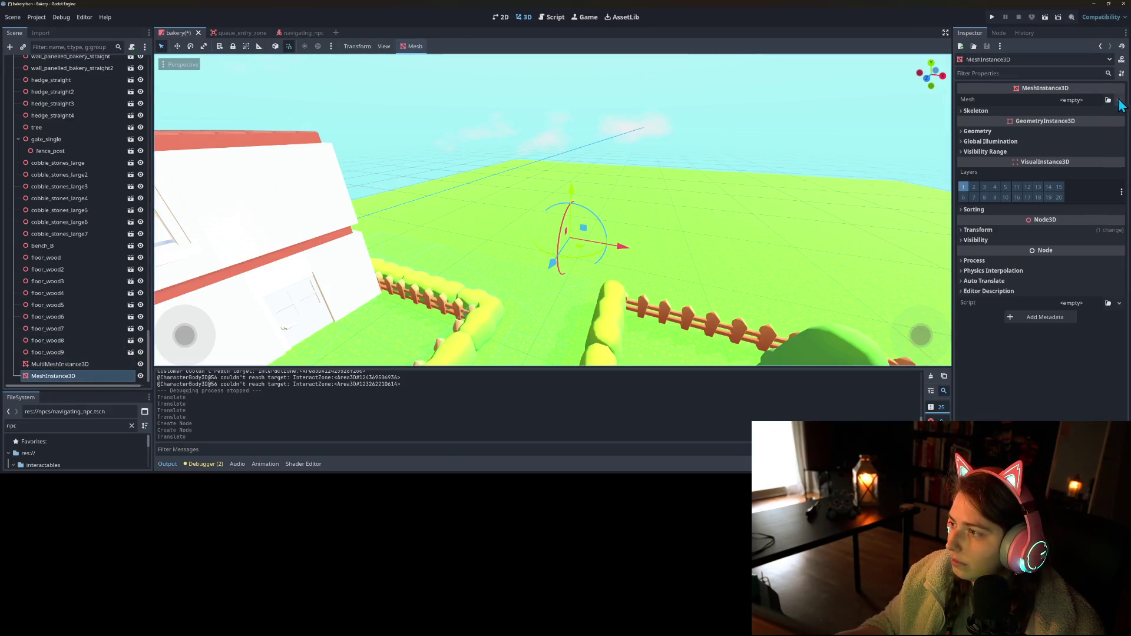
# - Give the MeshInstance3D a PlaneMesh sized 10 m by 10 m
pyautogui.click(1119, 100)
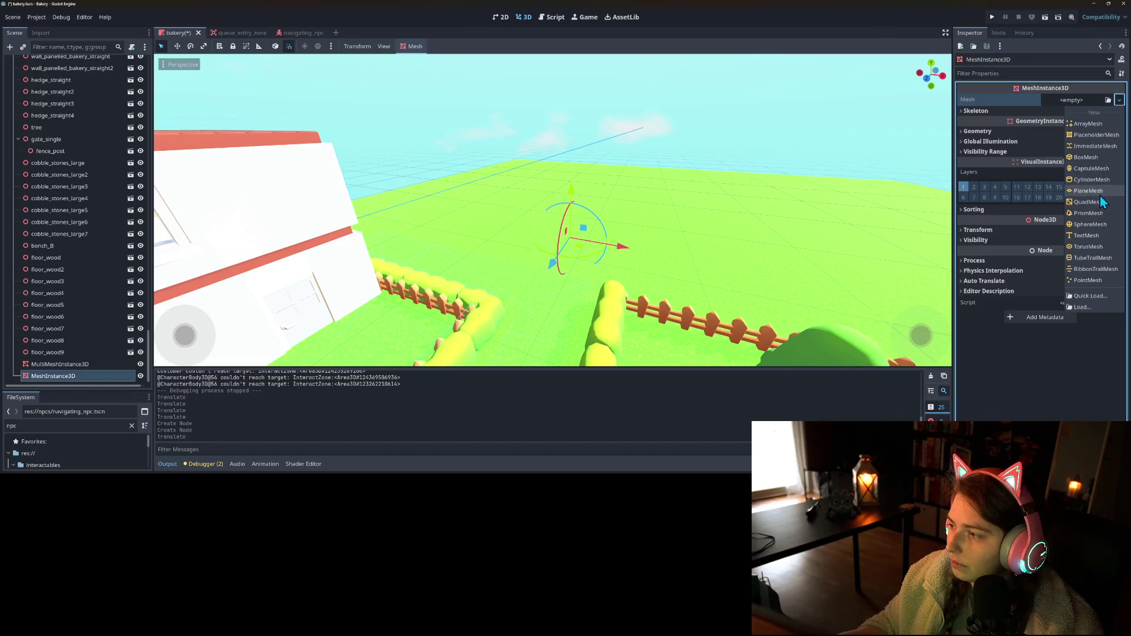
pyautogui.click(1100, 194)
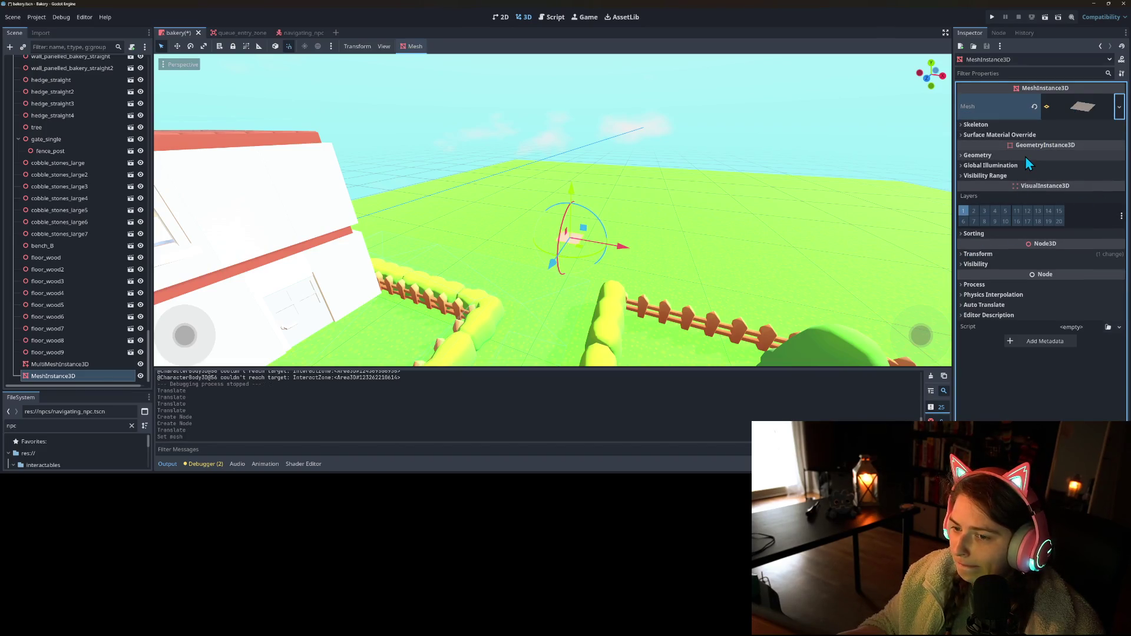
pyautogui.click(1083, 106)
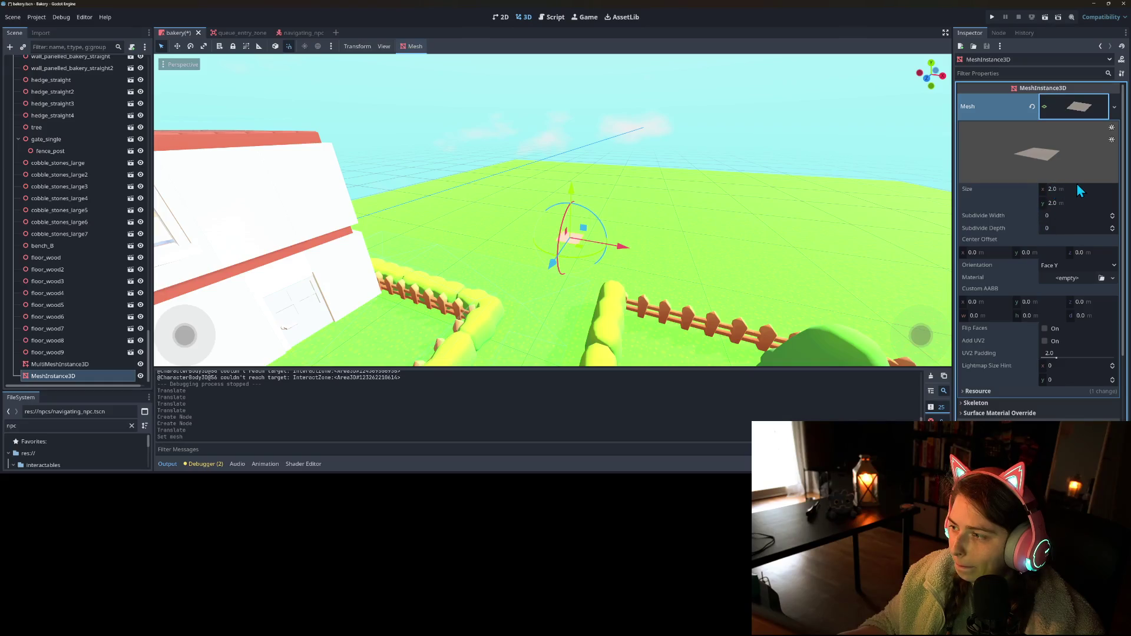
pyautogui.click(1072, 189)
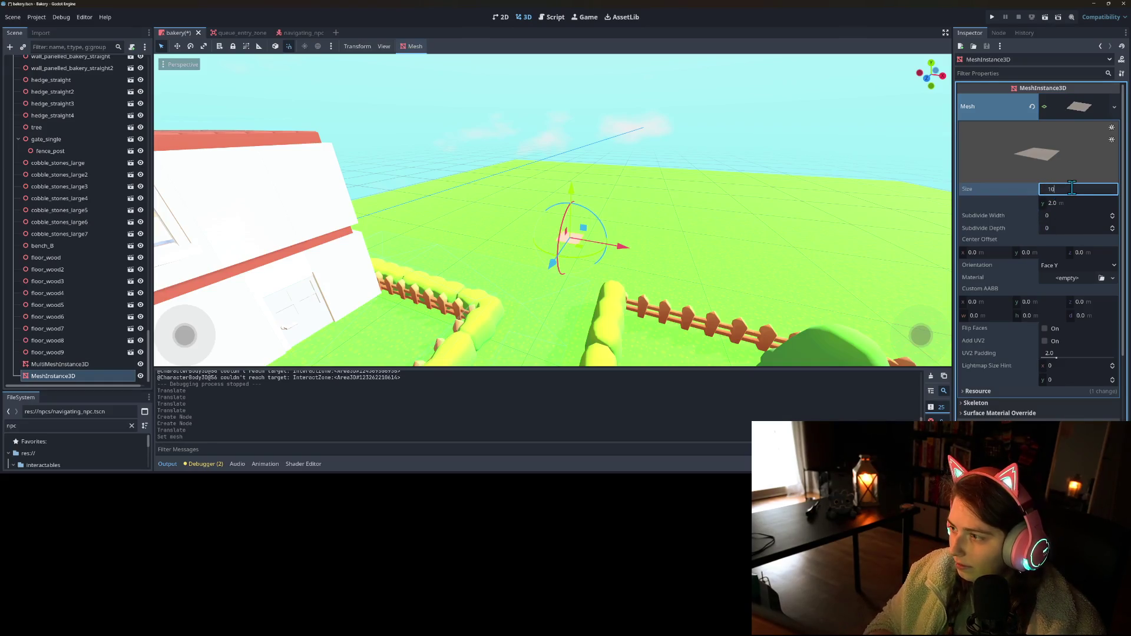
pyautogui.press('Return')
pyautogui.write('1')
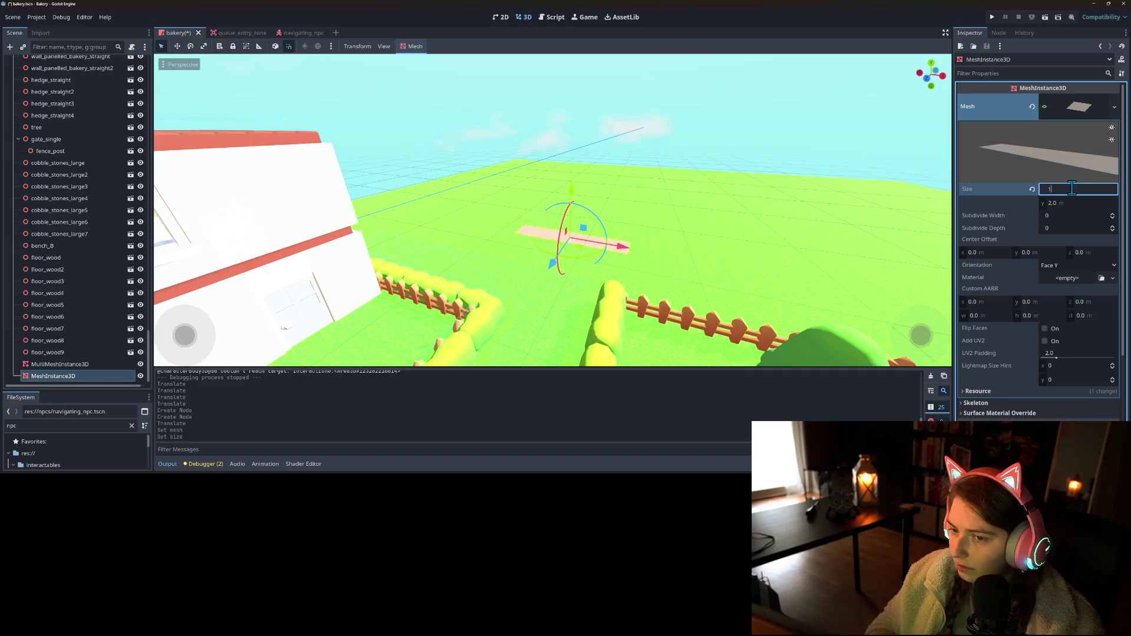
pyautogui.write('10')
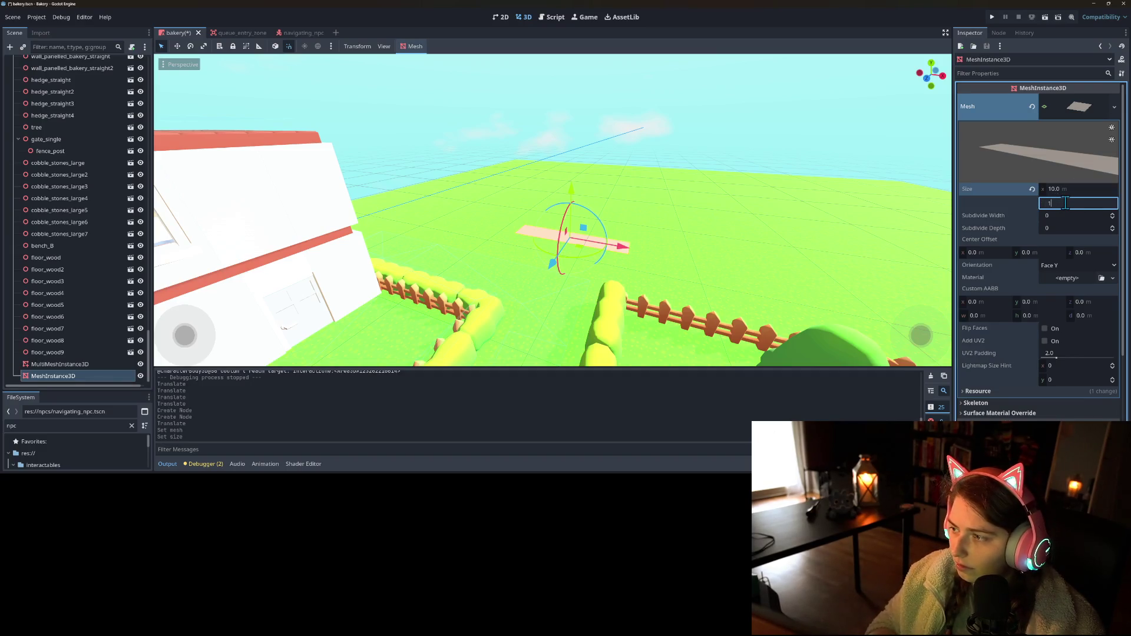
pyautogui.press('Return')
# - Move the plane 4 m toward negative X
pyautogui.moveTo(577, 253); pyautogui.dragTo(550, 241)
pyautogui.scroll(3)
pyautogui.scroll(-3)
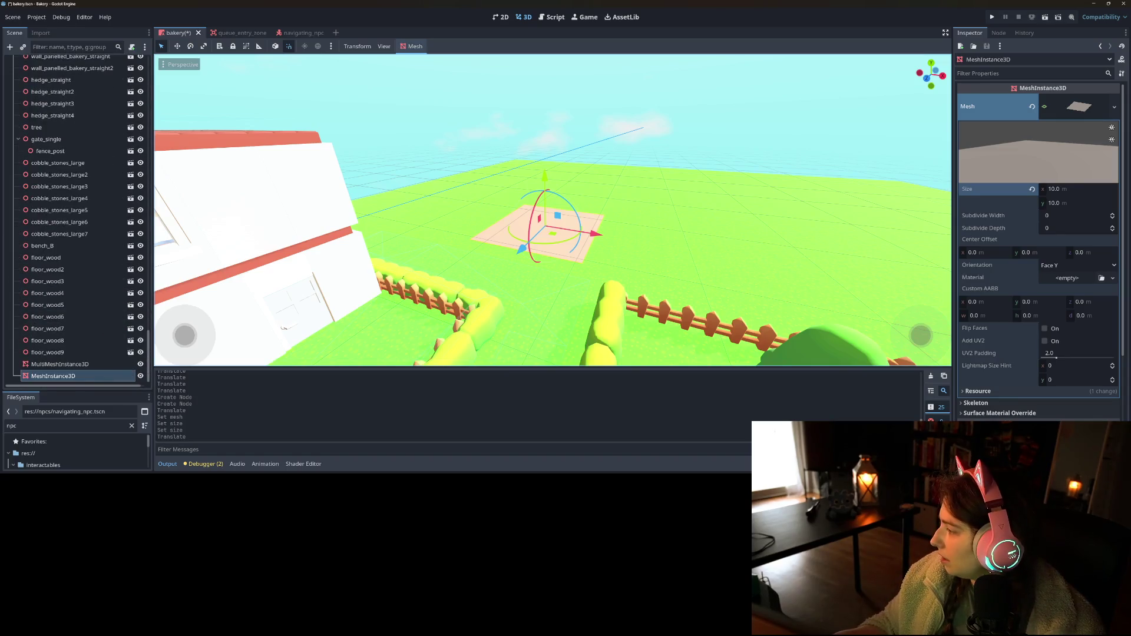
pyautogui.rightClick(73, 366)
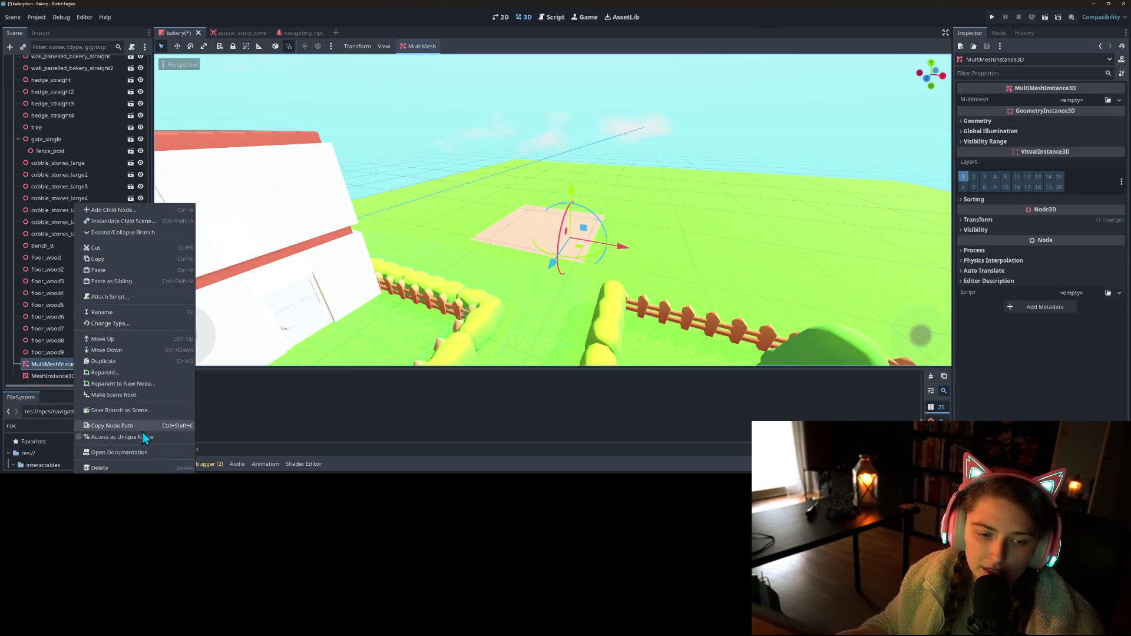
# - Search the child-scene picker for 'tree', close it unused, and switch to File Explorer
pyautogui.click(135, 221)
pyautogui.write('tree')
pyautogui.press('BackSpace')
pyautogui.press('BackSpace')
pyautogui.press('BackSpace')
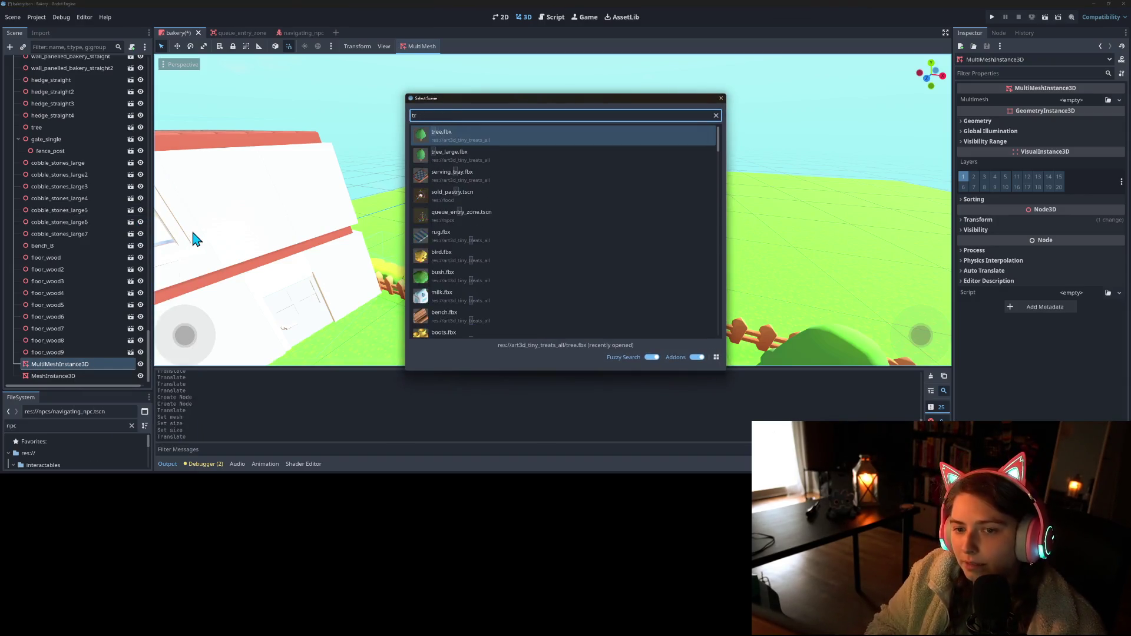
pyautogui.click(721, 99)
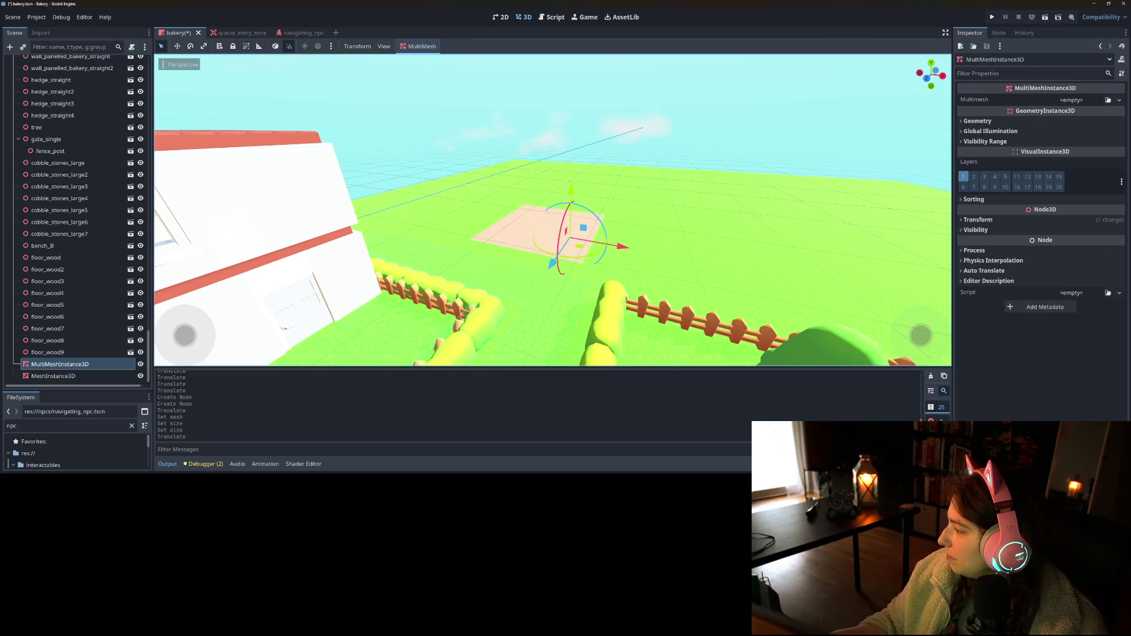
pyautogui.hotkey('alt', 'Tab')
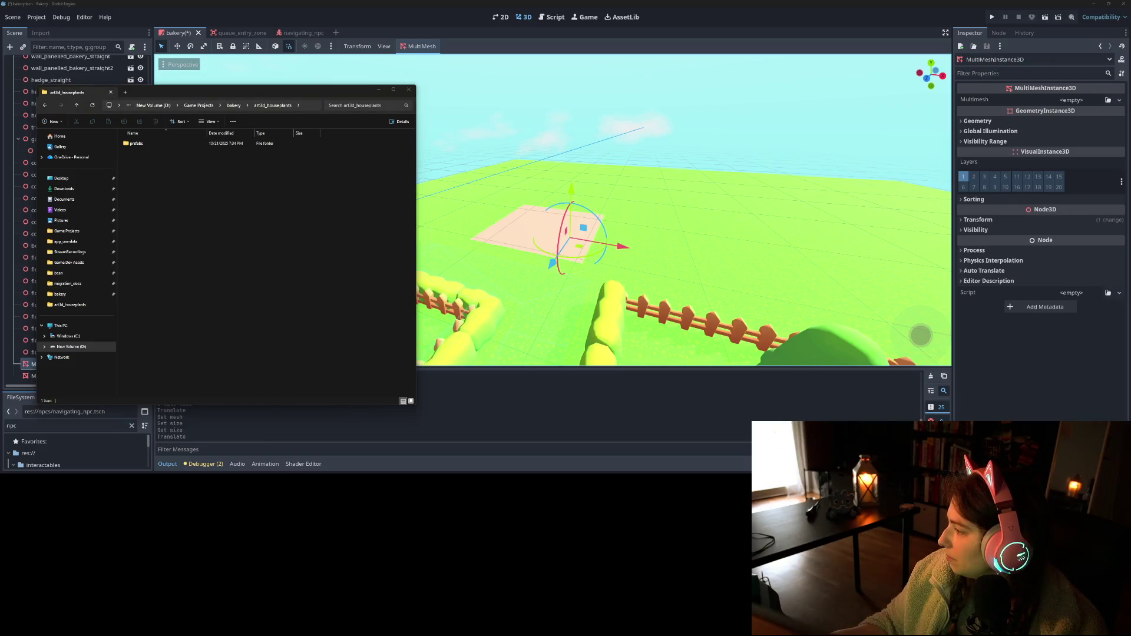
# - Browse to the fbx models folder inside the Tiny_Treats_Homely_House_1.0_FREE pack
pyautogui.hotkey('alt', 'Tab')
pyautogui.click(242, 106)
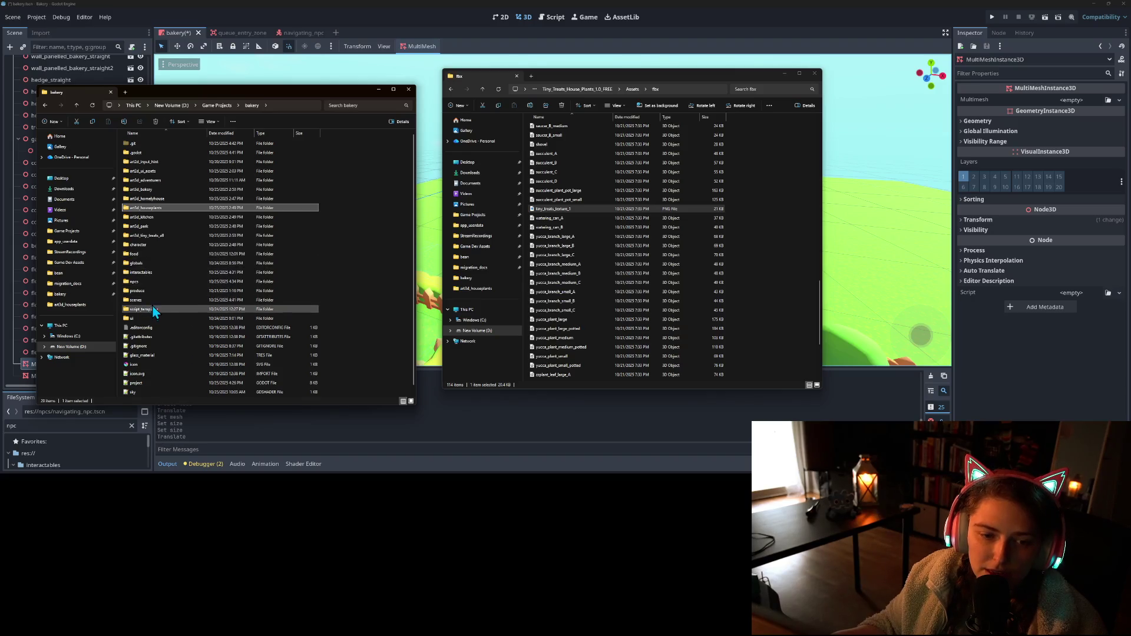
pyautogui.doubleClick(150, 236)
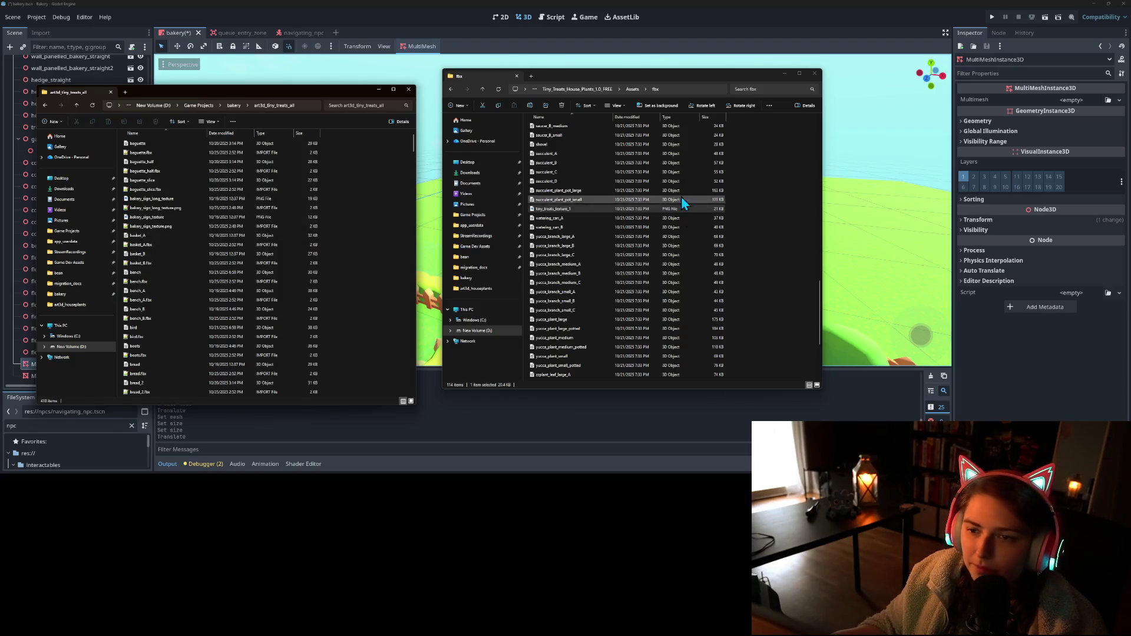
pyautogui.click(596, 91)
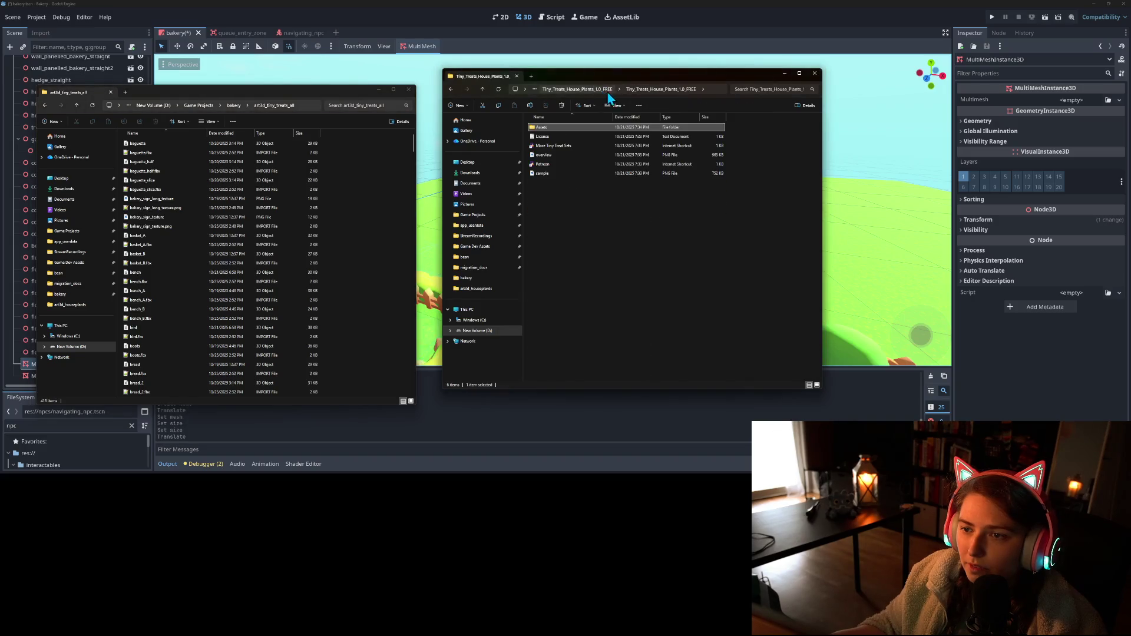
pyautogui.click(597, 94)
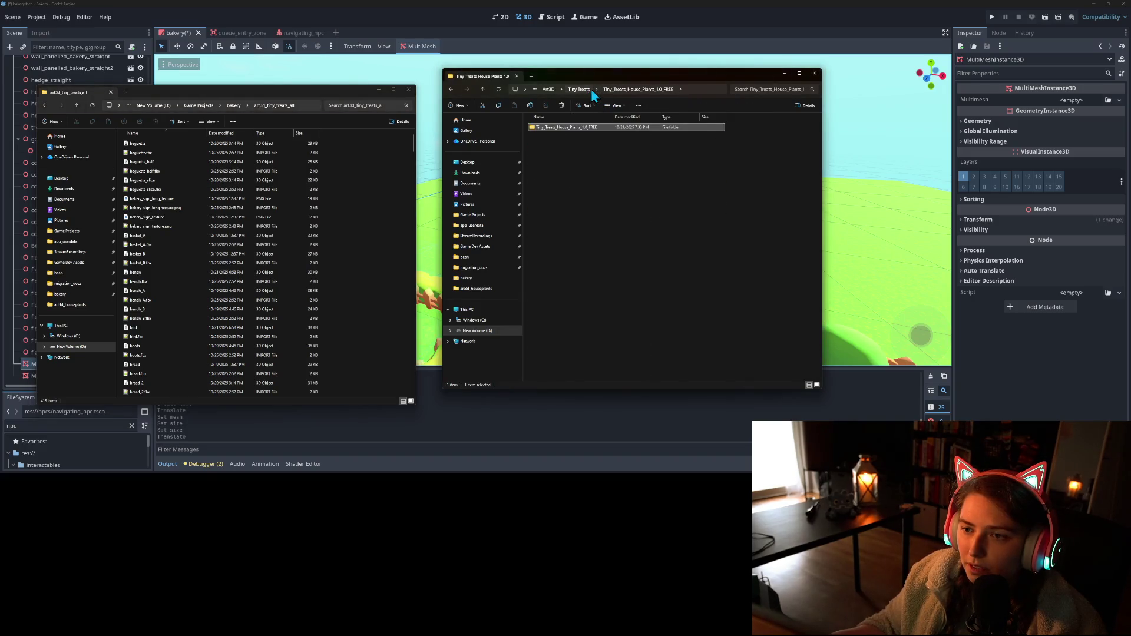
pyautogui.click(591, 90)
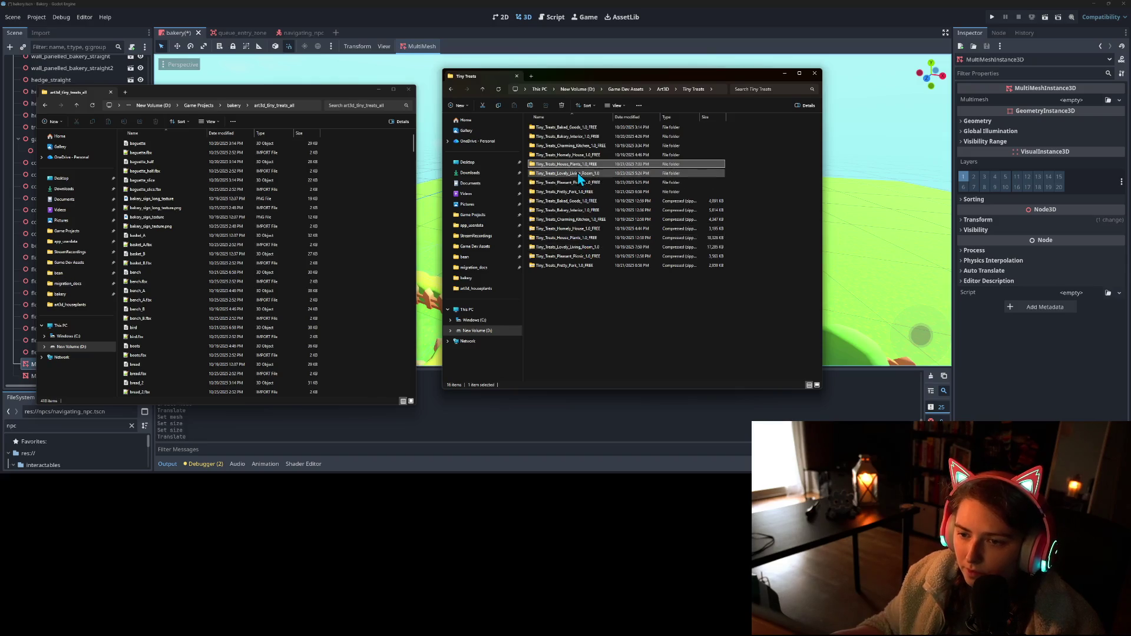
pyautogui.doubleClick(583, 155)
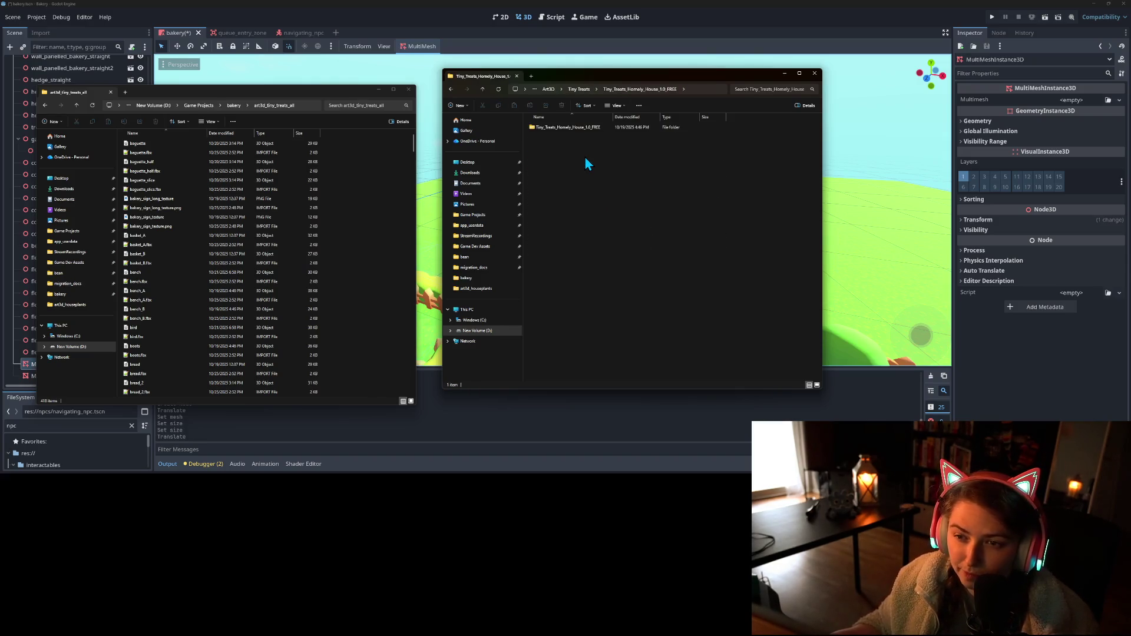
pyautogui.doubleClick(578, 130)
pyautogui.doubleClick(578, 130)
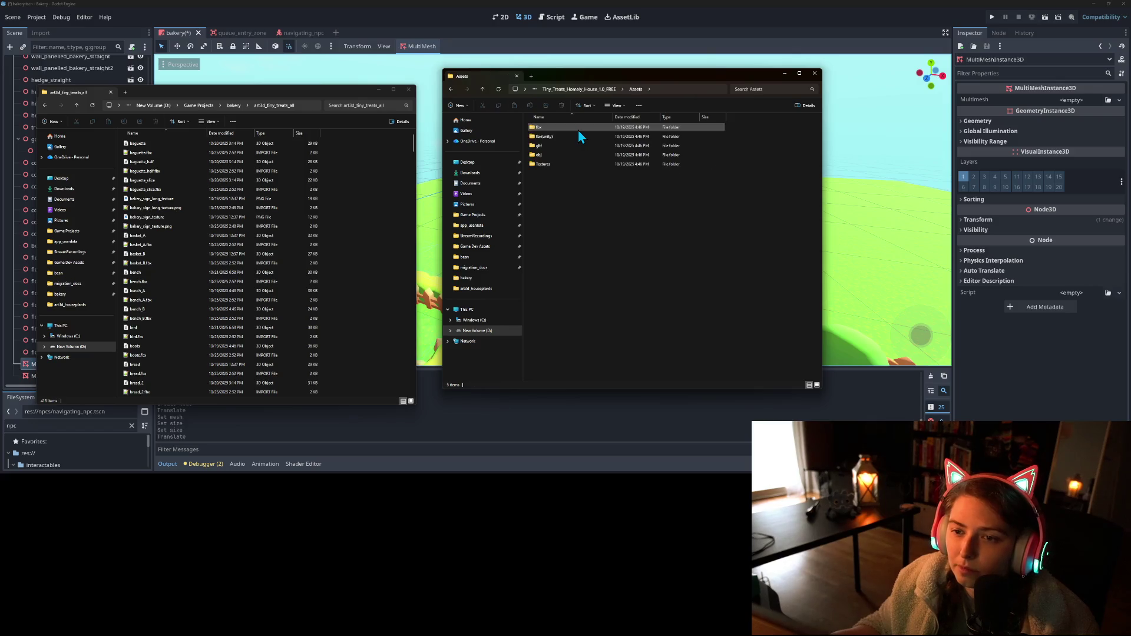
pyautogui.doubleClick(571, 126)
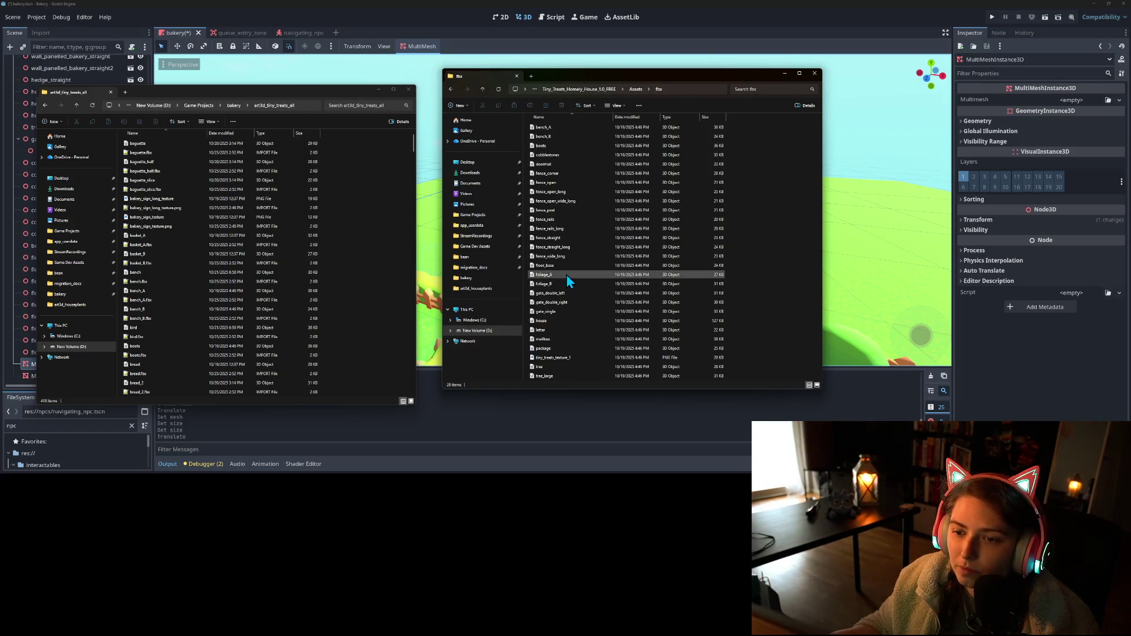
# - Try dragging tree and tree_large into the project, then restore both after deleting them
pyautogui.click(580, 367)
pyautogui.click(580, 377)
pyautogui.moveTo(643, 365); pyautogui.dragTo(389, 284)
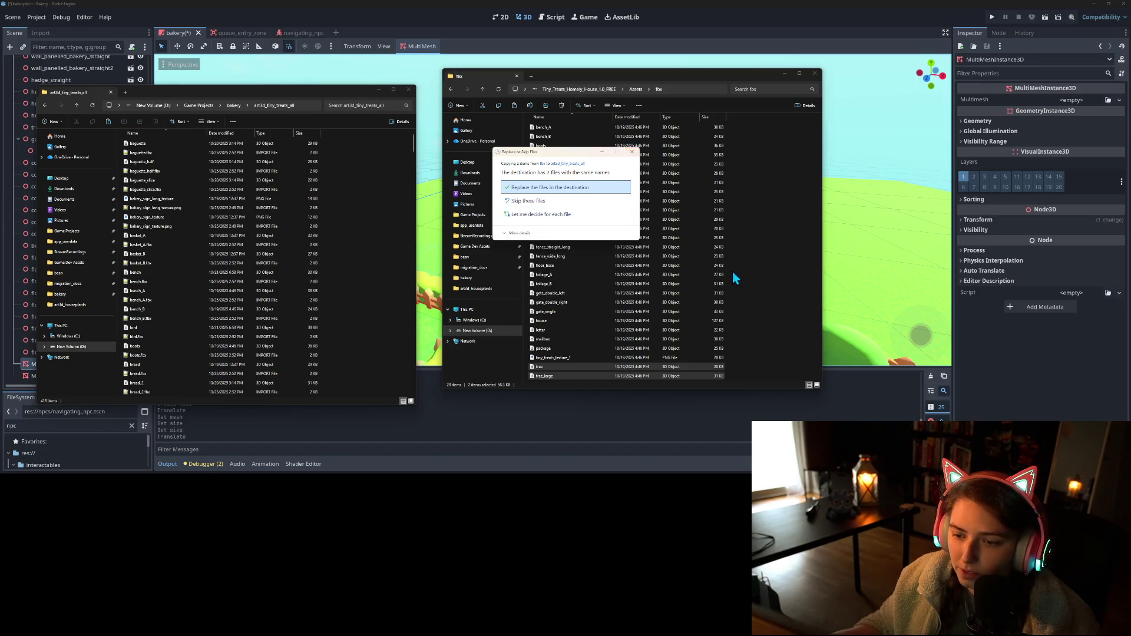
pyautogui.press('Escape')
pyautogui.click(775, 317)
pyautogui.click(581, 369)
pyautogui.click(608, 377)
pyautogui.press('Delete')
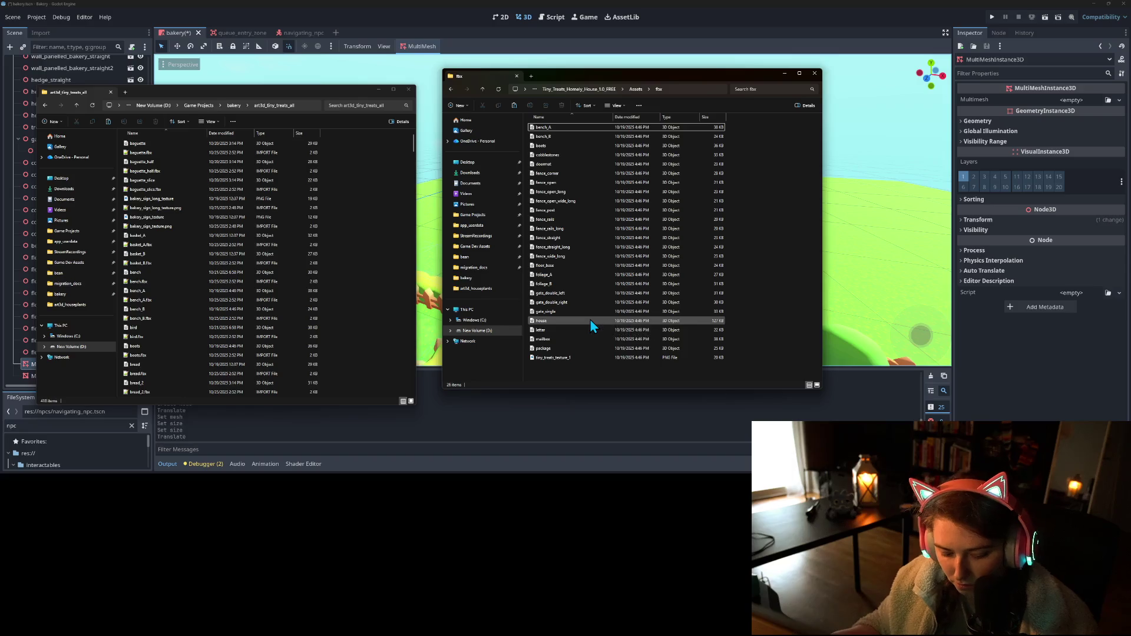
pyautogui.hotkey('ctrl', 'z')
# - Duplicate the tree and tree_large models with copy and paste
pyautogui.click(561, 368)
pyautogui.click(562, 377)
pyautogui.hotkey('ctrl', 'c')
pyautogui.hotkey('ctrl', 'v')
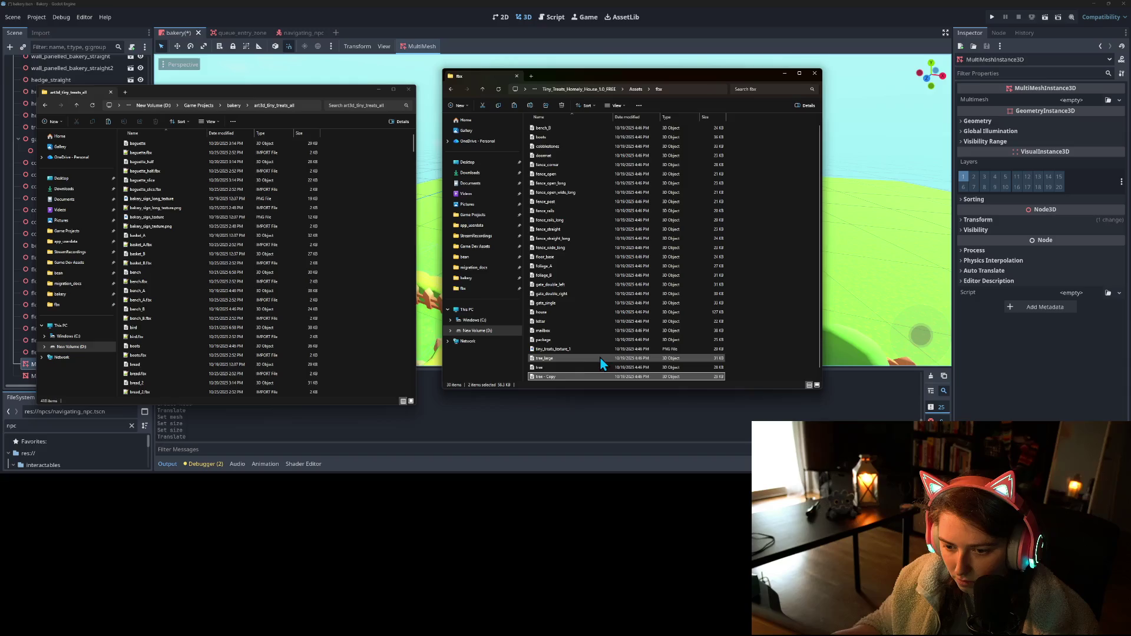
# - Rename the copies to pine_tree and pine_tree_large
pyautogui.click(560, 368)
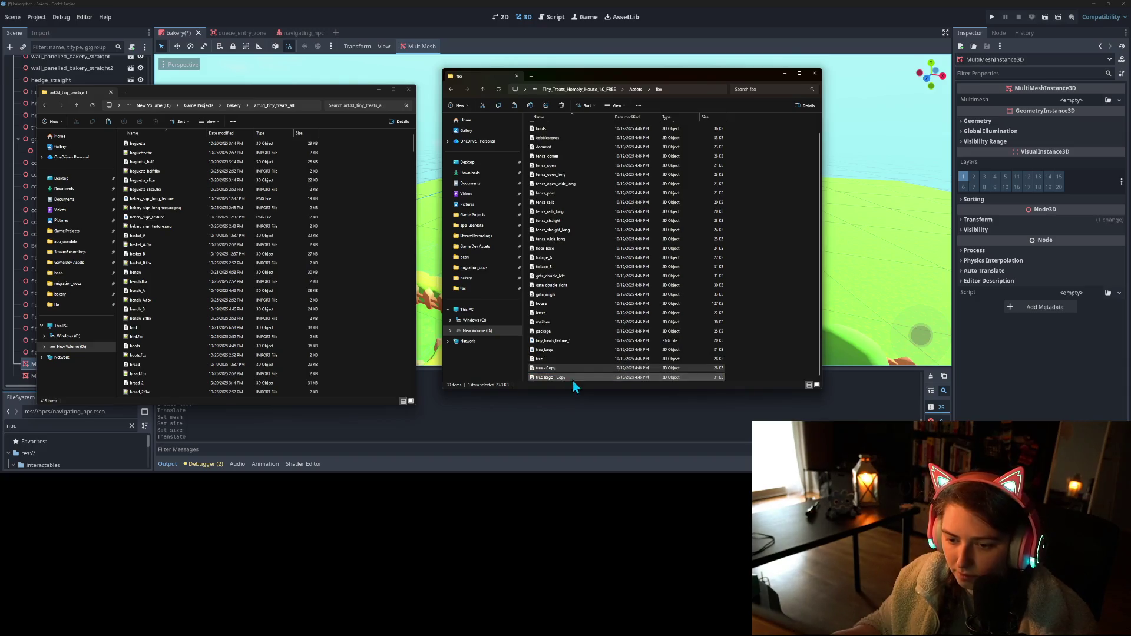
pyautogui.rightClick(561, 369)
pyautogui.click(614, 380)
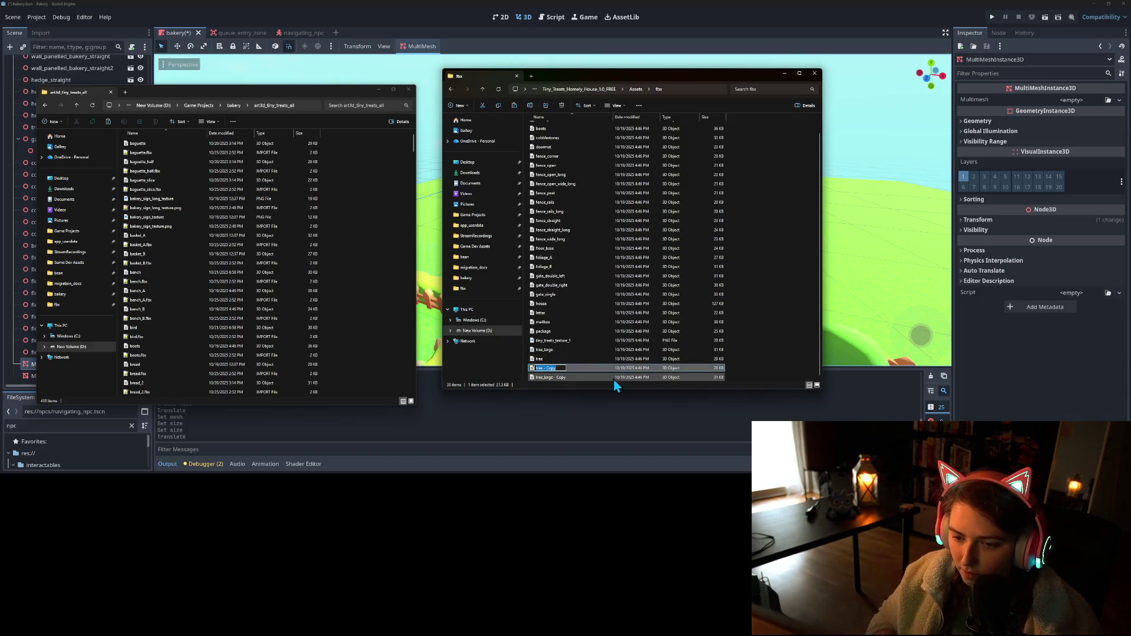
pyautogui.write('pine_tre')
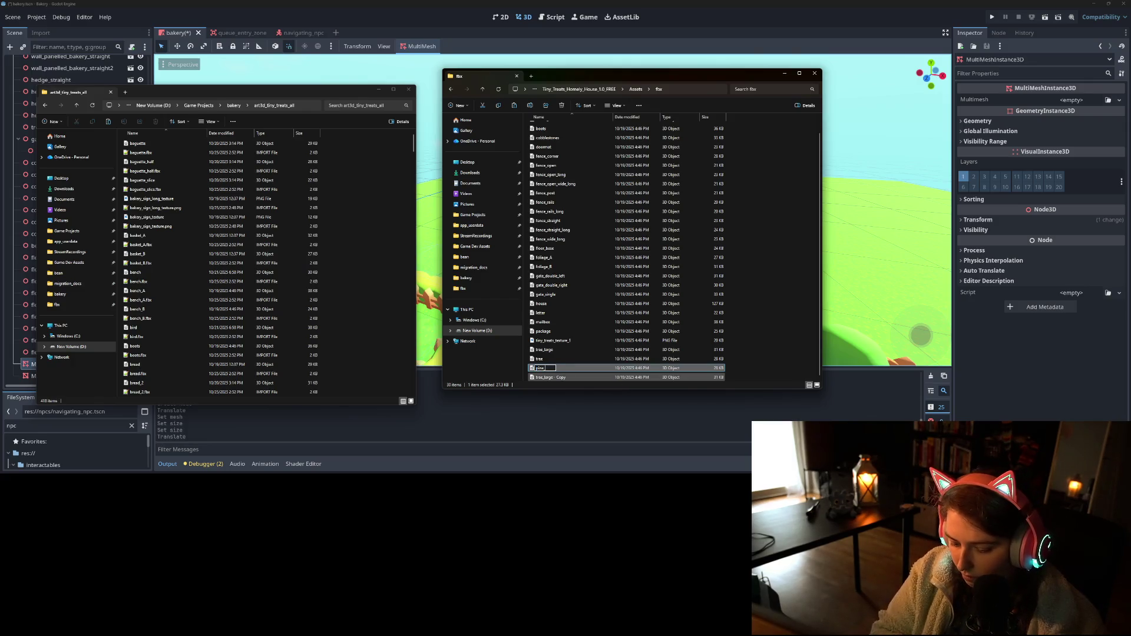
pyautogui.write('e')
pyautogui.press('Return')
pyautogui.click(613, 379)
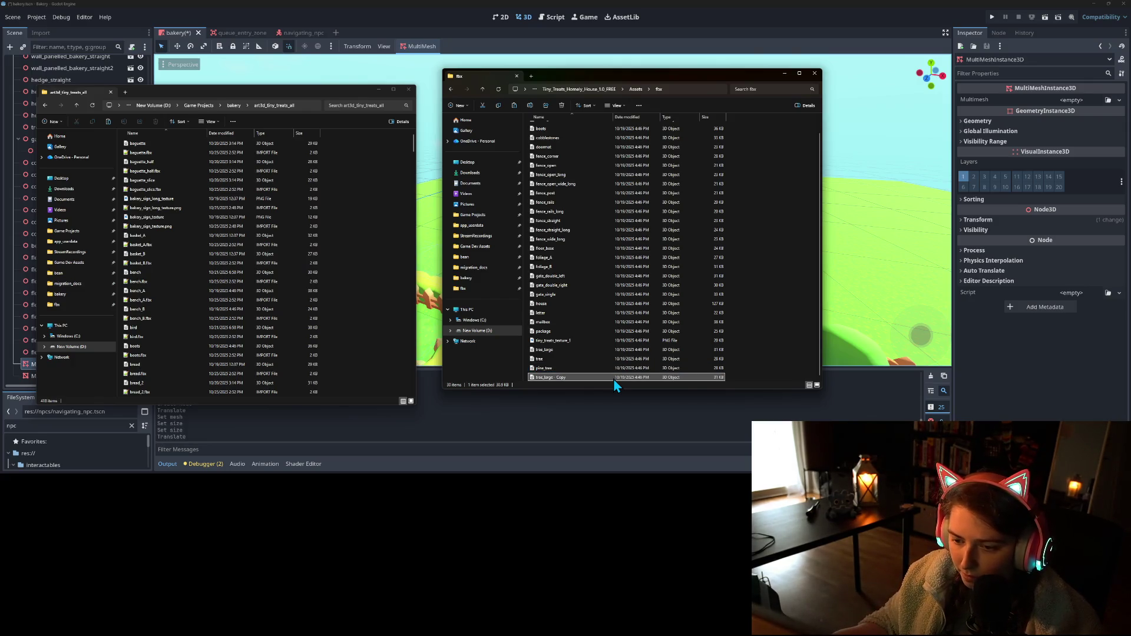
pyautogui.rightClick(613, 380)
pyautogui.click(666, 389)
pyautogui.write('pine_tree_lar')
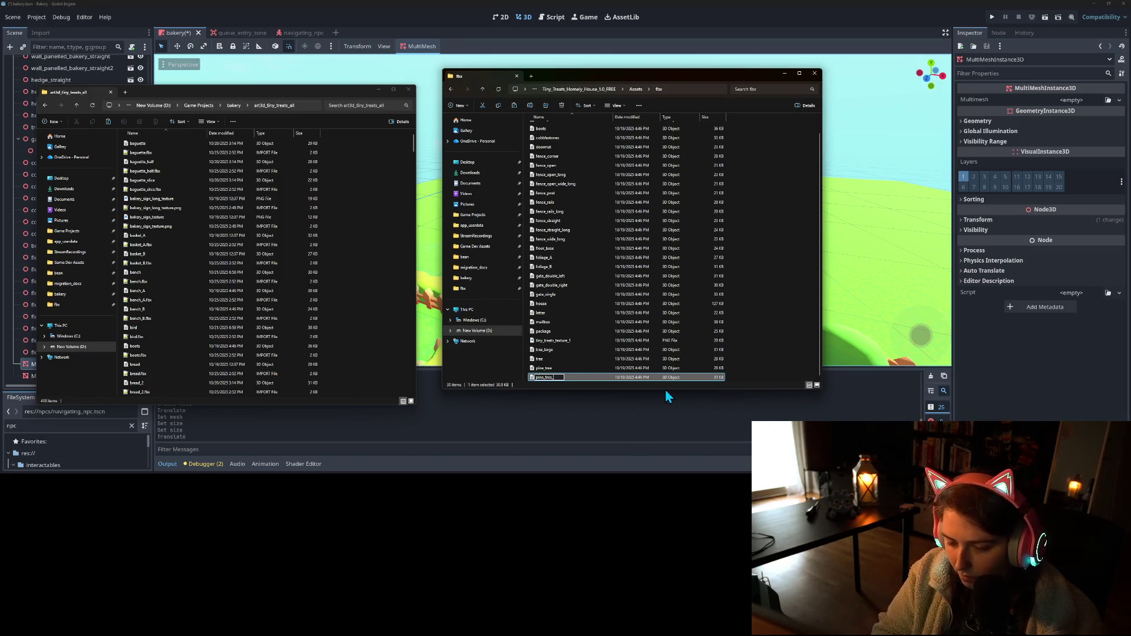
pyautogui.write('ge')
pyautogui.press('Return')
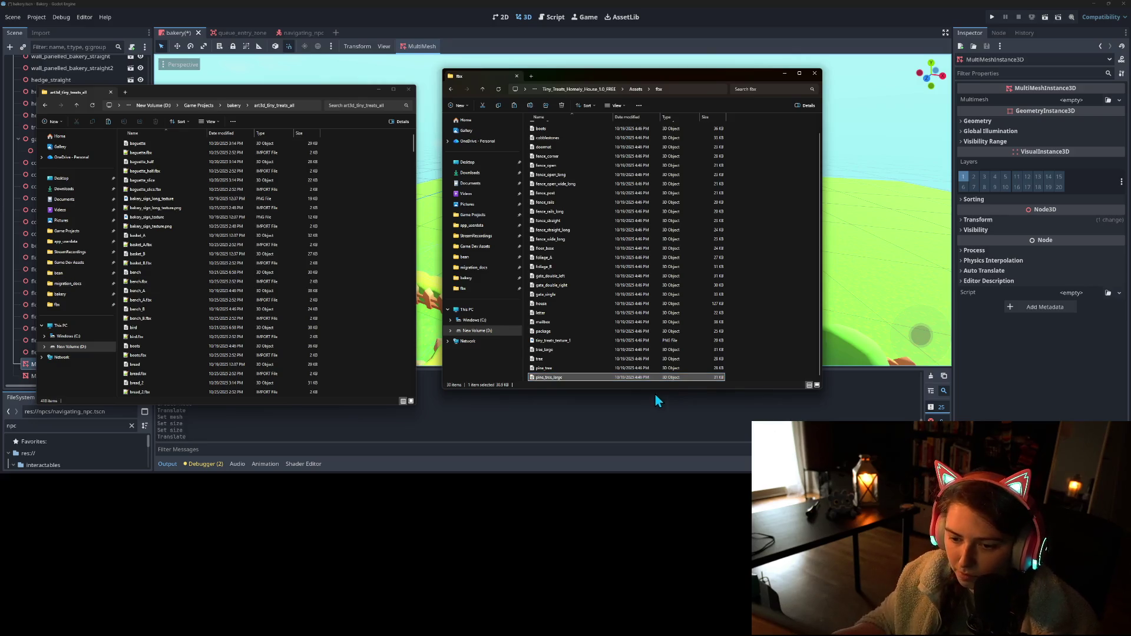
# - Select both pine copies for the project's asset folder and return to Godot
pyautogui.click(539, 369)
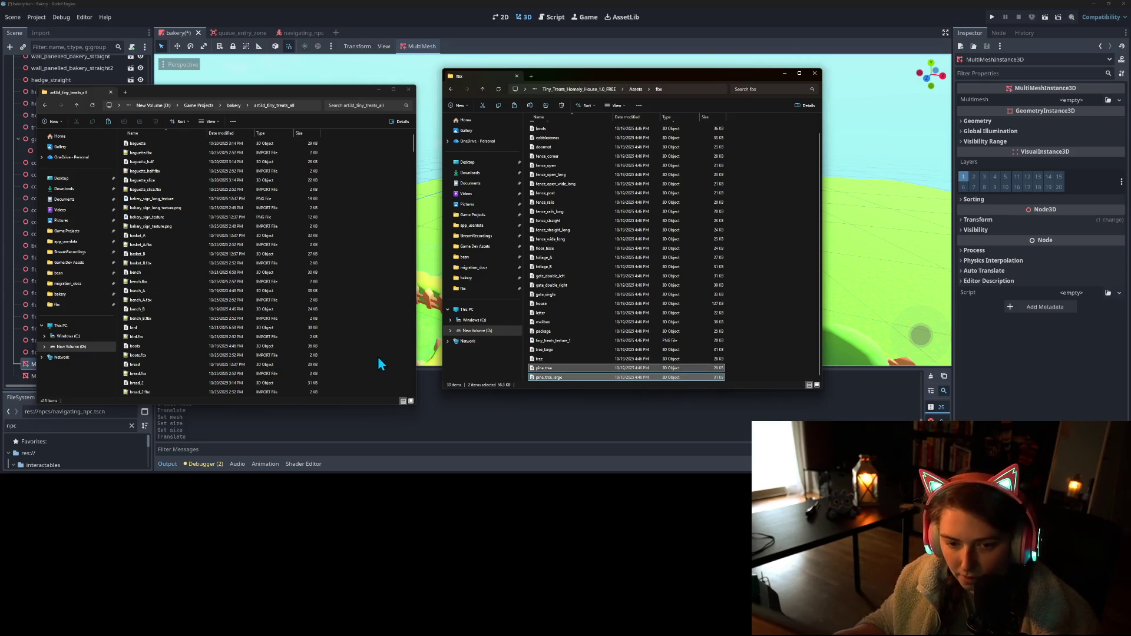
pyautogui.click(372, 356)
pyautogui.click(434, 2)
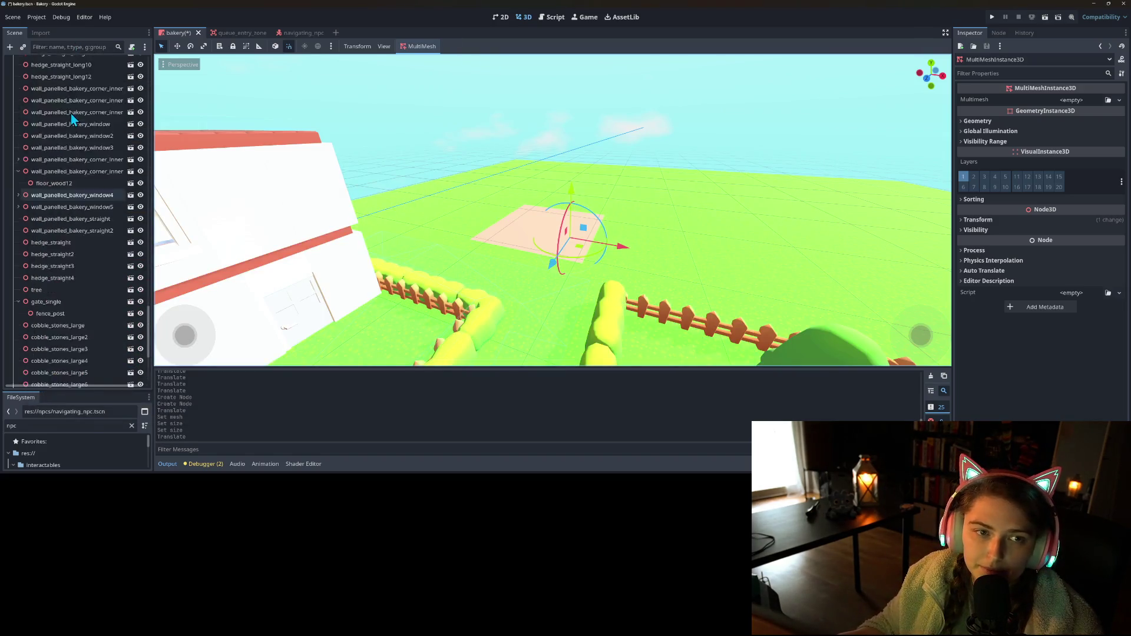
# - Add the pine_tree_large scene as a child of the MultiMeshInstance3D
pyautogui.rightClick(83, 366)
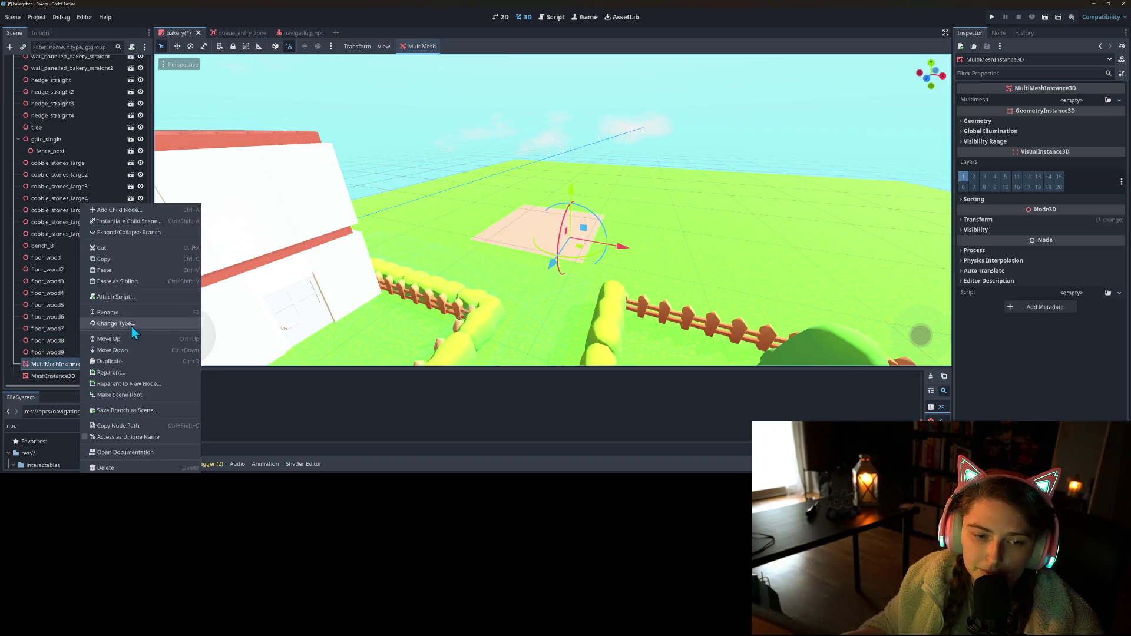
pyautogui.click(135, 221)
pyautogui.write('pine')
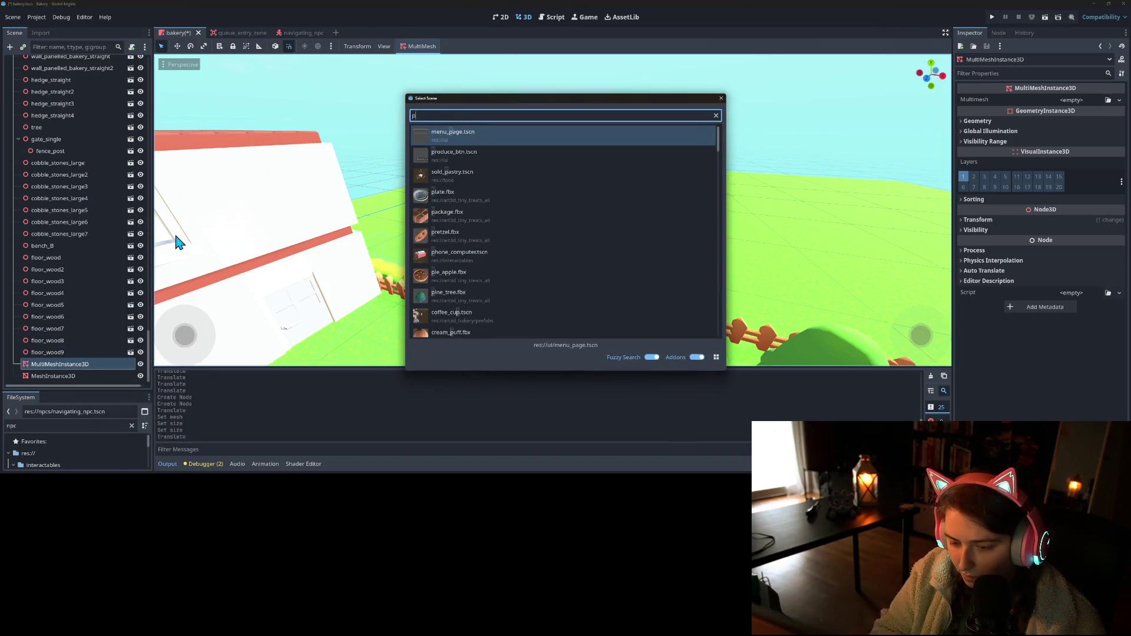
pyautogui.press('Down')
pyautogui.press('Return')
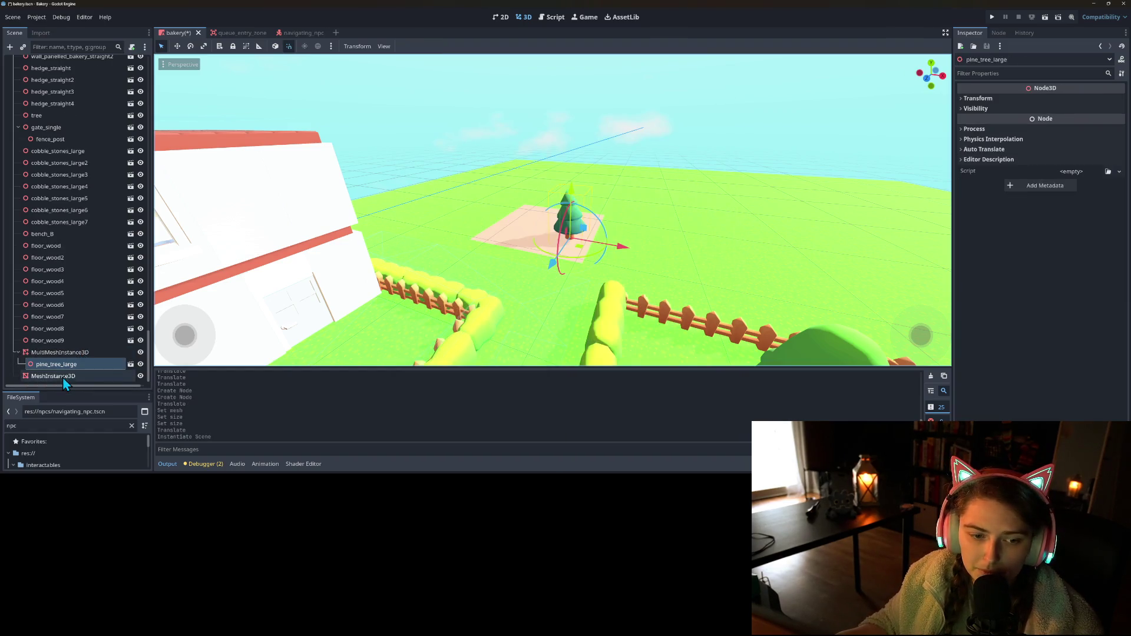
# - Start a Populate Surface with MeshInstance3D as target, then cancel it
pyautogui.click(63, 377)
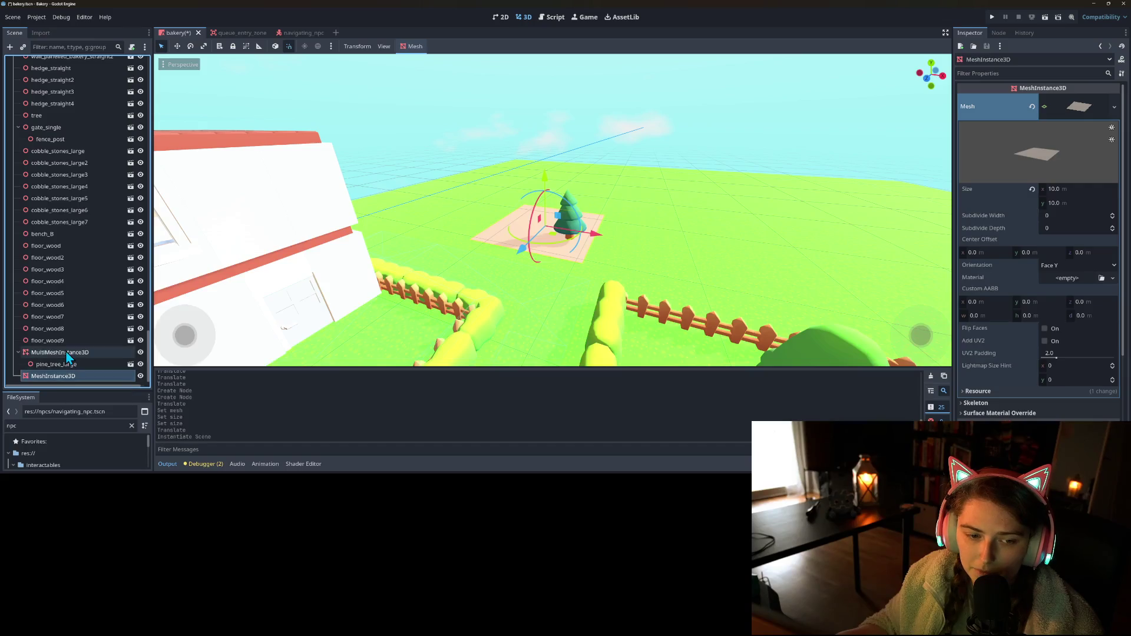
pyautogui.click(66, 353)
pyautogui.click(412, 47)
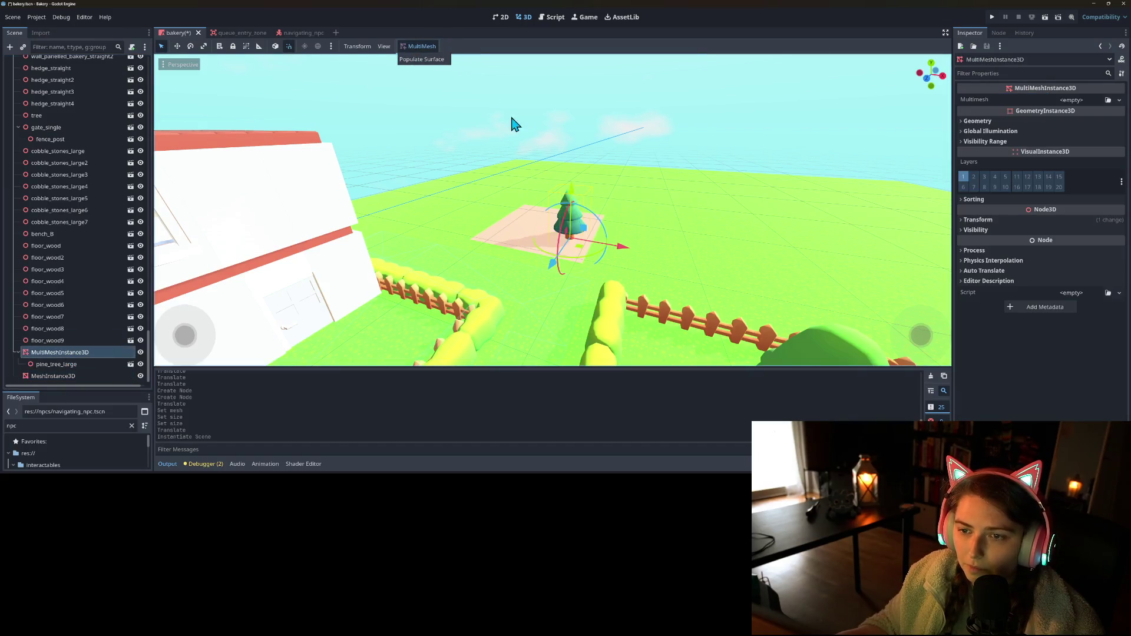
pyautogui.click(428, 59)
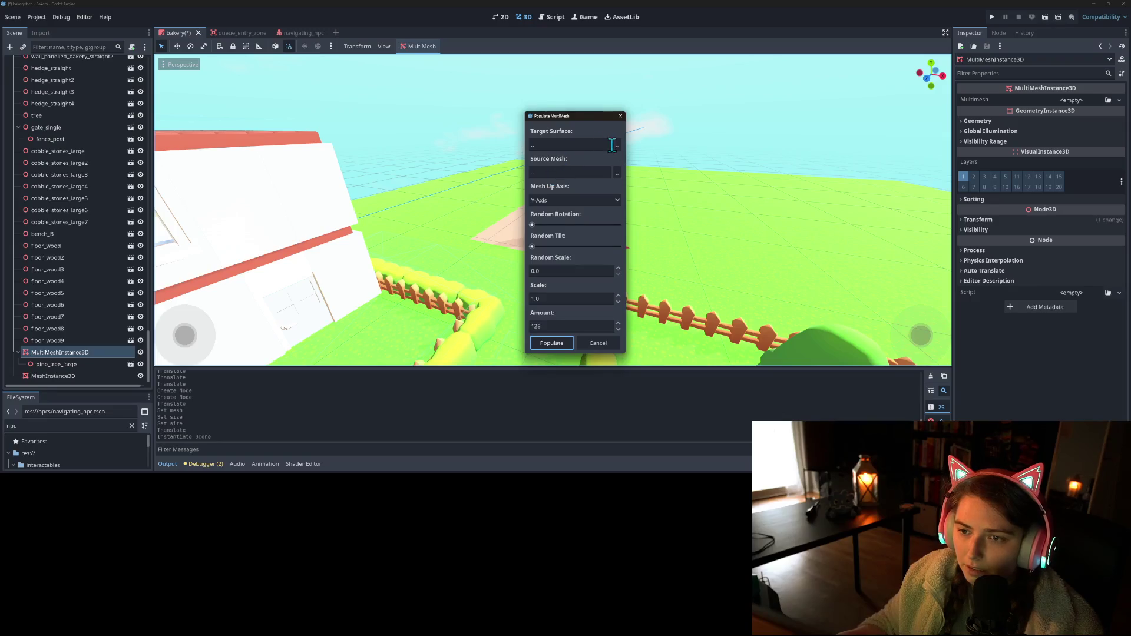
pyautogui.click(616, 145)
pyautogui.scroll(-3)
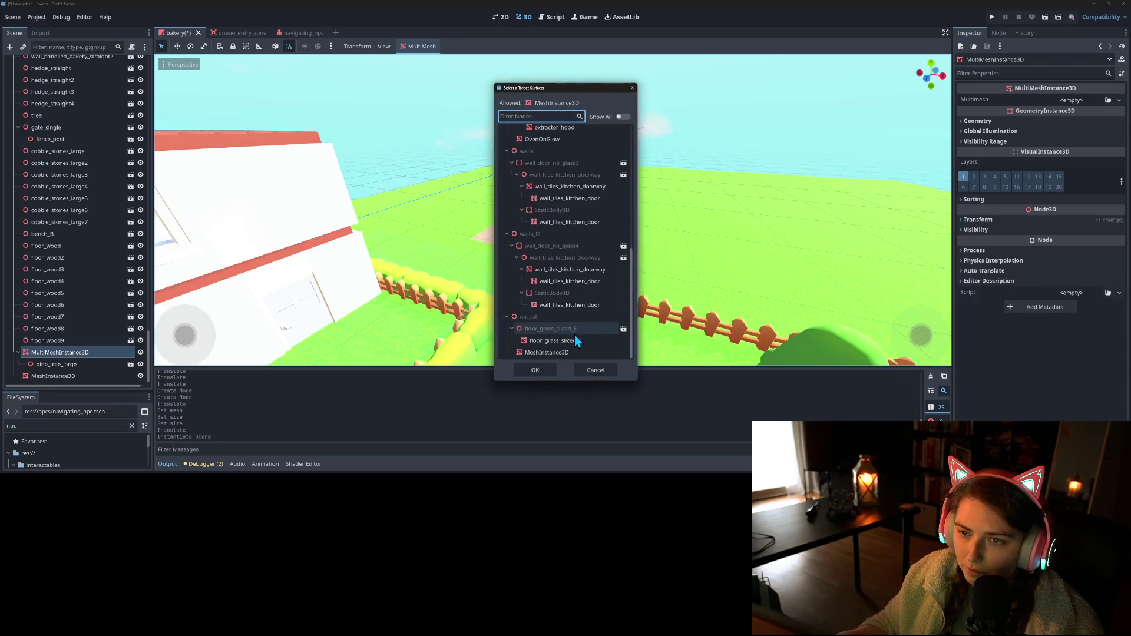
pyautogui.click(572, 351)
pyautogui.click(549, 370)
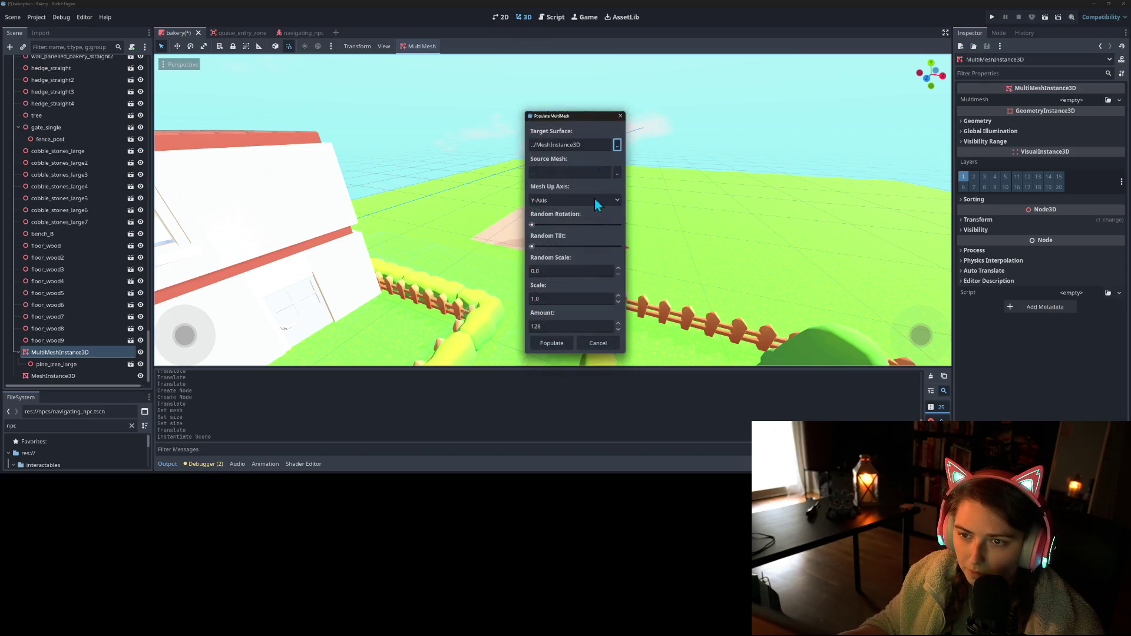
pyautogui.click(616, 175)
pyautogui.scroll(-3)
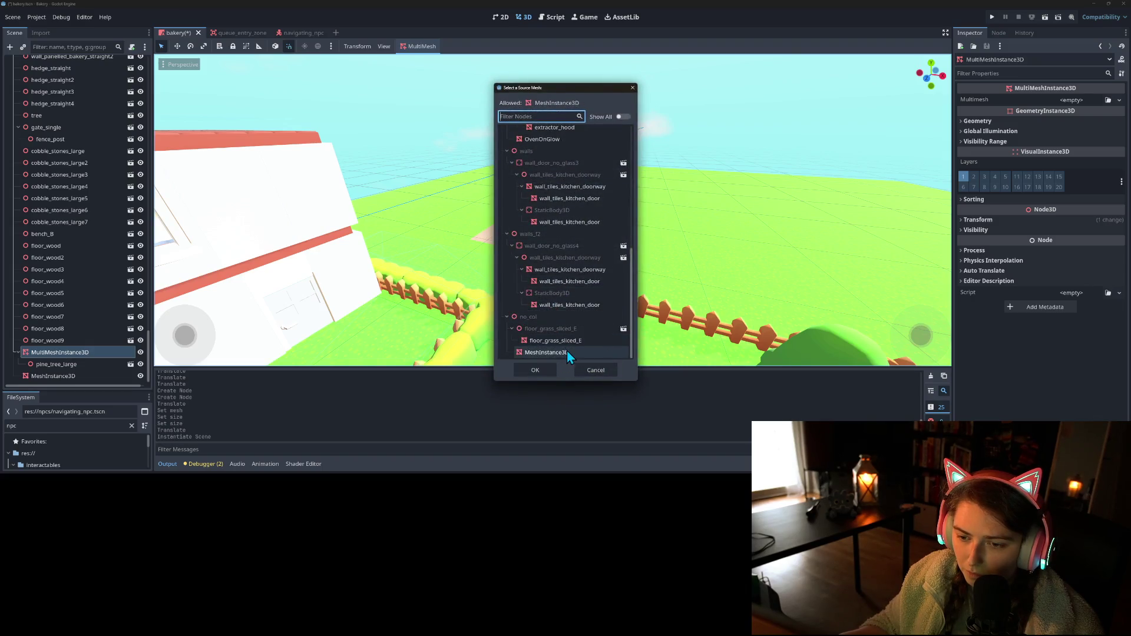
pyautogui.click(593, 373)
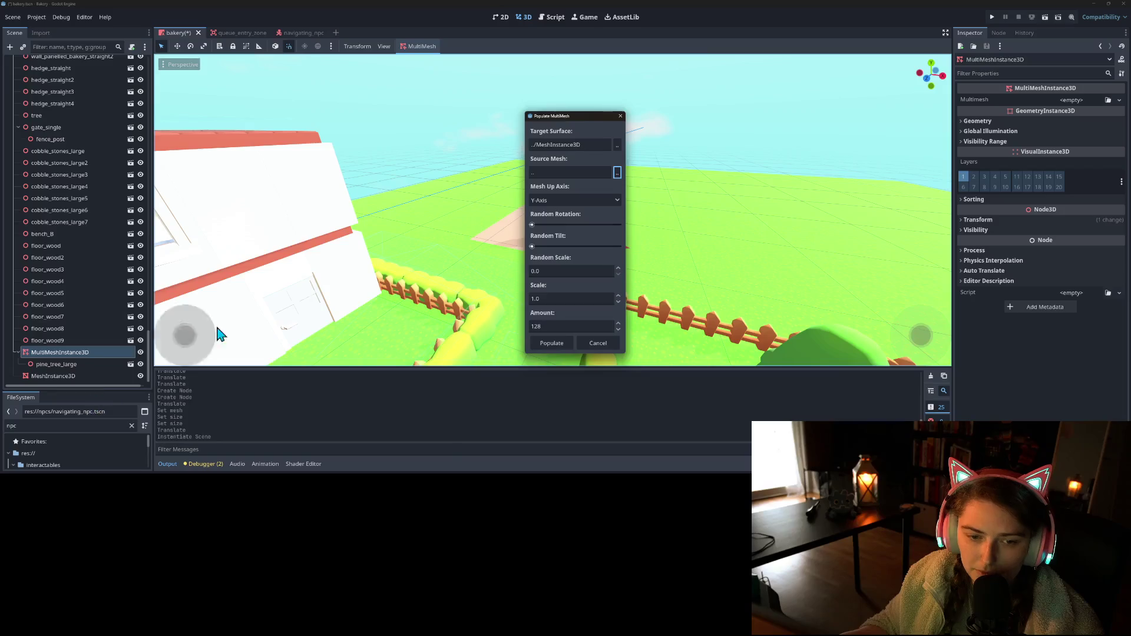
pyautogui.click(598, 343)
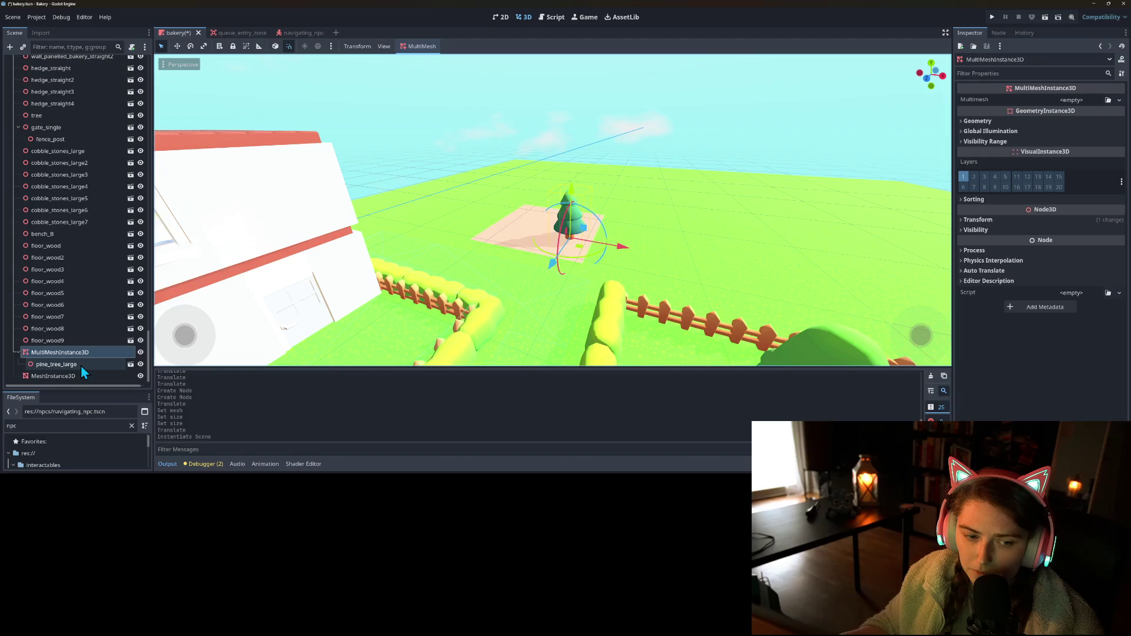
# - Make pine_tree_large's children editable and populate the surface using tree_large as source mesh
pyautogui.rightClick(83, 366)
pyautogui.click(146, 395)
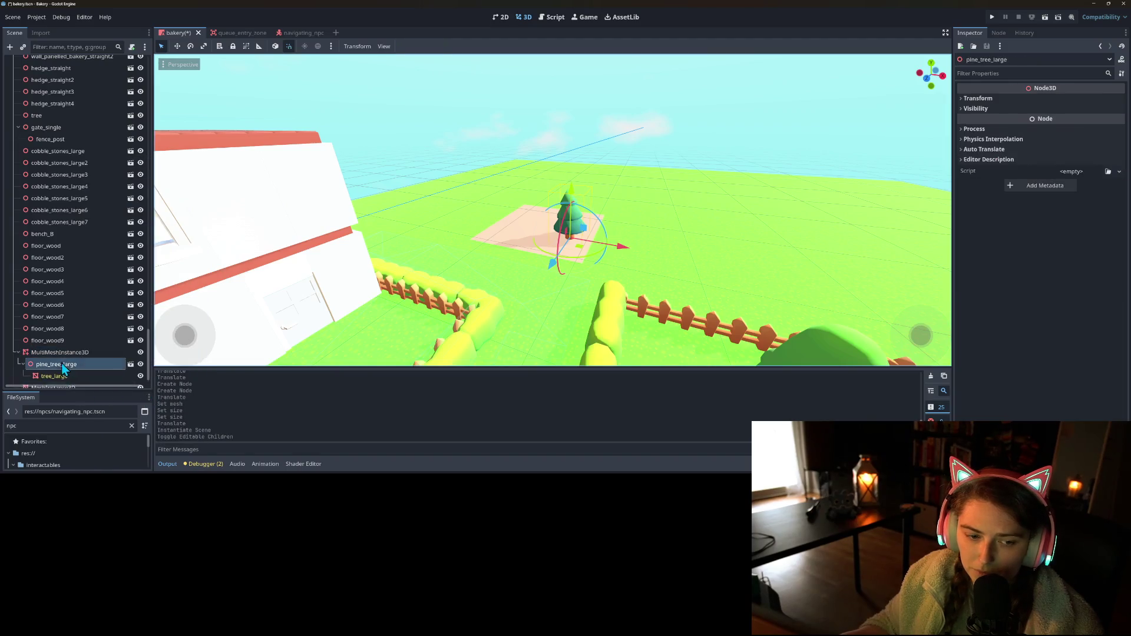
pyautogui.click(66, 339)
pyautogui.rightClick(79, 341)
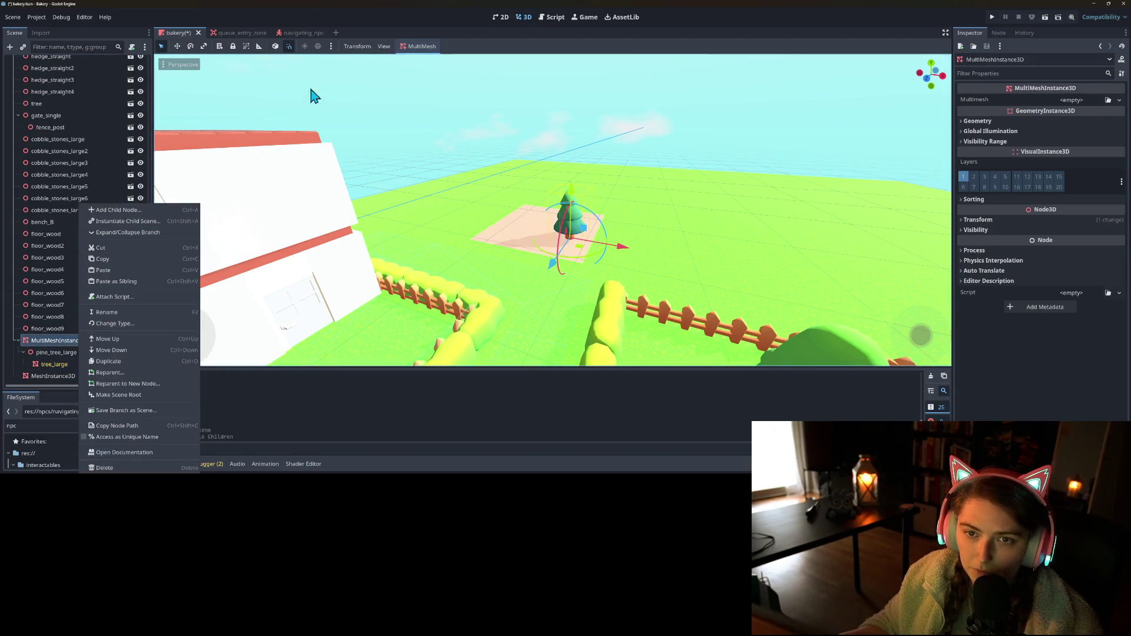
pyautogui.click(416, 46)
pyautogui.click(416, 46)
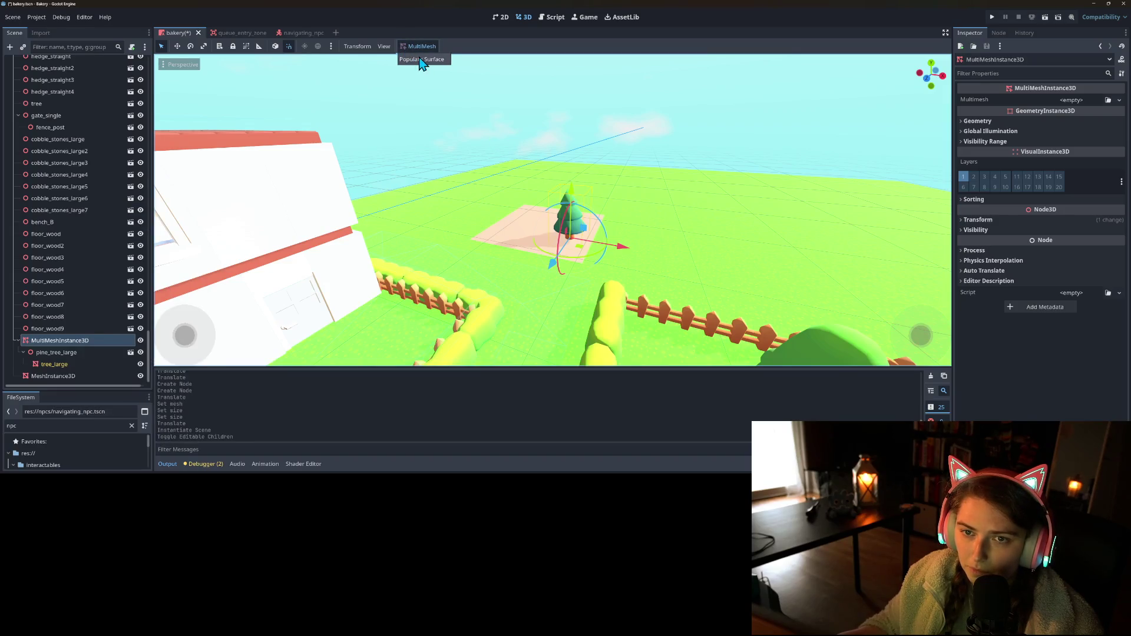
pyautogui.click(422, 60)
pyautogui.click(608, 171)
pyautogui.scroll(-3)
pyautogui.click(576, 341)
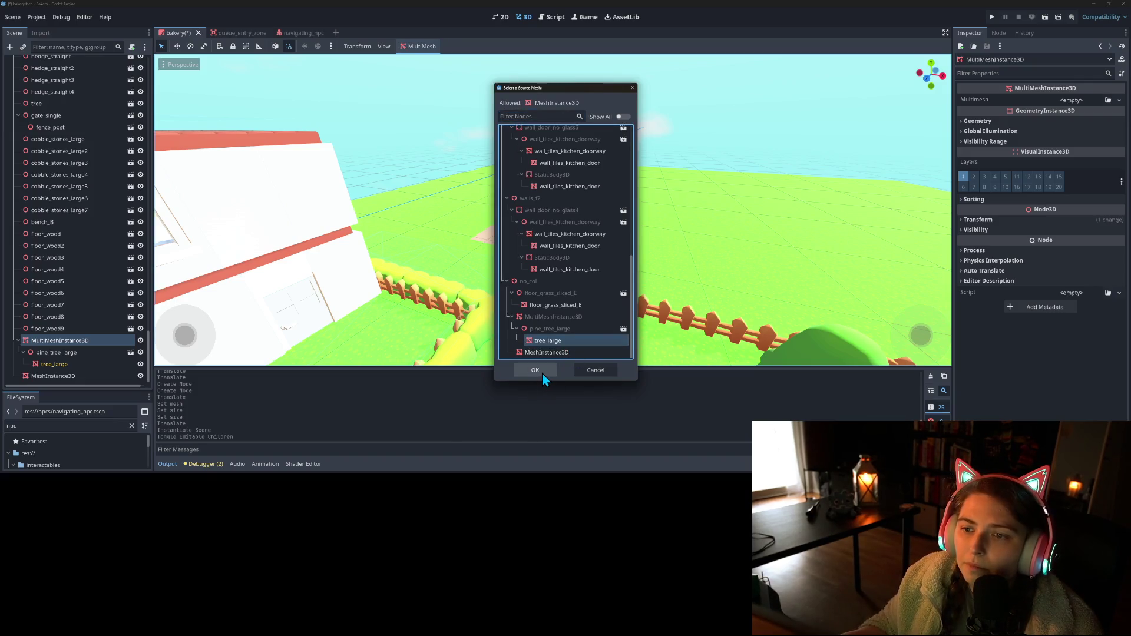
pyautogui.click(542, 373)
pyautogui.click(553, 341)
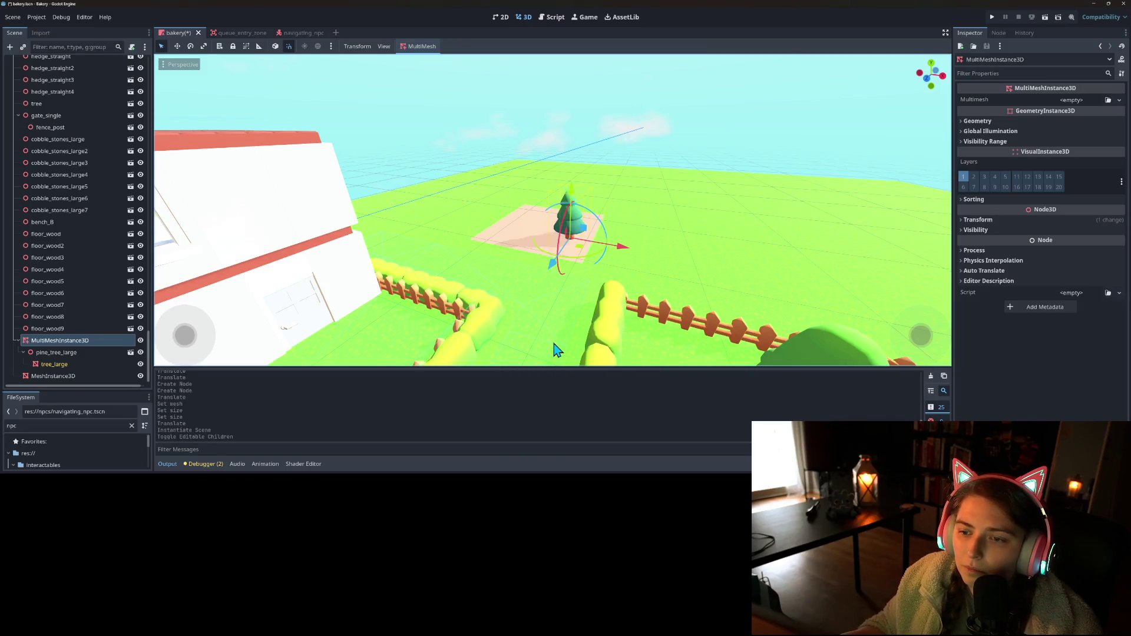
# - Repopulate the pines with Z as the up axis and scale 100
pyautogui.press('f')
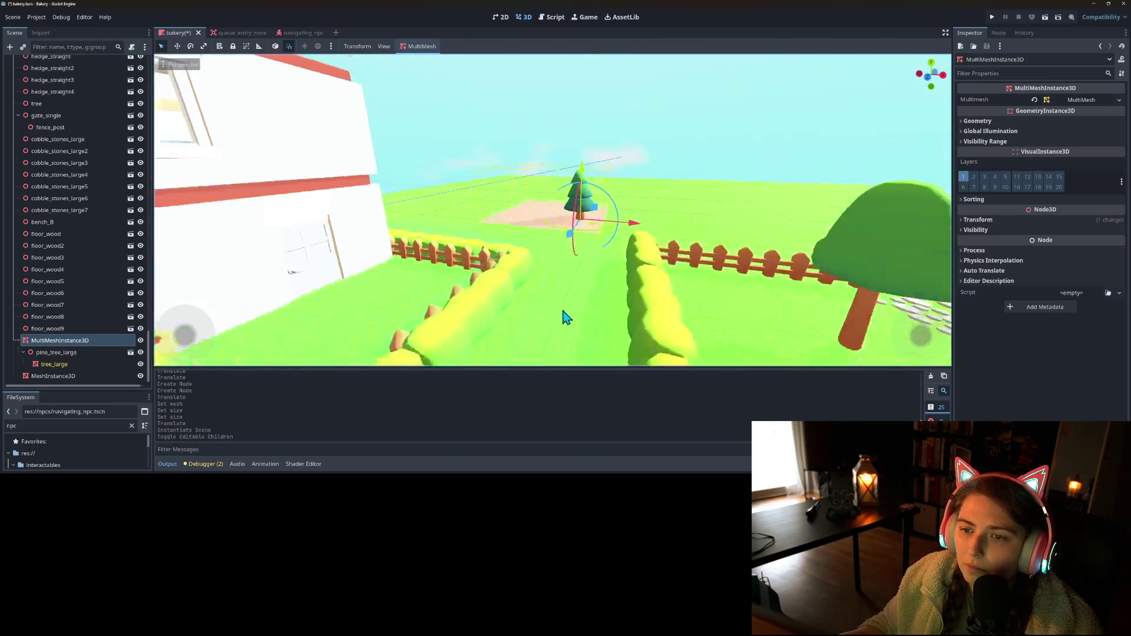
pyautogui.scroll(3)
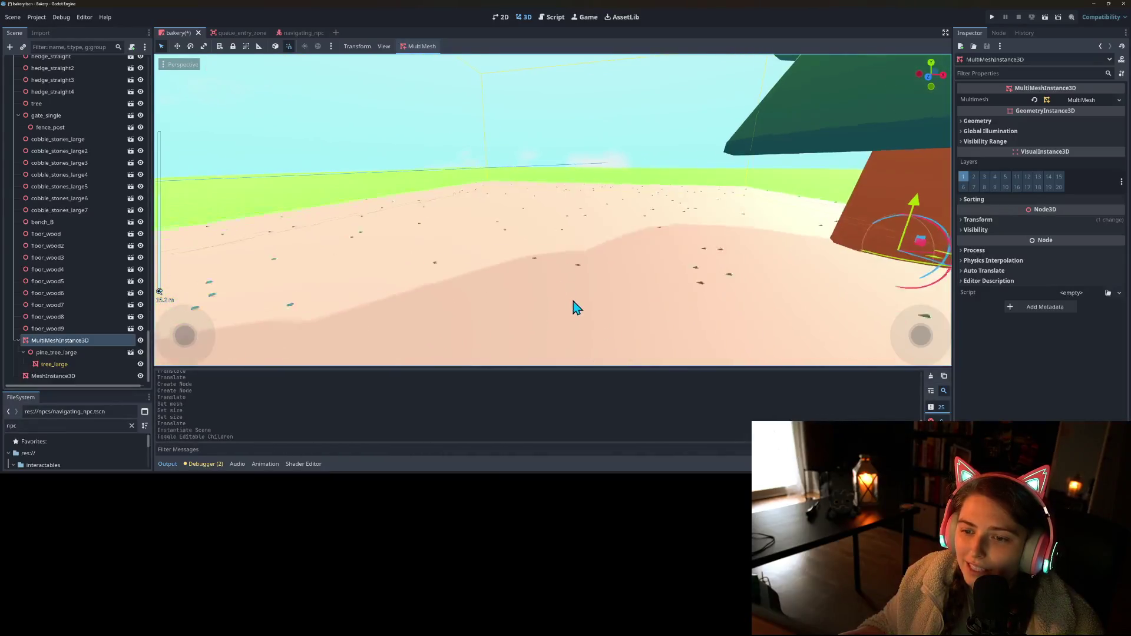
pyautogui.scroll(-3)
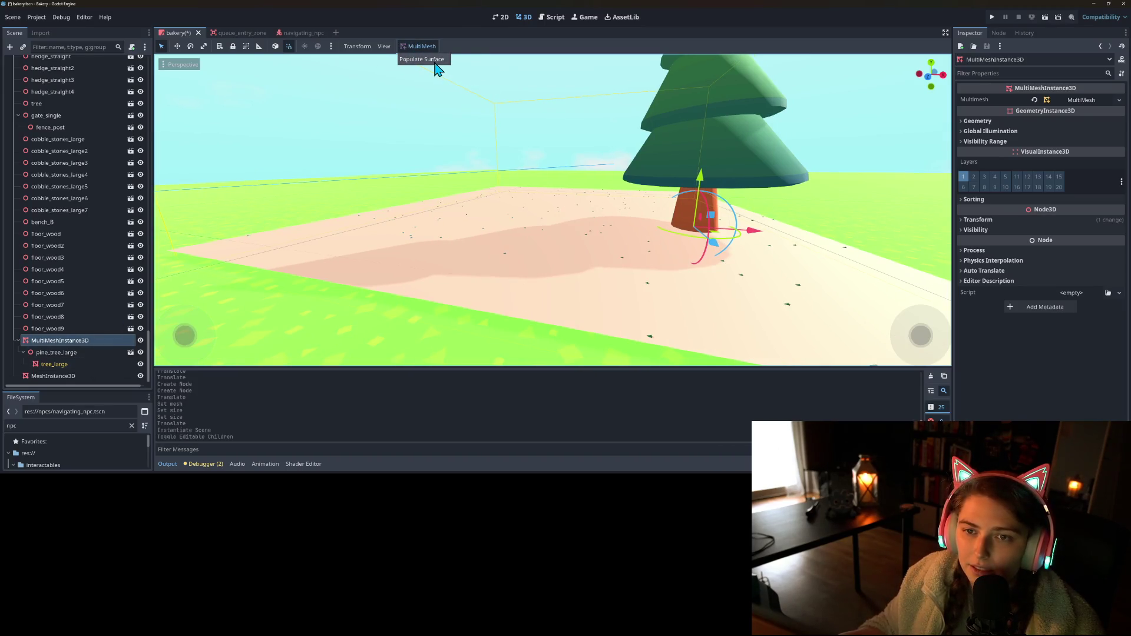
pyautogui.click(442, 59)
pyautogui.click(551, 301)
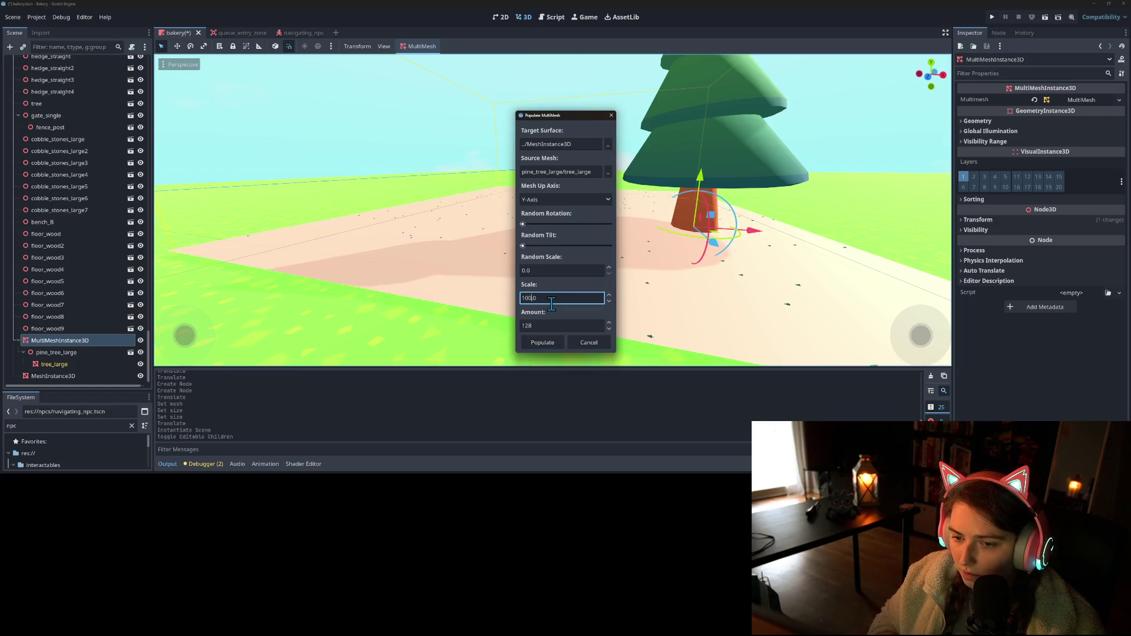
pyautogui.click(556, 199)
pyautogui.click(557, 235)
pyautogui.click(544, 346)
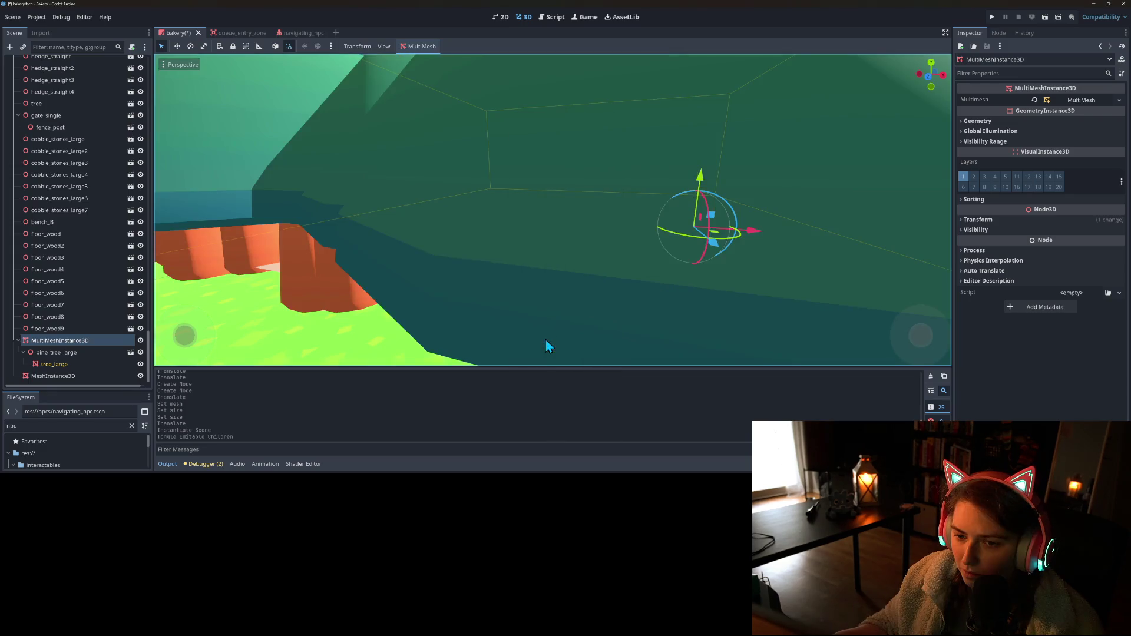
pyautogui.scroll(-3)
pyautogui.scroll(3)
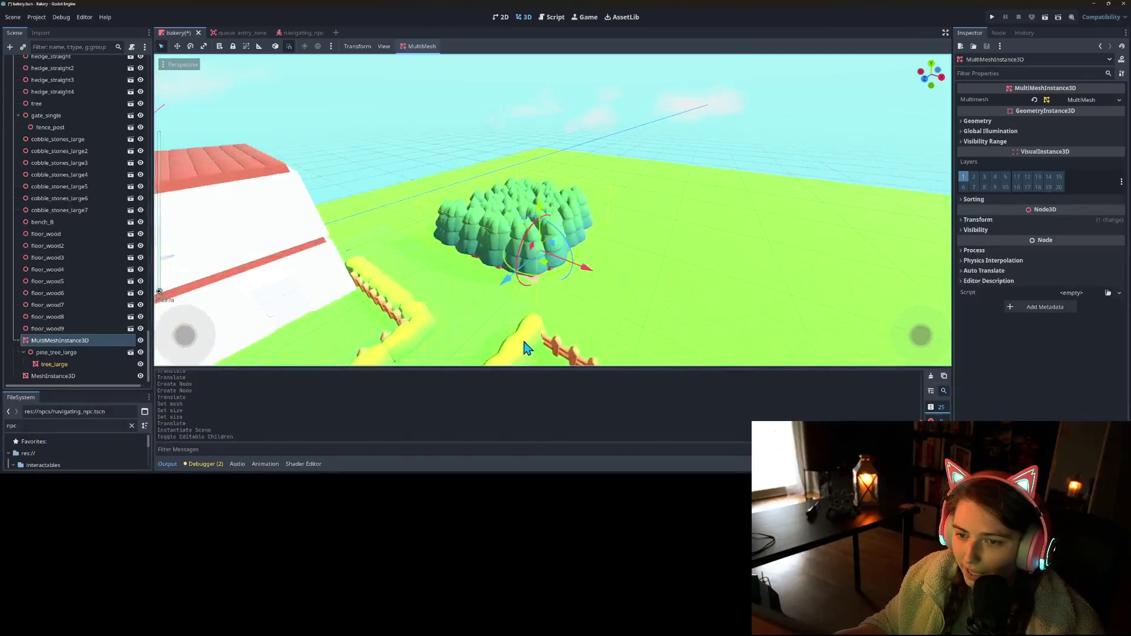
pyautogui.moveTo(556, 344); pyautogui.dragTo(450, 330)
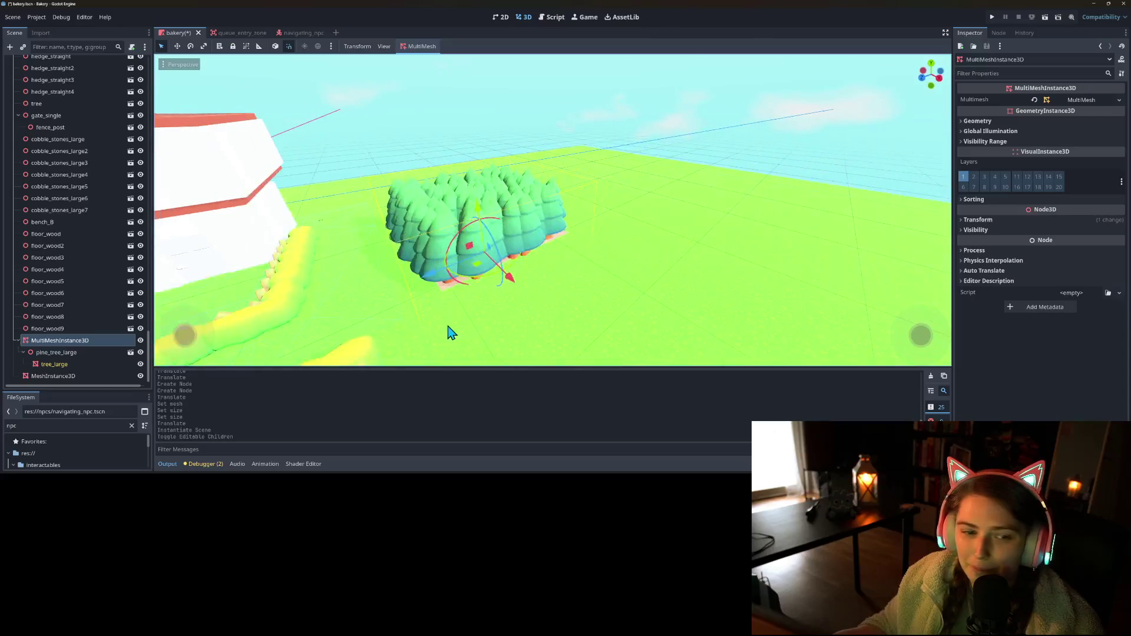
pyautogui.click(52, 377)
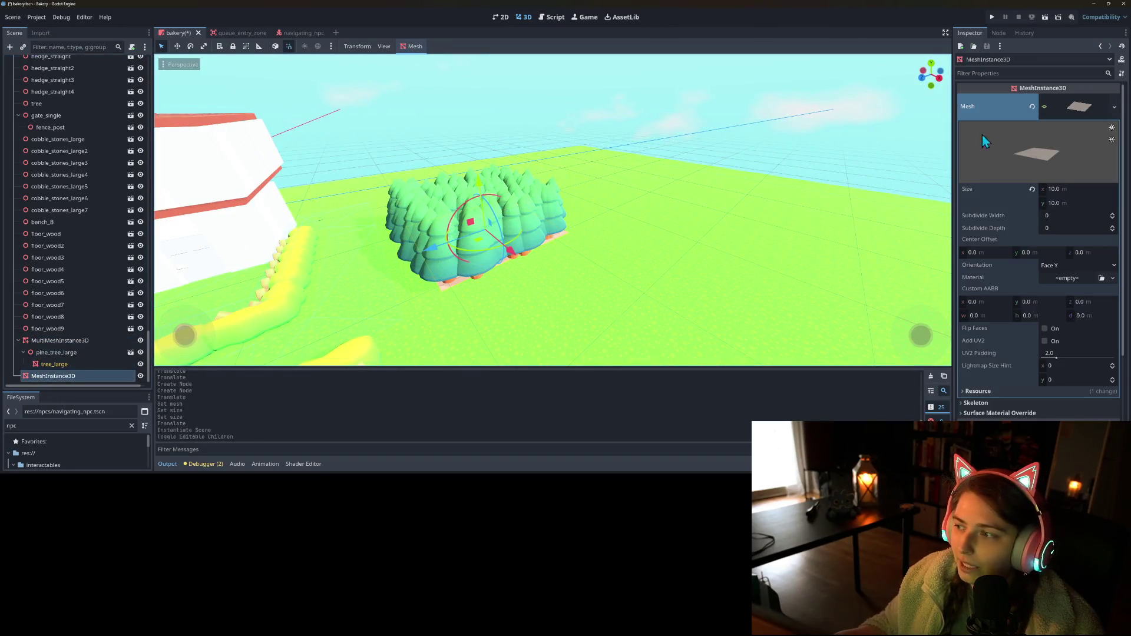
# - Widen the ground plane to 60 m and nudge it slightly left
pyautogui.scroll(-3)
pyautogui.moveTo(583, 243); pyautogui.dragTo(490, 258)
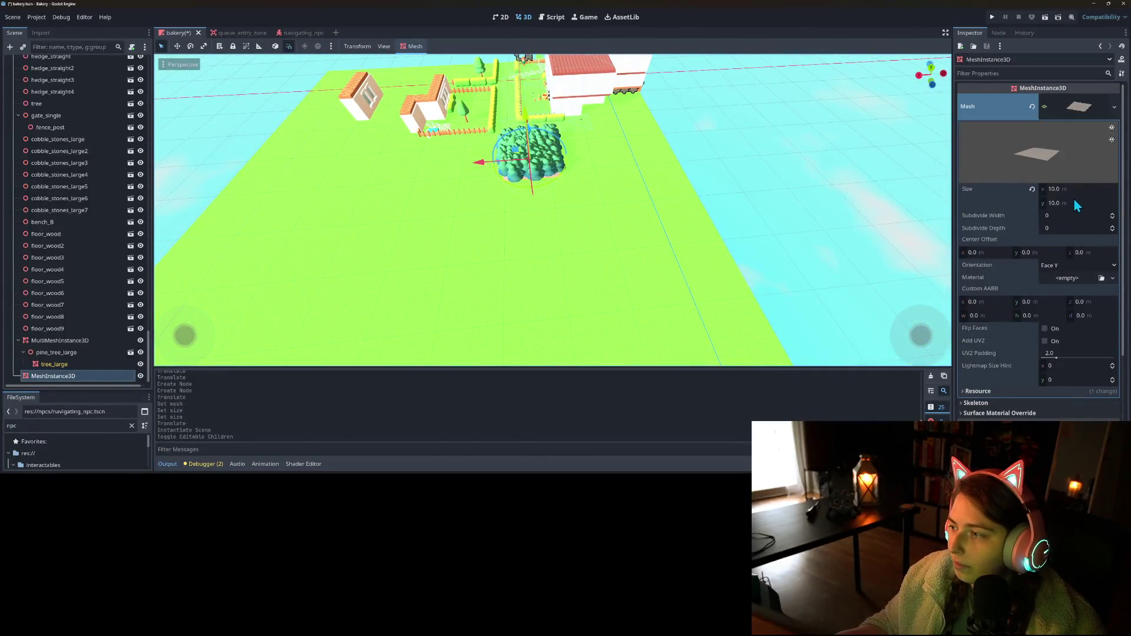
pyautogui.click(1079, 189)
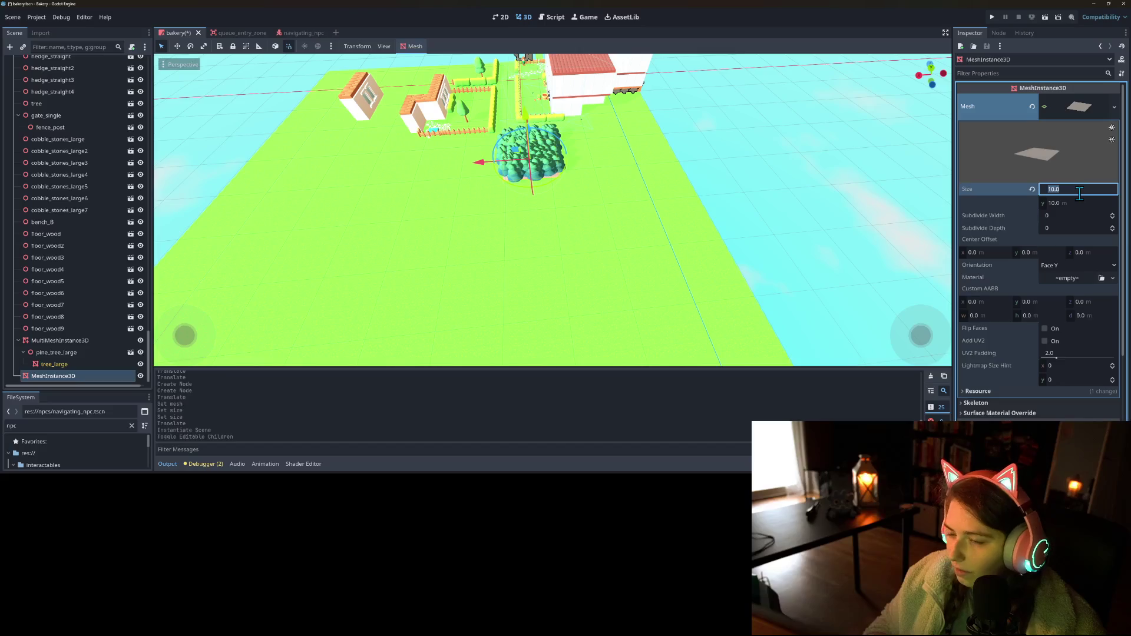
pyautogui.write('40')
pyautogui.press('Return')
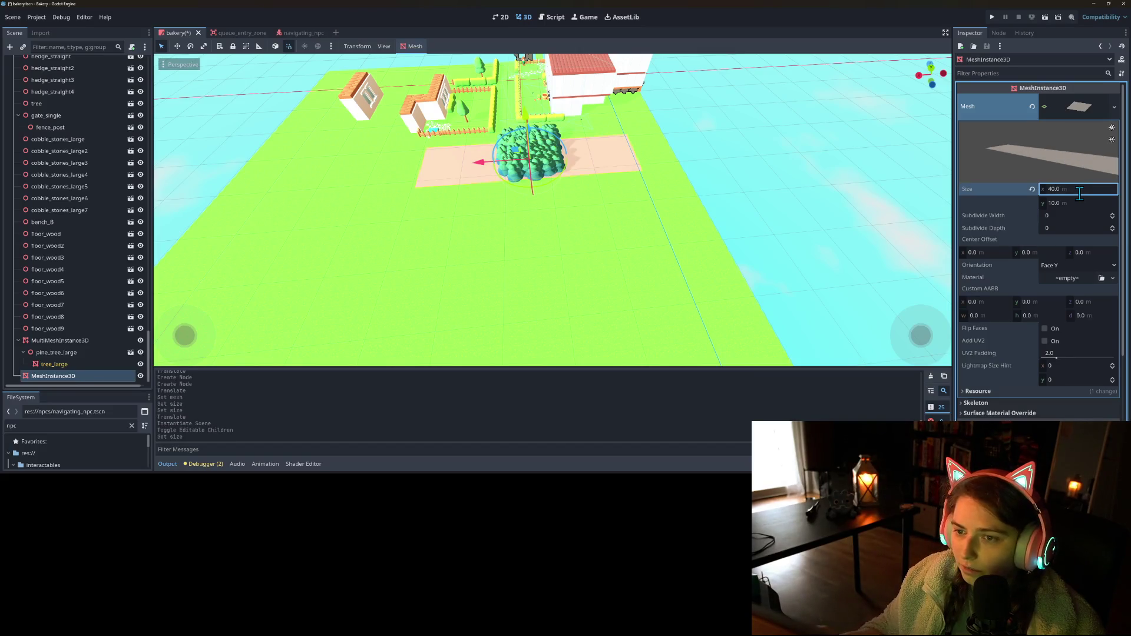
pyautogui.write('60')
pyautogui.press('Return')
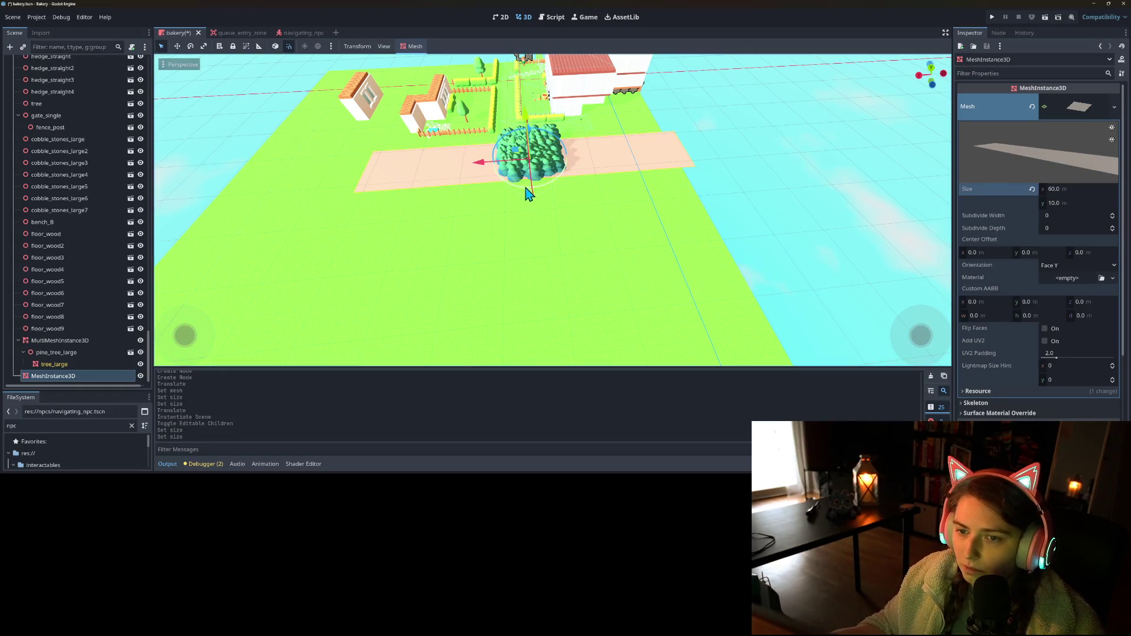
pyautogui.moveTo(487, 176); pyautogui.dragTo(465, 179)
# - Set the plane depth to 20 m and shift it 10 m beside the bakery
pyautogui.click(1078, 205)
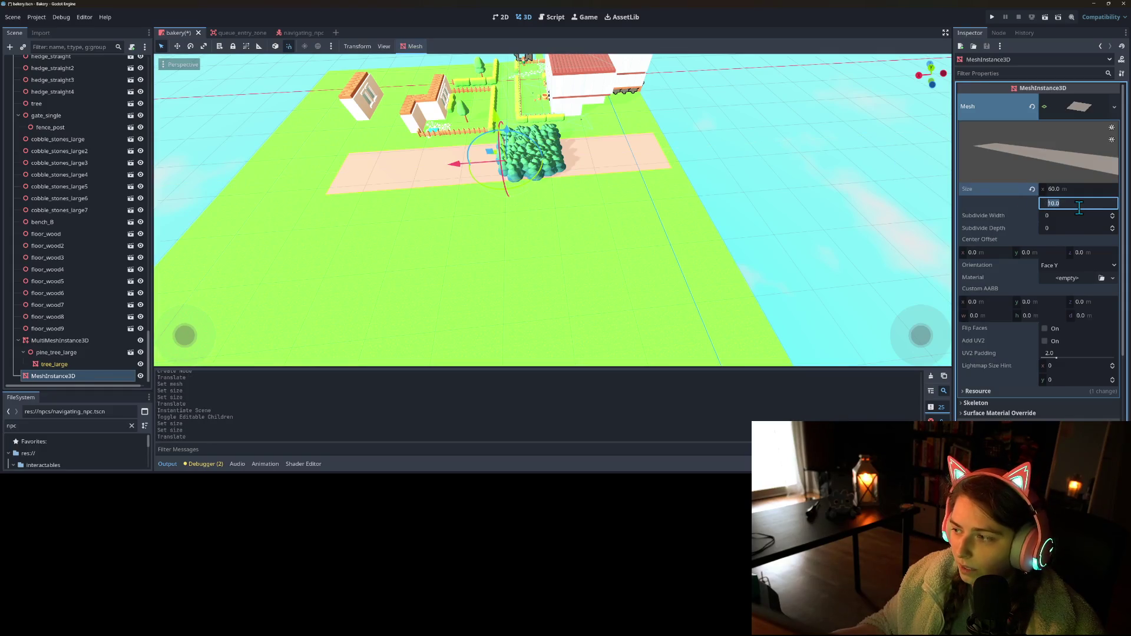
pyautogui.write('30')
pyautogui.press('Return')
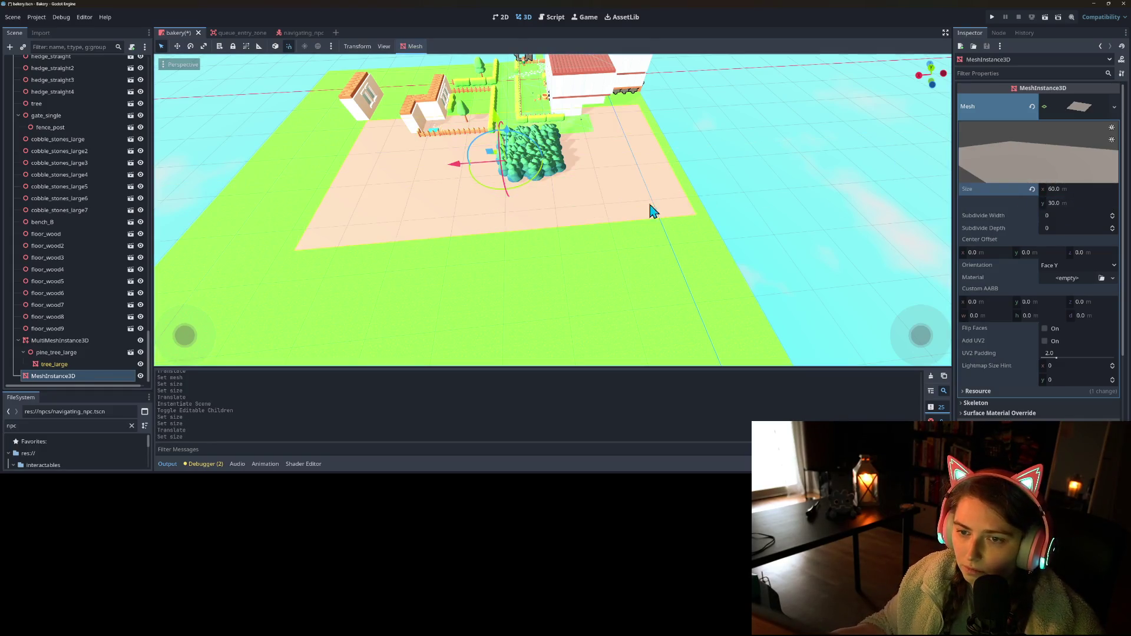
pyautogui.moveTo(511, 135); pyautogui.dragTo(510, 177)
pyautogui.scroll(-3)
pyautogui.moveTo(563, 234); pyautogui.dragTo(639, 241)
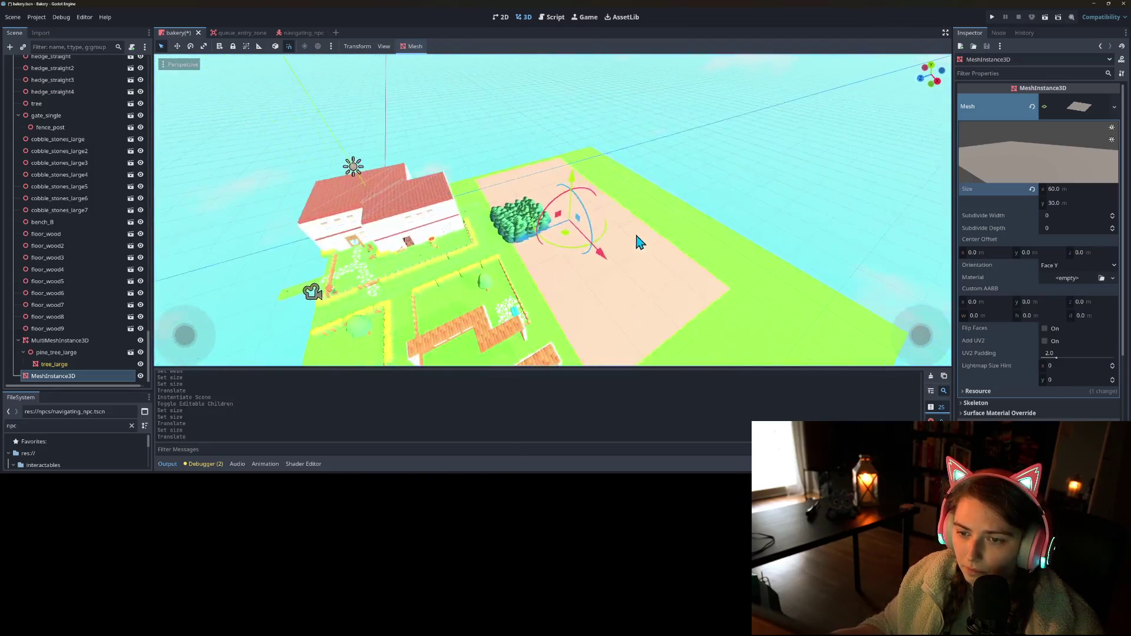
pyautogui.write('20')
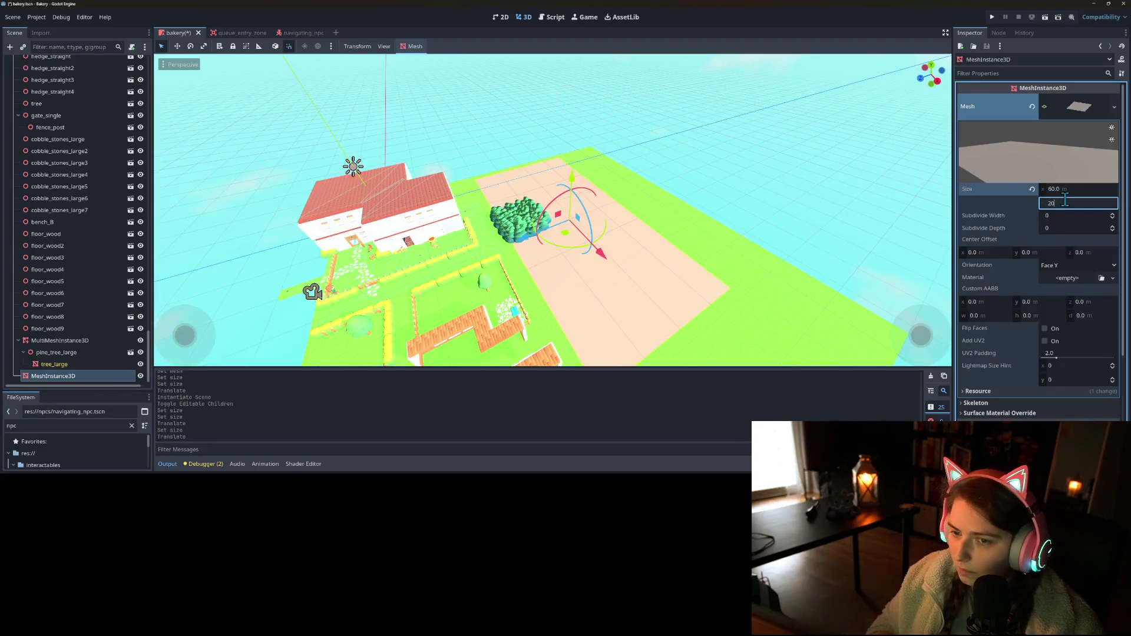
pyautogui.press('Return')
pyautogui.moveTo(569, 347); pyautogui.dragTo(607, 294)
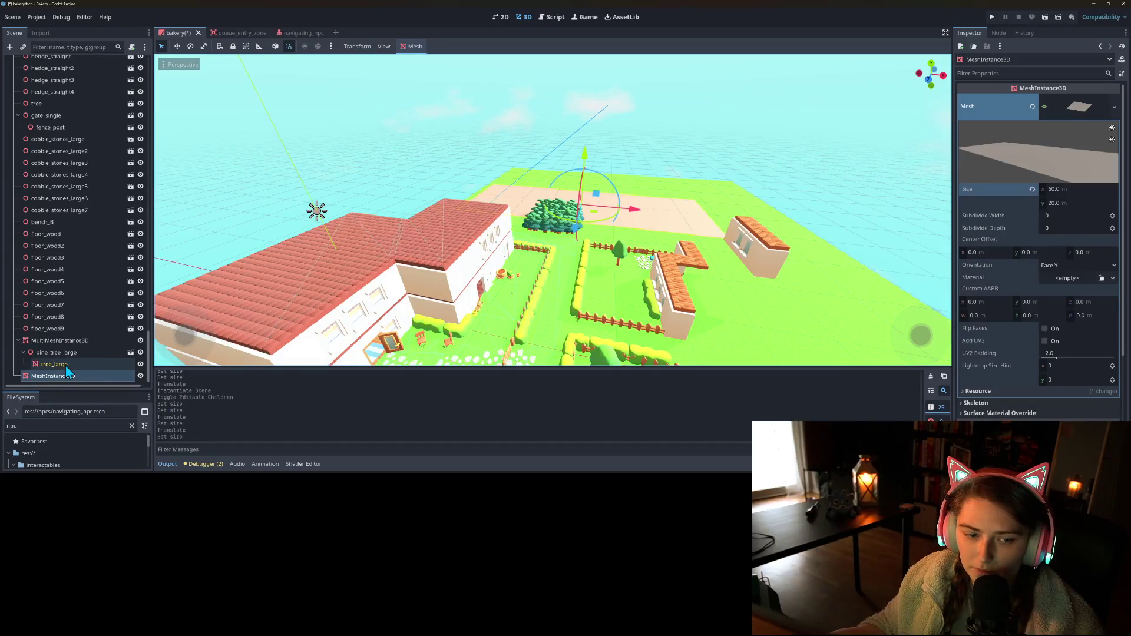
pyautogui.click(58, 340)
# - Repopulate the pine trees over the enlarged plane and view them by the fence
pyautogui.click(433, 51)
pyautogui.click(429, 63)
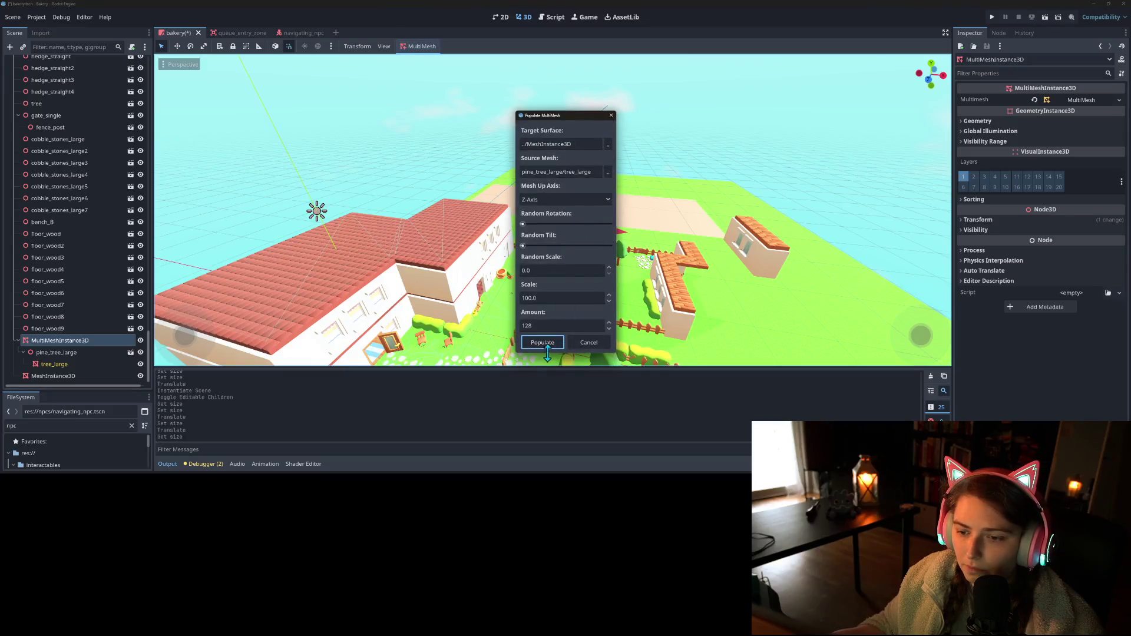
pyautogui.click(550, 344)
pyautogui.scroll(3)
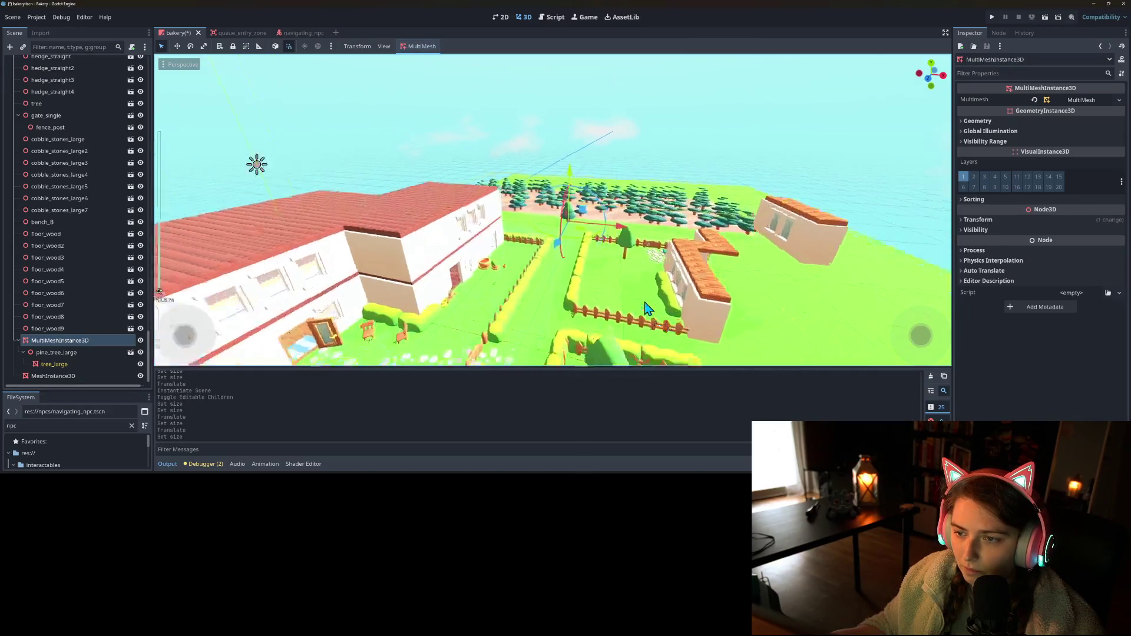
pyautogui.scroll(-3)
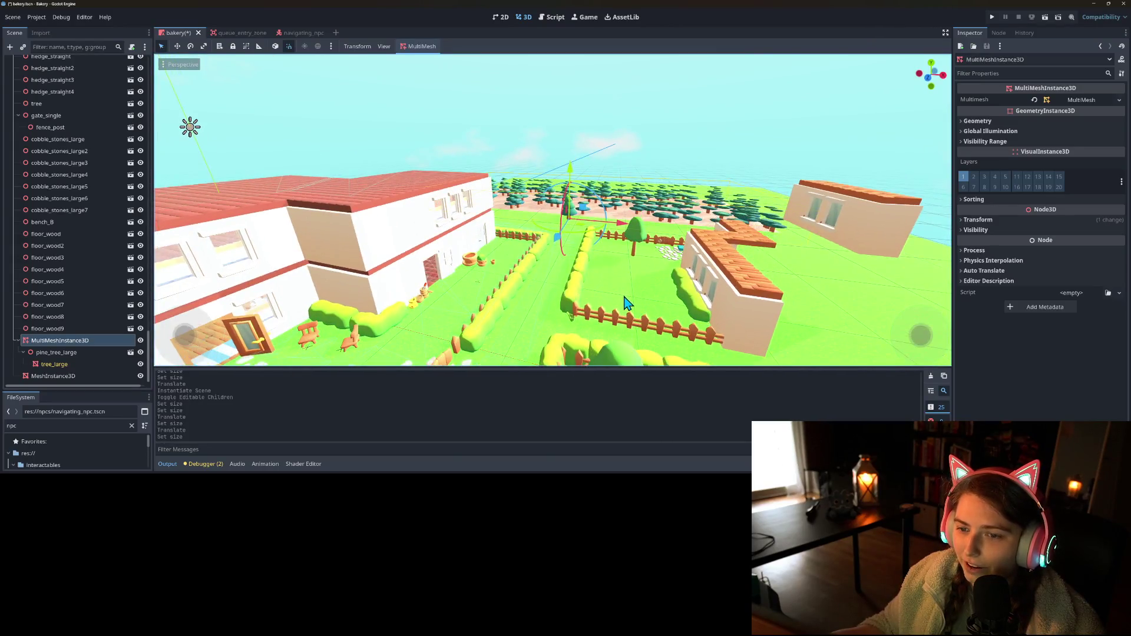
pyautogui.press('w')
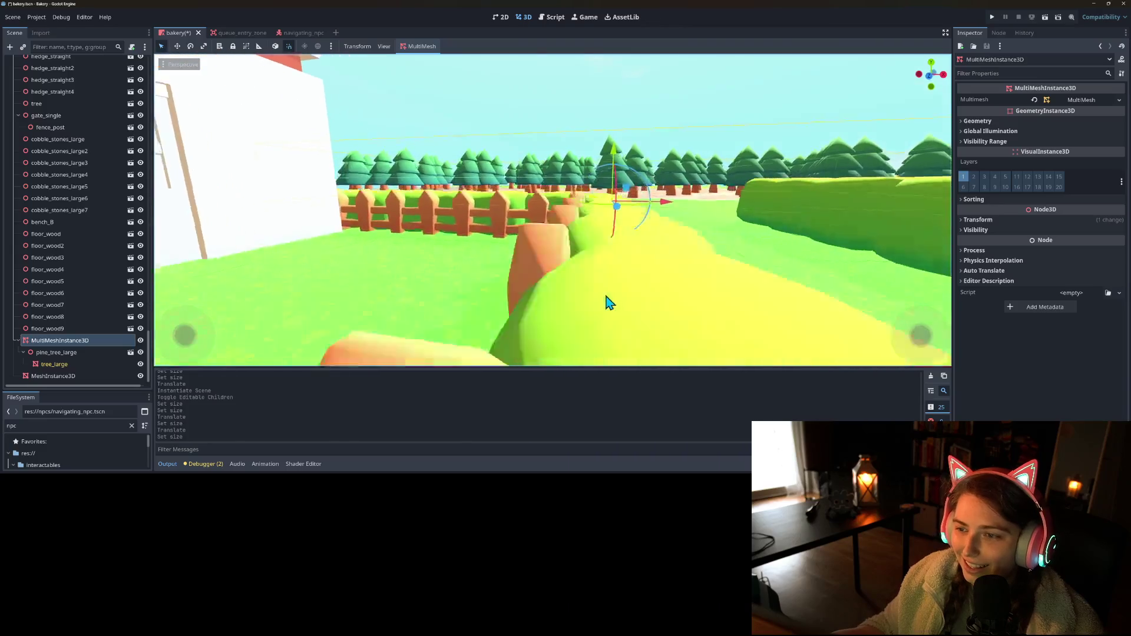
pyautogui.scroll(-3)
pyautogui.moveTo(592, 310); pyautogui.dragTo(606, 305)
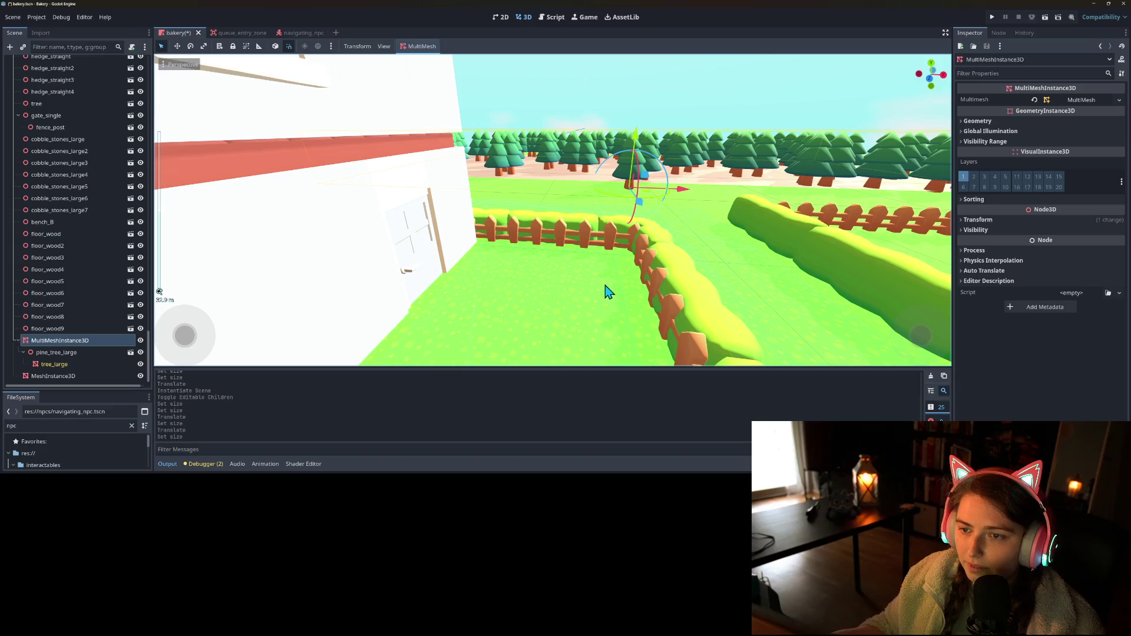
# - Adjust the random scale value and scatter the trees again
pyautogui.click(415, 47)
pyautogui.click(423, 59)
pyautogui.click(572, 271)
pyautogui.press('BackSpace')
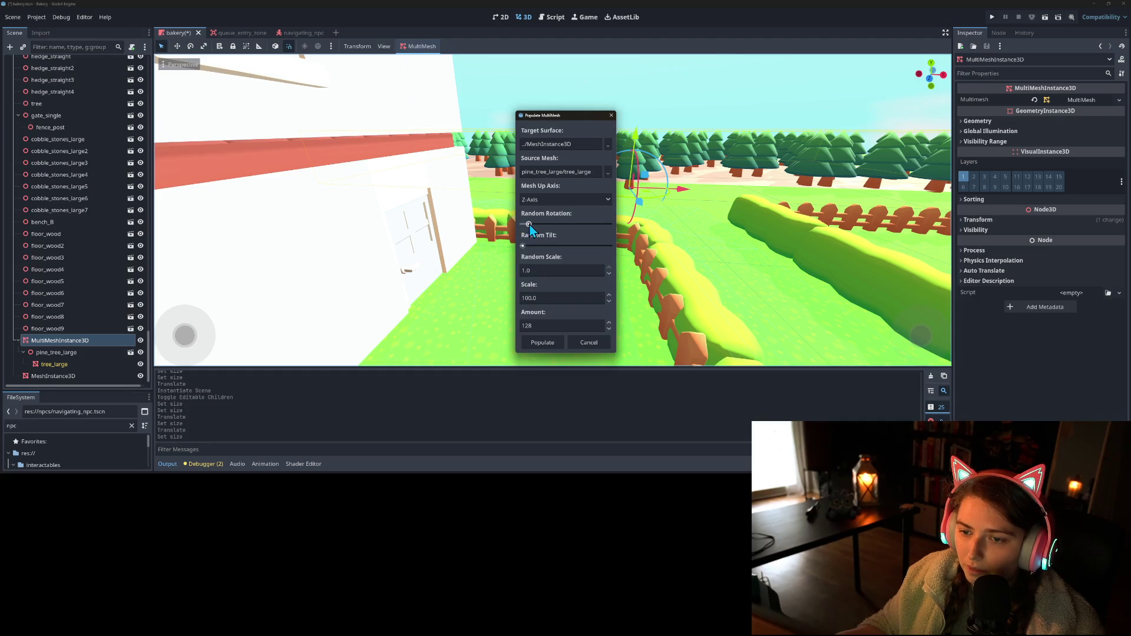
pyautogui.click(545, 344)
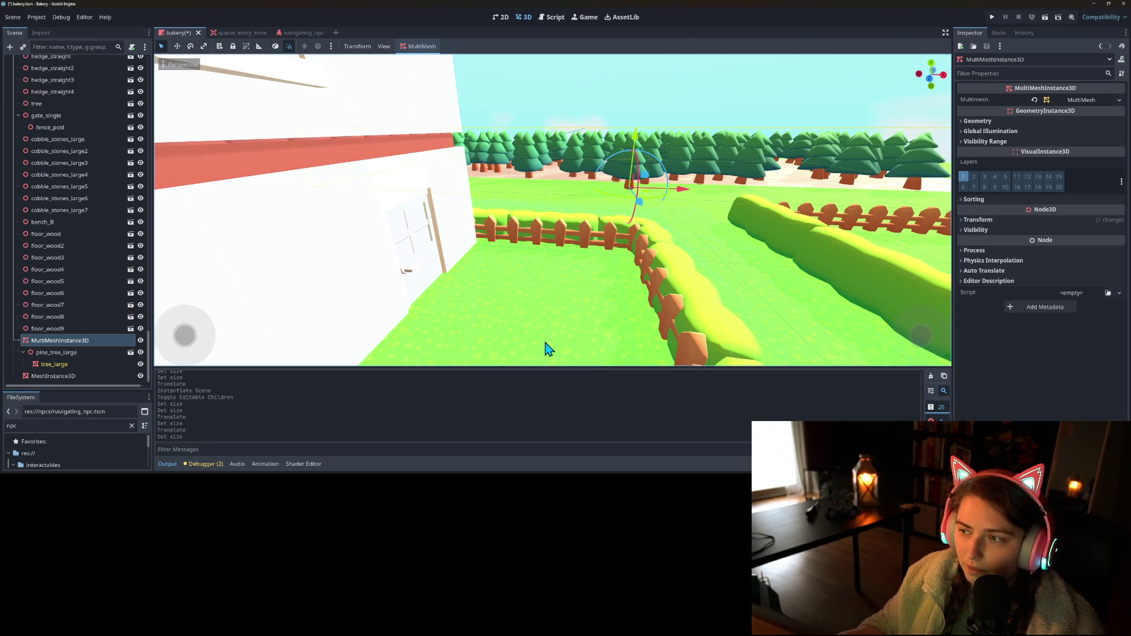
# - Set random rotation to 0 and repopulate the trees
pyautogui.click(421, 48)
pyautogui.click(433, 62)
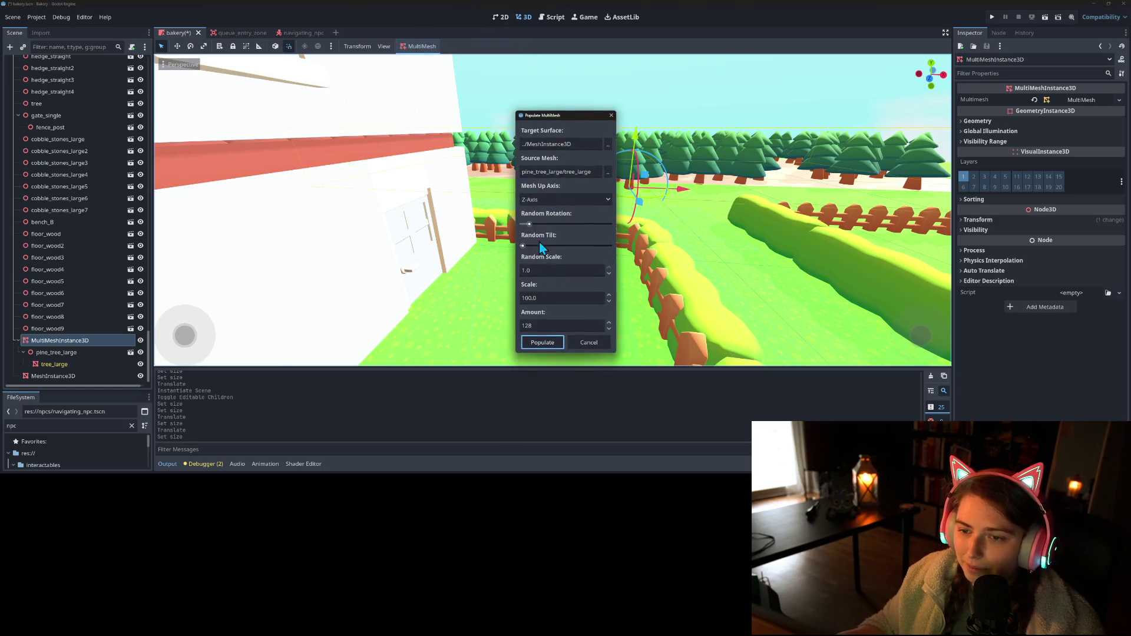
pyautogui.moveTo(530, 224); pyautogui.dragTo(492, 232)
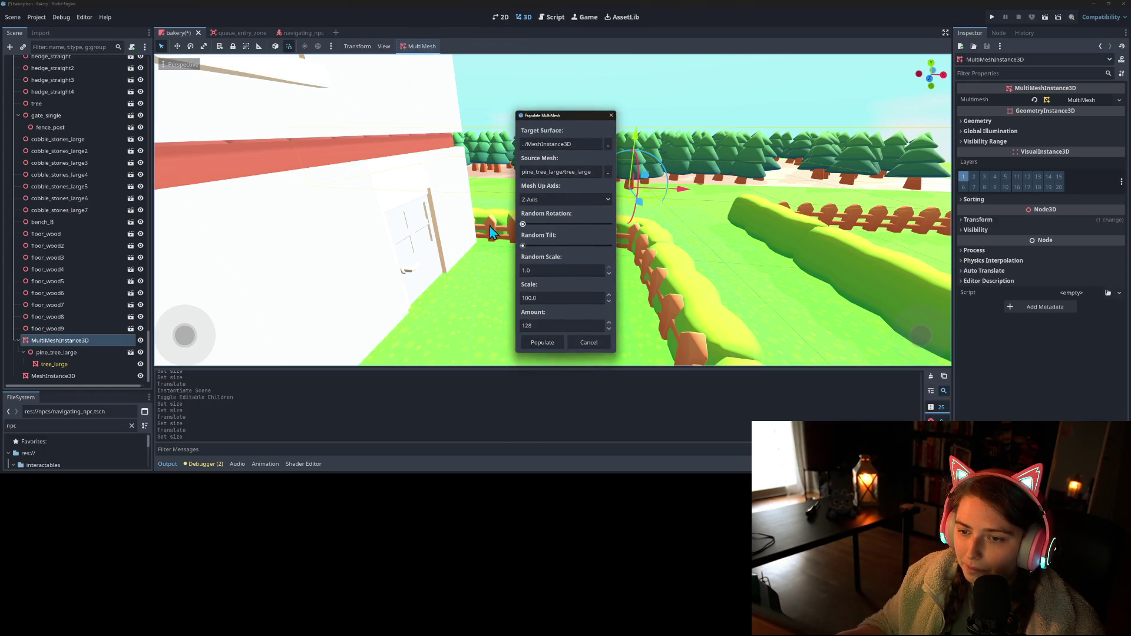
pyautogui.click(545, 347)
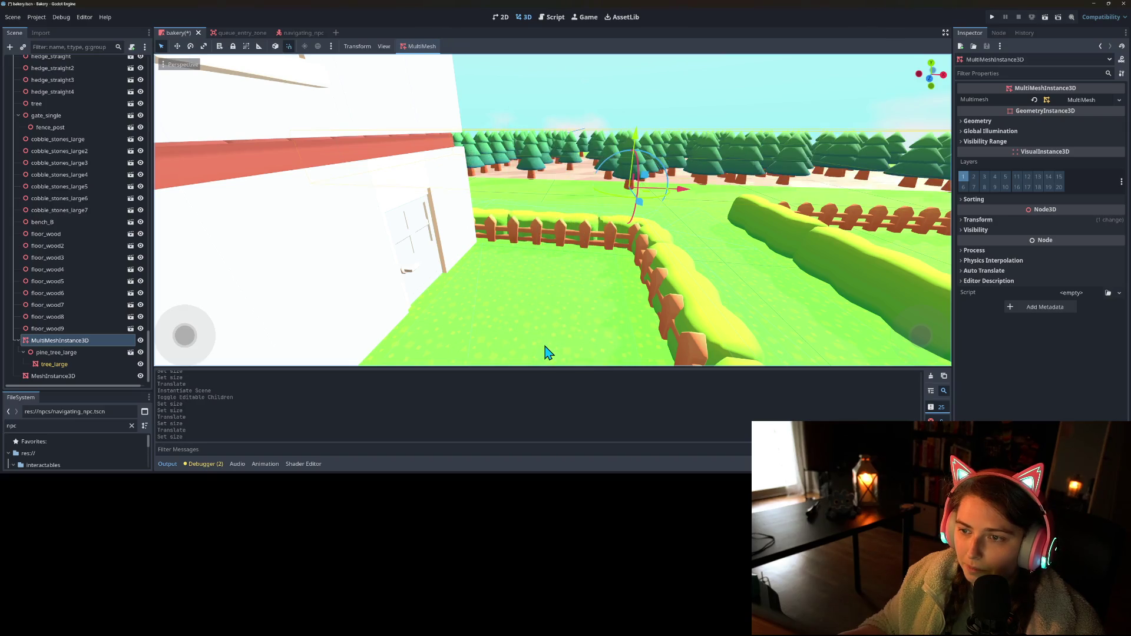
pyautogui.moveTo(557, 281); pyautogui.dragTo(571, 241)
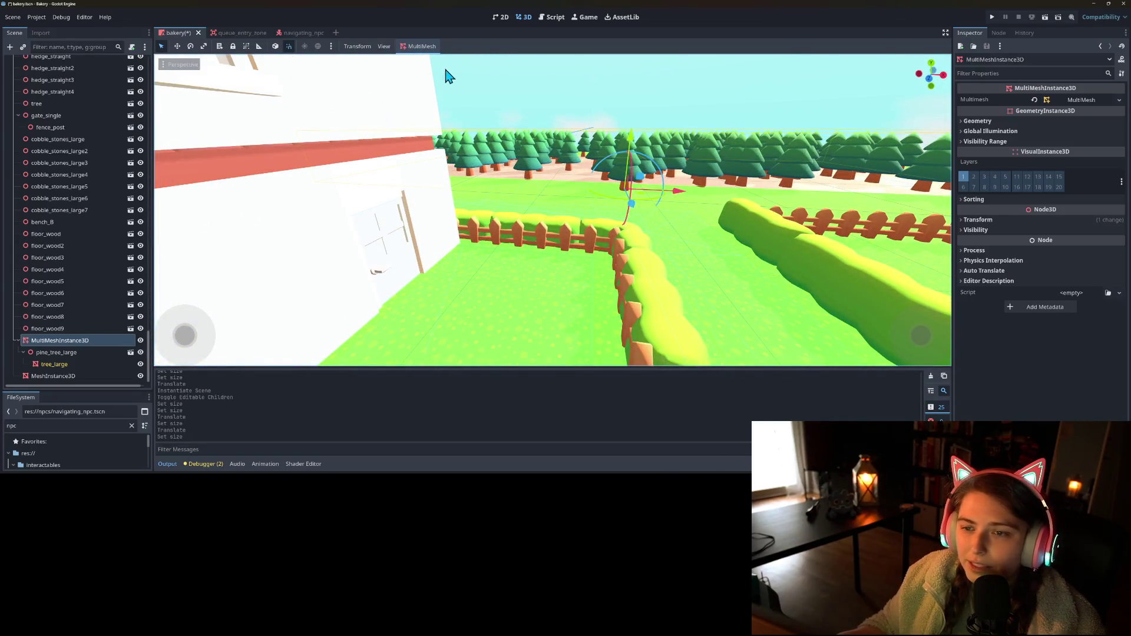
# - Set the ground plane depth to 10 m and nest it under the tree MultiMesh
pyautogui.click(66, 376)
pyautogui.click(1066, 203)
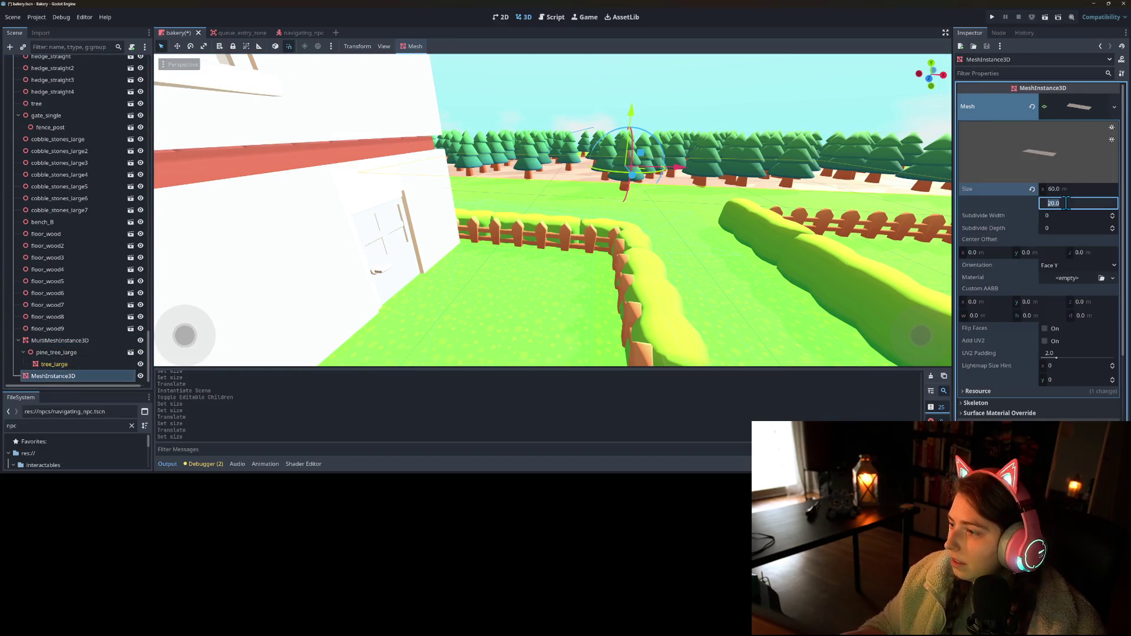
pyautogui.write('10')
pyautogui.press('Return')
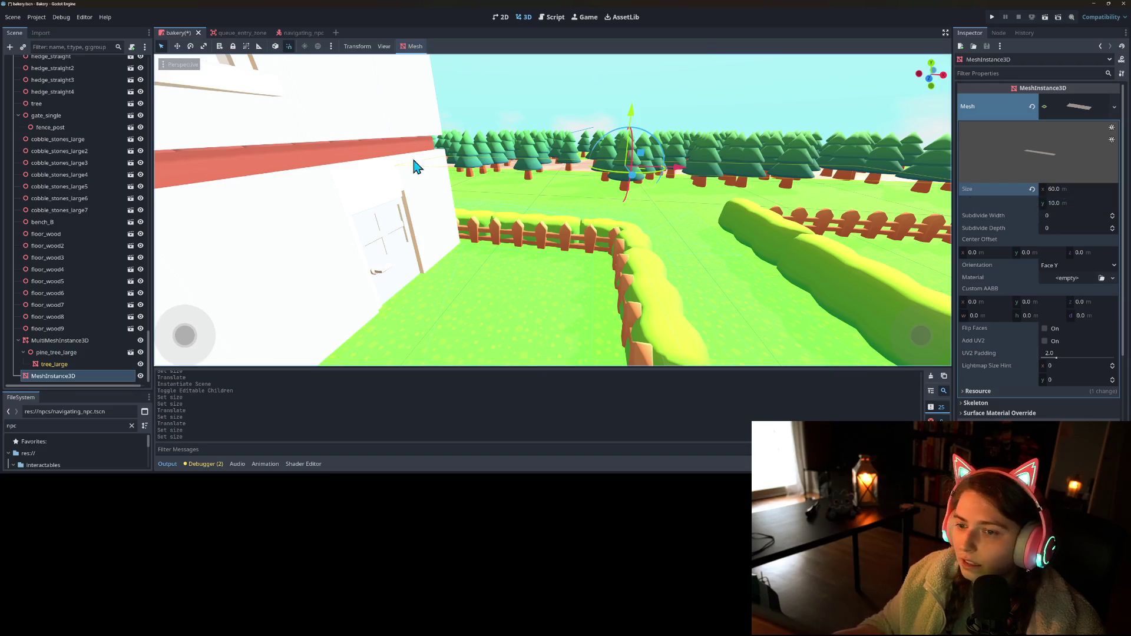
pyautogui.click(81, 341)
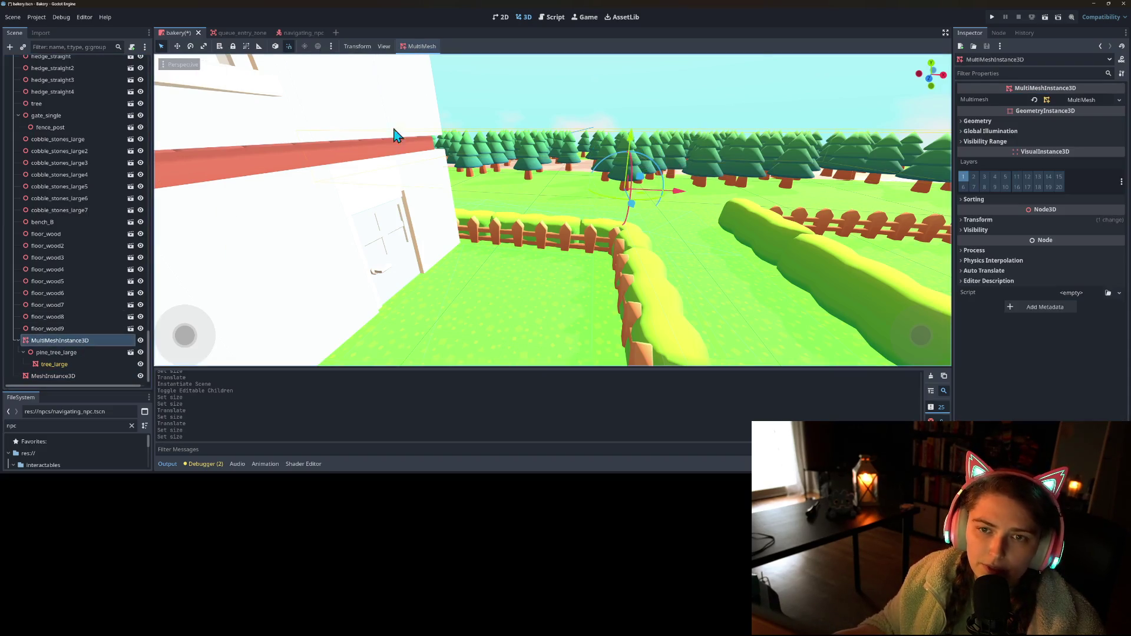
pyautogui.click(65, 376)
pyautogui.moveTo(67, 347); pyautogui.dragTo(67, 345)
# - Repopulate 64 pines using the nested plane as the target surface
pyautogui.click(59, 341)
pyautogui.click(418, 46)
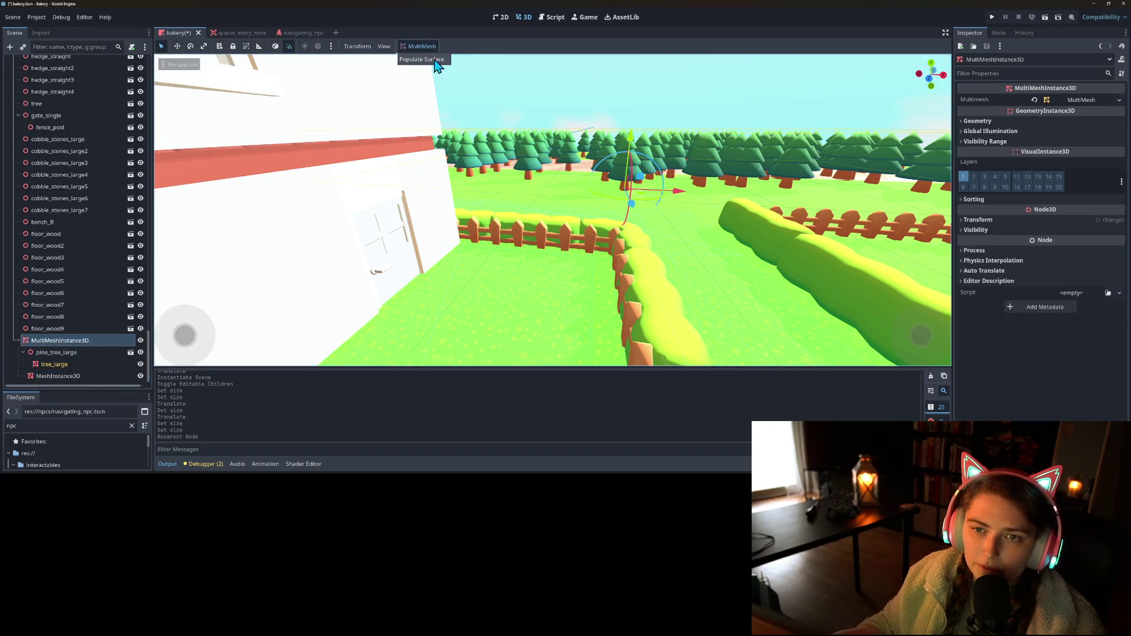
pyautogui.click(436, 60)
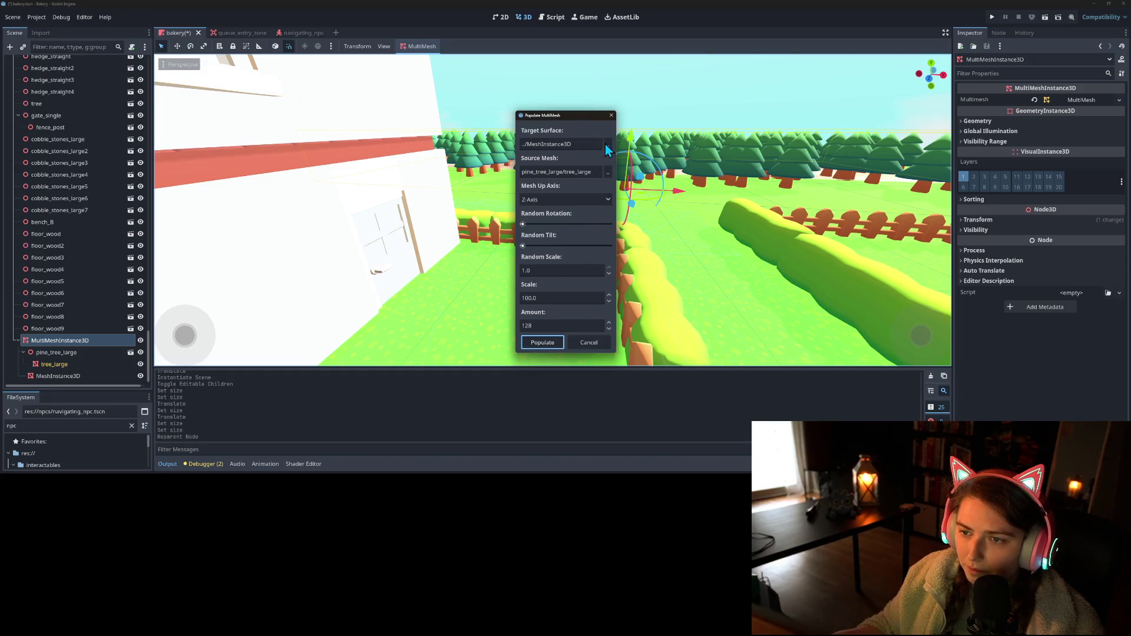
pyautogui.click(607, 144)
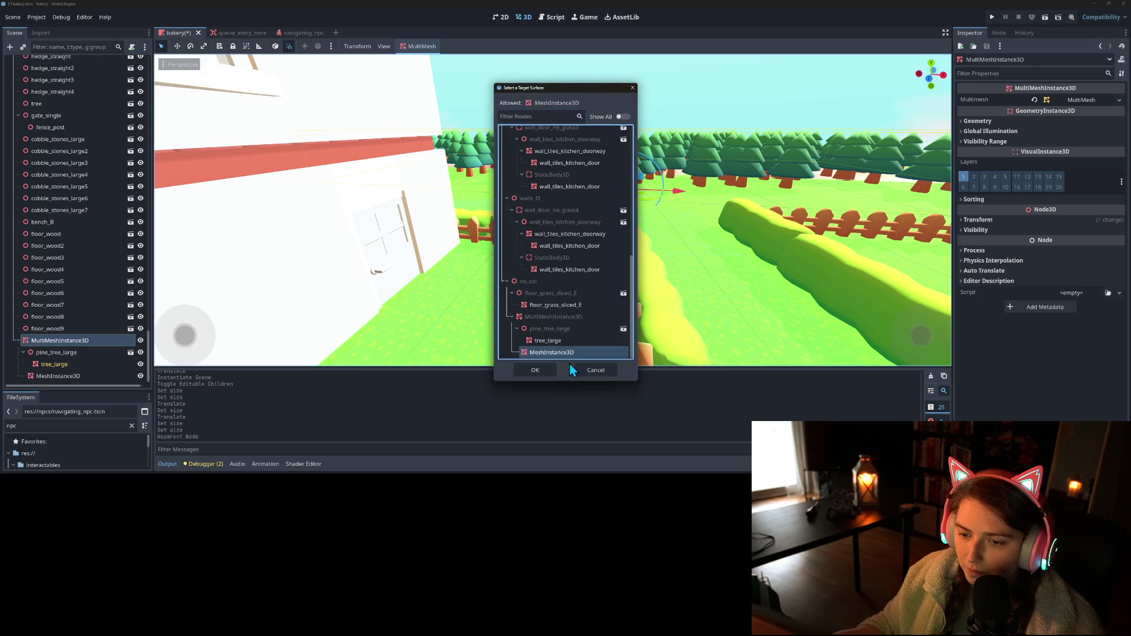
pyautogui.click(535, 370)
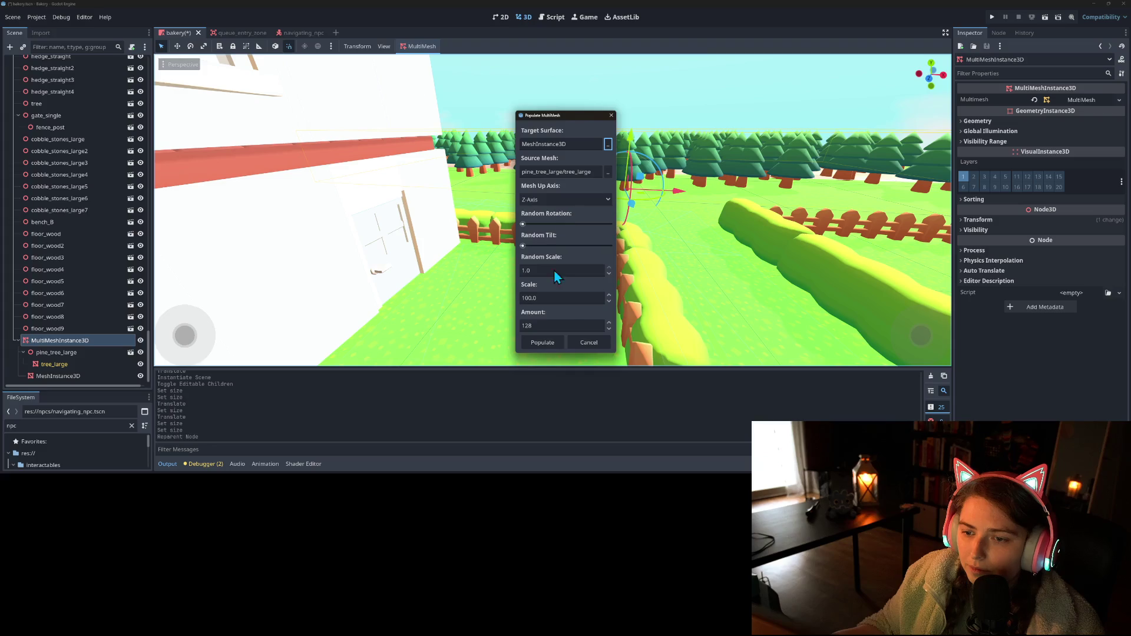
pyautogui.click(553, 326)
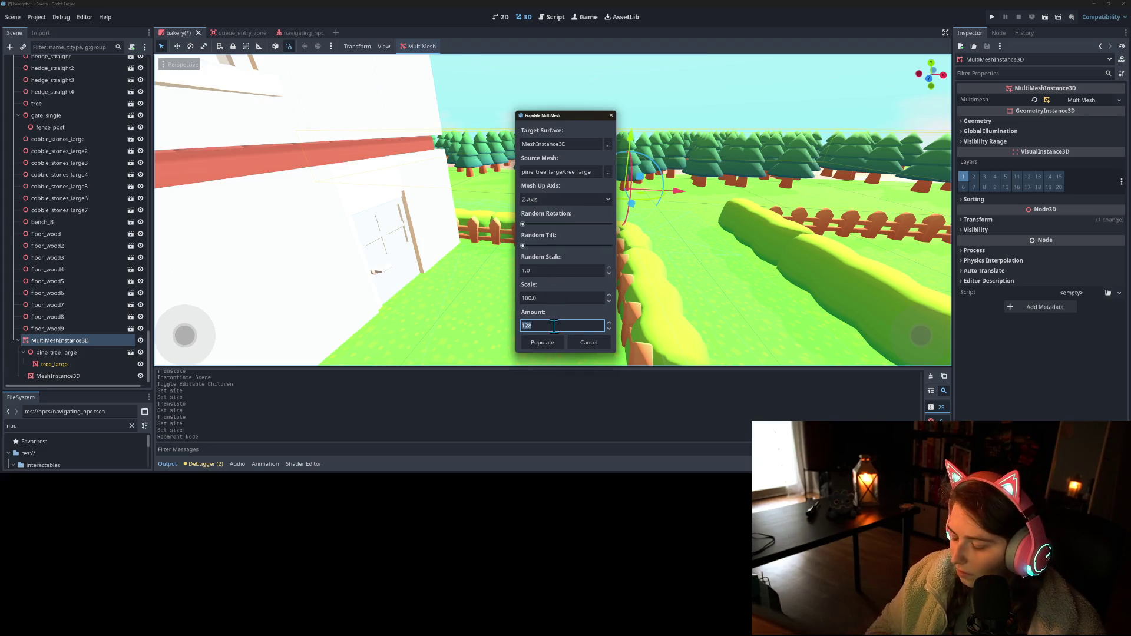
pyautogui.write('64')
pyautogui.click(543, 342)
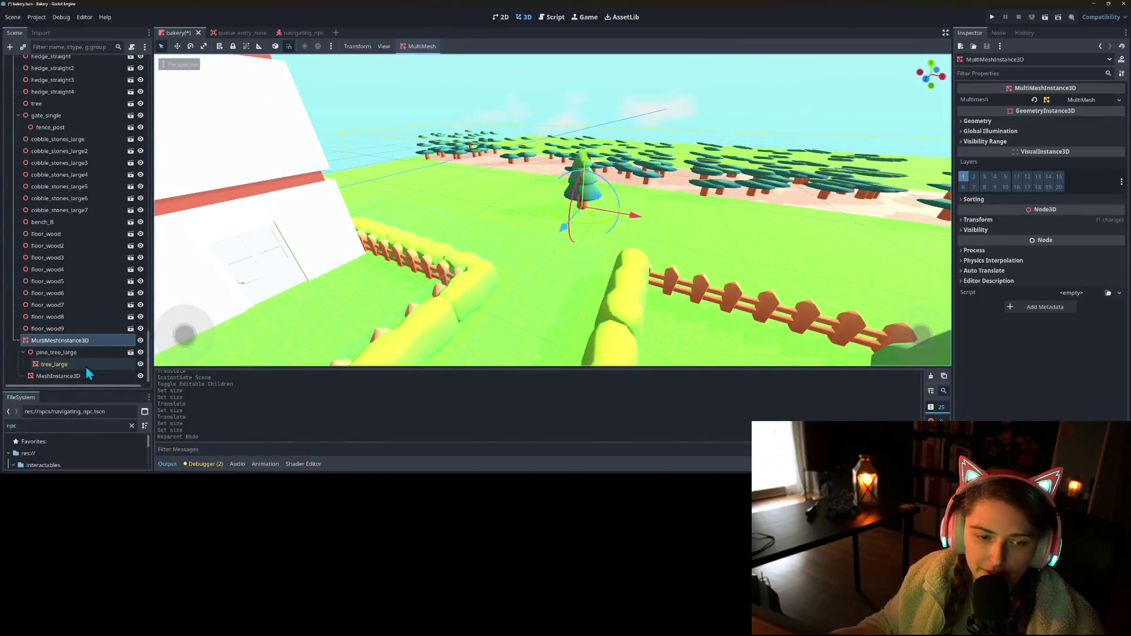
# - Raise the scatter's Geometry LOD Bias to 2.0
pyautogui.click(997, 122)
pyautogui.click(1019, 280)
pyautogui.click(1023, 280)
pyautogui.click(1024, 280)
pyautogui.click(1023, 281)
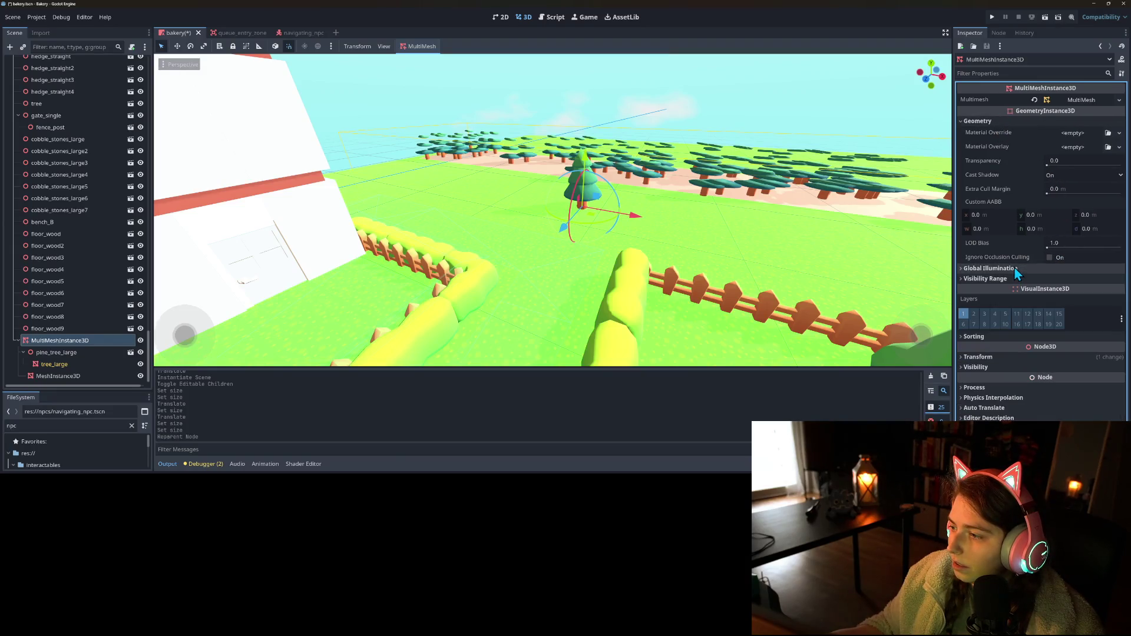
pyautogui.moveTo(1051, 246); pyautogui.dragTo(1052, 246)
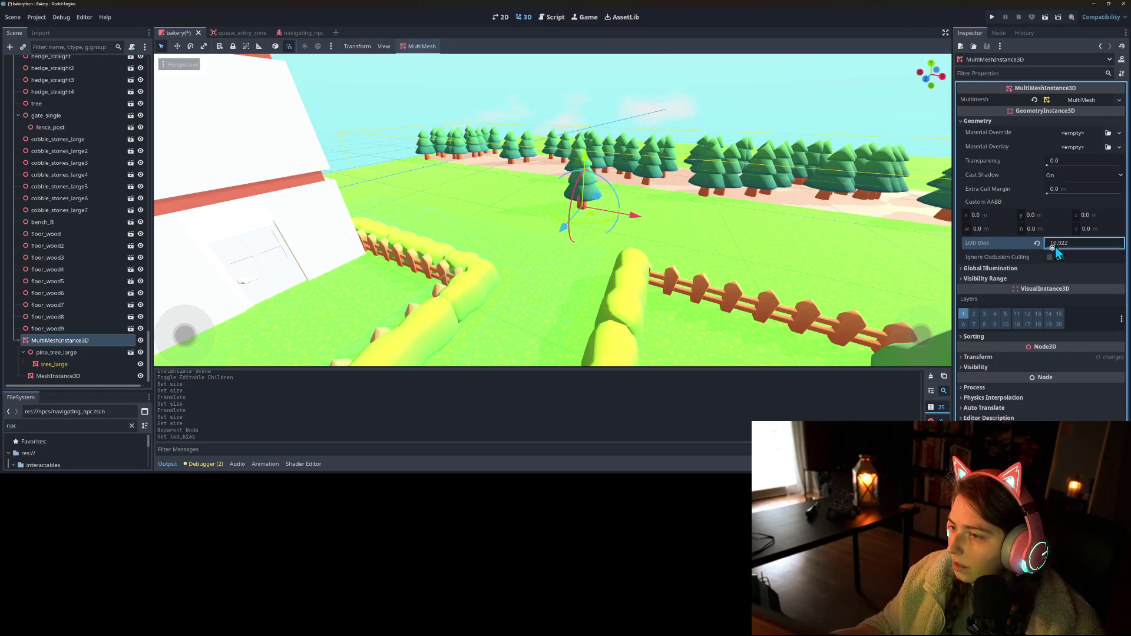
pyautogui.click(1060, 240)
pyautogui.write('23')
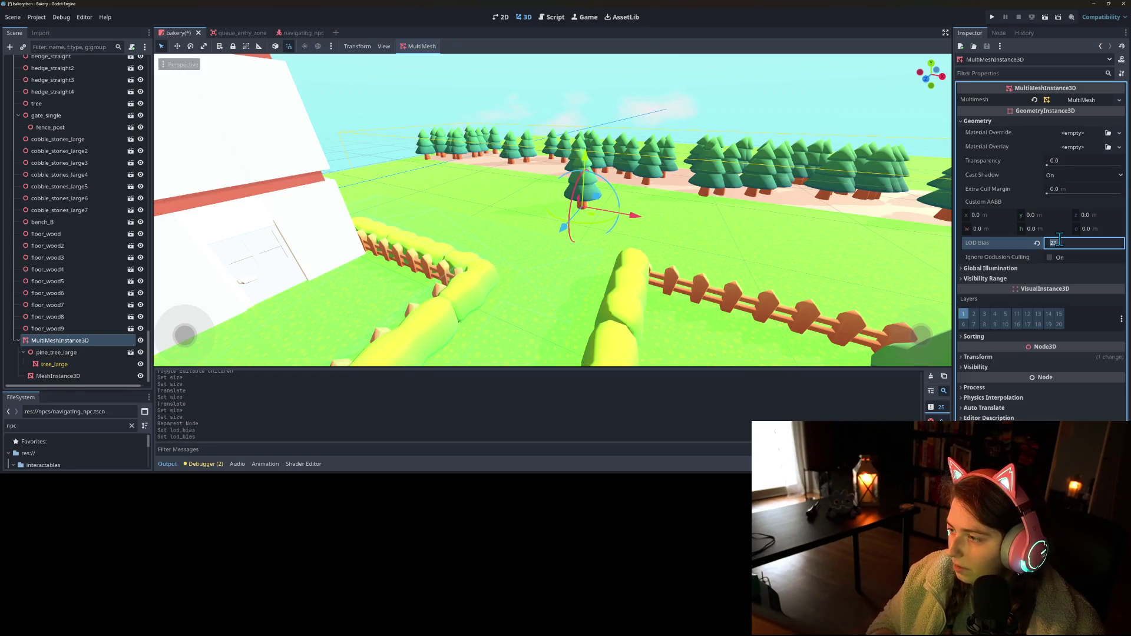
pyautogui.press('Return')
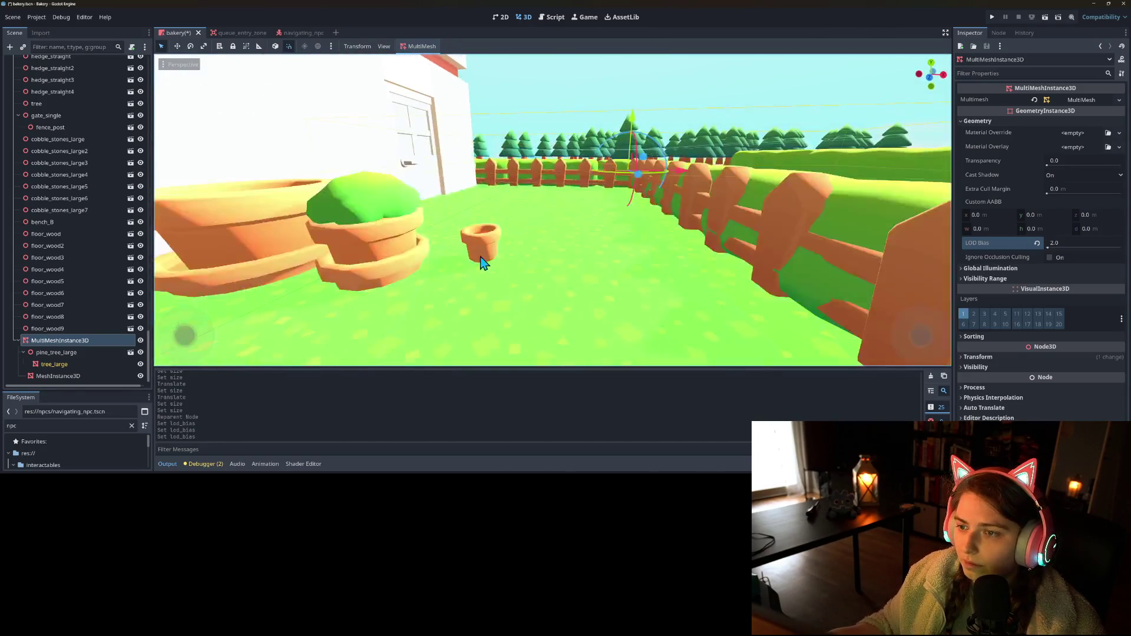
# - Fly and orbit the viewport to check detail on the distant treeline
pyautogui.press('w')
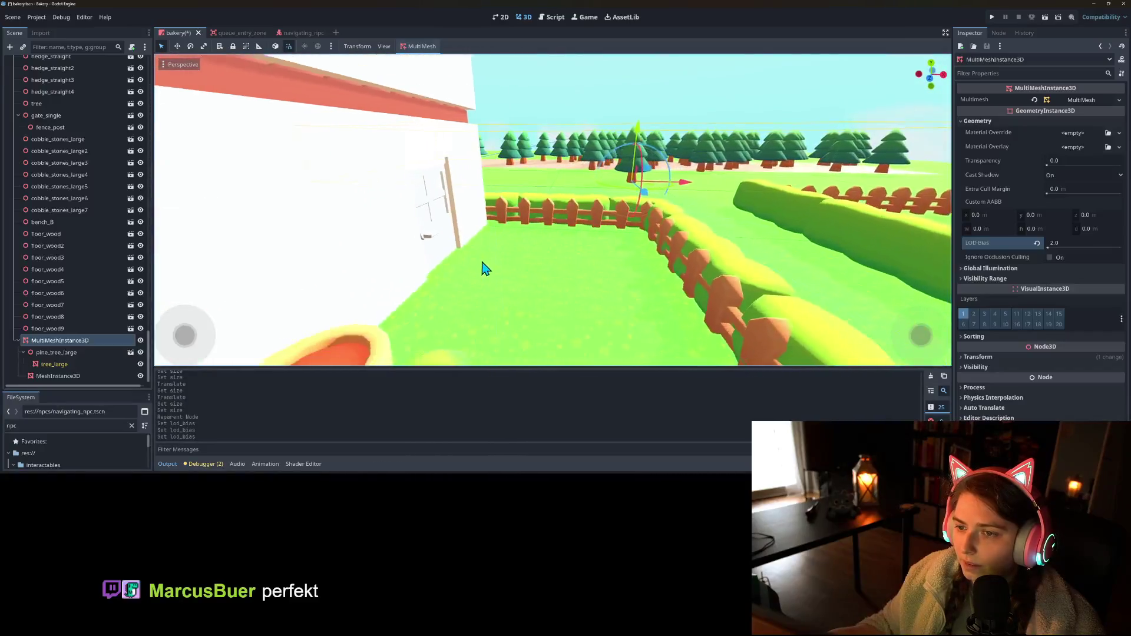
pyautogui.scroll(-3)
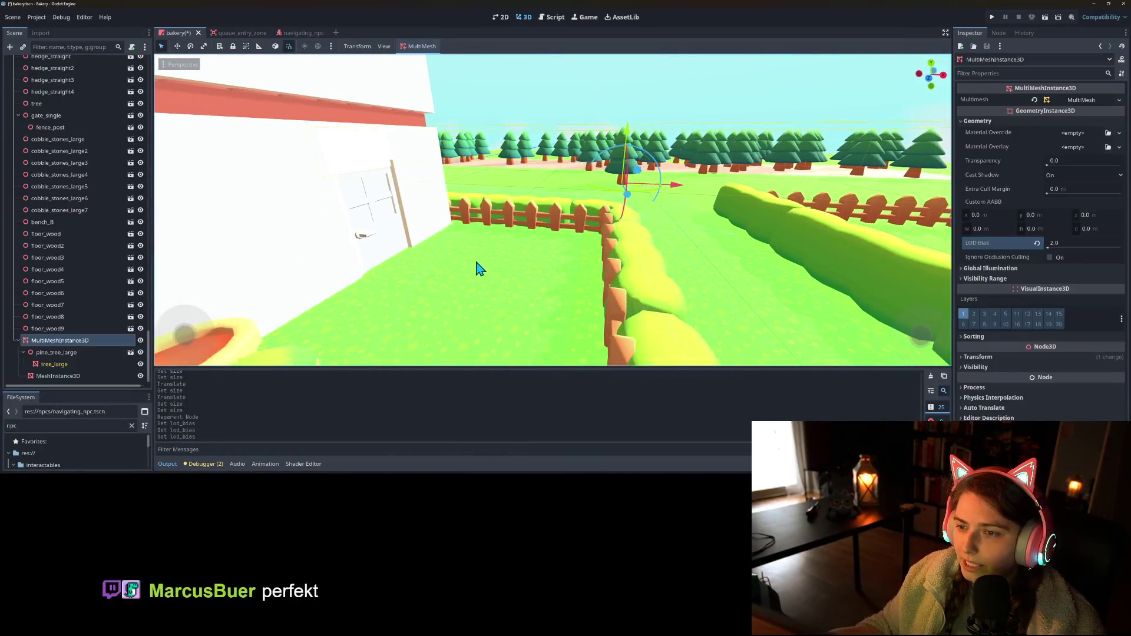
pyautogui.press('d')
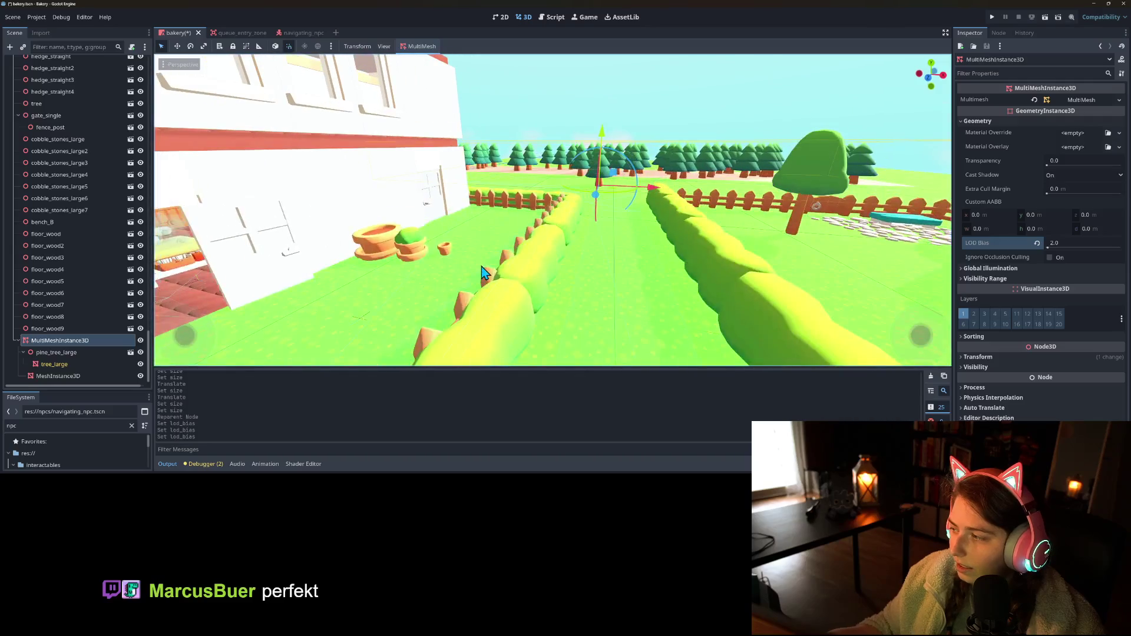
pyautogui.moveTo(471, 272); pyautogui.dragTo(416, 291)
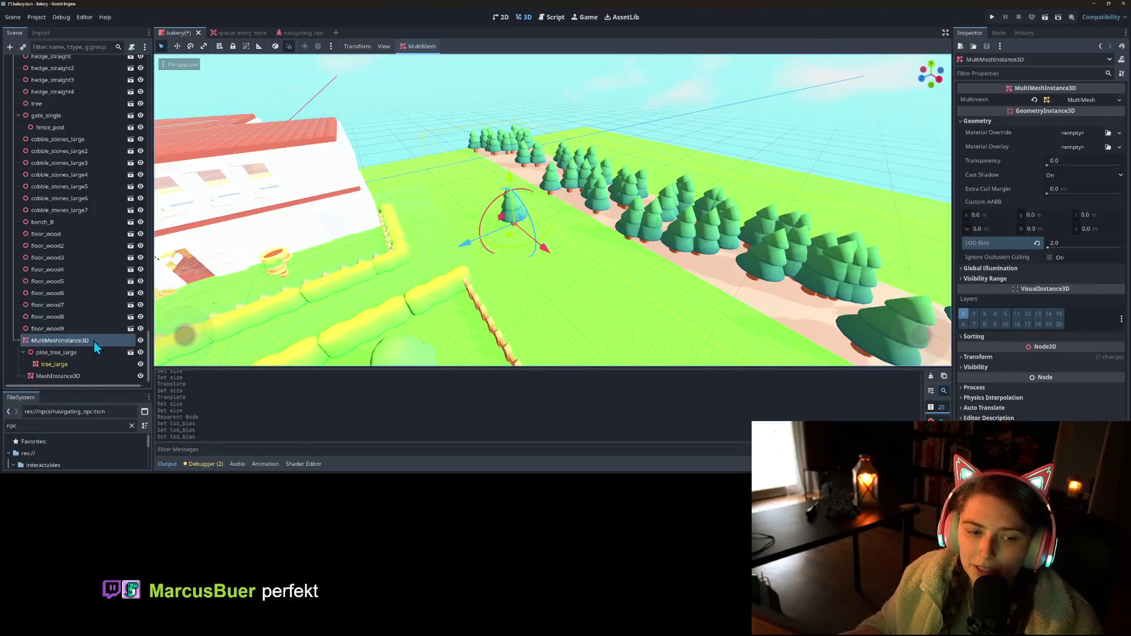
# - Rename the tree MultiMeshInstance3D node to TreeScatter
pyautogui.rightClick(94, 341)
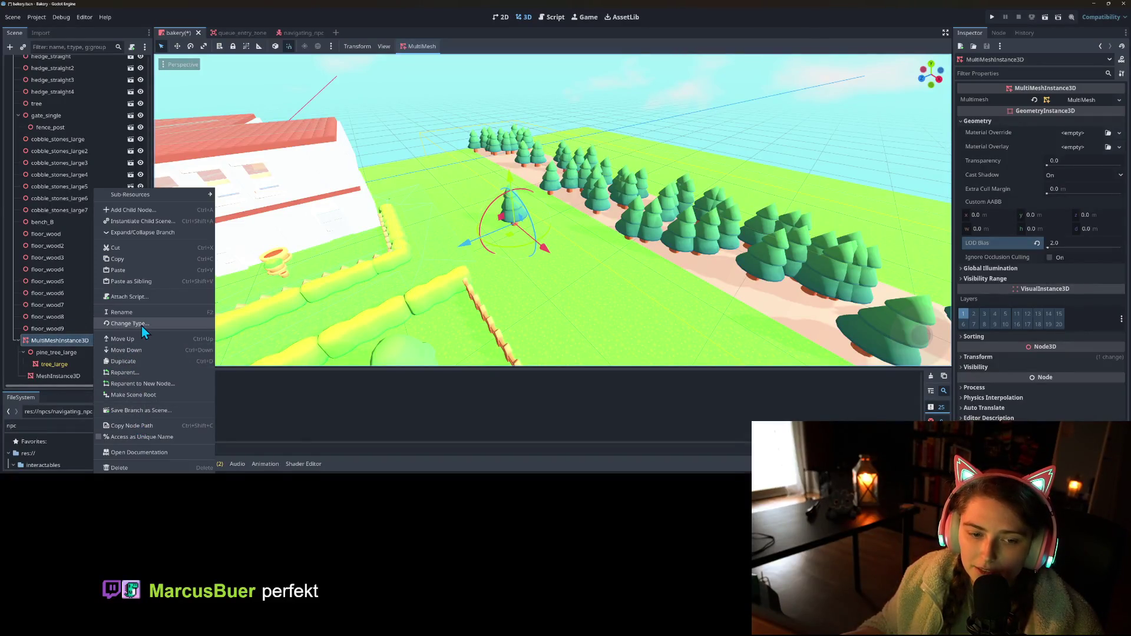
pyautogui.click(143, 313)
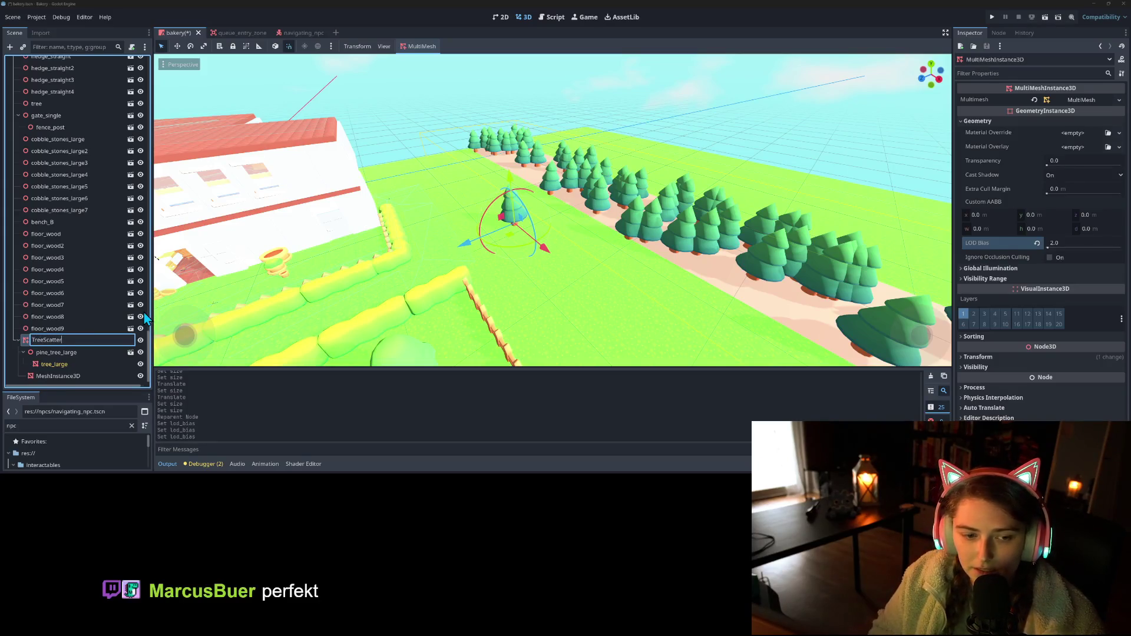
pyautogui.press('Return')
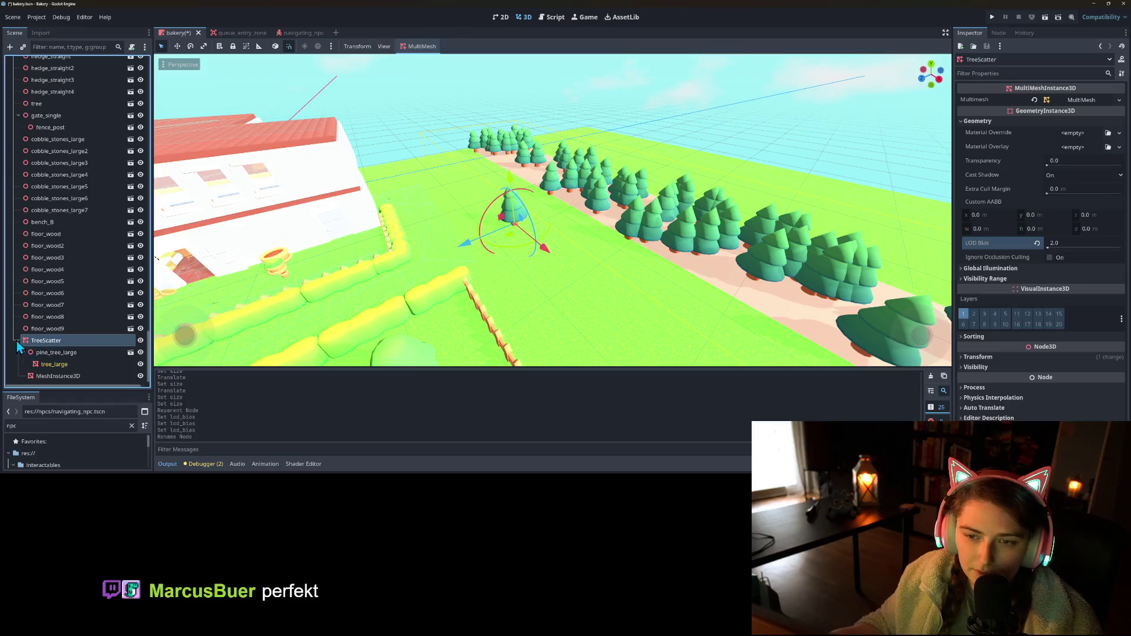
# - Select the pine_tree_large model under TreeScatter and drag it back toward the tree rows
pyautogui.click(17, 341)
pyautogui.click(17, 376)
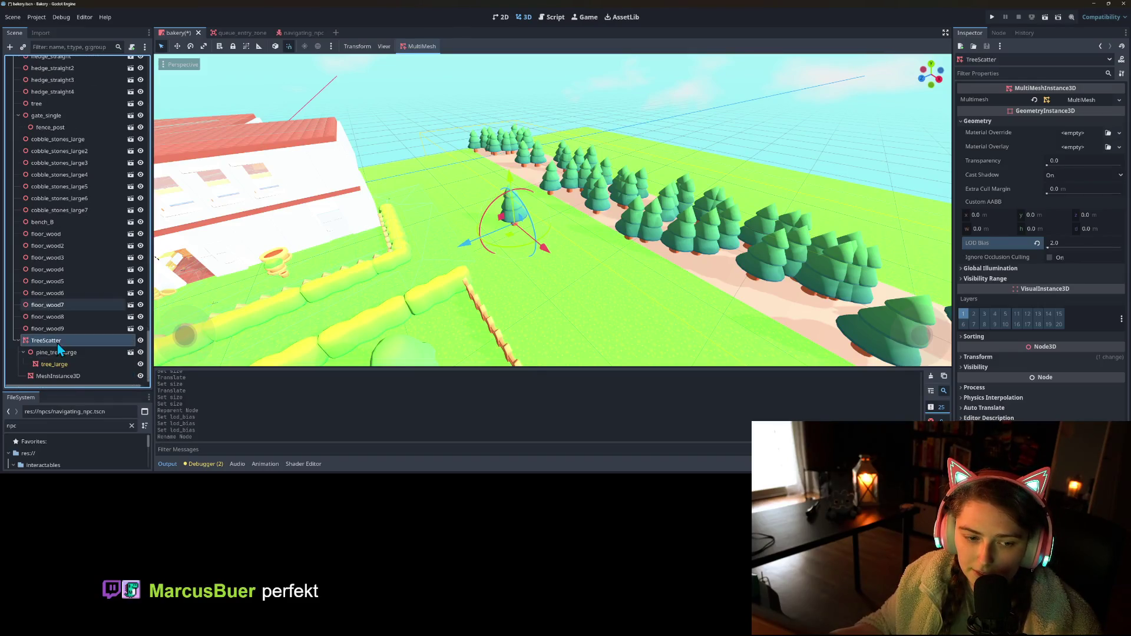
pyautogui.click(48, 378)
pyautogui.click(56, 353)
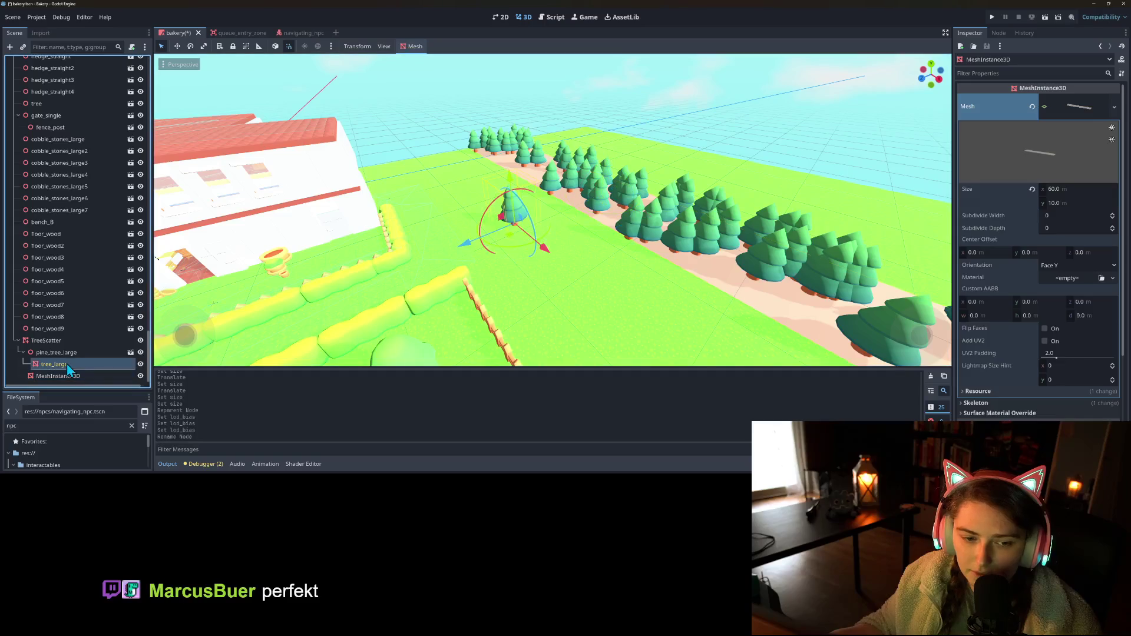
pyautogui.moveTo(457, 256); pyautogui.dragTo(571, 235)
pyautogui.scroll(-3)
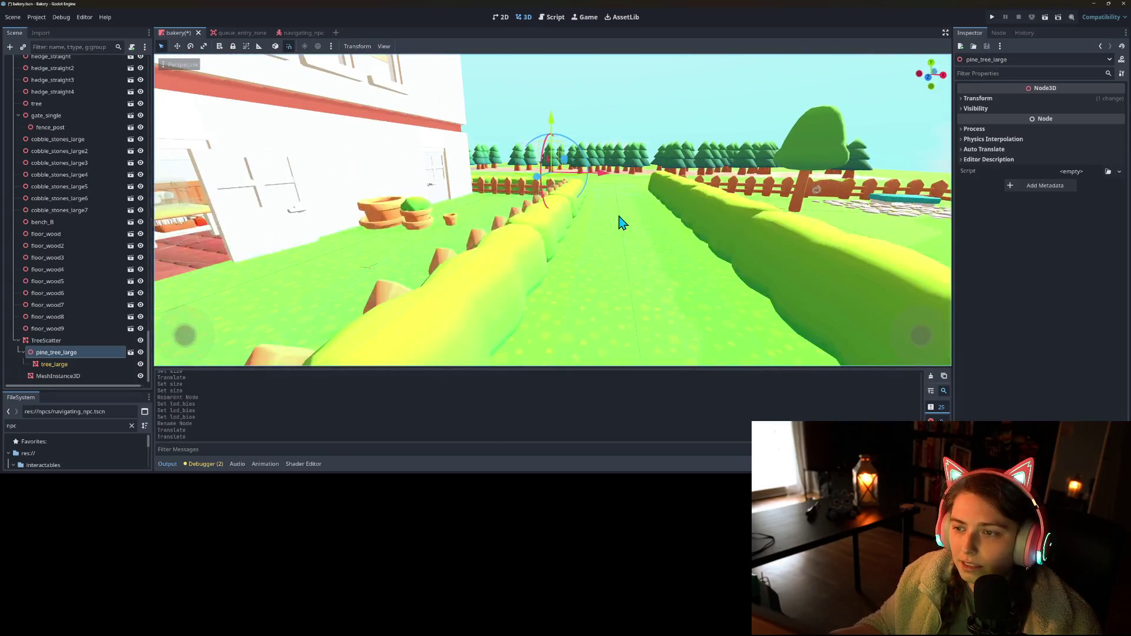
# - Duplicate the TreeScatter forest and shift the copy toward the garden
pyautogui.scroll(-3)
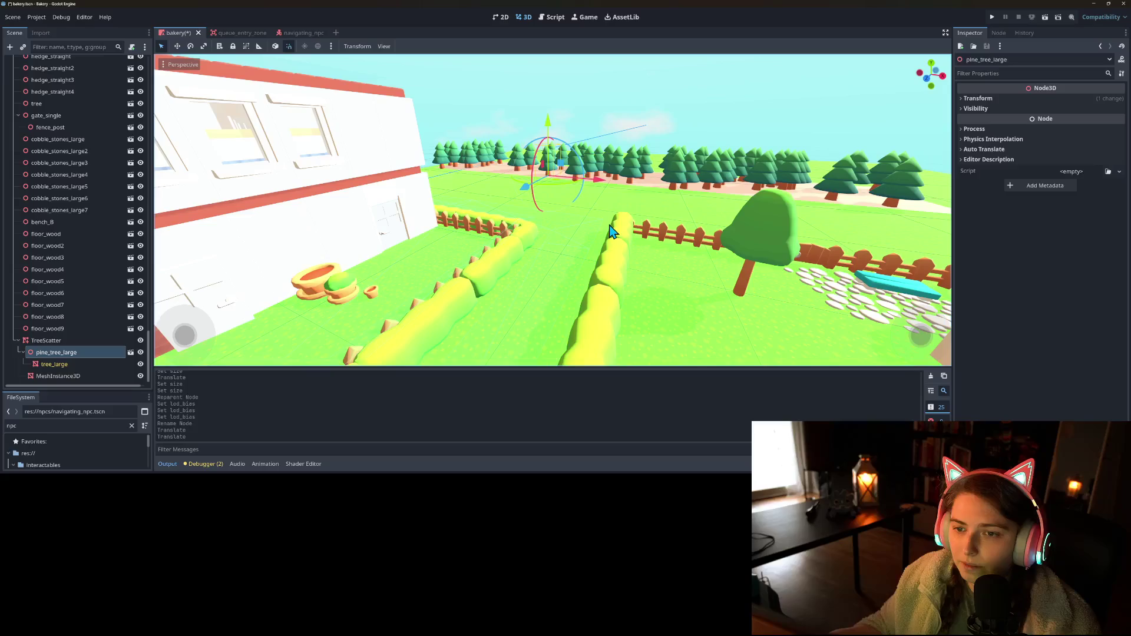
pyautogui.click(83, 345)
pyautogui.press('f')
pyautogui.hotkey('ctrl', 'd')
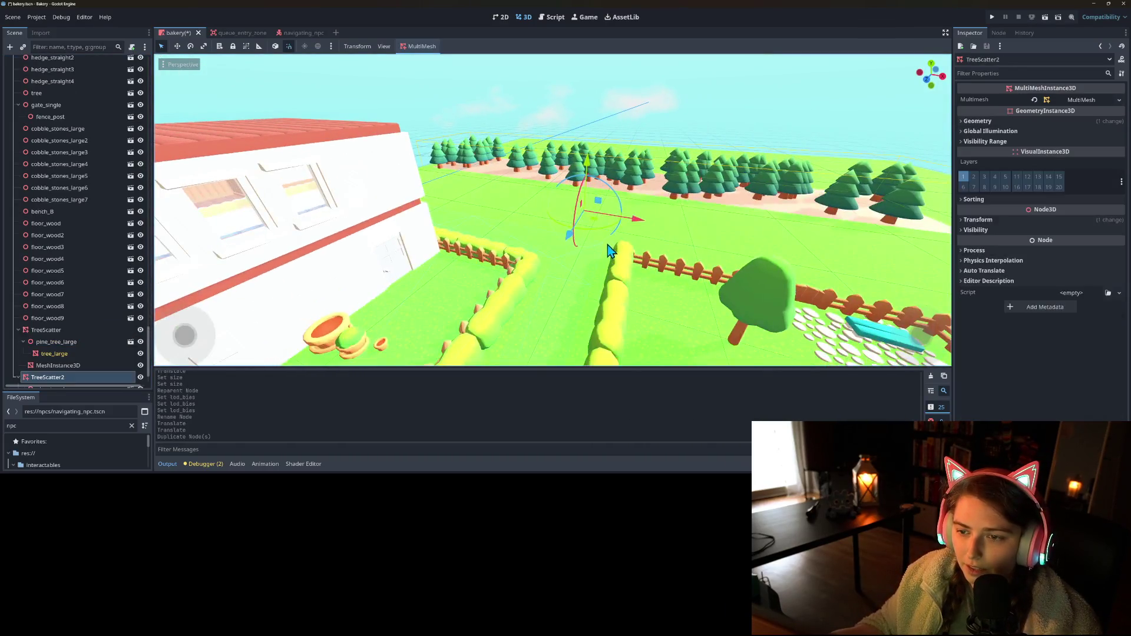
pyautogui.moveTo(576, 244); pyautogui.dragTo(568, 247)
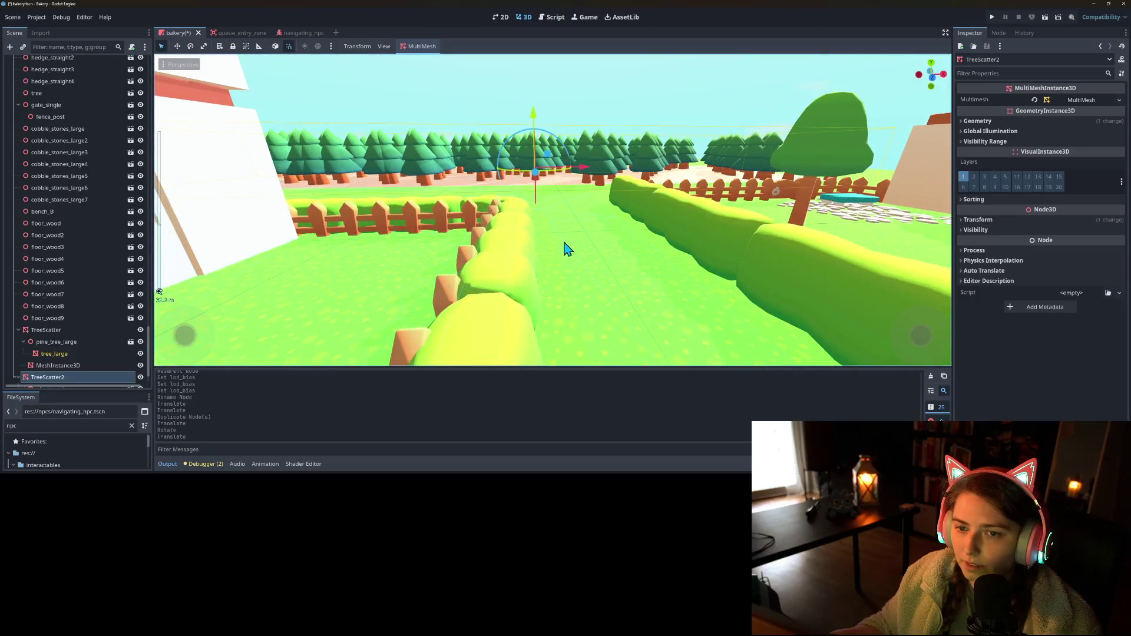
# - Set the copy's Transform scale y to 1.2 and push it farther back behind the first forest
pyautogui.click(1018, 220)
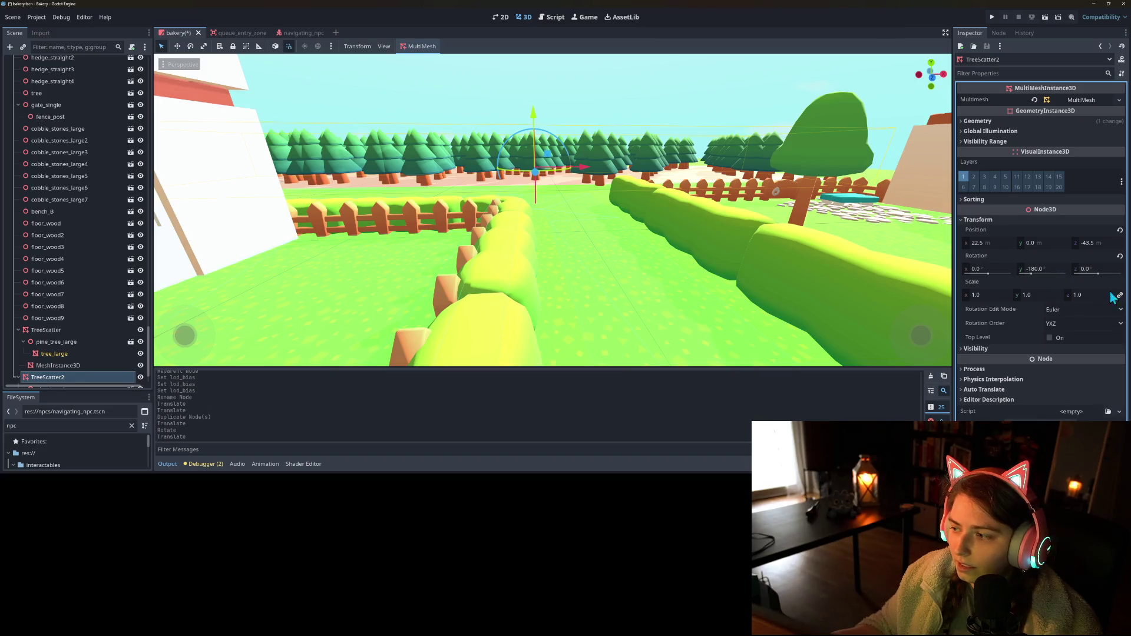
pyautogui.click(1034, 295)
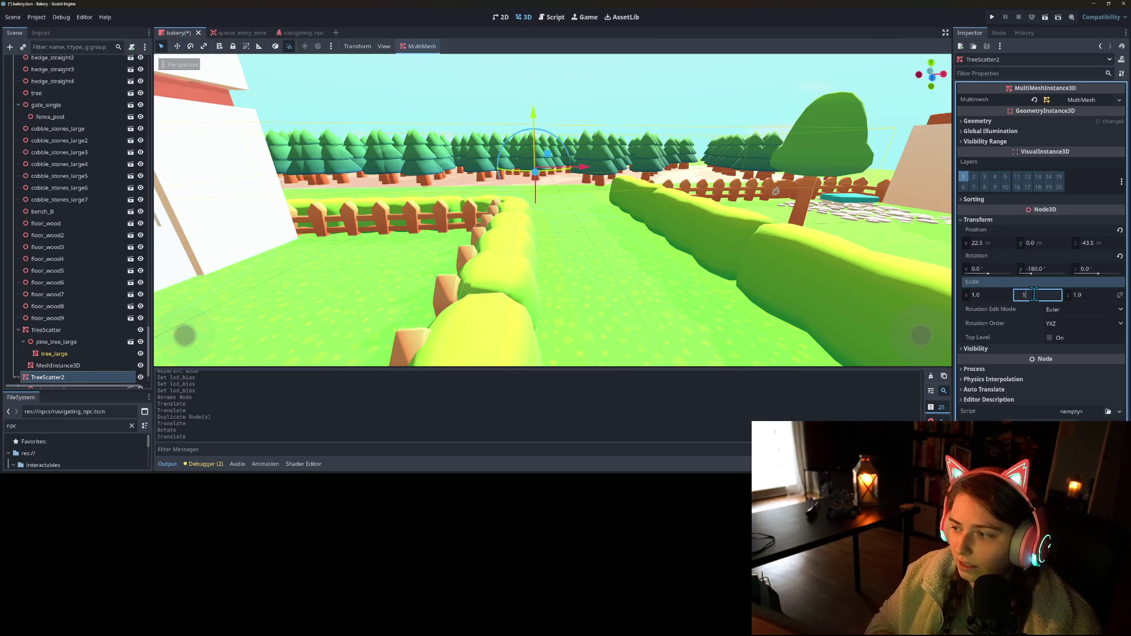
pyautogui.write('1.2')
pyautogui.press('Return')
pyautogui.moveTo(534, 217); pyautogui.dragTo(521, 248)
pyautogui.moveTo(535, 202); pyautogui.dragTo(560, 143)
# - Select both tree scatters, survey the forests from a wider view, and run the game
pyautogui.scroll(-3)
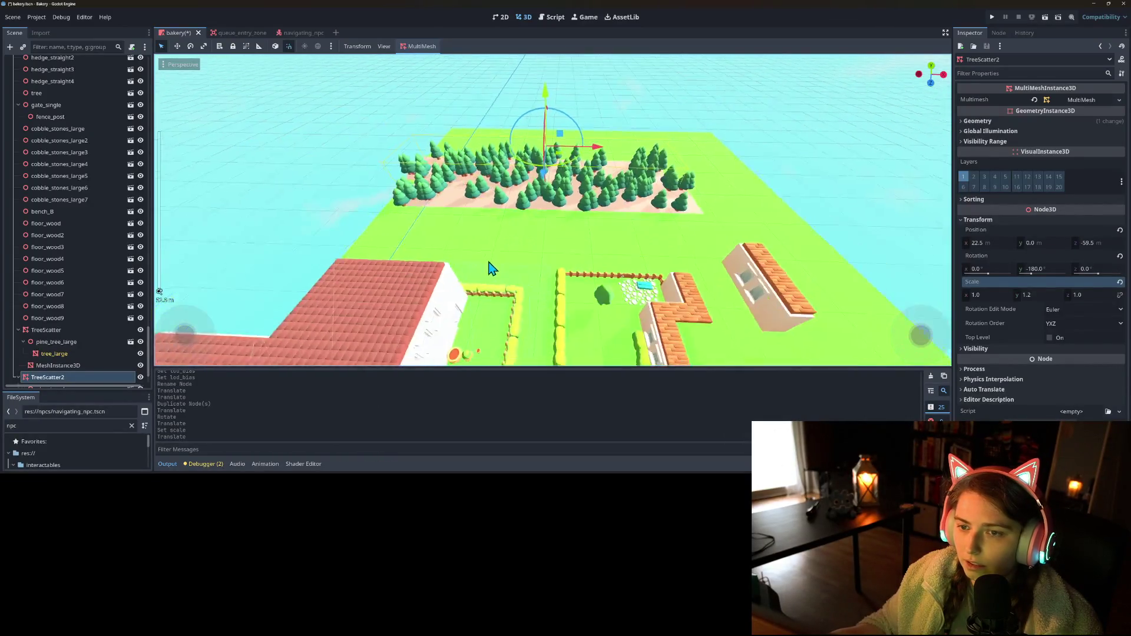
pyautogui.scroll(3)
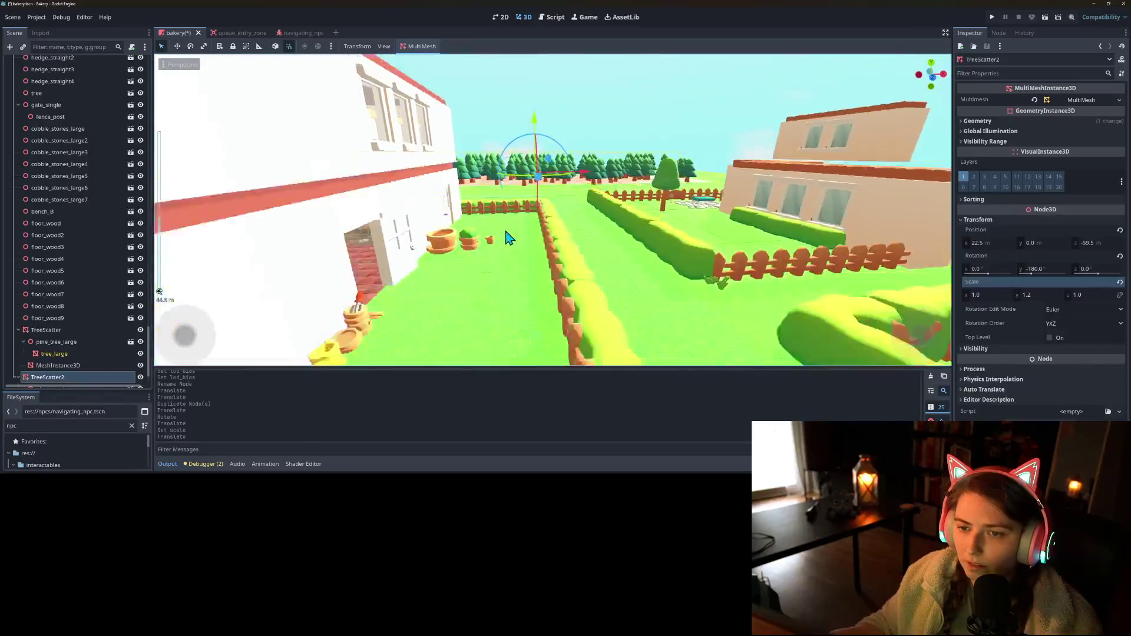
pyautogui.scroll(3)
pyautogui.moveTo(508, 291); pyautogui.dragTo(518, 277)
pyautogui.click(46, 330)
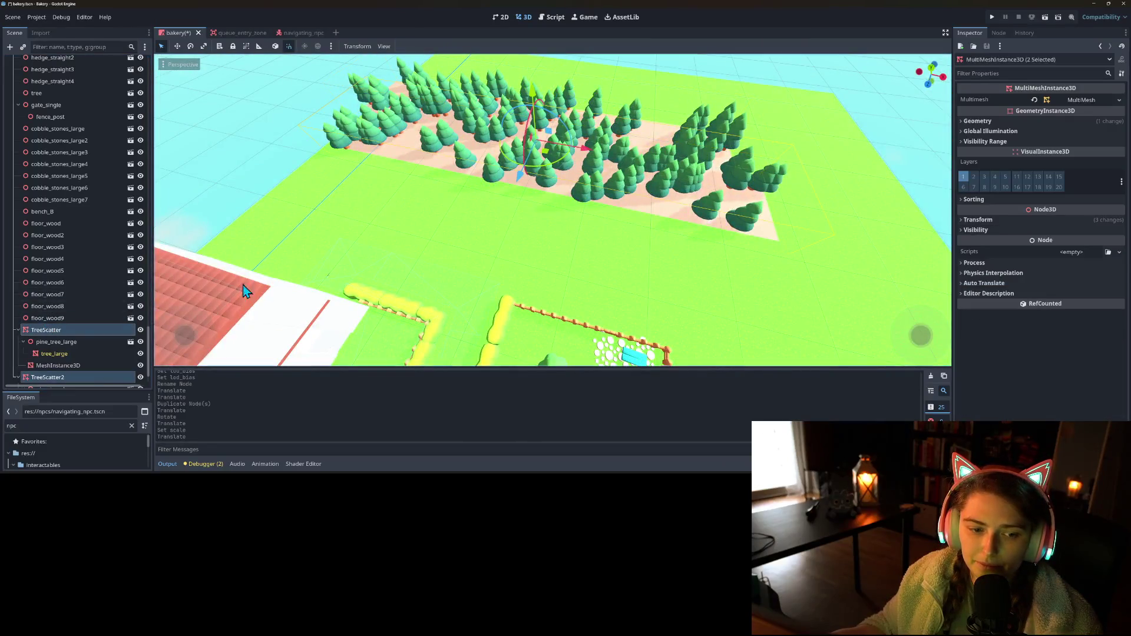
pyautogui.moveTo(246, 291); pyautogui.dragTo(373, 304)
pyautogui.moveTo(548, 227); pyautogui.dragTo(605, 283)
pyautogui.press('a')
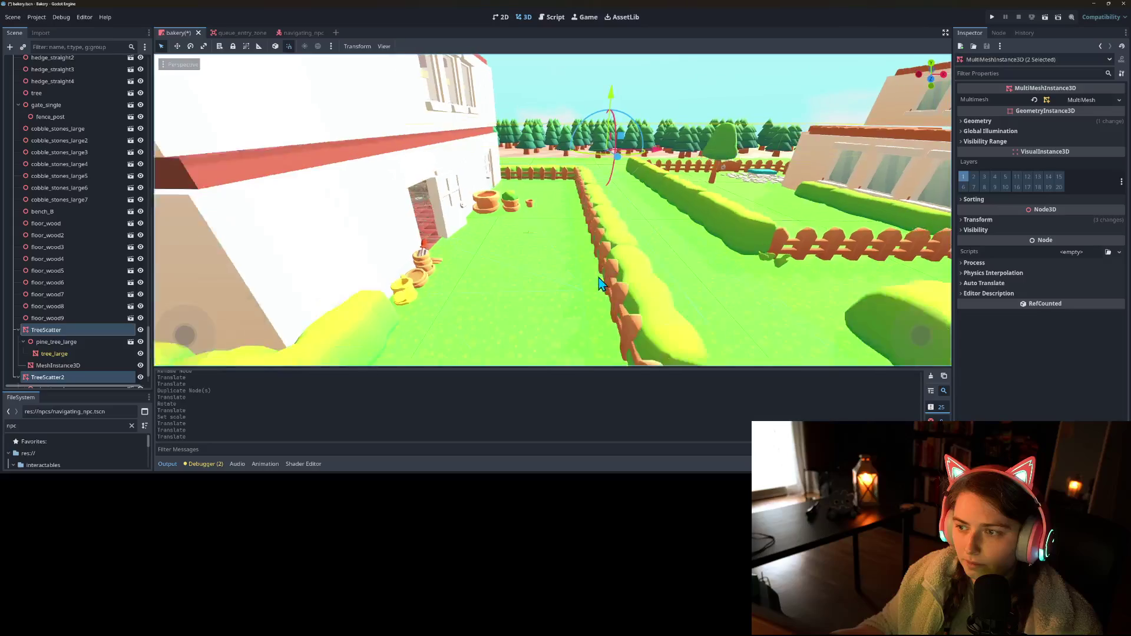
pyautogui.click(992, 17)
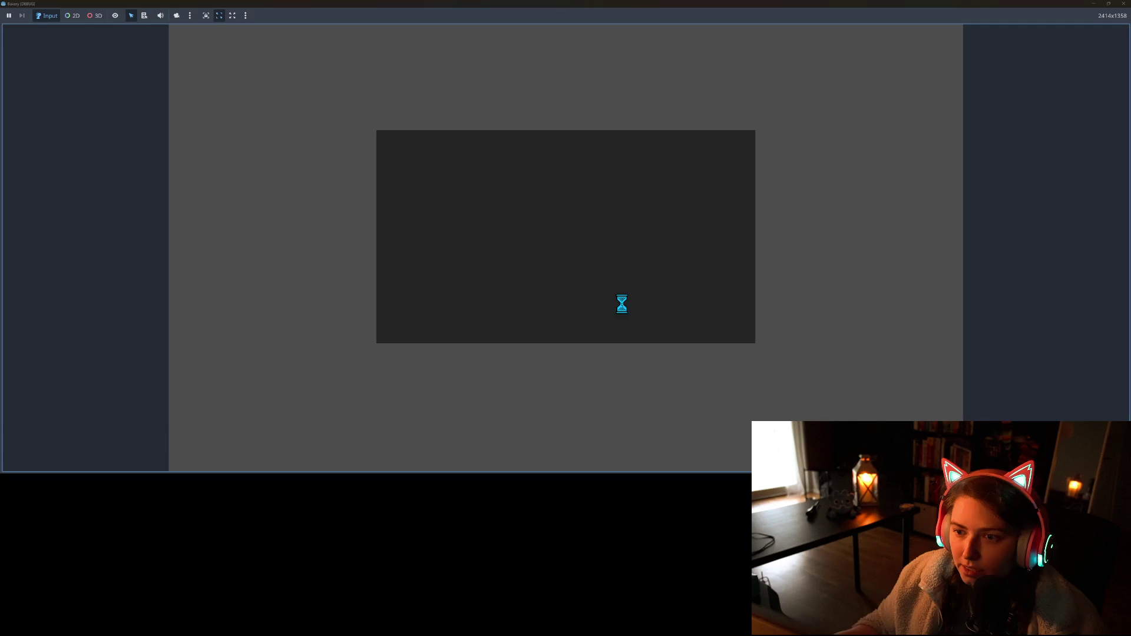
# - Walk the character toward the hedge and along the fence to view the treelines
pyautogui.press('d')
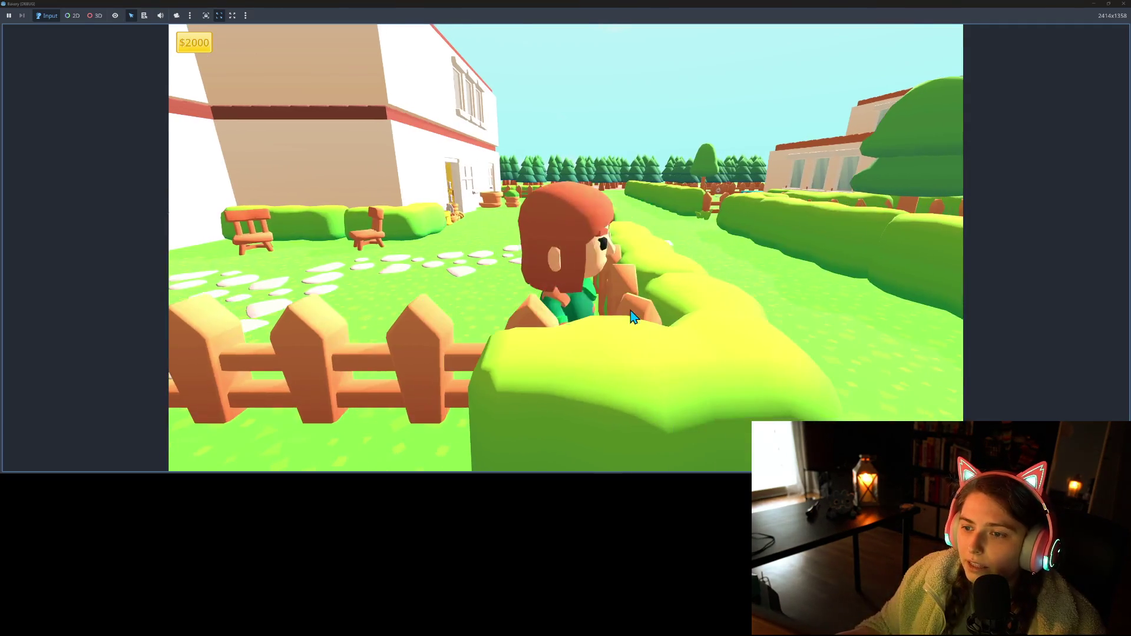
pyautogui.press('w')
pyautogui.press('w')
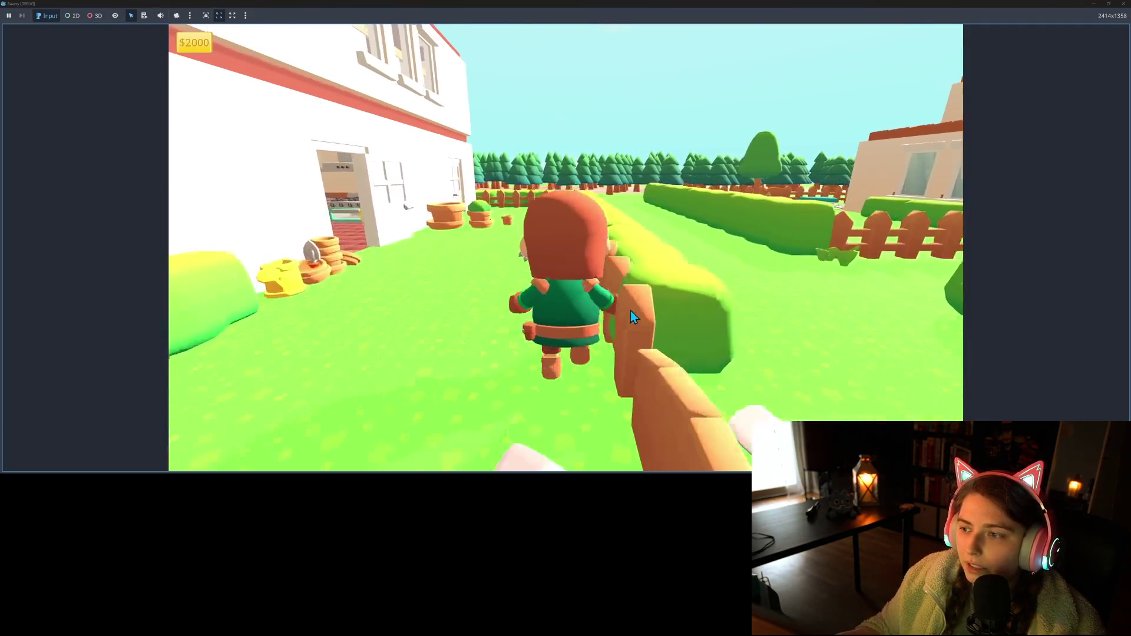
pyautogui.press('a')
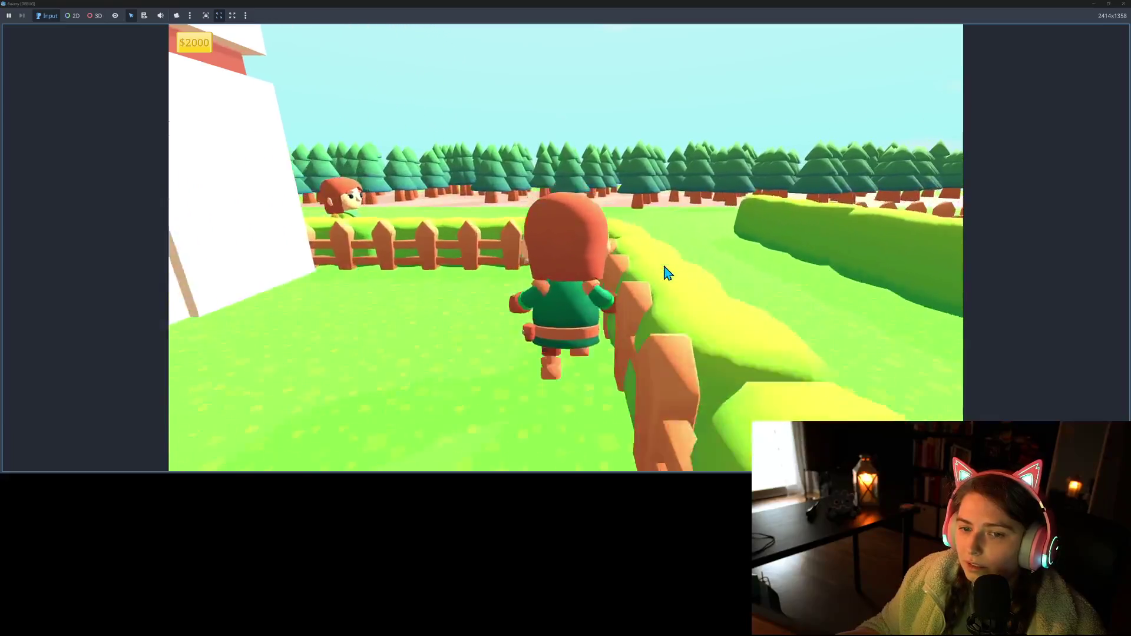
pyautogui.press('a')
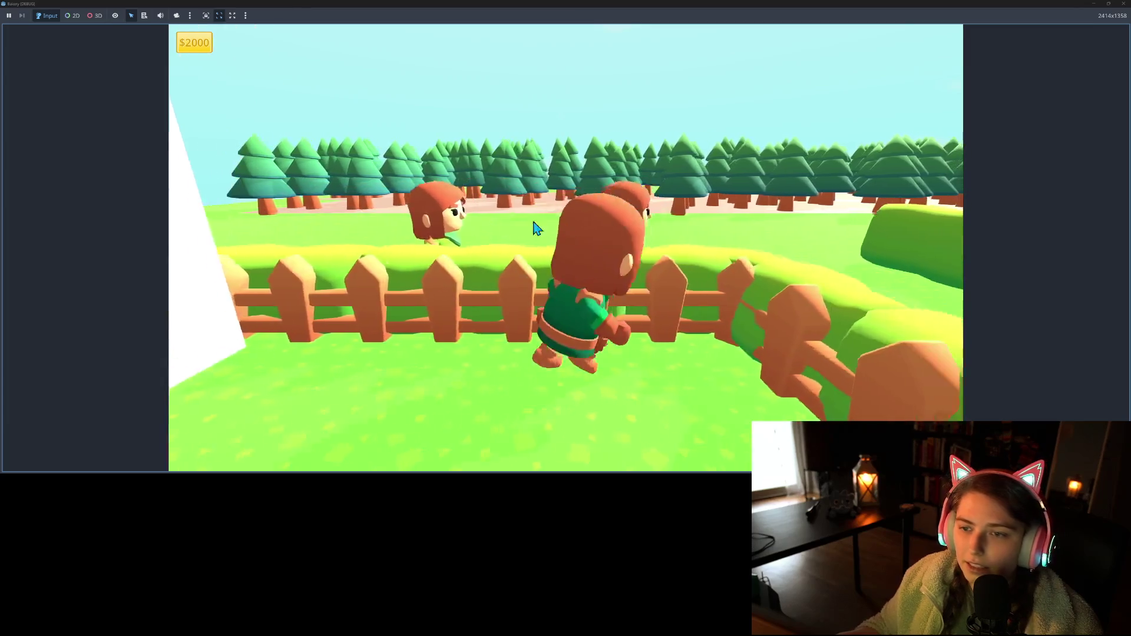
pyautogui.press('s')
pyautogui.press('s')
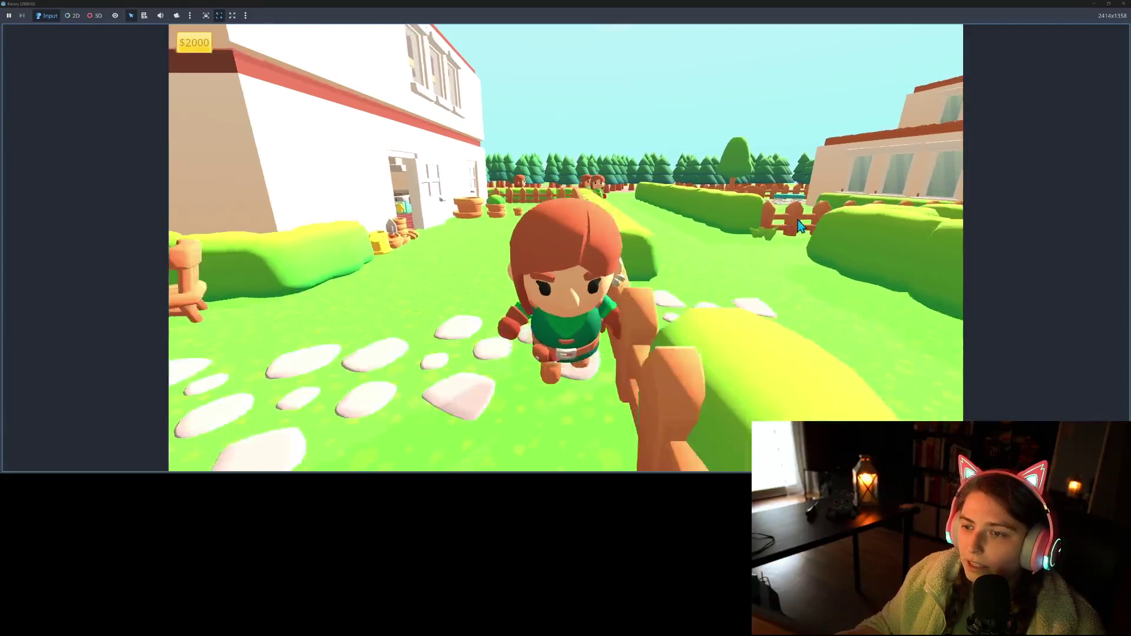
# - Walk and run along the fenced path, then close the running game
pyautogui.press('w')
pyautogui.press('w')
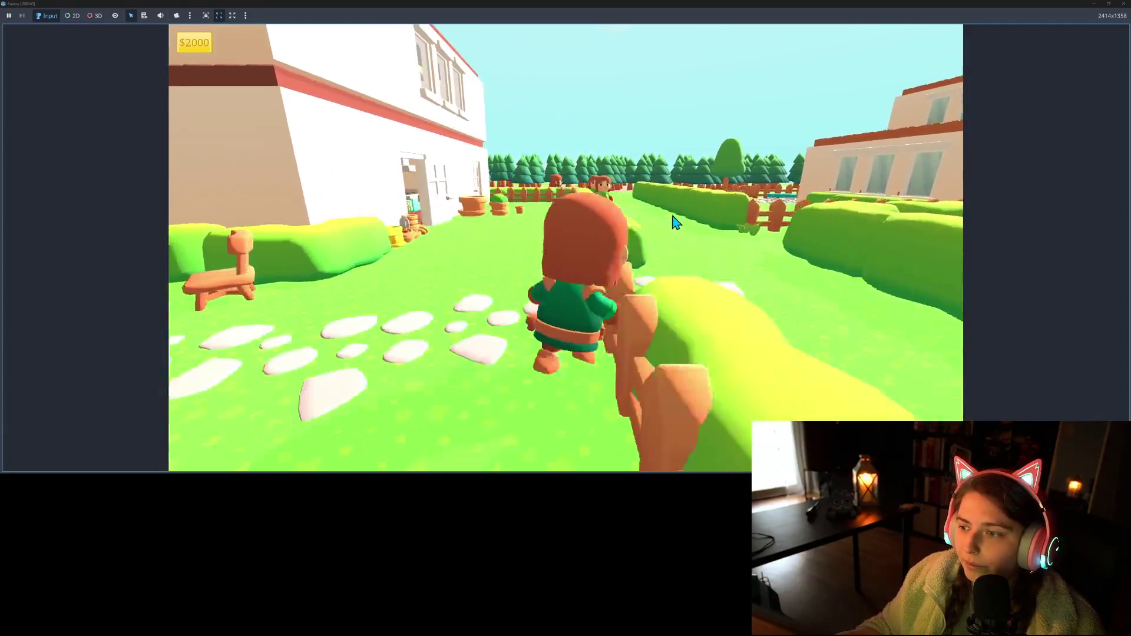
pyautogui.press('w')
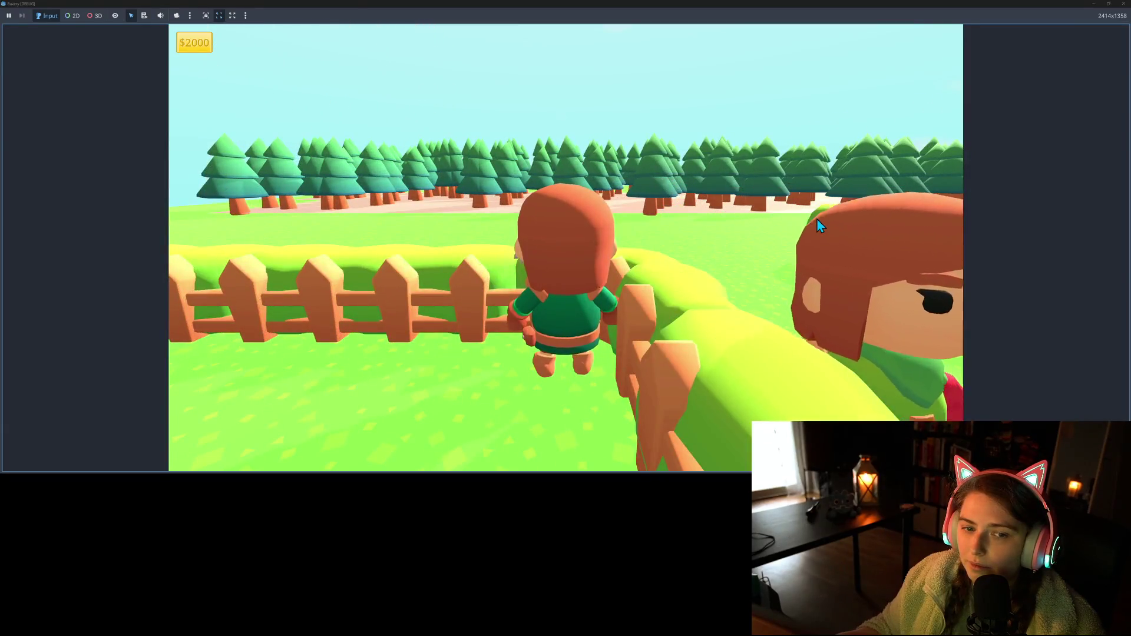
pyautogui.press('s')
pyautogui.press('s')
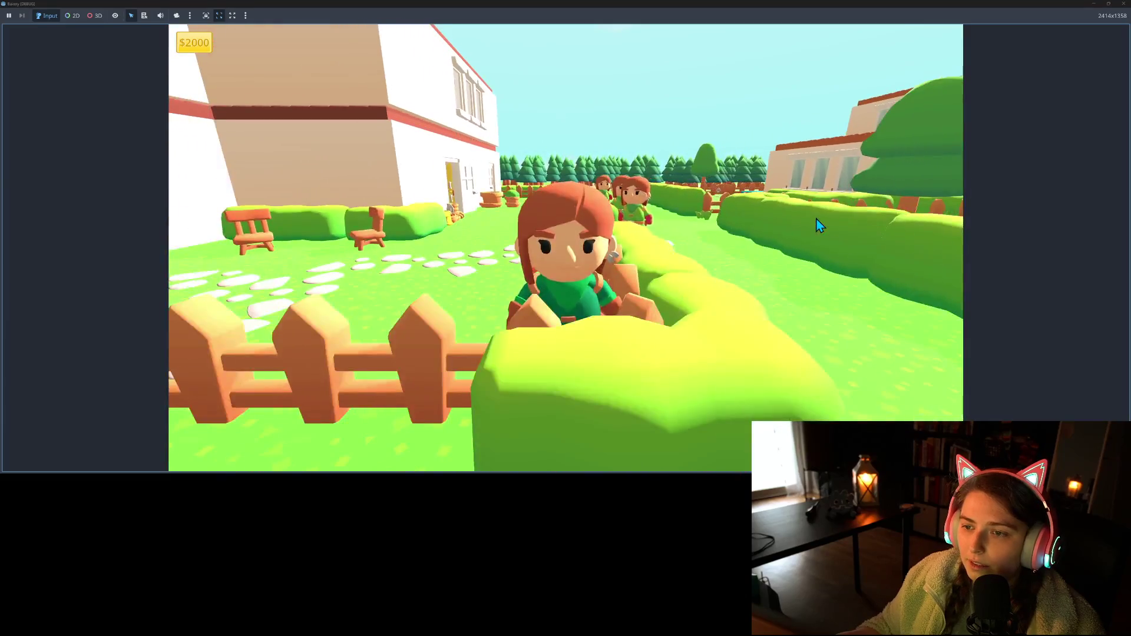
pyautogui.press('w')
pyautogui.press('w')
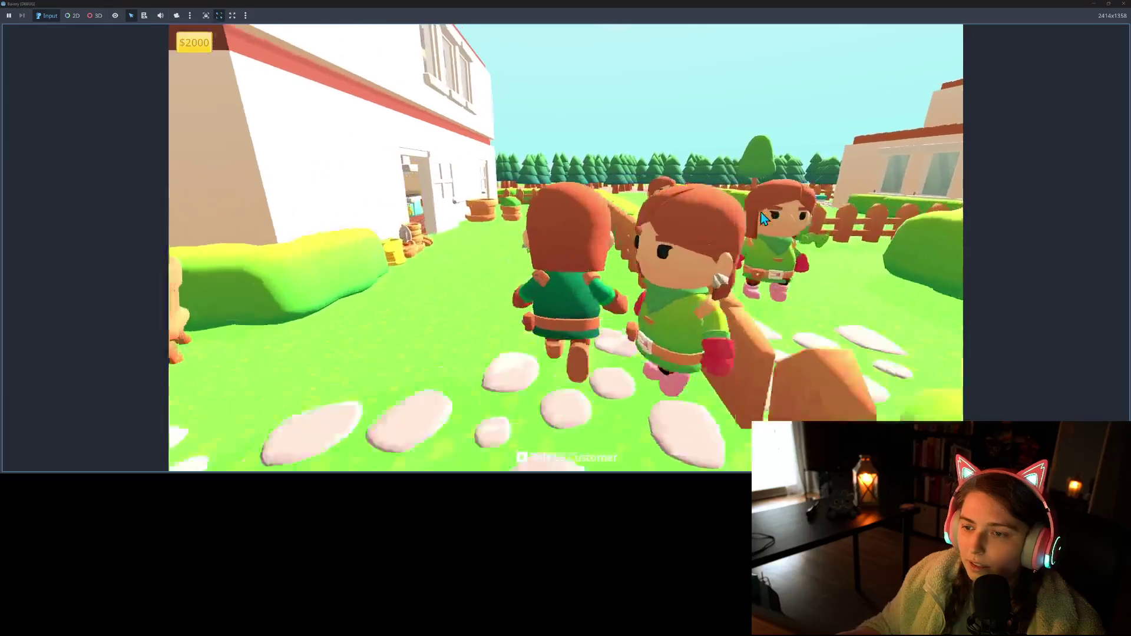
pyautogui.press('w')
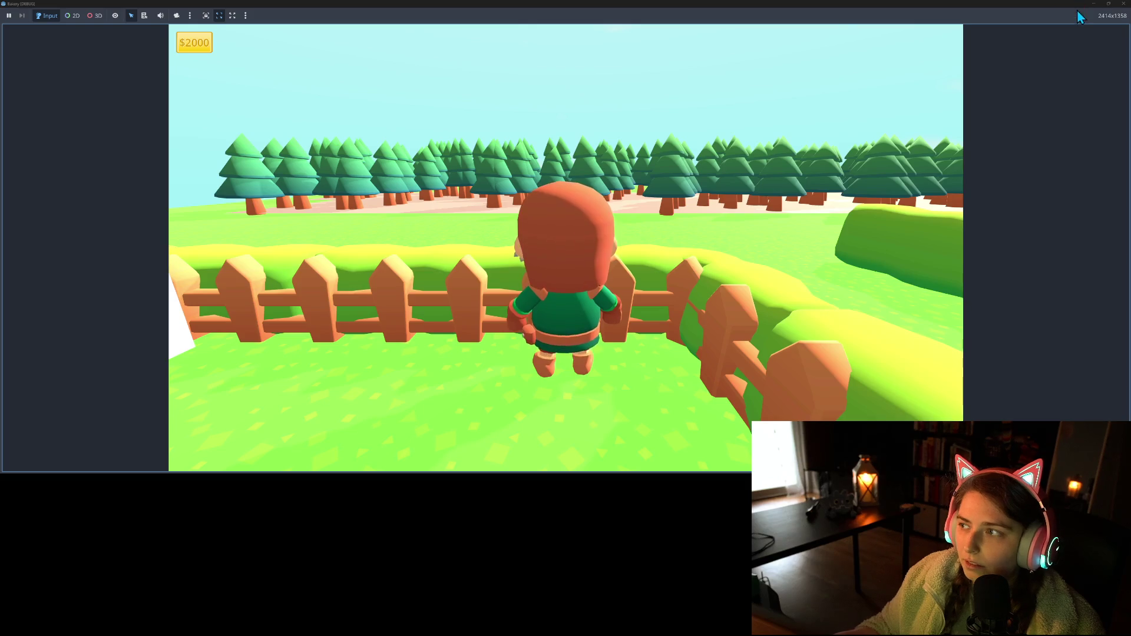
pyautogui.click(1123, 4)
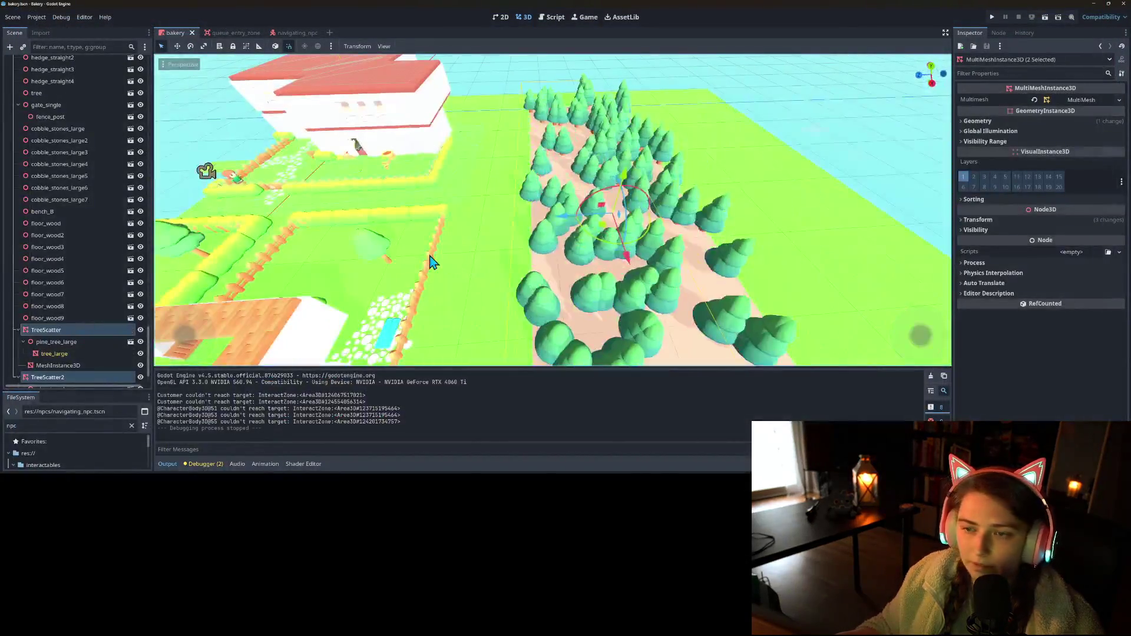
# - Delete the copied tree scatter and reset the ground plane's position to the origin
pyautogui.click(59, 377)
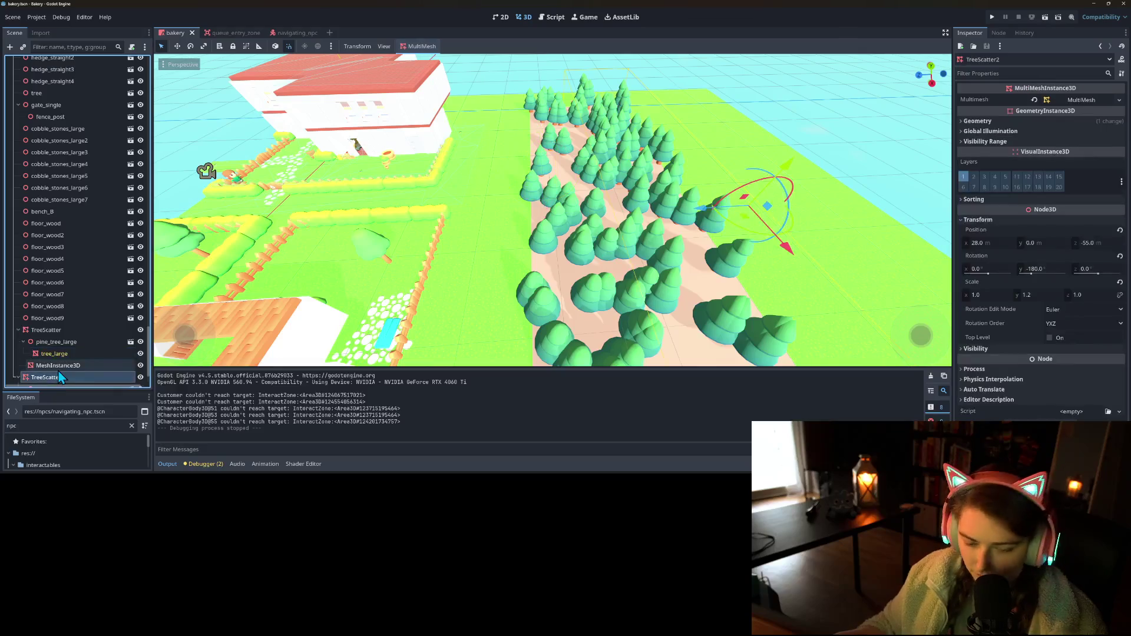
pyautogui.press('Delete')
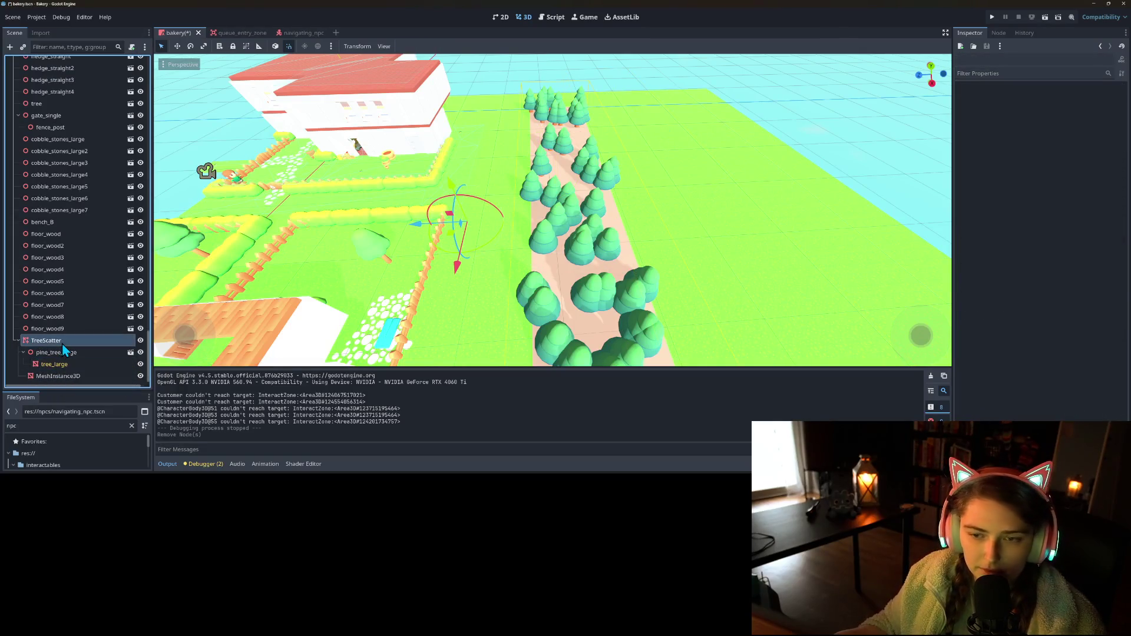
pyautogui.click(61, 353)
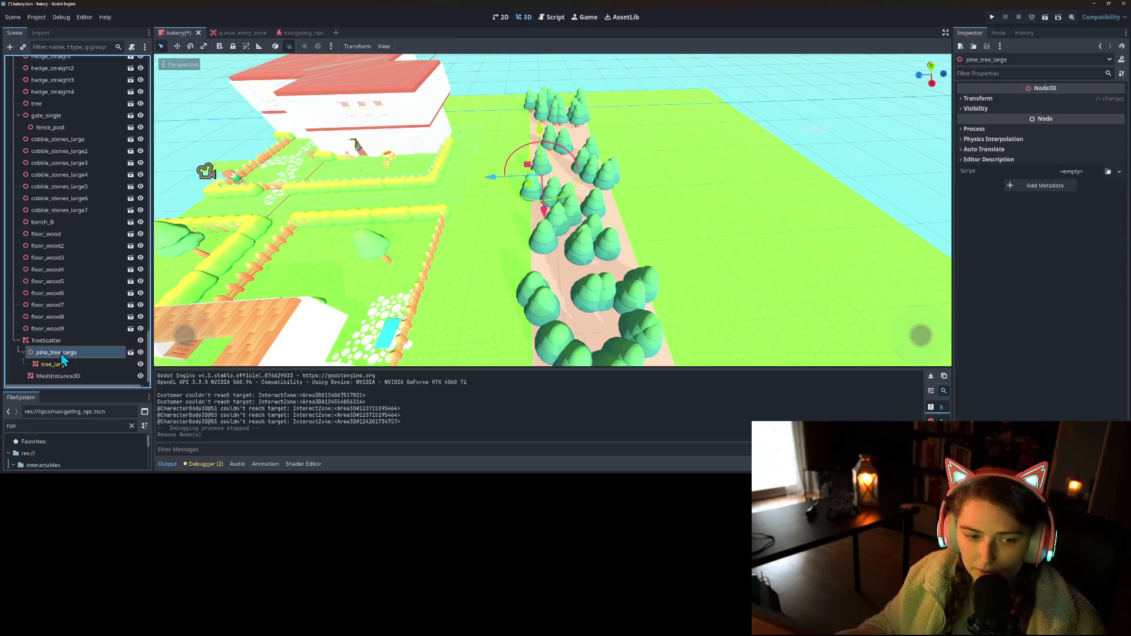
pyautogui.click(58, 376)
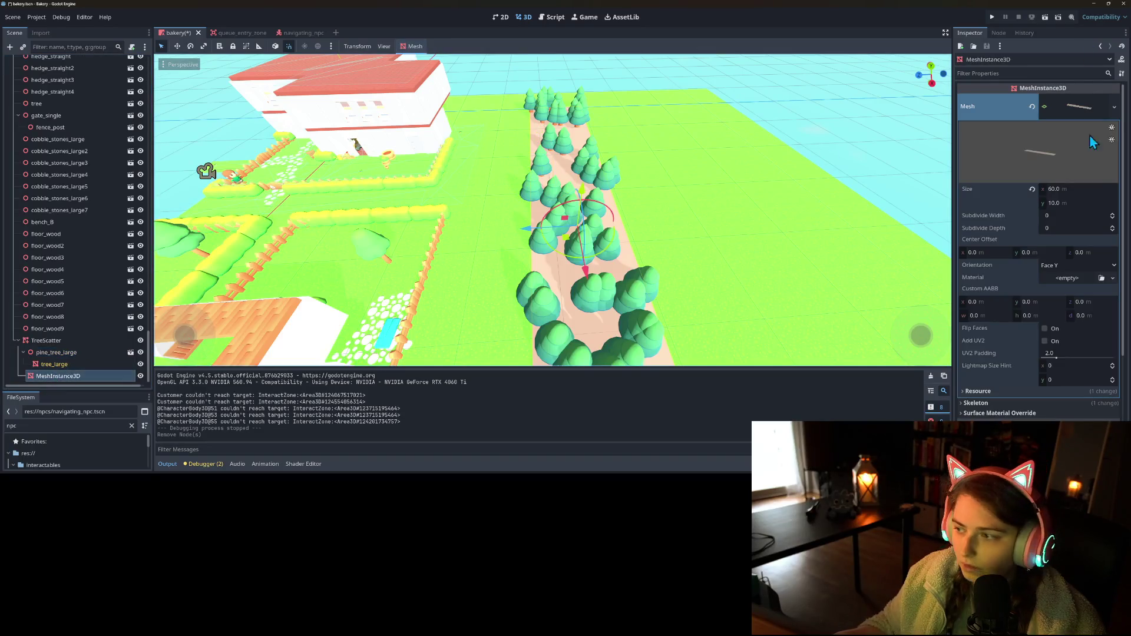
pyautogui.scroll(-3)
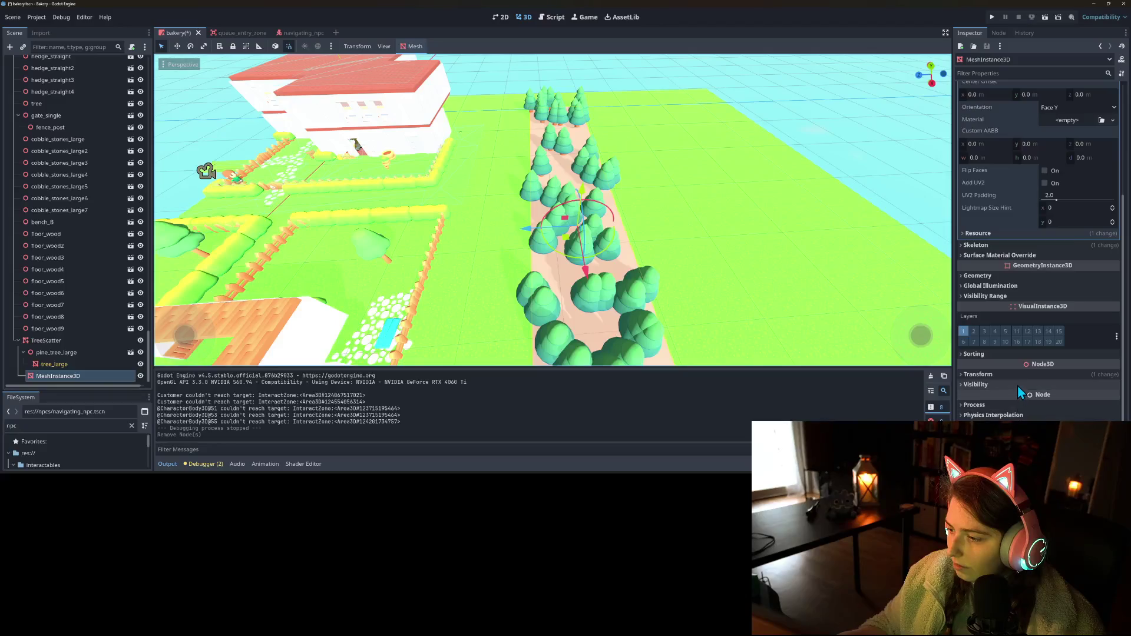
pyautogui.click(1114, 385)
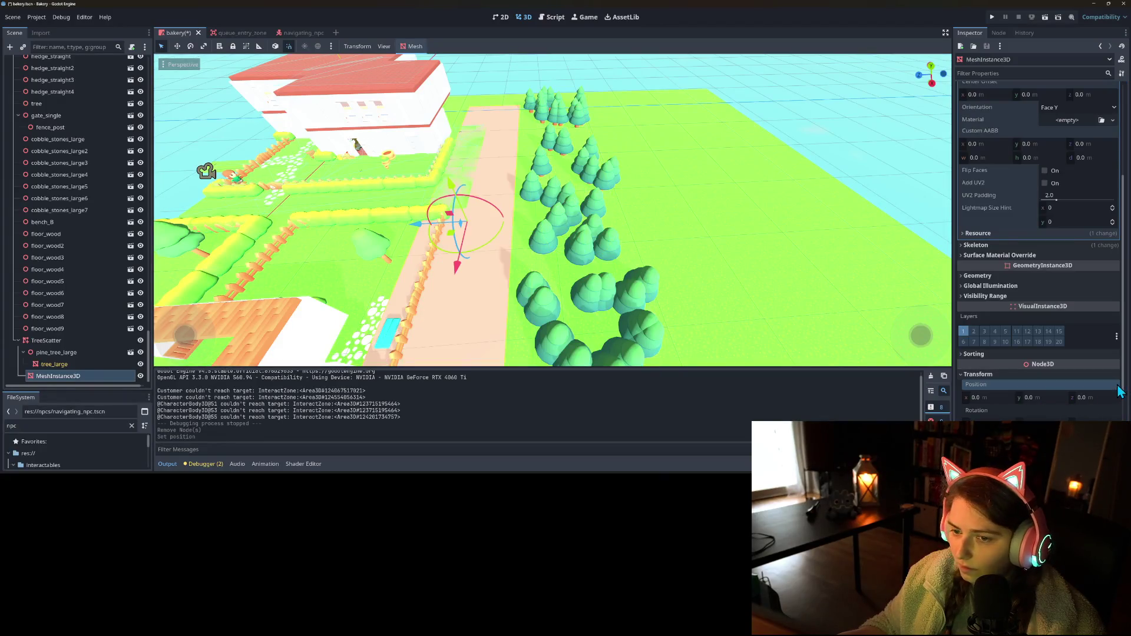
# - Move the TreeScatter forest over the road area and widen its plane from 60 to 80 m
pyautogui.click(71, 342)
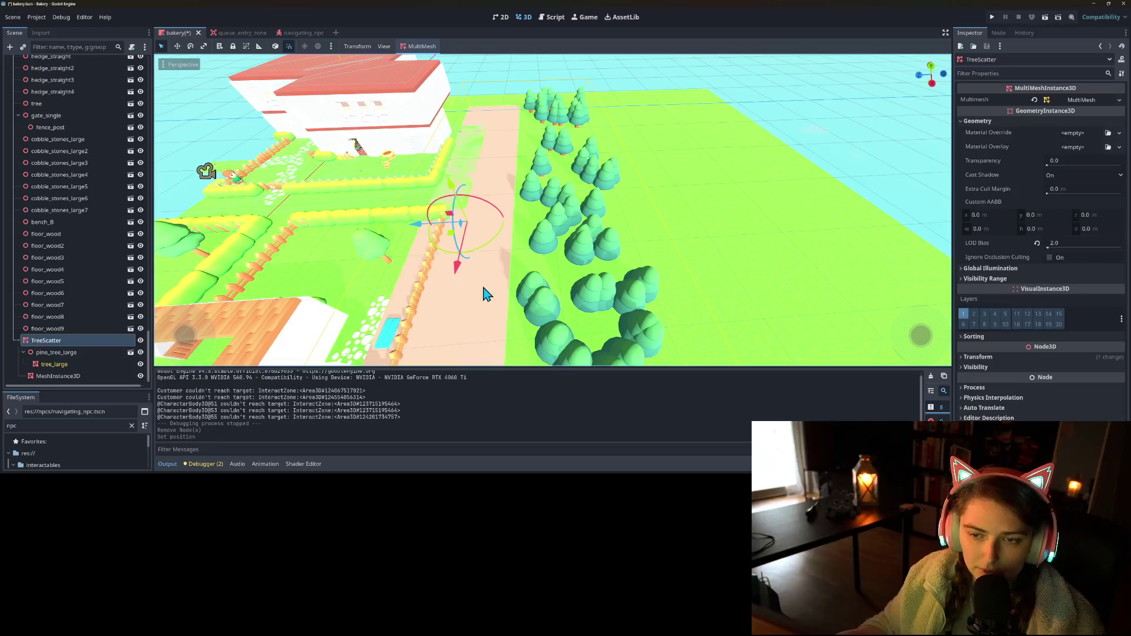
pyautogui.moveTo(421, 223); pyautogui.dragTo(5, 328)
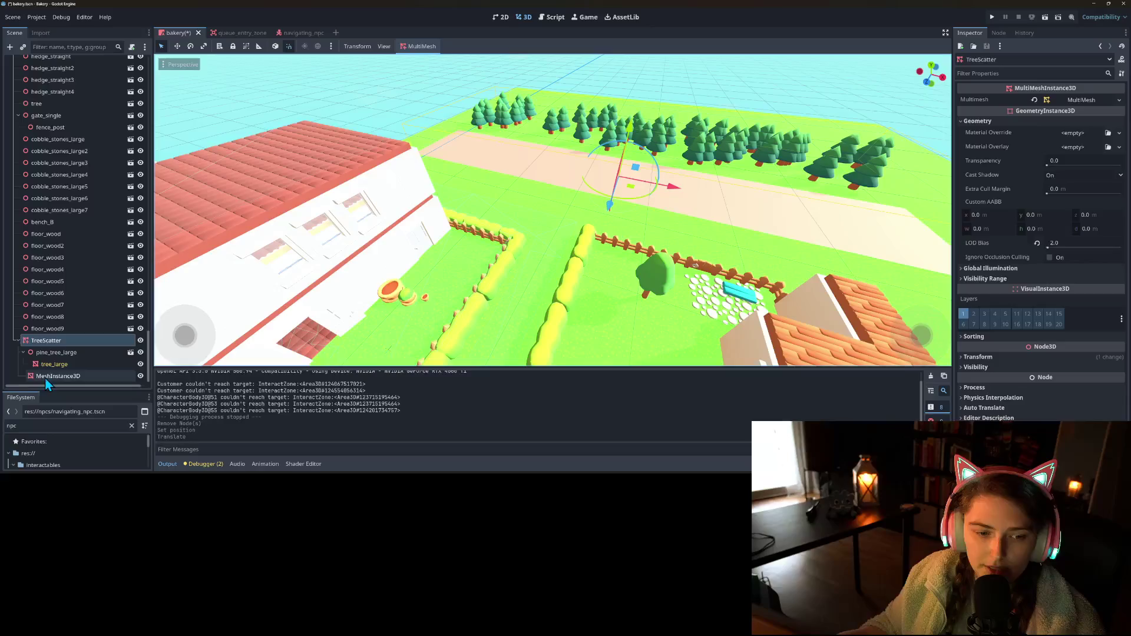
pyautogui.click(58, 376)
pyautogui.scroll(3)
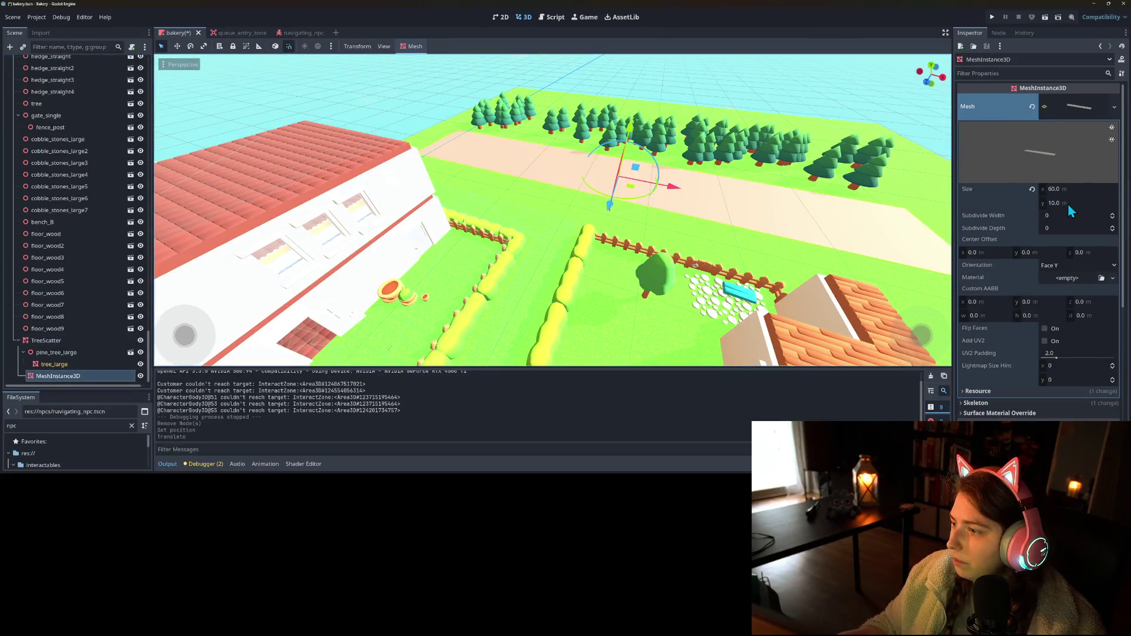
pyautogui.click(1074, 188)
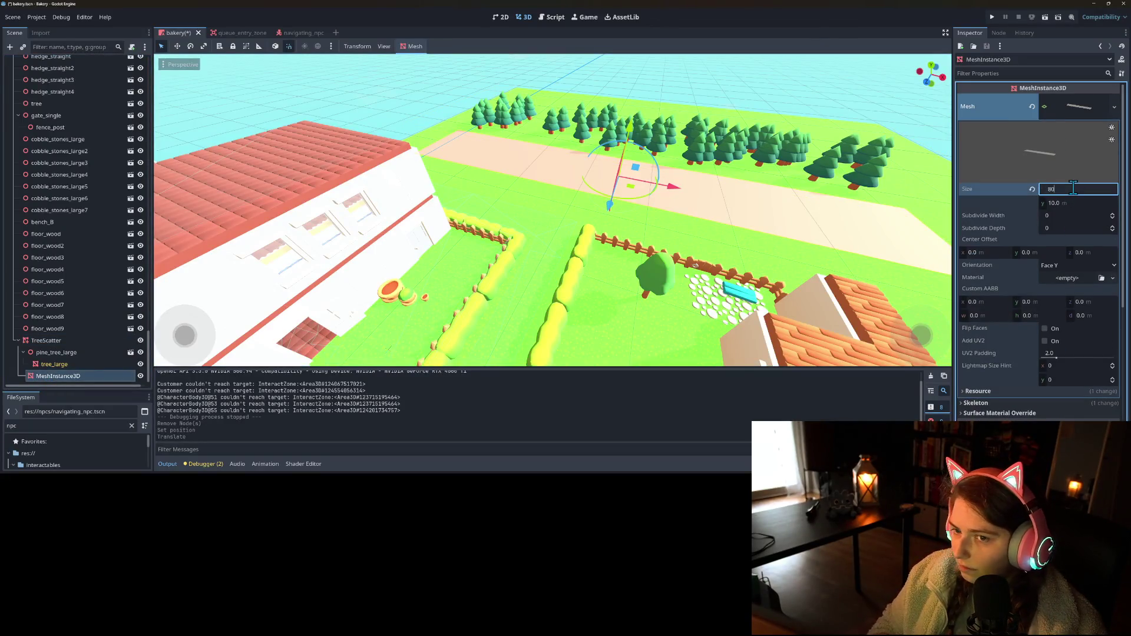
pyautogui.press('Return')
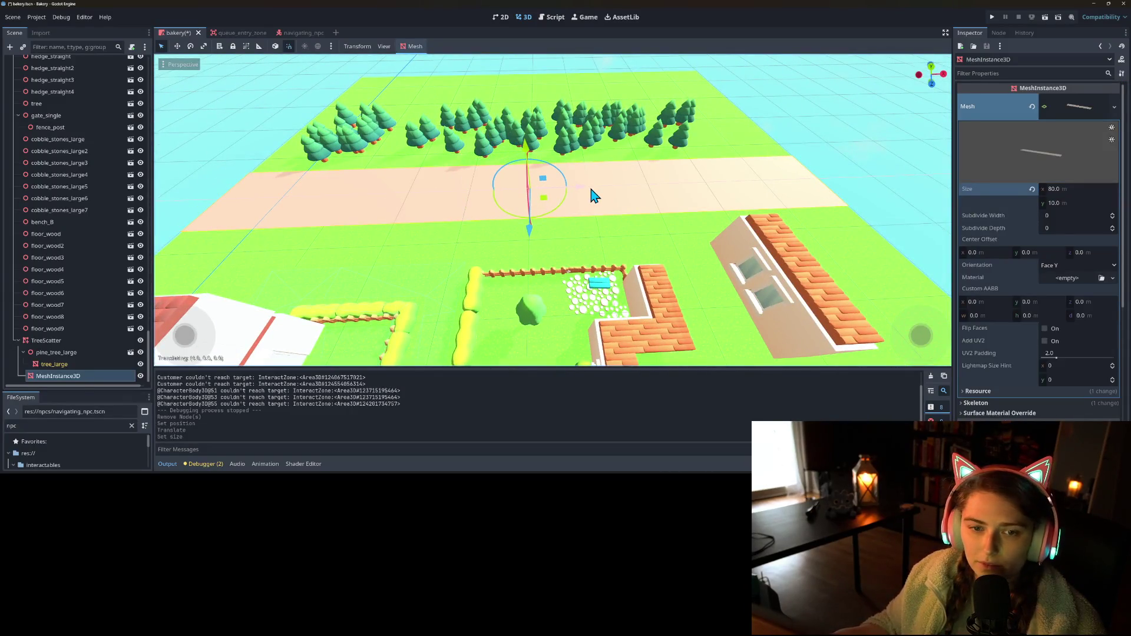
# - Orbit over the yard and road to check the 80 m plane, then open its material options
pyautogui.moveTo(592, 194); pyautogui.dragTo(589, 177)
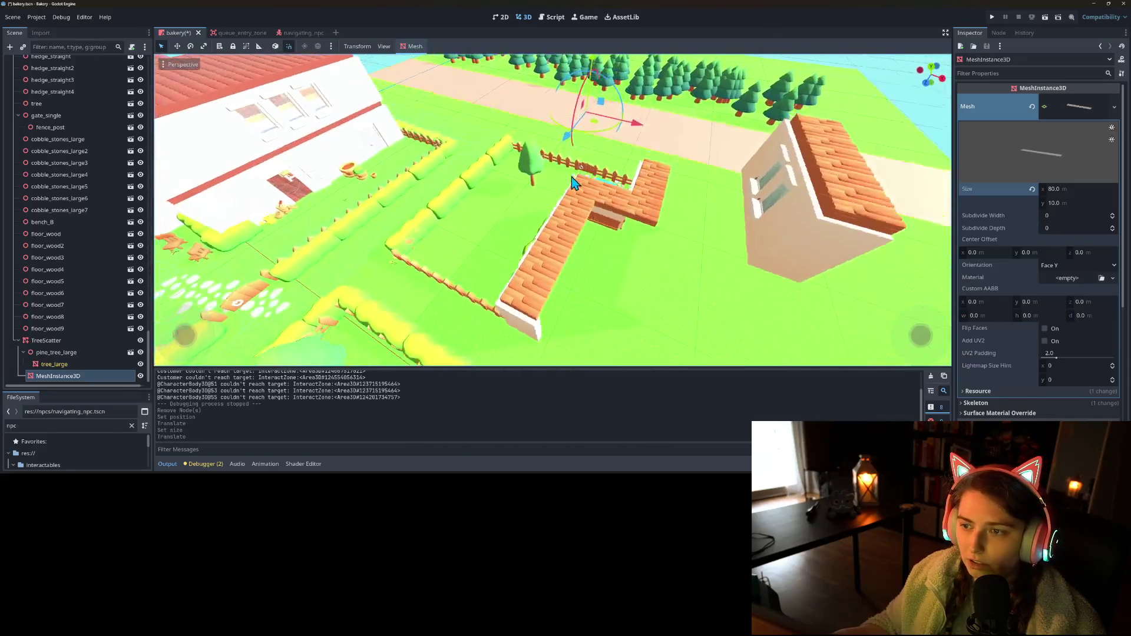
pyautogui.scroll(3)
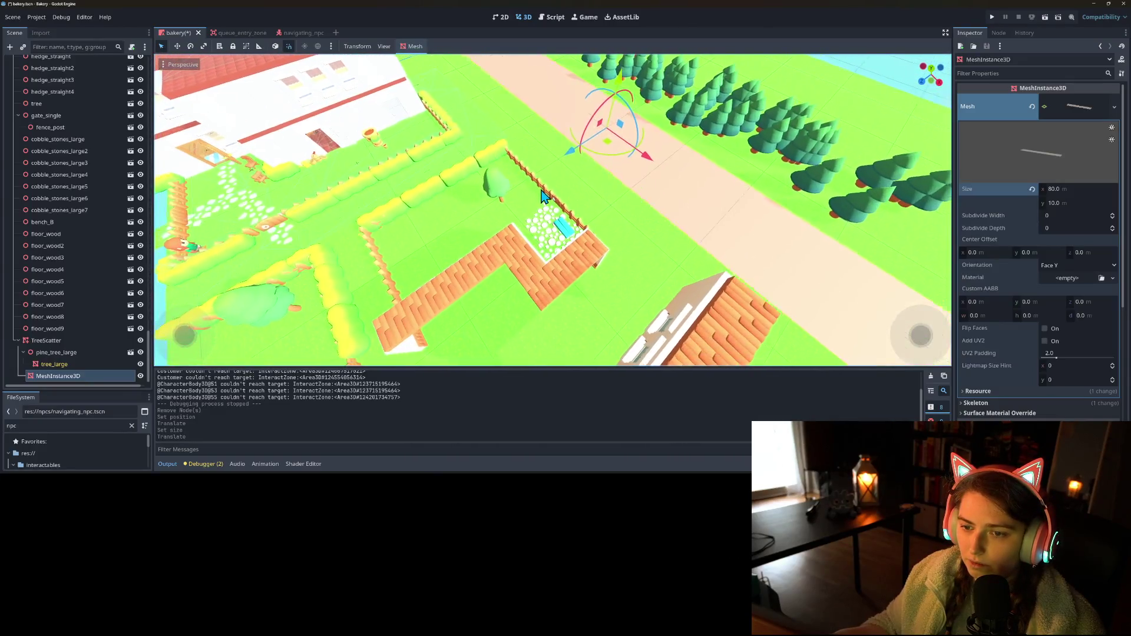
pyautogui.scroll(3)
pyautogui.scroll(3)
pyautogui.moveTo(562, 193); pyautogui.dragTo(597, 171)
pyautogui.moveTo(741, 257); pyautogui.dragTo(945, 203)
pyautogui.click(1112, 278)
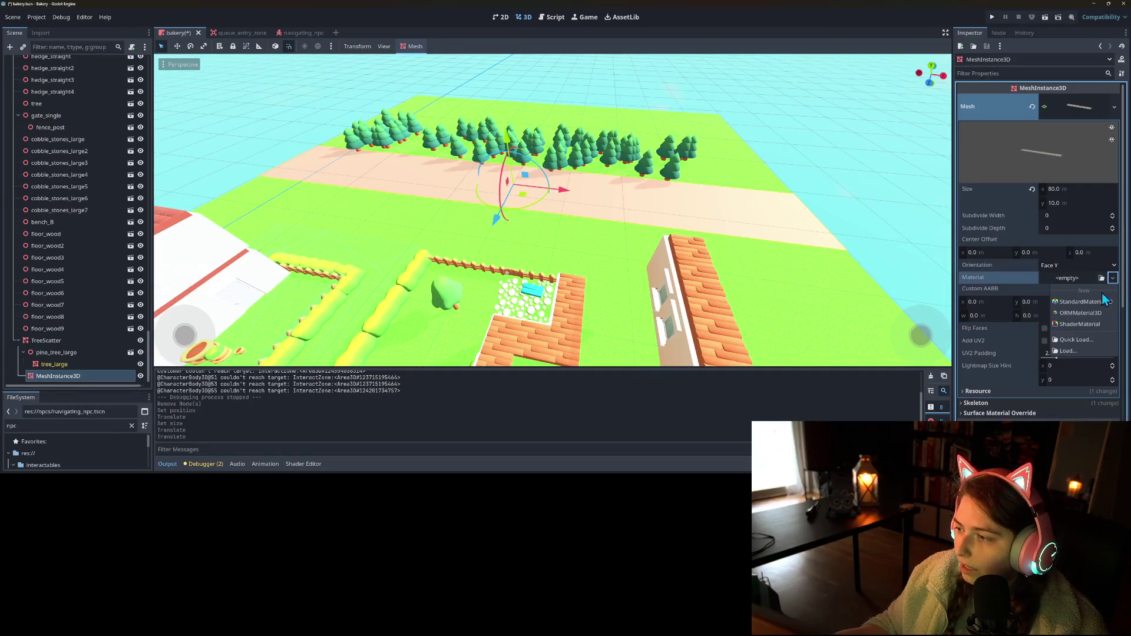
# - Dismiss the material menu and set the plane's Geometry Cast Shadow to Shadows Only
pyautogui.click(1039, 284)
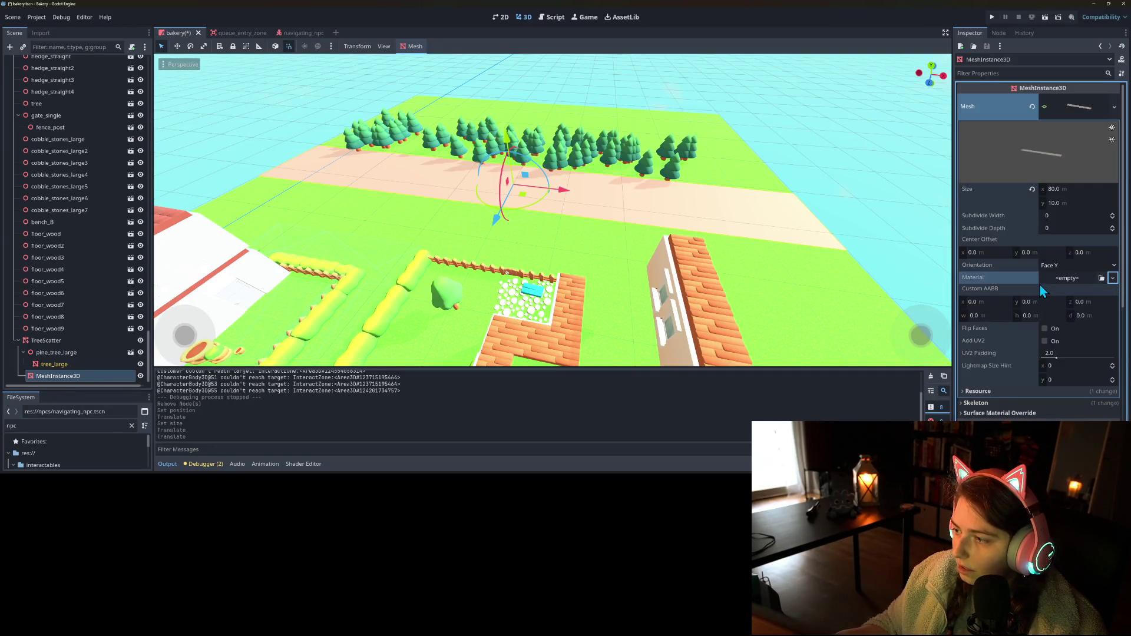
pyautogui.scroll(-3)
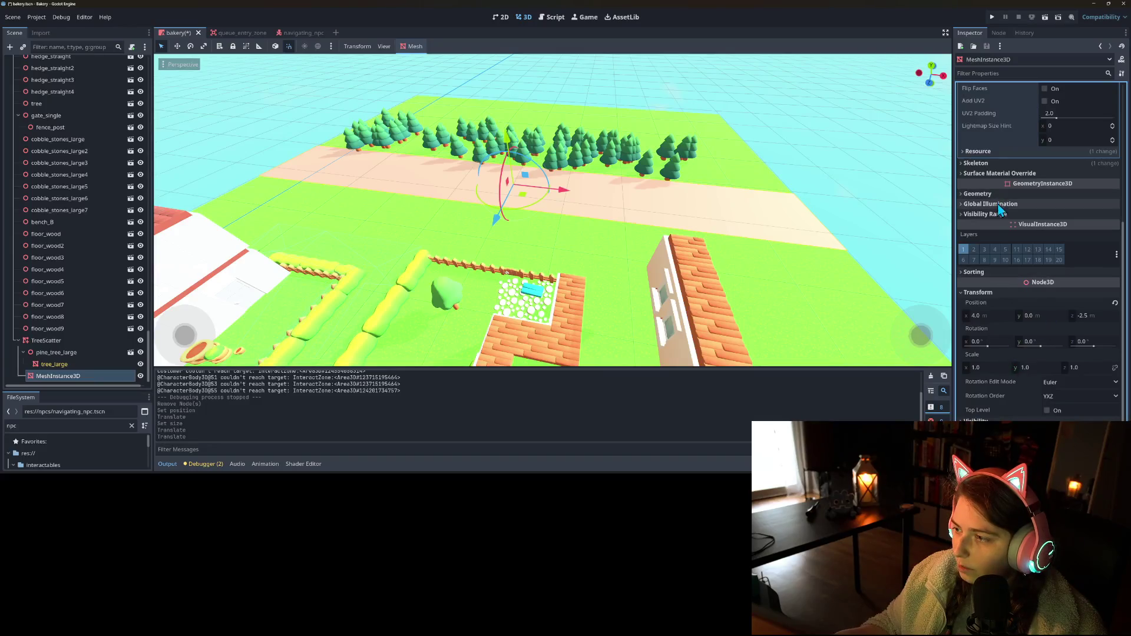
pyautogui.click(1000, 195)
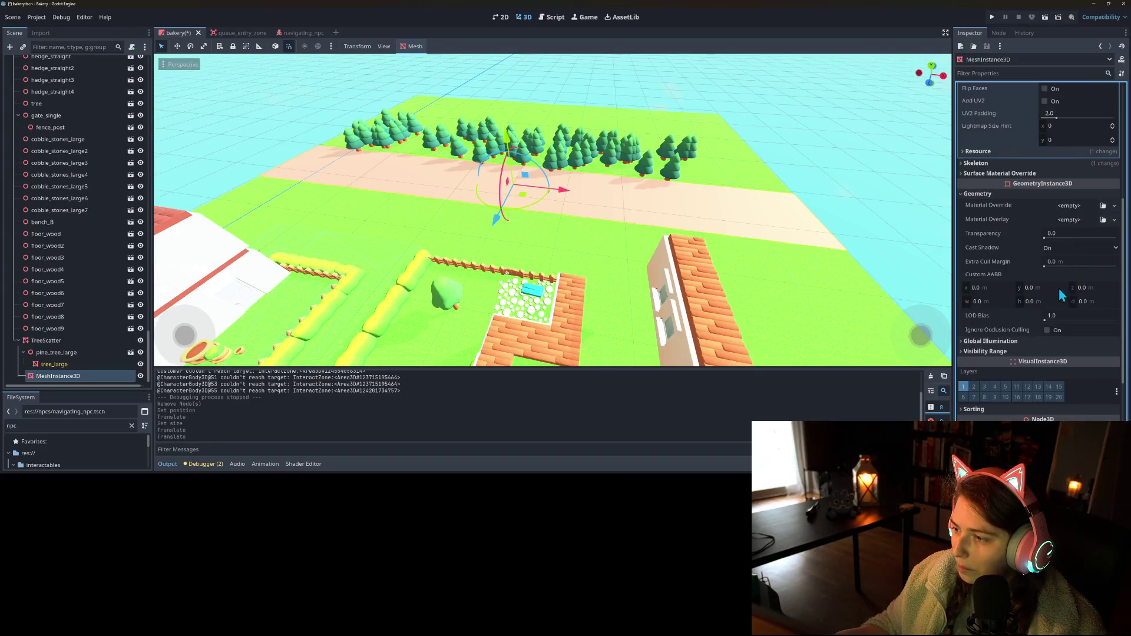
pyautogui.click(1049, 248)
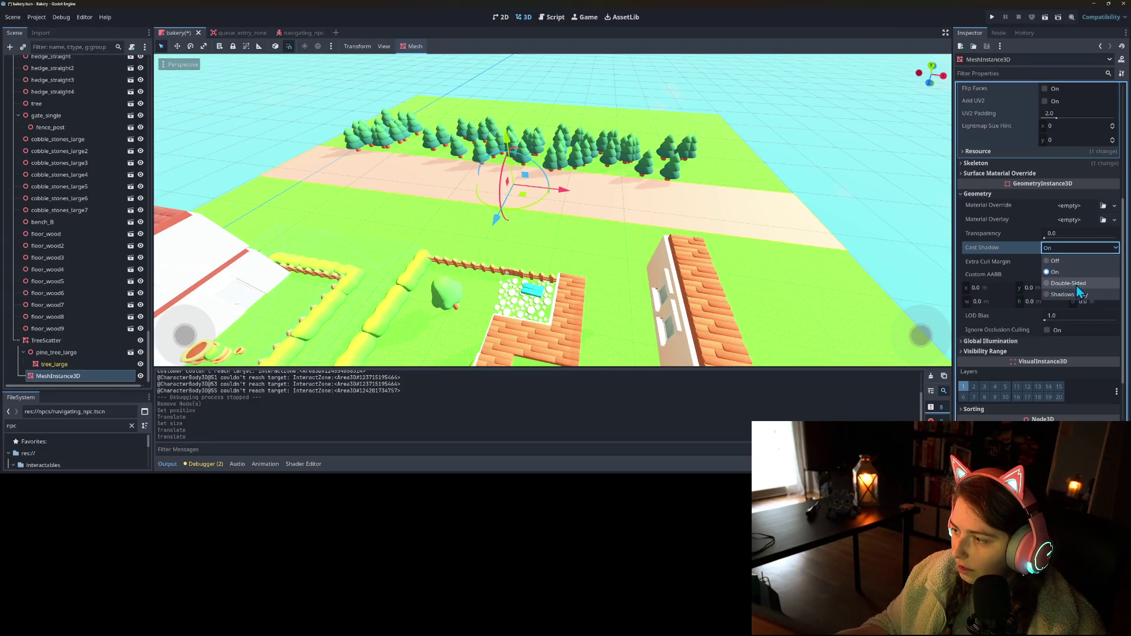
pyautogui.click(1072, 293)
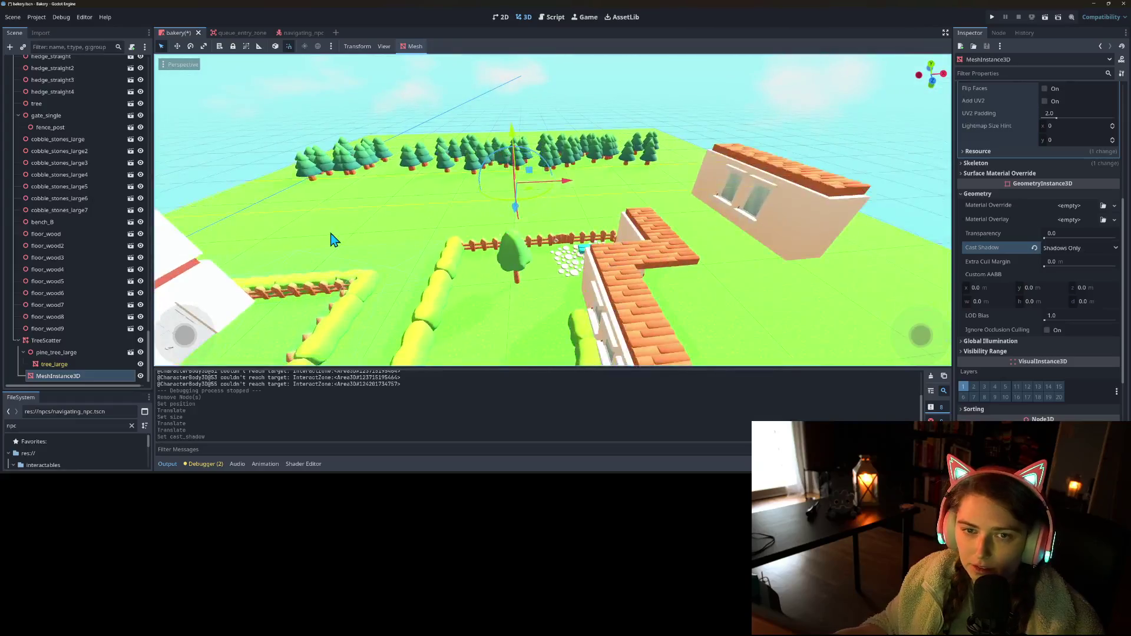
pyautogui.click(70, 341)
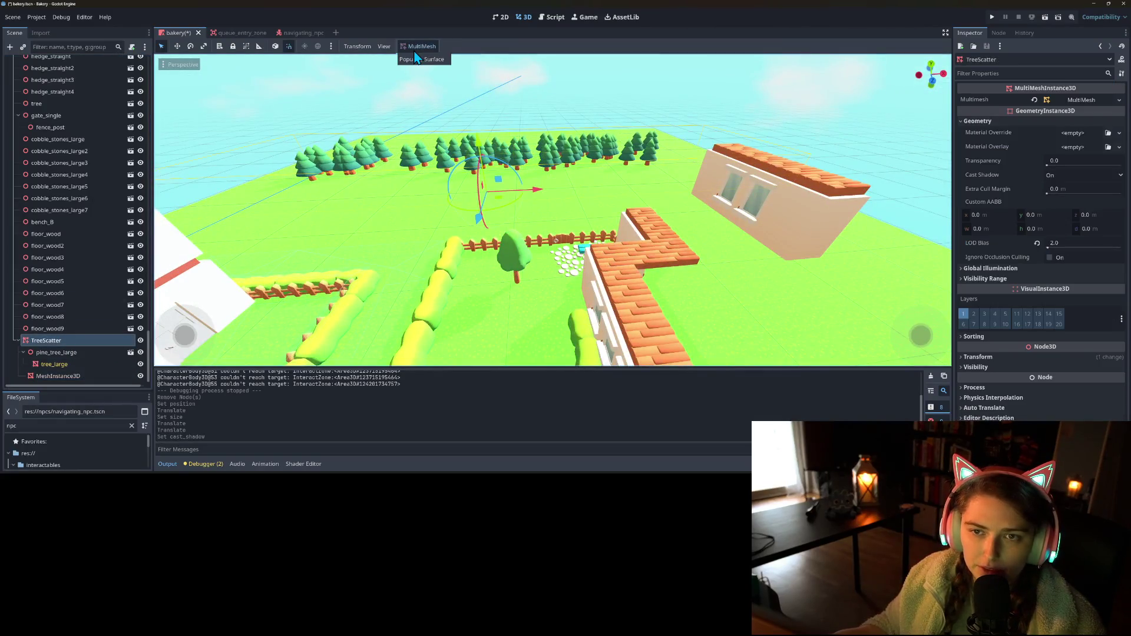
# - Populate TreeScatter with 64 tree_large pines over its resized MeshInstance3D plane
pyautogui.click(432, 60)
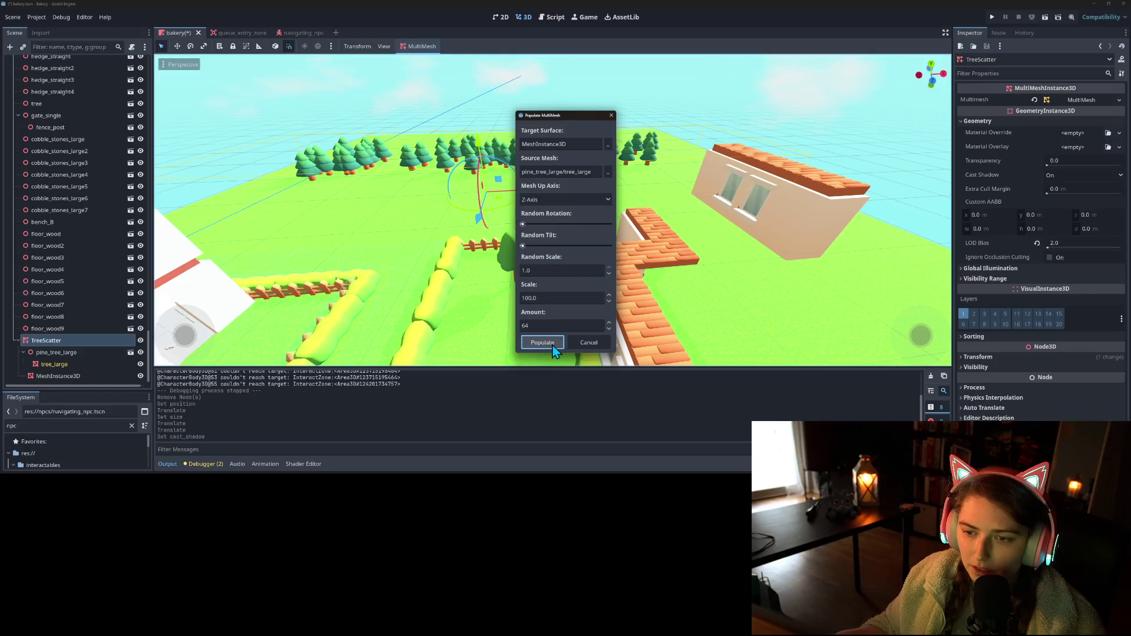
pyautogui.click(554, 344)
pyautogui.moveTo(495, 316); pyautogui.dragTo(447, 321)
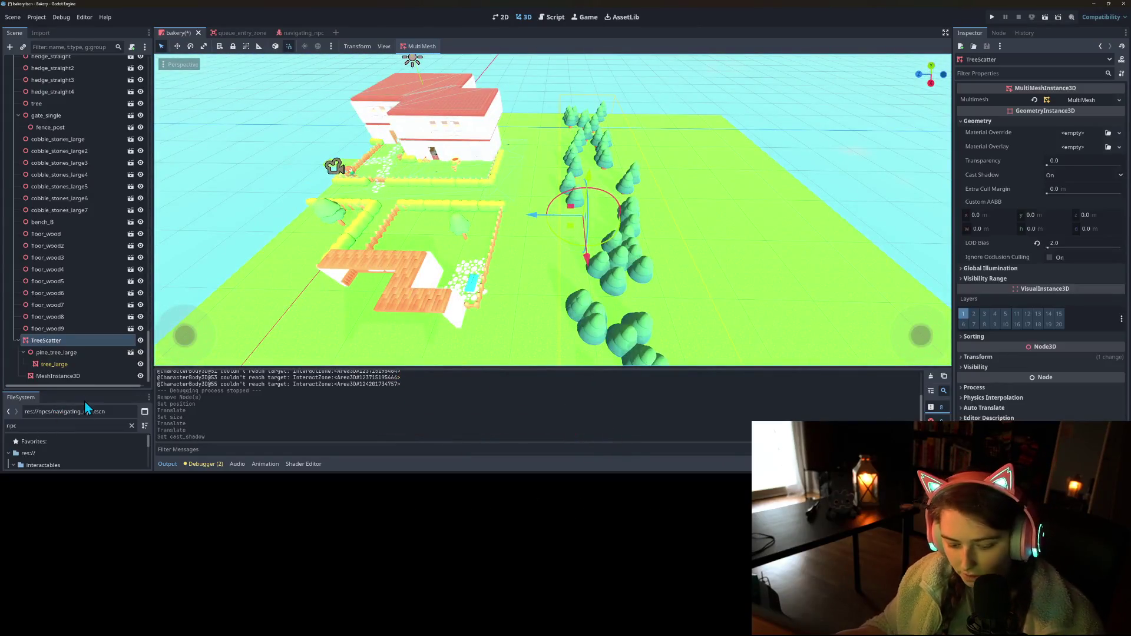
# - Duplicate TreeScatter as TreeScatter2, rotate it 180° around Y, and move it along Z to 30, 0, -47
pyautogui.hotkey('ctrl', 'd')
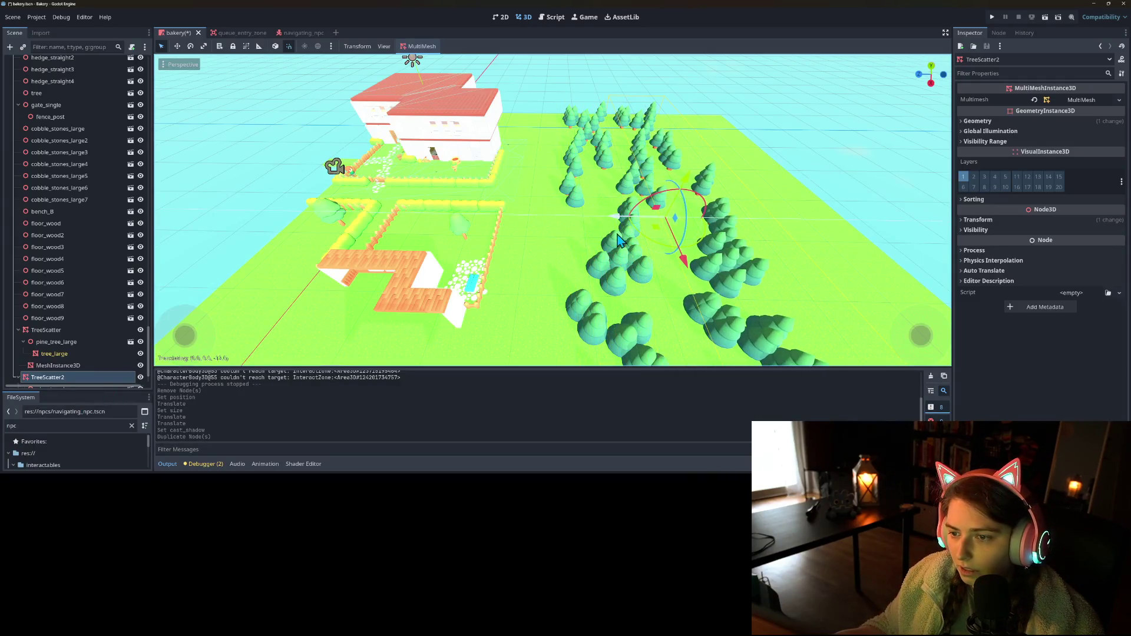
pyautogui.click(978, 221)
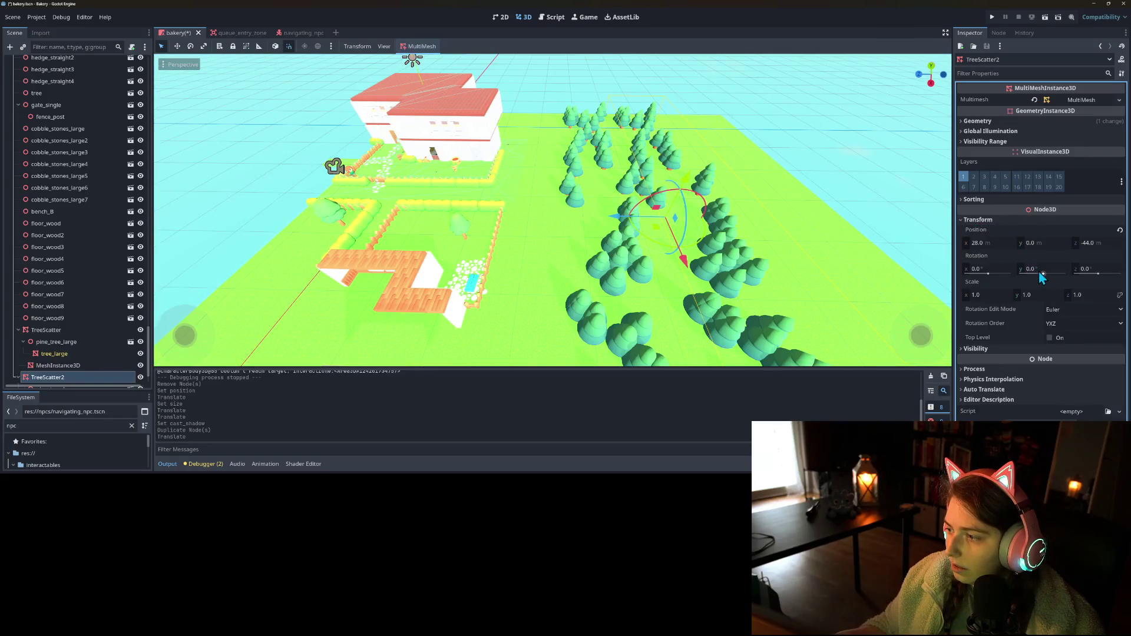
pyautogui.write('80')
pyautogui.press('Return')
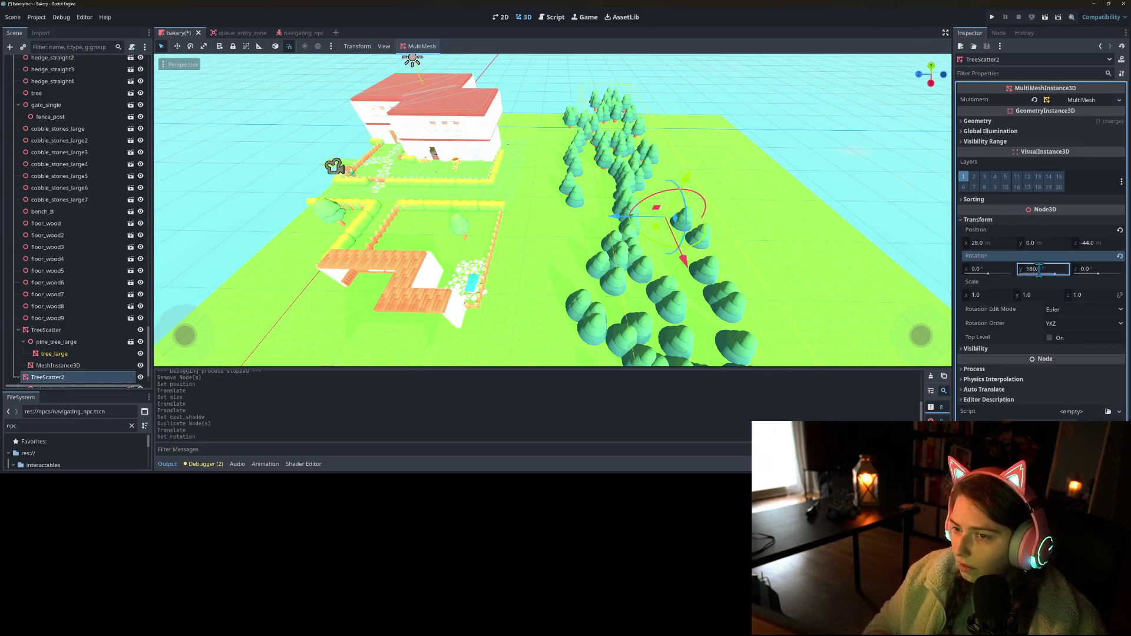
pyautogui.press('g')
pyautogui.press('z')
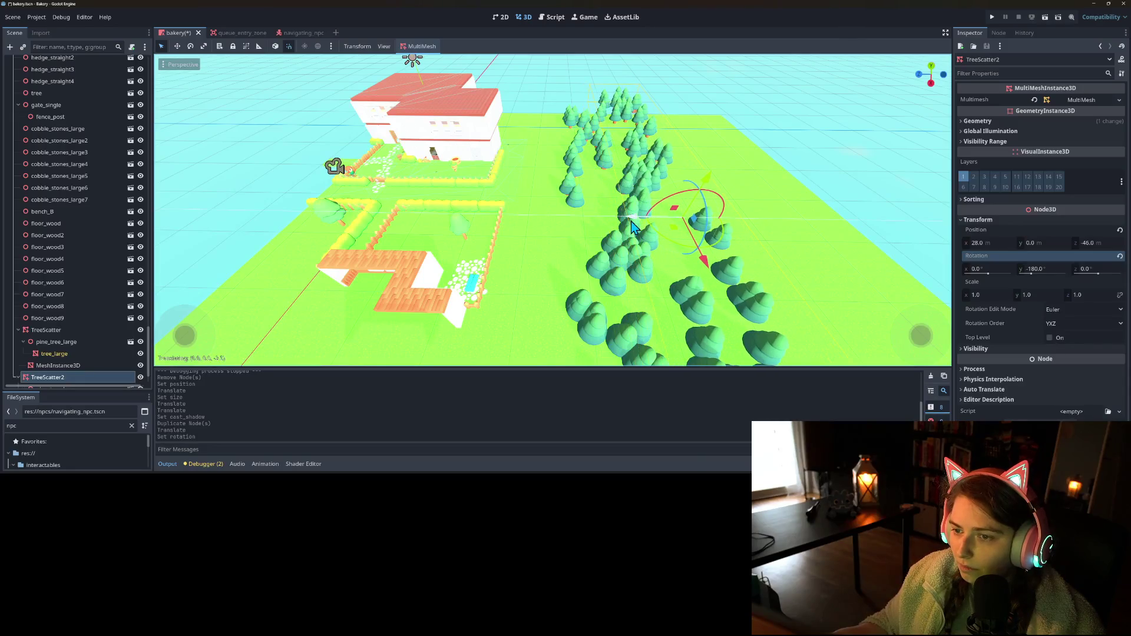
pyautogui.moveTo(721, 347); pyautogui.dragTo(557, 174)
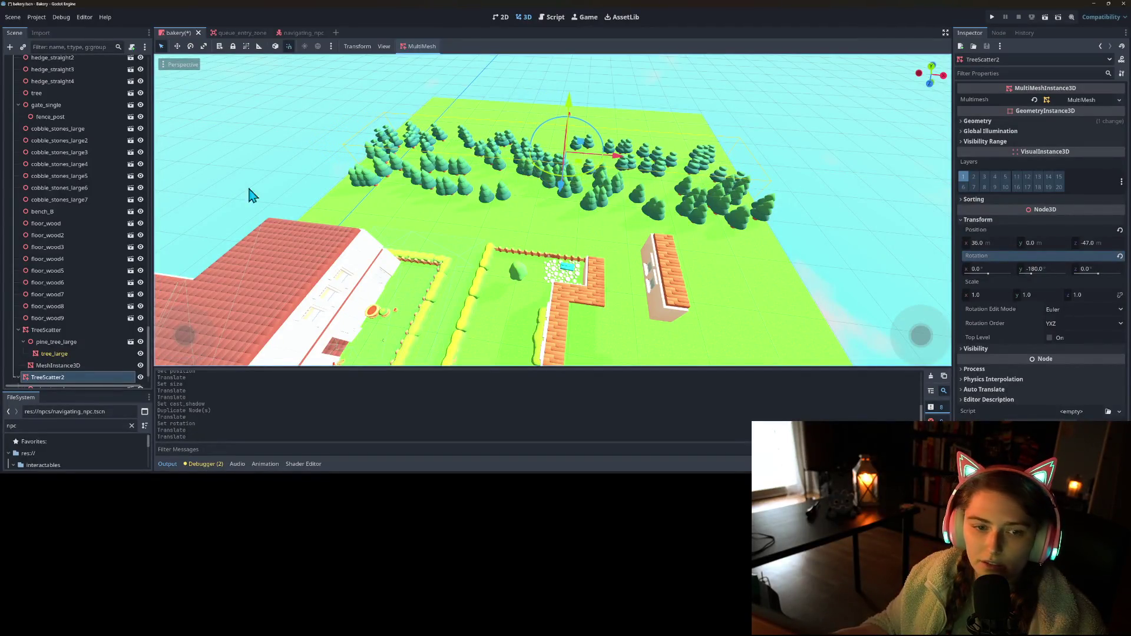
pyautogui.click(412, 52)
# - Attempt Populate Surface on TreeScatter2, dismiss the invalid mesh source alert, and reopen the settings
pyautogui.click(441, 73)
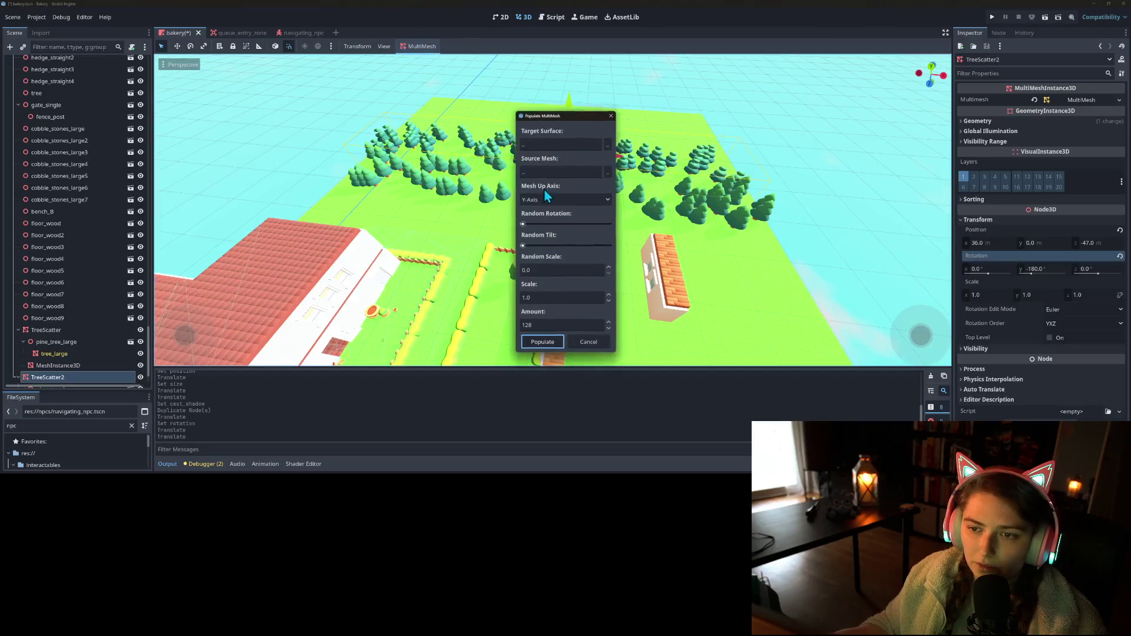
pyautogui.click(542, 342)
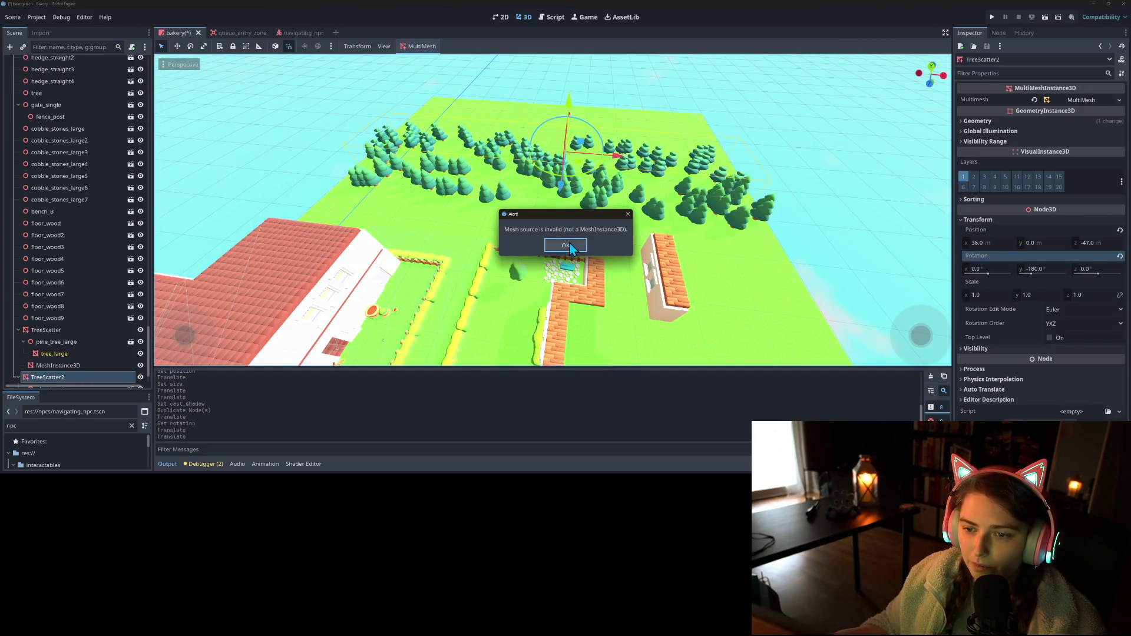
pyautogui.click(569, 245)
pyautogui.click(410, 50)
pyautogui.click(421, 59)
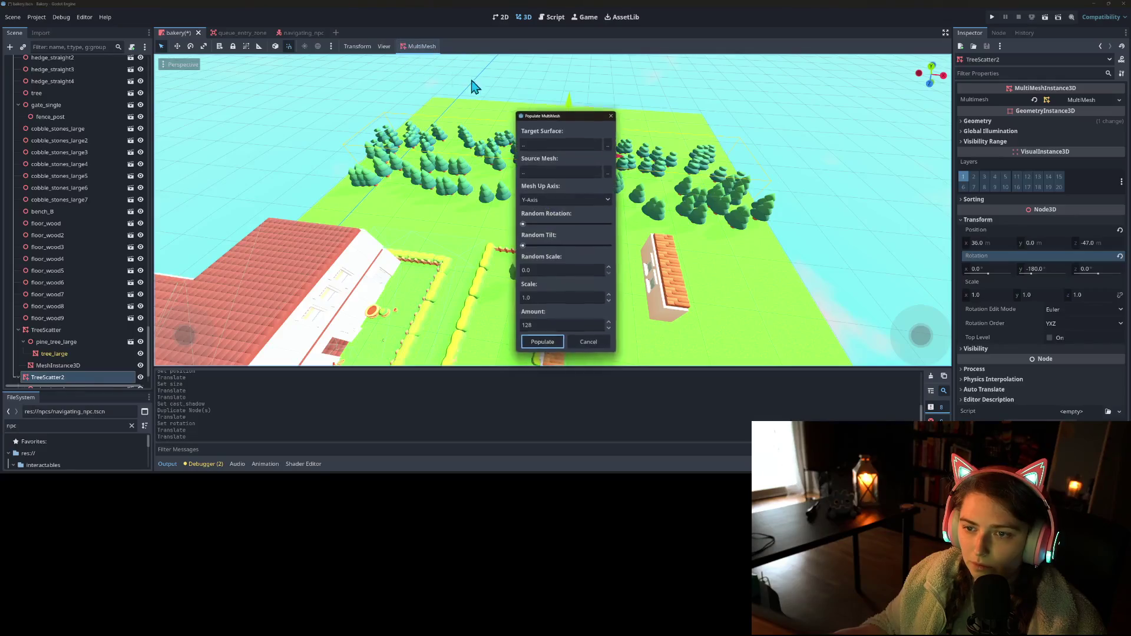
# - Populate TreeScatter2 using its MeshInstance3D target, tree_large source, Z up axis and amount 64
pyautogui.click(608, 145)
pyautogui.scroll(-3)
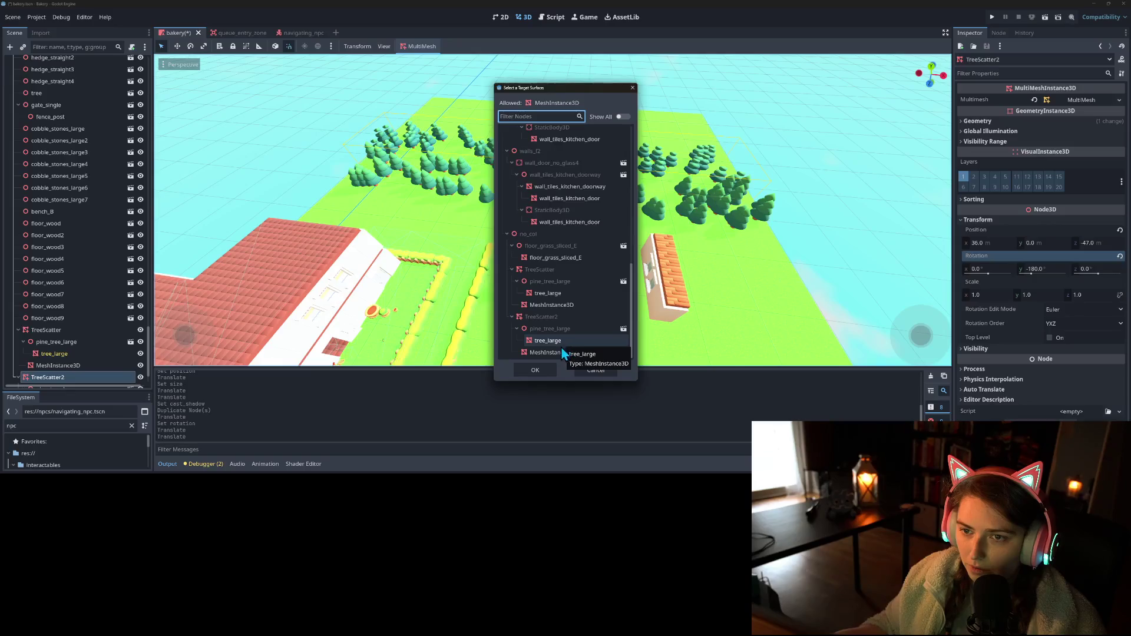
pyautogui.click(557, 357)
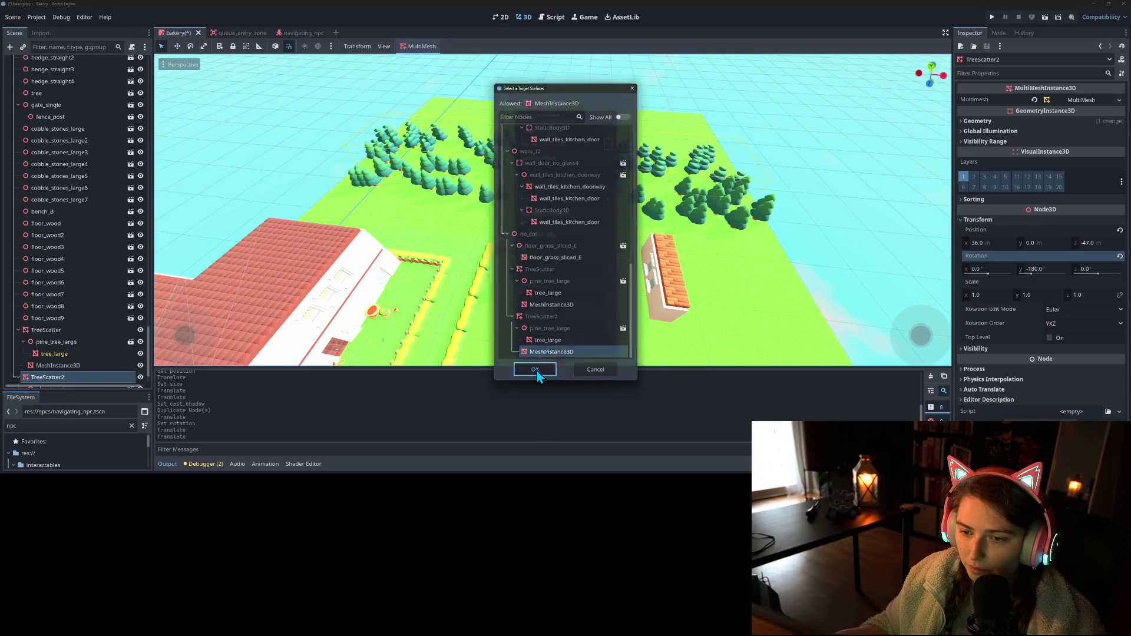
pyautogui.click(535, 370)
pyautogui.click(608, 171)
pyautogui.click(548, 339)
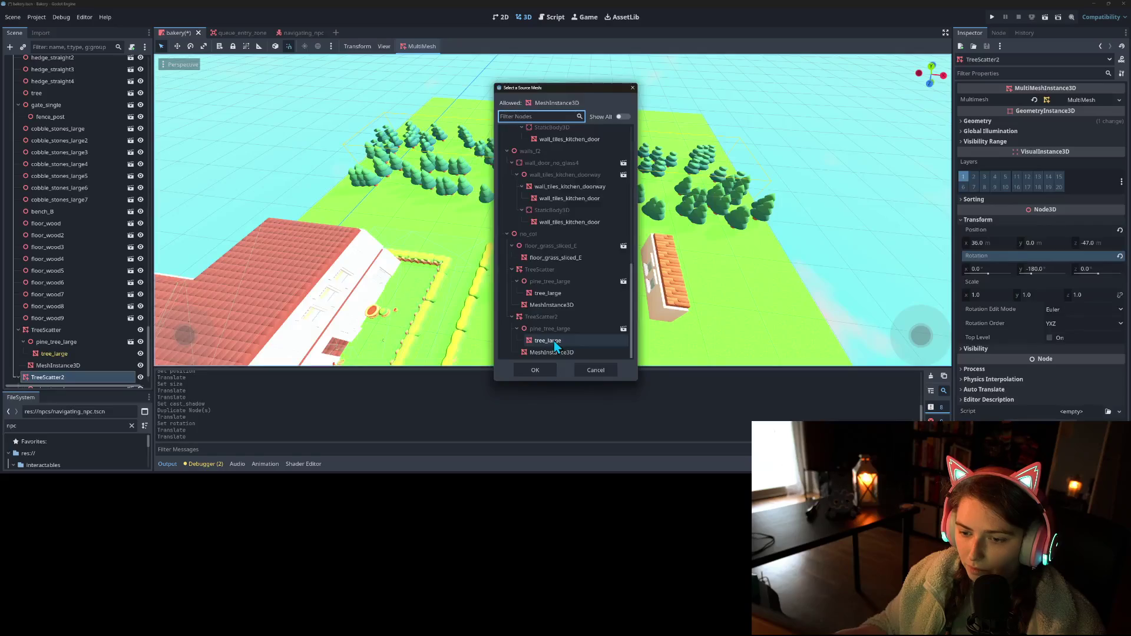
pyautogui.click(535, 368)
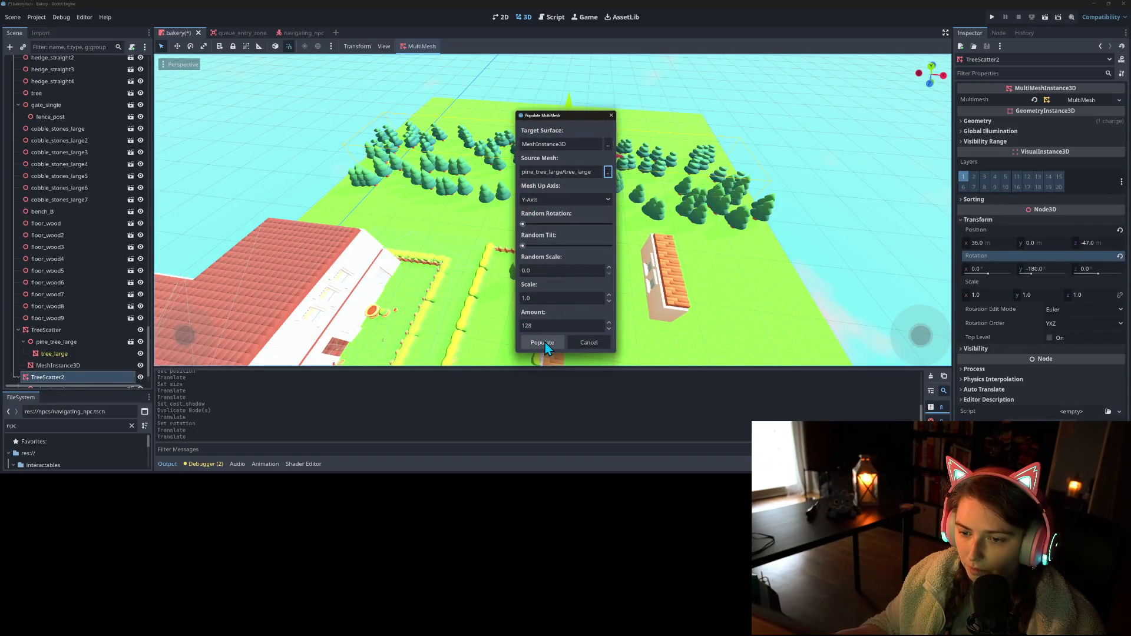
pyautogui.click(555, 324)
pyautogui.write('64')
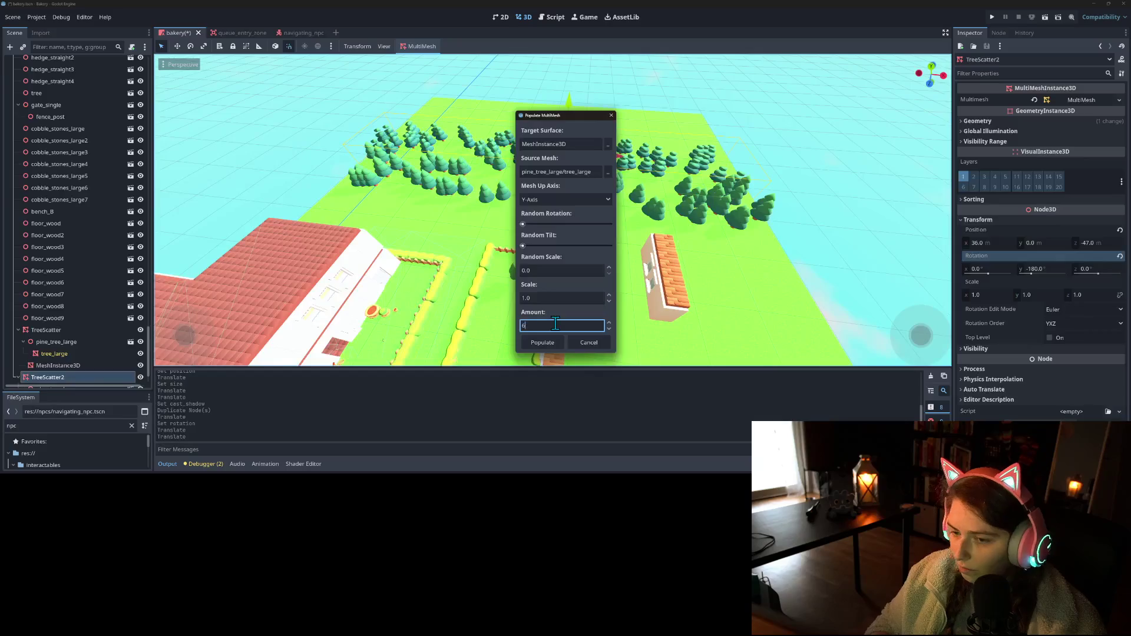
pyautogui.click(554, 236)
pyautogui.click(552, 270)
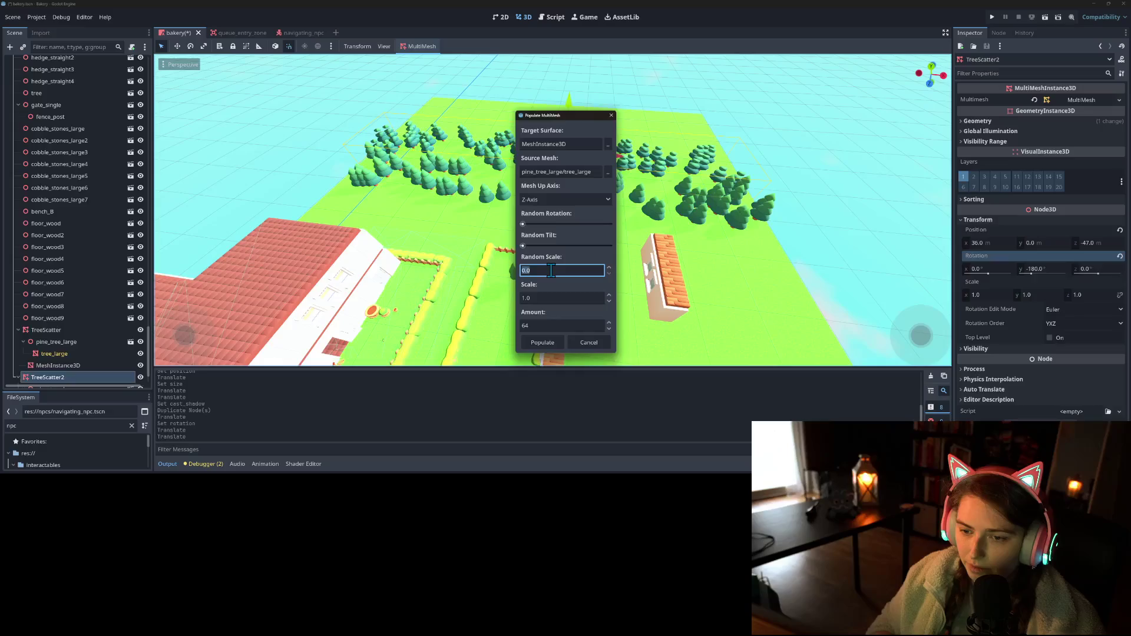
pyautogui.write('1')
pyautogui.click(552, 347)
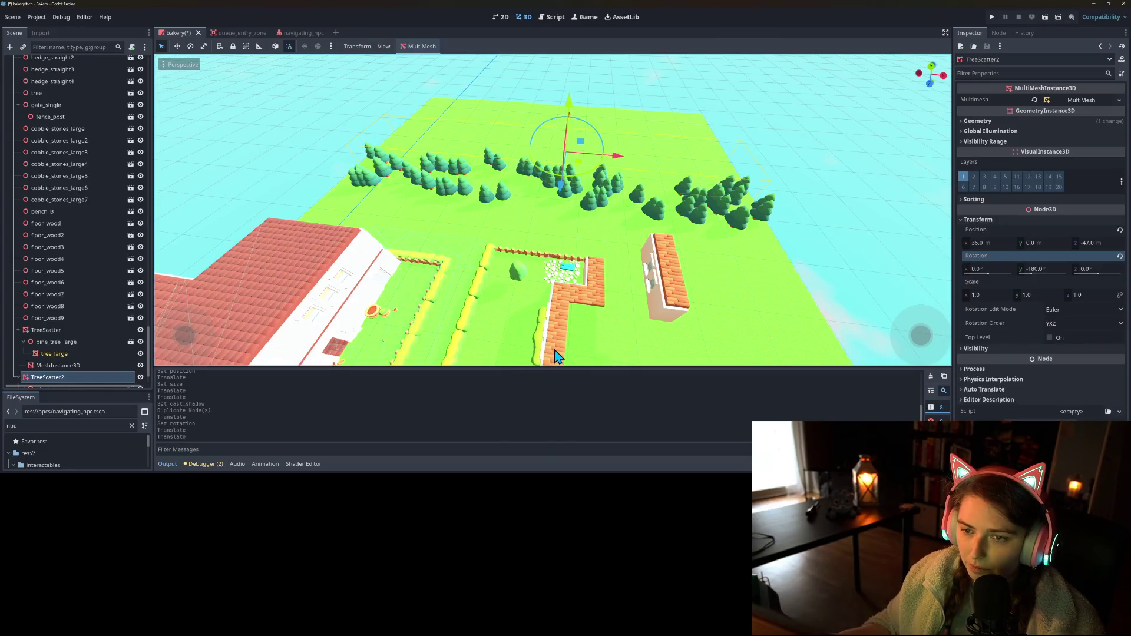